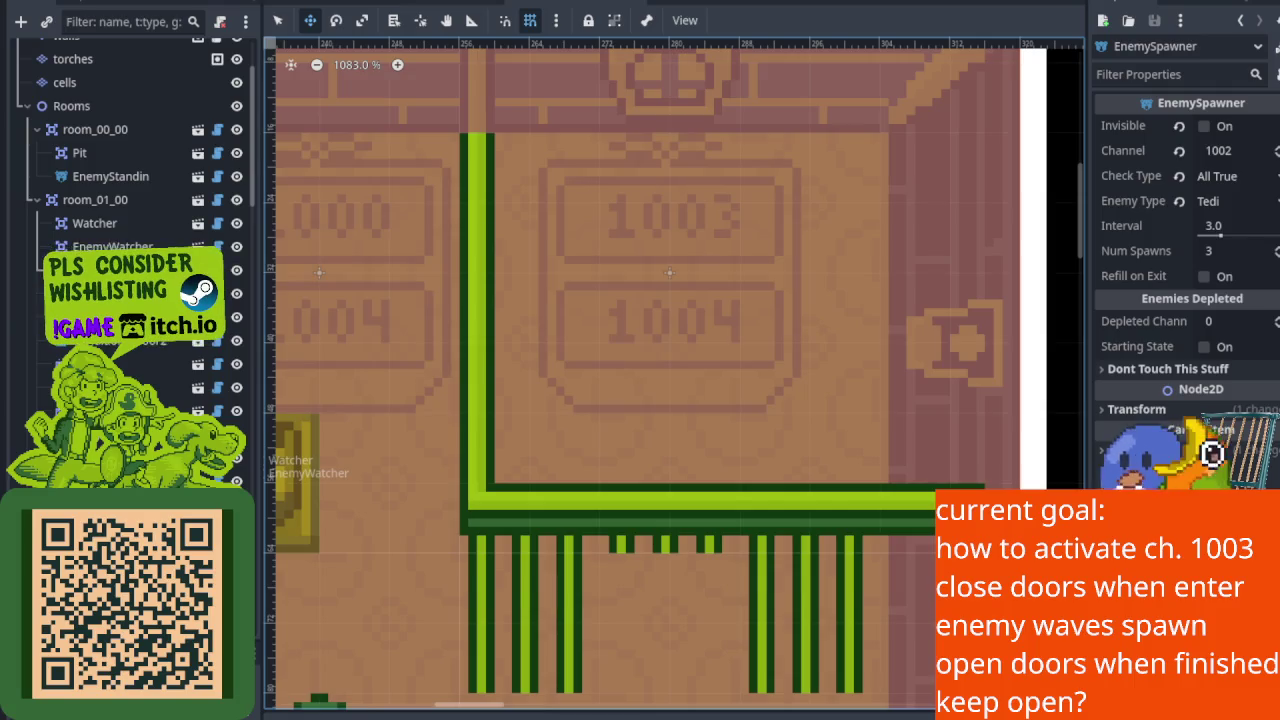
Step: Select room_01_00's Watcher trigger to show its channel 1000, width 10, height 8 settings
scroll(401, 264, "down", 5)
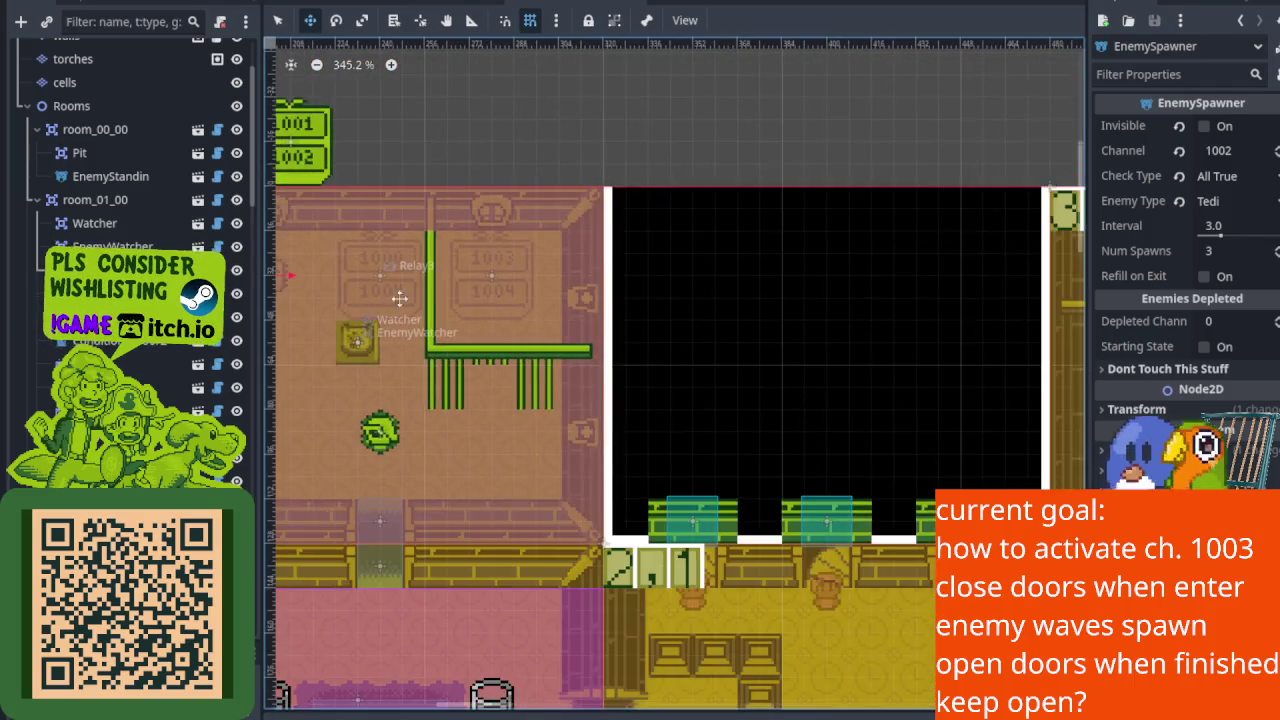
scroll(403, 289, "up", 1)
left_click(133, 202)
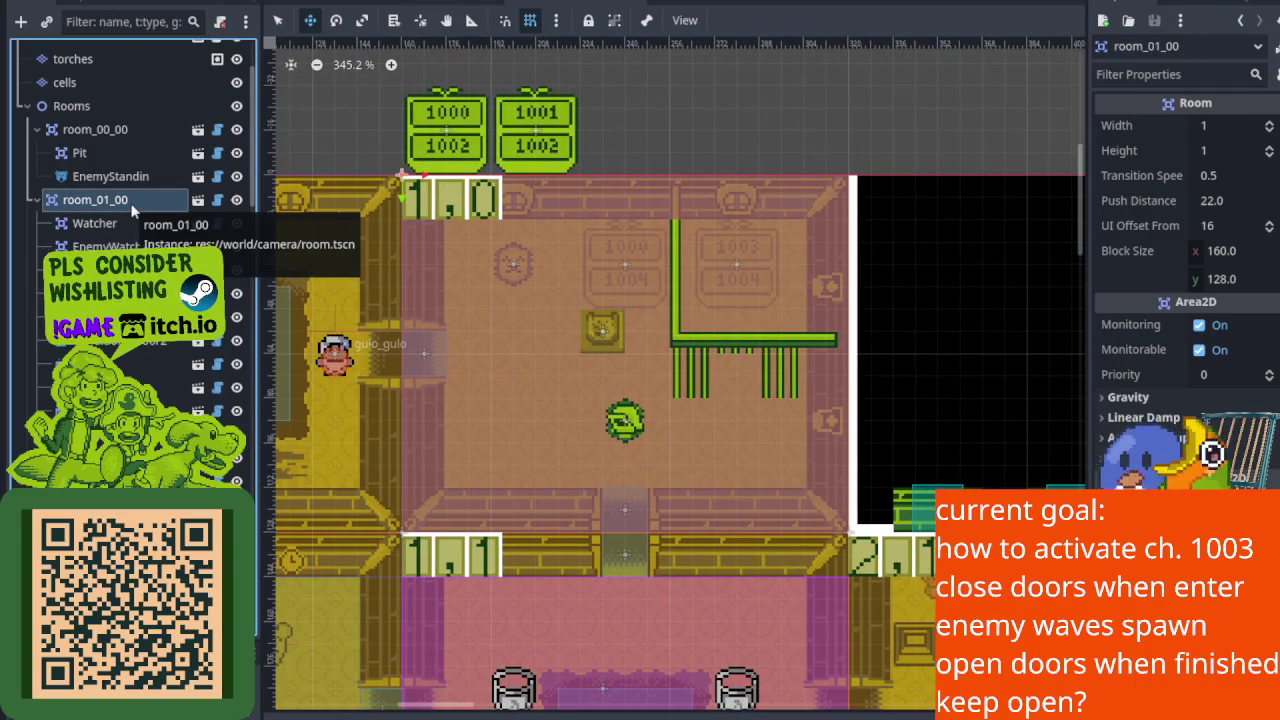
left_click(127, 230)
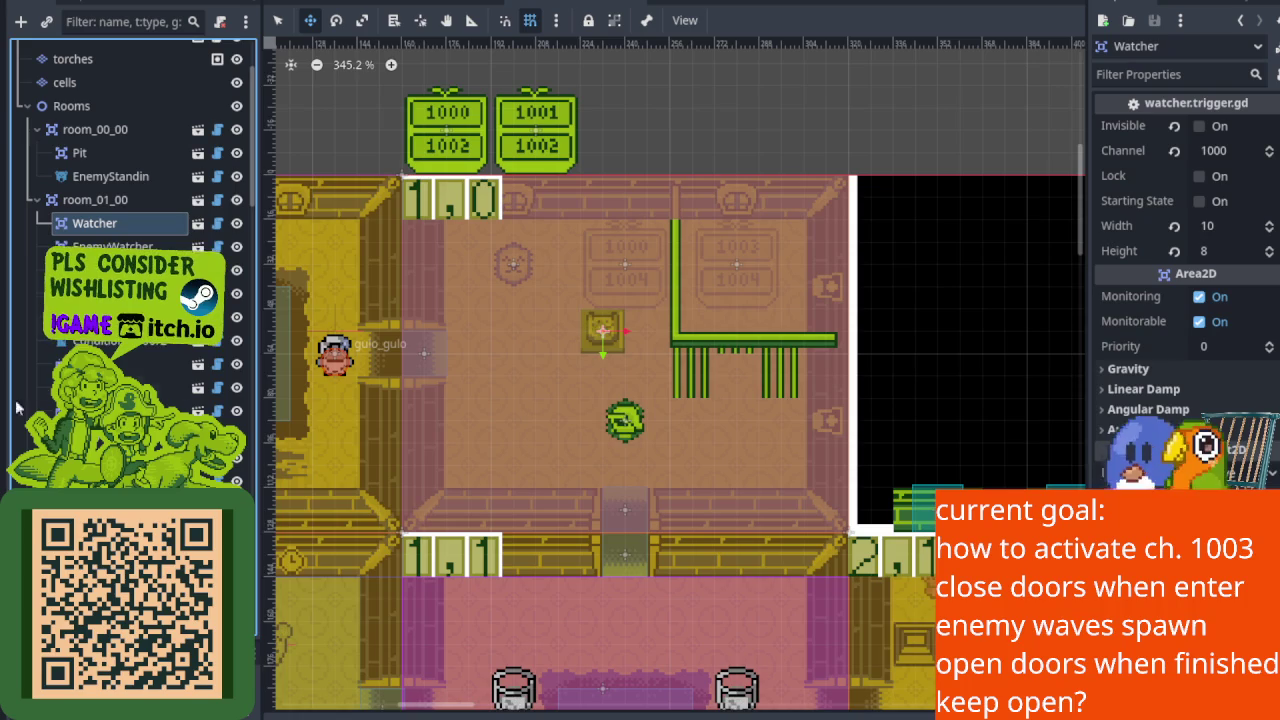
scroll(650, 312, "up", 3)
mouse_move(714, 406)
left_mouse_down()
mouse_move(671, 356)
mouse_move(670, 372)
left_mouse_up()
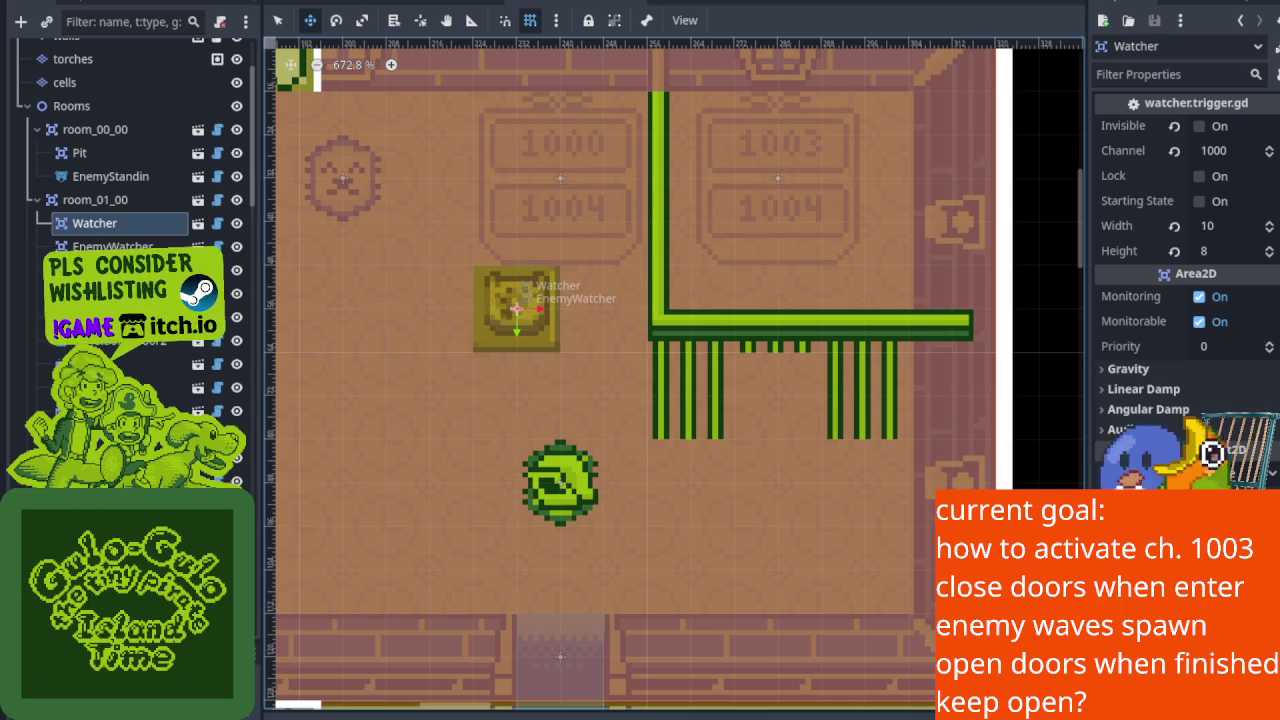
Step: Inspect the EnemyWatcher trigger's channel settings with the 1000 and 1003 labels in view
scroll(660, 409, "up", 8)
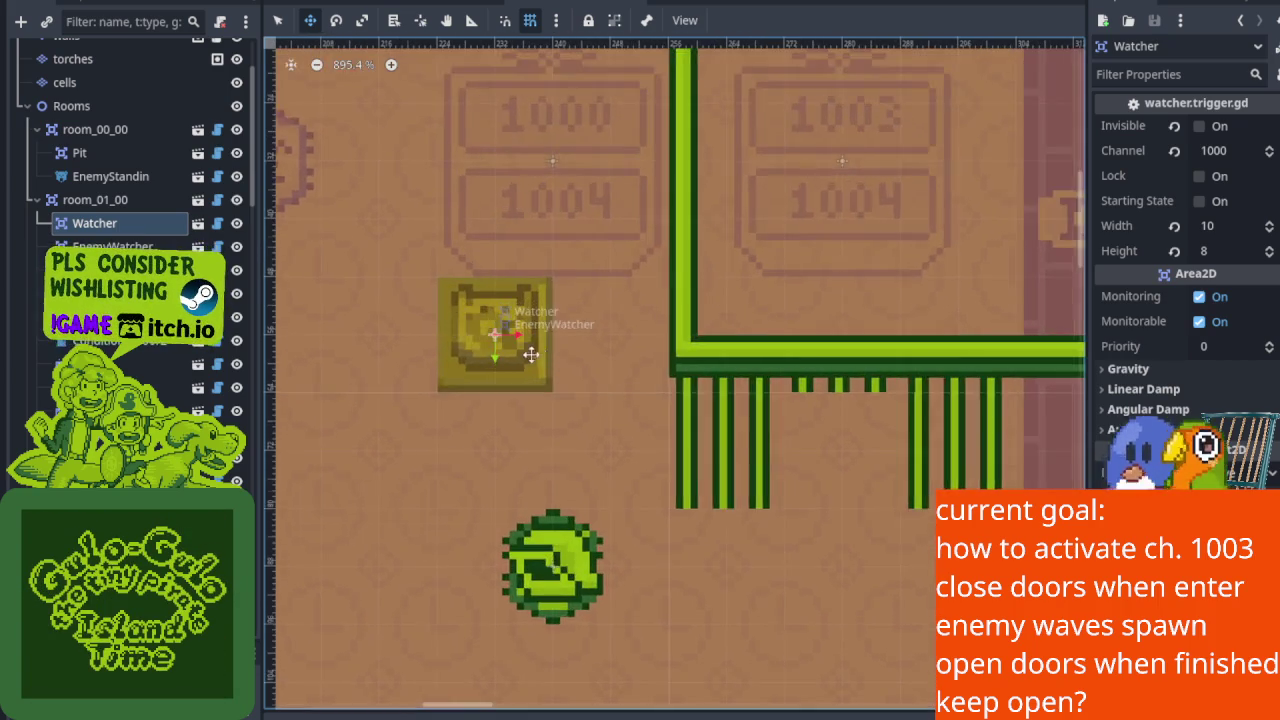
left_click_drag(522, 349, 520, 443)
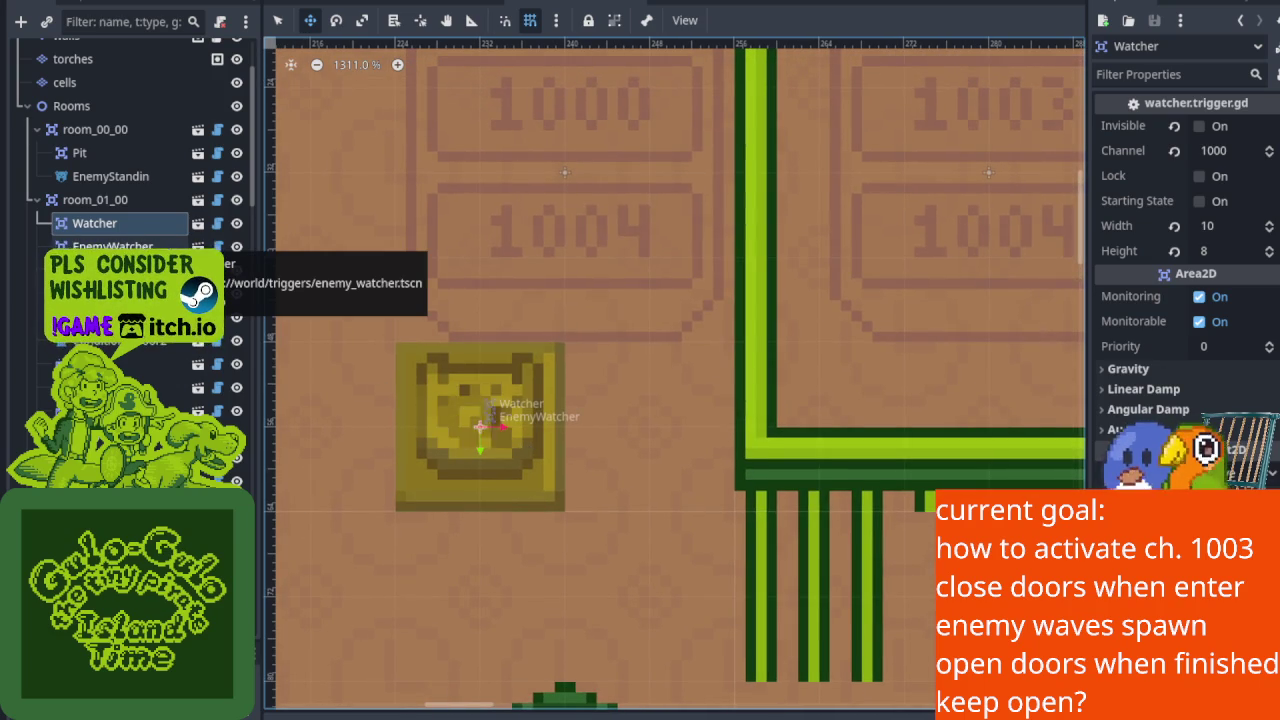
left_click(112, 246)
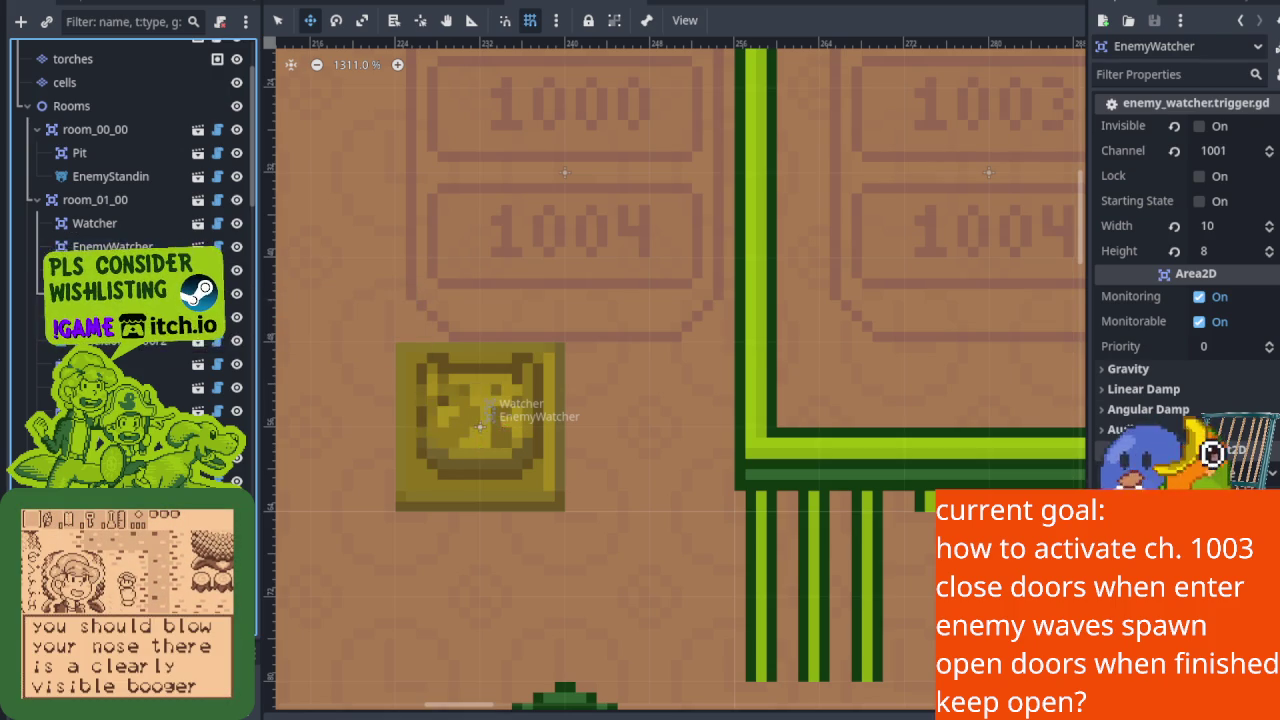
Step: Check EnemySpawner2's All True, channel 1002, 2-spawn settings, then save and run the game
scroll(434, 343, "down", 2)
left_click_drag(434, 343, 537, 277)
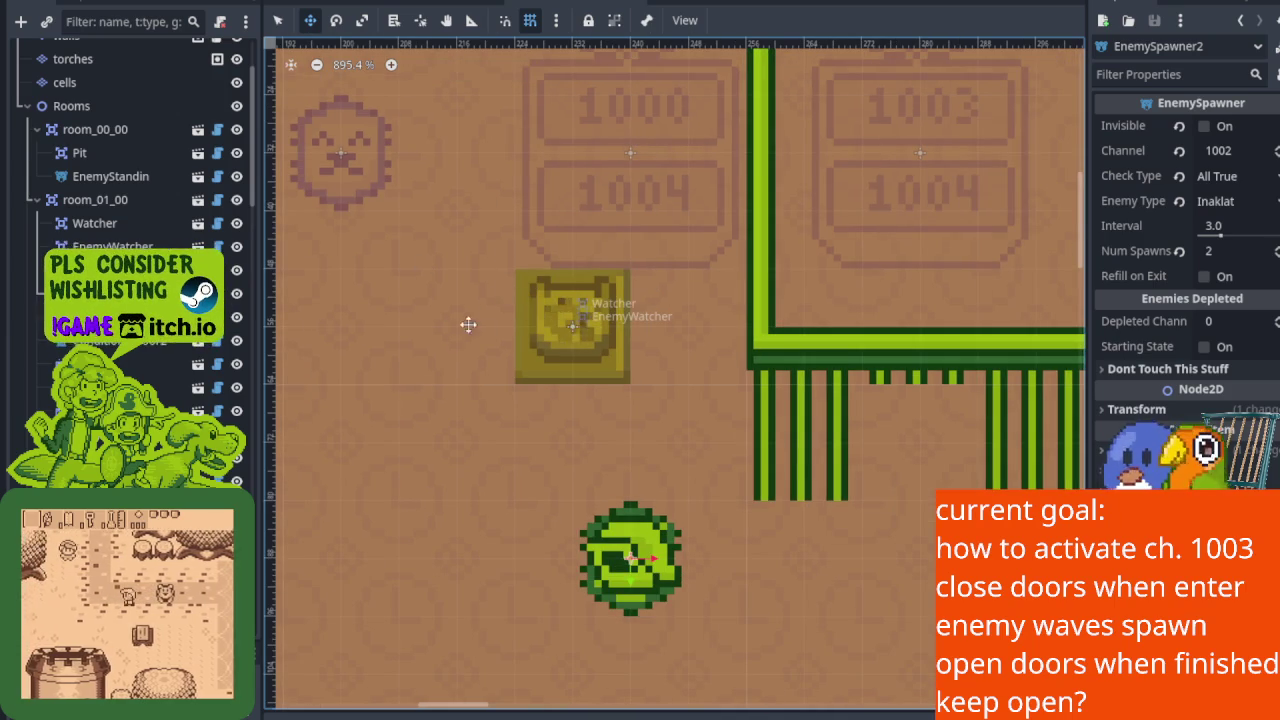
scroll(566, 254, "down", 4)
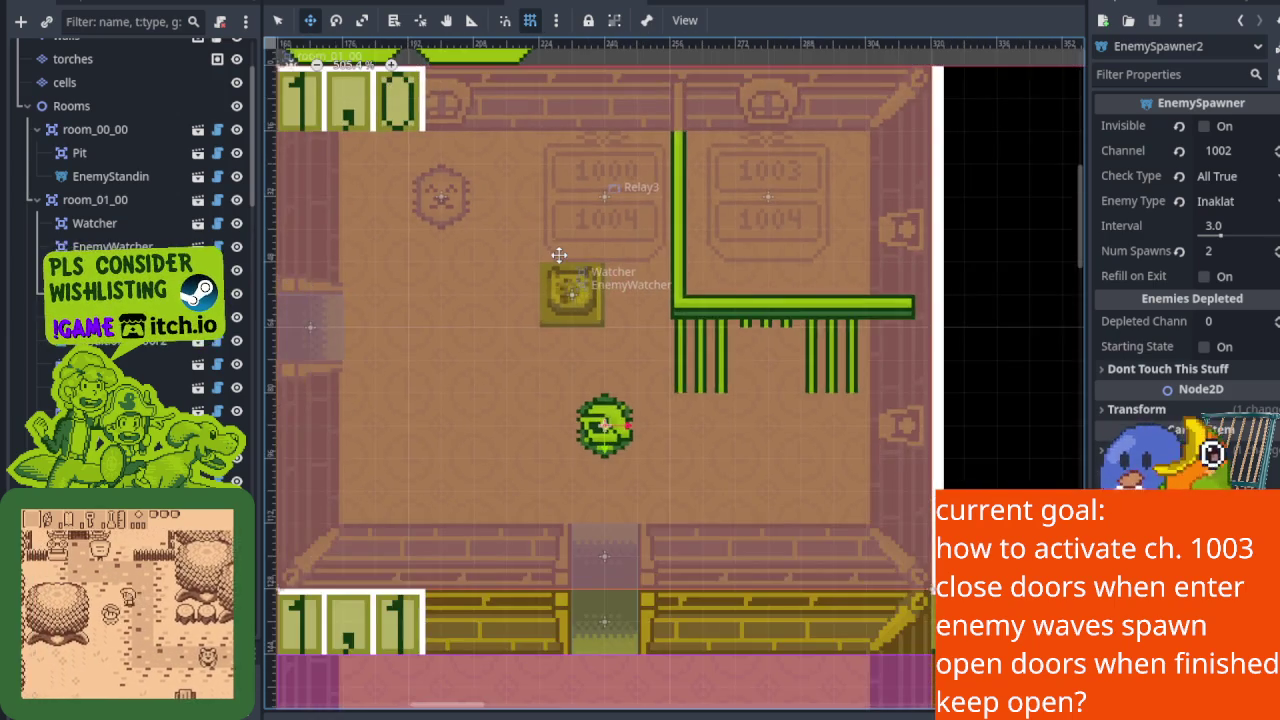
scroll(551, 249, "up", 3)
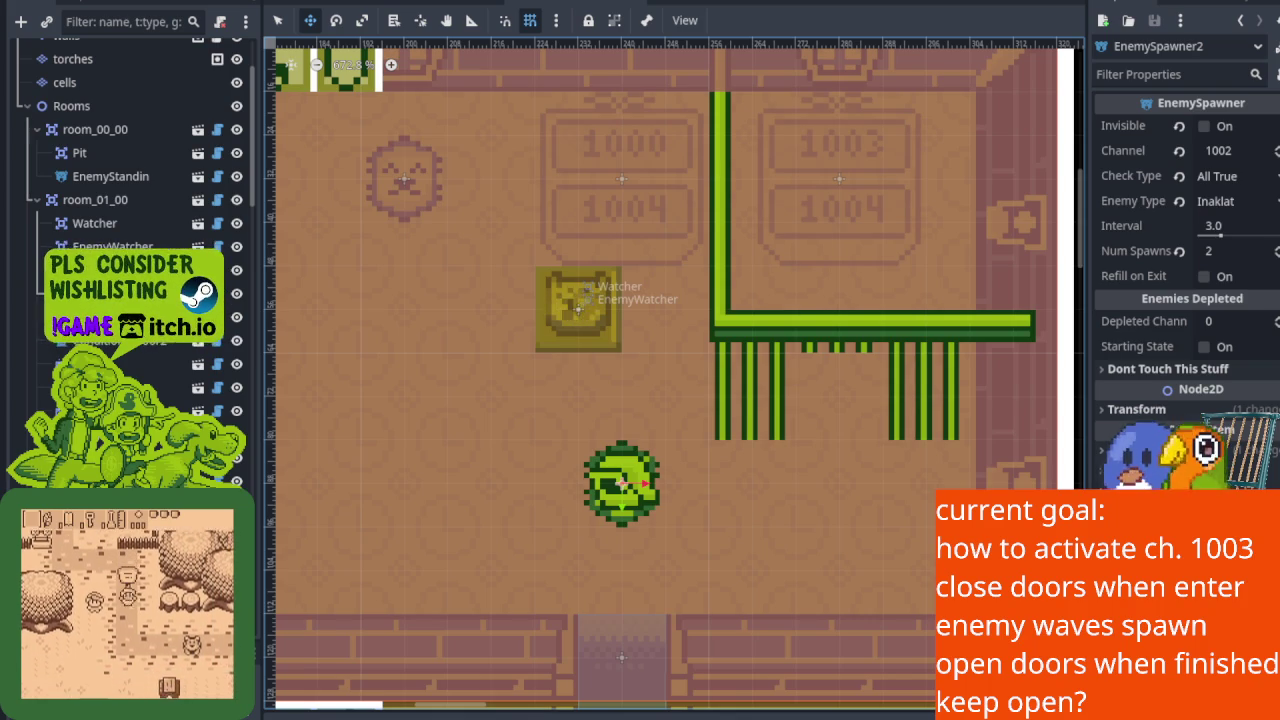
scroll(484, 400, "down", 3)
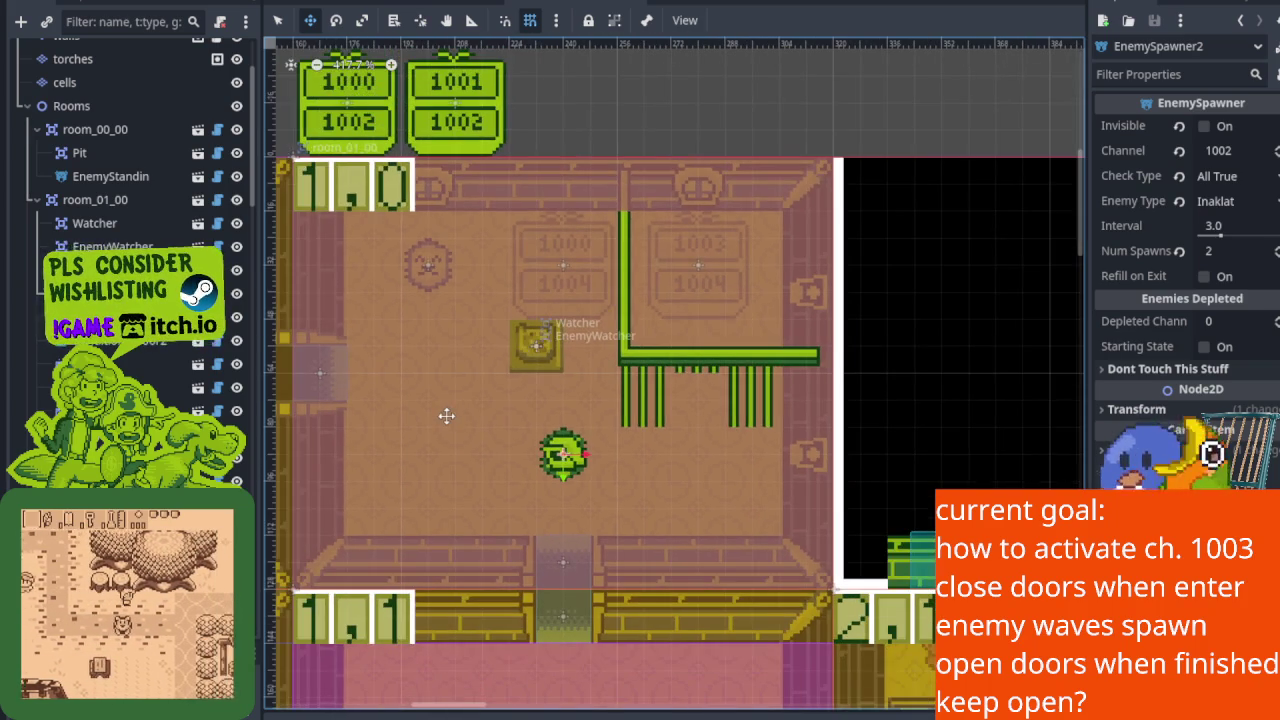
left_click_drag(490, 416, 499, 442)
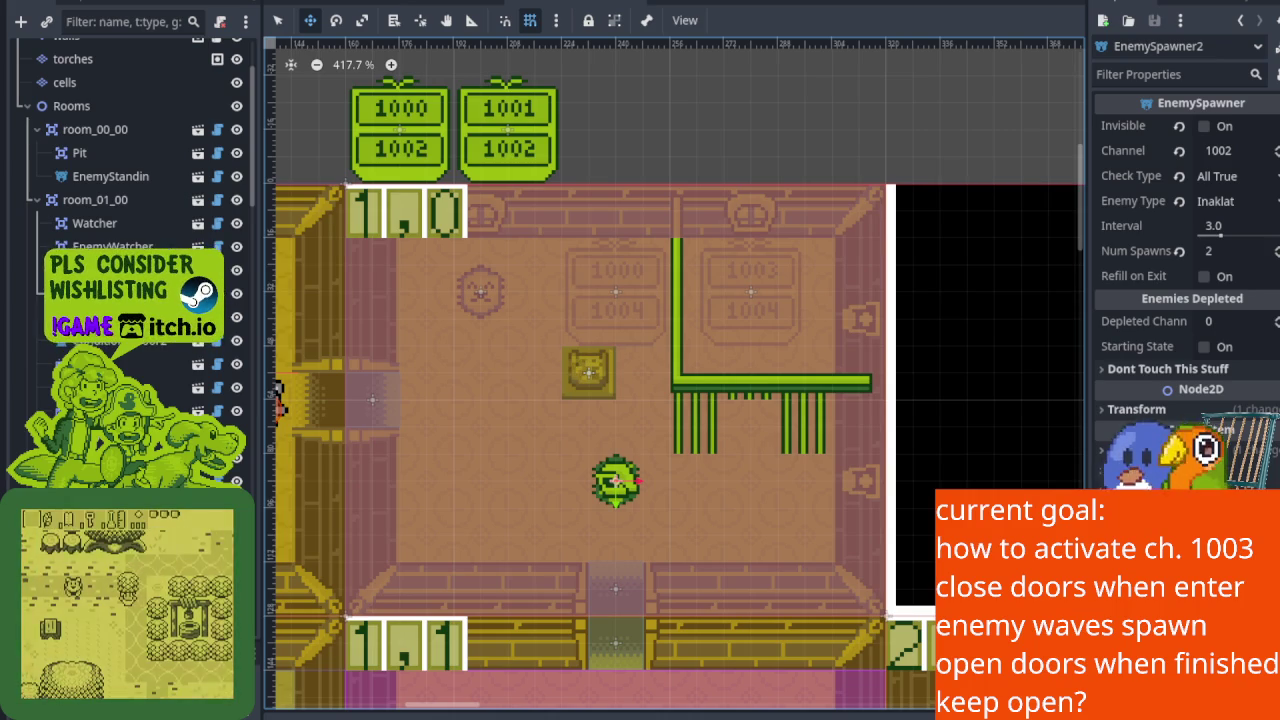
key("F5")
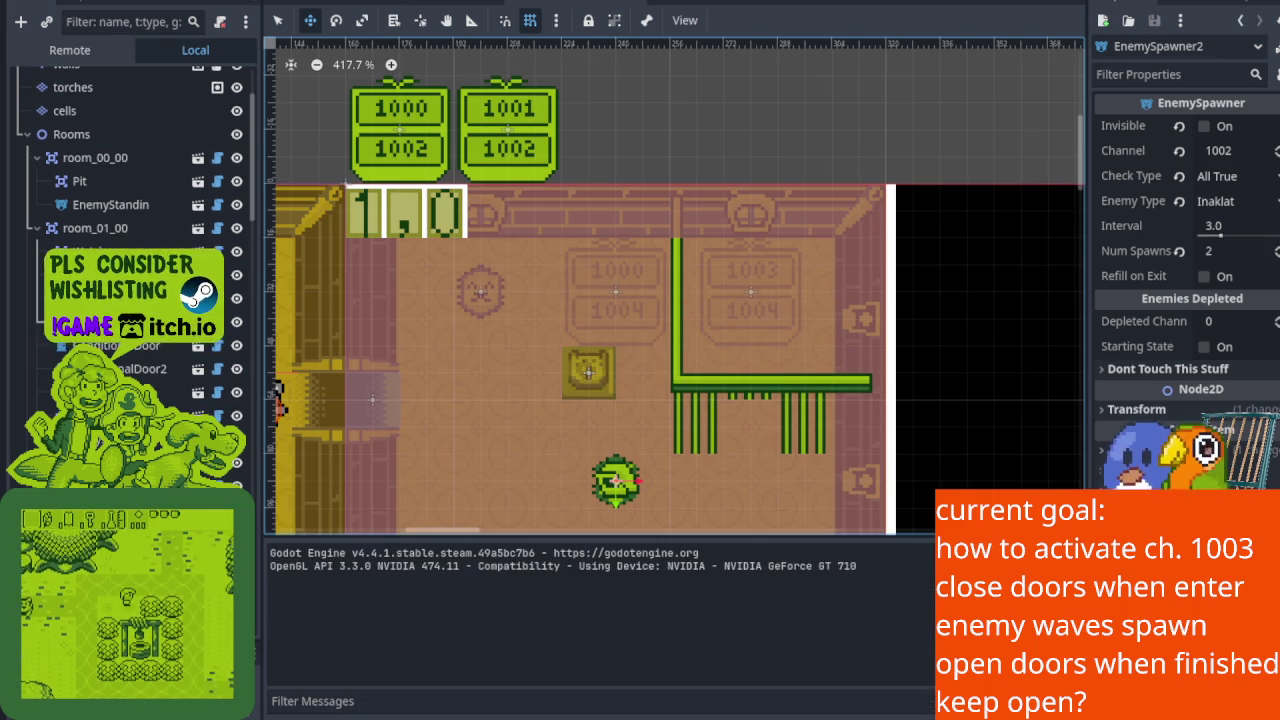
key("Right")
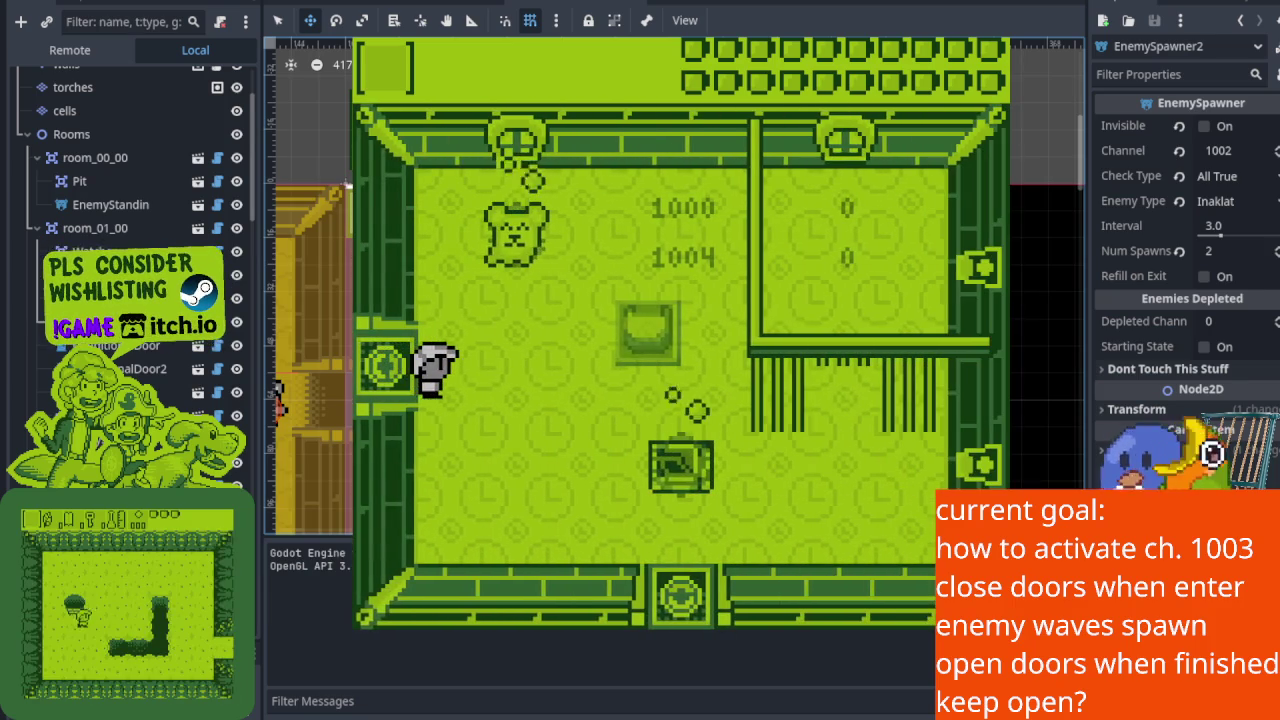
key("Up")
key("Right")
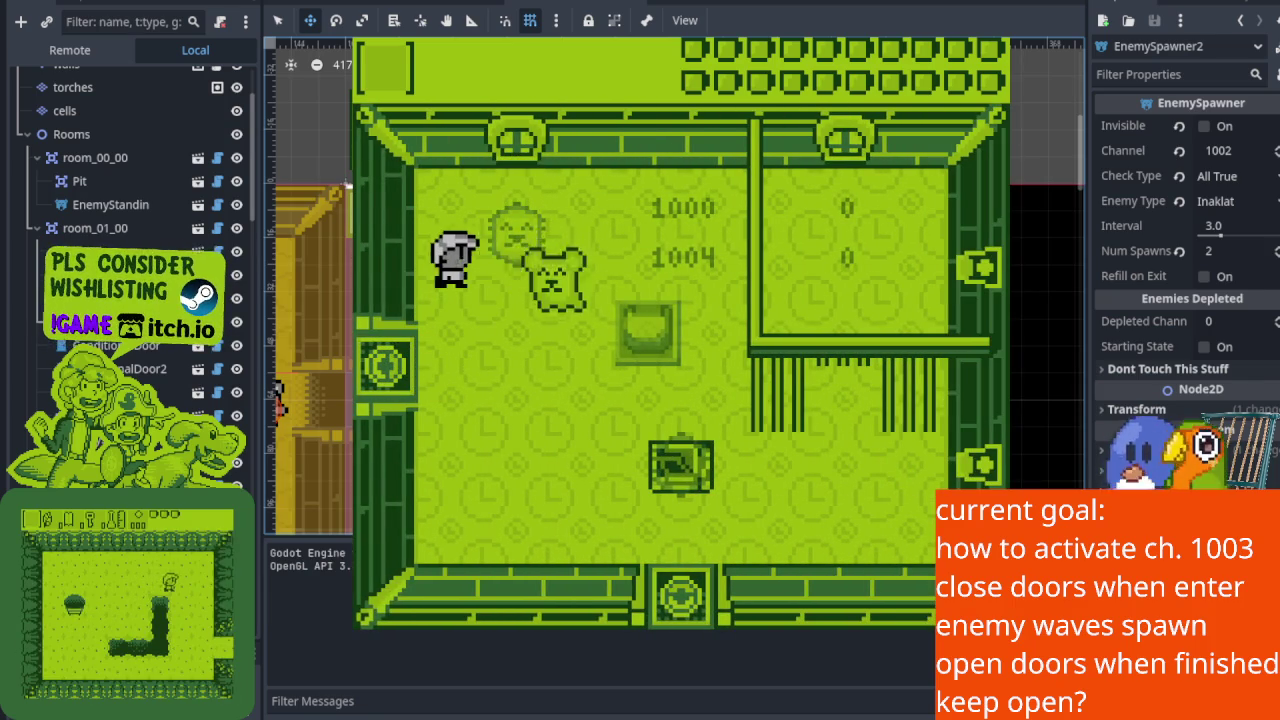
key("Down")
key("Right")
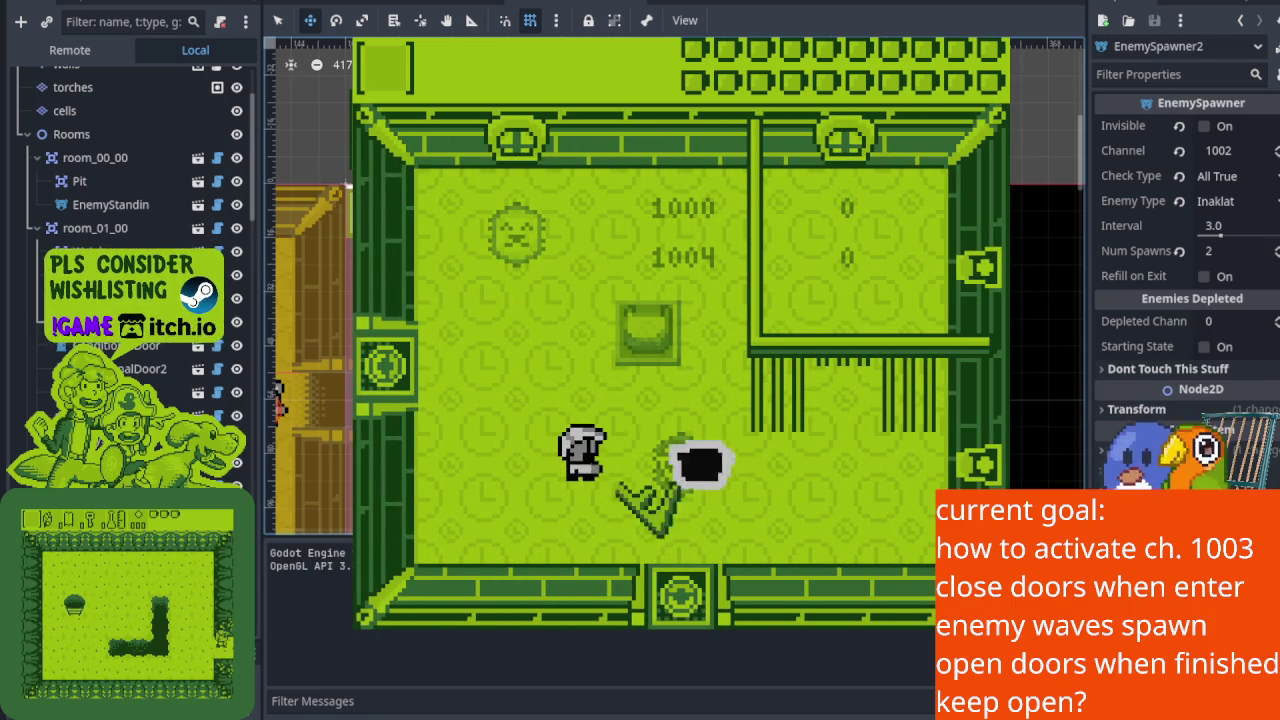
key("Right")
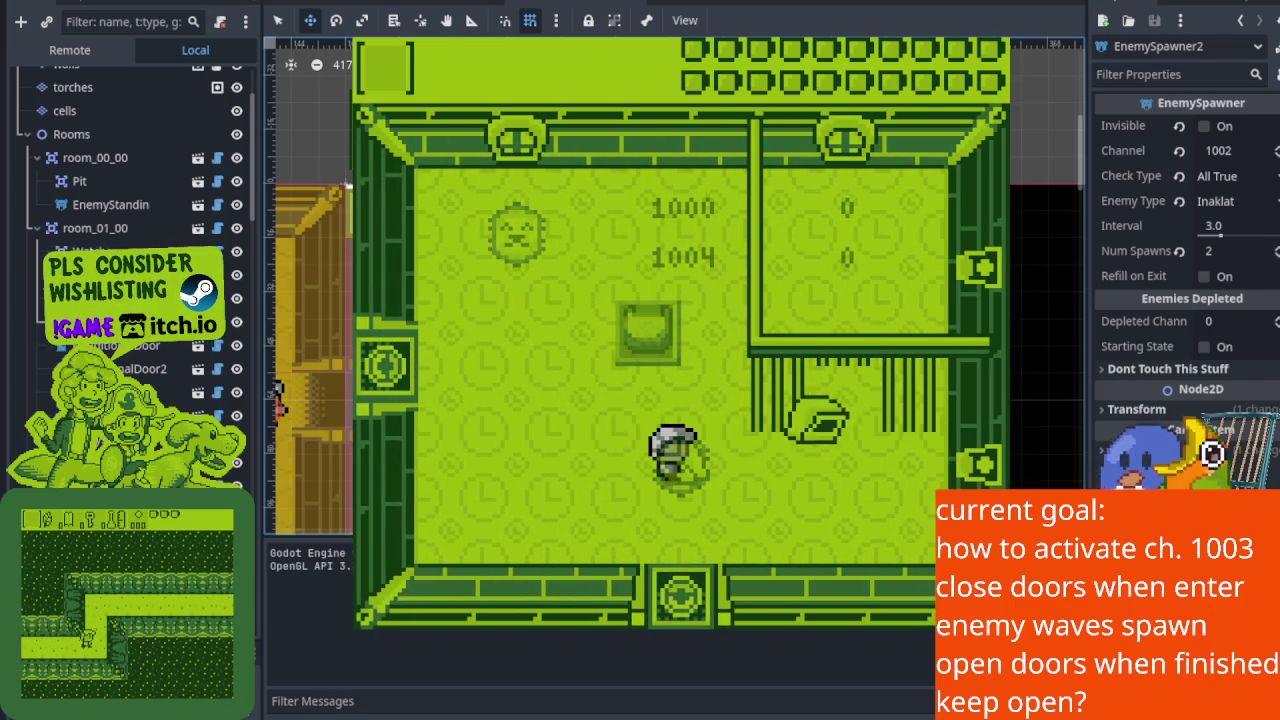
key("Down")
key("Right")
key("Left")
key("Right")
key("Up")
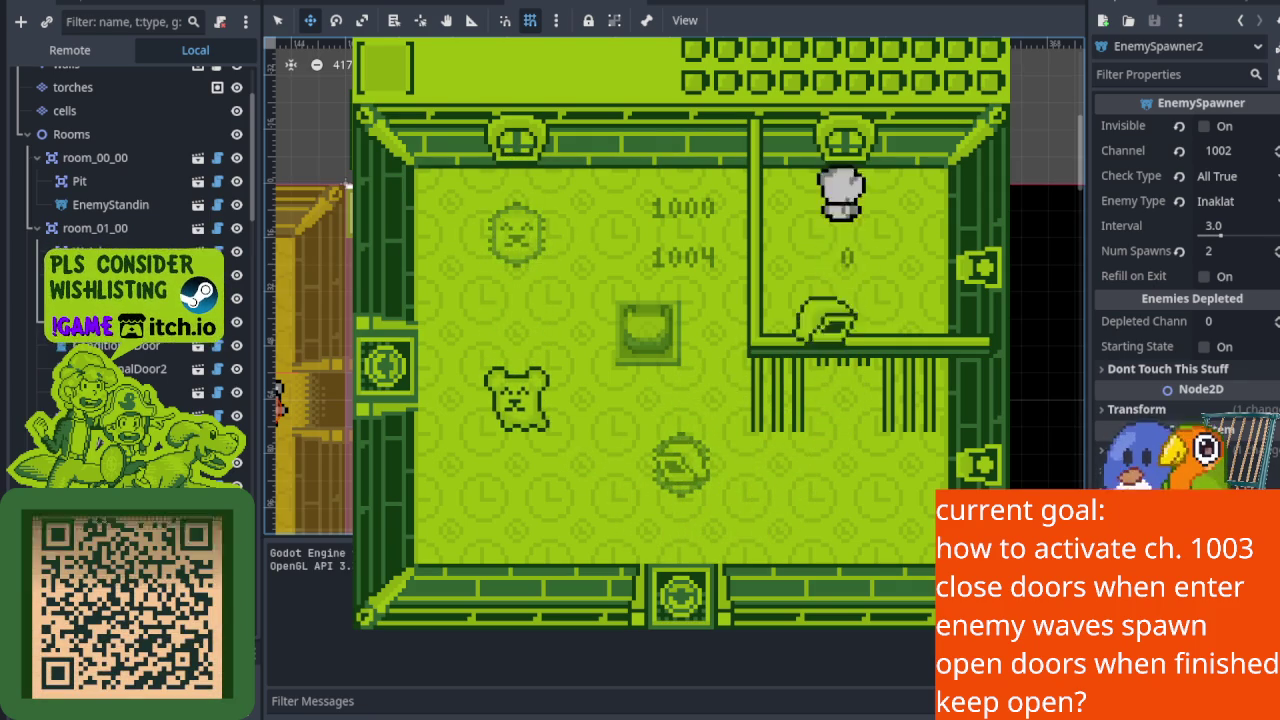
key("Down")
key("Left")
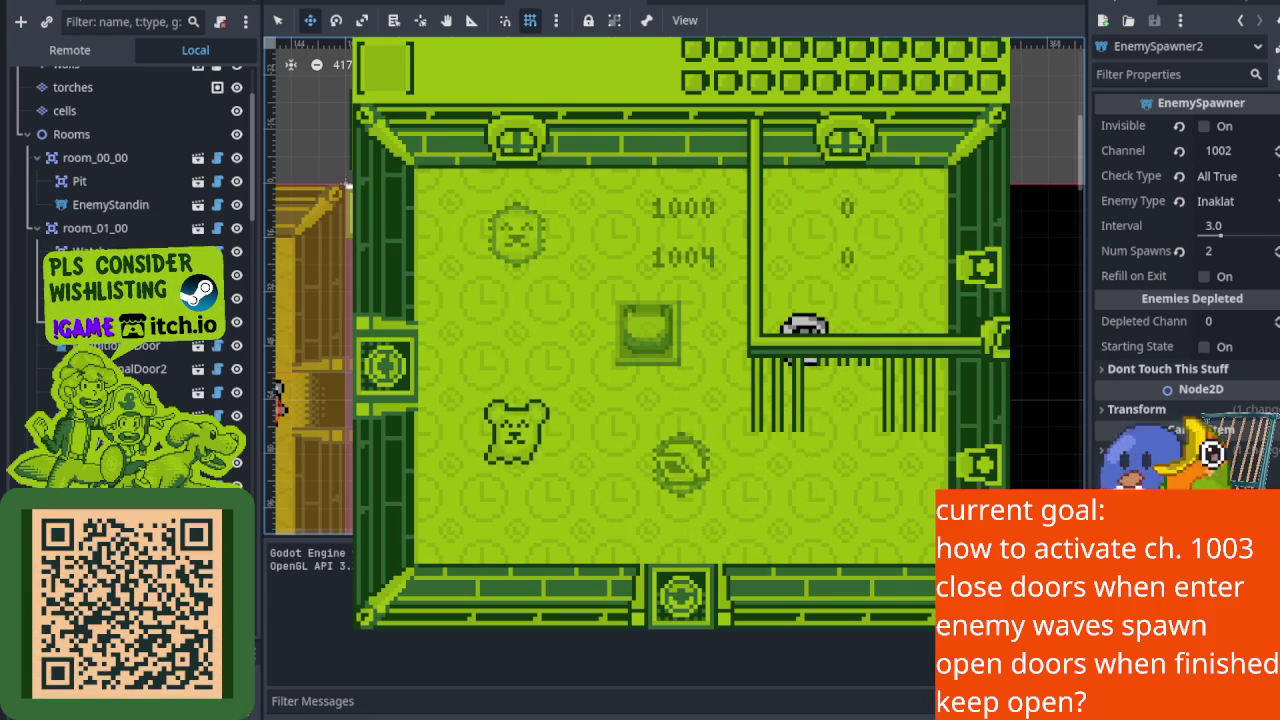
key("Down")
key("Left")
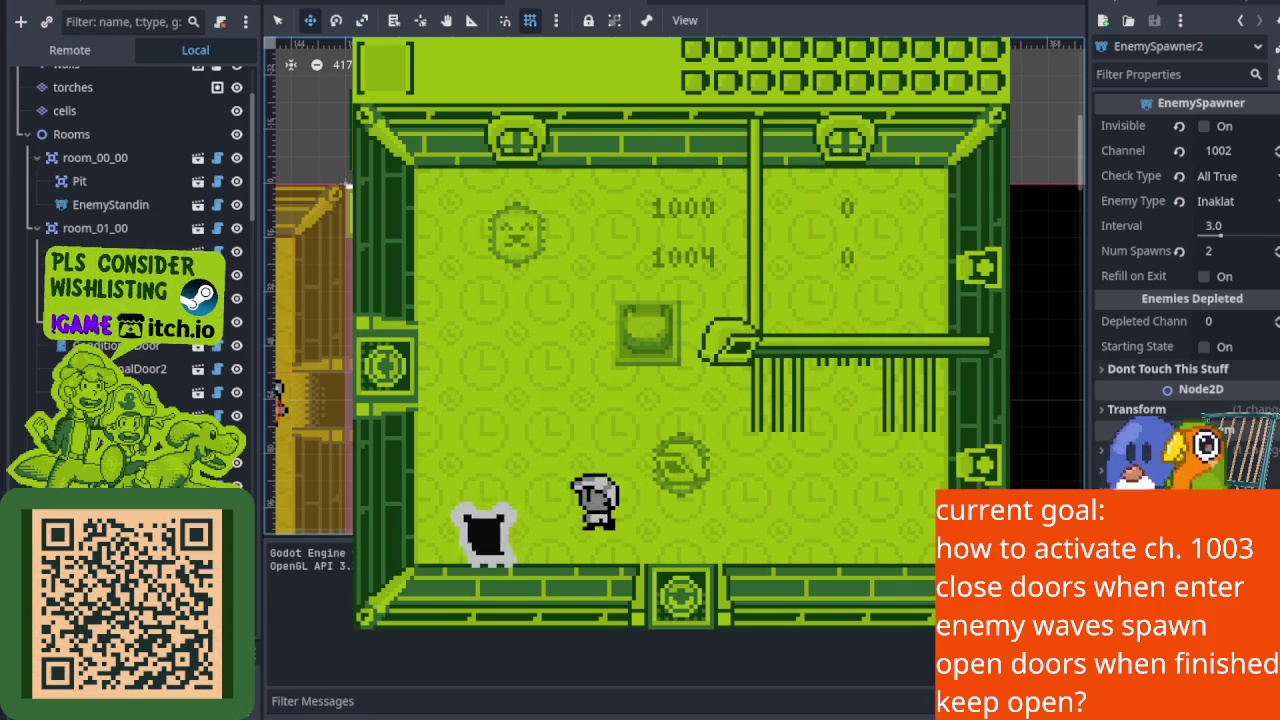
key("Up")
key("Right")
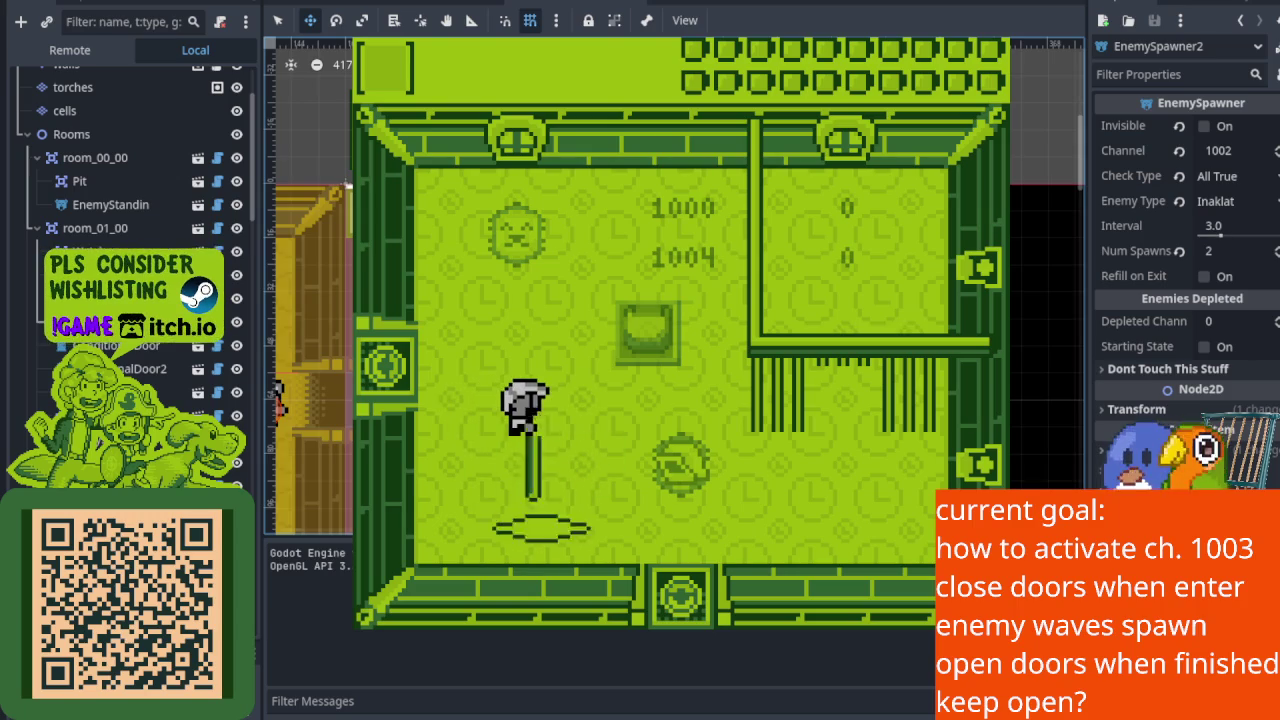
key("Up")
key("Right")
key("Down")
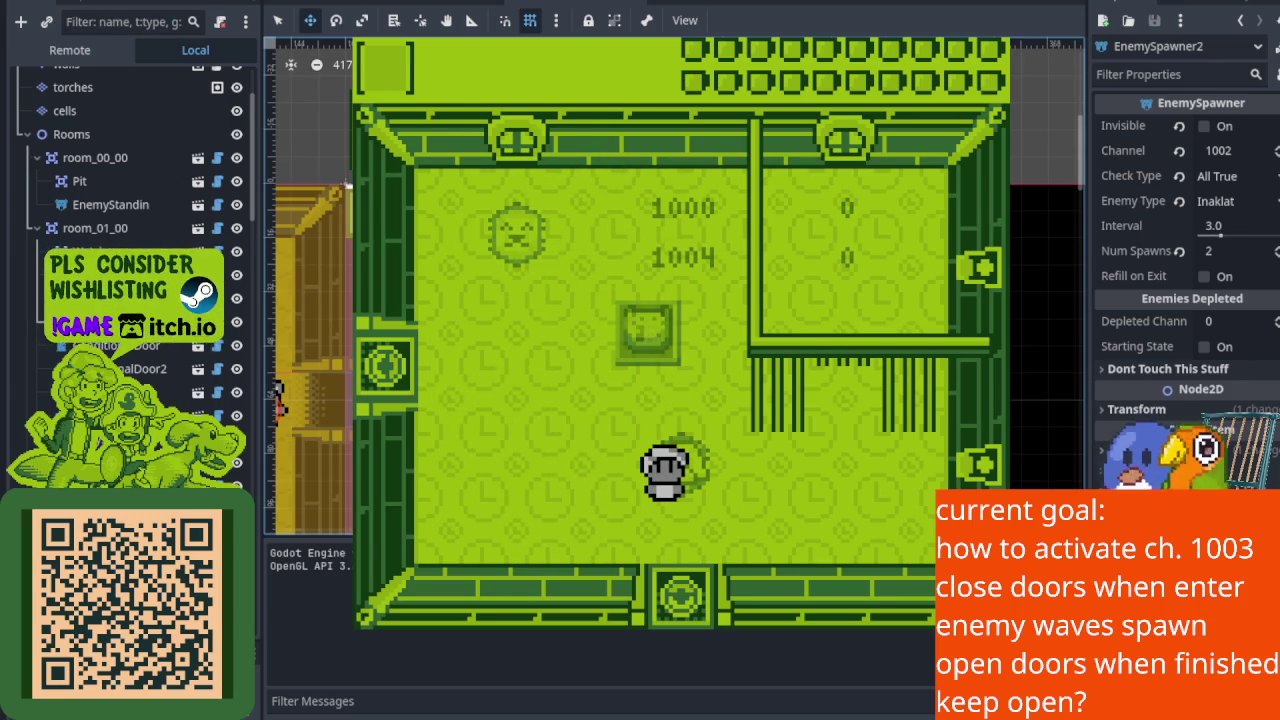
key("F8")
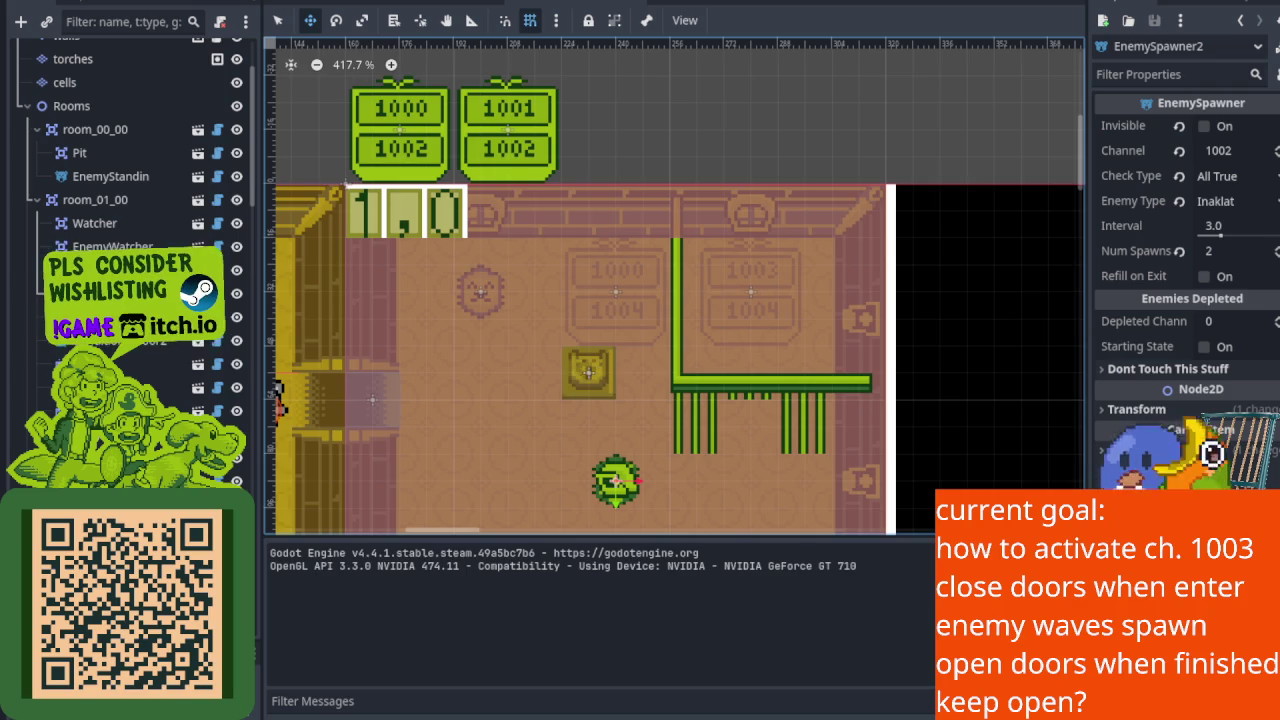
Step: Collapse the output log and zoom the 2D viewport in around the Watcher
scroll(740, 289, "up", 4)
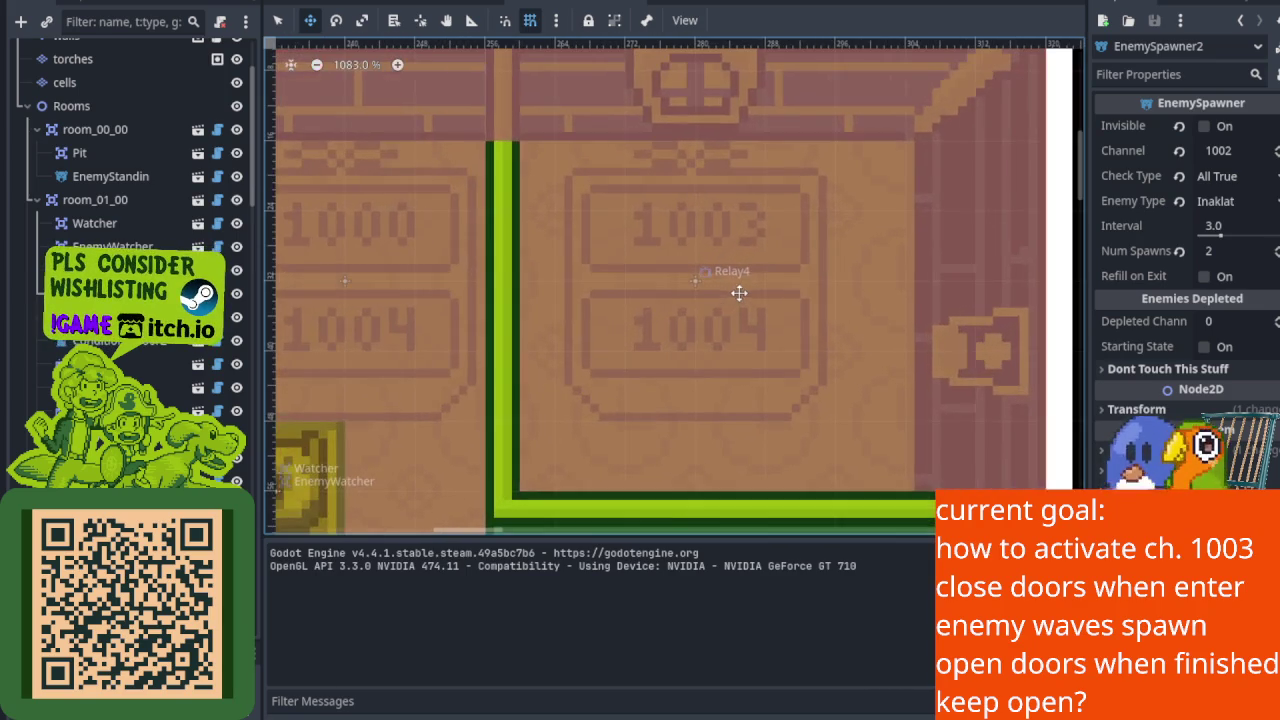
scroll(606, 275, "down", 2)
scroll(646, 280, "up", 2)
left_click_drag(404, 378, 471, 400)
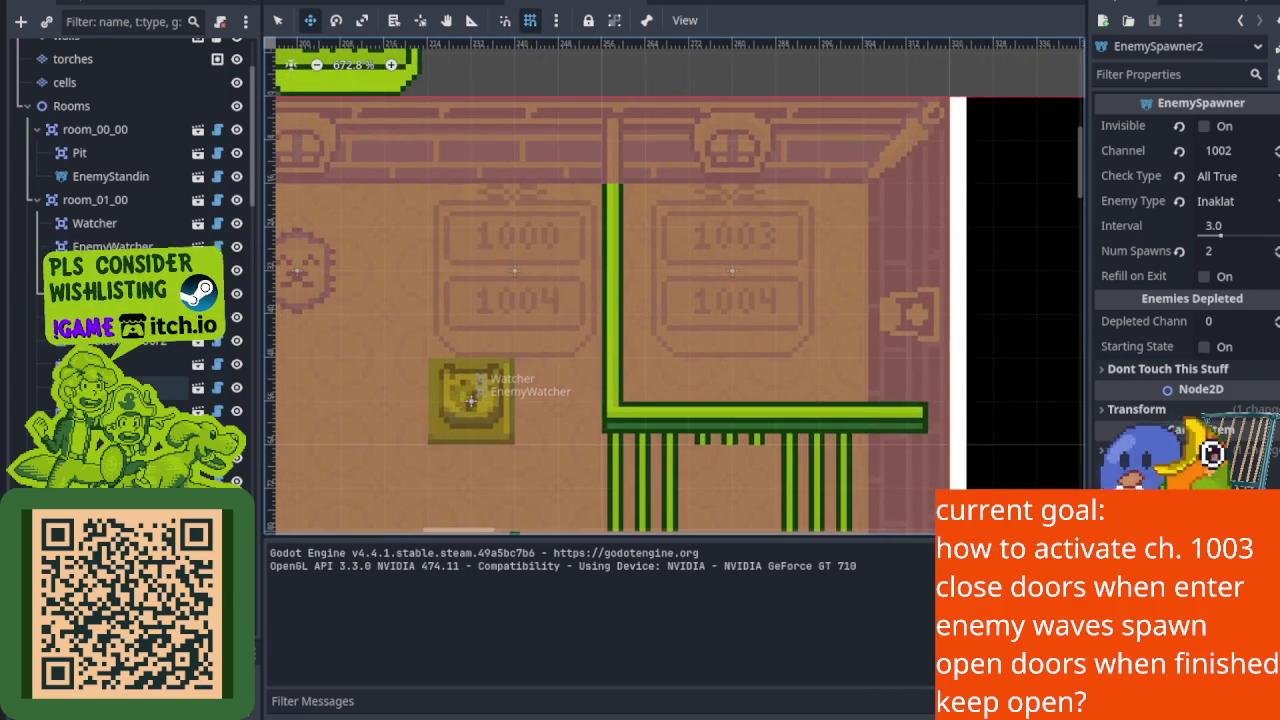
scroll(397, 322, "up", 1)
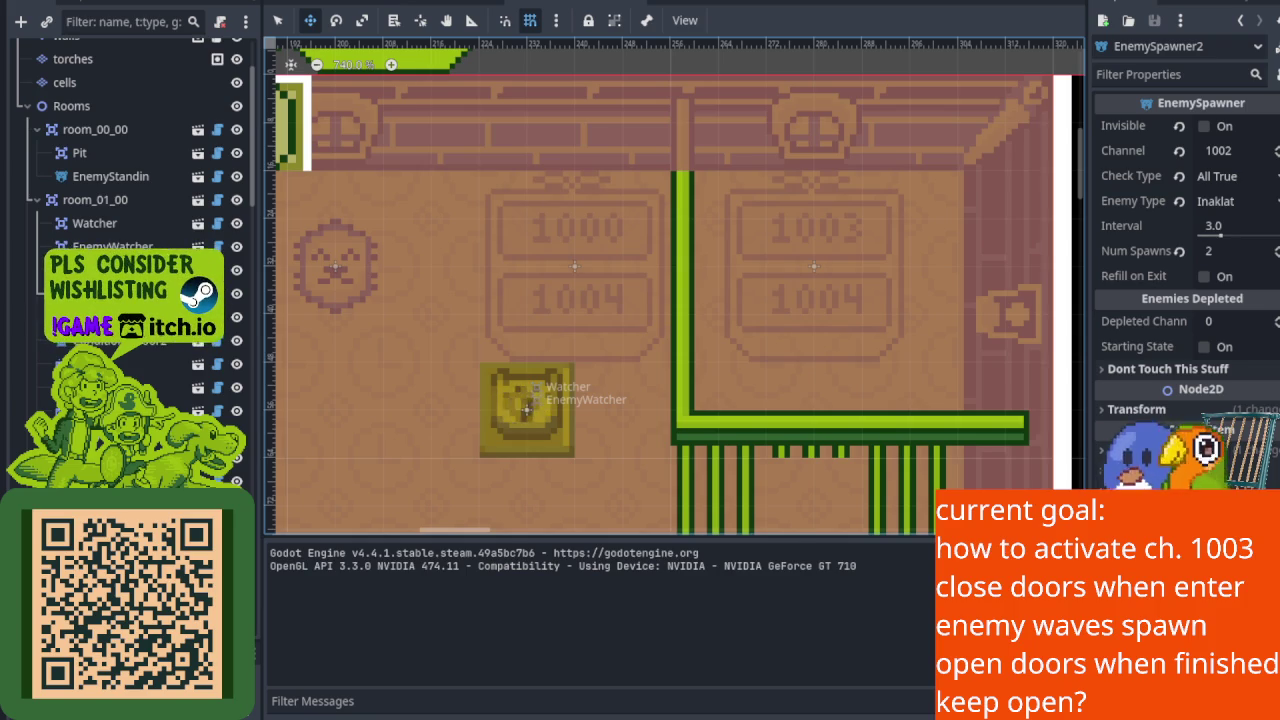
scroll(505, 368, "down", 2)
left_click(290, 717)
scroll(480, 380, "down", 2)
scroll(508, 391, "up", 2)
left_click_drag(508, 391, 588, 443)
scroll(560, 503, "up", 4)
scroll(563, 503, "right", 1)
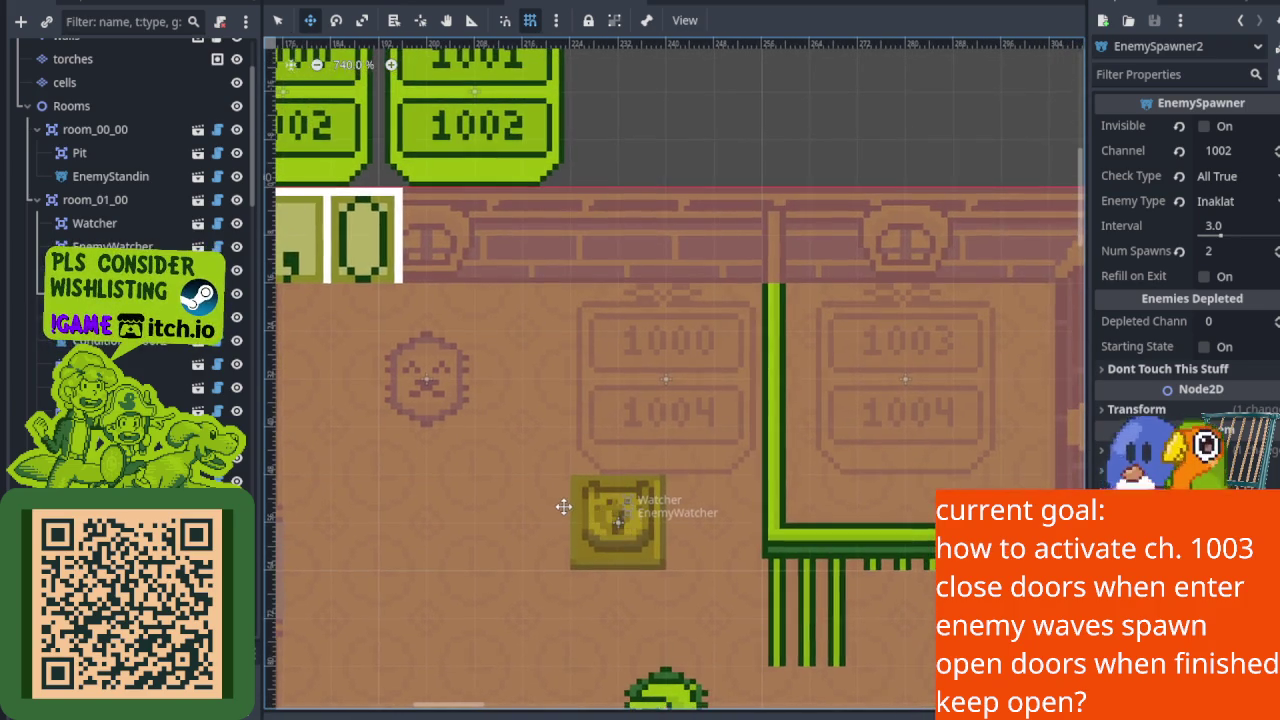
Step: Survey the relay signs above the room, then select Relay2 (1001 to 1002, All False)
mouse_move(483, 386)
left_mouse_down()
mouse_move(538, 426)
mouse_move(560, 391)
left_mouse_up()
scroll(350, 145, "up", 4)
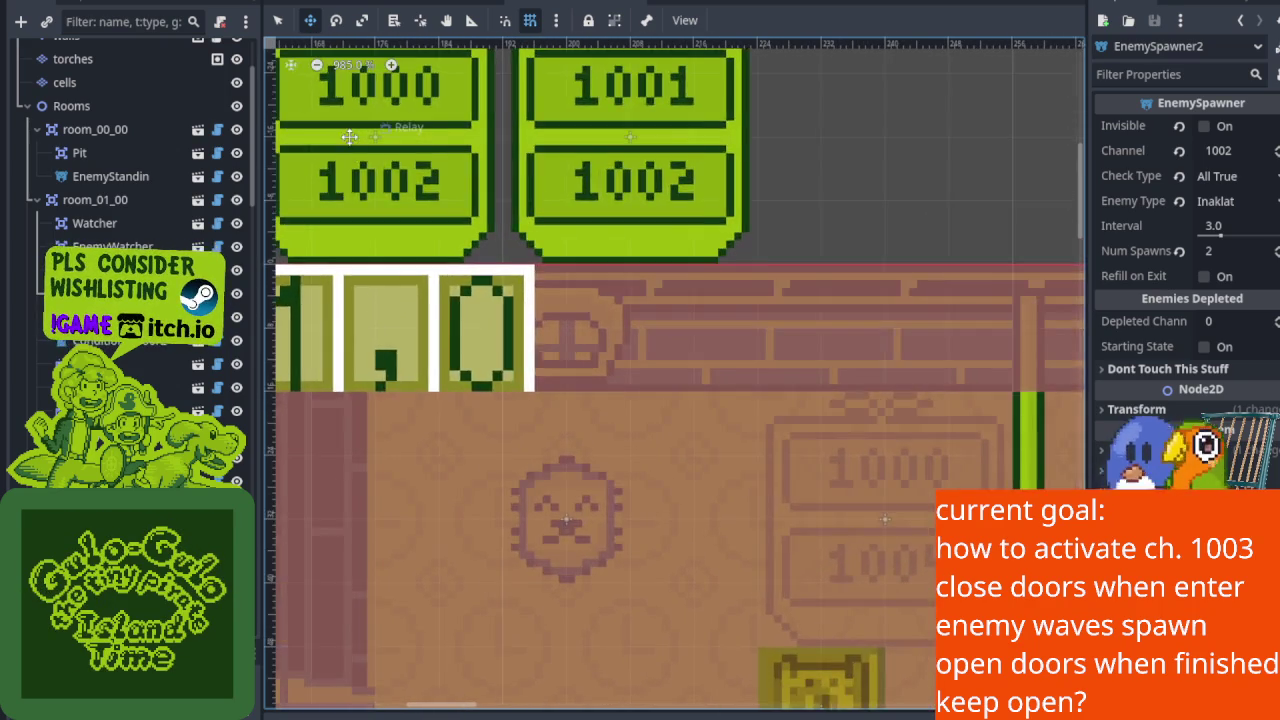
left_click_drag(354, 133, 384, 218)
scroll(386, 209, "up", 2)
scroll(642, 407, "down", 5)
left_click_drag(642, 407, 537, 337)
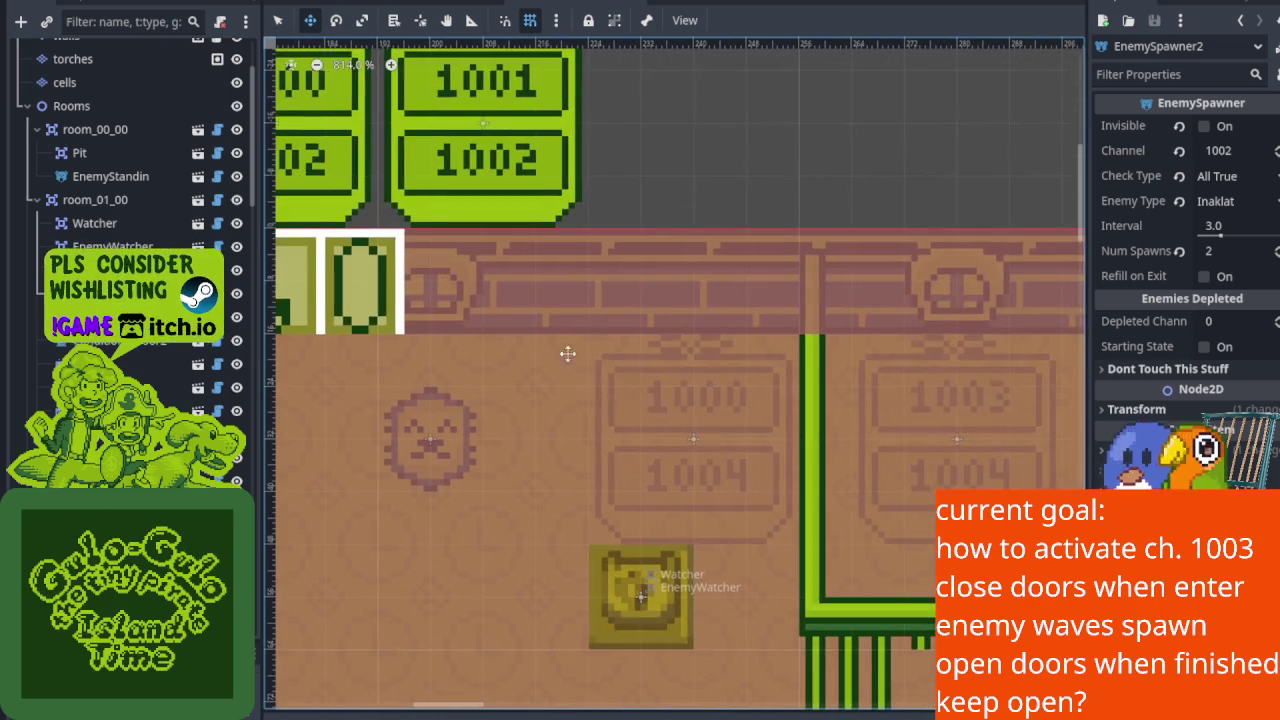
left_click_drag(720, 431, 848, 474)
scroll(622, 326, "up", 2)
scroll(556, 282, "up", 4)
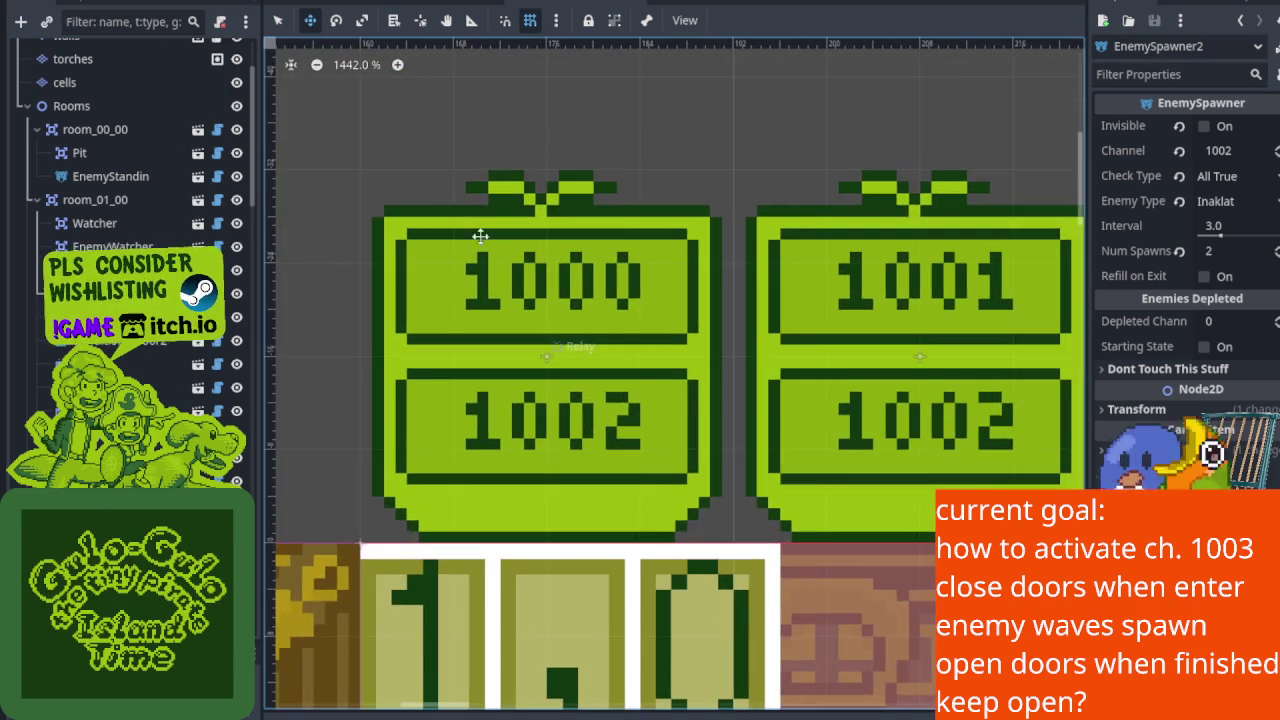
scroll(655, 399, "down", 7)
left_click_drag(737, 466, 429, 183)
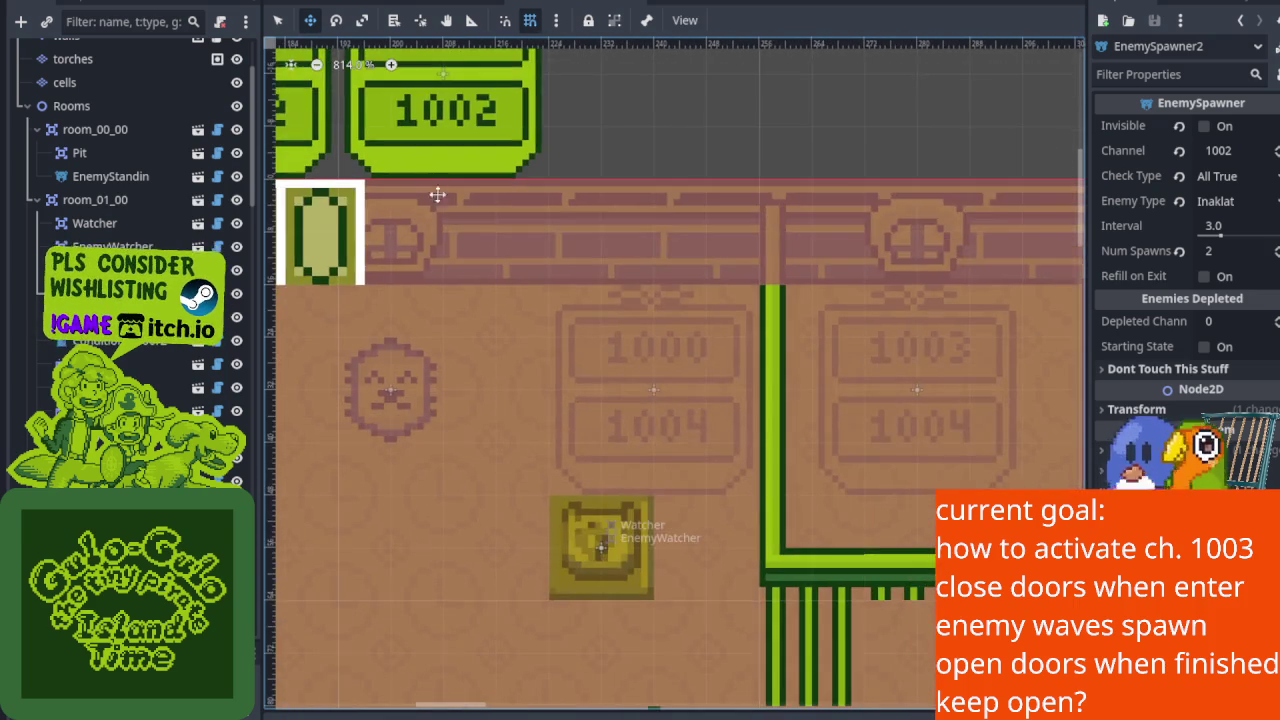
scroll(627, 354, "up", 3)
left_click_drag(627, 354, 434, 274)
scroll(434, 280, "up", 4)
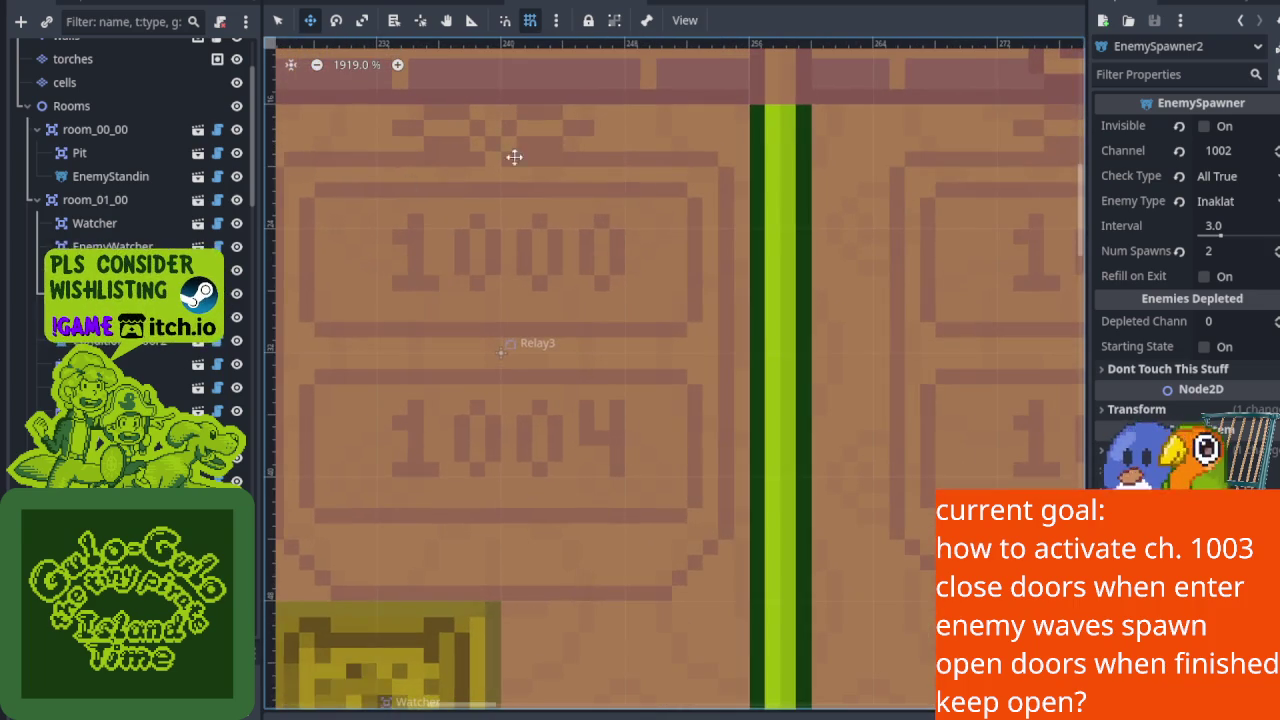
scroll(485, 408, "down", 4)
left_click_drag(486, 406, 649, 371)
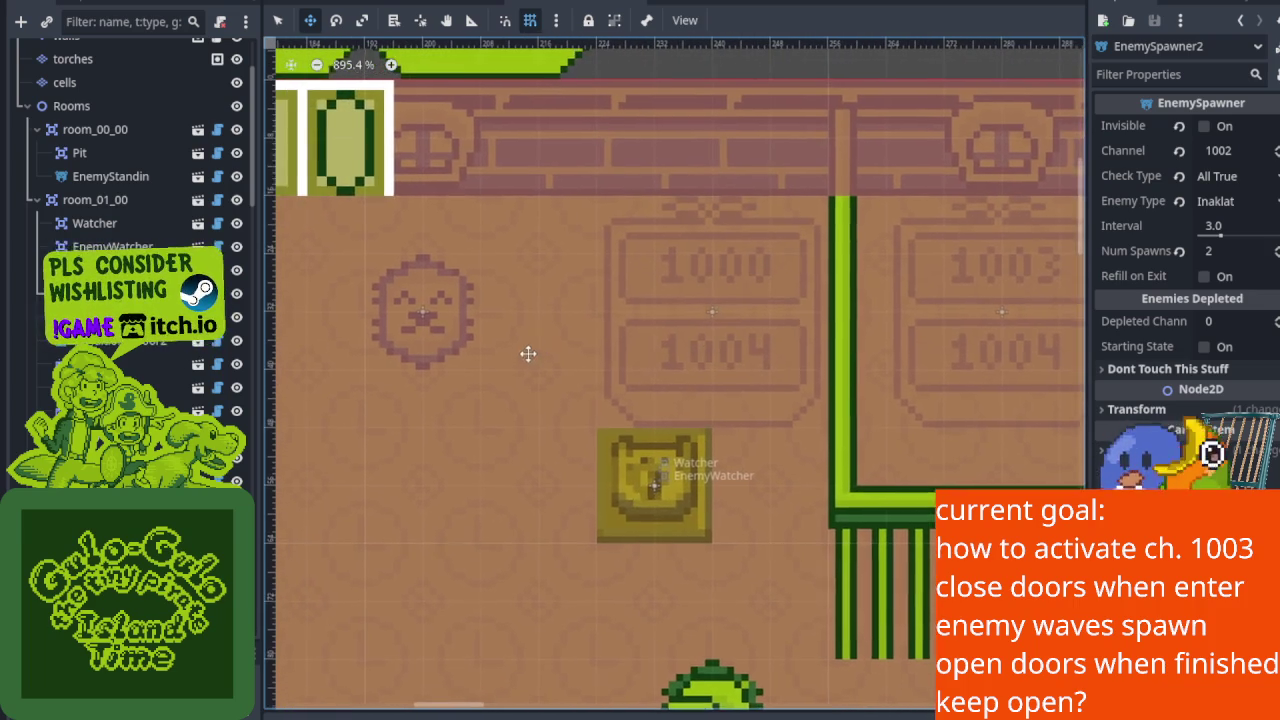
scroll(730, 358, "up", 1)
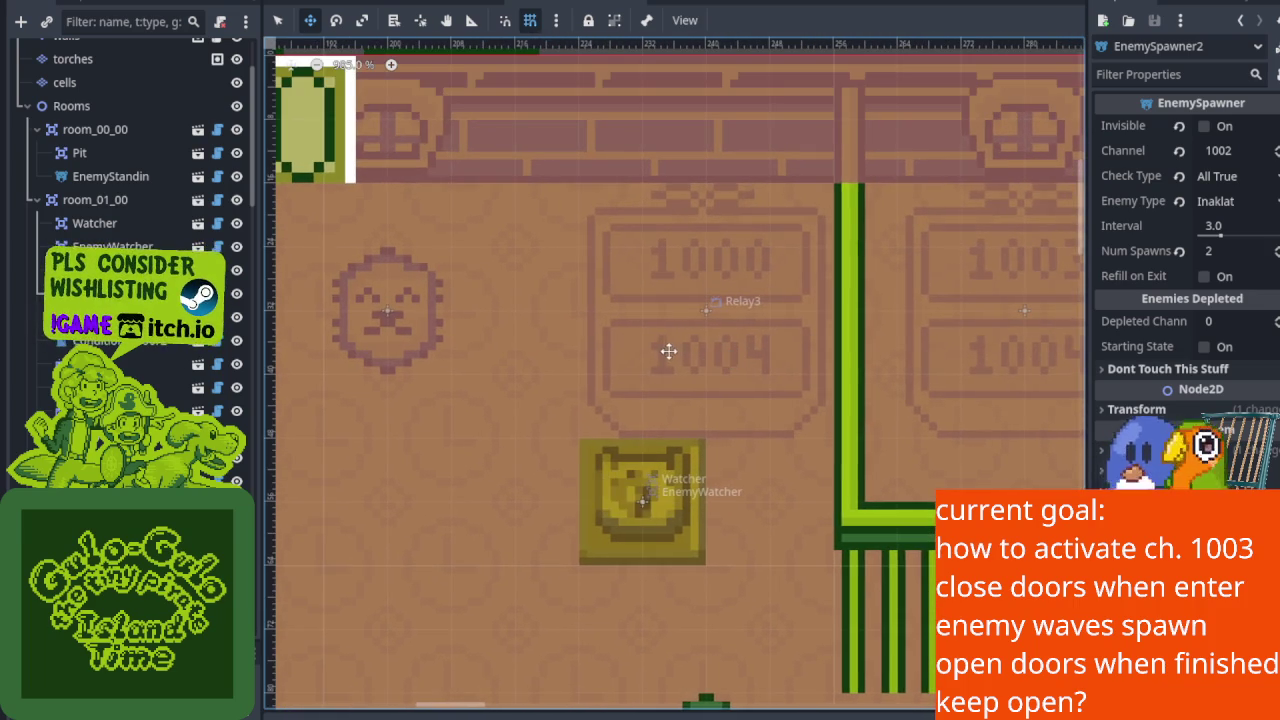
scroll(669, 351, "up", 5)
scroll(669, 351, "left", 4)
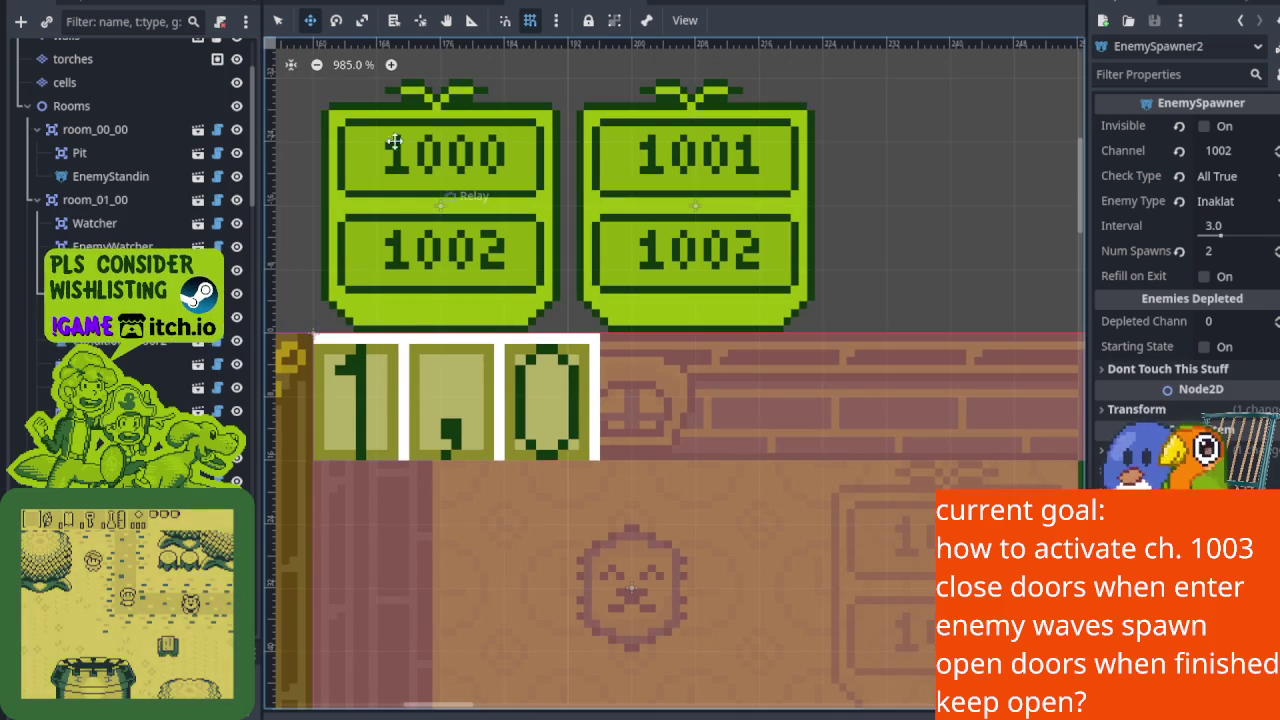
scroll(660, 446, "down", 5)
scroll(500, 271, "right", 5)
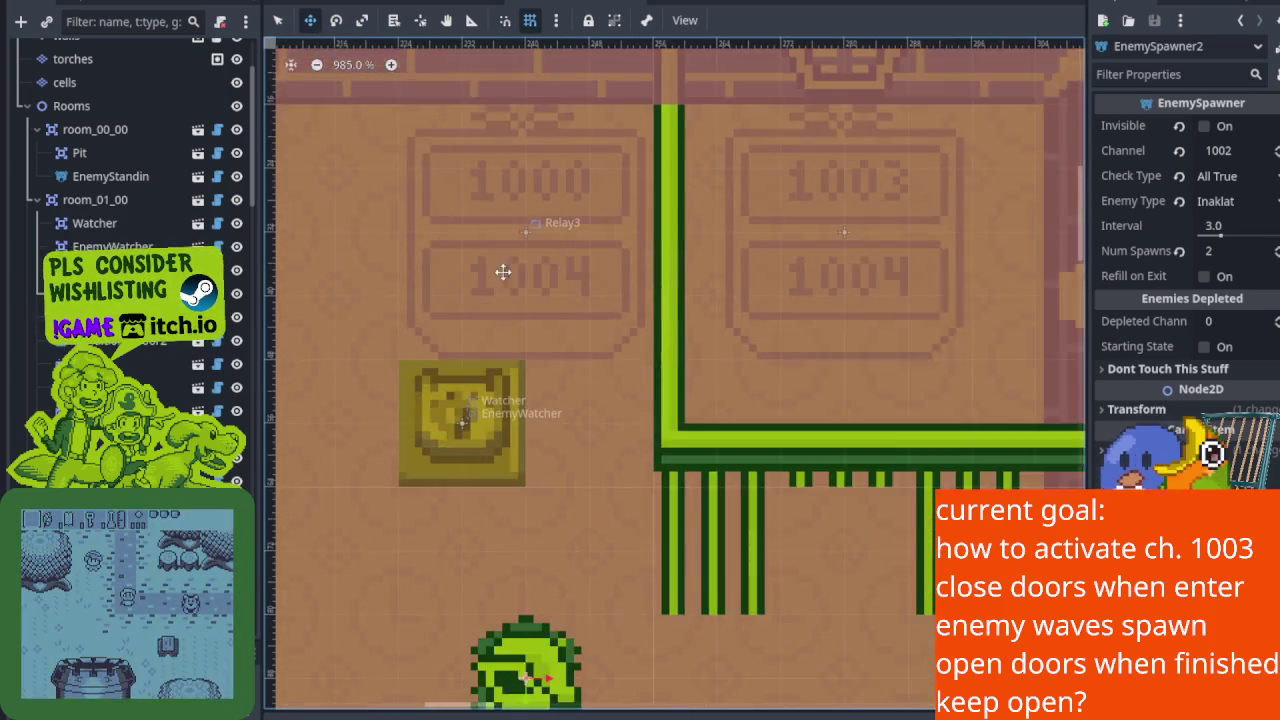
scroll(660, 361, "up", 3)
scroll(549, 320, "down", 2)
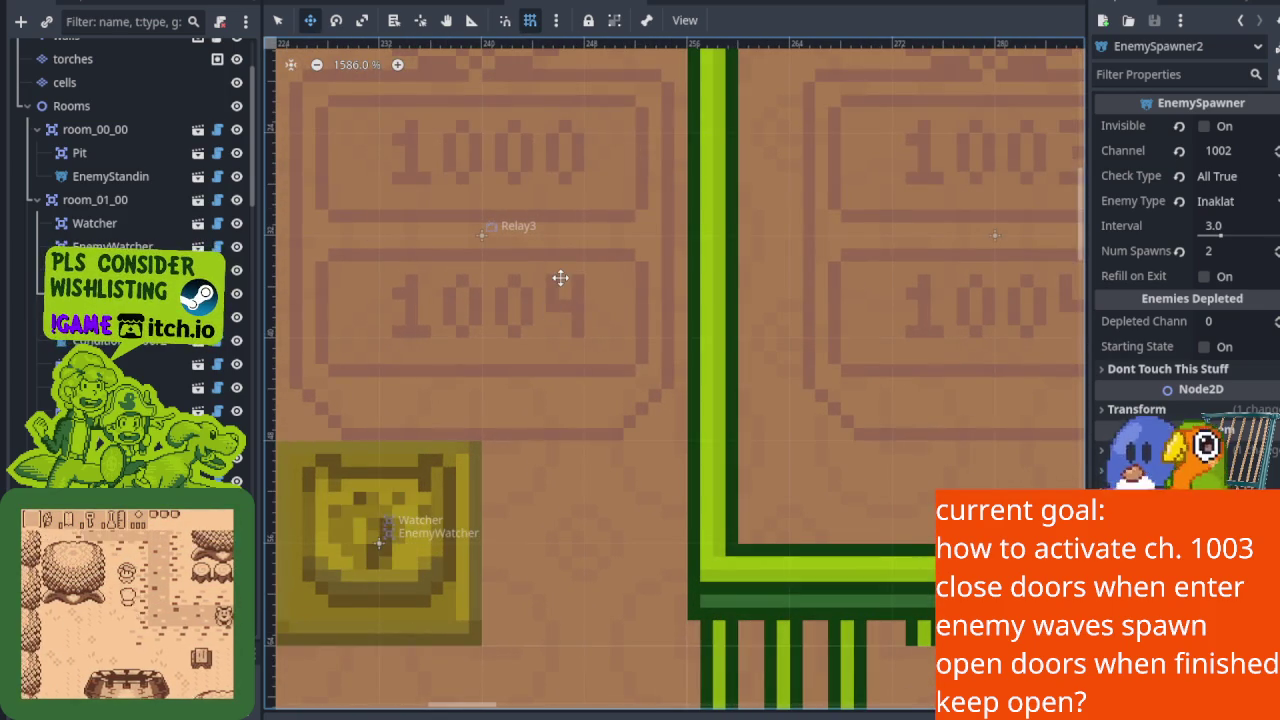
scroll(563, 271, "down", 2)
scroll(563, 268, "down", 4)
scroll(537, 266, "up", 1)
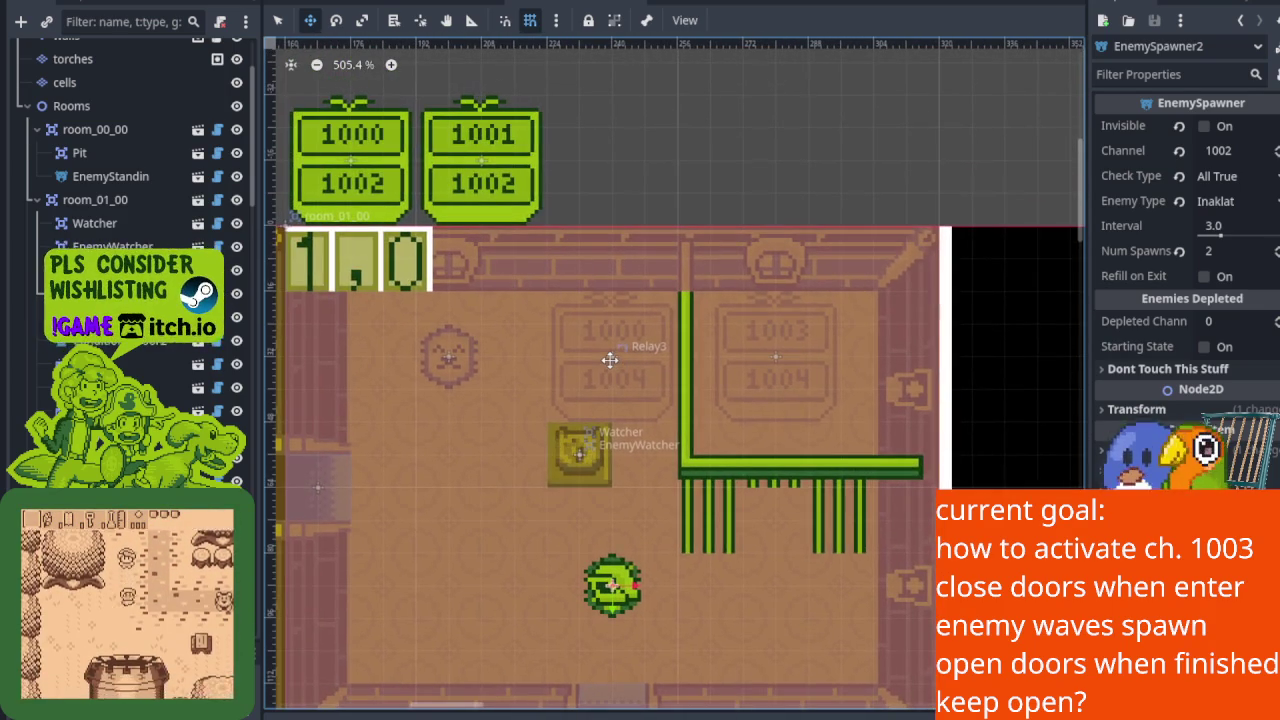
scroll(500, 188, "up", 5)
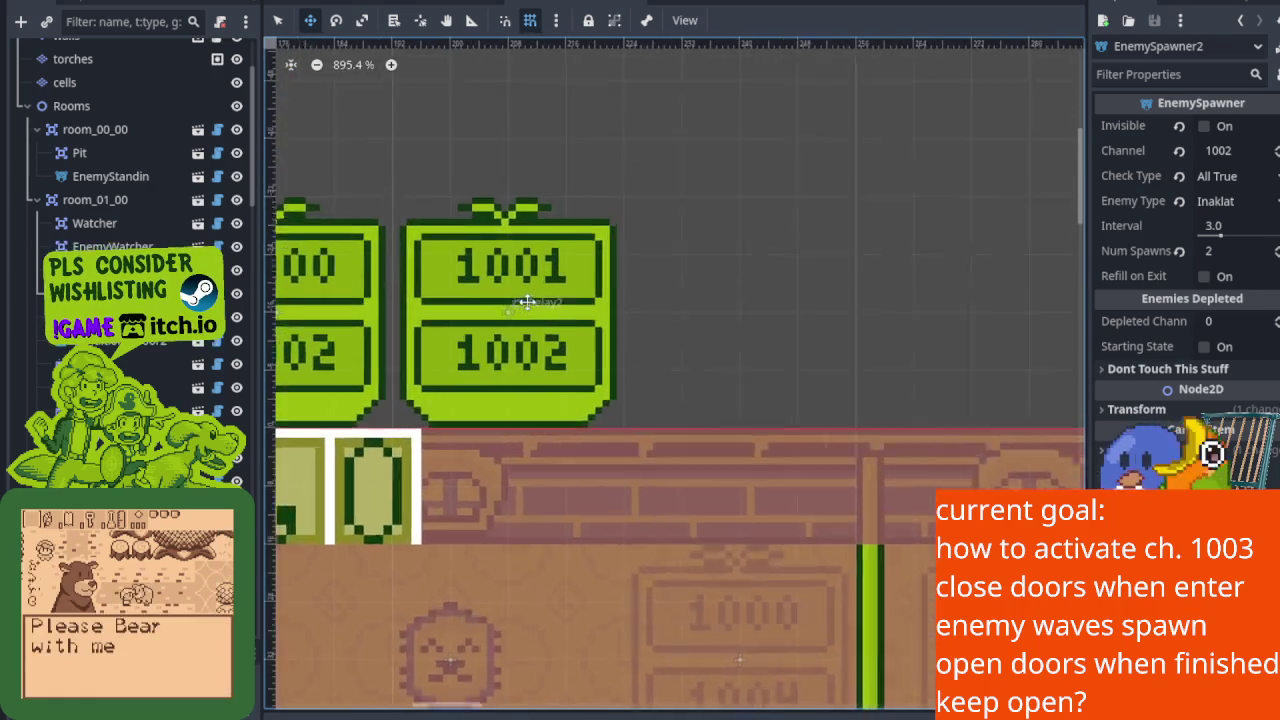
scroll(587, 256, "down", 3)
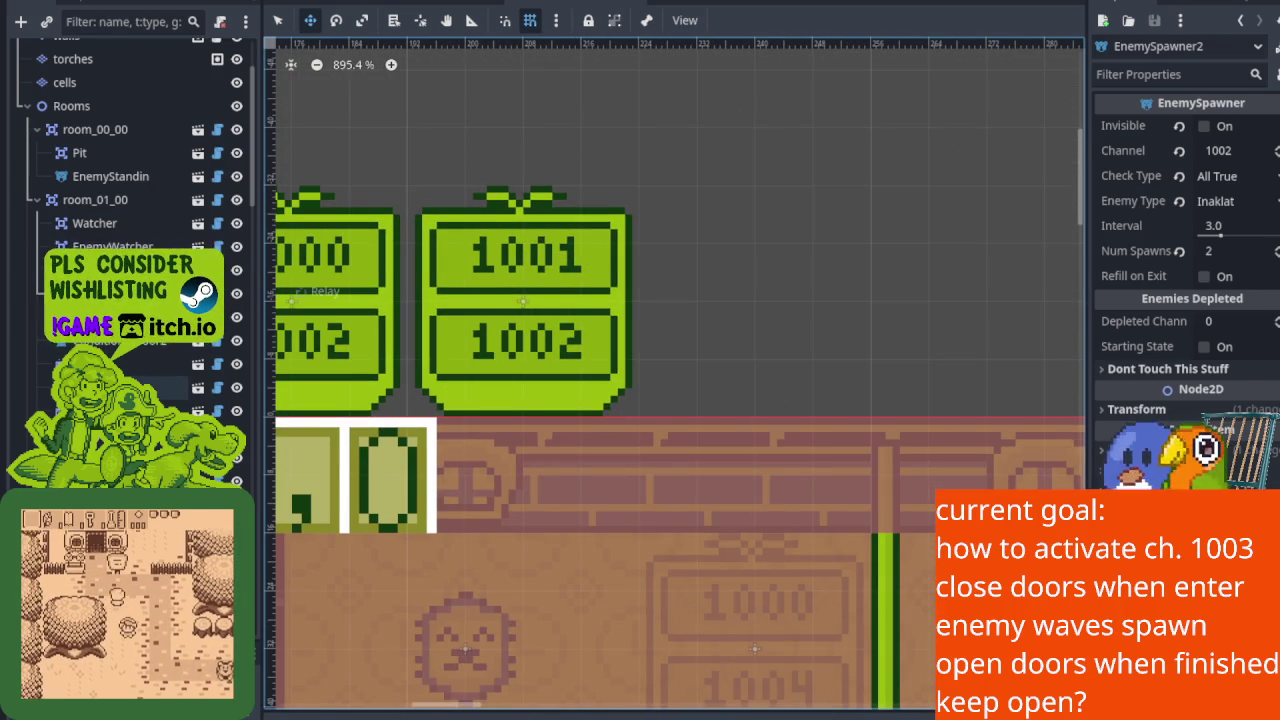
left_click(150, 388)
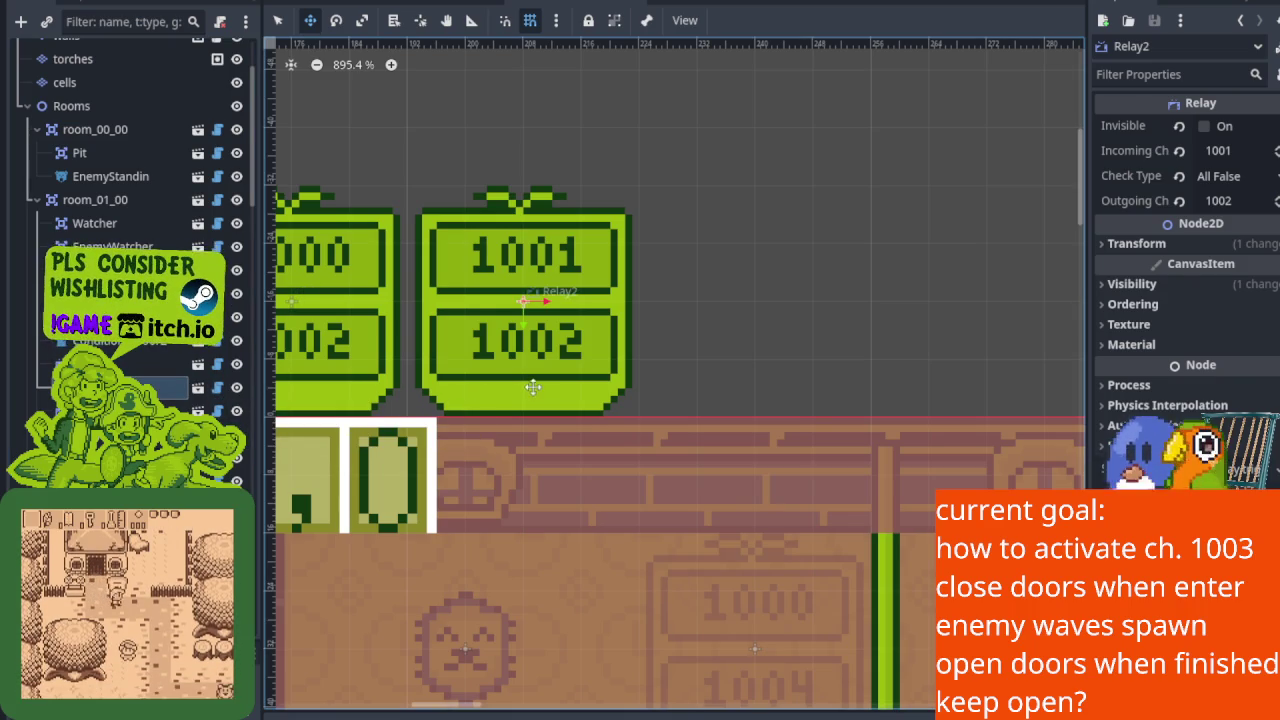
Step: Inspect Relay4, the relay forwarding channel 1003 to 1004
scroll(524, 475, "down", 5)
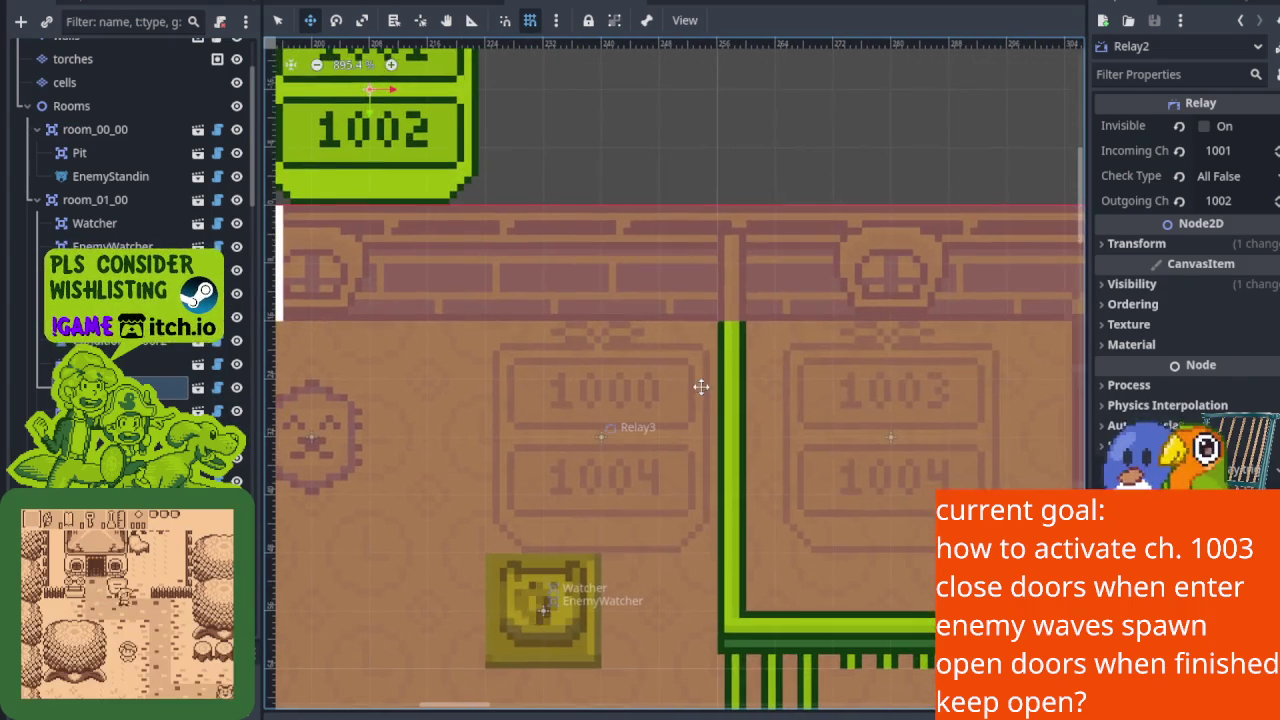
scroll(726, 382, "down", 1)
left_click(900, 420)
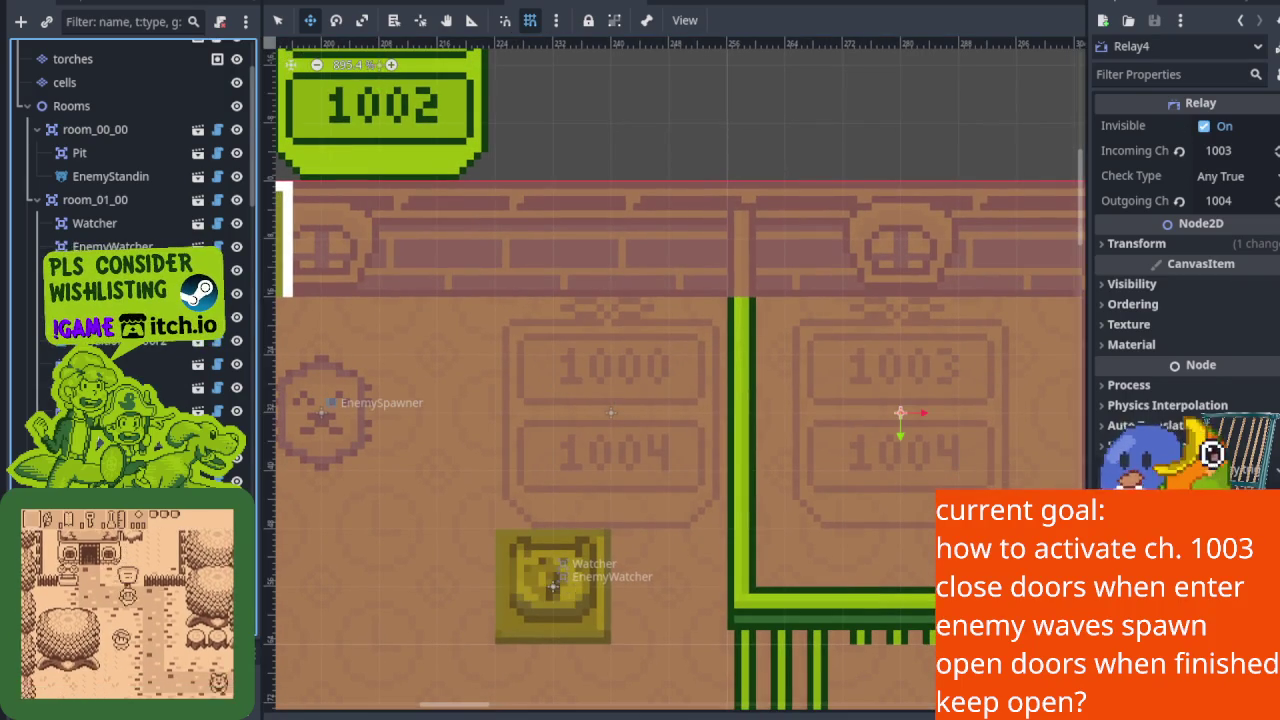
mouse_move(554, 366)
left_mouse_down()
mouse_move(723, 406)
mouse_move(769, 455)
left_mouse_up()
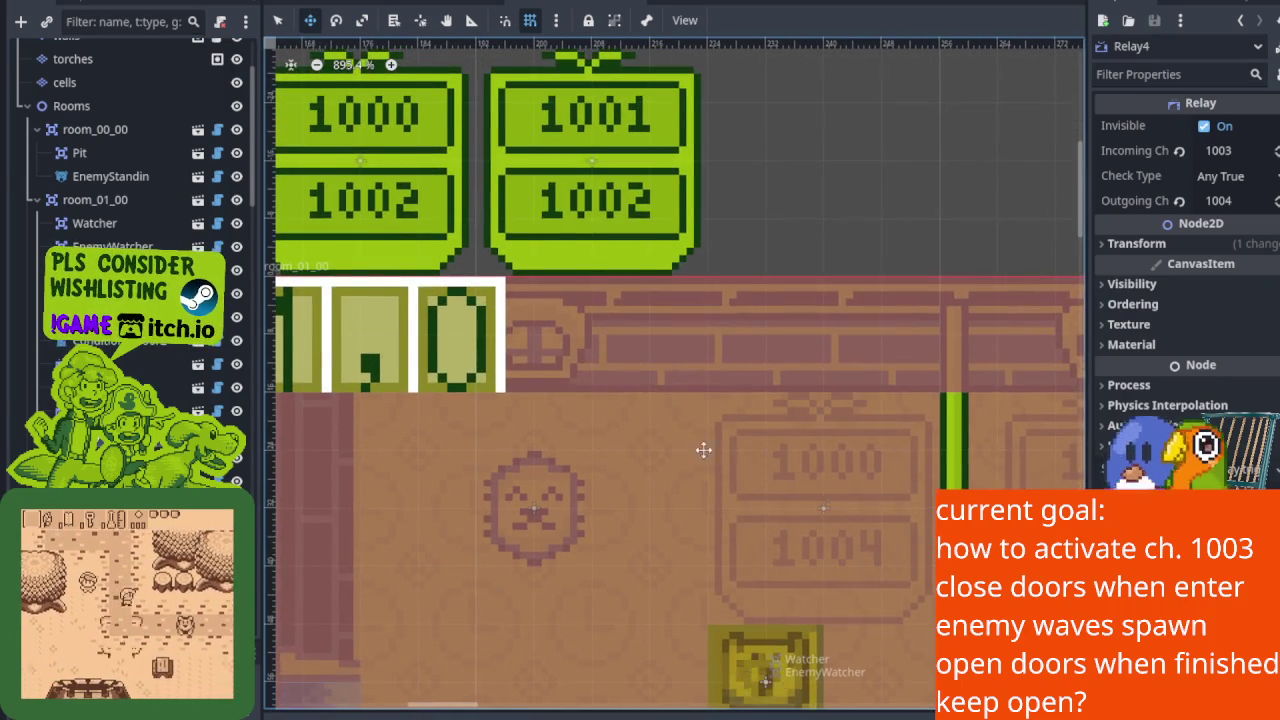
scroll(690, 450, "down", 3)
Step: Select the first Relay (1000 to 1002, Any True) and zoom around the 1002 sign
left_click(120, 364)
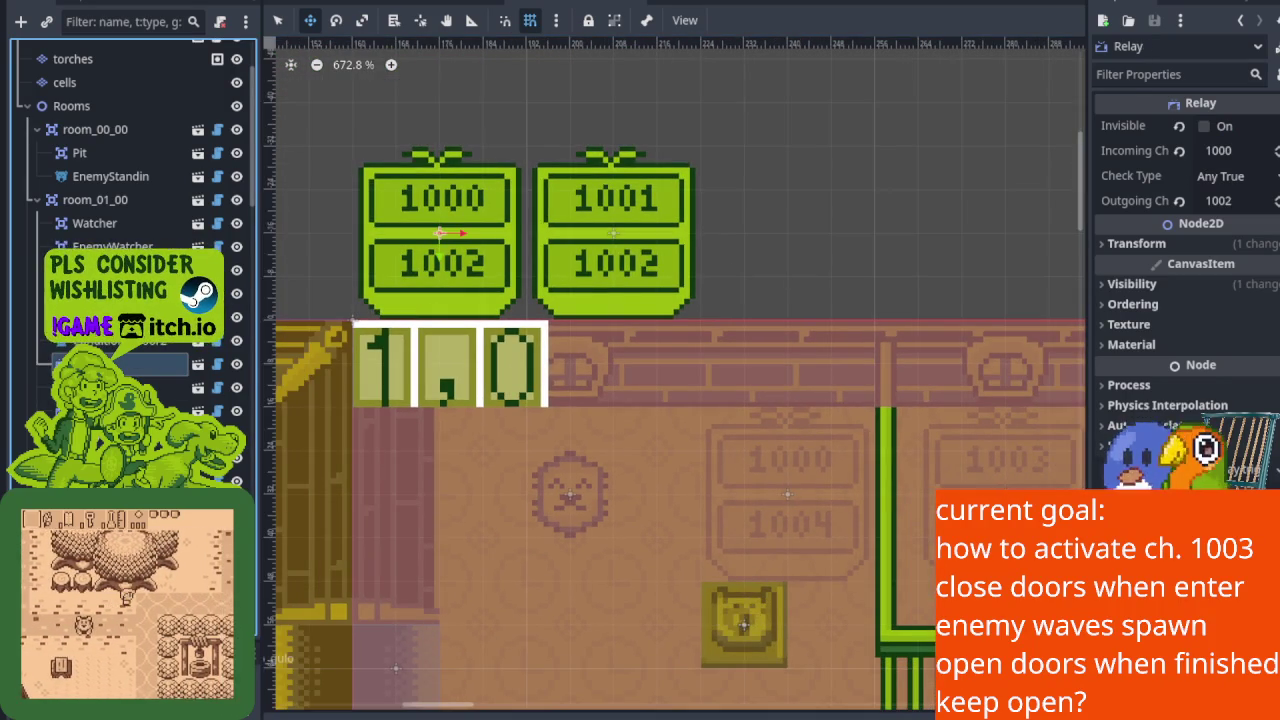
left_click_drag(766, 466, 710, 436)
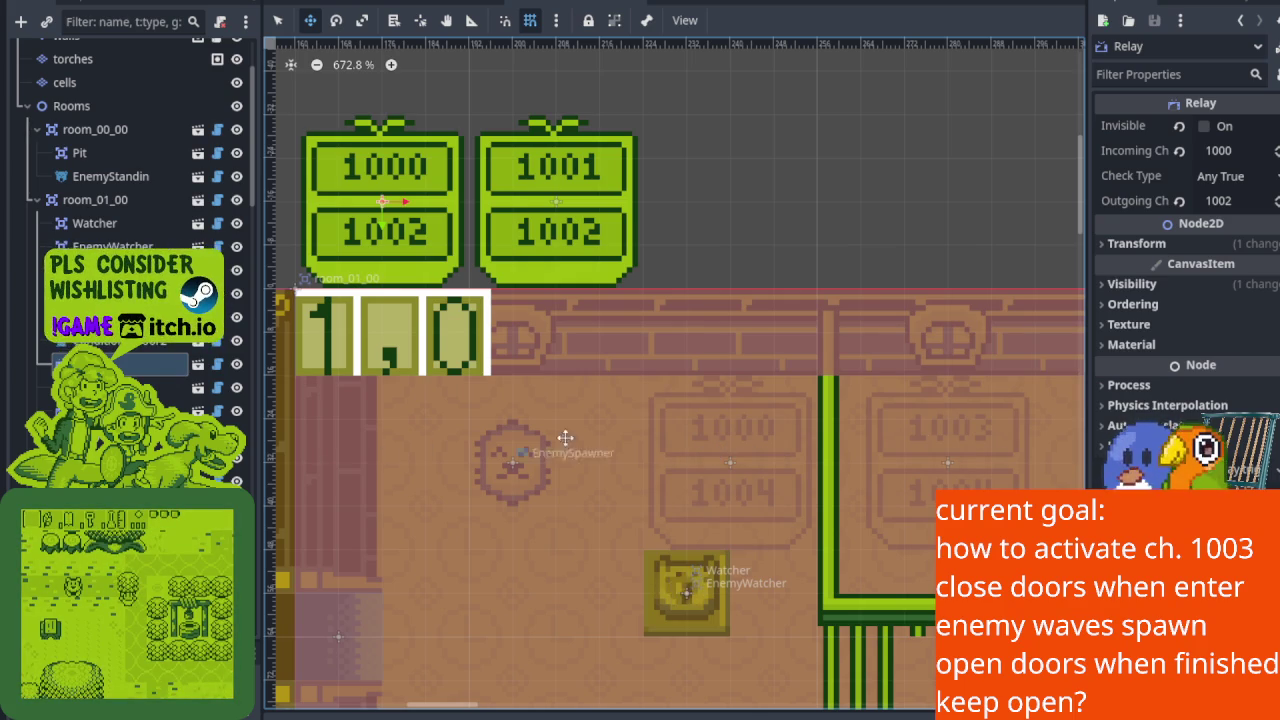
scroll(749, 391, "up", 4)
scroll(717, 426, "left", 2)
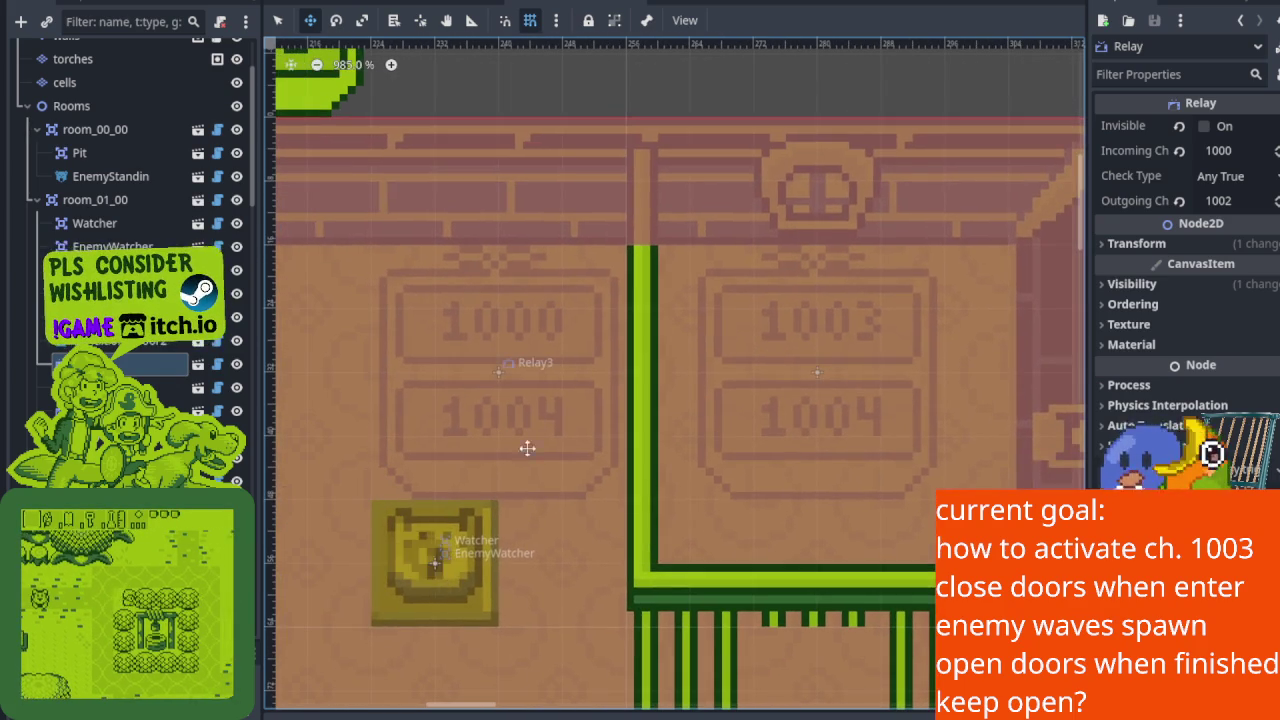
scroll(694, 377, "up", 4)
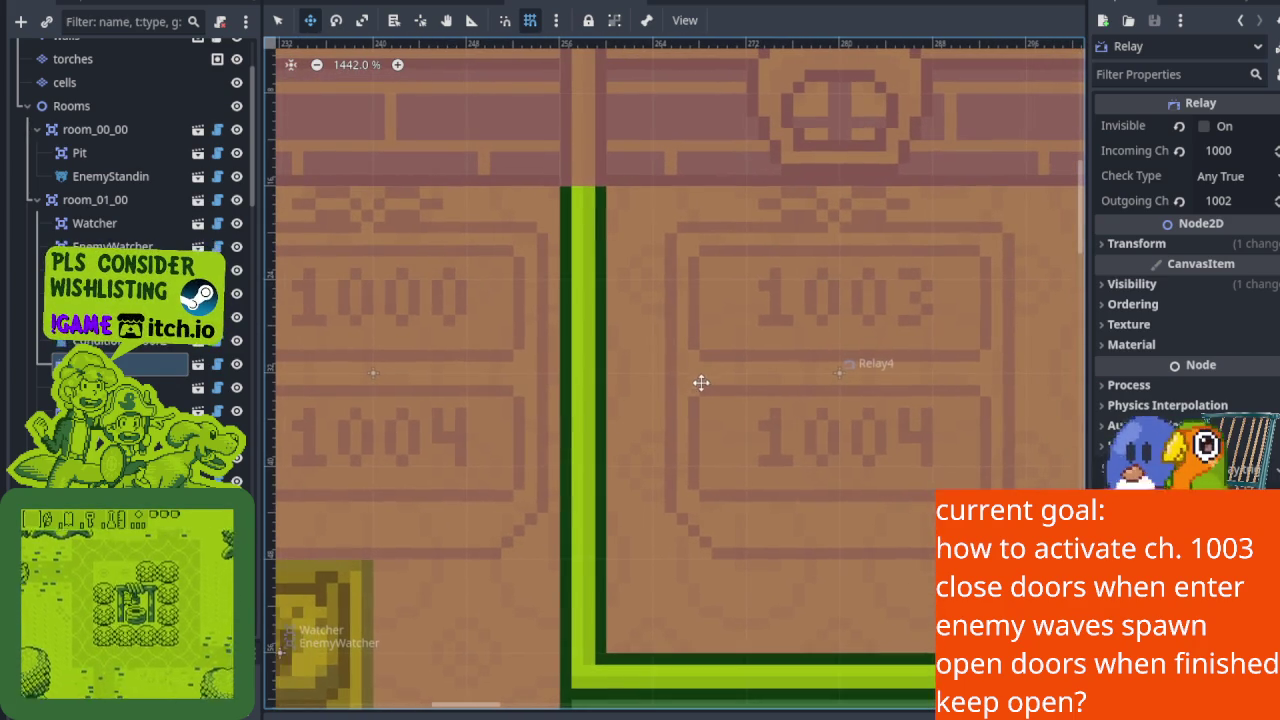
left_click_drag(514, 434, 808, 517)
scroll(736, 528, "up", 1)
scroll(736, 528, "up", 3)
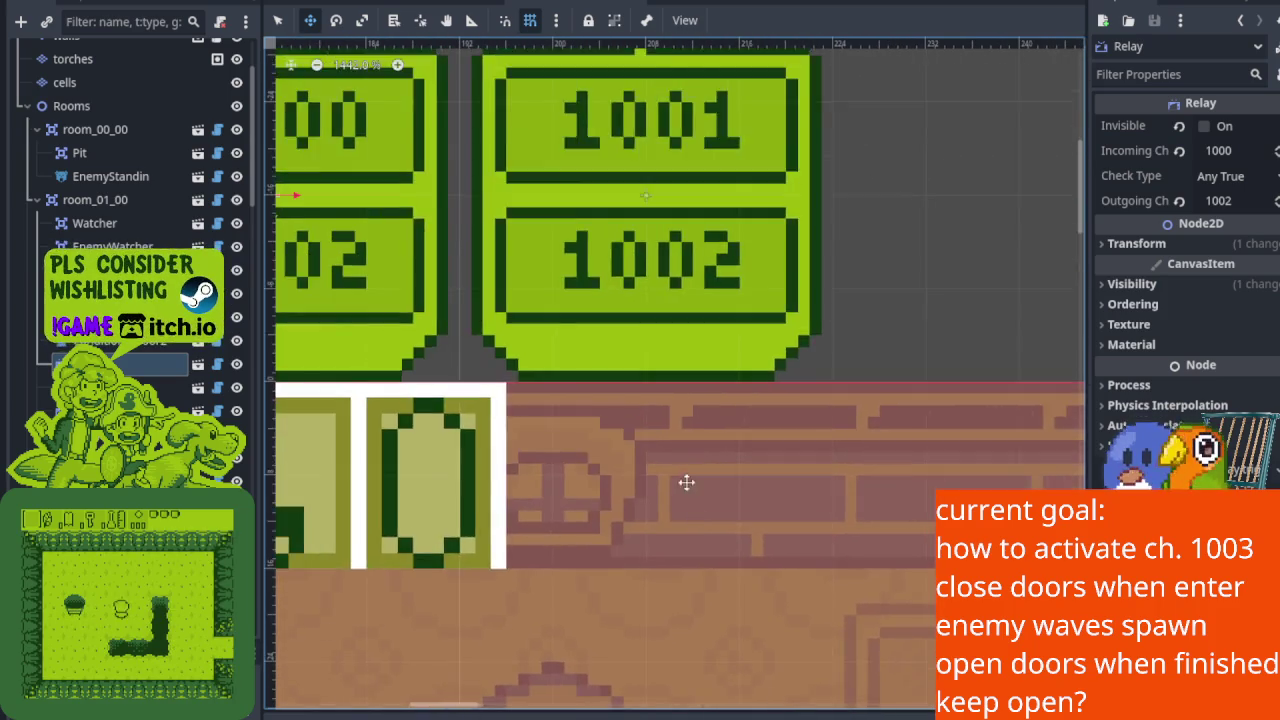
scroll(657, 423, "up", 2)
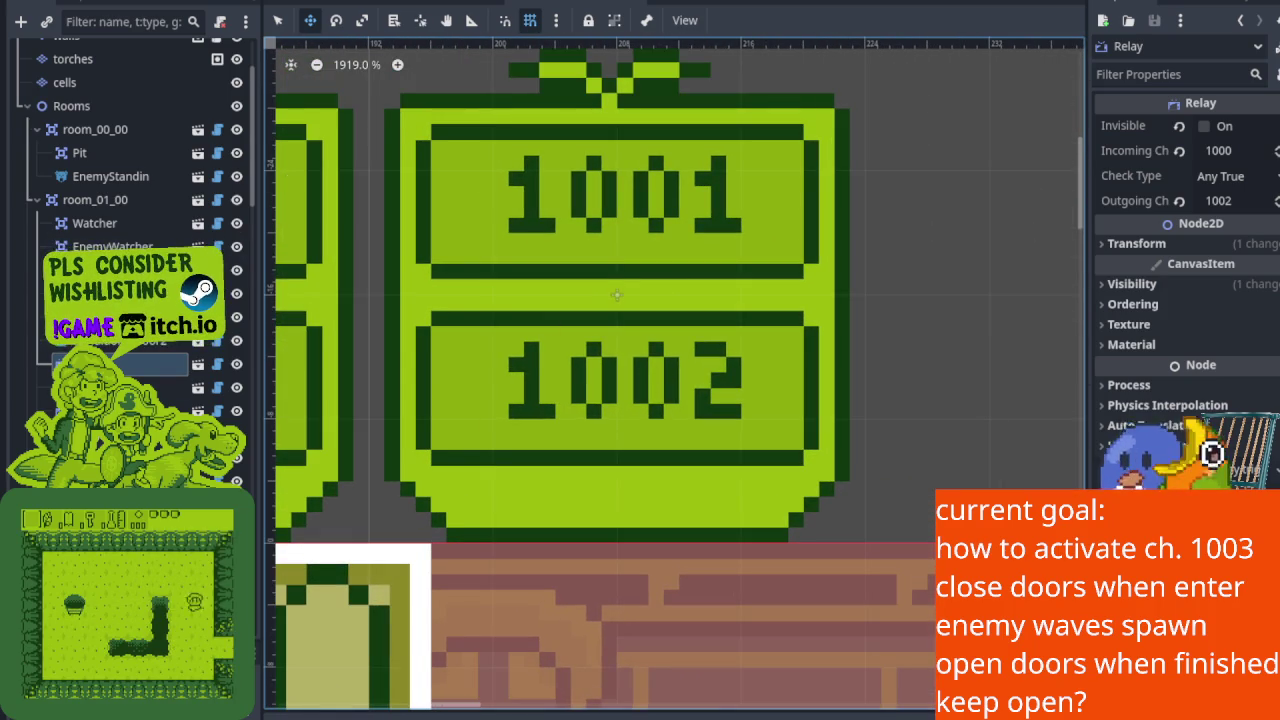
scroll(610, 295, "down", 11)
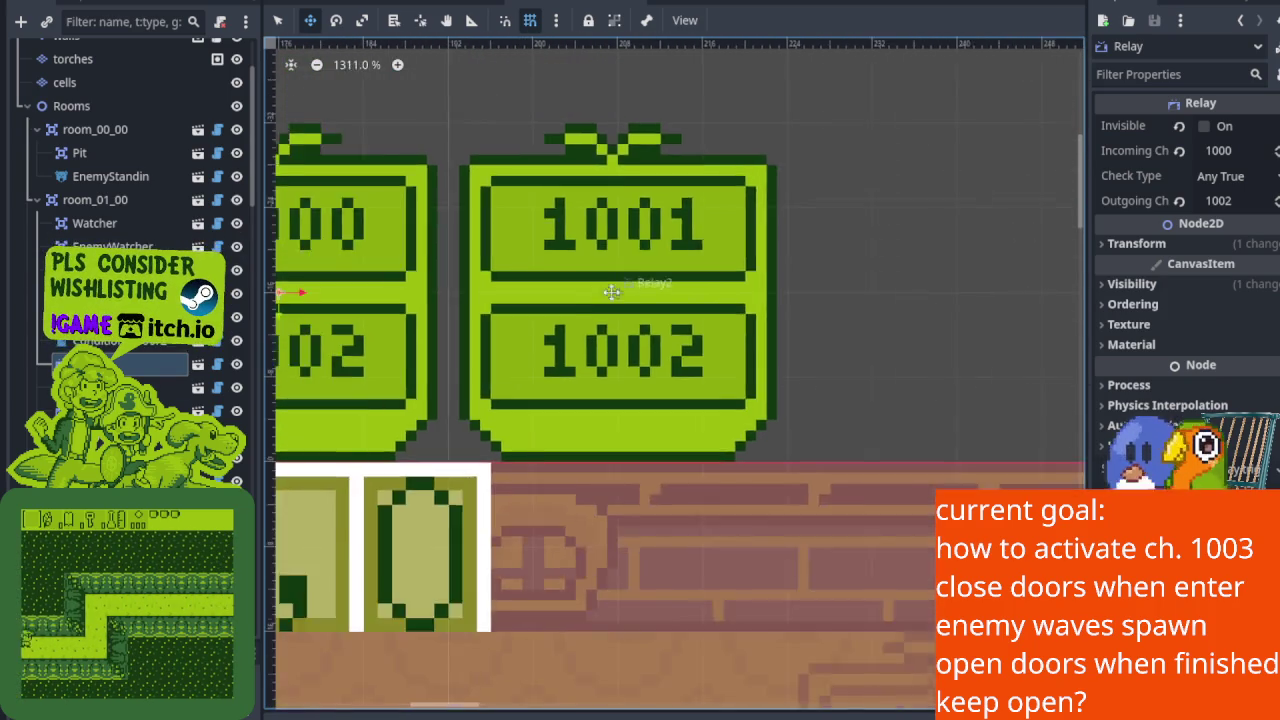
scroll(477, 314, "up", 2)
scroll(477, 314, "up", 2)
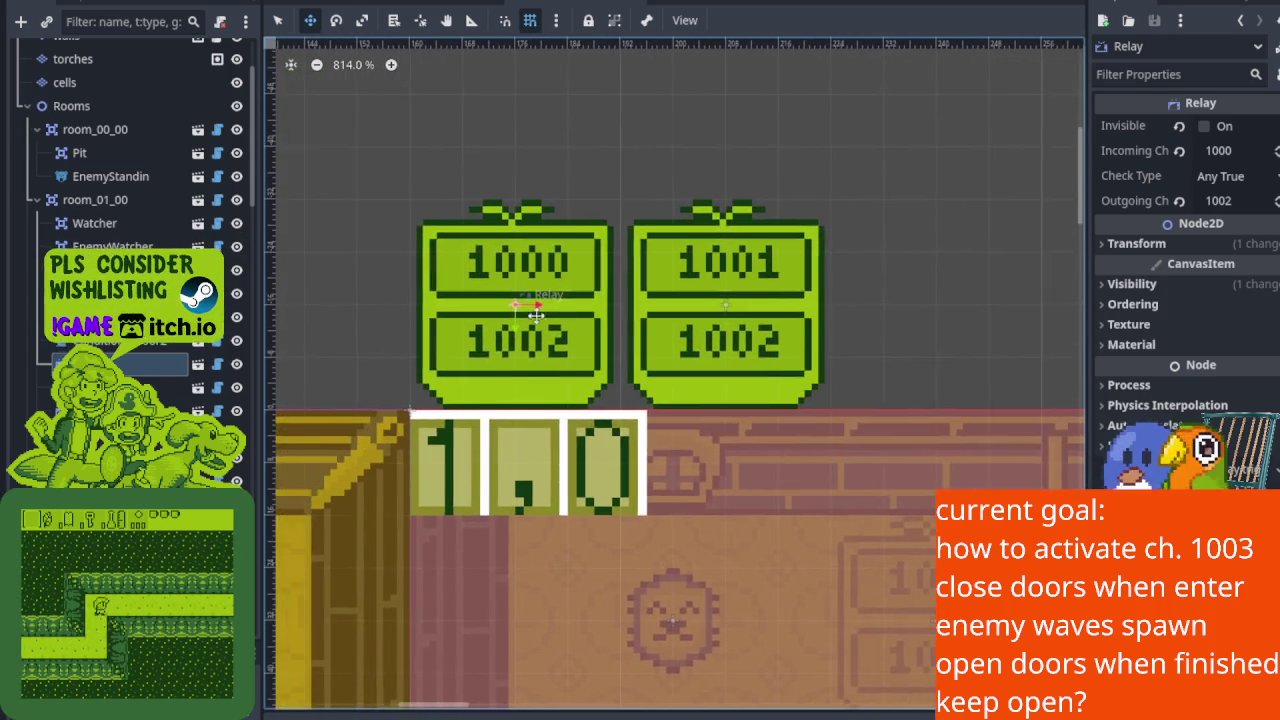
Step: Rename the first Relay node, the 1000/1002 relay, to PlayerRelay1
right_click(133, 362)
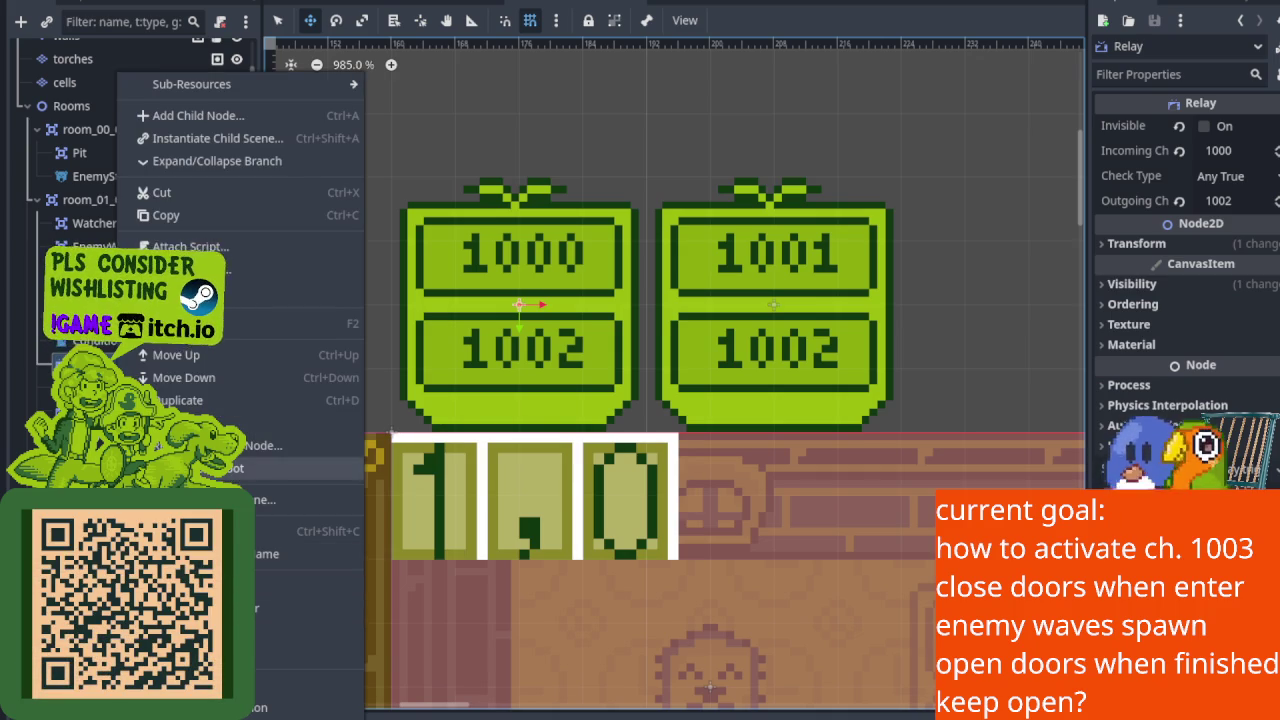
left_click(226, 325)
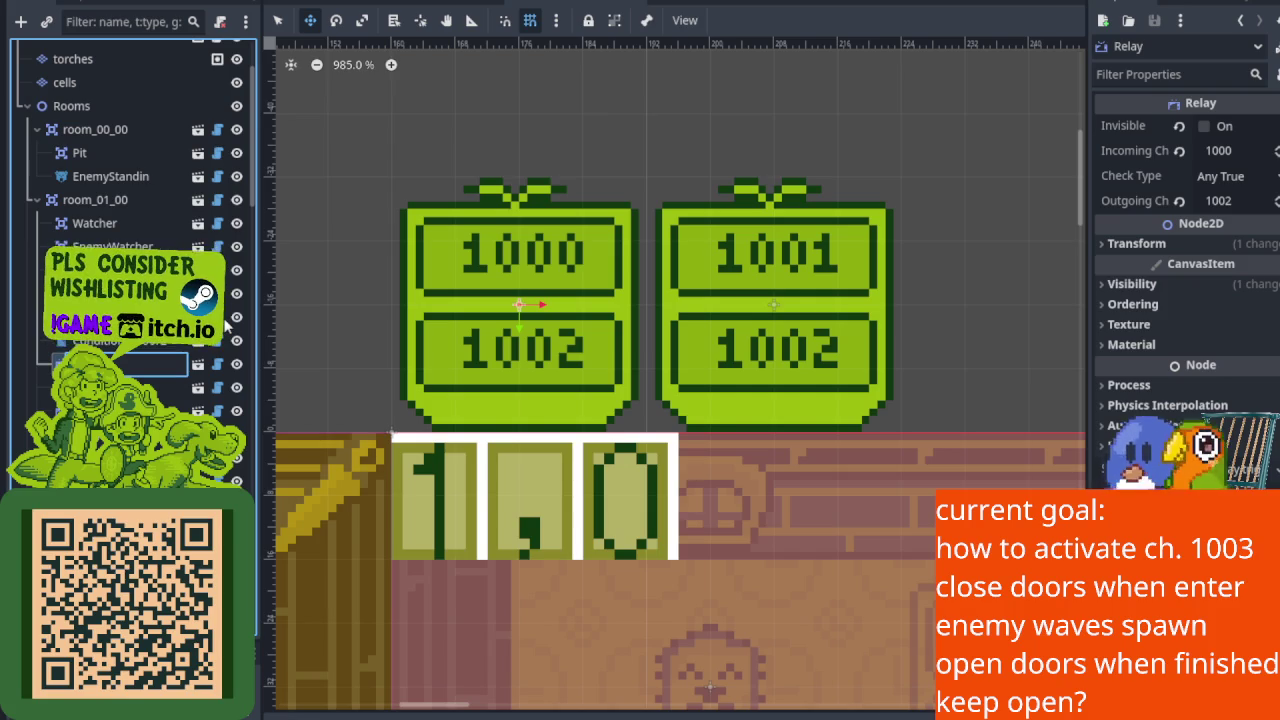
type("oa")
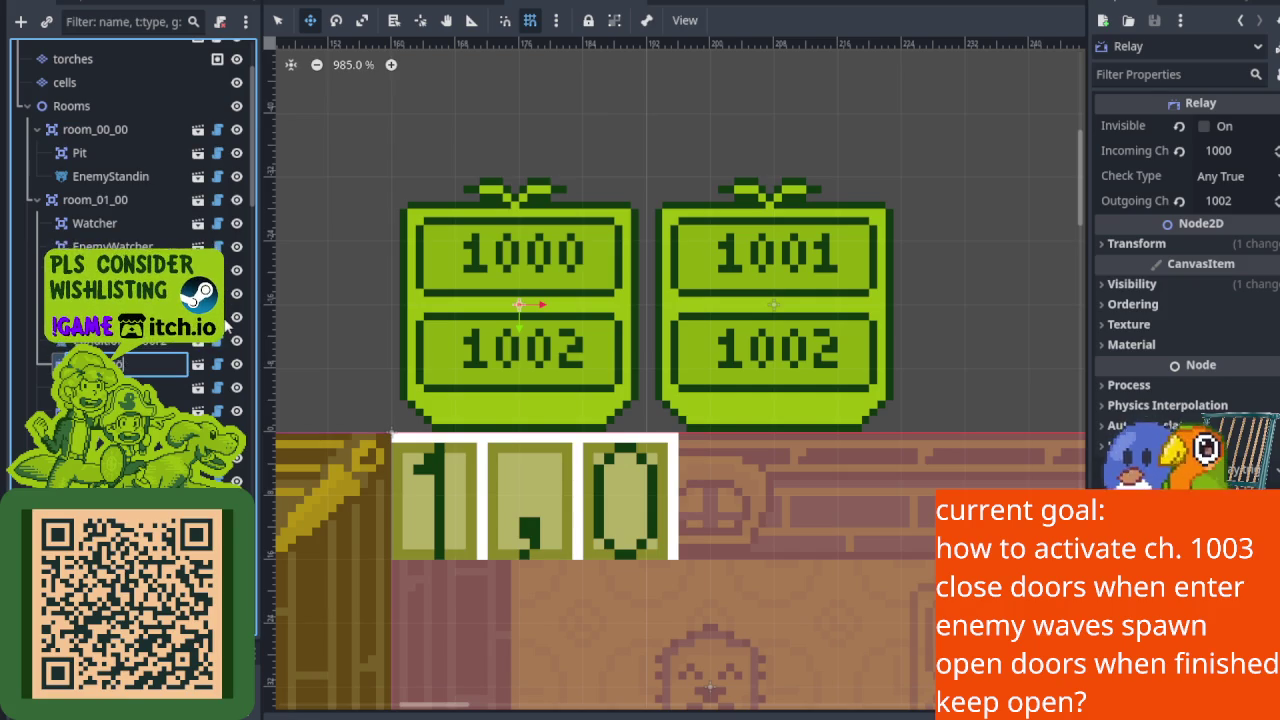
key("Escape")
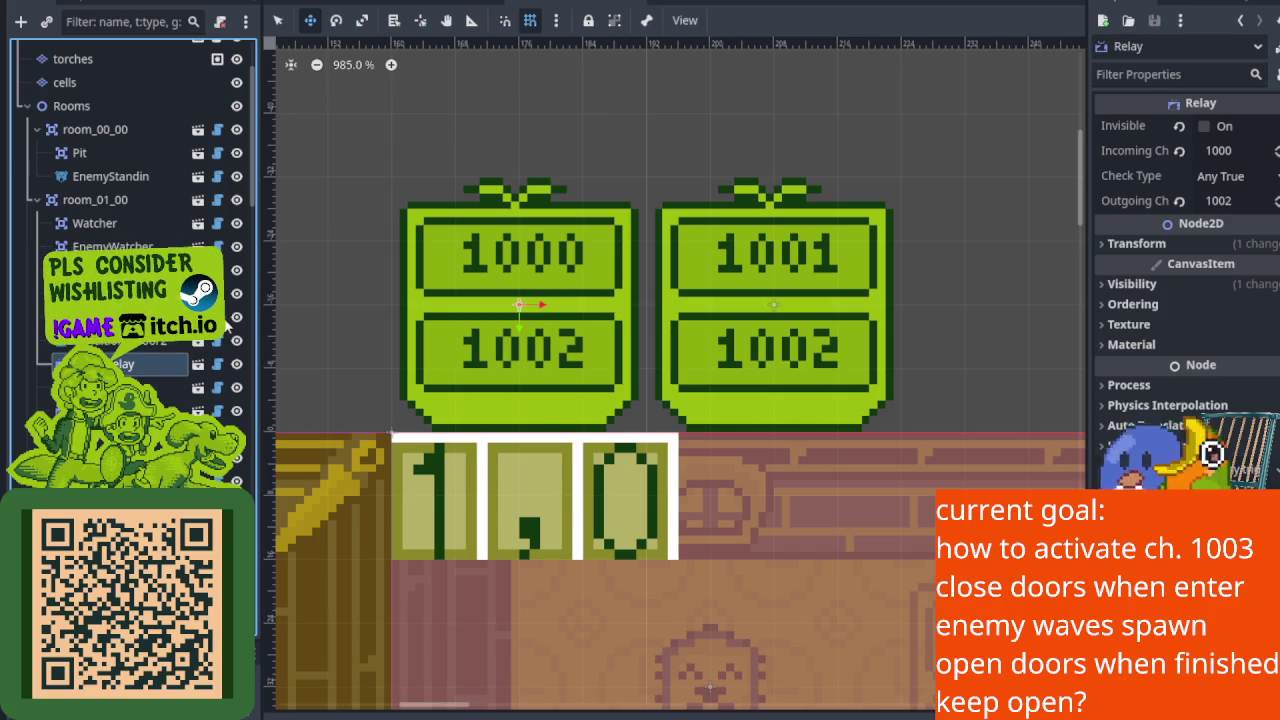
scroll(523, 372, "down", 1)
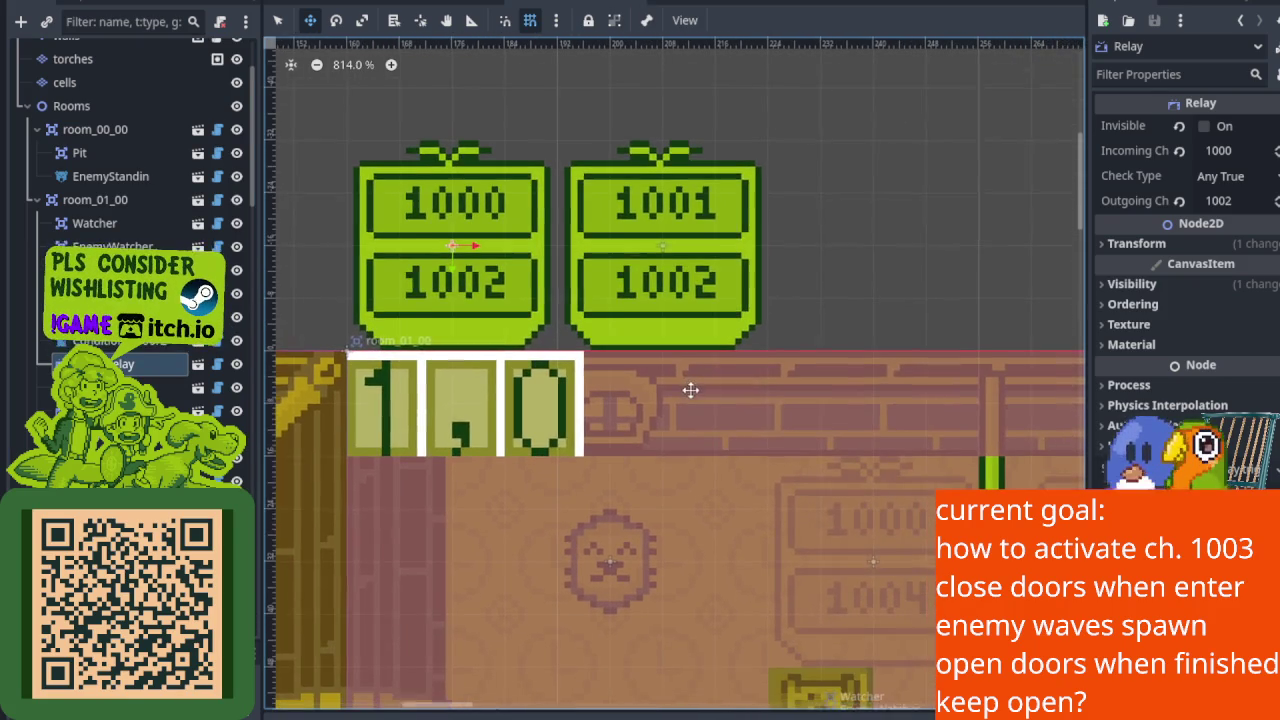
double_click(145, 366)
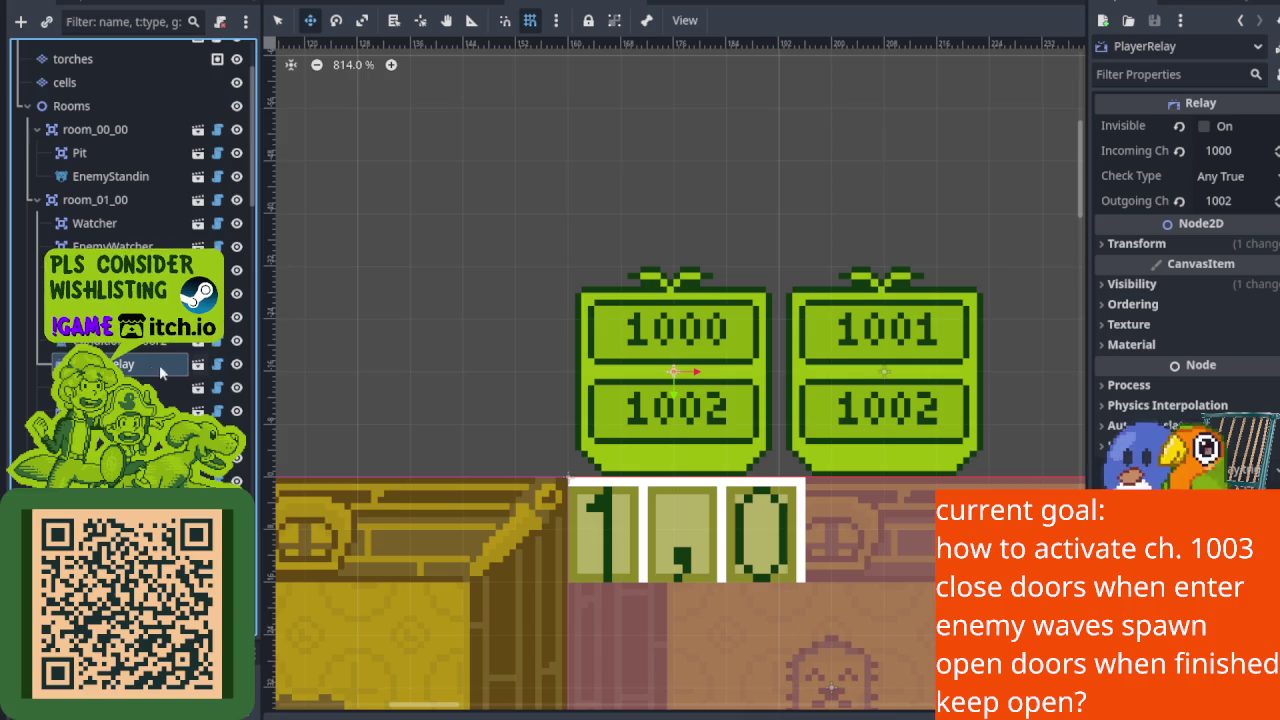
right_click(145, 366)
left_click(238, 320)
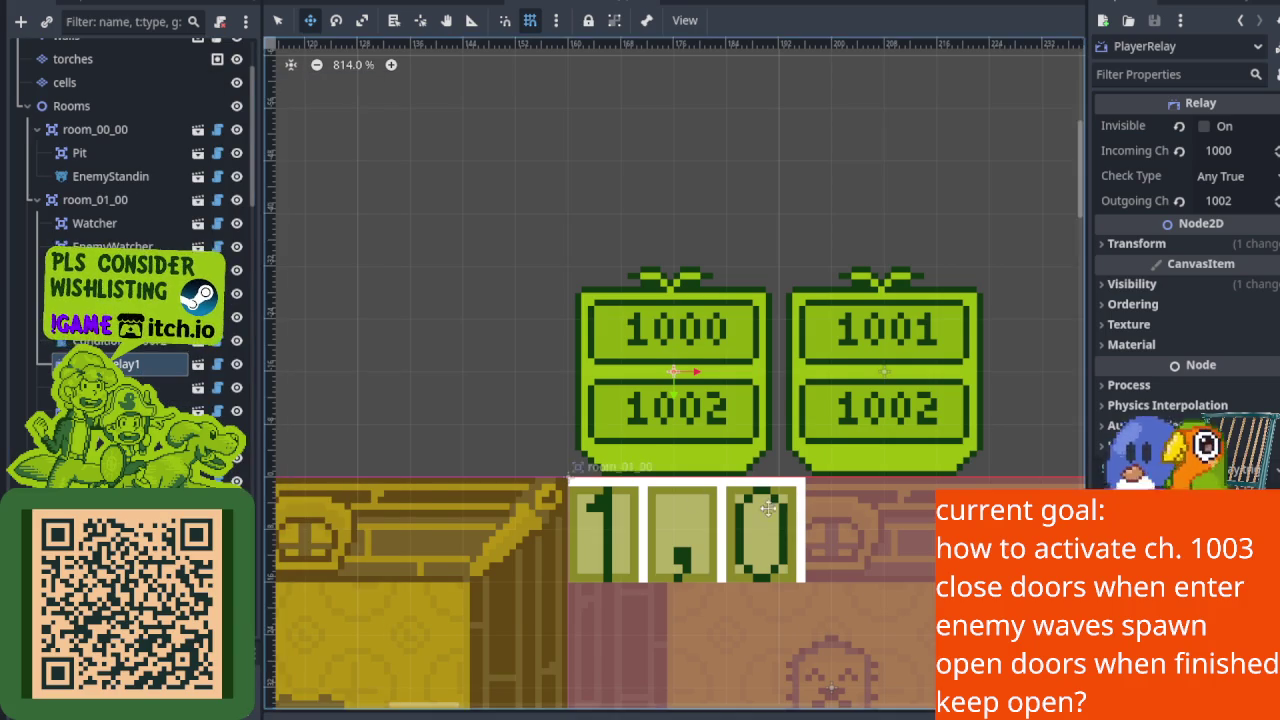
scroll(650, 400, "down", 10)
scroll(404, 445, "up", 5)
scroll(486, 363, "up", 5)
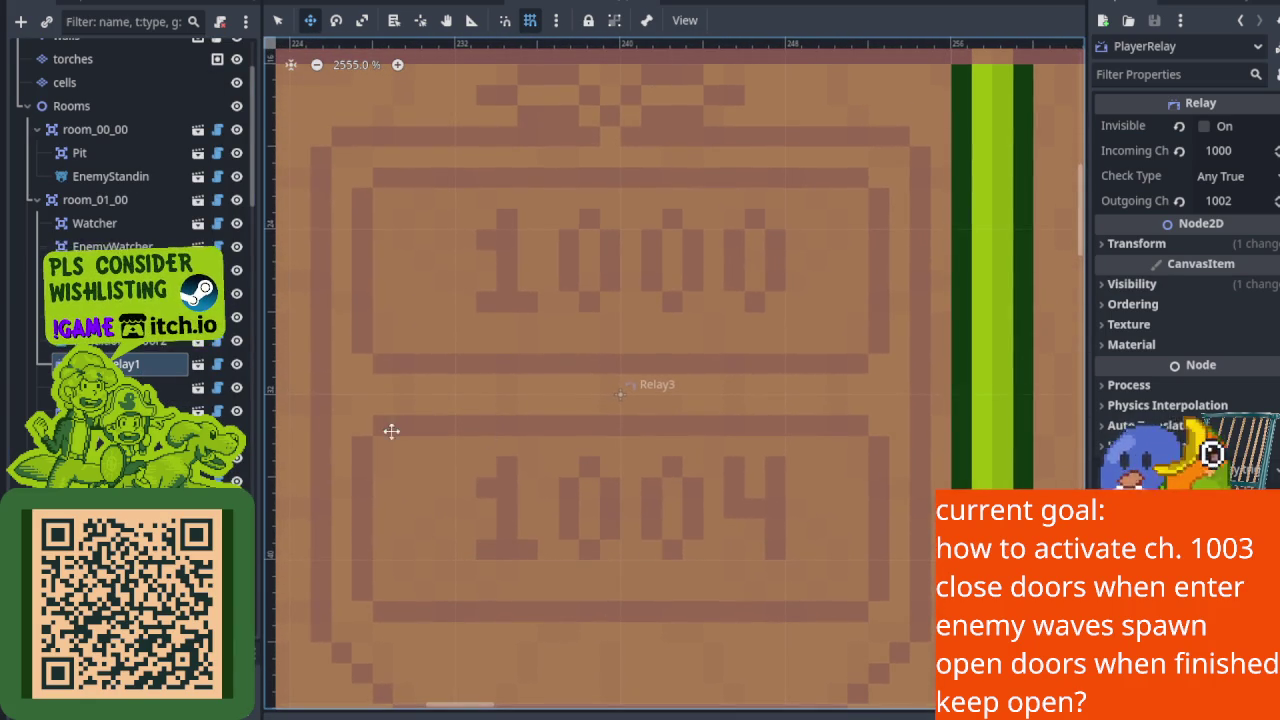
Step: Rename Relay3, the 1000/1004 relay, to PlayerRelay2 and save the scene
left_click(110, 411)
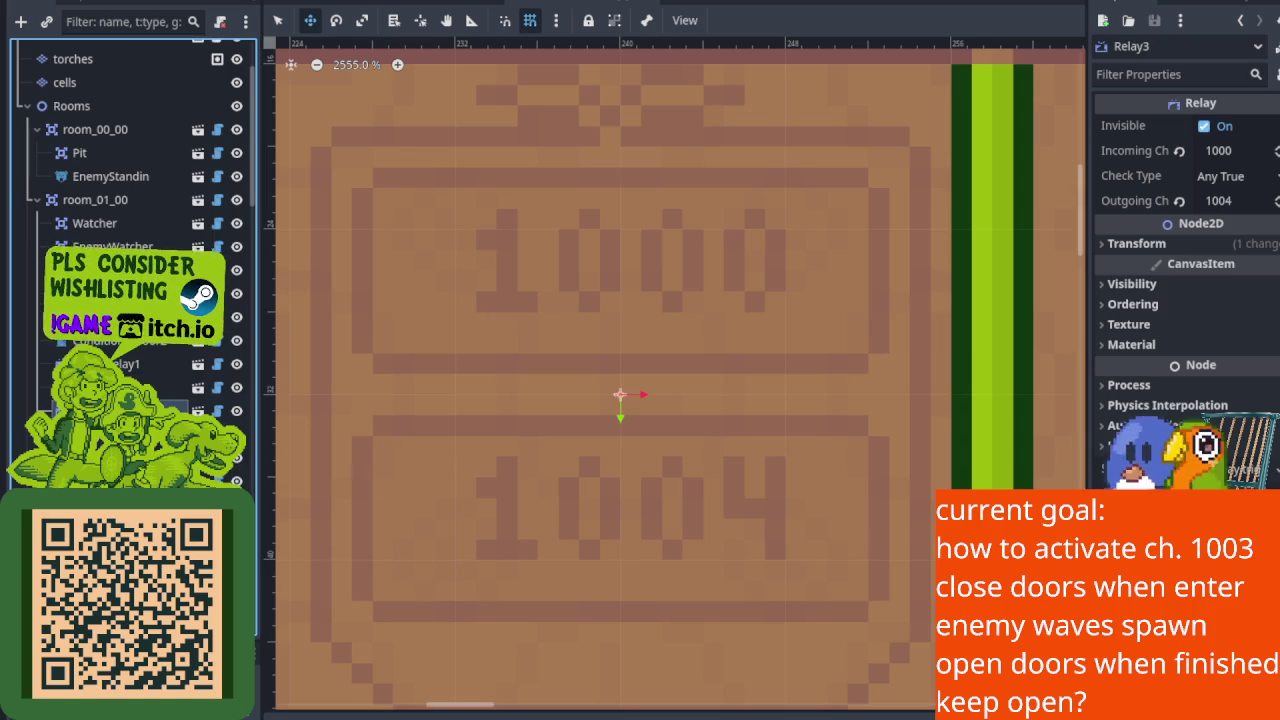
right_click(104, 405)
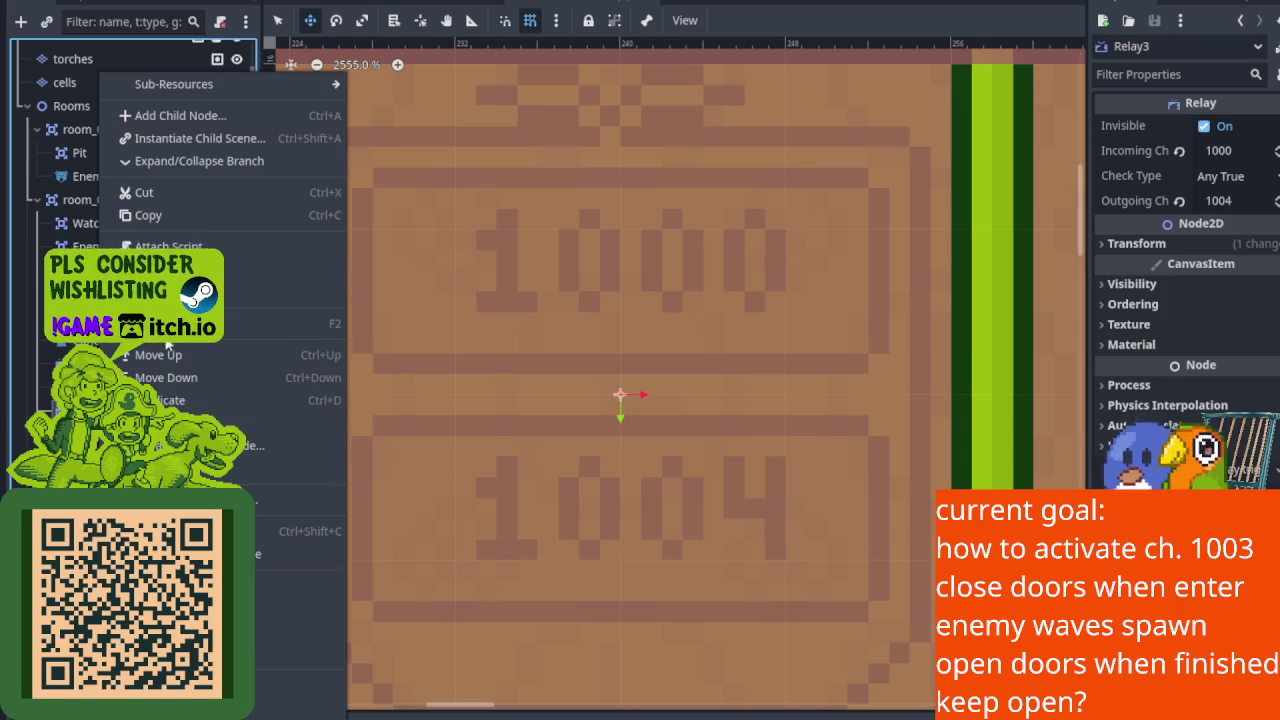
left_click(170, 400)
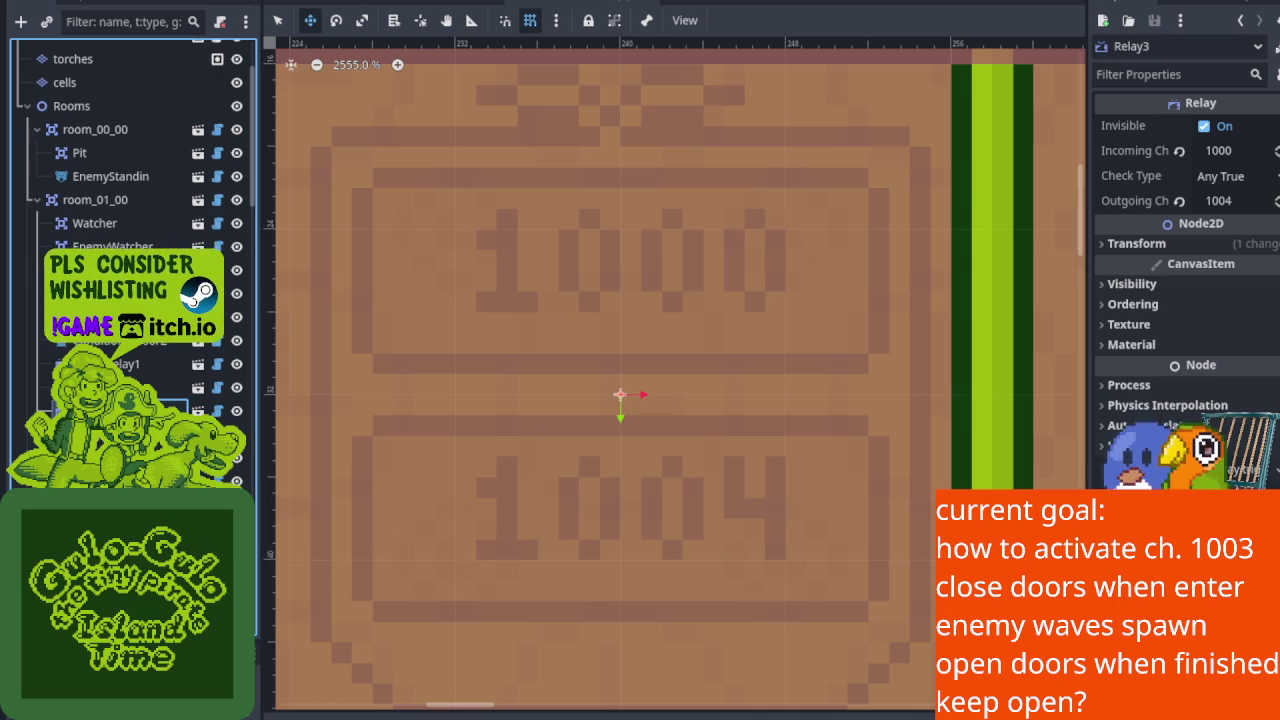
key("ctrl+s")
Step: Rename Relay2, the 1001/1002 relay, to EnemySpawnRelay
scroll(442, 230, "down", 4)
mouse_move(437, 244)
left_mouse_down()
mouse_move(640, 363)
mouse_move(823, 509)
mouse_move(685, 451)
left_mouse_up()
scroll(506, 203, "up", 4)
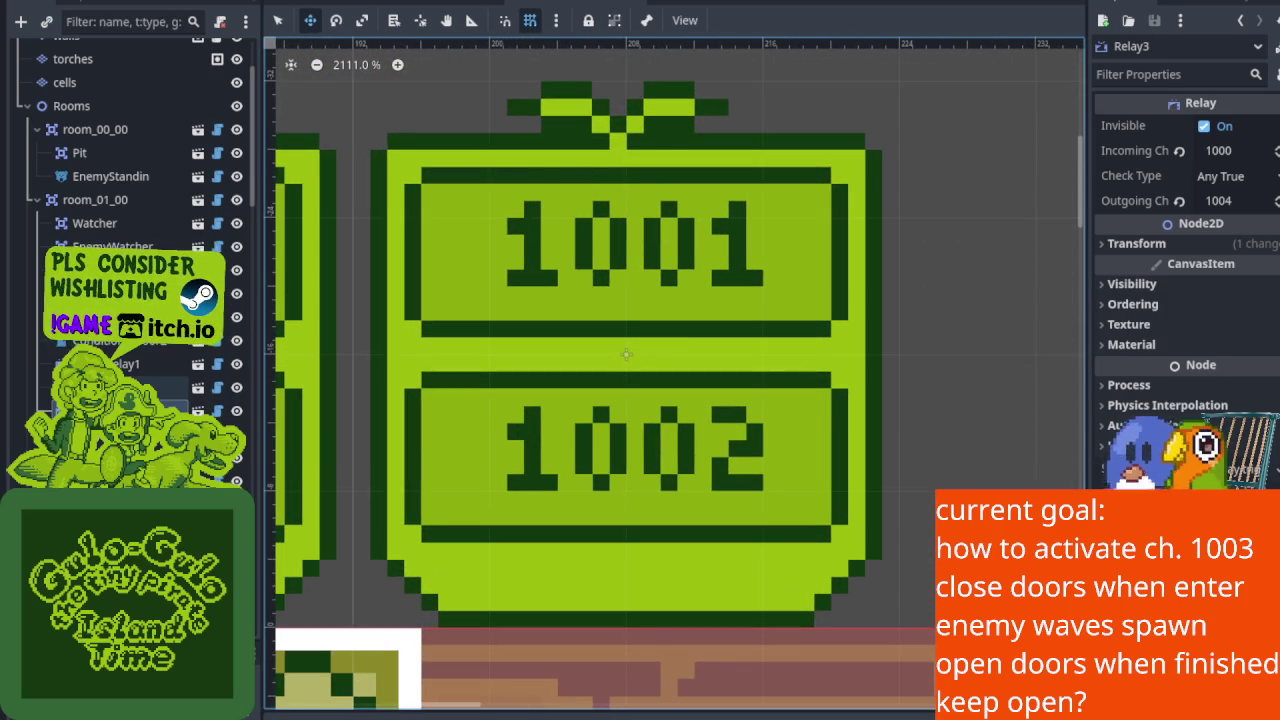
left_click(150, 410)
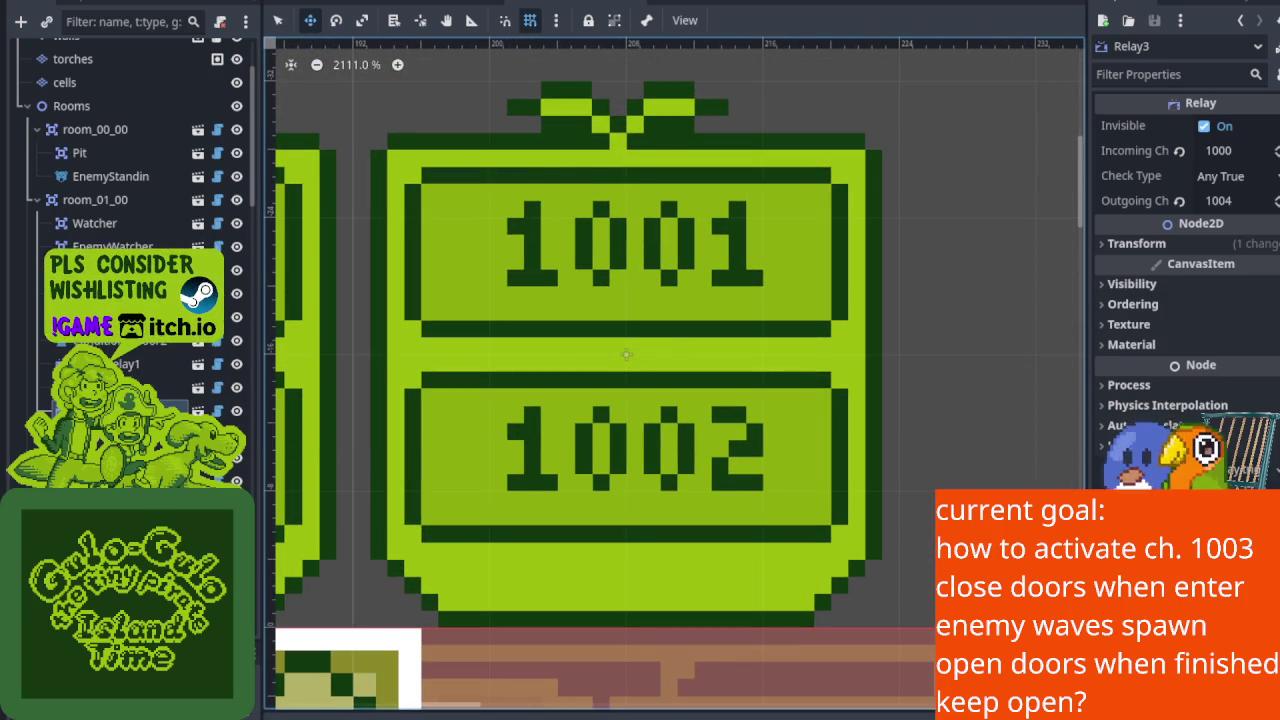
left_click(150, 387)
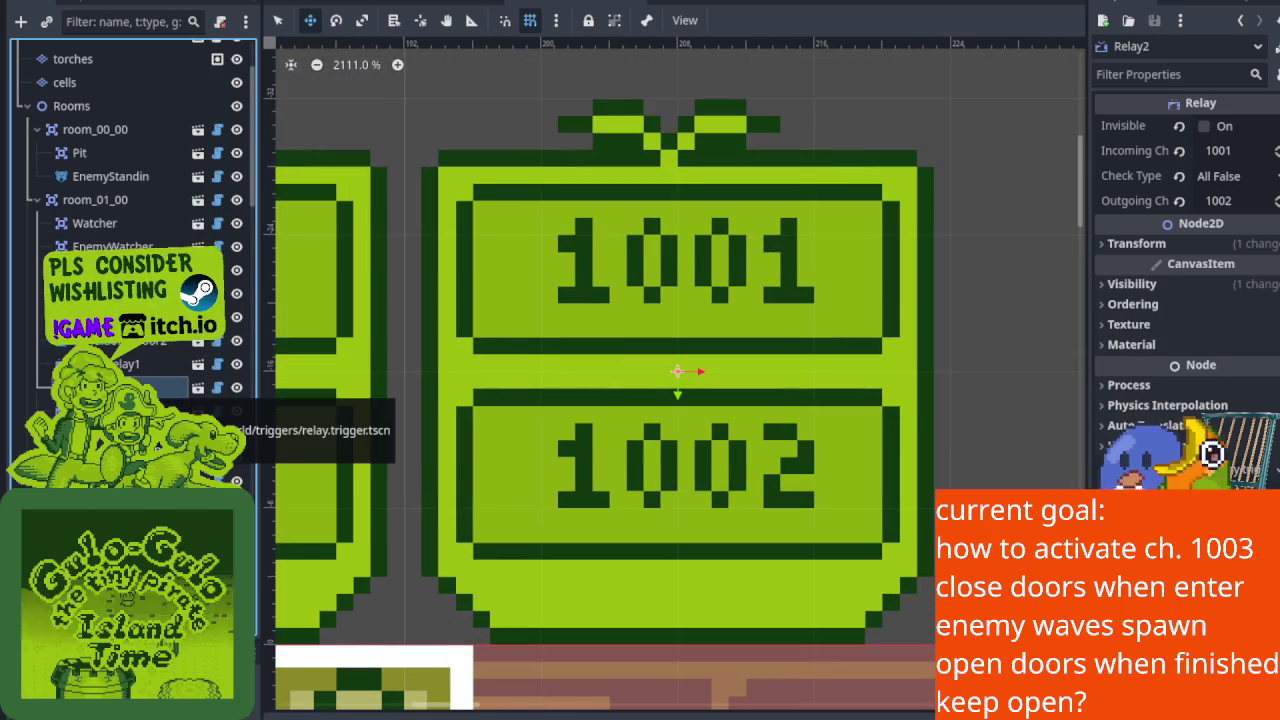
right_click(135, 387)
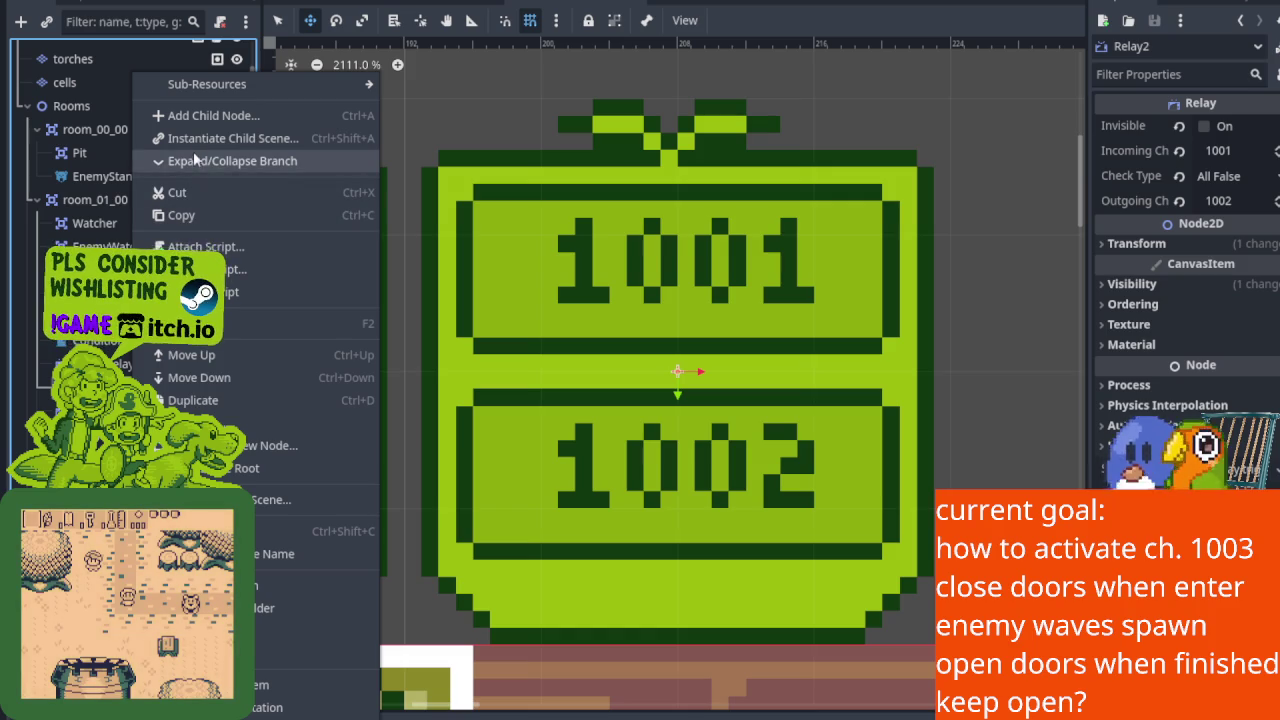
key("Escape")
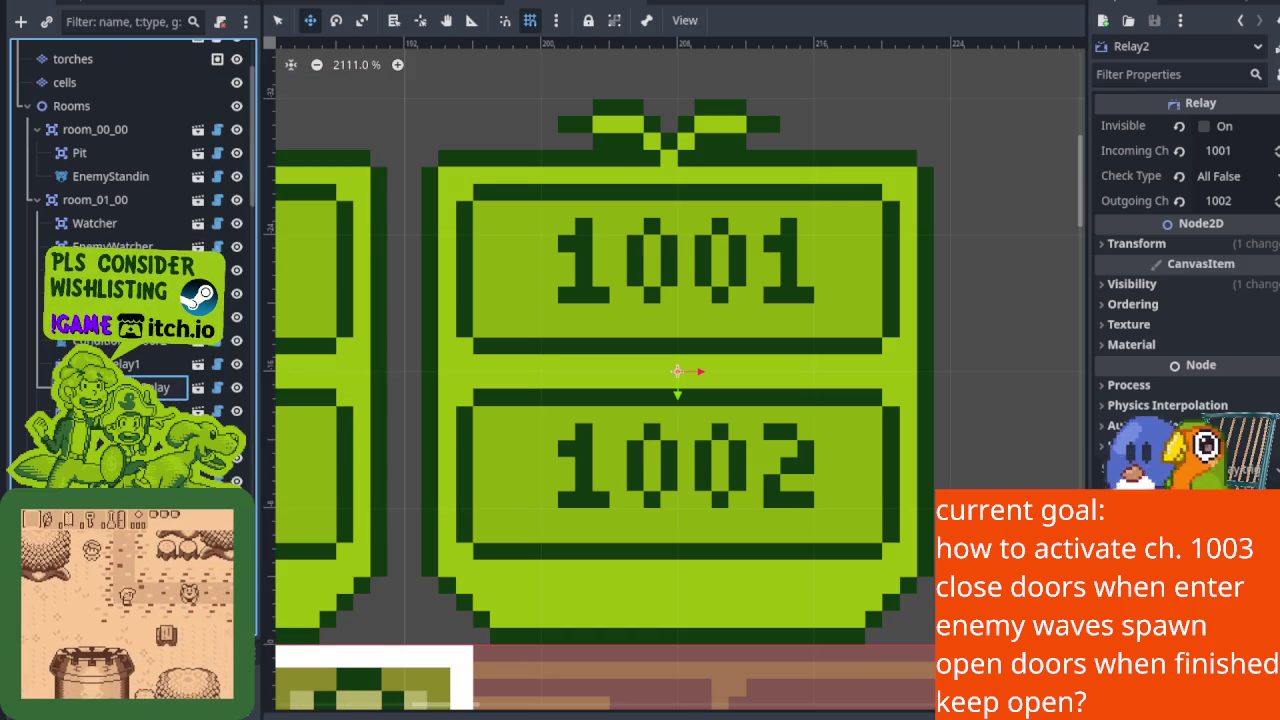
scroll(150, 250, "down", 5)
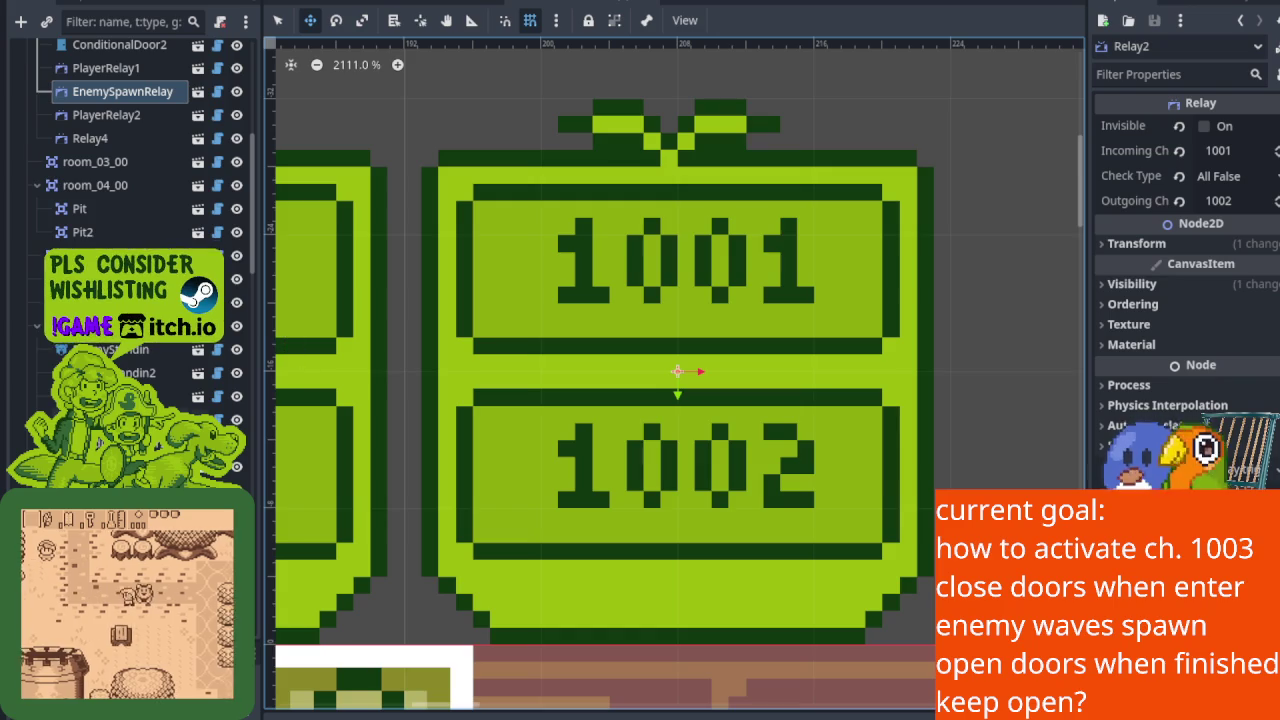
scroll(150, 200, "down", 3)
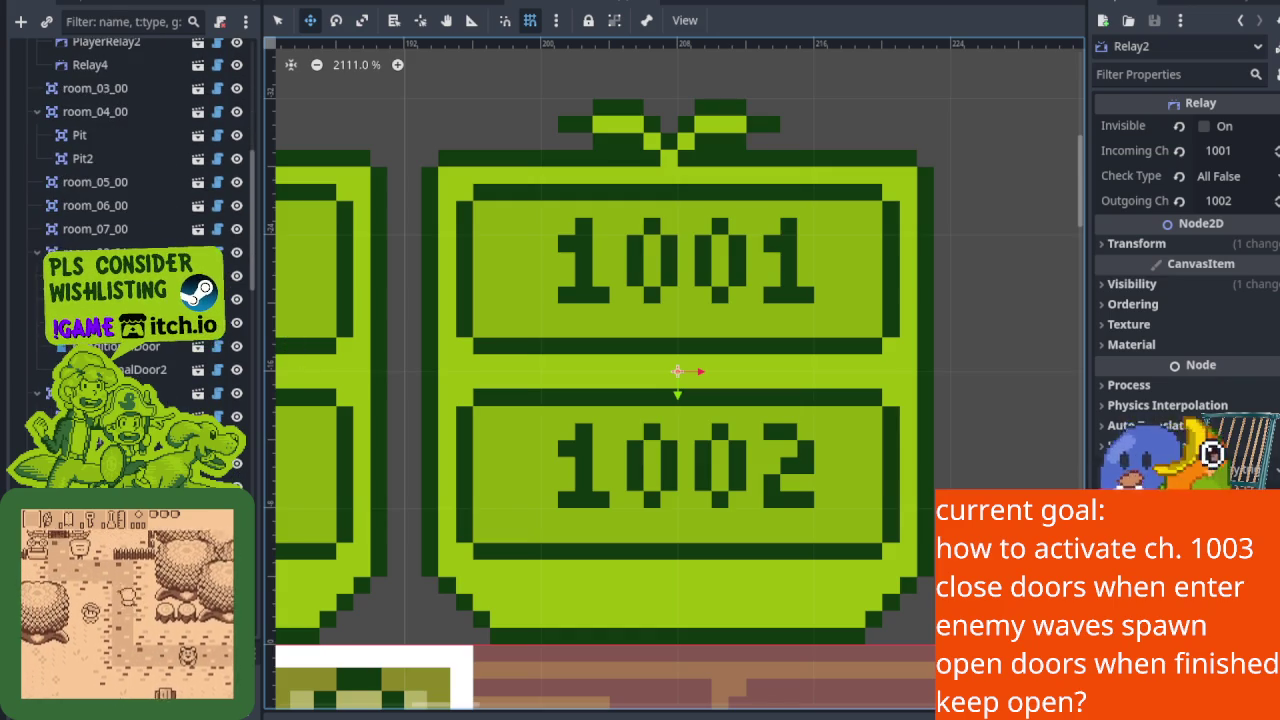
scroll(130, 200, "up", 3)
left_click(543, 443)
scroll(543, 443, "down", 4)
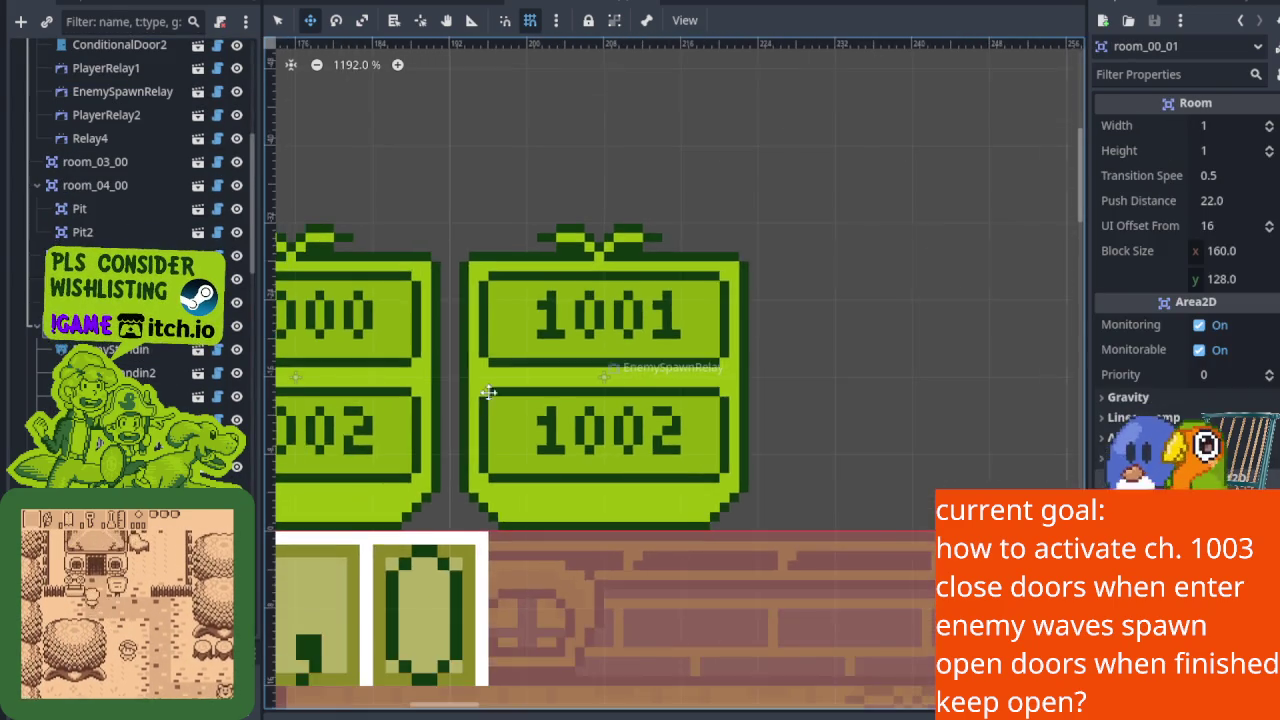
scroll(560, 430, "down", 1)
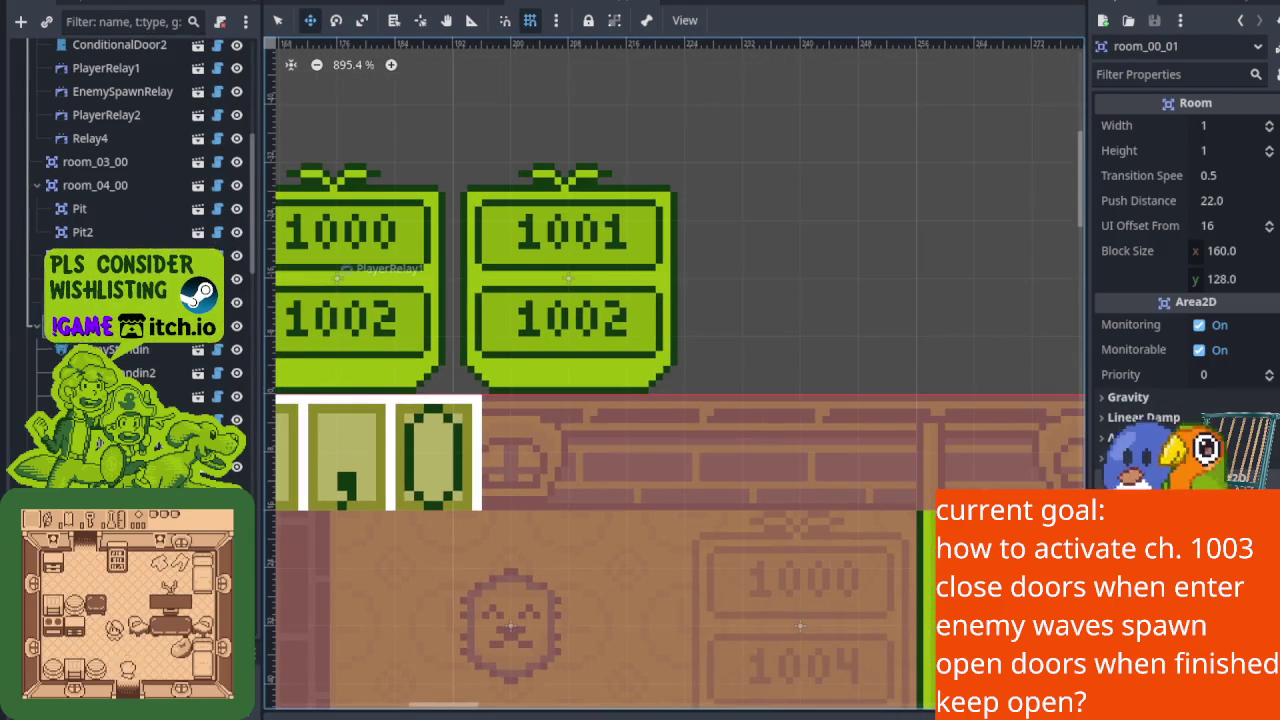
left_click(285, 399)
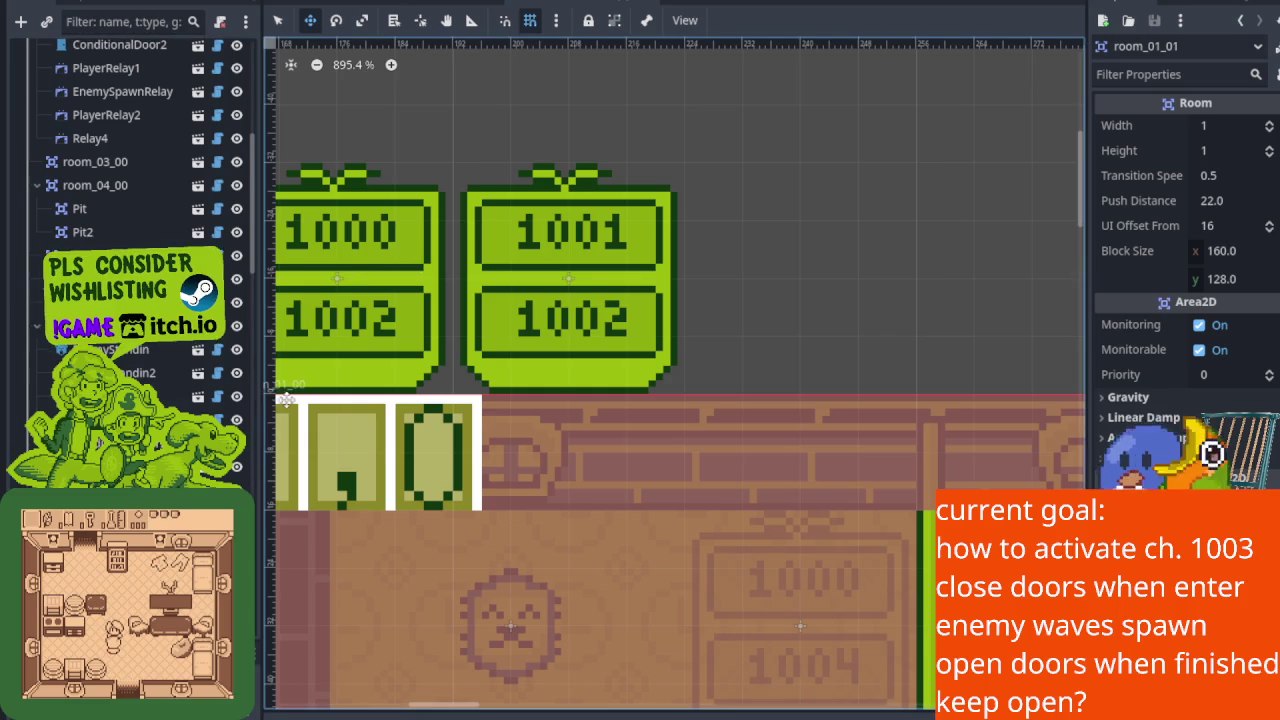
scroll(103, 229, "up", 5)
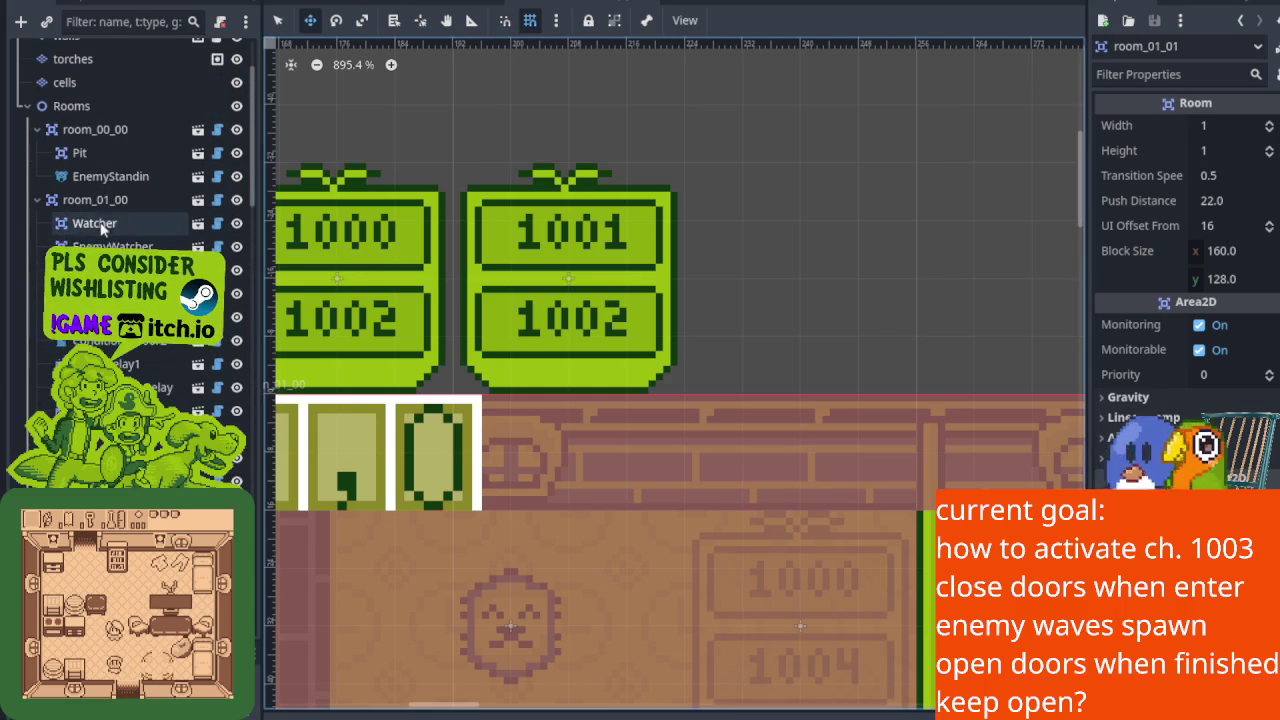
left_click(97, 204)
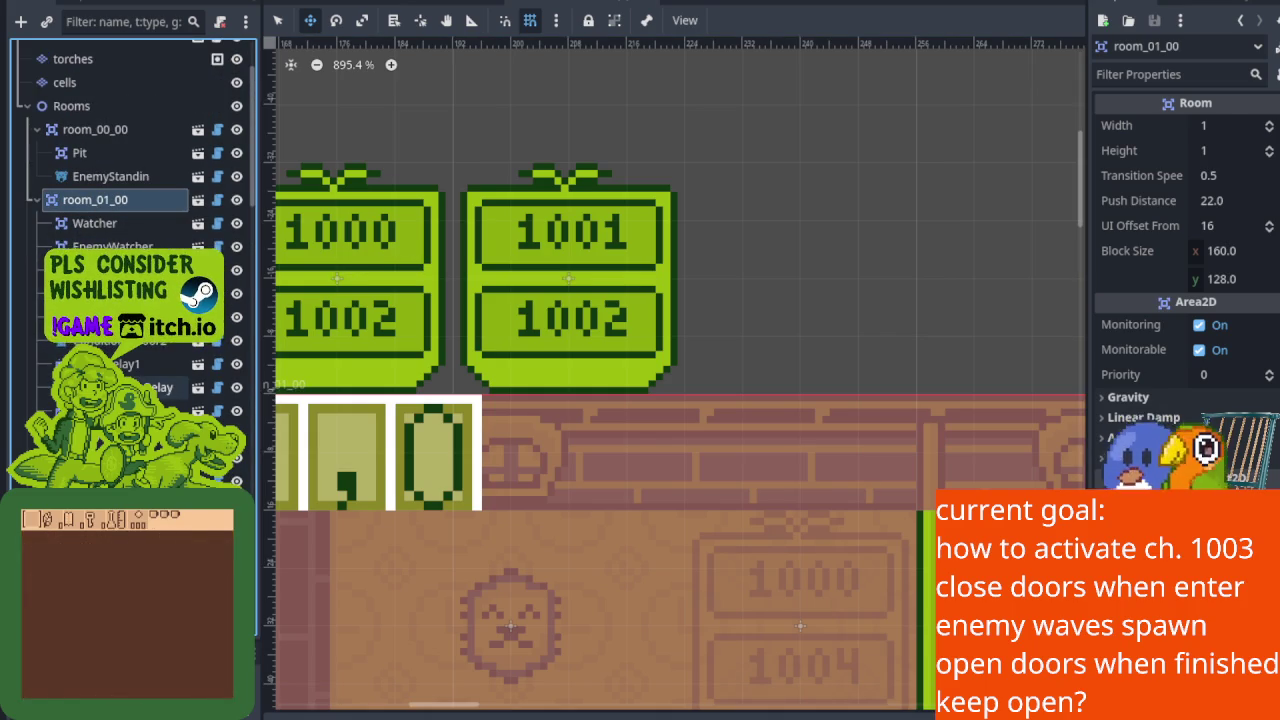
left_click(160, 387)
scroll(512, 262, "up", 3)
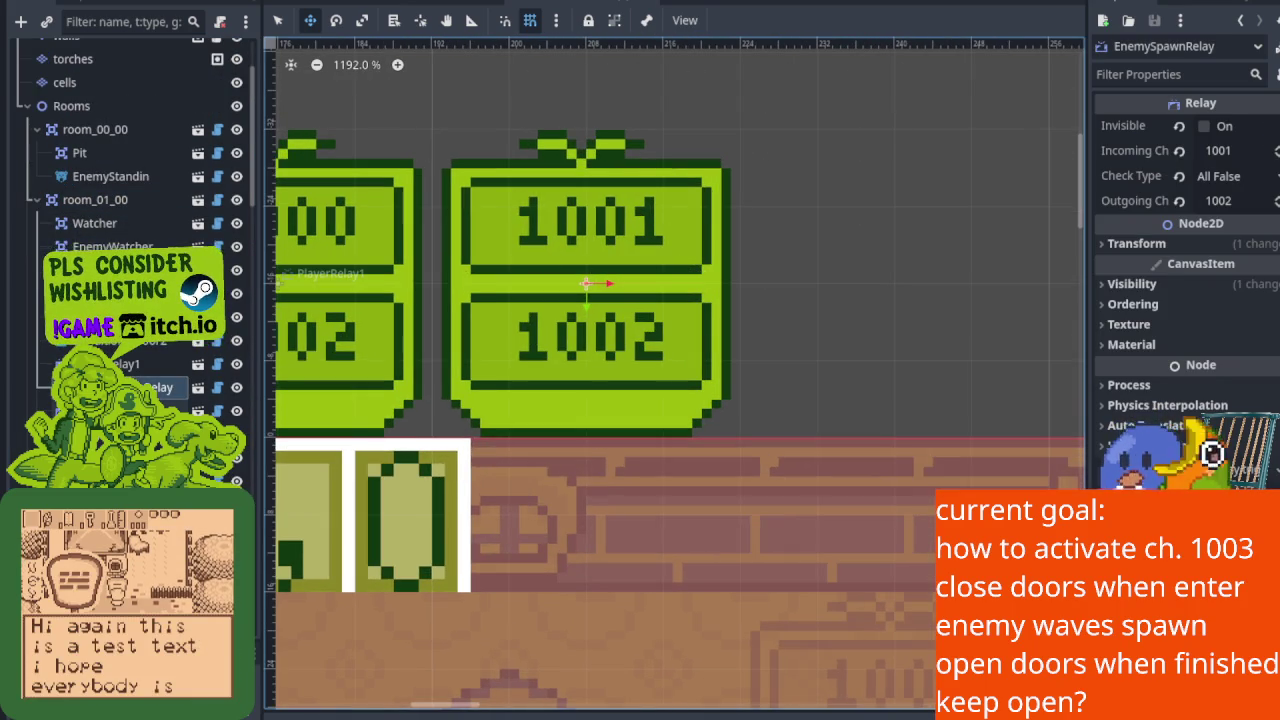
scroll(434, 314, "down", 10)
scroll(525, 344, "up", 6)
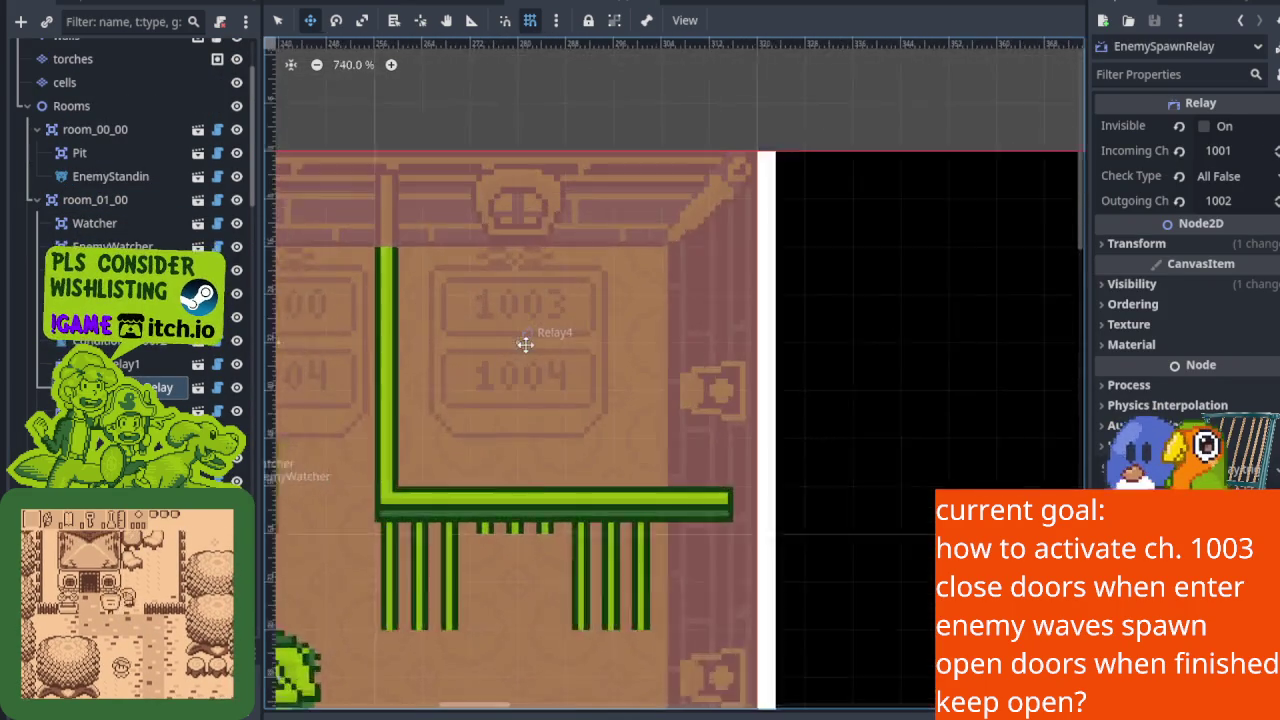
scroll(525, 344, "up", 5)
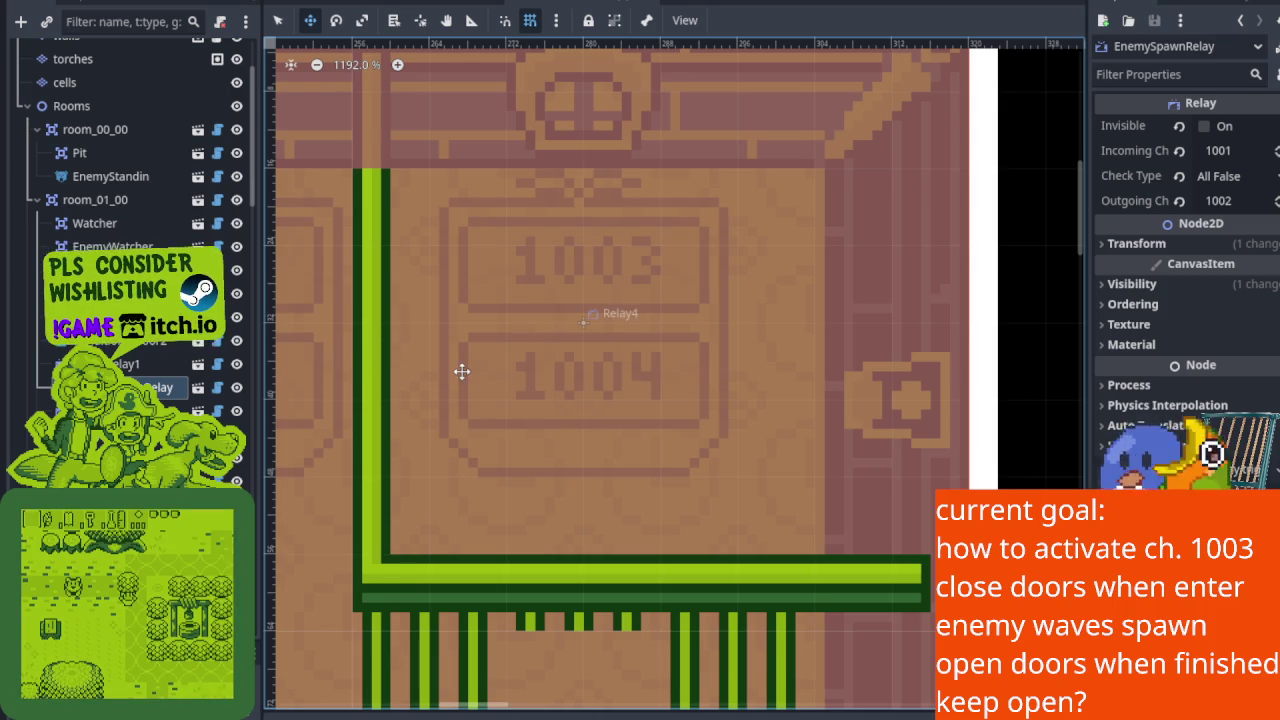
left_click_drag(461, 372, 503, 346)
left_click(140, 410)
scroll(534, 378, "down", 4)
mouse_move(534, 378)
left_mouse_down()
mouse_move(677, 374)
mouse_move(582, 385)
left_mouse_up()
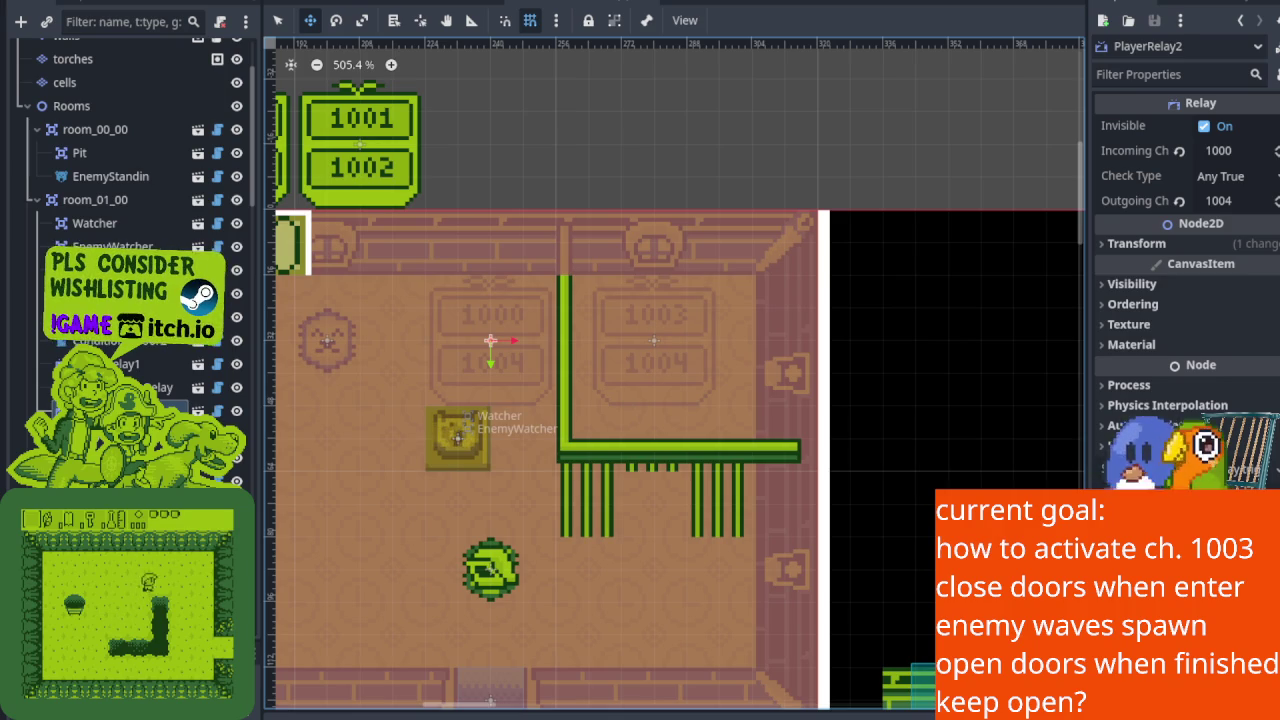
left_click_drag(458, 435, 642, 468)
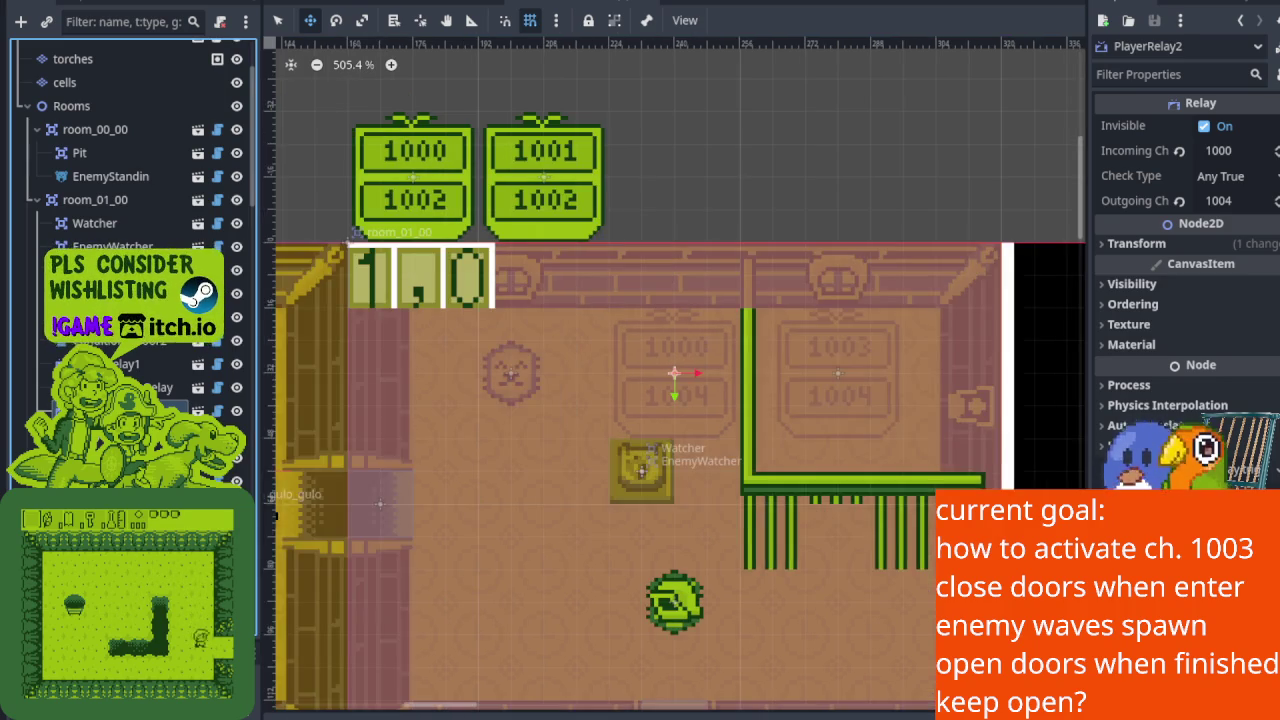
right_click(135, 410)
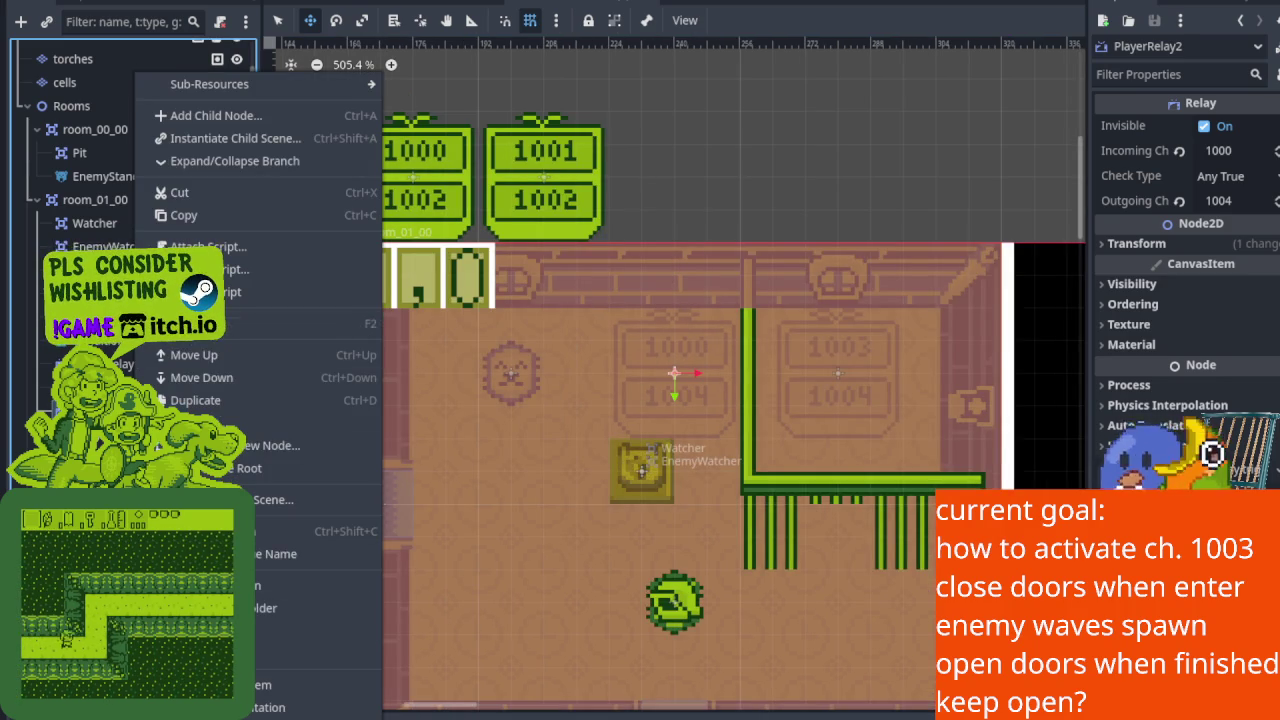
Step: Rename PlayerRelay2 to EnemyDepletedRelay and widen the Scene dock so full names show
left_click(265, 323)
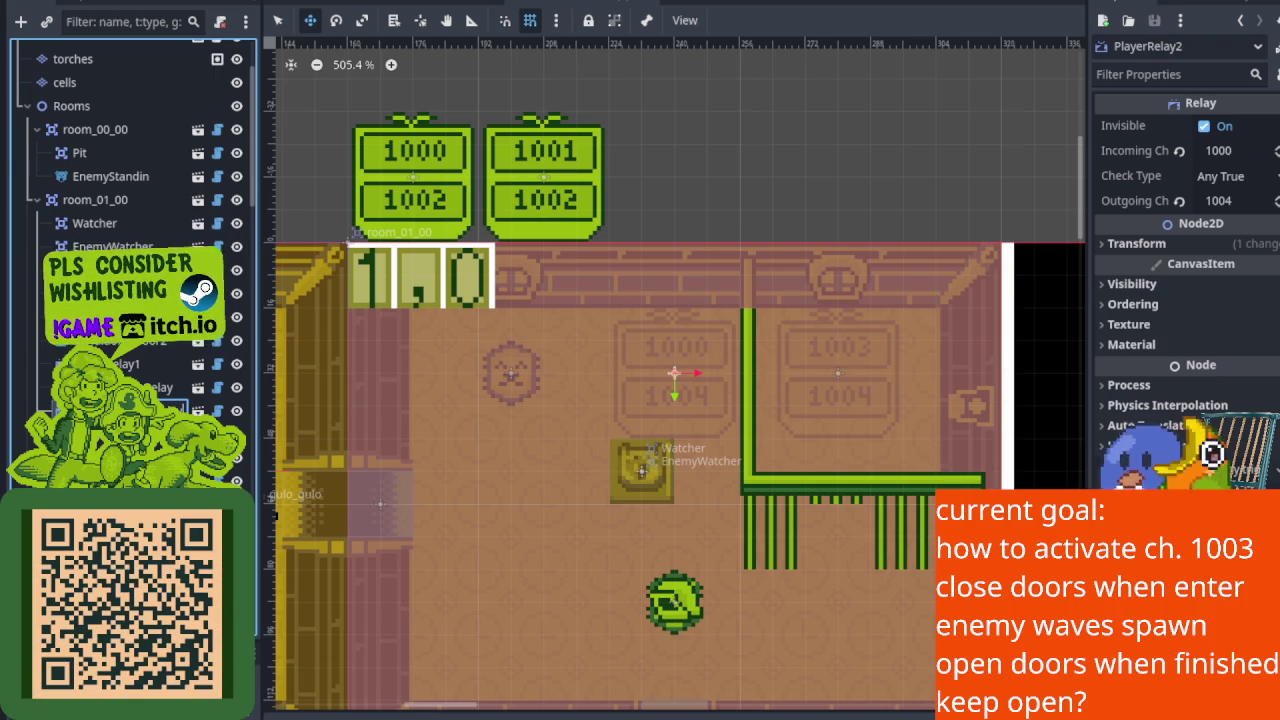
key("Return")
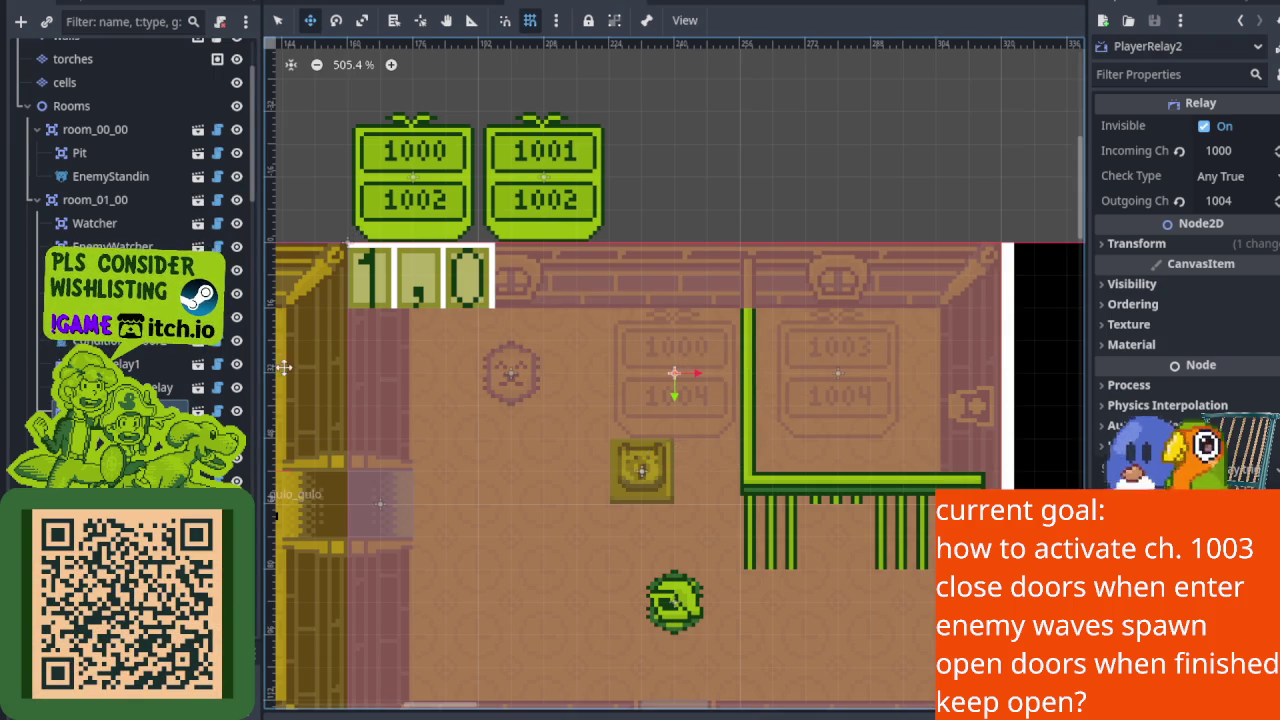
left_click_drag(260, 362, 313, 362)
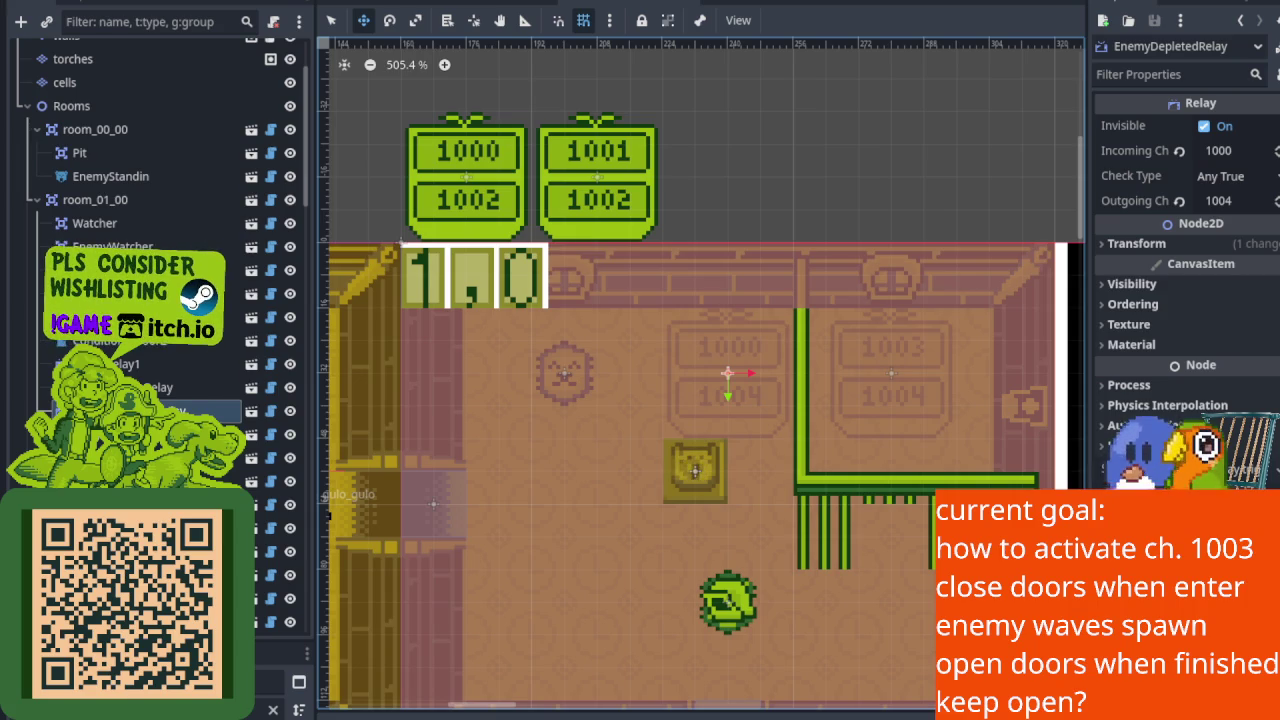
scroll(574, 349, "up", 4)
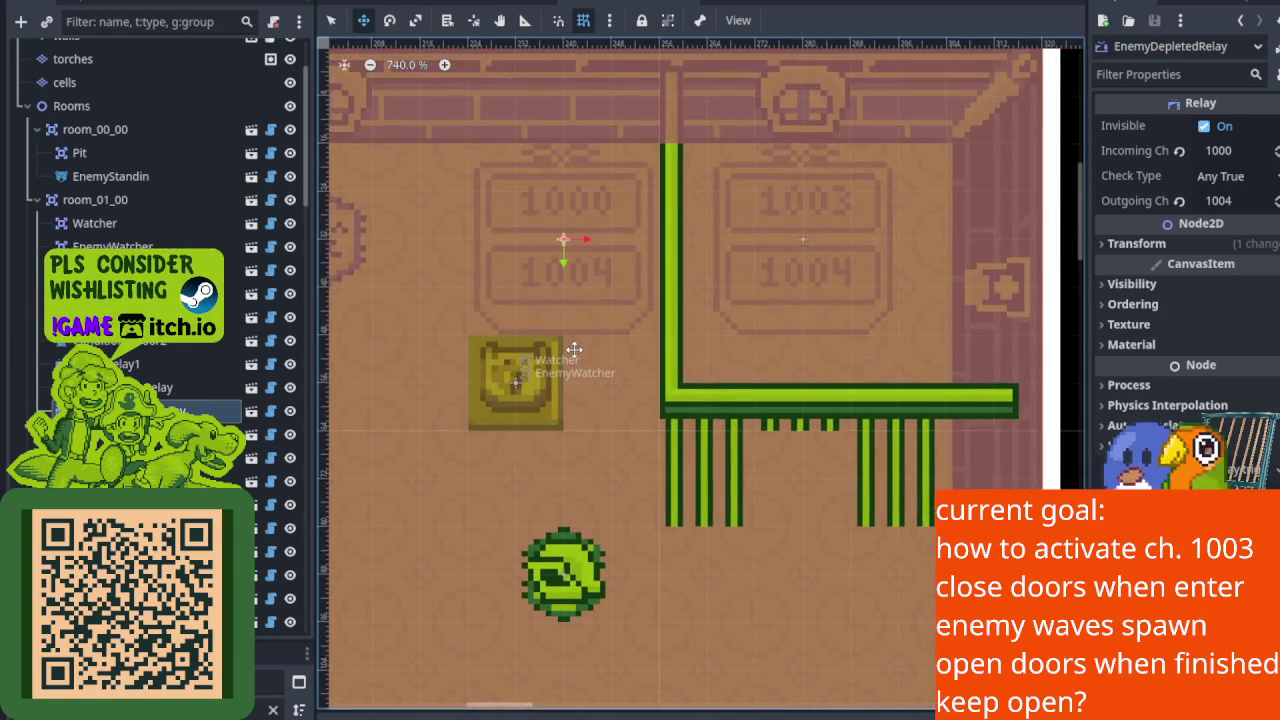
scroll(798, 291, "right", 2)
scroll(798, 291, "up", 1)
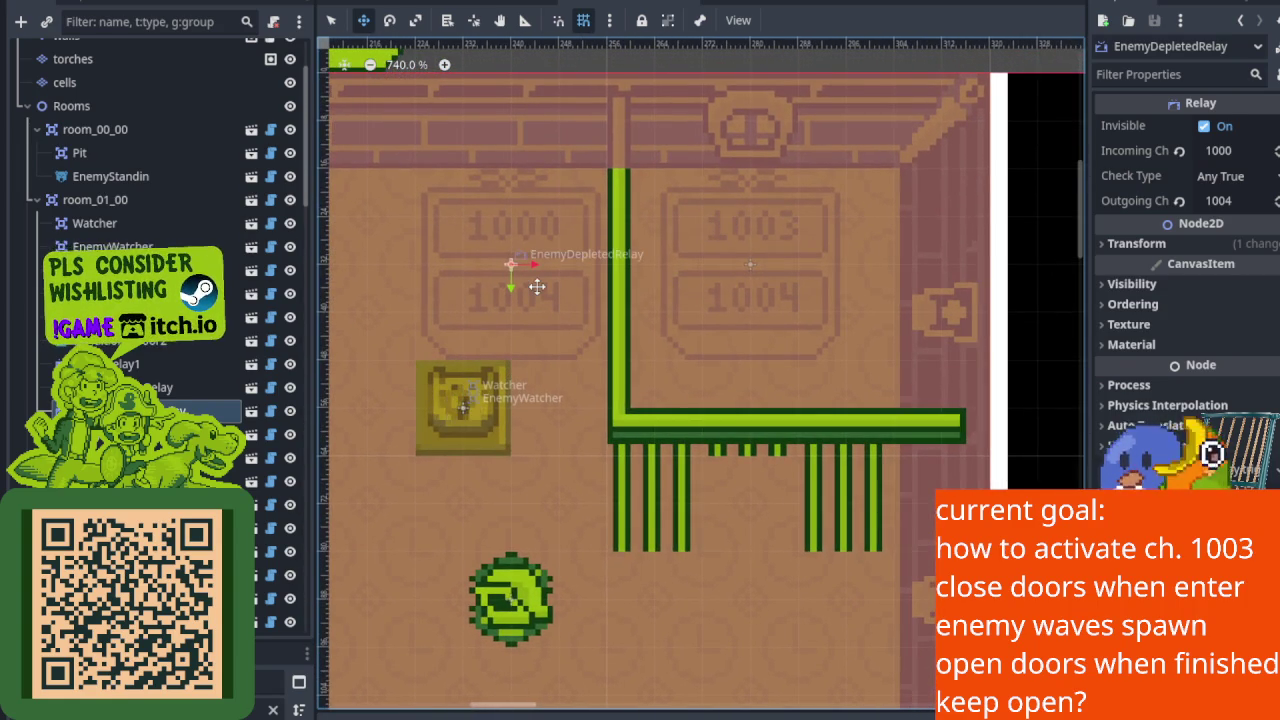
scroll(534, 286, "up", 4)
scroll(766, 289, "right", 4)
scroll(766, 289, "up", 1)
scroll(669, 339, "right", 1)
scroll(669, 339, "up", 1)
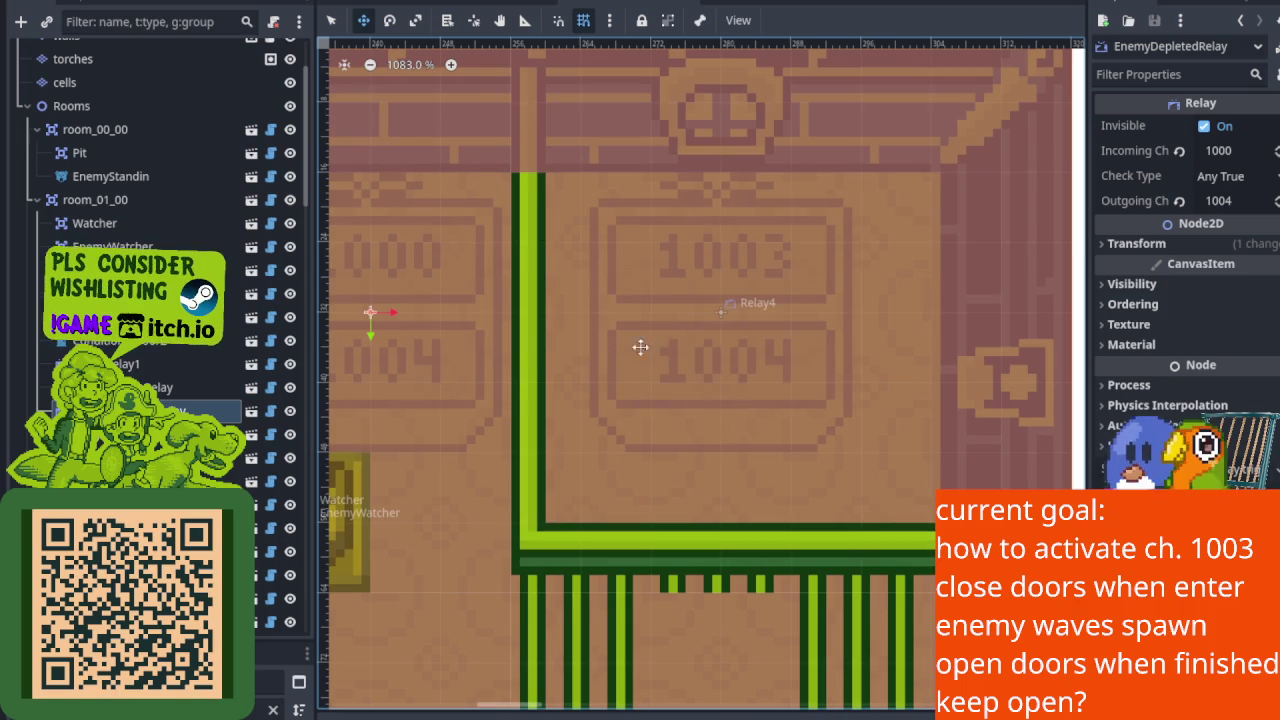
scroll(530, 351, "left", 2)
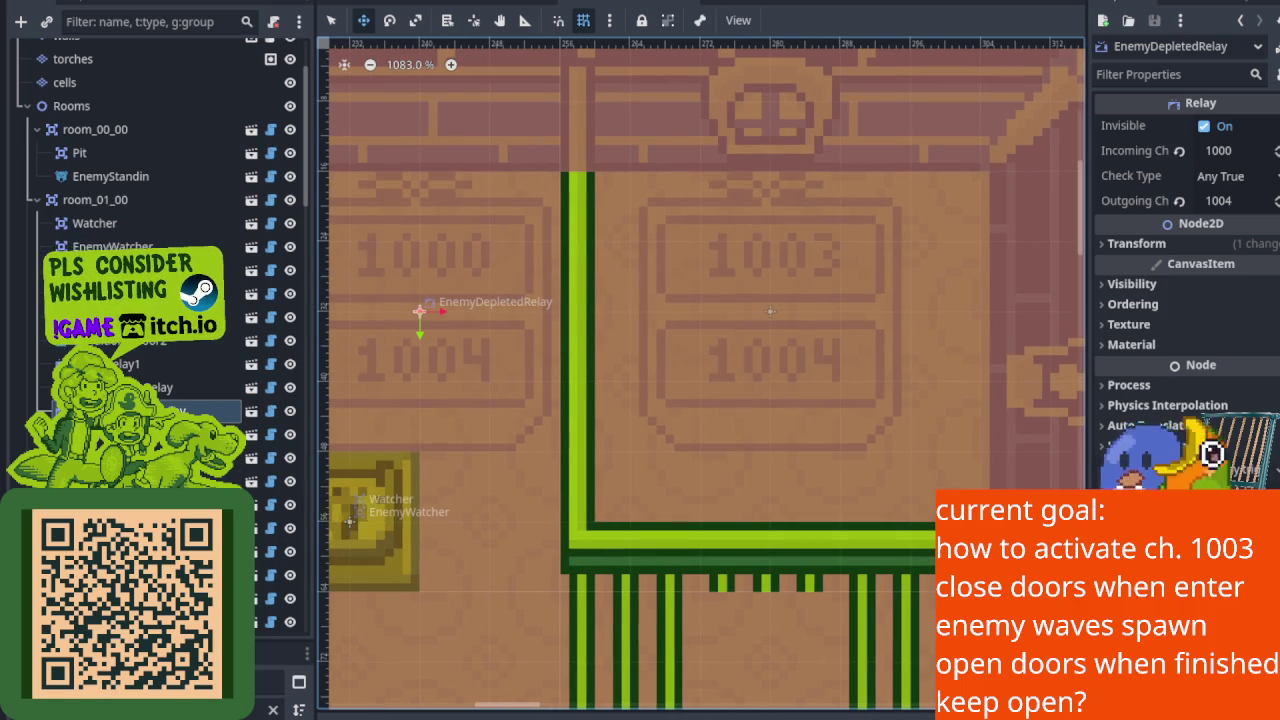
scroll(518, 311, "down", 1)
scroll(518, 311, "down", 2)
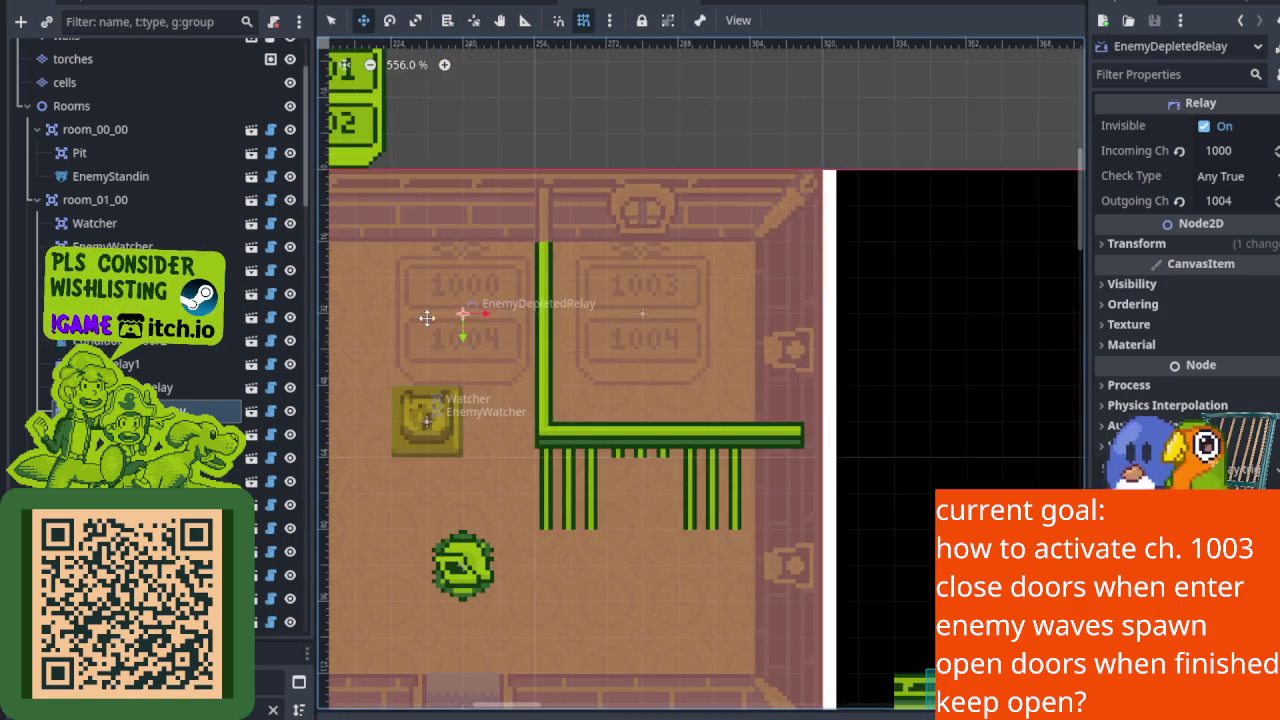
scroll(459, 191, "up", 3)
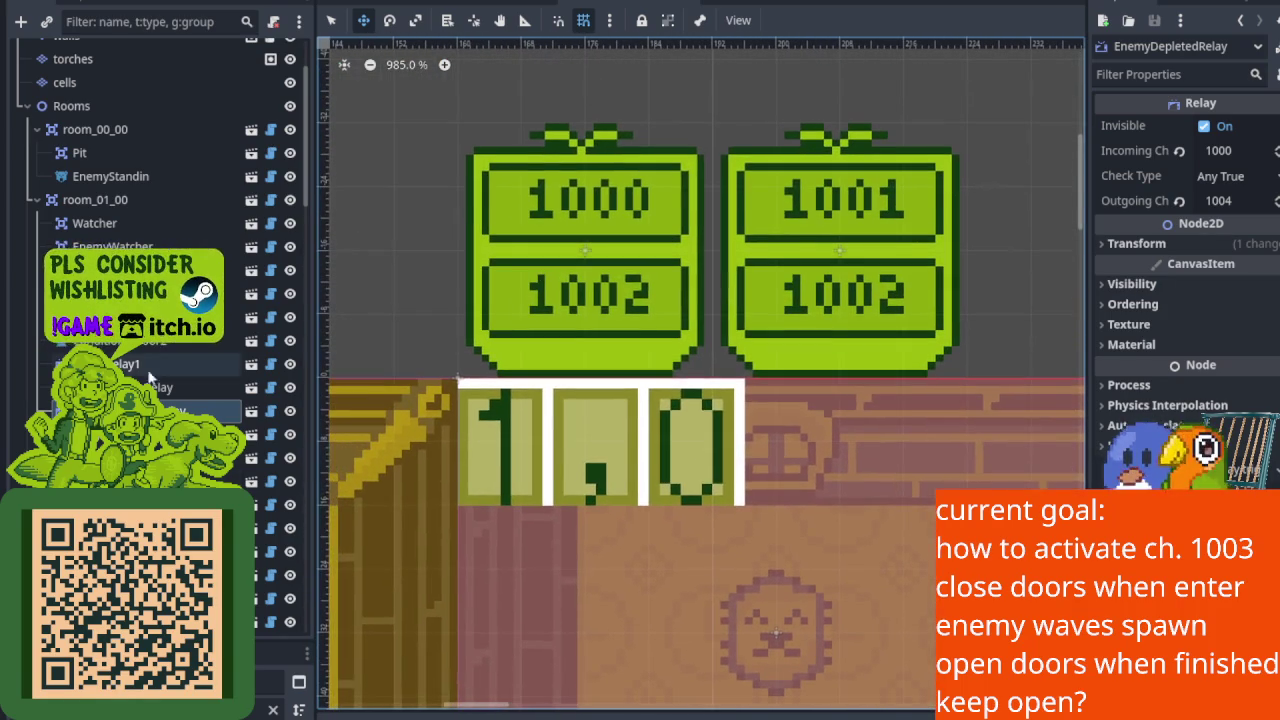
Step: Rename the 1000/1002 relay to CheckForPlayerRelay1
right_click(115, 410)
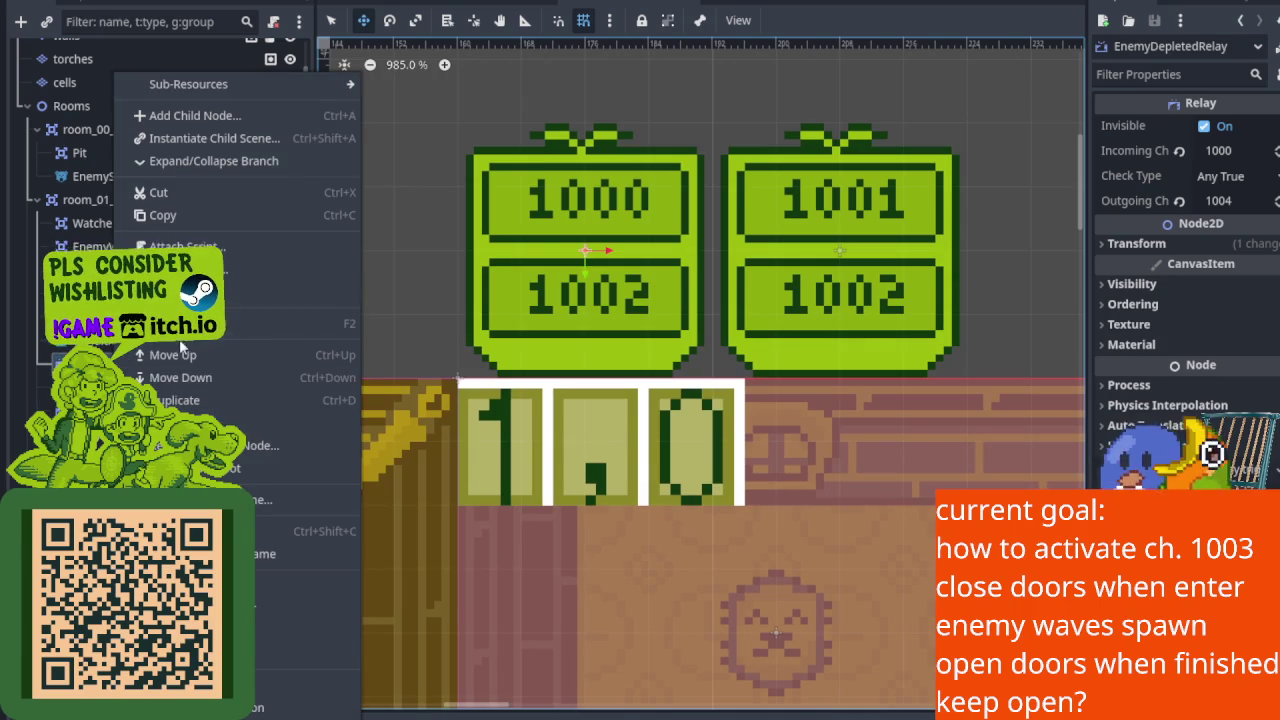
left_click(180, 323)
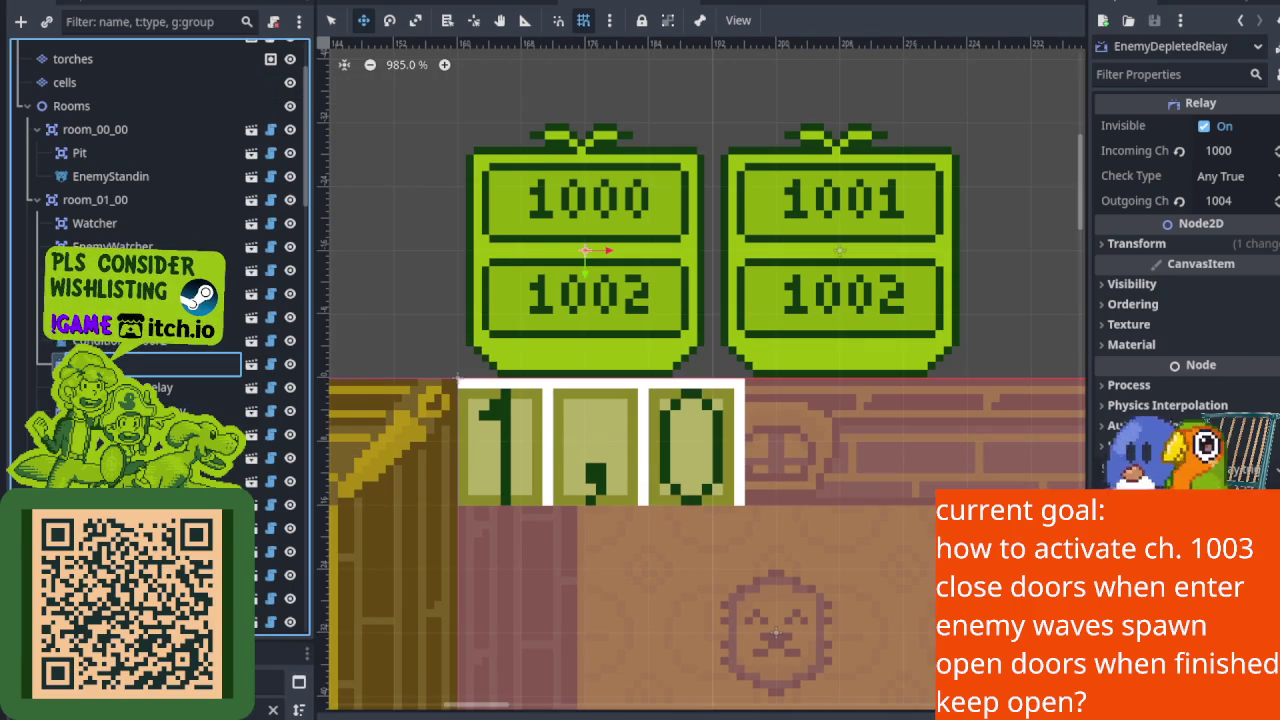
type("Play")
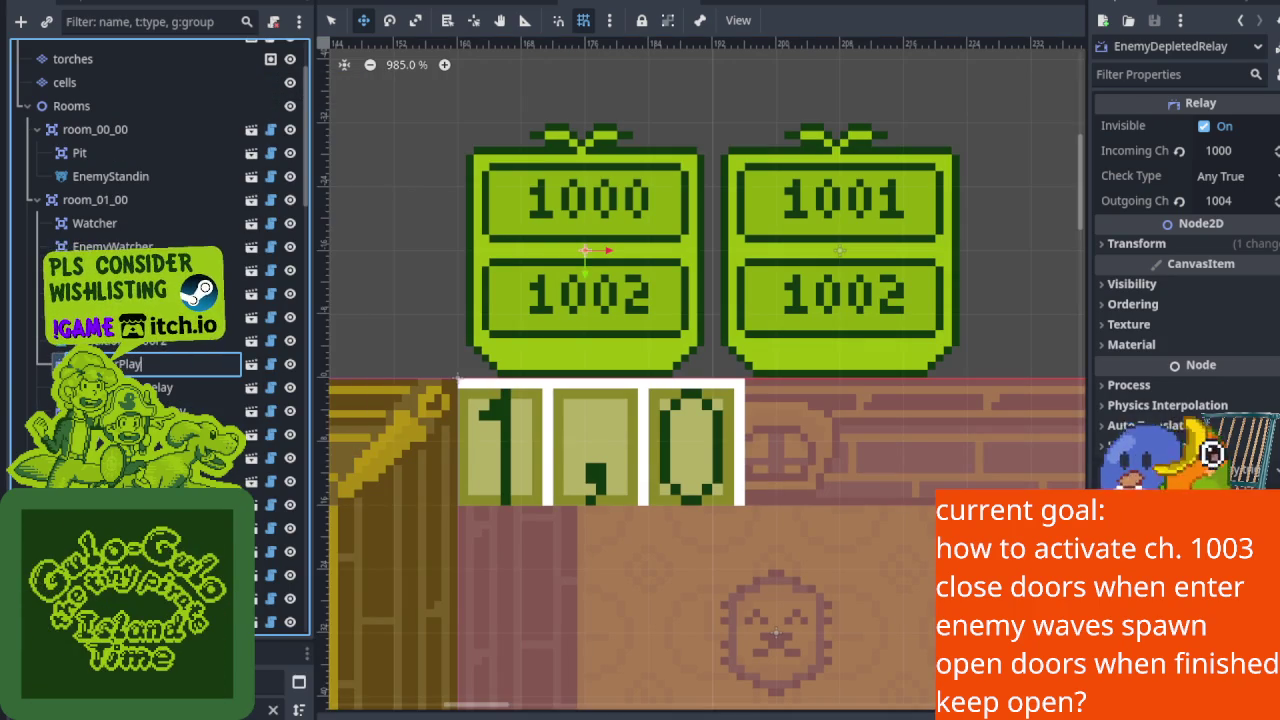
type("erRe")
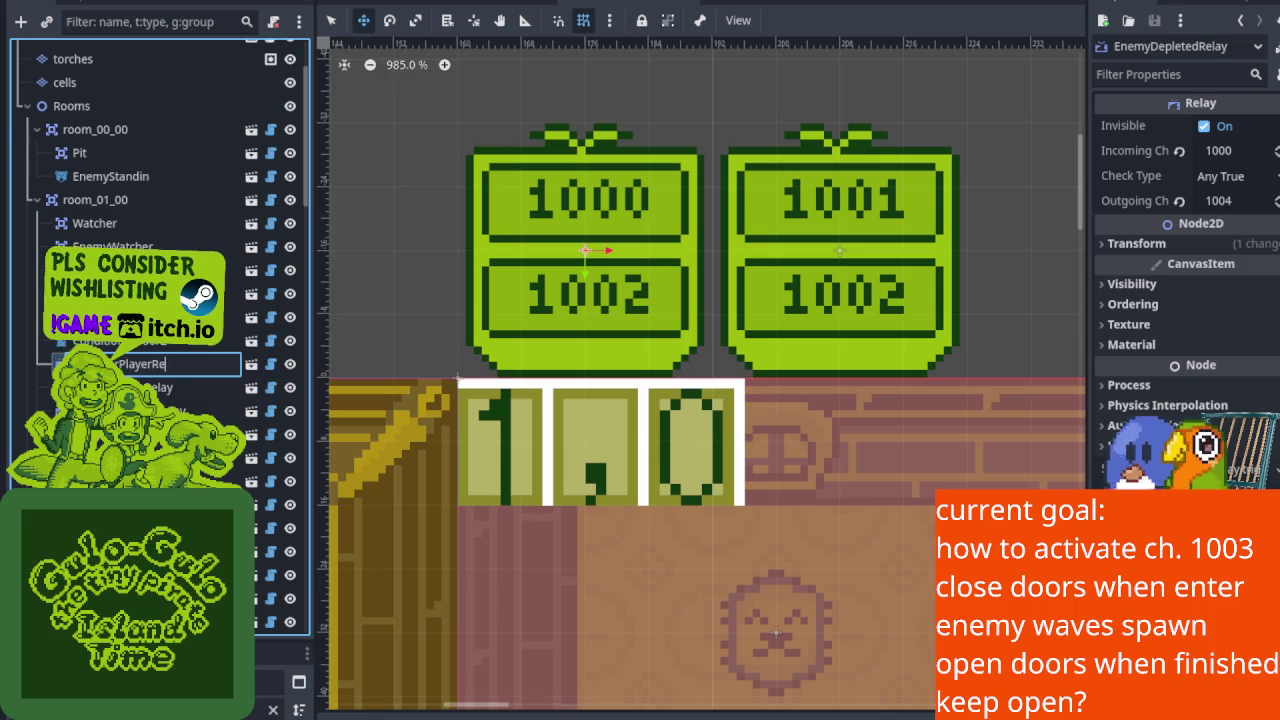
type("lay")
key("Return")
Step: Rename the 1000/1004 relay, EnemyDepletedRelay, to CheckForPlayerRelay2
scroll(584, 358, "down", 5)
scroll(620, 330, "right", 3)
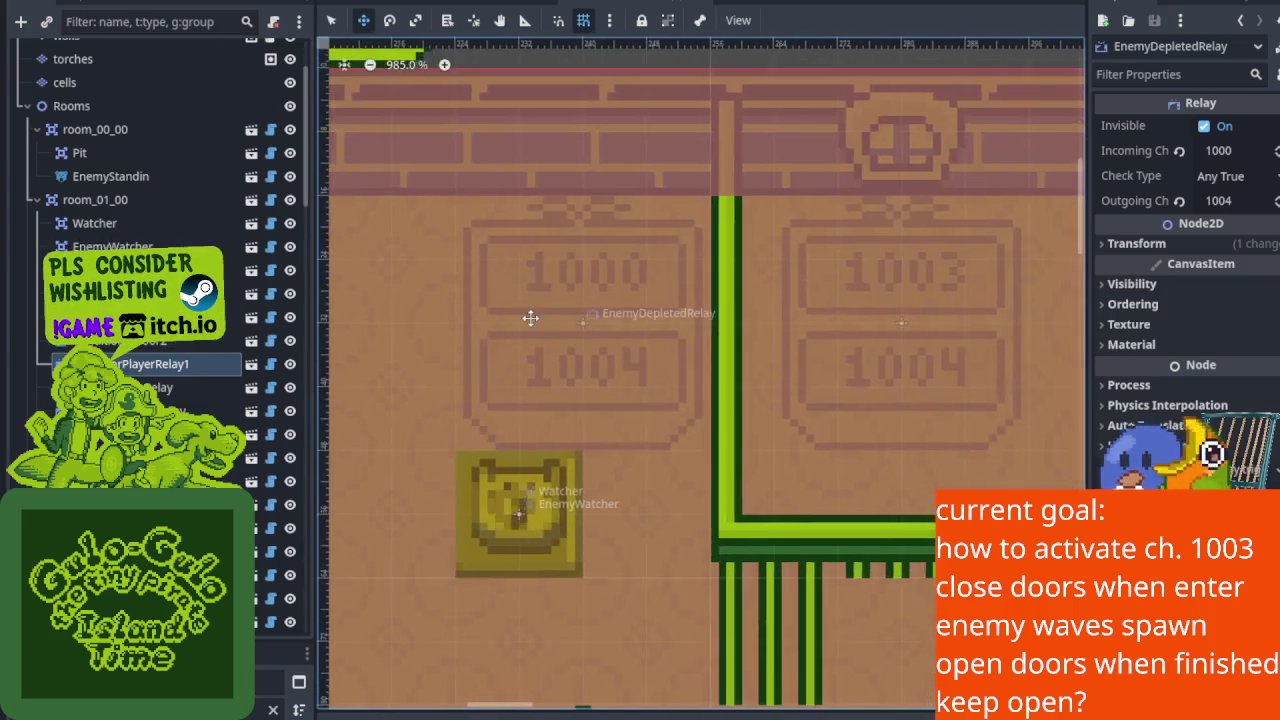
scroll(527, 307, "up", 2)
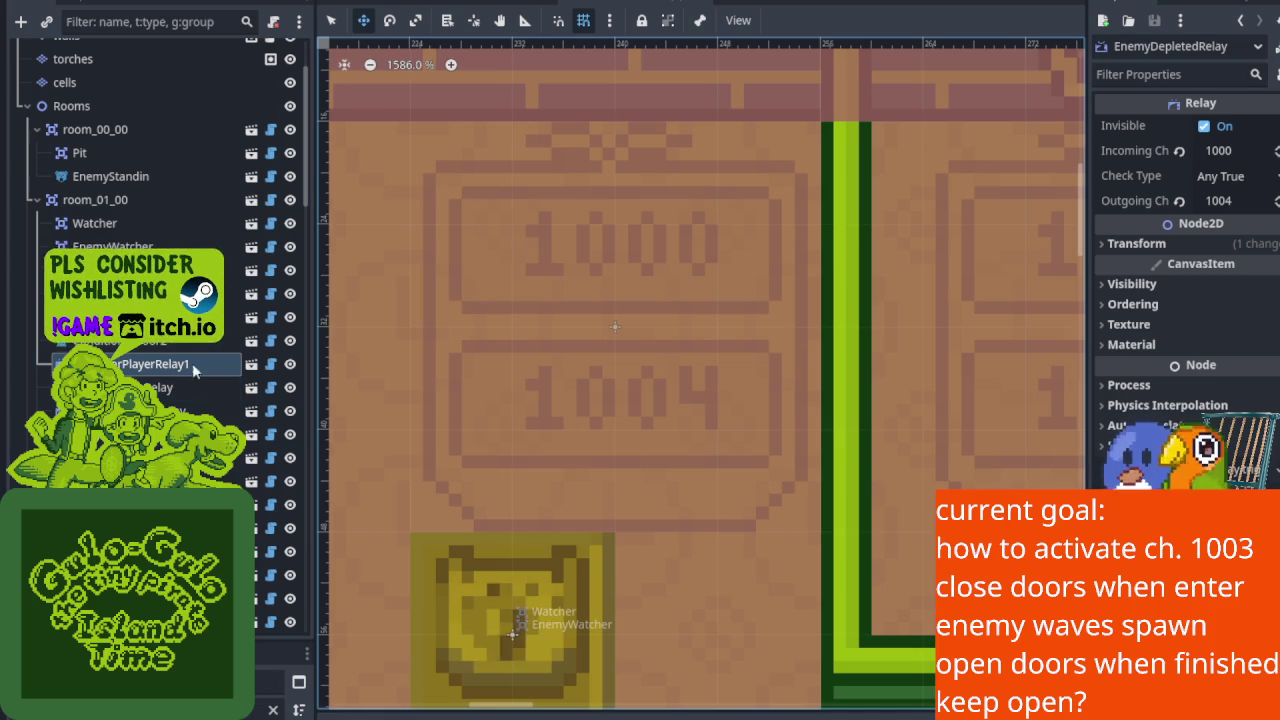
left_click(220, 387)
left_click(225, 411)
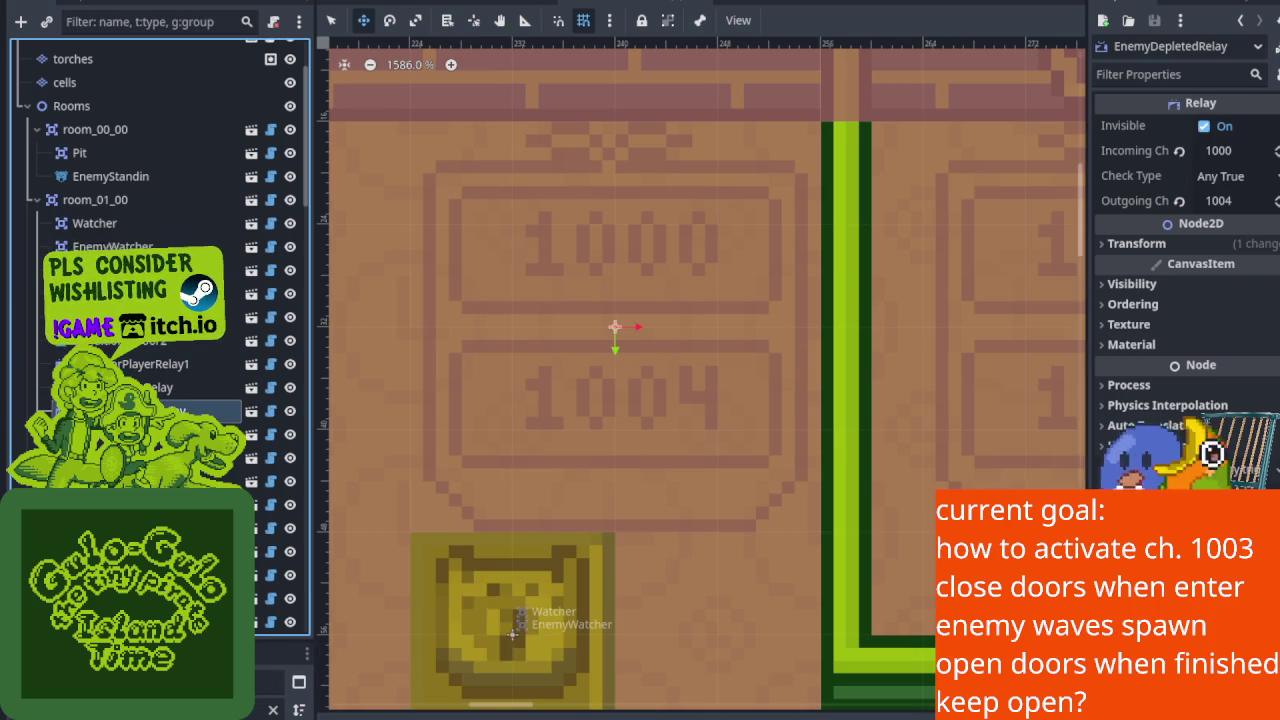
right_click(157, 411)
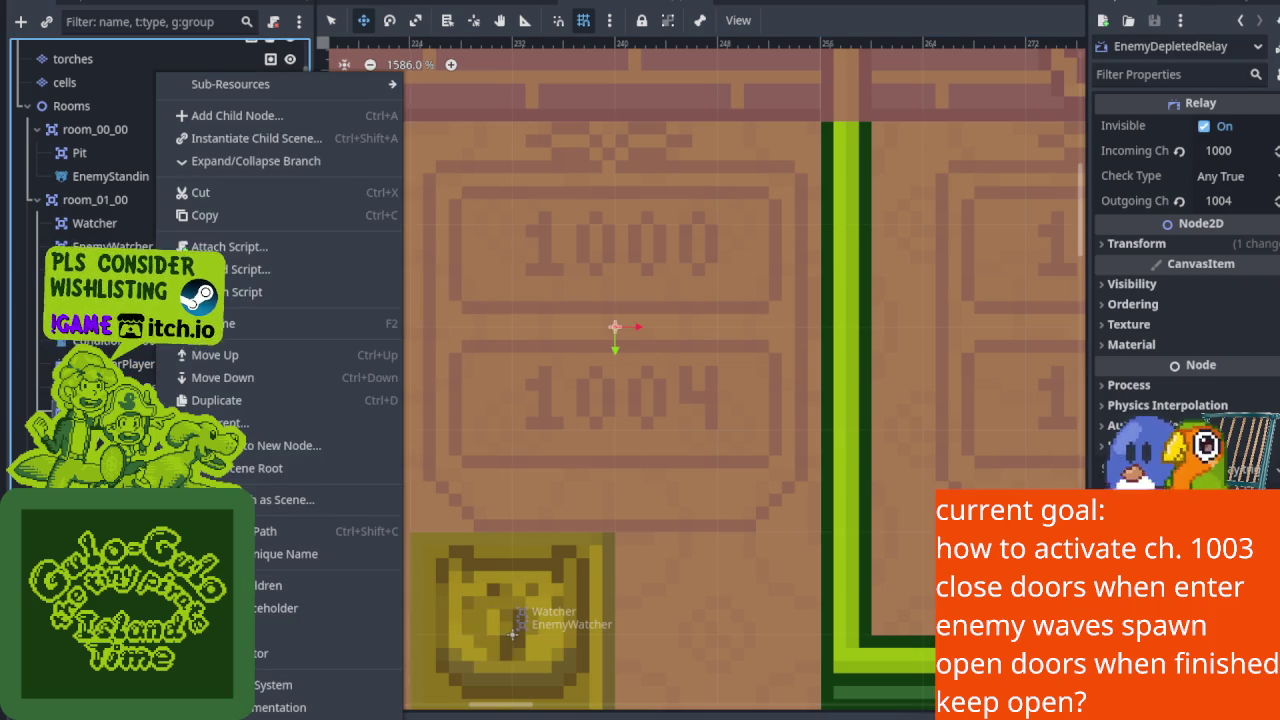
left_click(242, 330)
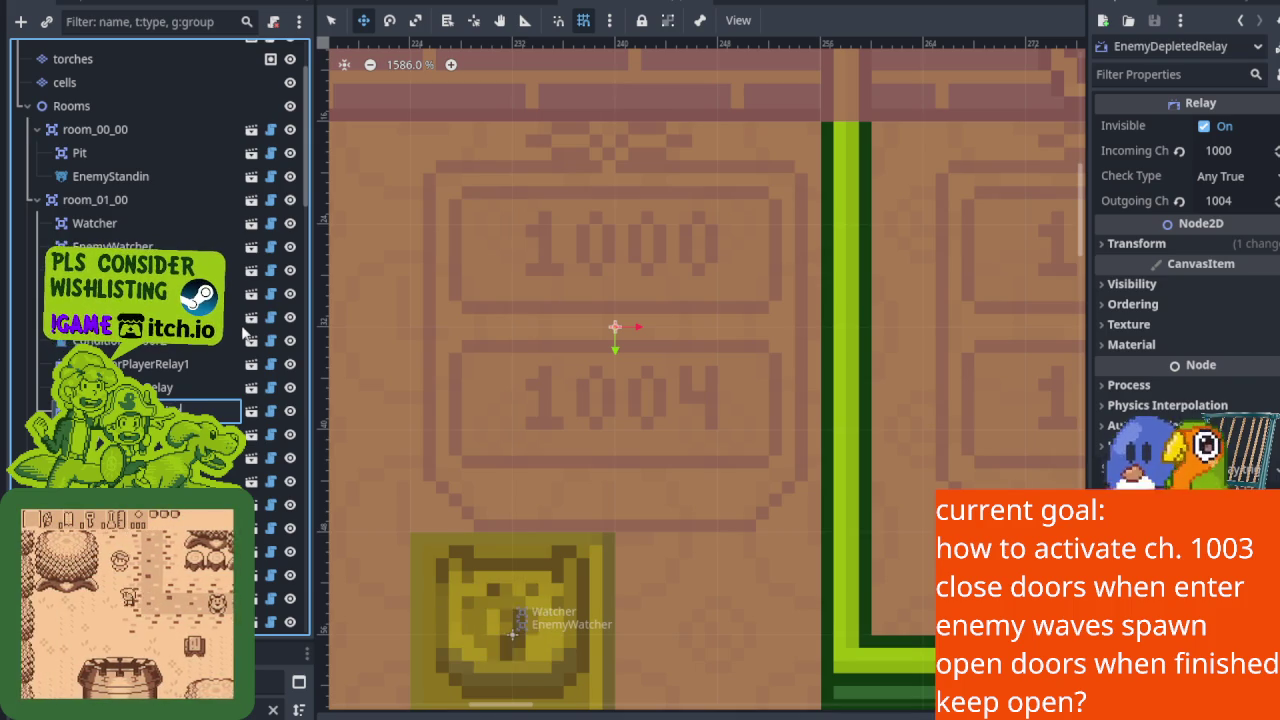
scroll(426, 271, "down", 5)
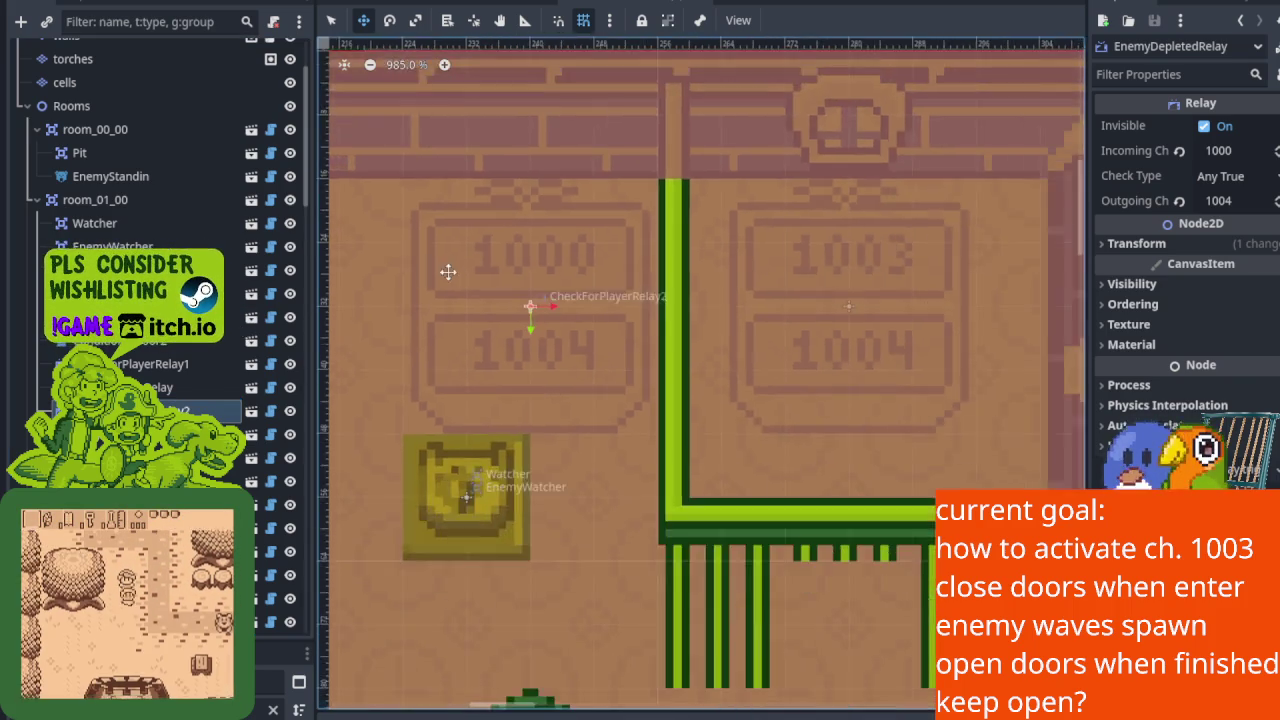
scroll(543, 286, "up", 4)
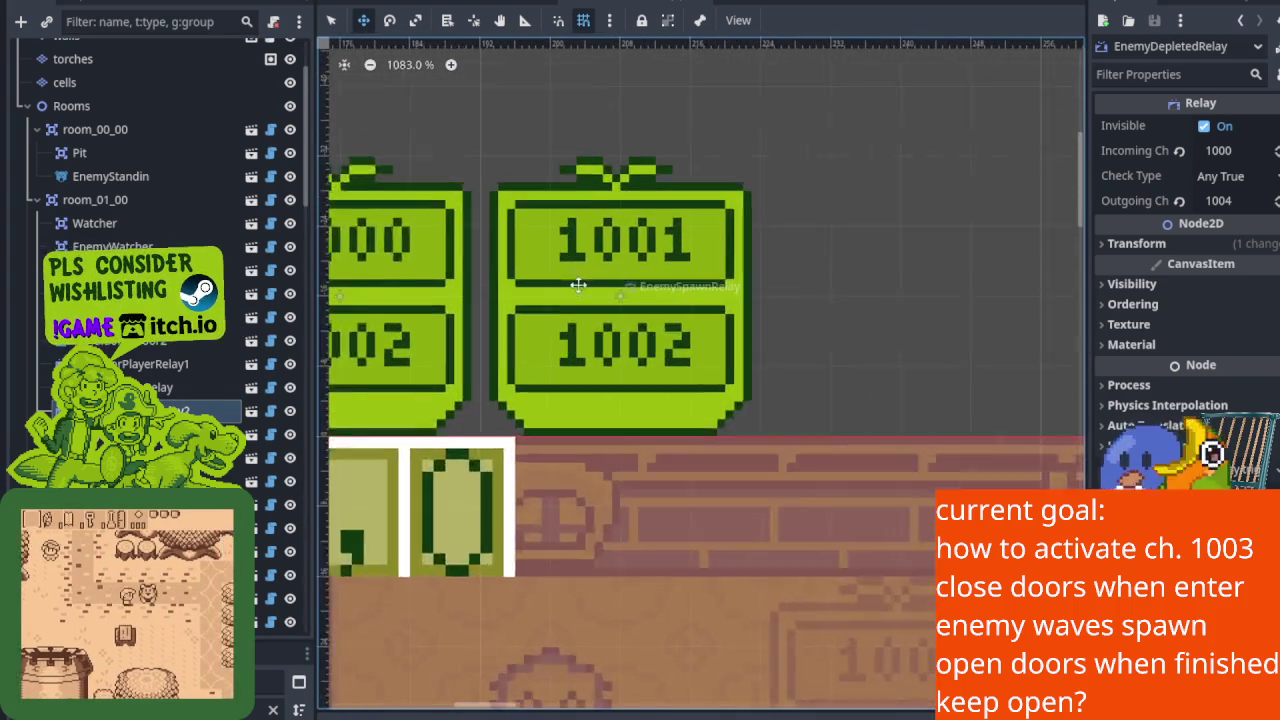
Step: Rename EnemySpawnRelay to CheckIfEnemyCanSpawnRelay, committing by clicking in the viewport
left_click(172, 390)
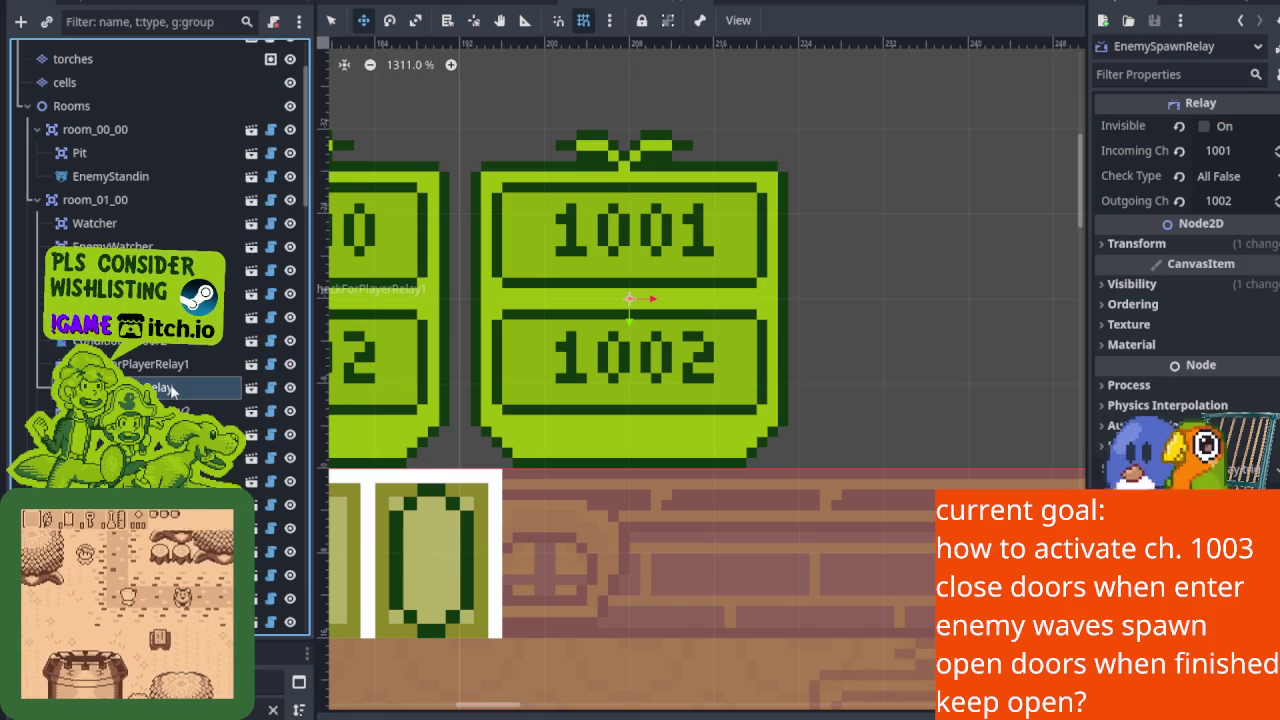
right_click(172, 390)
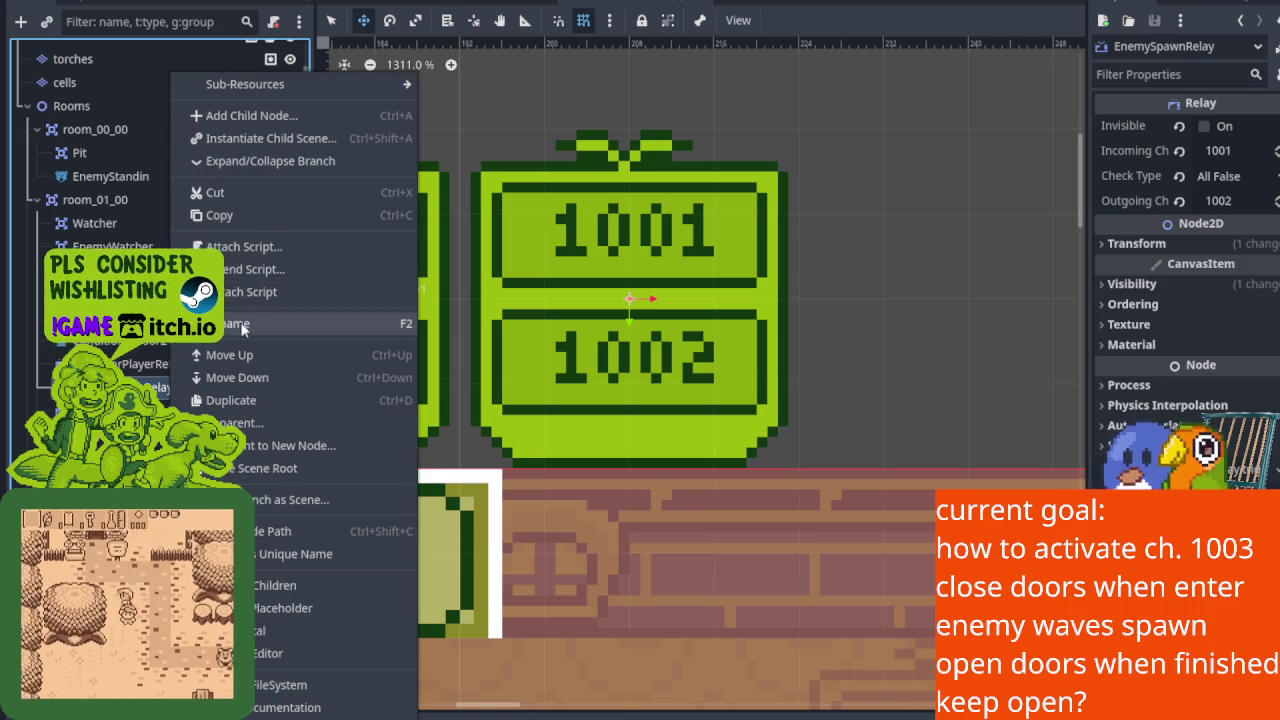
left_click(243, 326)
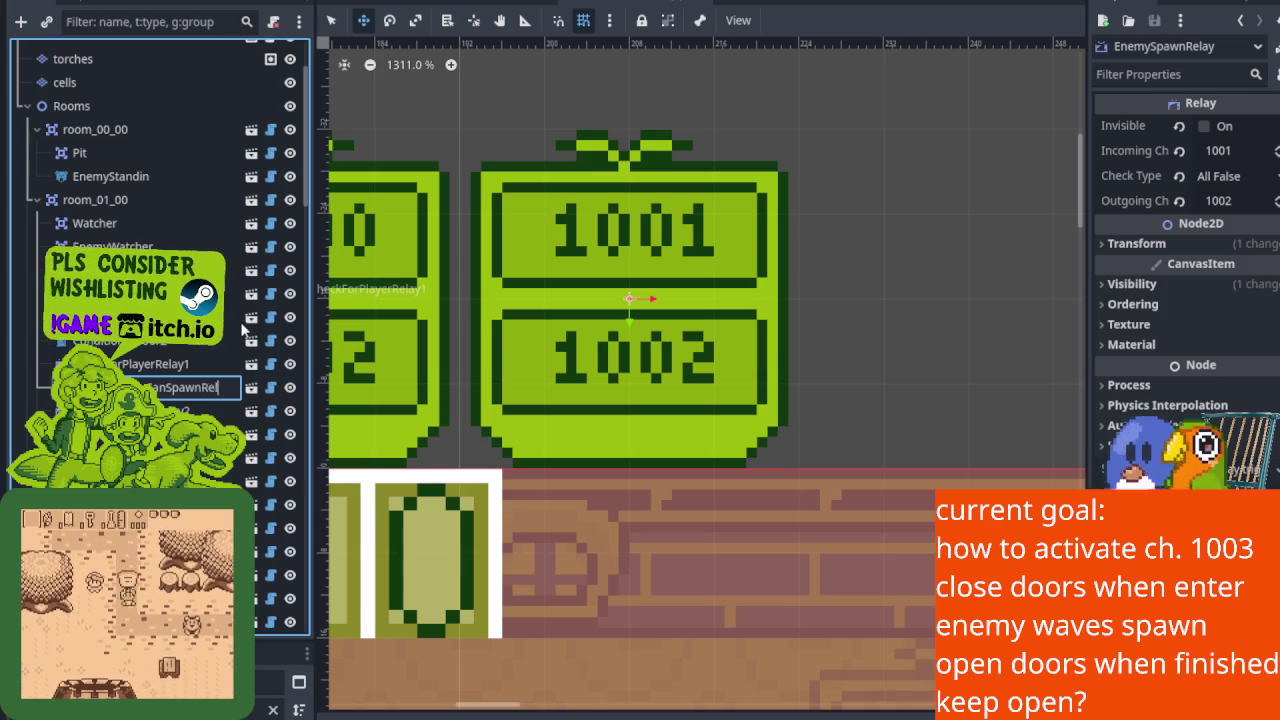
left_click(551, 345)
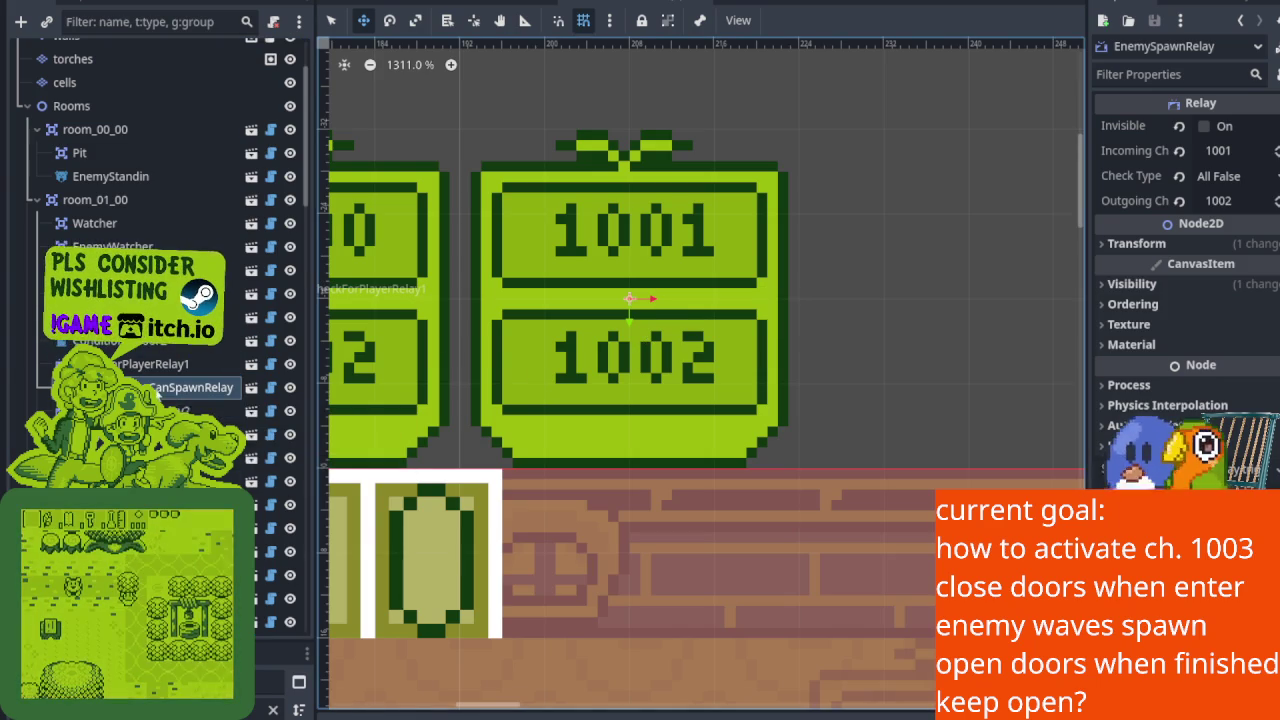
scroll(157, 392, "down", 5)
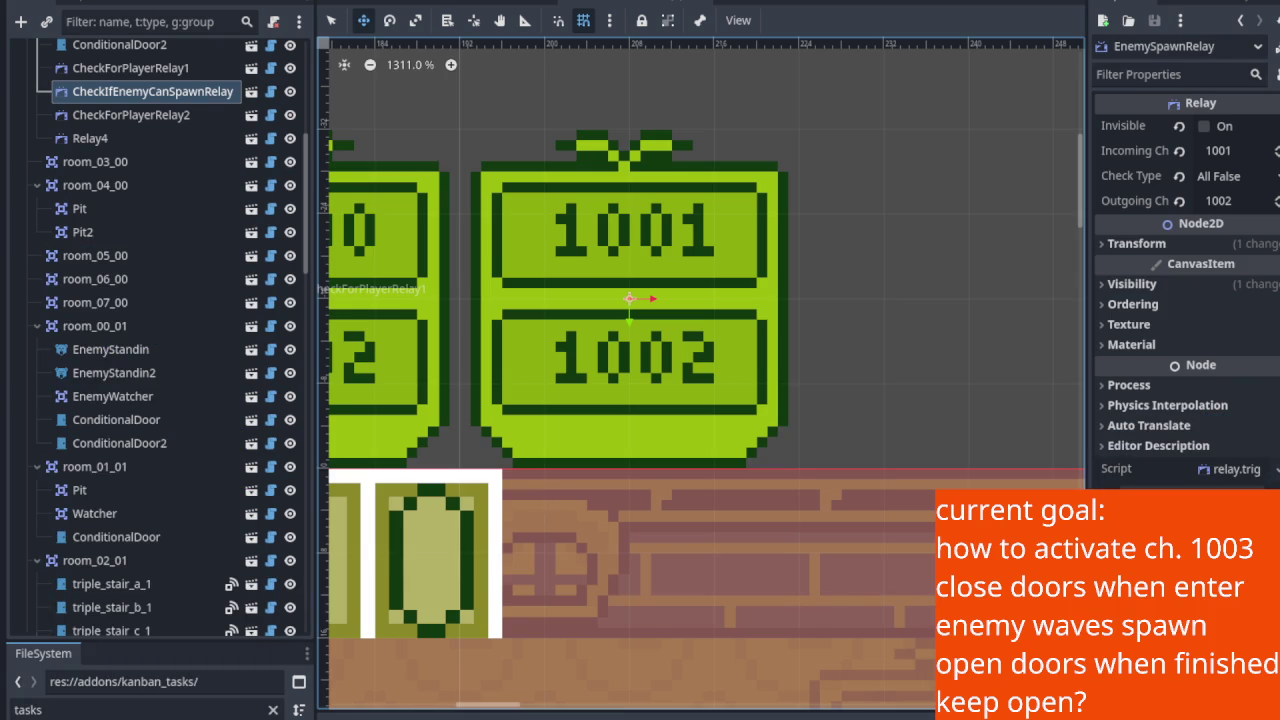
Step: Change the 1001-to-1002 relay's name from CheckIfEnemyCanSpawnRelay to NoEnemiesInRoomRelay
scroll(112, 170, "up", 2)
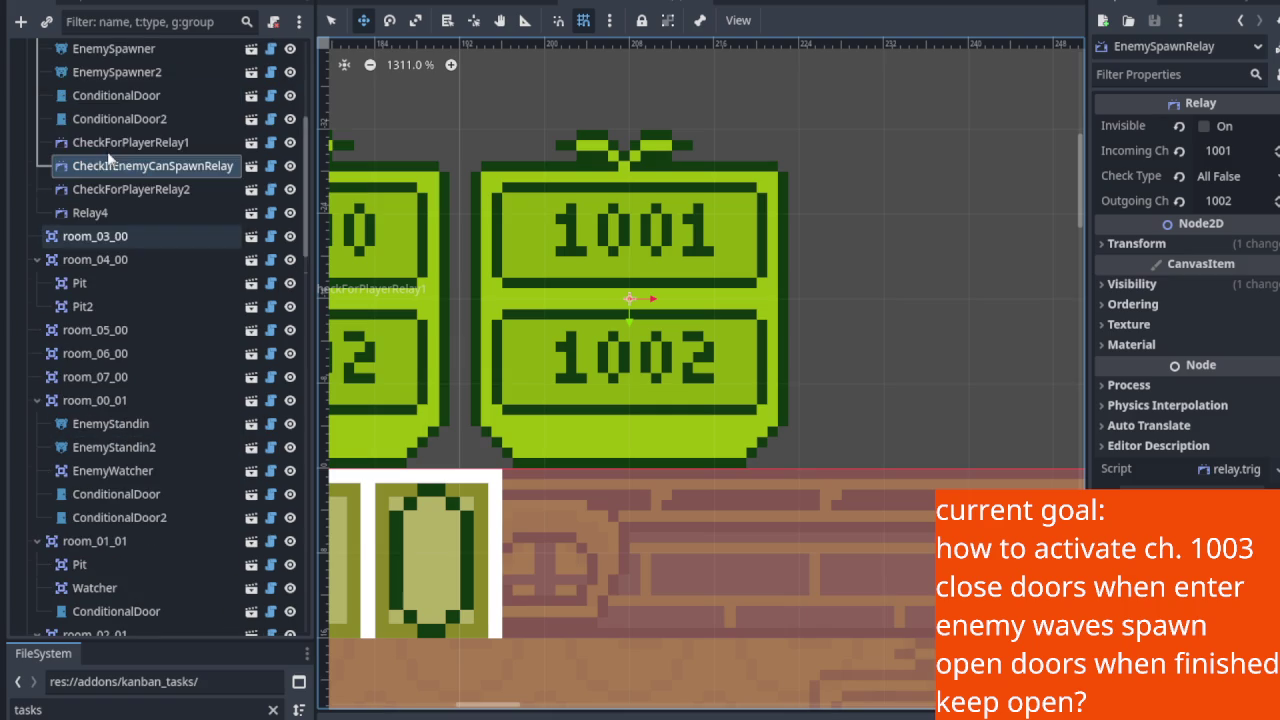
right_click(112, 165)
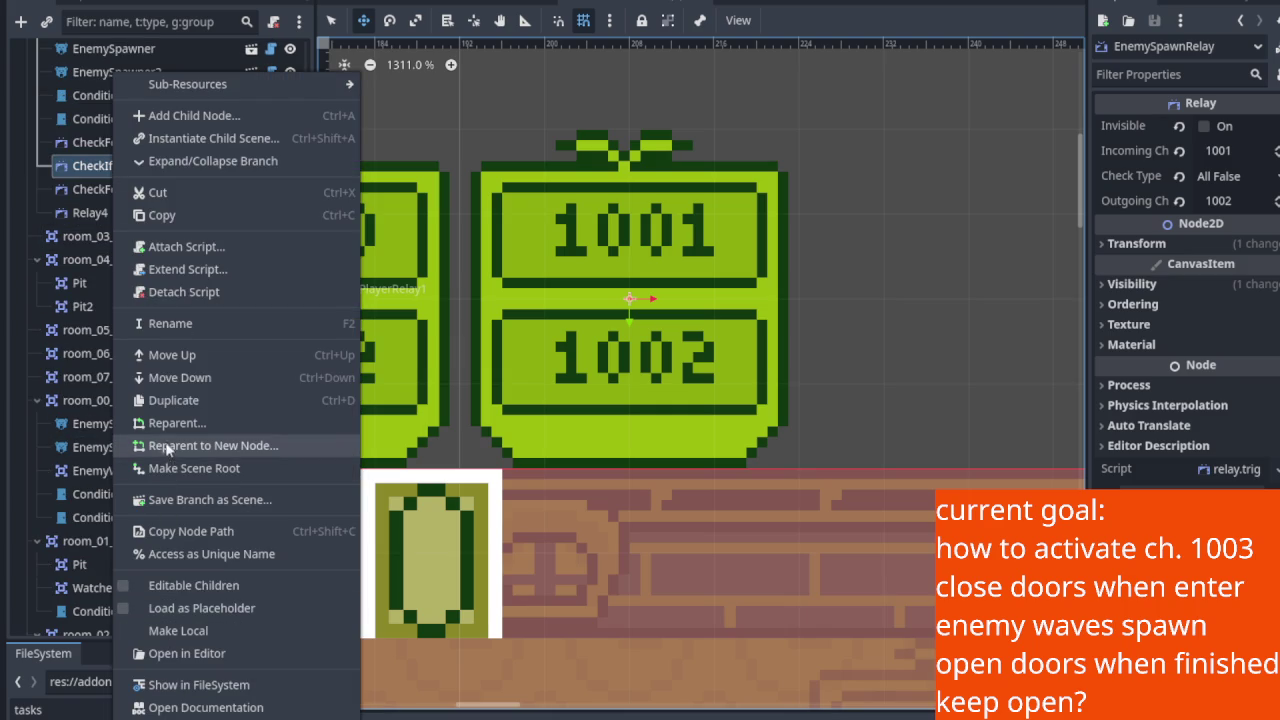
left_click(90, 173)
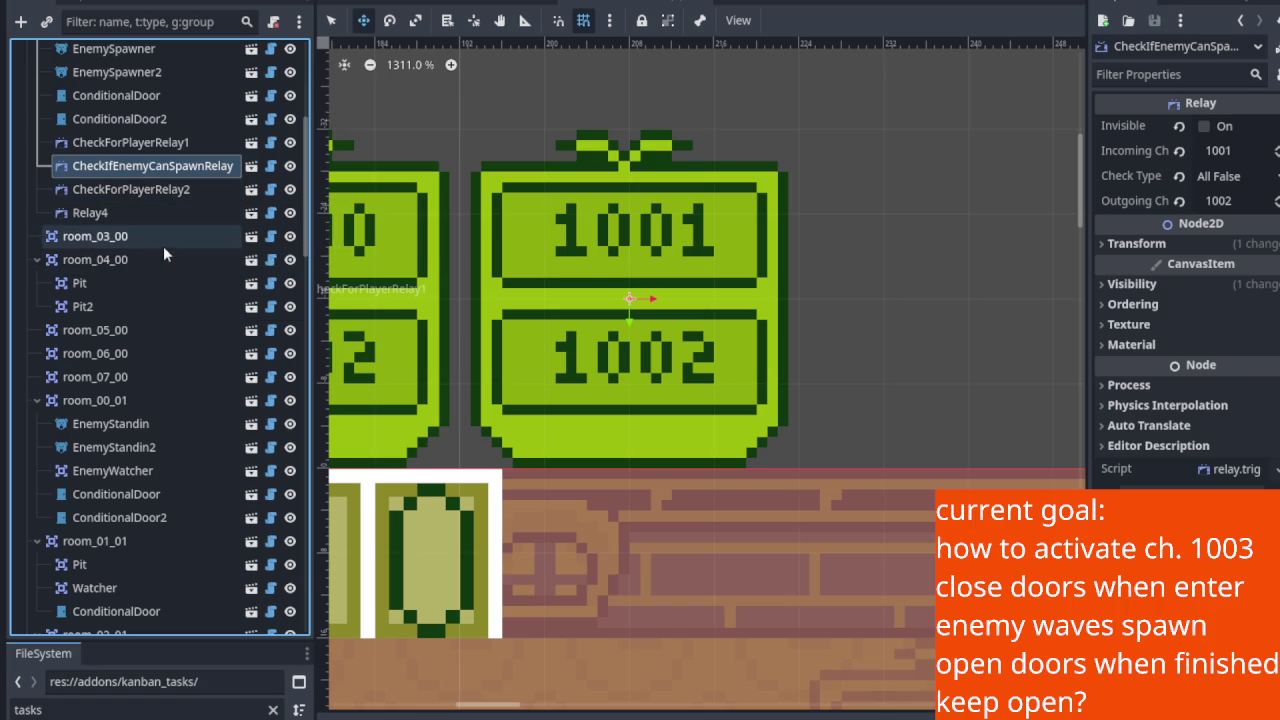
right_click(158, 168)
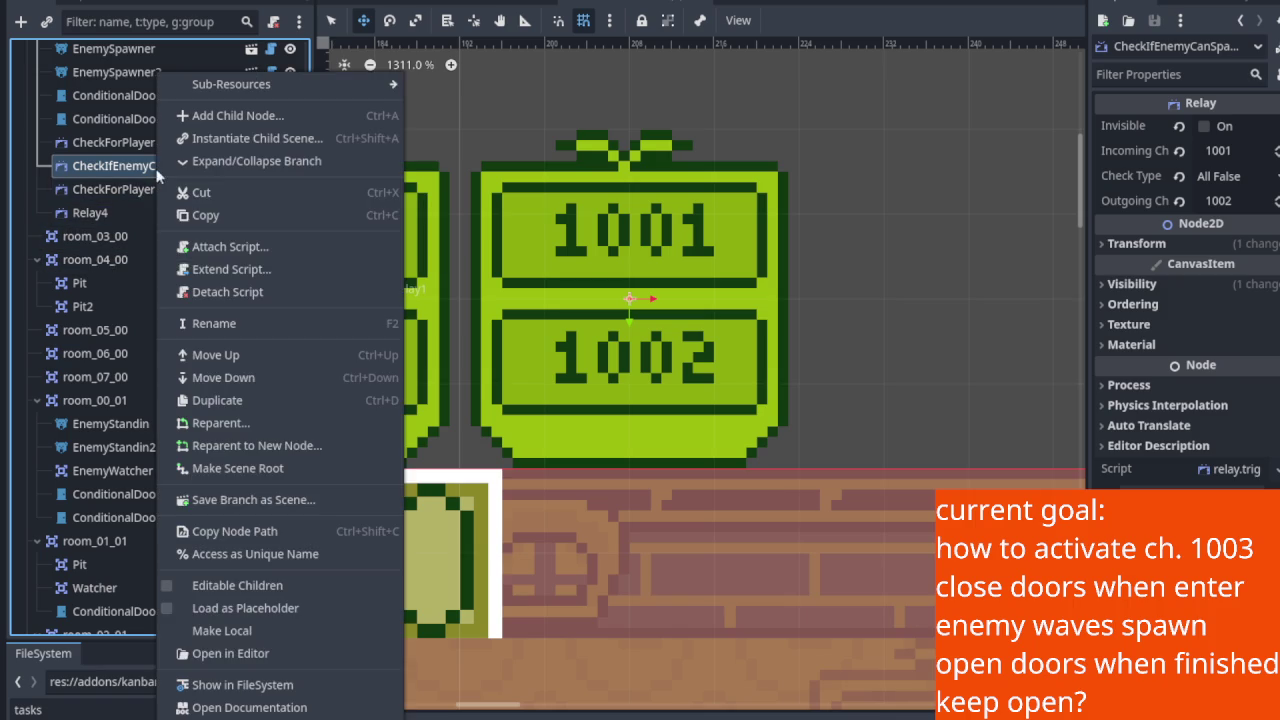
left_click(255, 322)
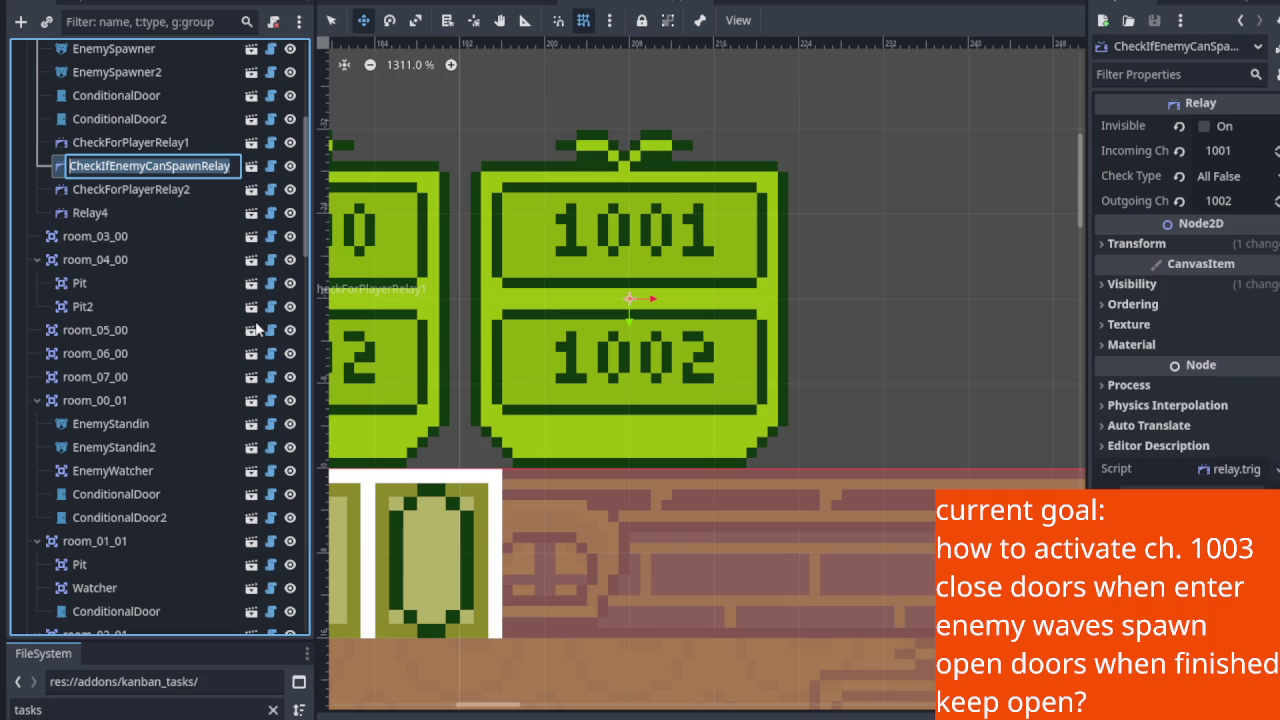
type("NoEnemiesInRoom")
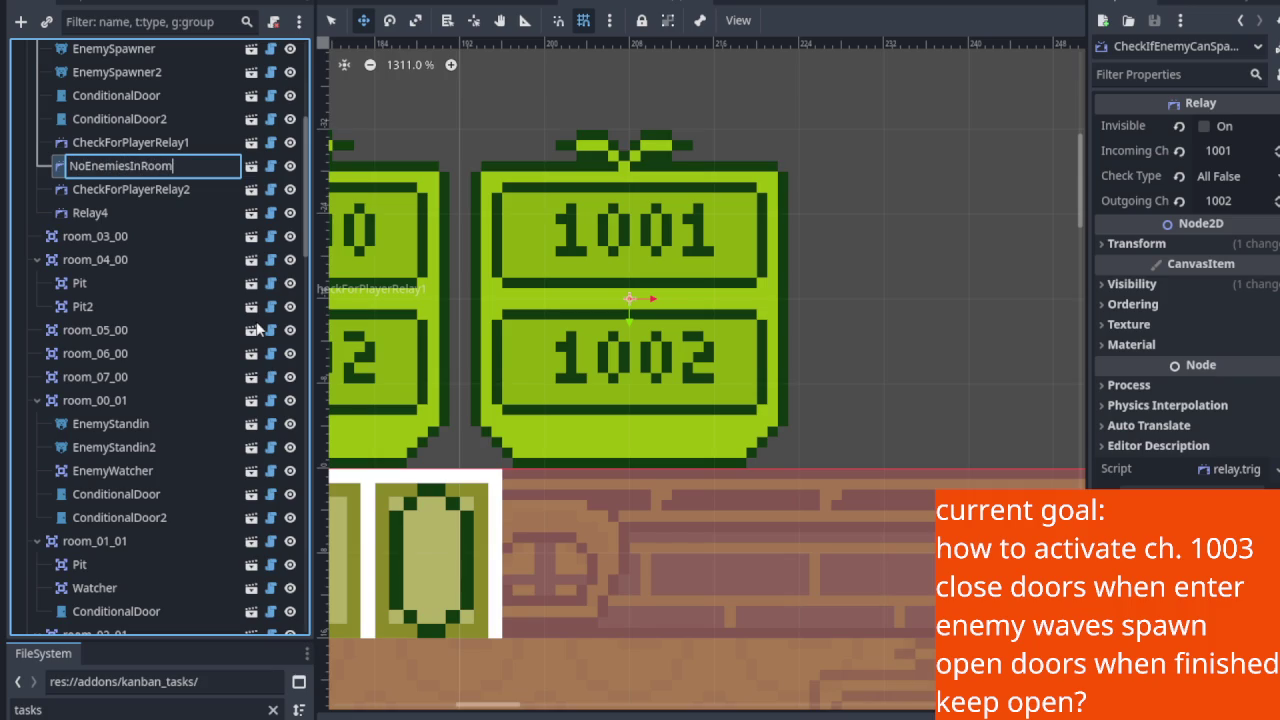
type("Relay")
key("Return")
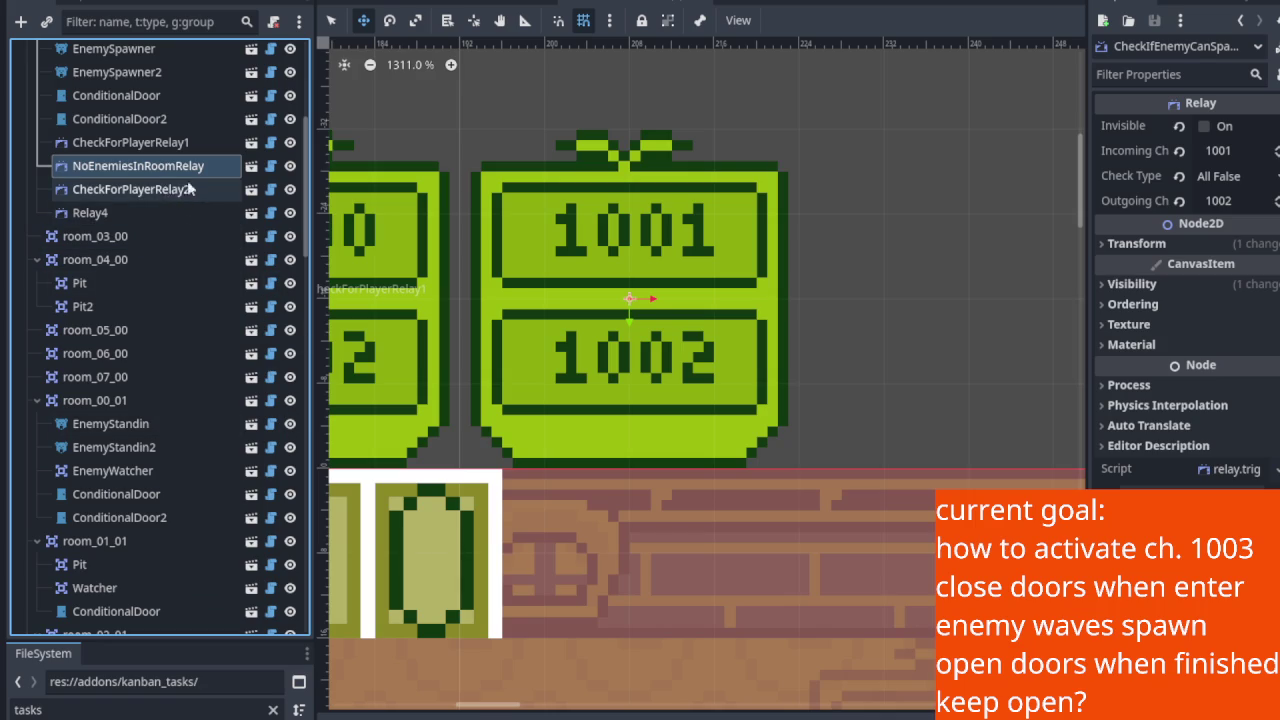
scroll(614, 371, "down", 3)
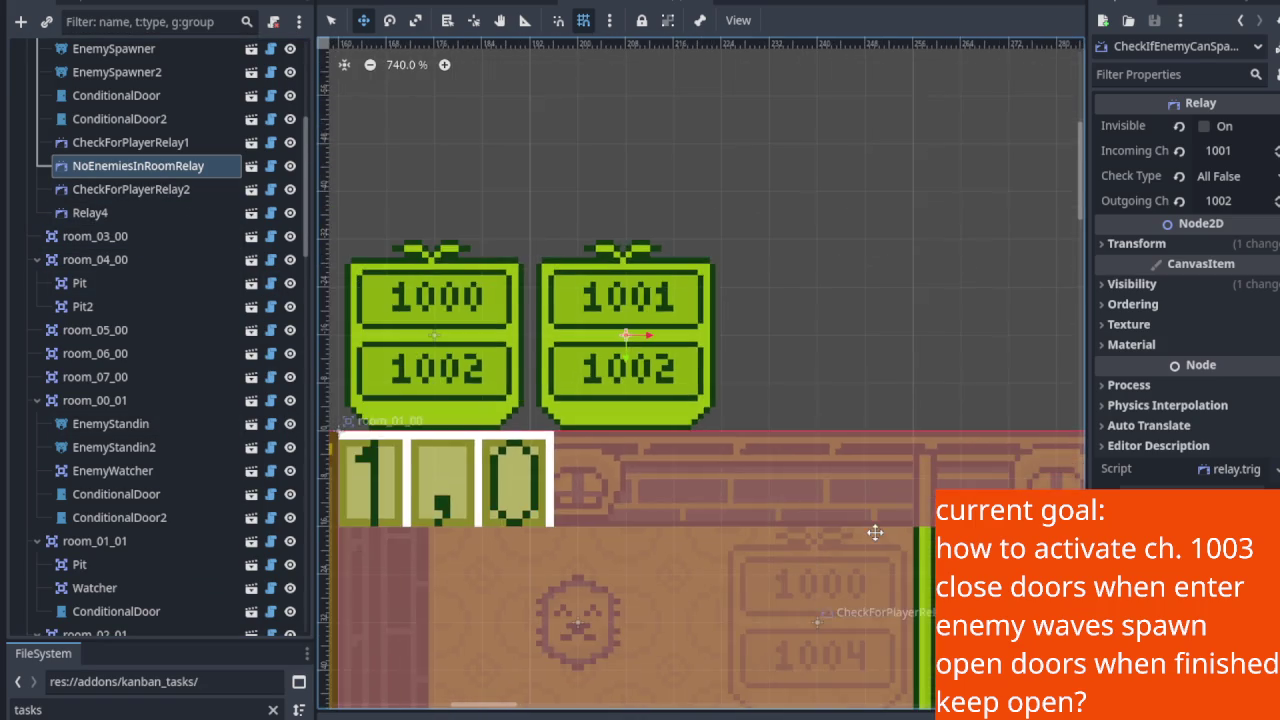
Step: Begin renaming CheckForPlayerRelay2, then undo it so its name stays unchanged
scroll(594, 394, "down", 5)
scroll(660, 430, "up", 4)
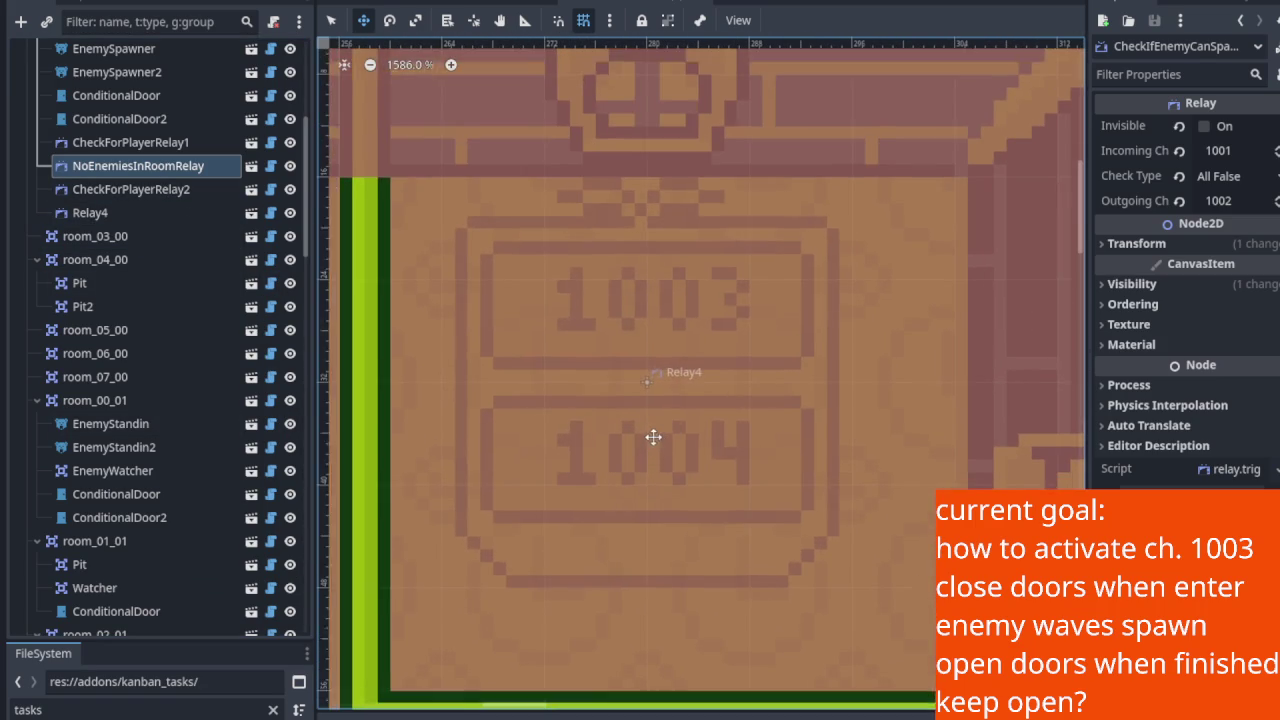
right_click(167, 194)
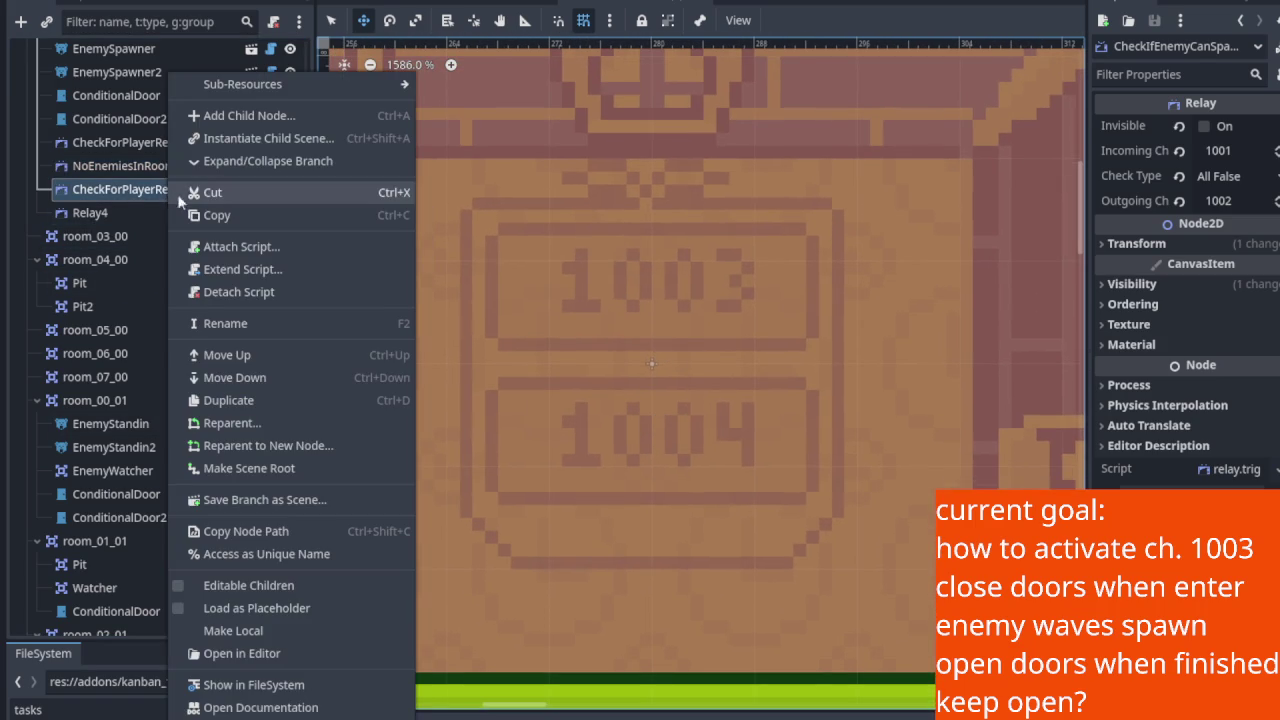
left_click(254, 324)
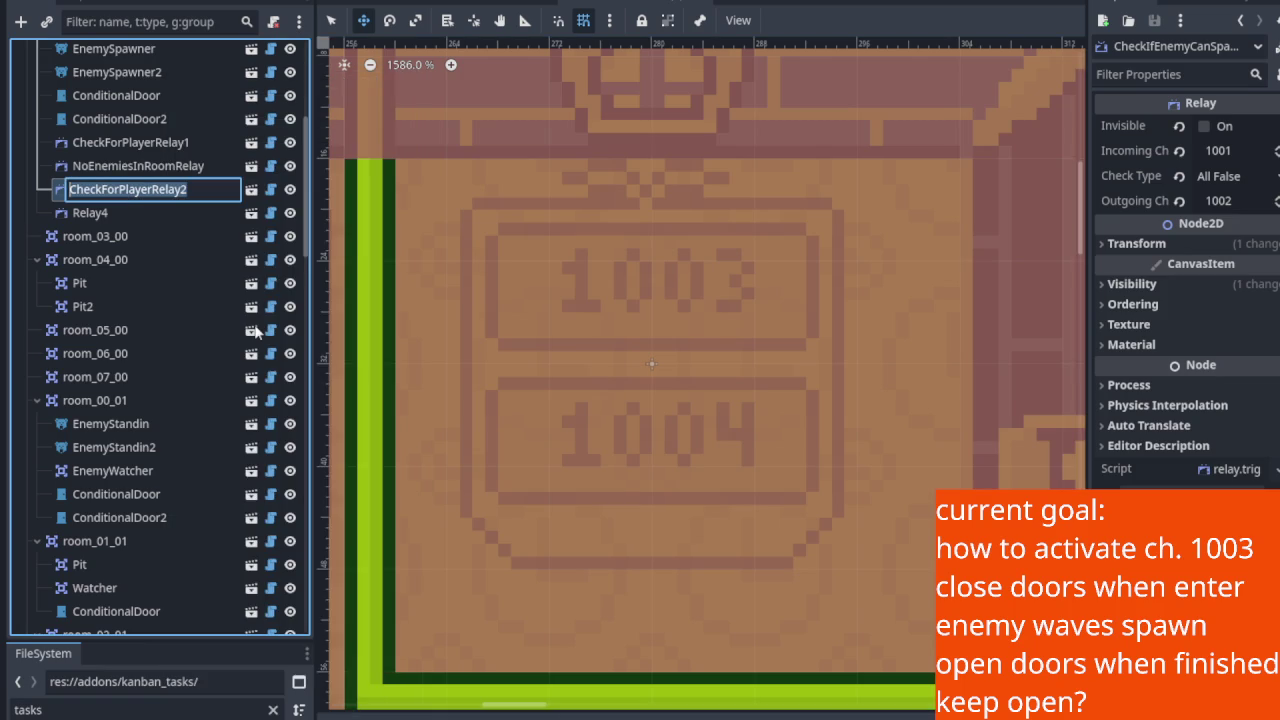
type("En")
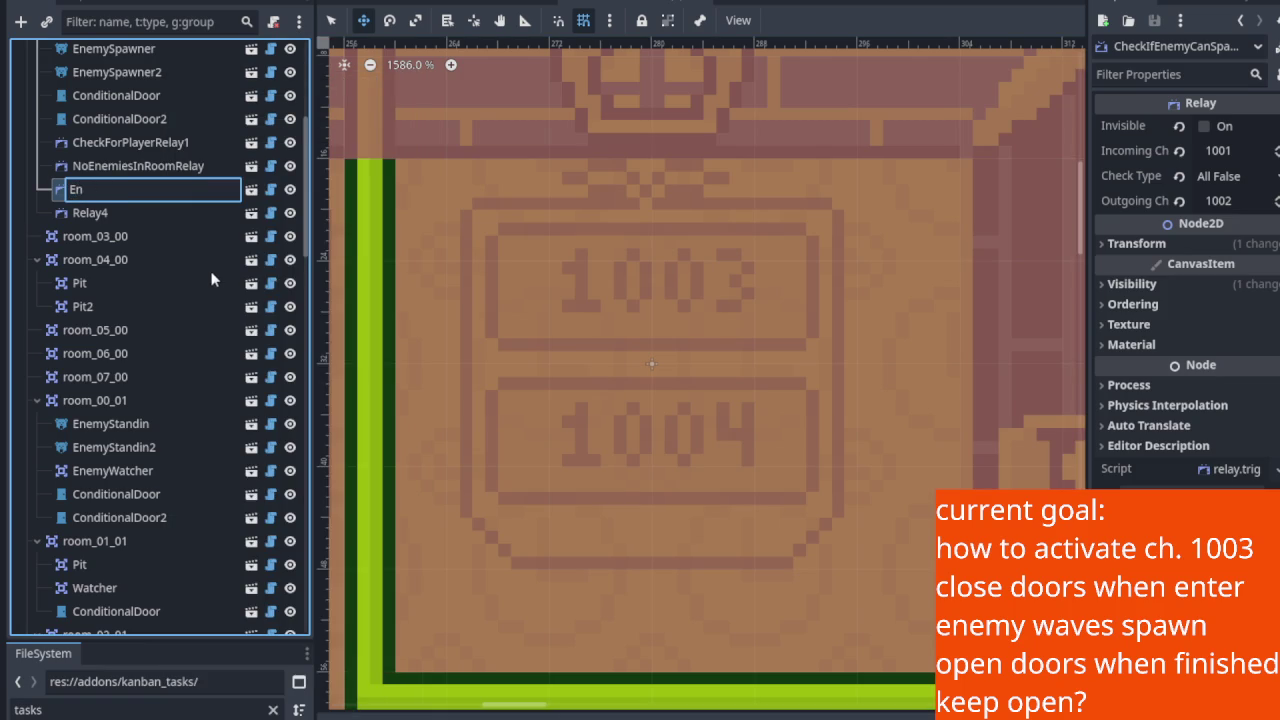
key("ctrl+z")
Step: Rename Relay4 to EnemiesDepletedRelay and look around the 1003/1004 sign
left_click(154, 214)
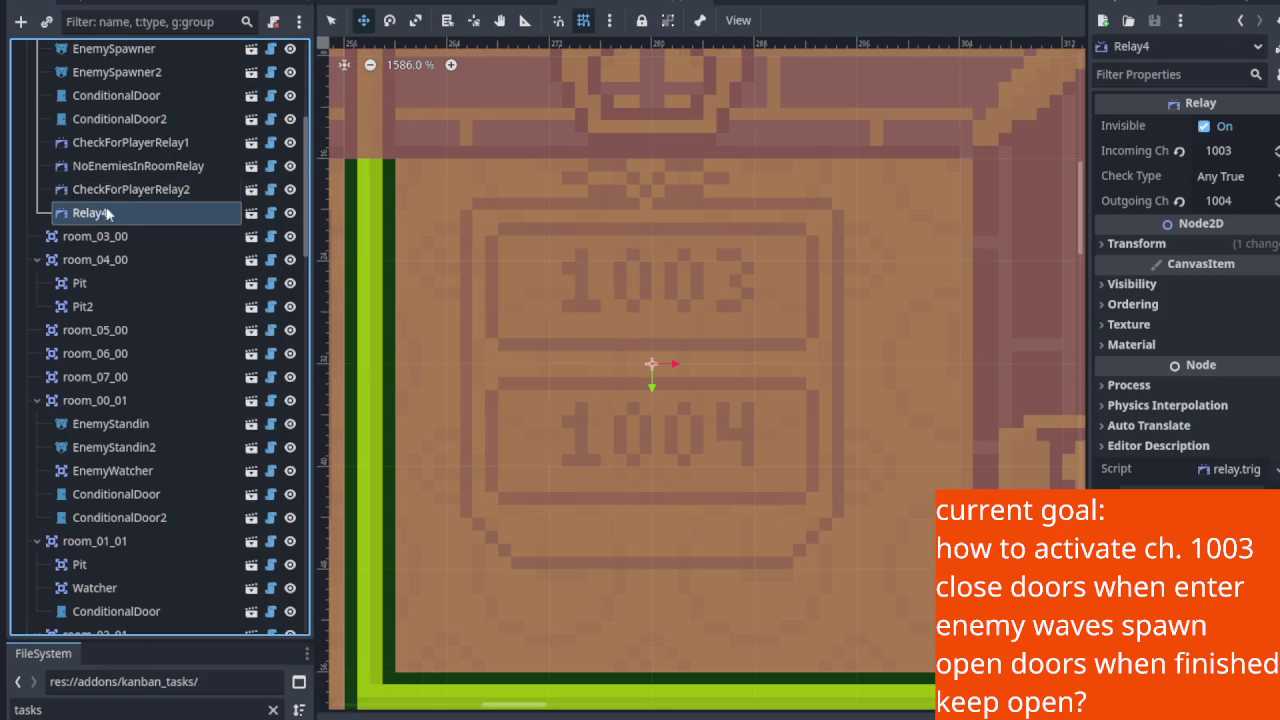
right_click(154, 214)
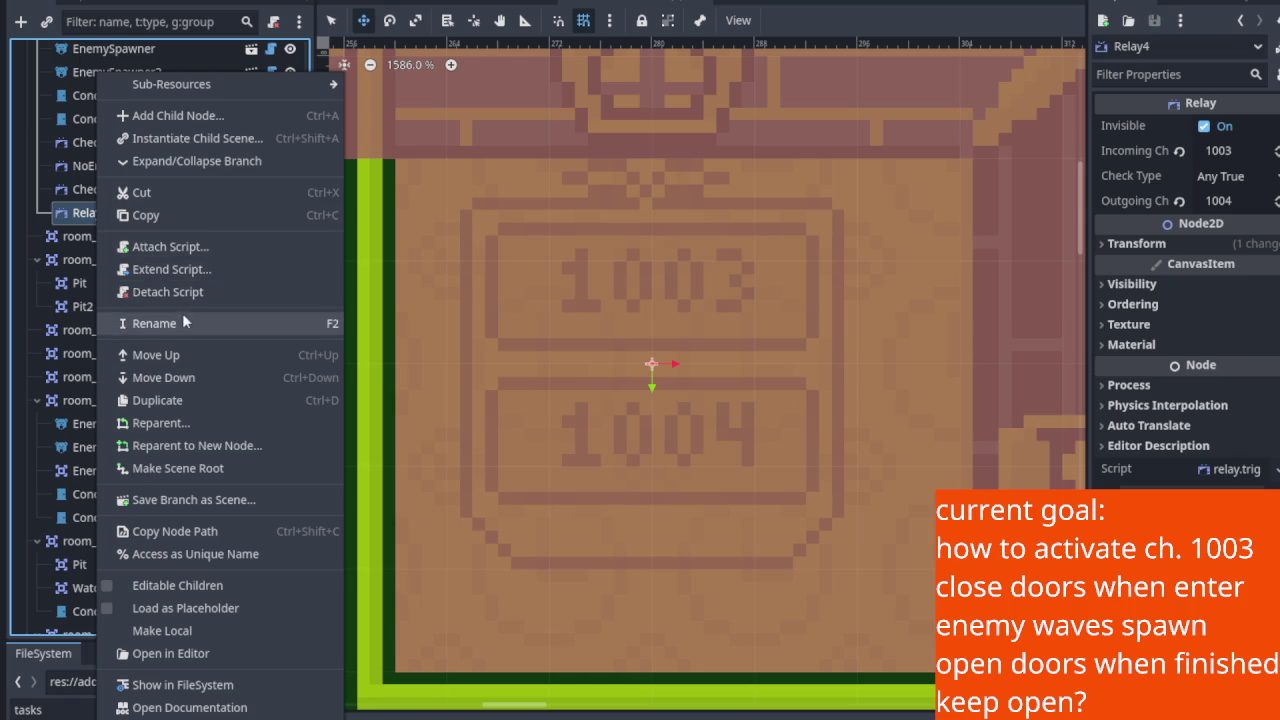
left_click(182, 317)
type("EnemiesDepletedRe")
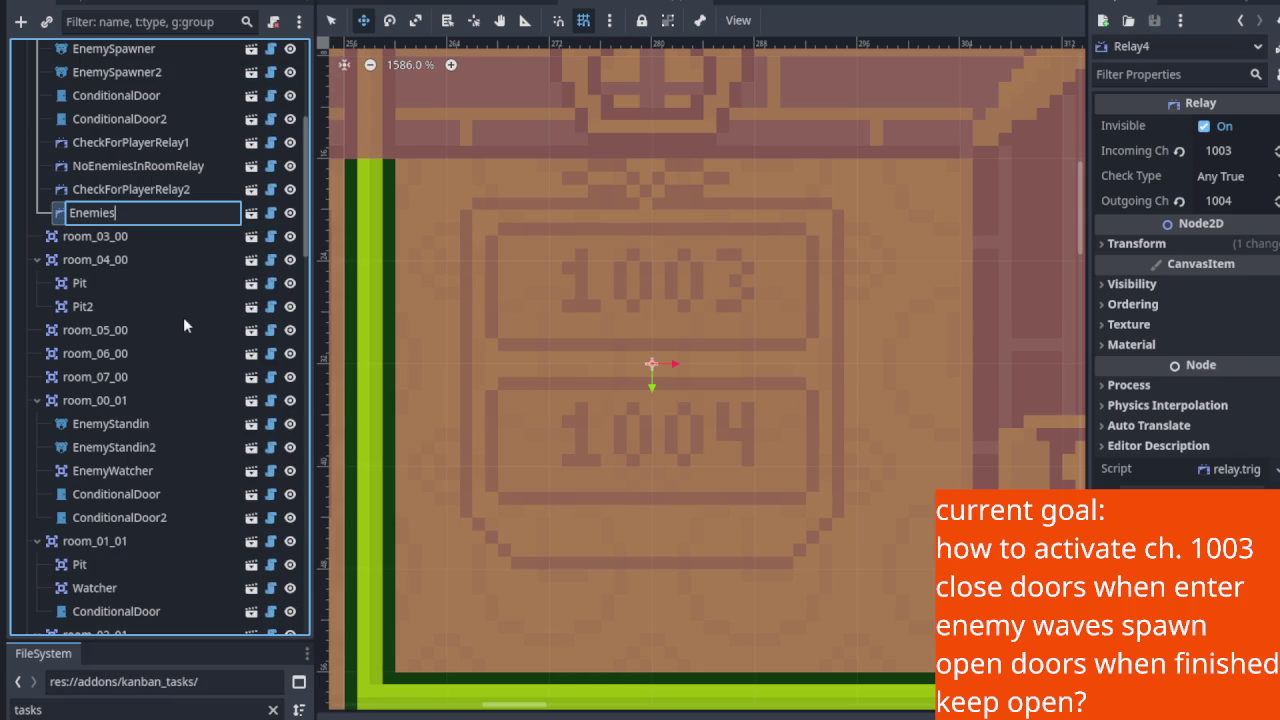
type("lay")
key("Return")
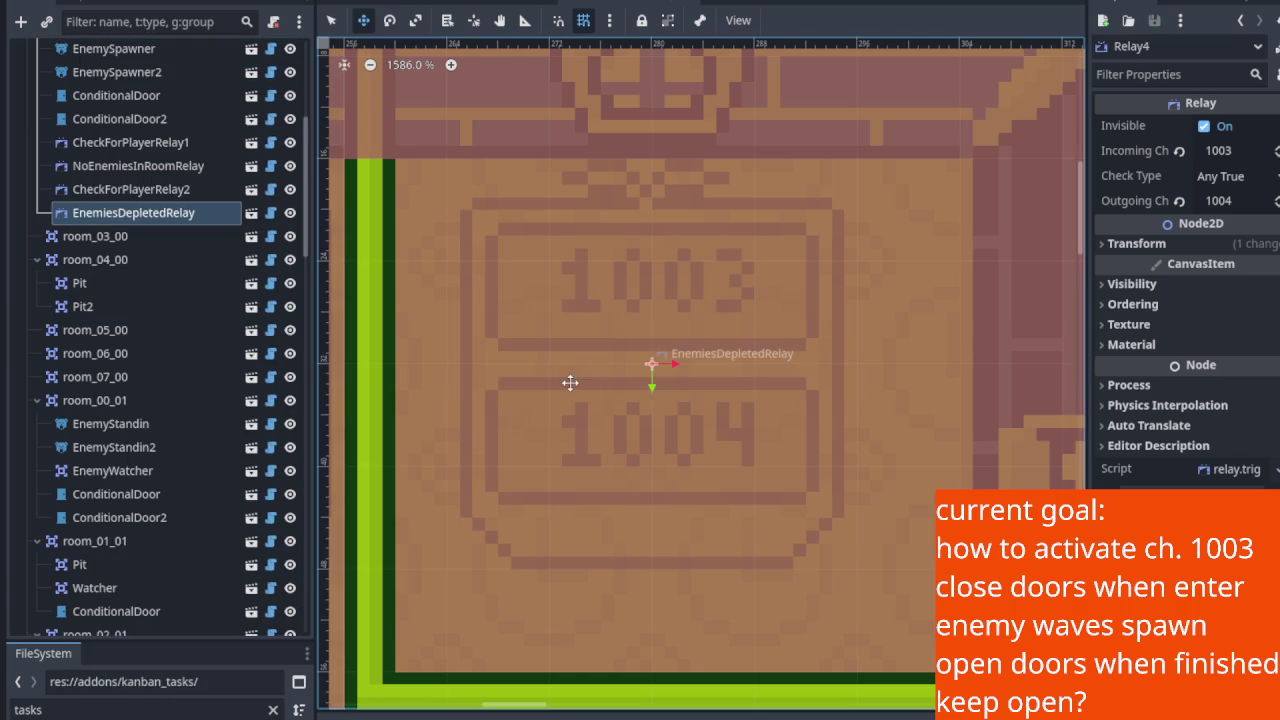
left_click_drag(602, 372, 608, 355)
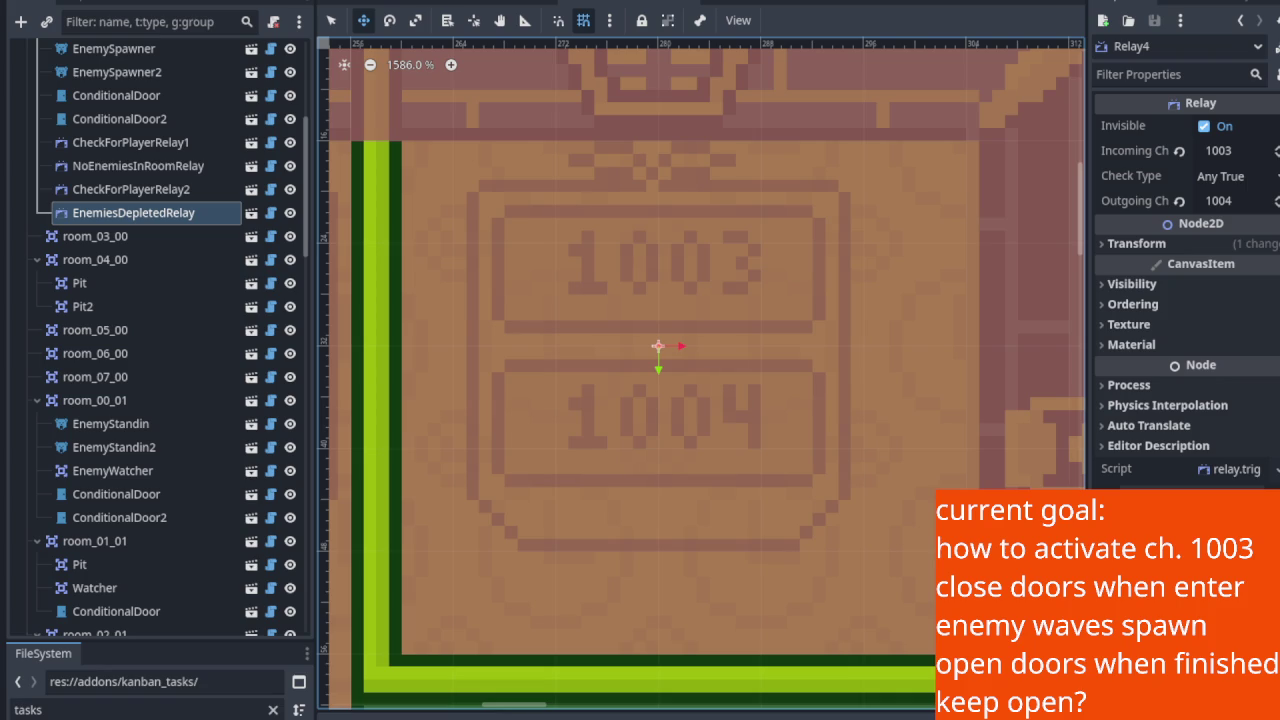
scroll(560, 349, "down", 2)
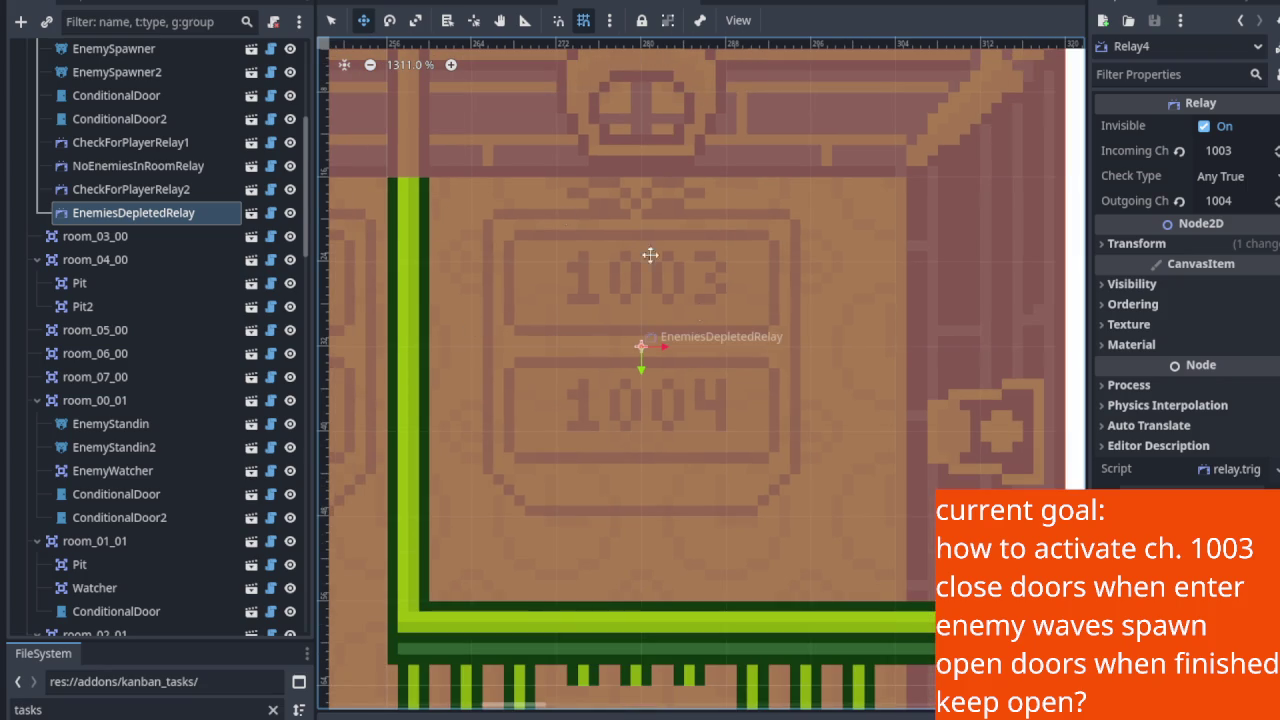
scroll(520, 406, "down", 2)
scroll(563, 337, "up", 3)
scroll(518, 341, "down", 1)
mouse_move(518, 341)
left_mouse_down()
mouse_move(646, 346)
mouse_move(507, 352)
left_mouse_up()
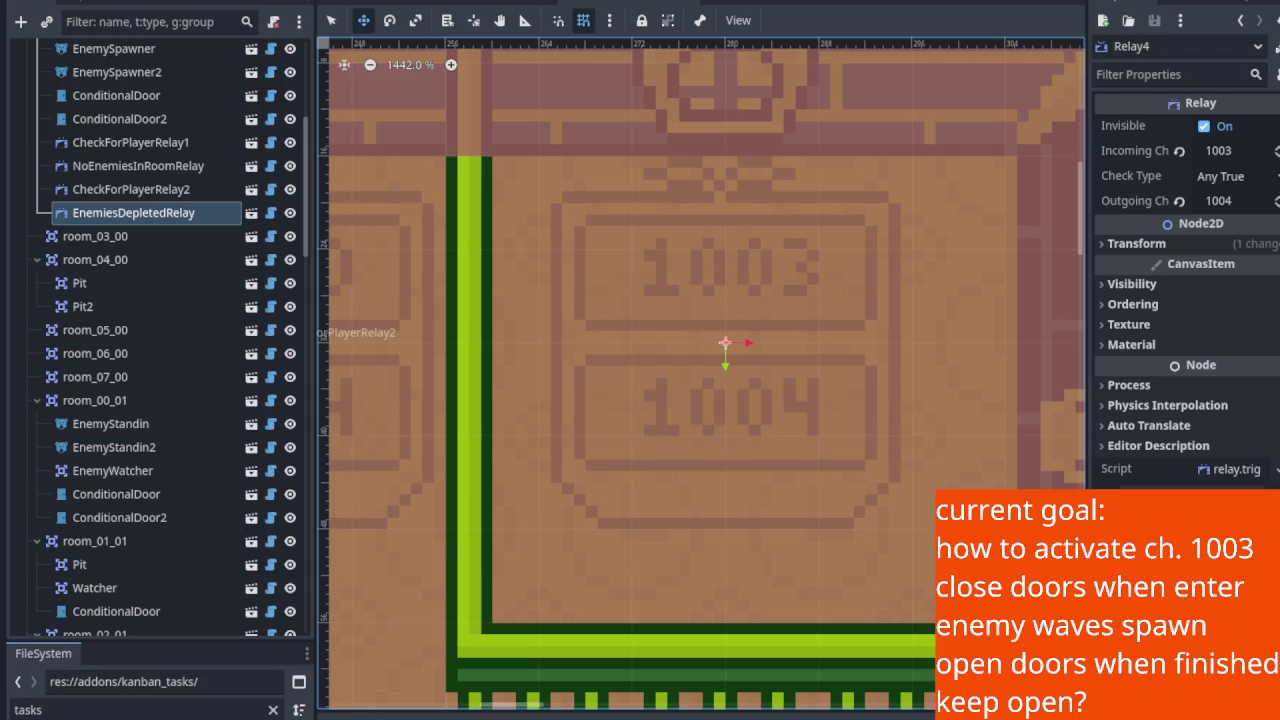
scroll(520, 375, "down", 1)
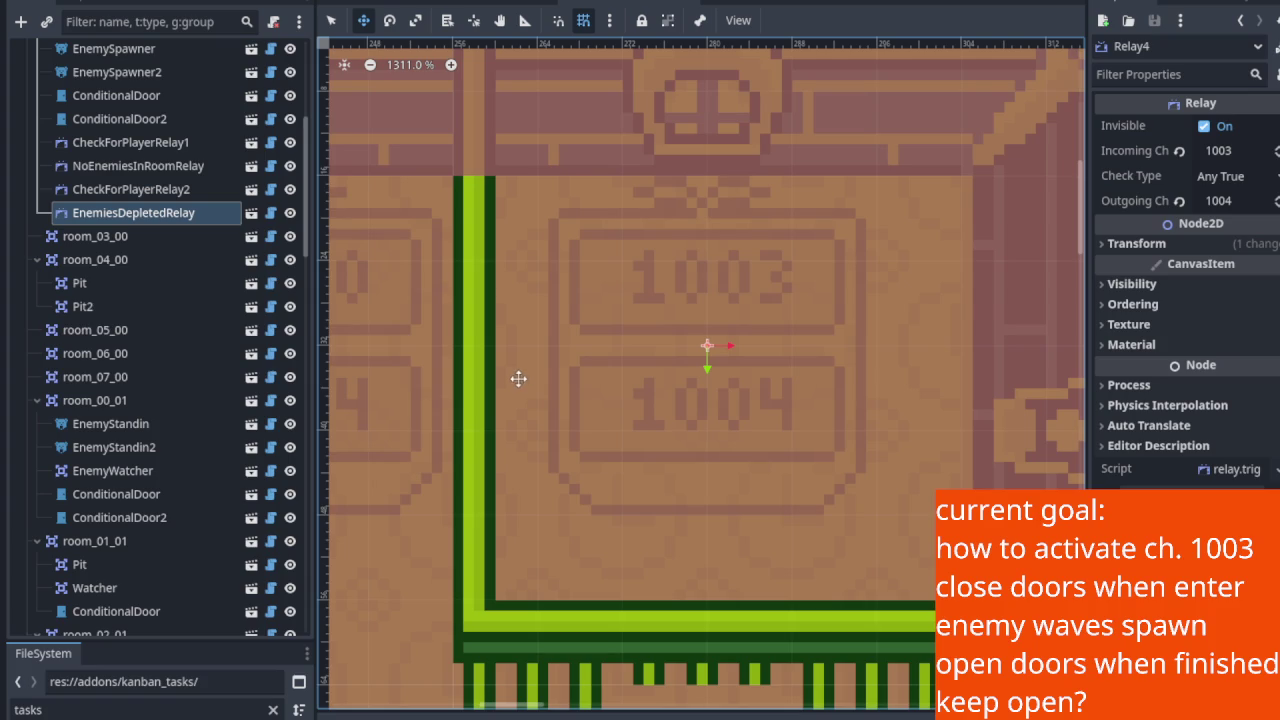
scroll(190, 340, "up", 5)
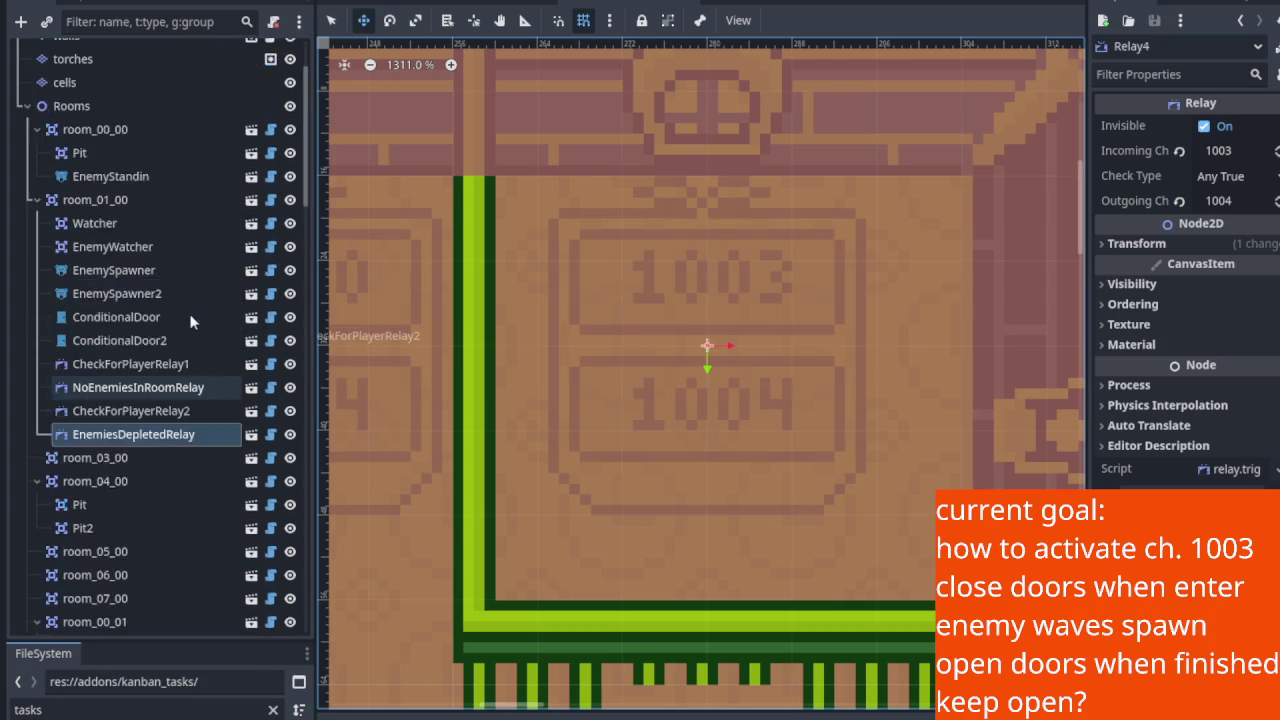
Step: Select EnemySpawner and review it: channel 1002, All True, 3 Tedi enemies, depleted channel 0
left_click(130, 343)
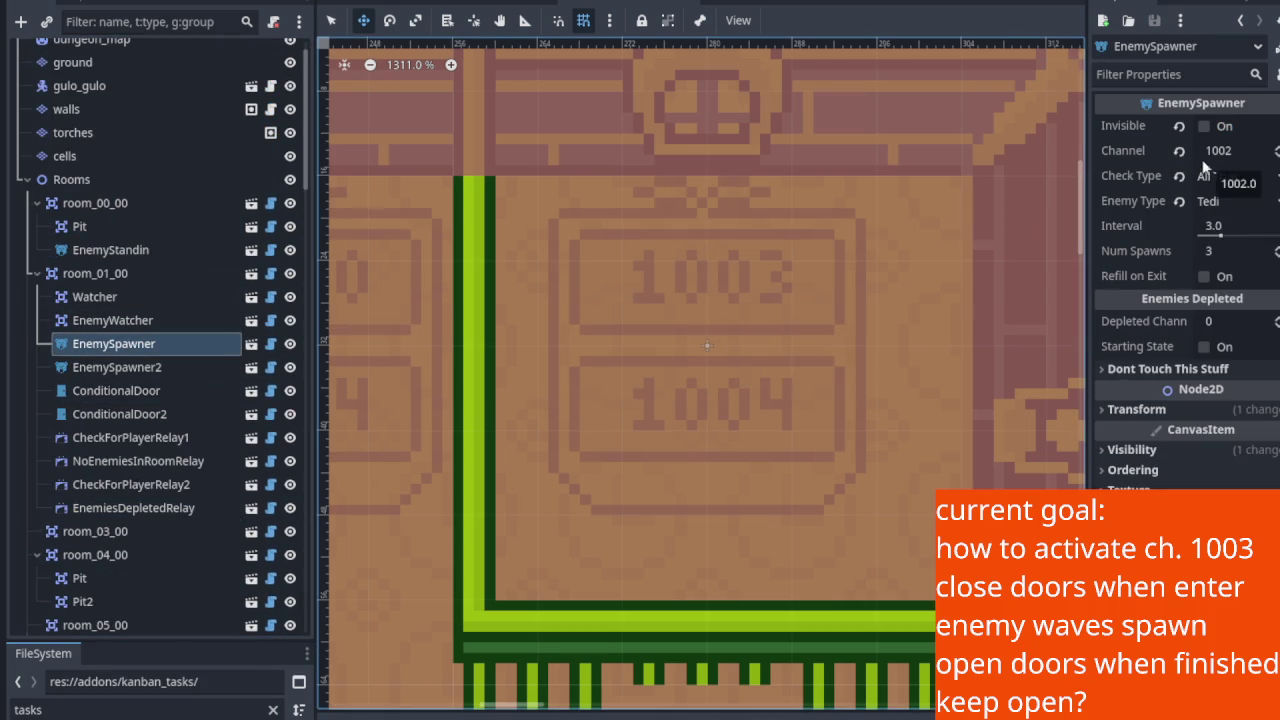
scroll(666, 277, "down", 2)
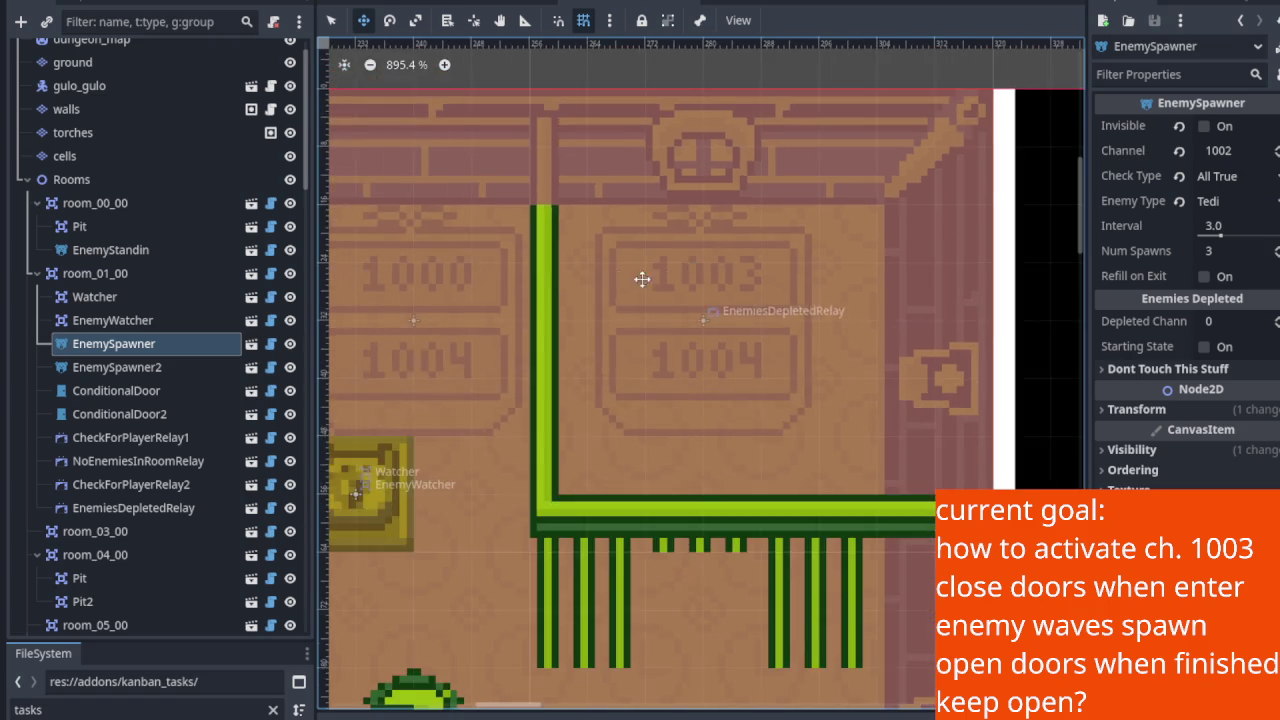
scroll(651, 297, "down", 3)
scroll(739, 427, "up", 3)
scroll(580, 191, "up", 5)
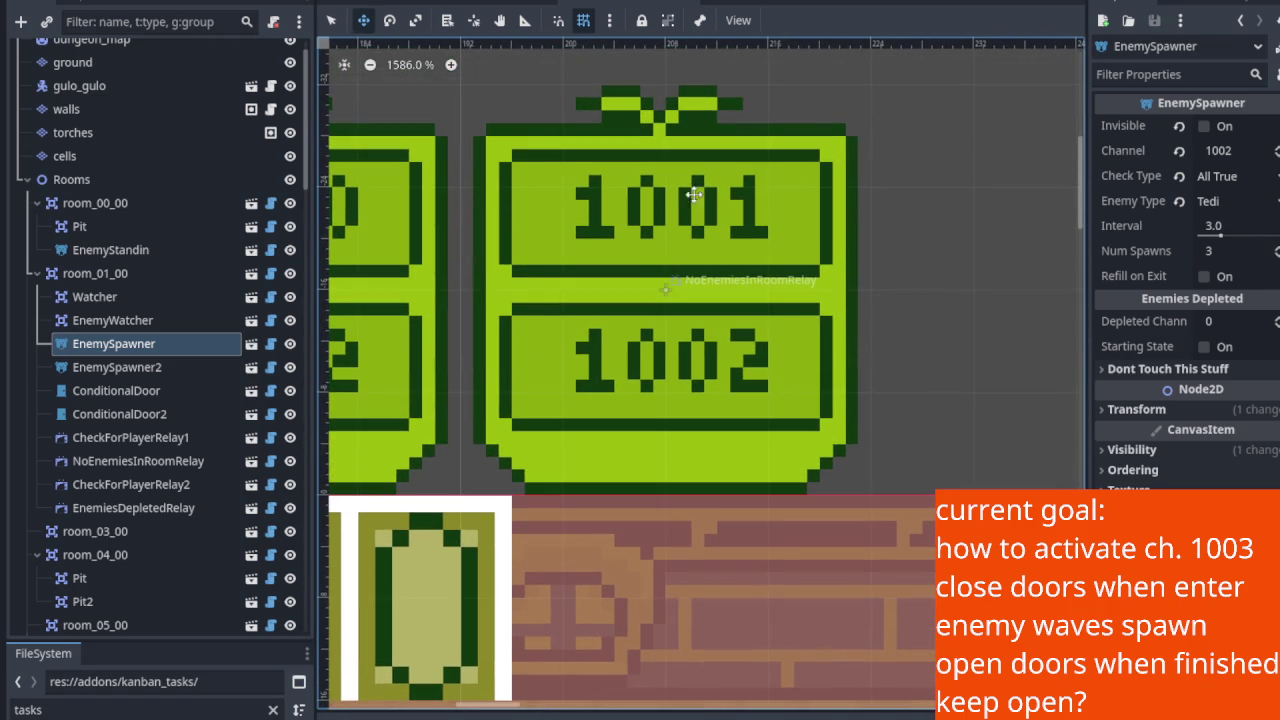
scroll(669, 312, "down", 6)
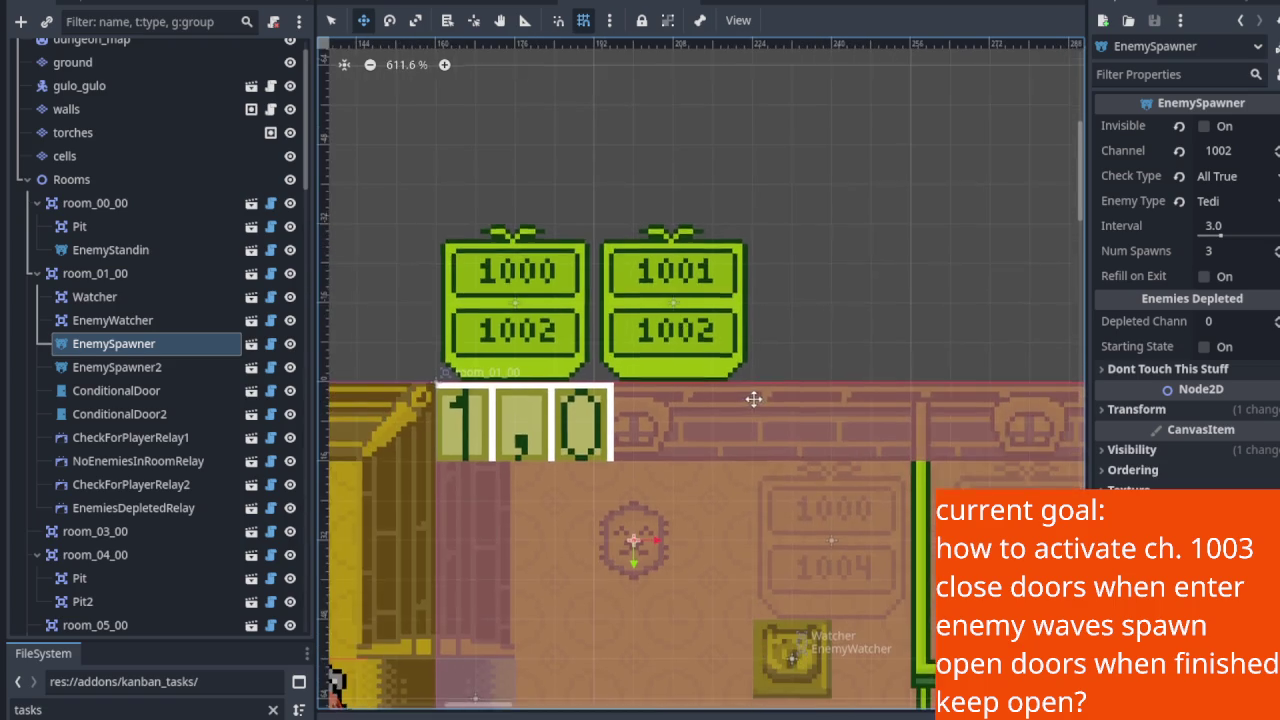
scroll(671, 304, "down", 2)
scroll(666, 374, "up", 2)
scroll(640, 343, "up", 4)
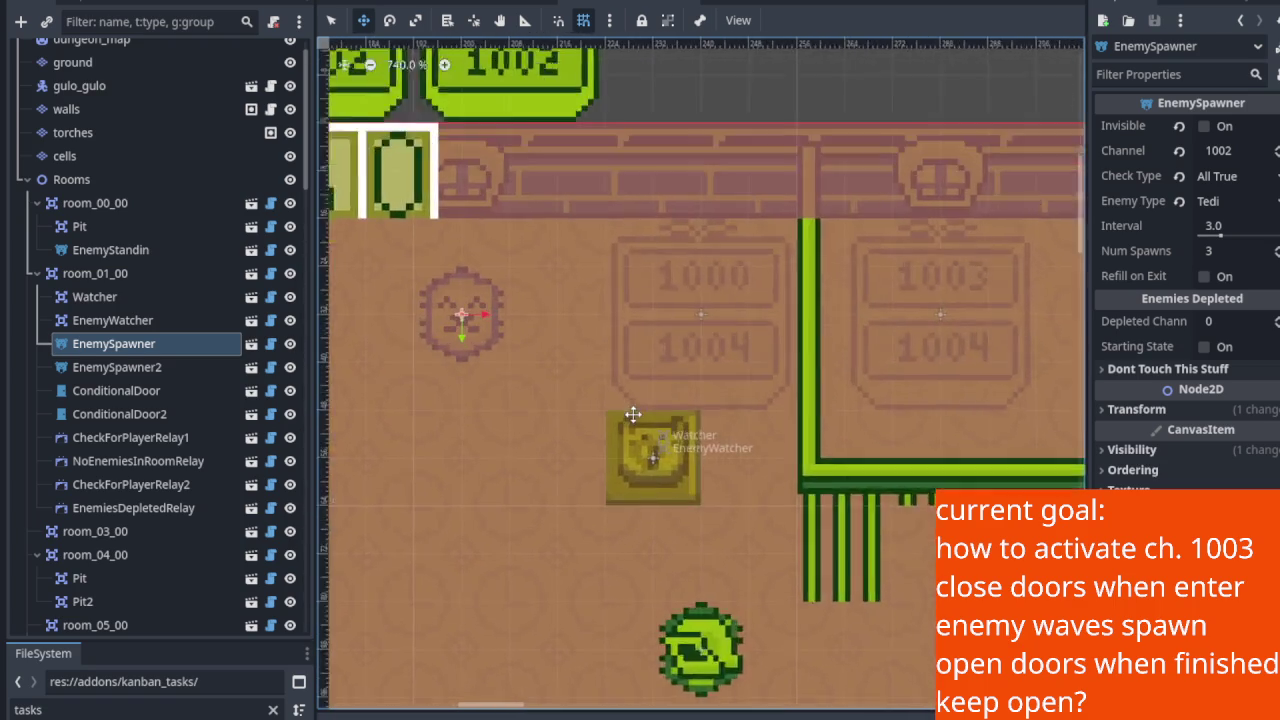
scroll(610, 445, "down", 2)
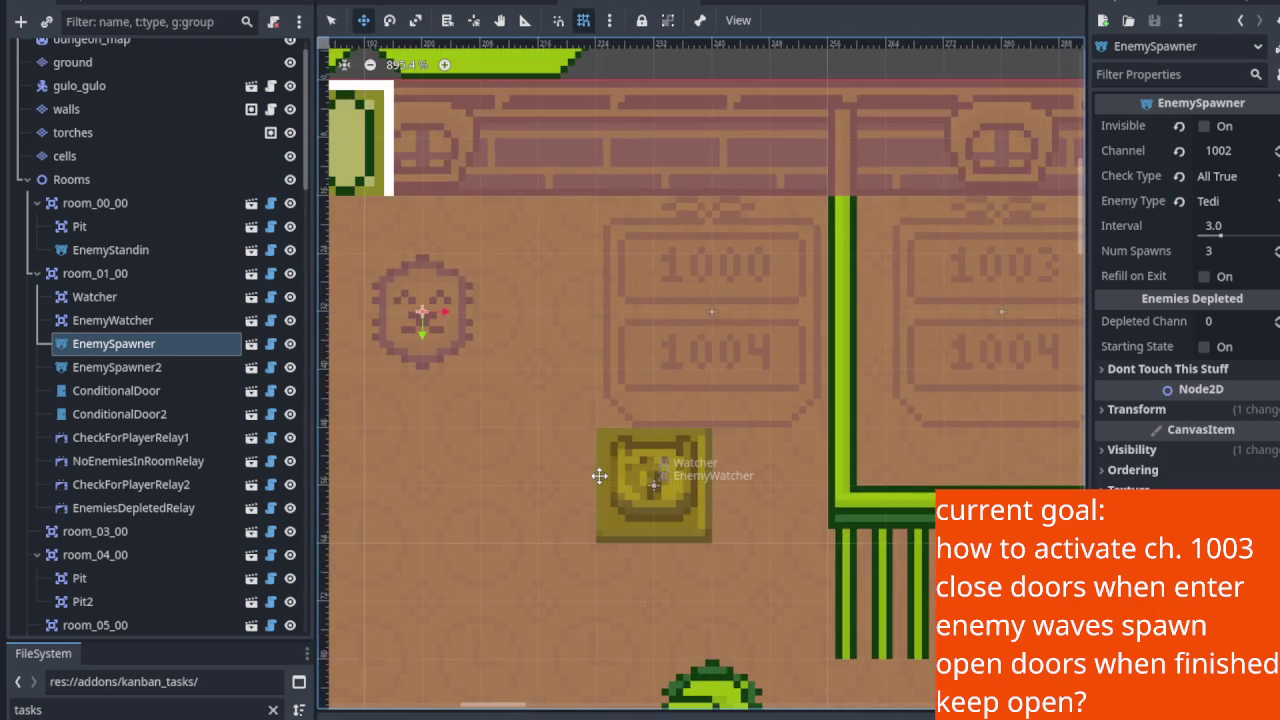
scroll(590, 420, "down", 1)
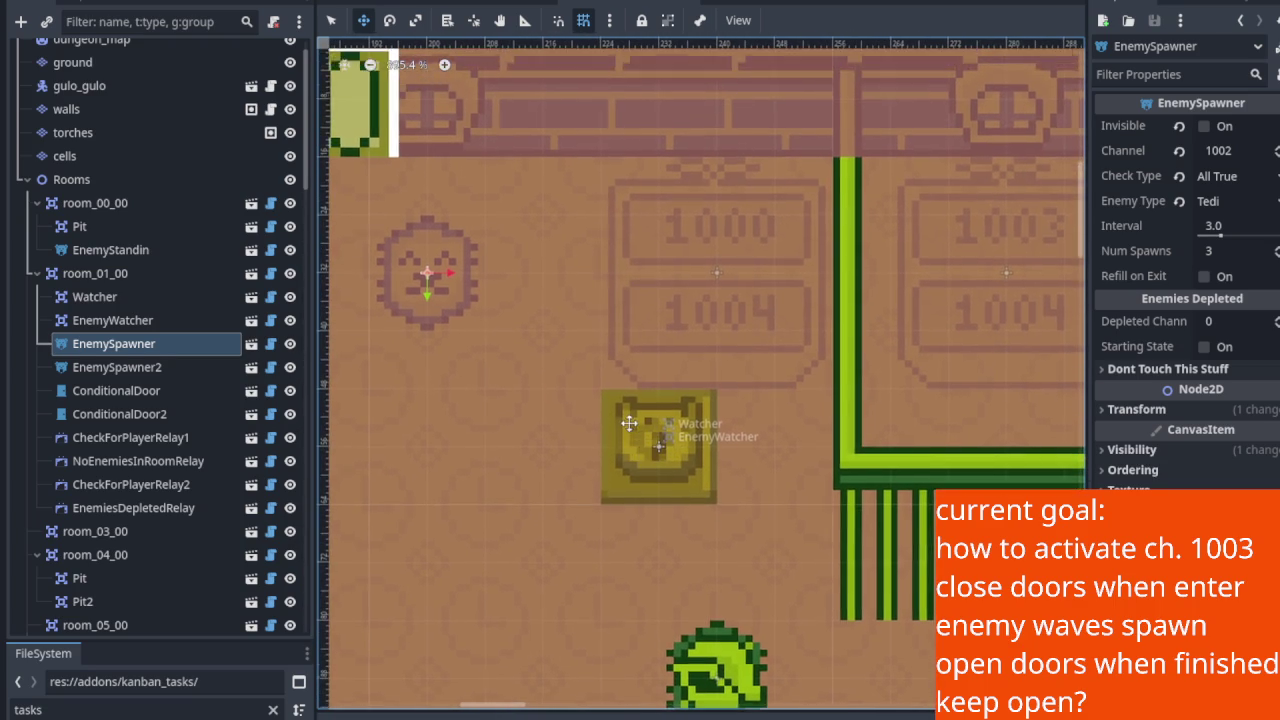
scroll(620, 425, "up", 5)
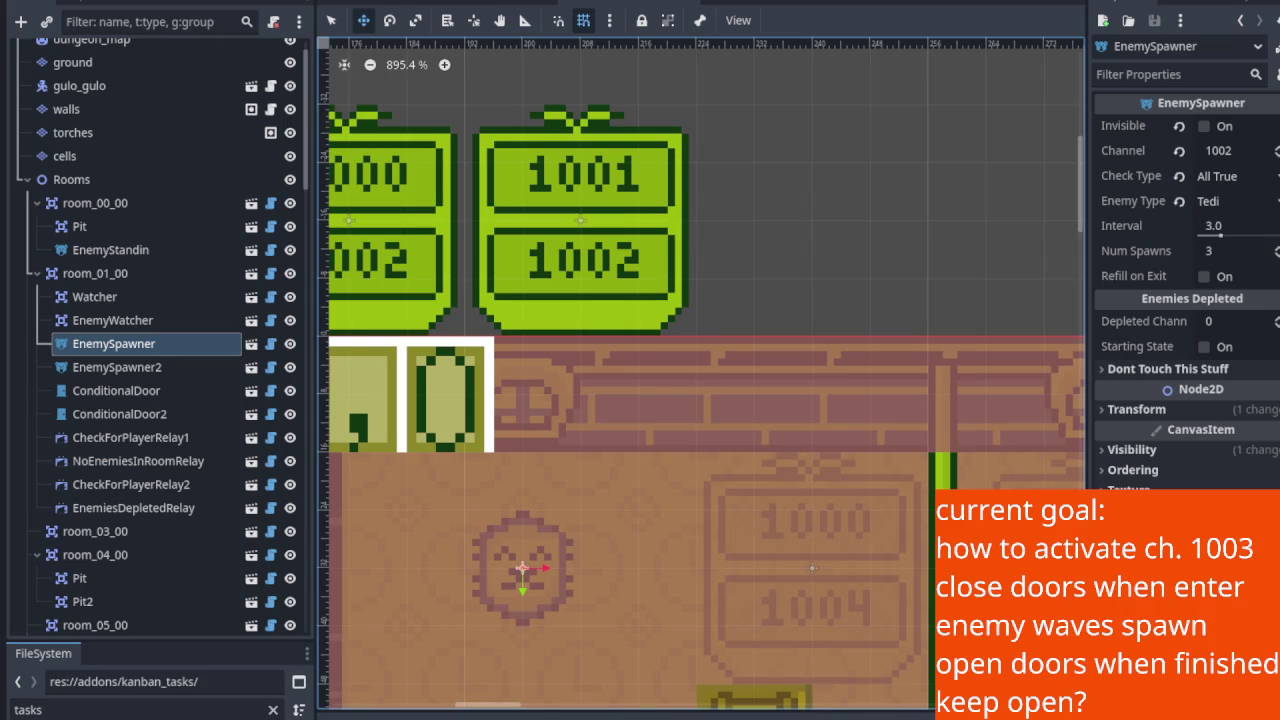
scroll(610, 220, "up", 4)
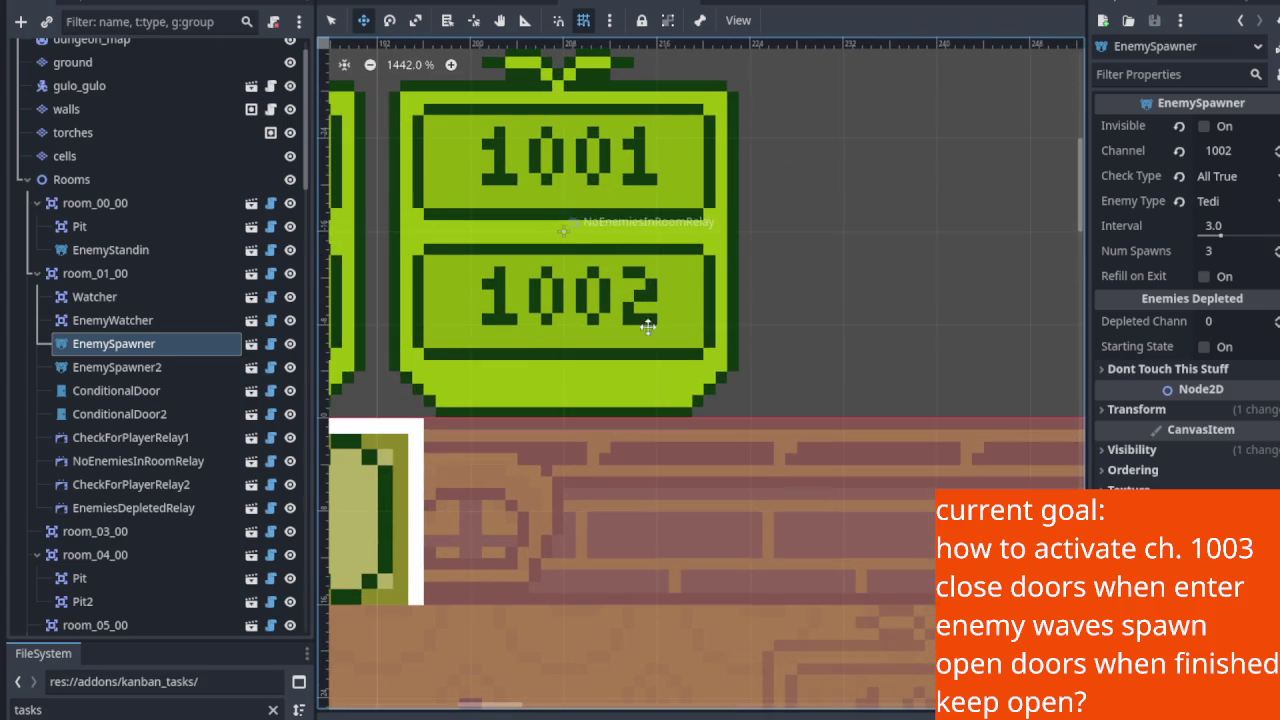
left_click(99, 346)
left_click(115, 366)
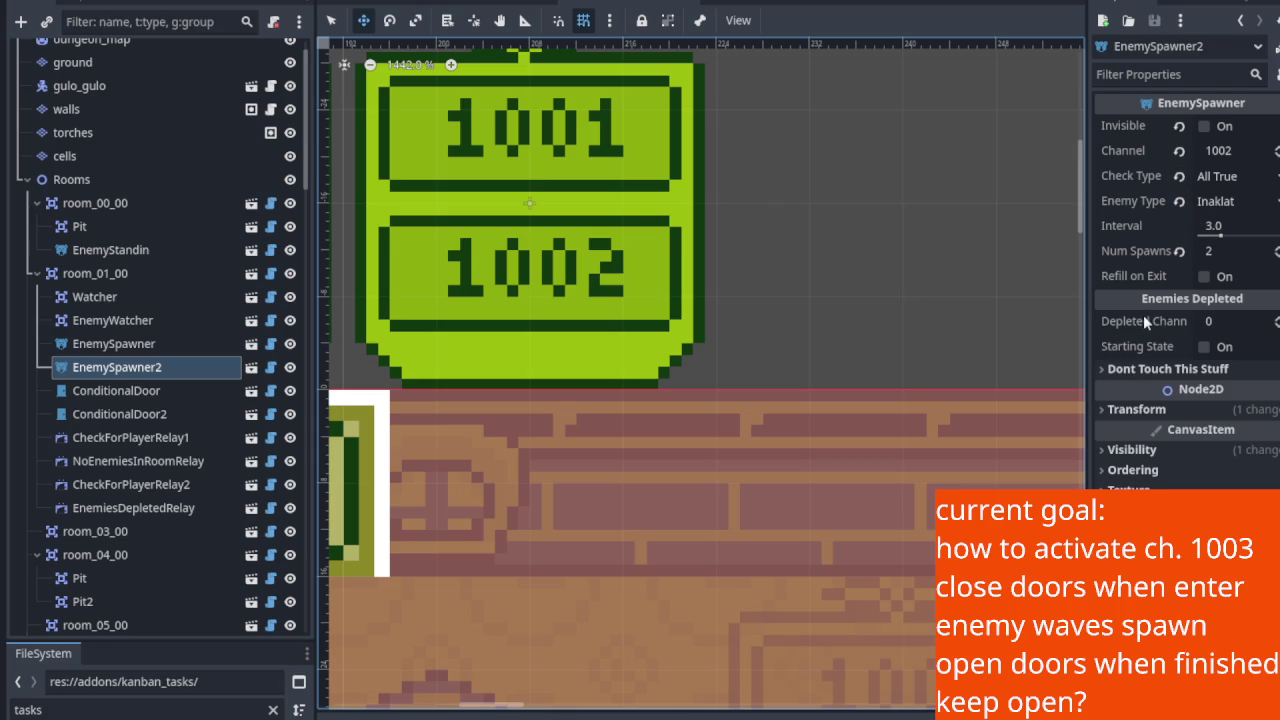
mouse_move(1139, 324)
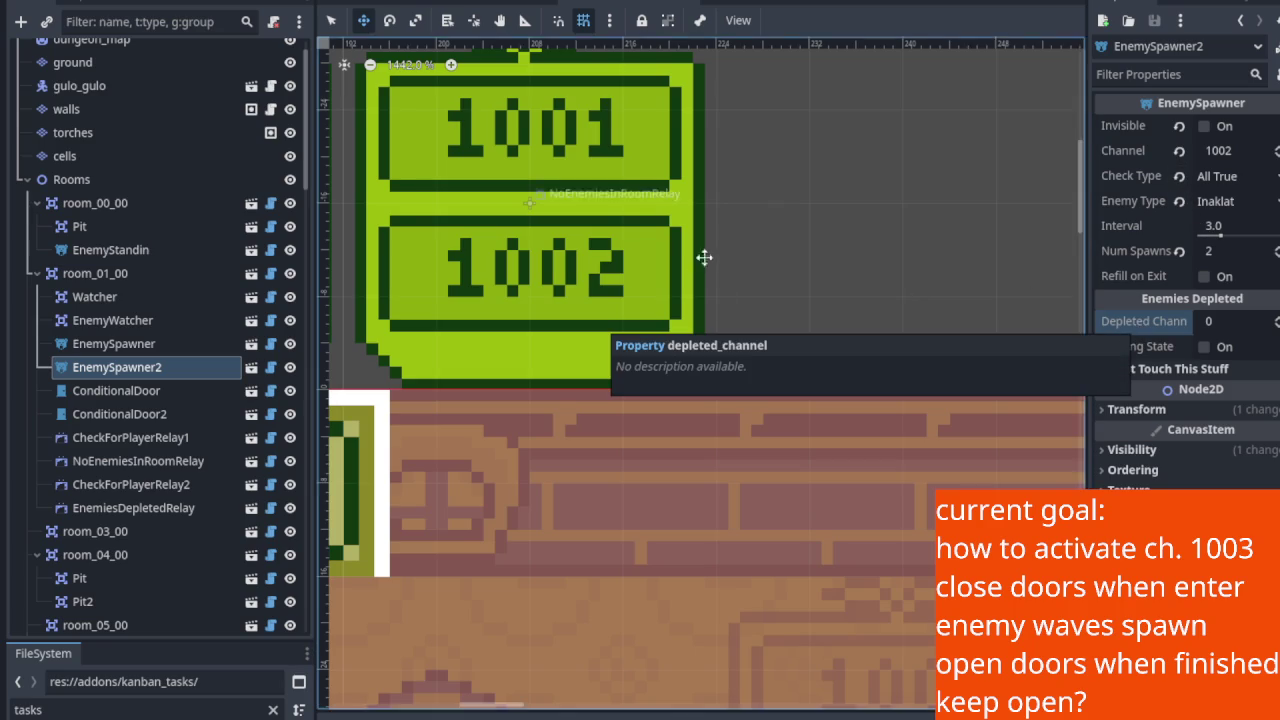
scroll(697, 272, "down", 6)
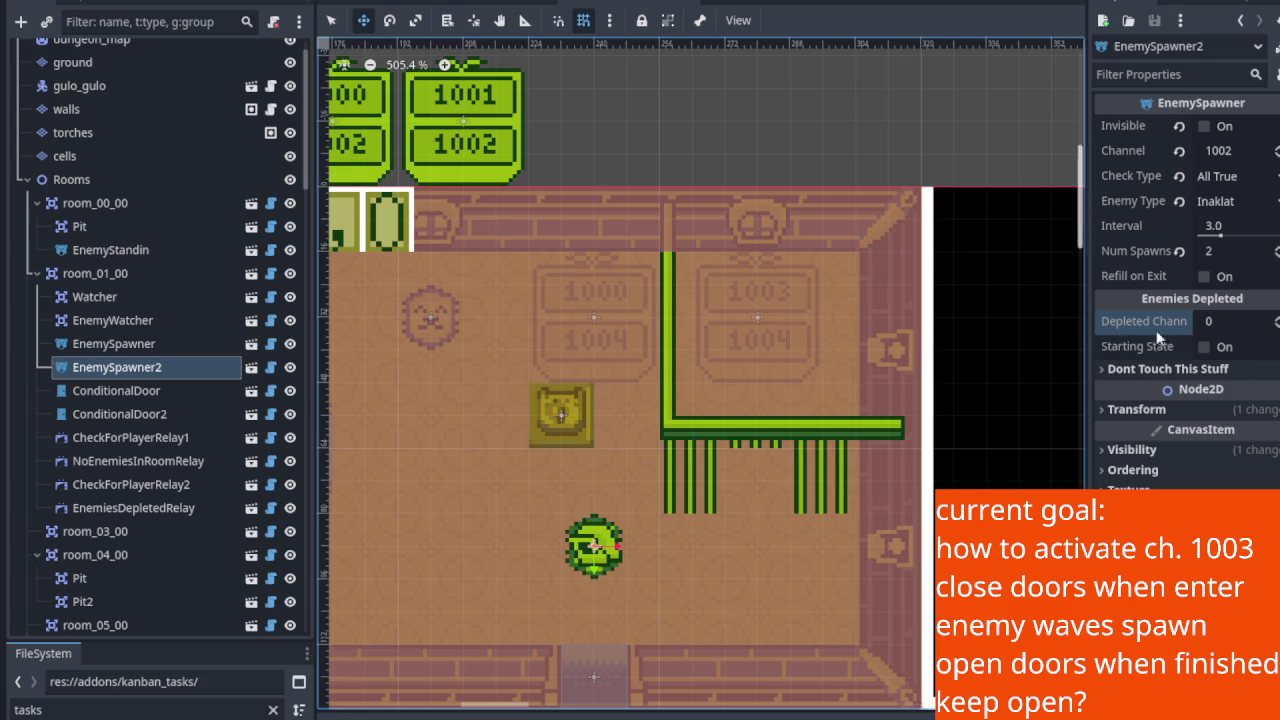
left_click(1216, 322)
type("1003")
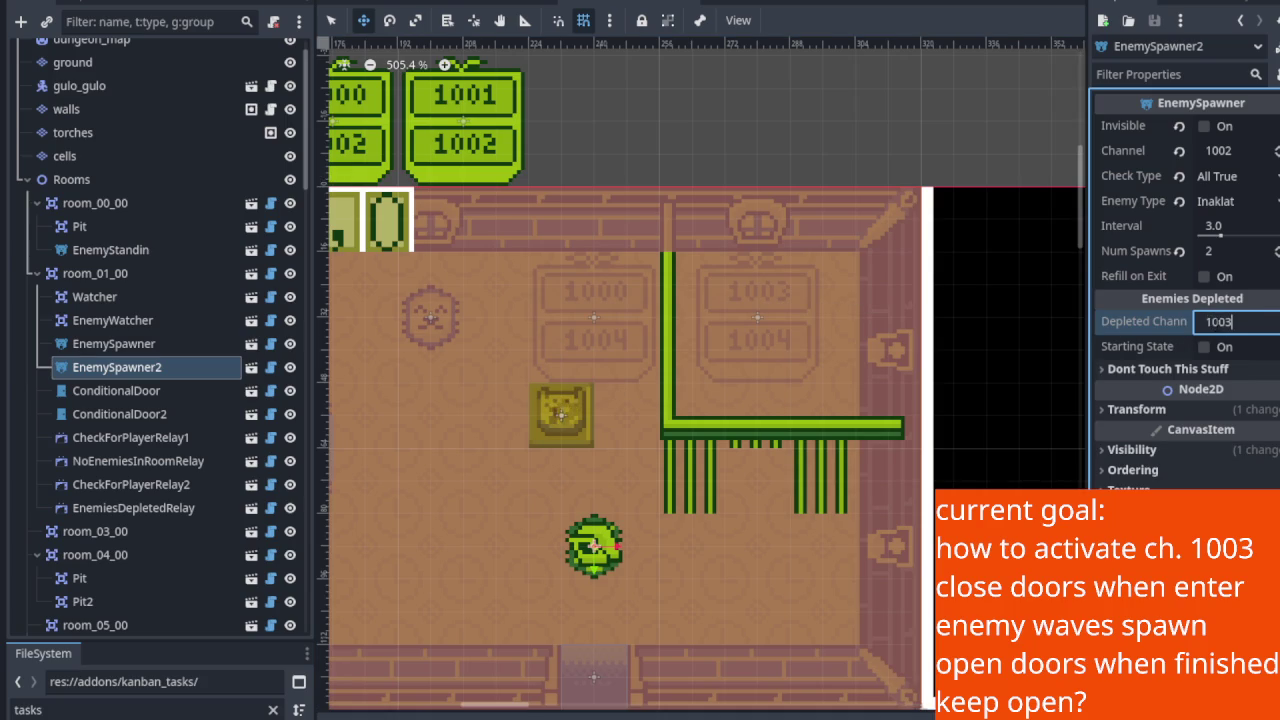
key("Return")
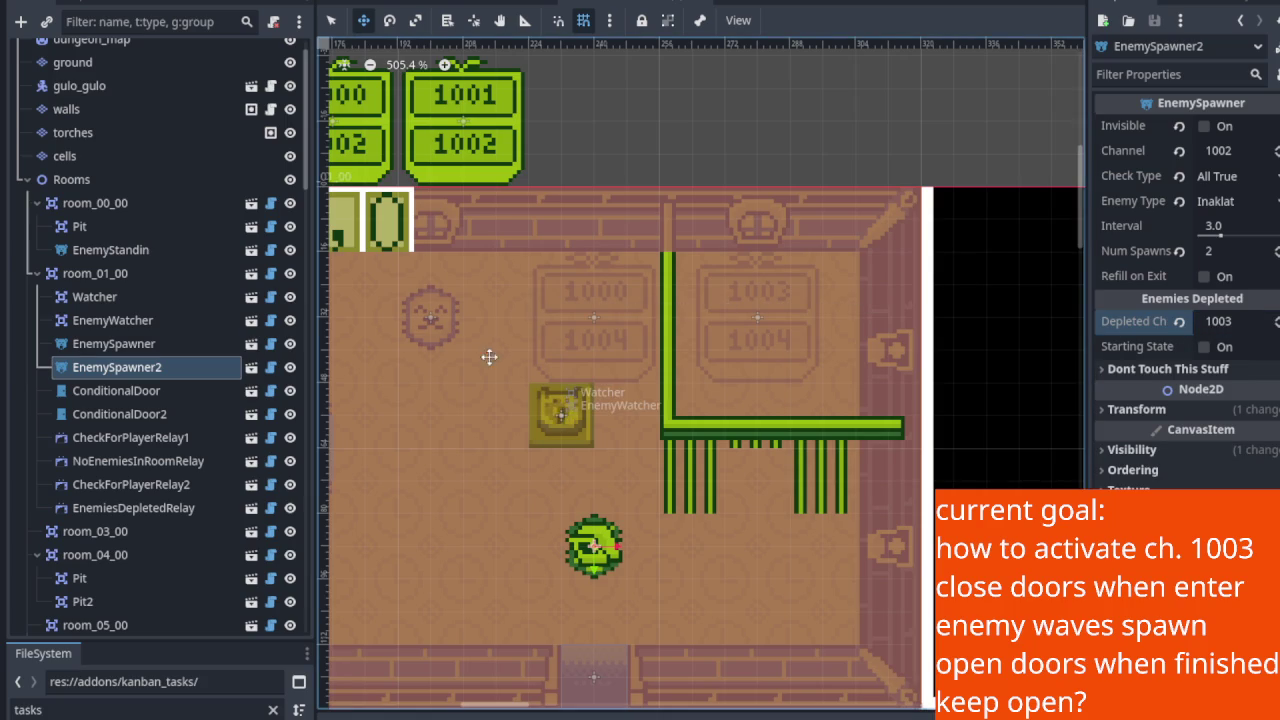
left_click(164, 350)
left_click(1238, 321)
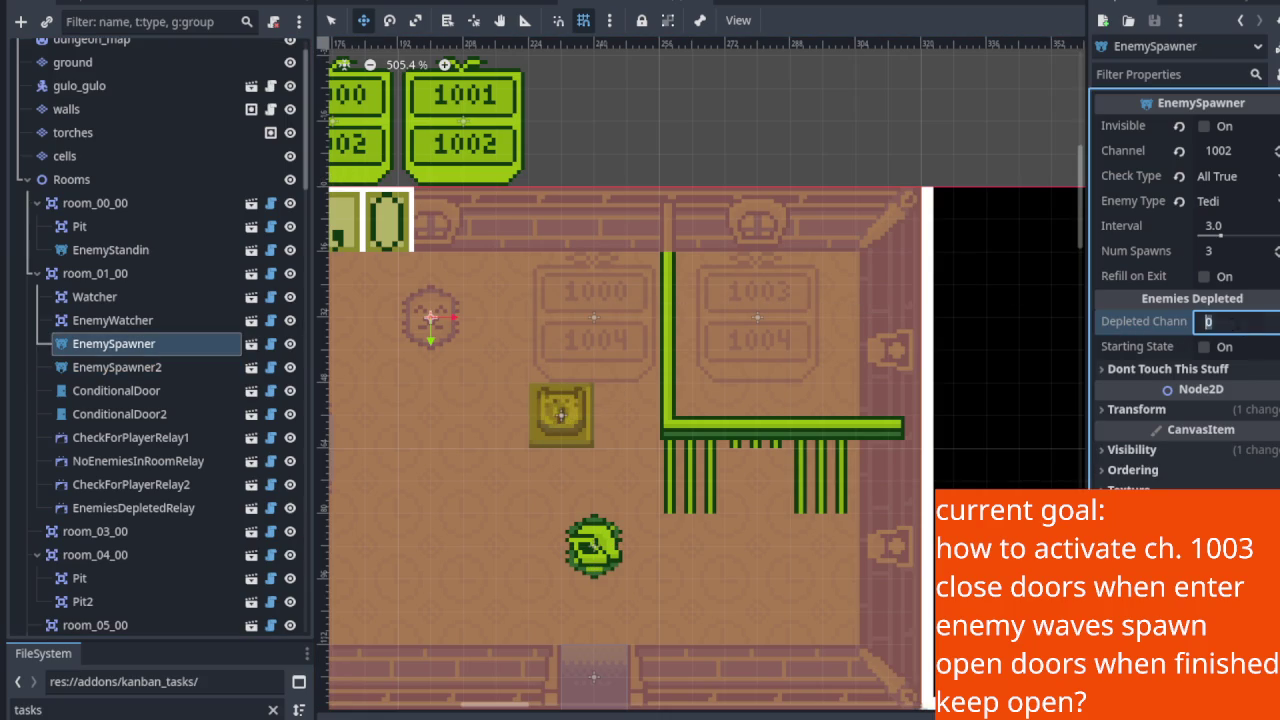
type("1003")
key("Return")
scroll(740, 300, "up", 3)
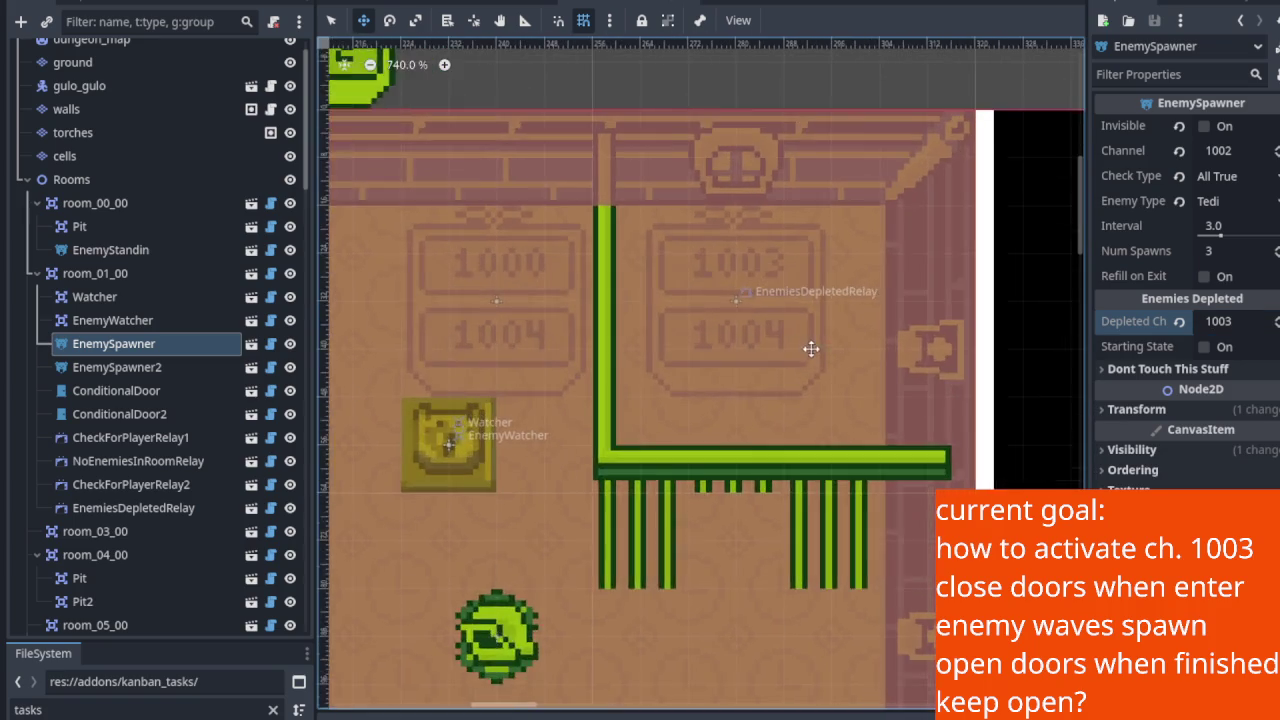
scroll(700, 280, "down", 1)
scroll(588, 313, "up", 2)
key("f")
scroll(625, 362, "up", 2)
scroll(880, 427, "up", 2)
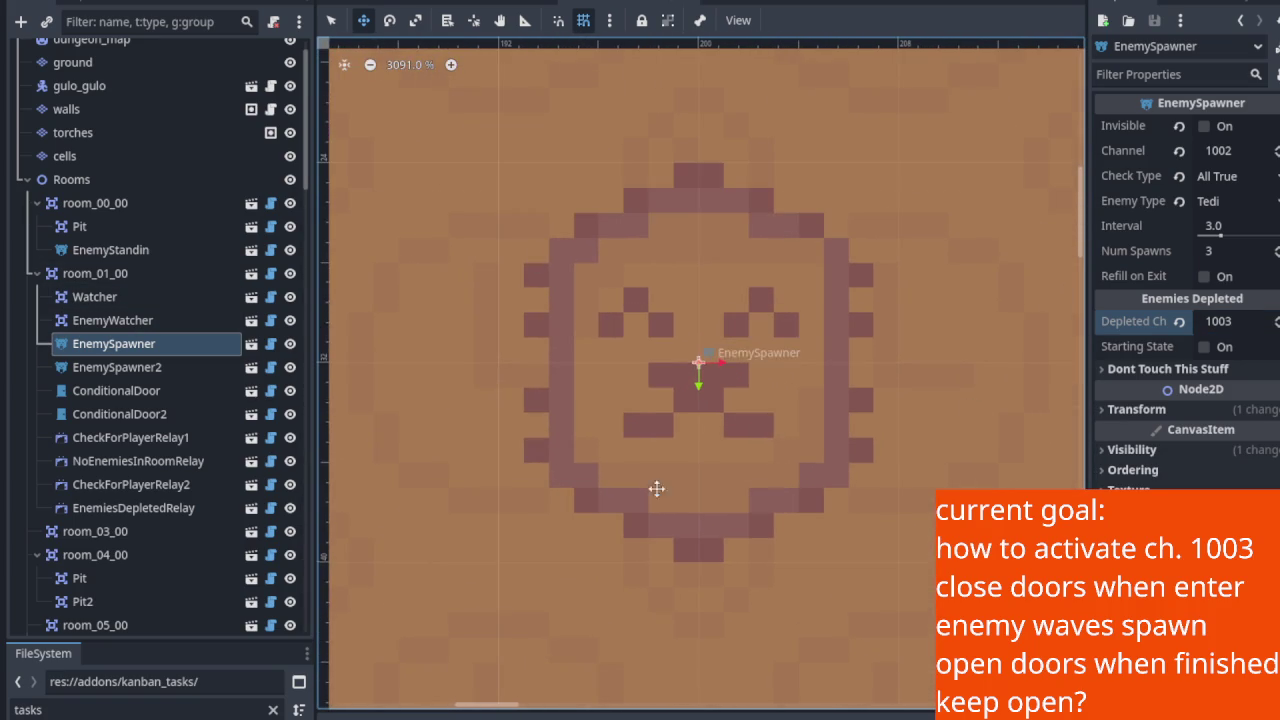
scroll(766, 491, "down", 5)
left_click_drag(850, 471, 511, 420)
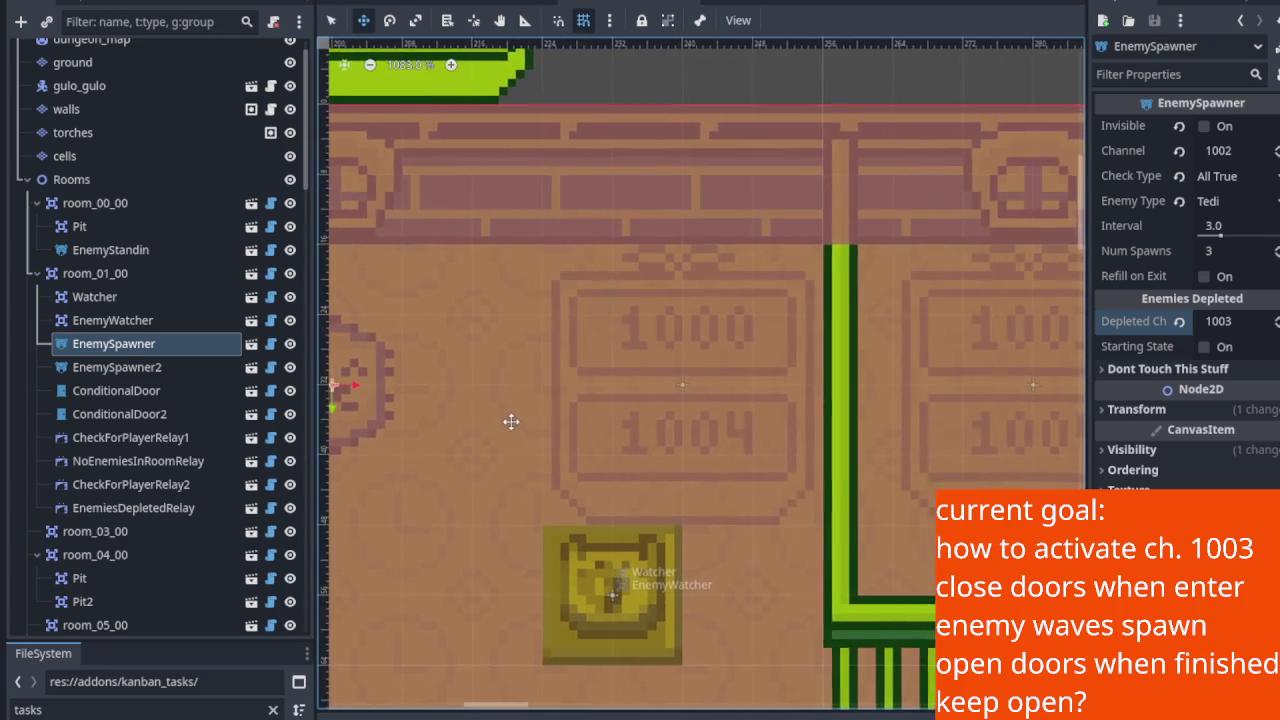
left_click_drag(711, 397, 410, 383)
scroll(606, 318, "up", 3)
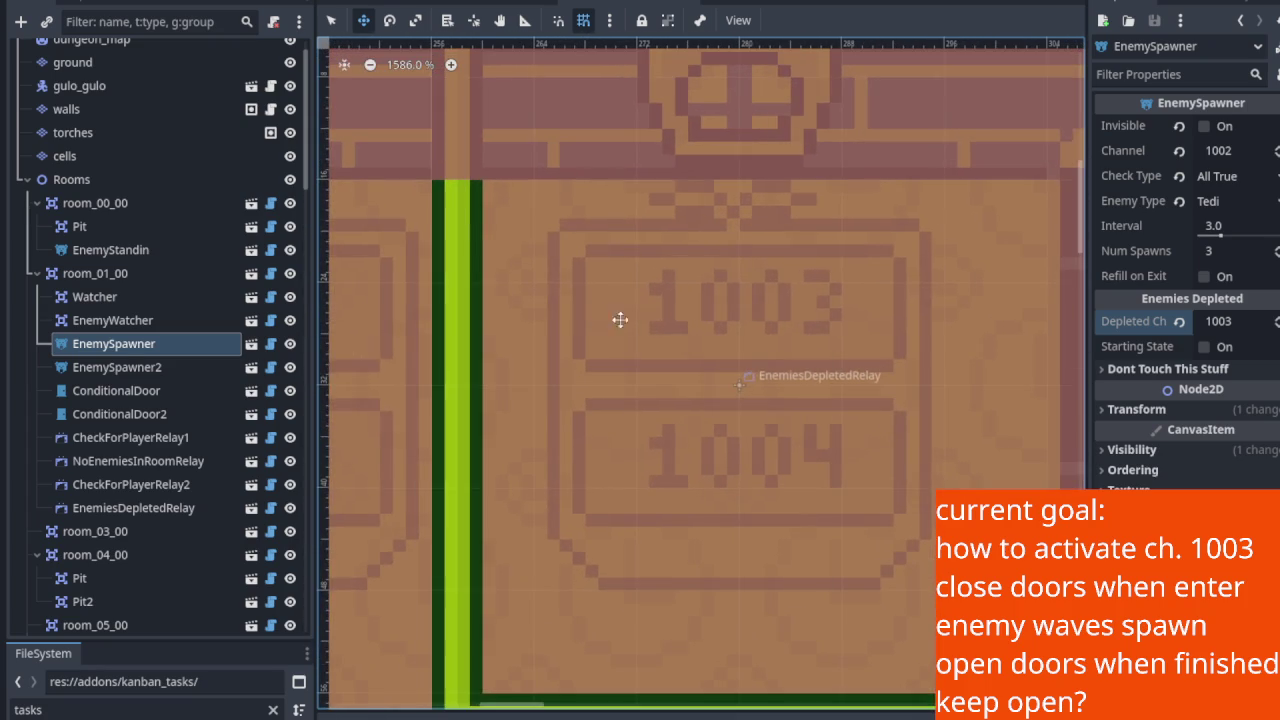
left_click_drag(692, 325, 566, 363)
scroll(487, 333, "up", 1)
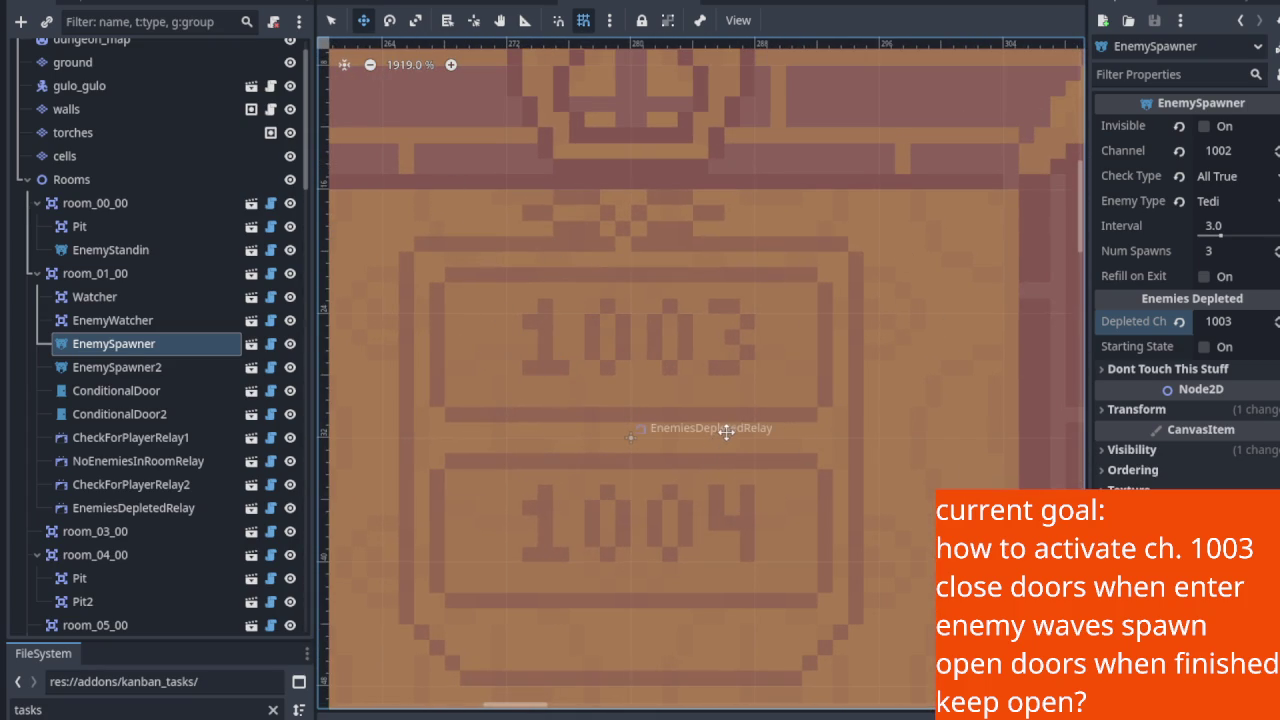
mouse_move(747, 466)
left_mouse_down()
mouse_move(760, 420)
mouse_move(683, 338)
left_mouse_up()
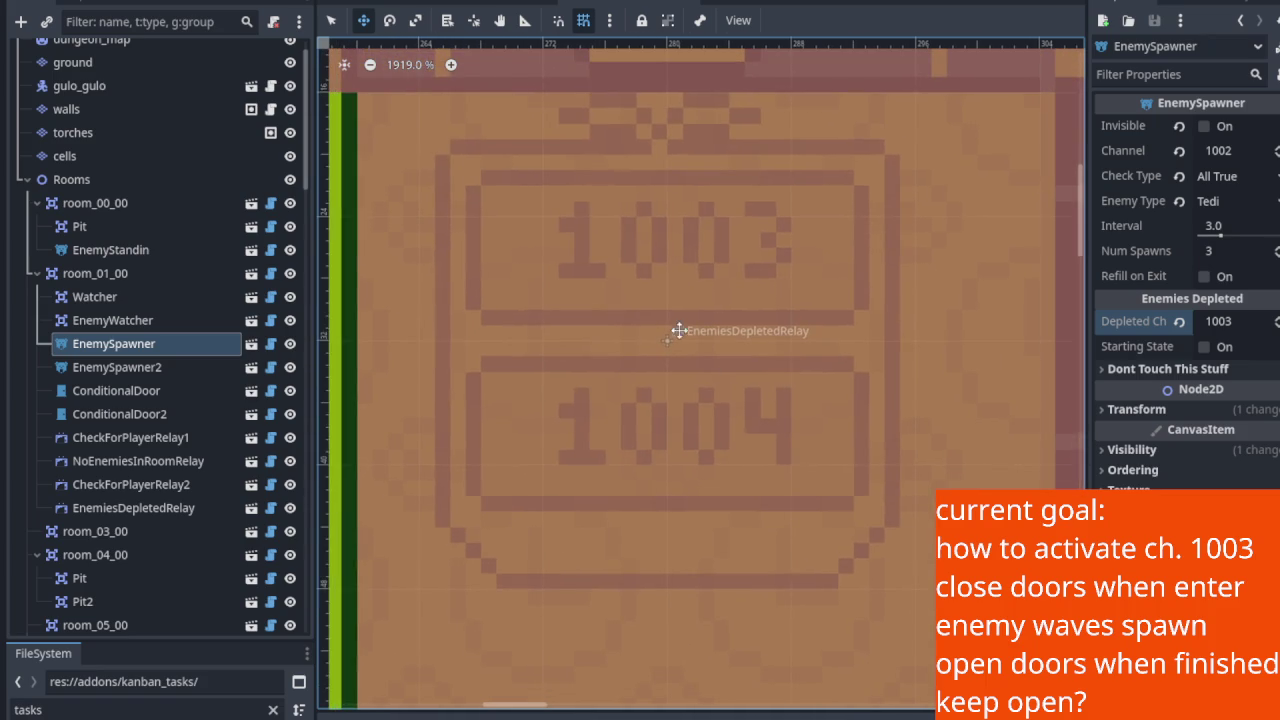
scroll(705, 290, "down", 3)
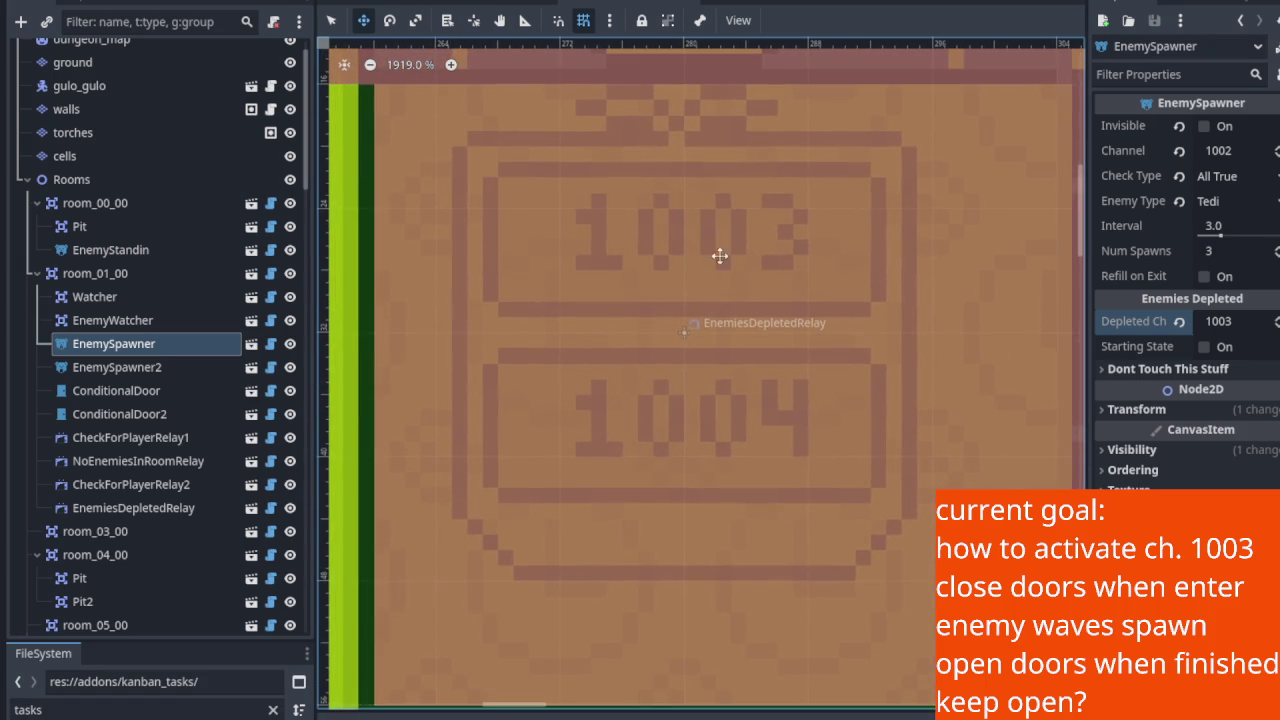
scroll(443, 371, "down", 3)
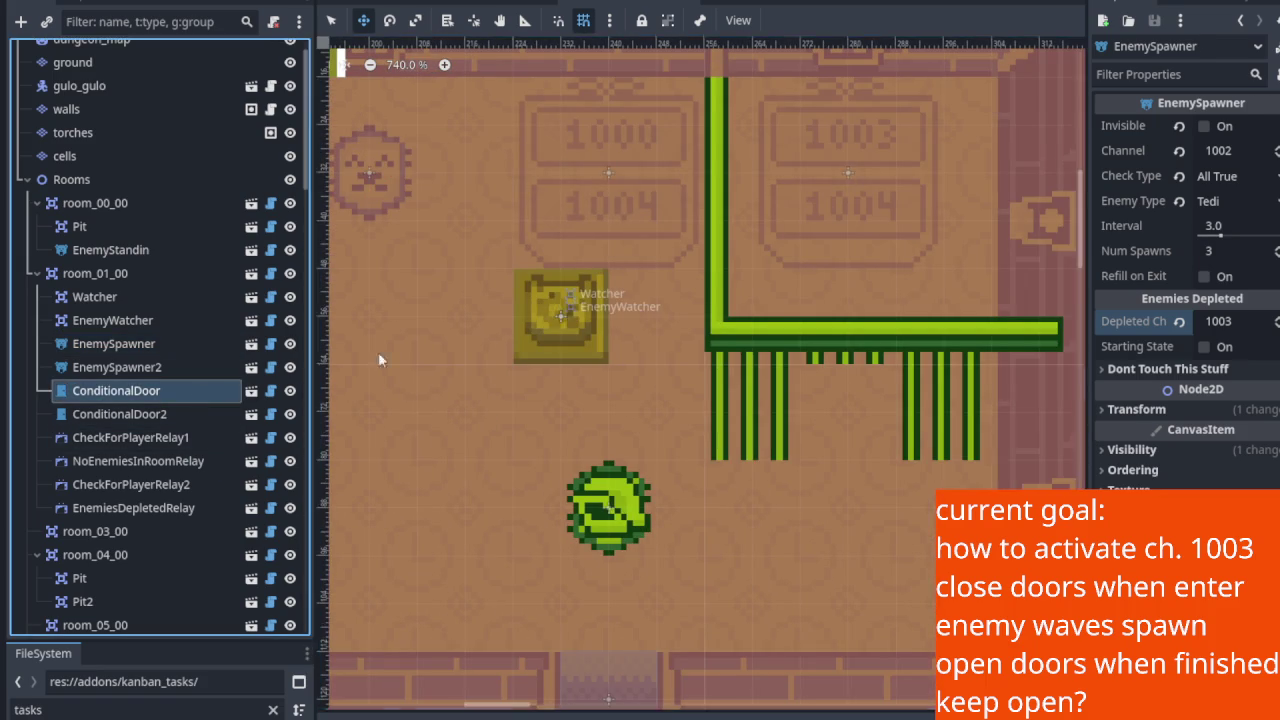
Step: Inspect ConditionalDoor (channel 1004, Any True), frame the whole room, and run the game
left_click(190, 391)
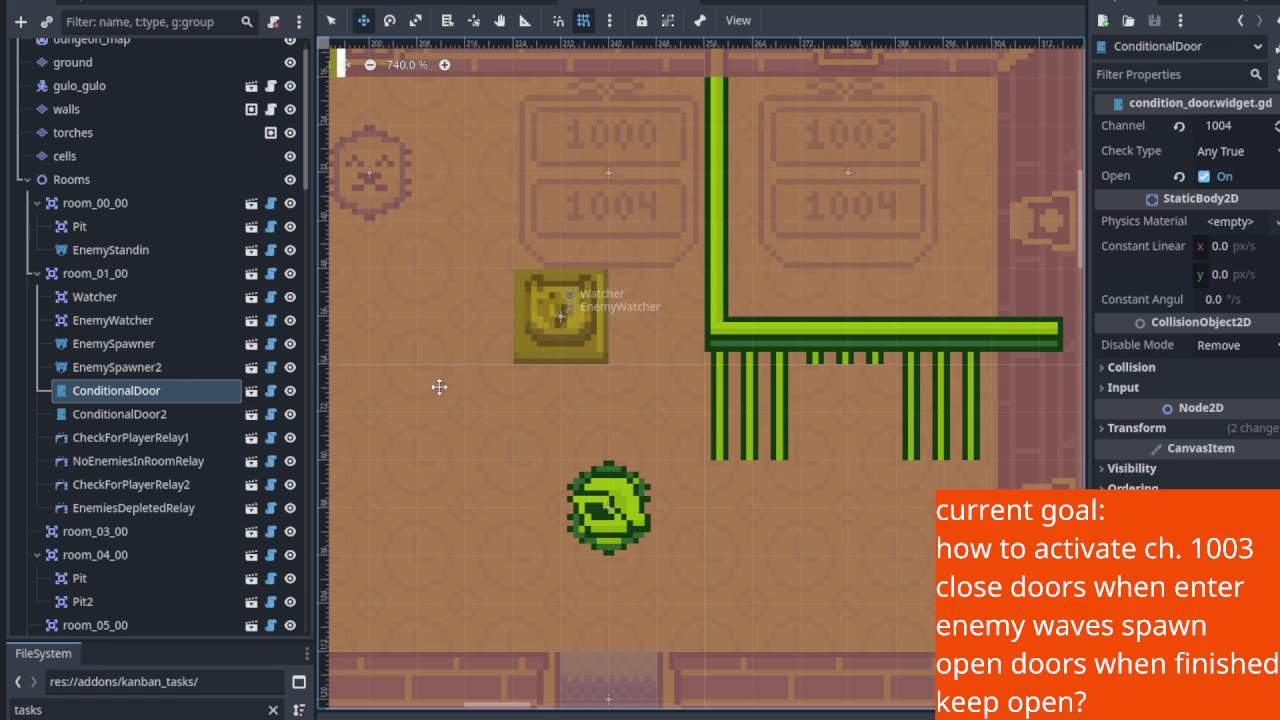
scroll(447, 386, "down", 3)
mouse_move(329, 420)
left_mouse_down()
mouse_move(525, 405)
mouse_move(604, 487)
left_mouse_up()
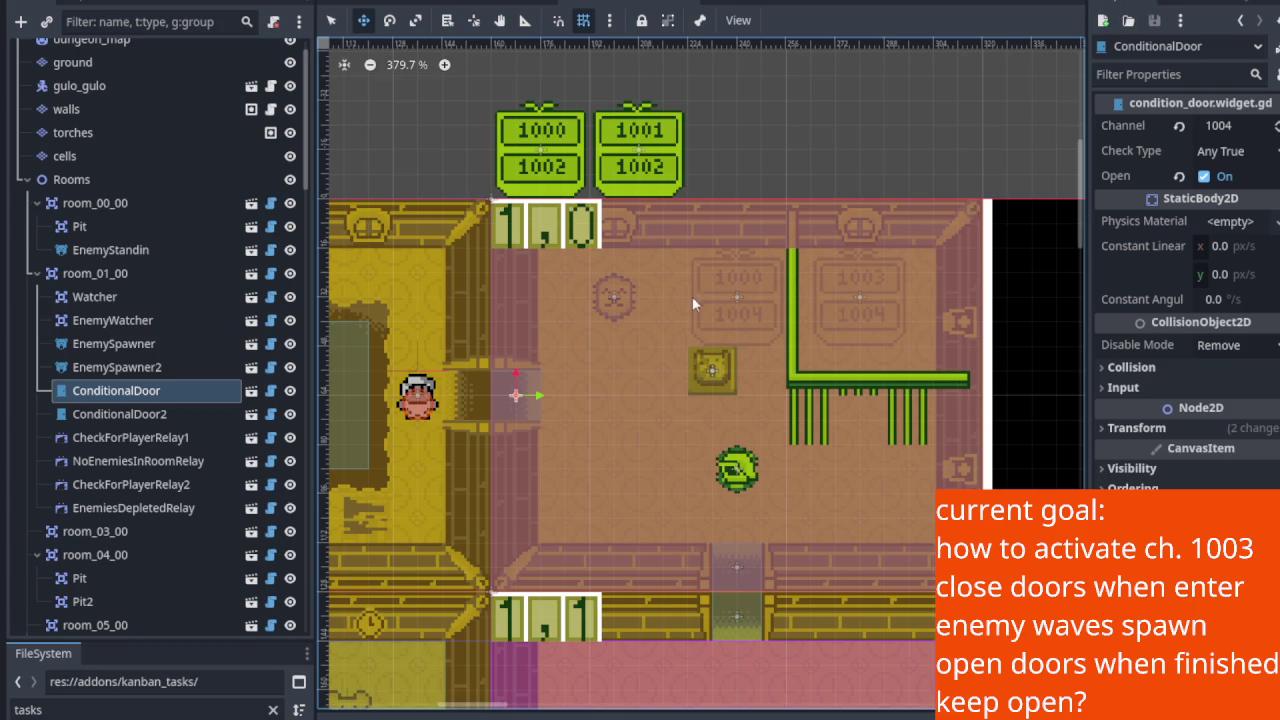
key("F5")
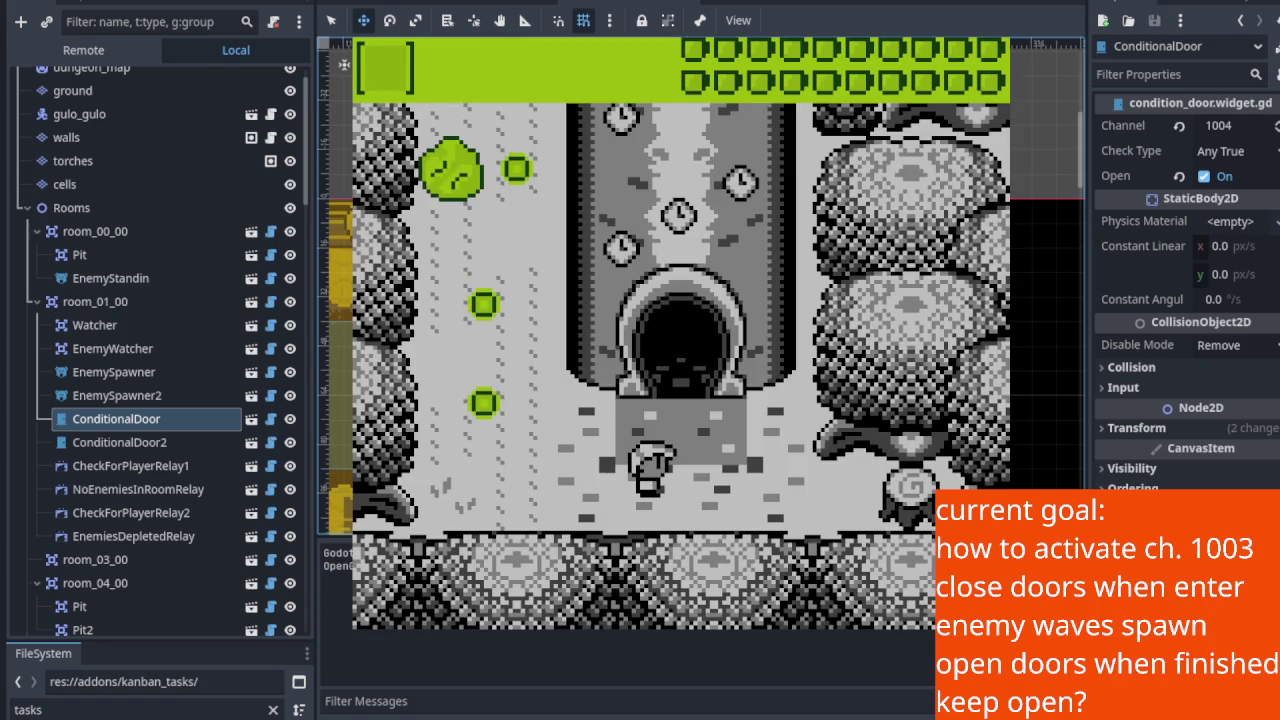
Step: Restart the game and walk the player into the room and around it
key("F8")
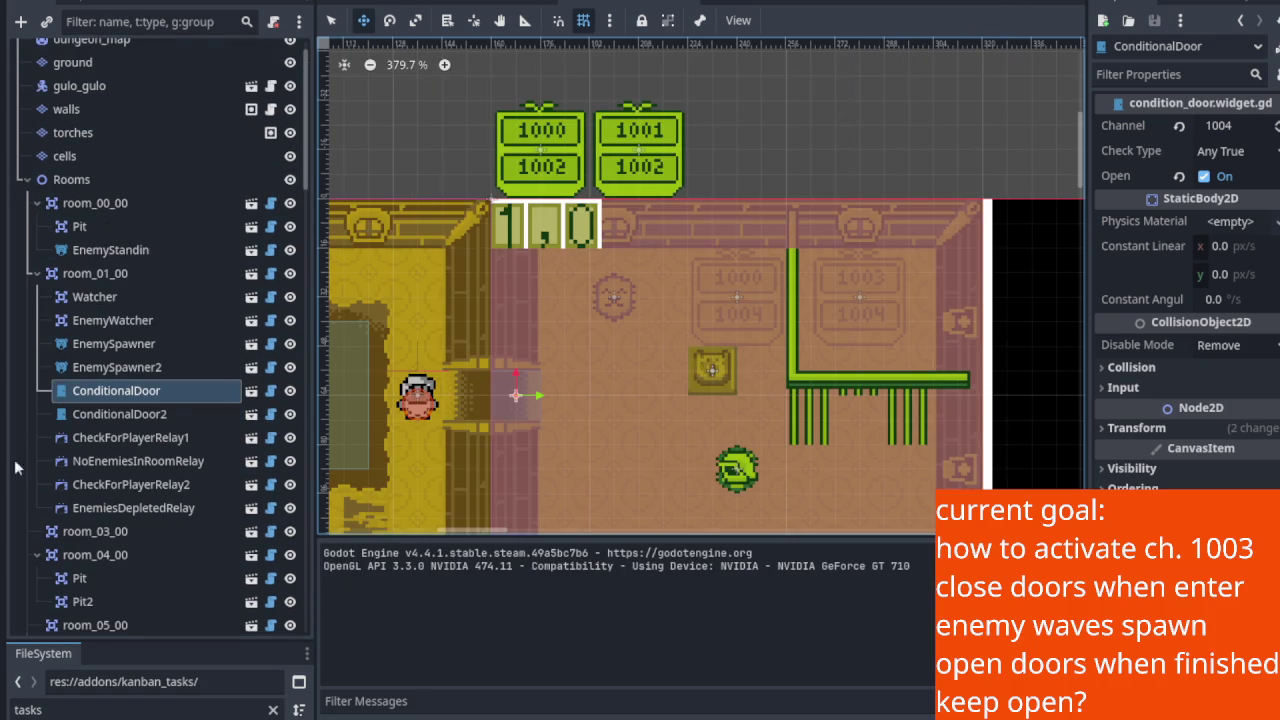
key("F5")
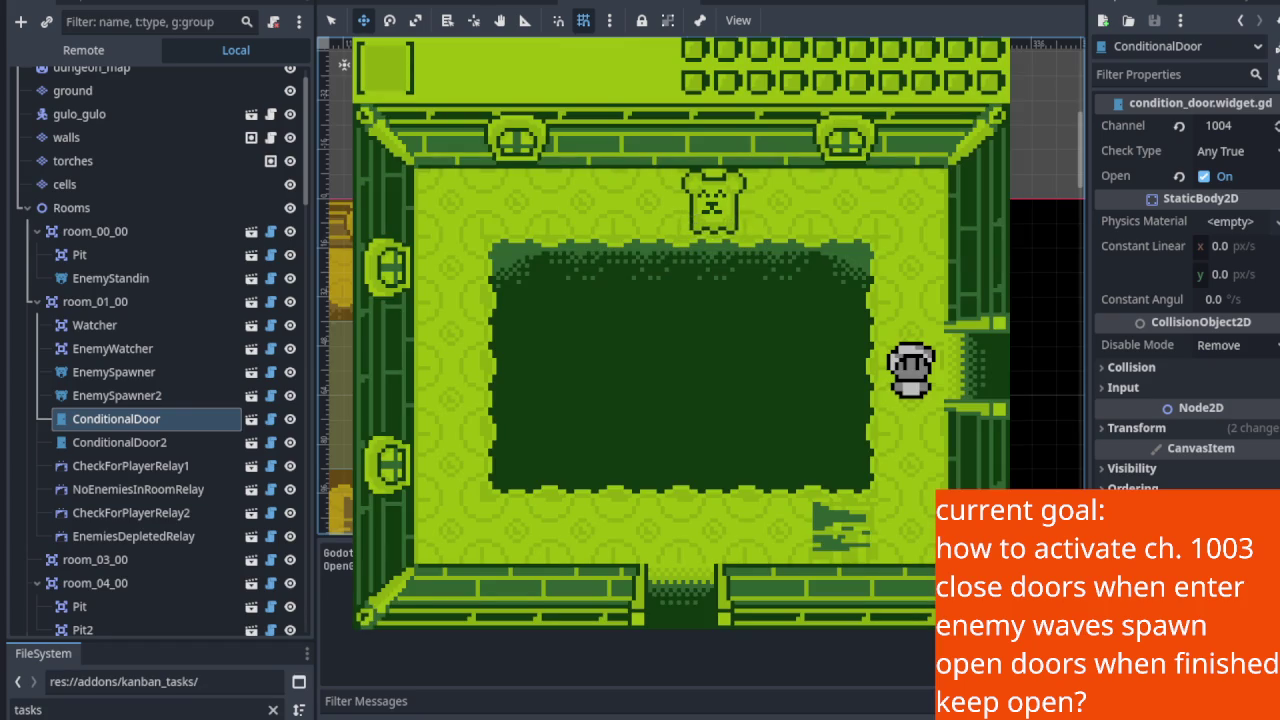
key("Right")
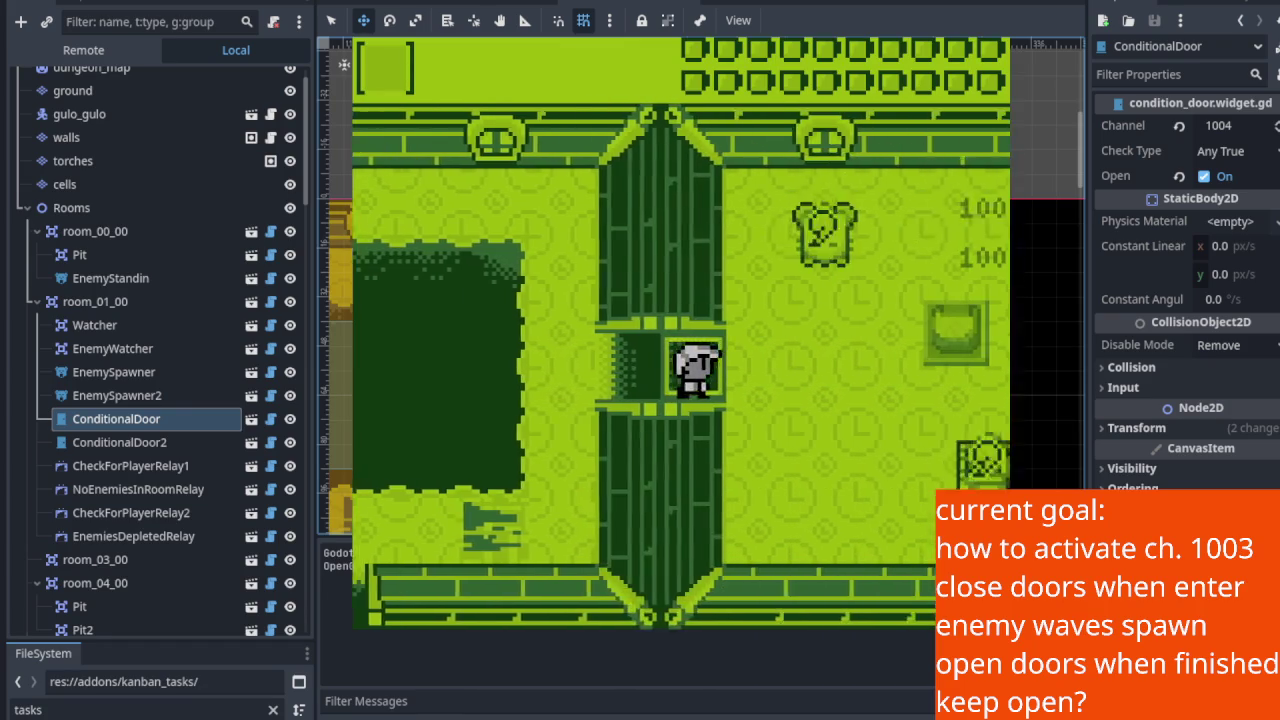
key("Up")
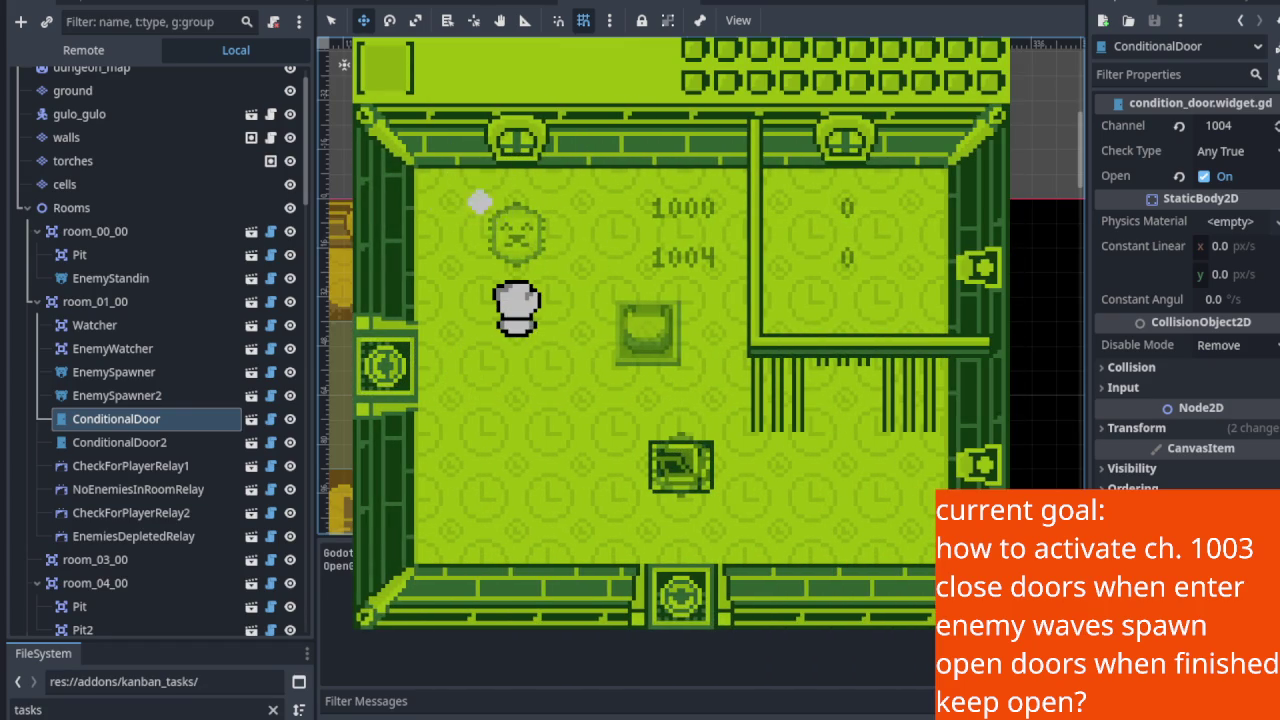
key("Down")
key("Right")
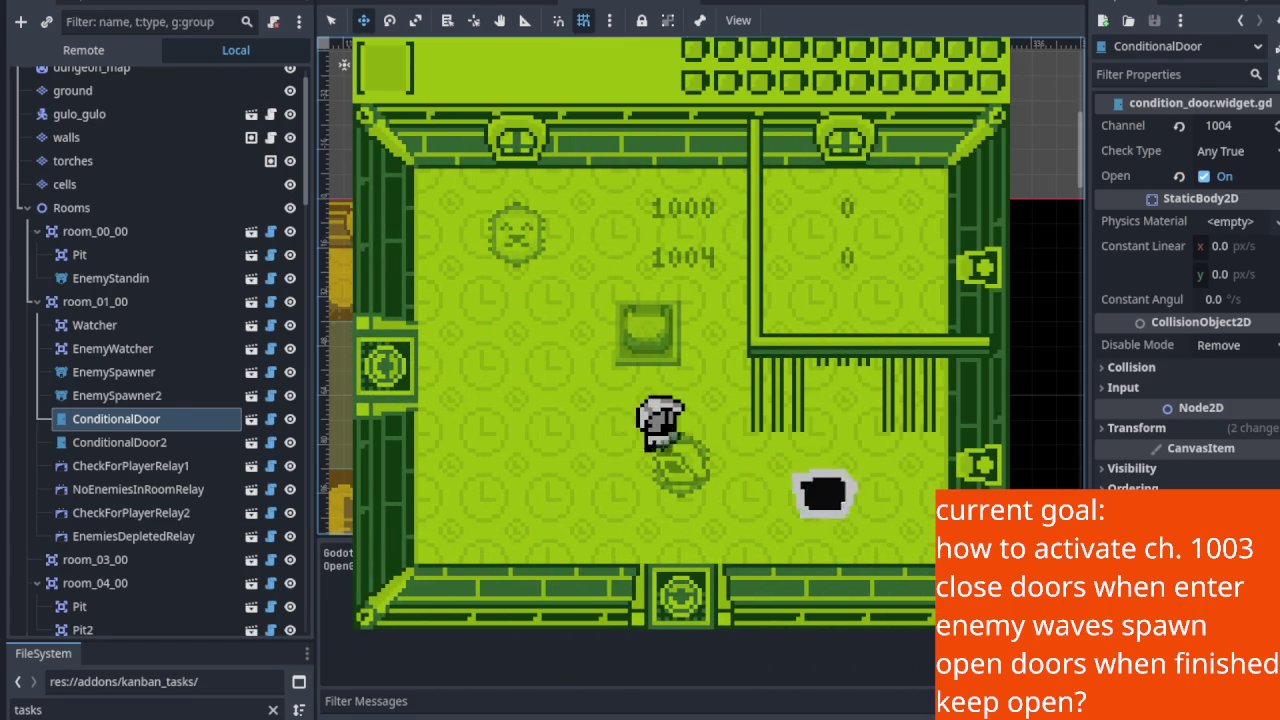
key("Up")
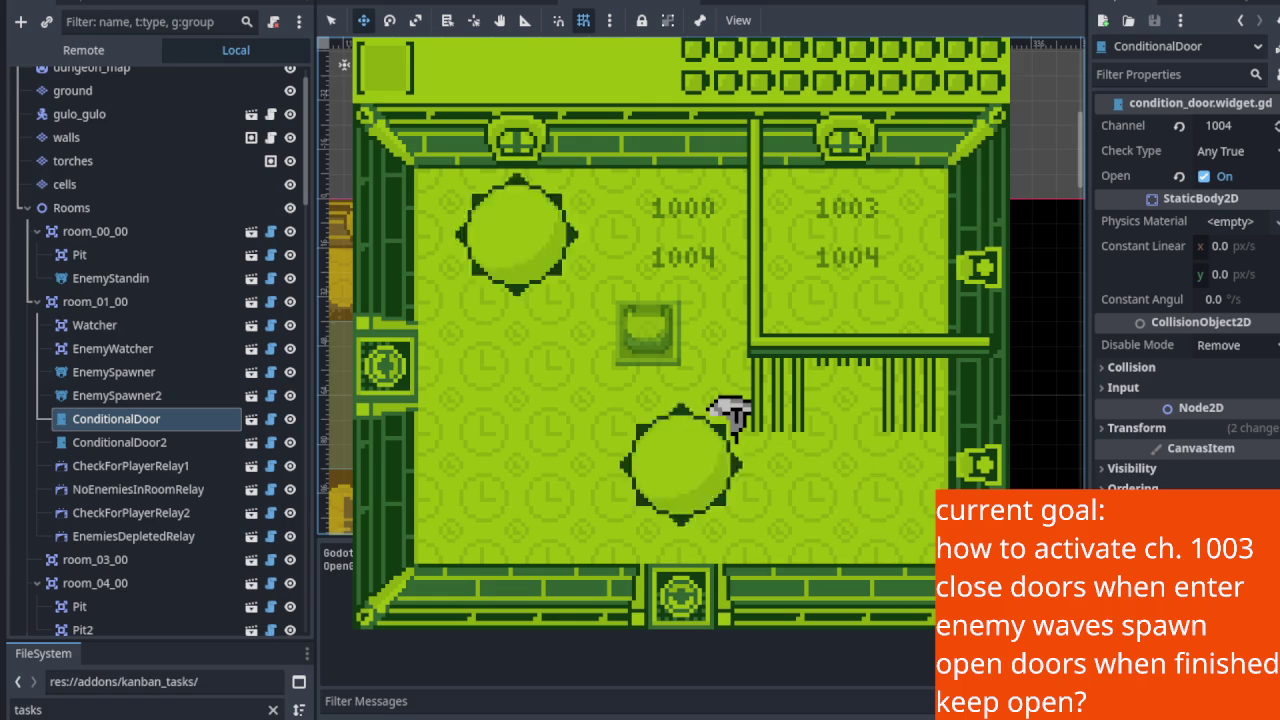
key("Up")
key("Left")
key("Down")
key("Left")
key("Down")
Step: Fight and defeat the room's enemies with the sword, then stop the game
key("Down")
key("Right")
key("Up")
key("space")
key("Down")
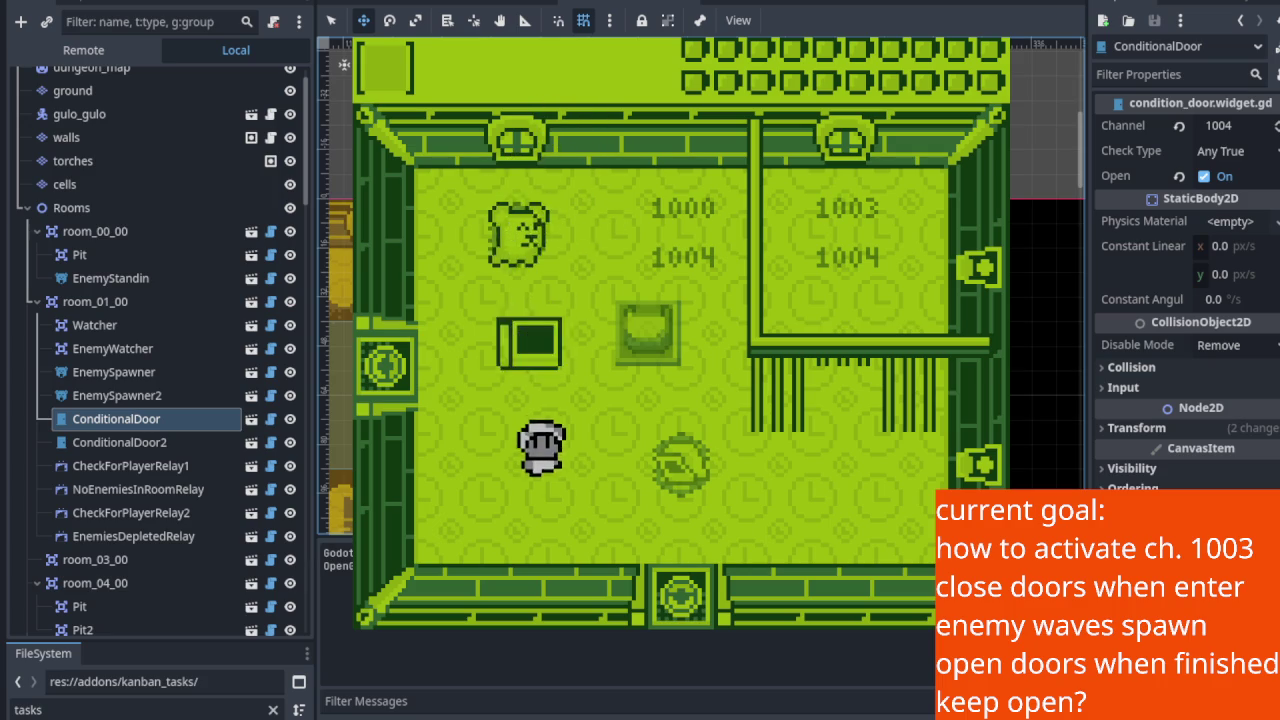
key("Up")
key("Right")
key("Up")
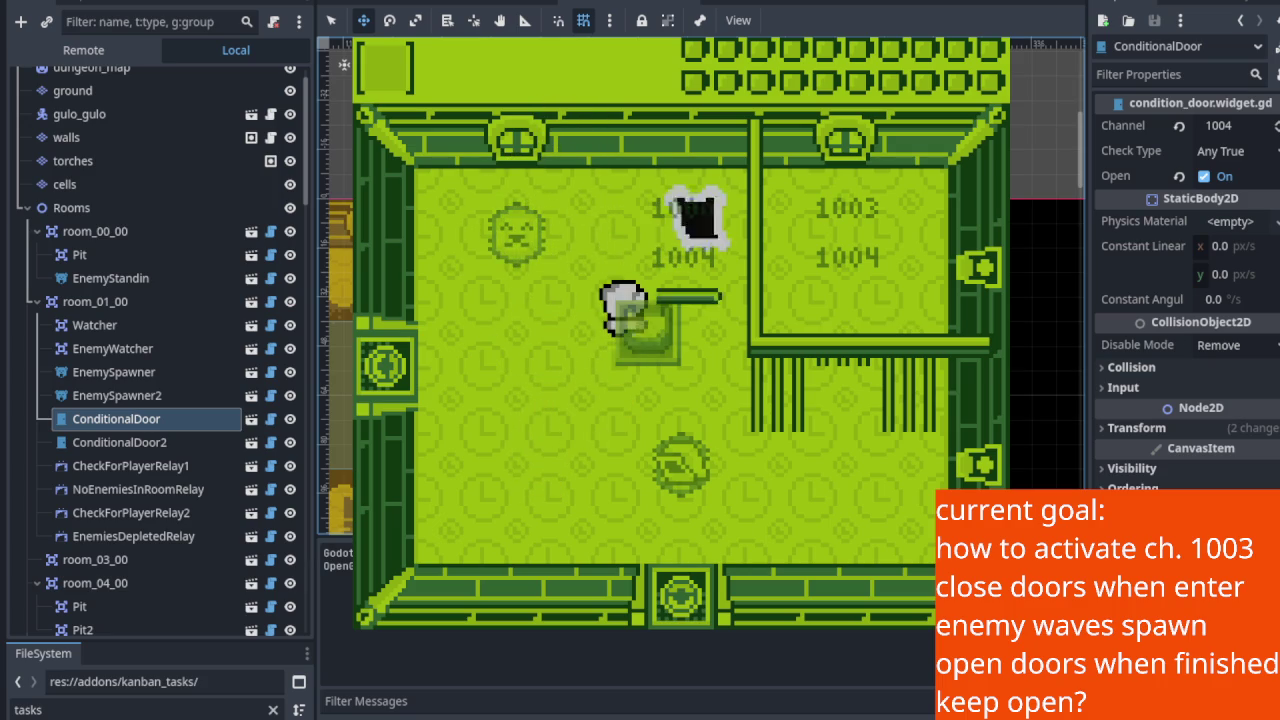
key("Right")
key("Down")
key("Up")
key("space")
key("Down")
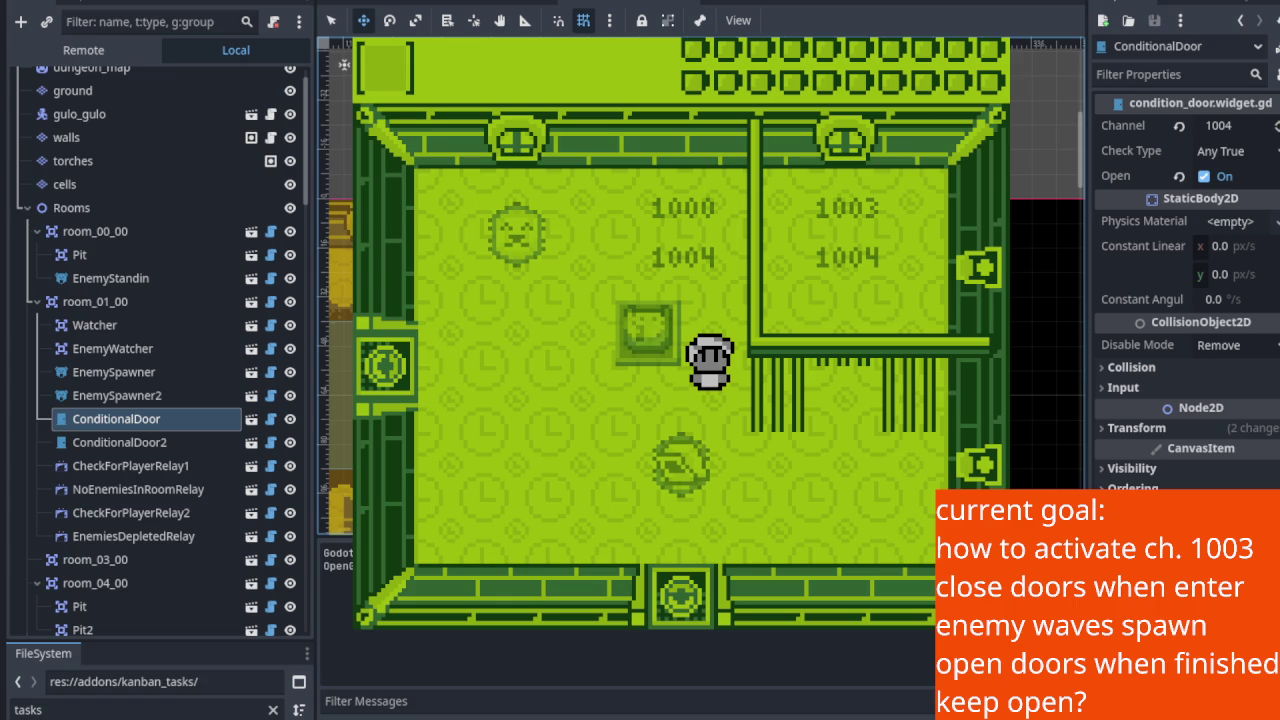
key("F8")
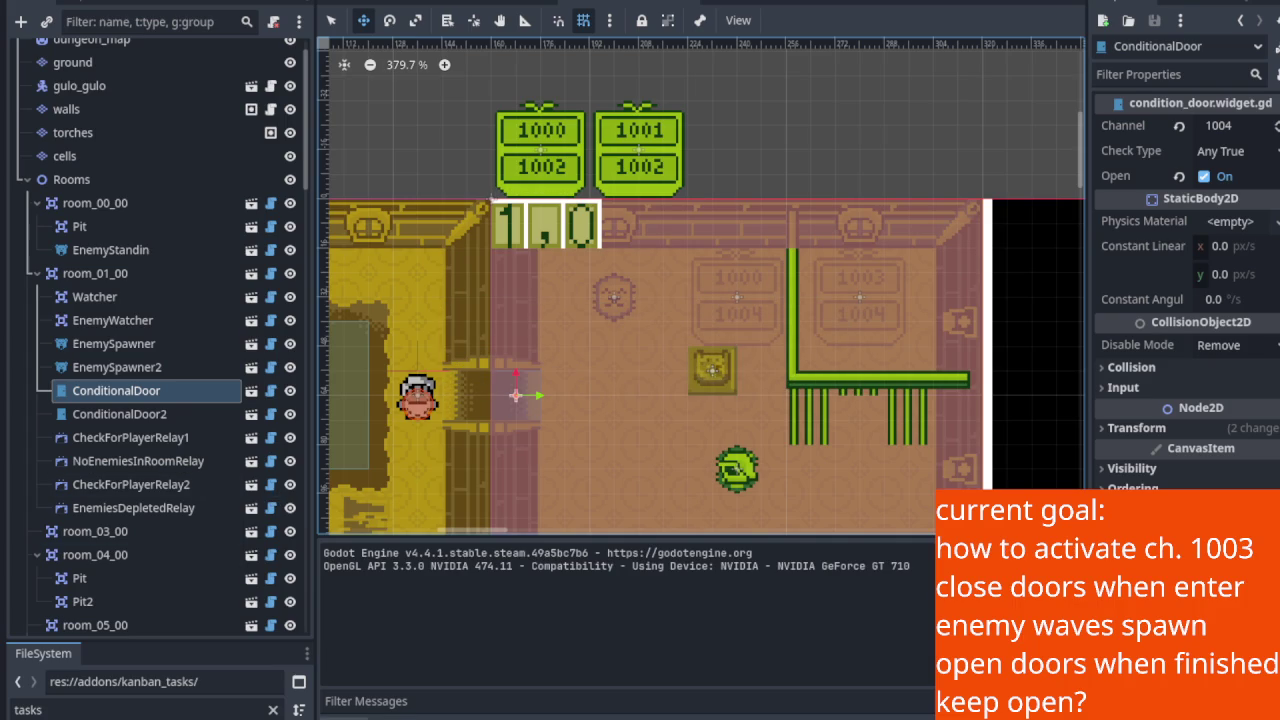
Step: Hide the output panel and set ConditionalDoor's check type to All True
key("ctrl+j")
scroll(623, 449, "up", 2)
scroll(627, 425, "right", 3)
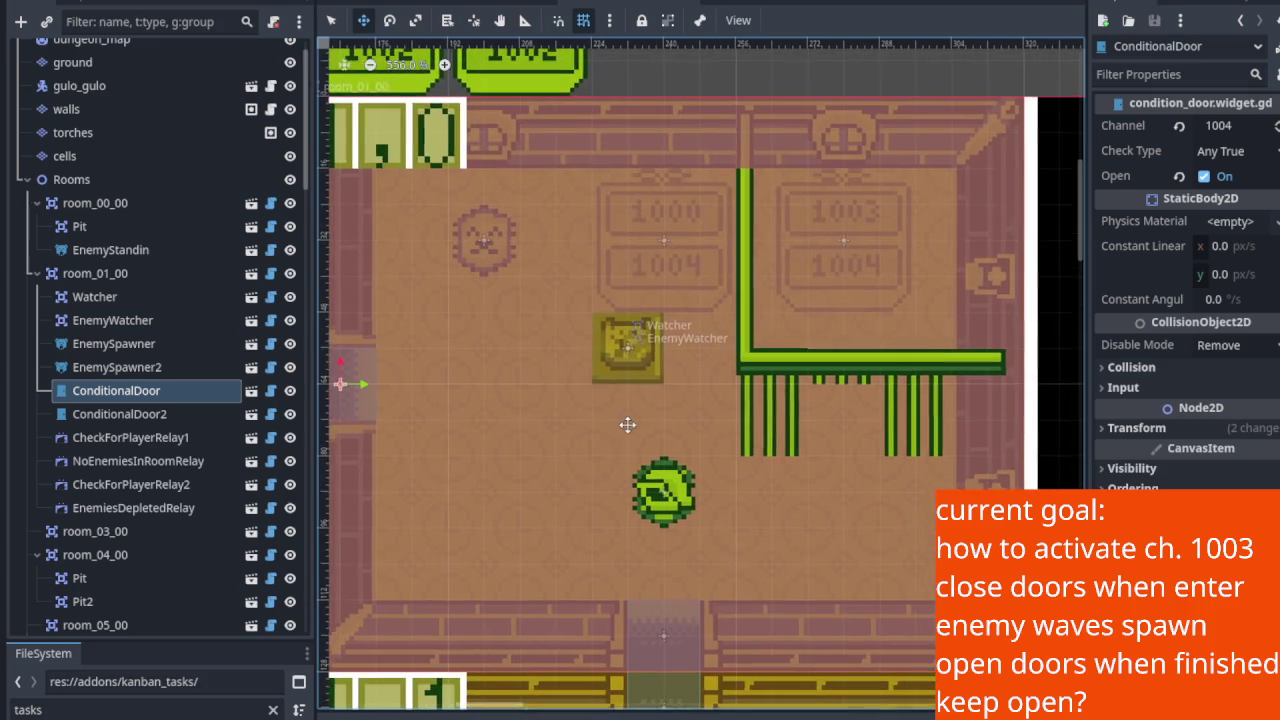
scroll(627, 425, "down", 1)
scroll(627, 425, "left", 1)
left_click(137, 398)
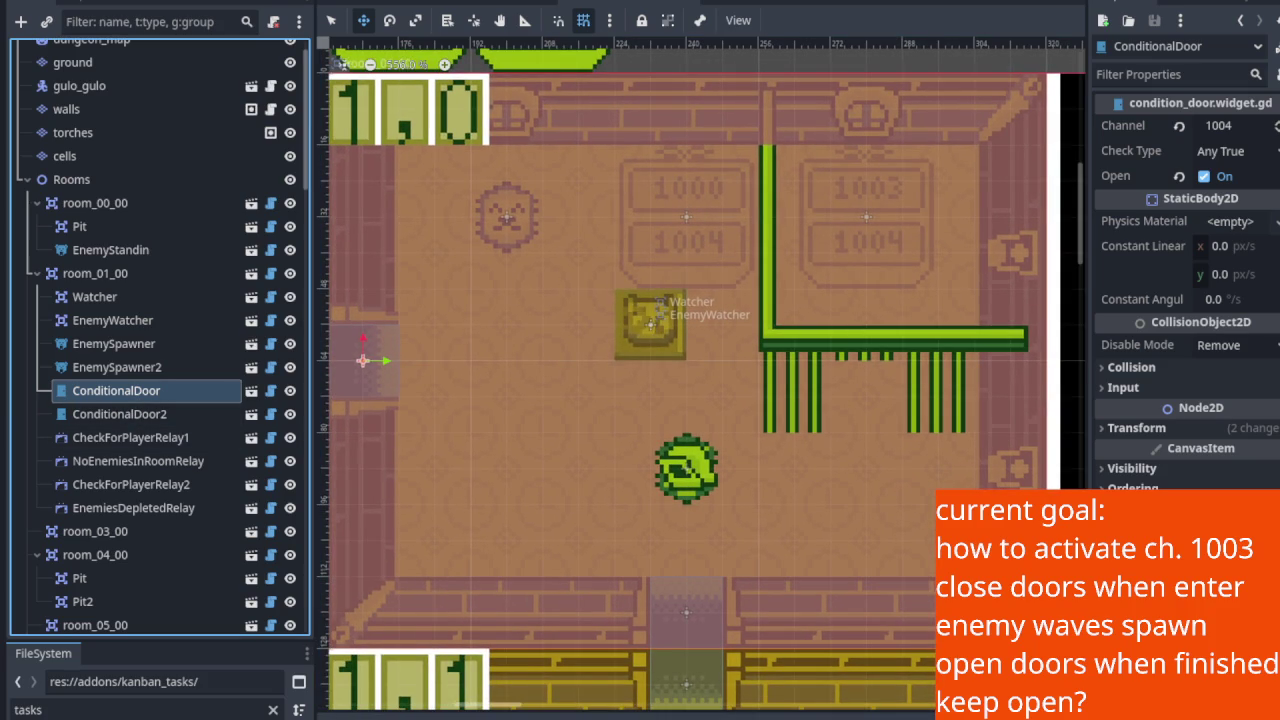
left_click(1131, 130)
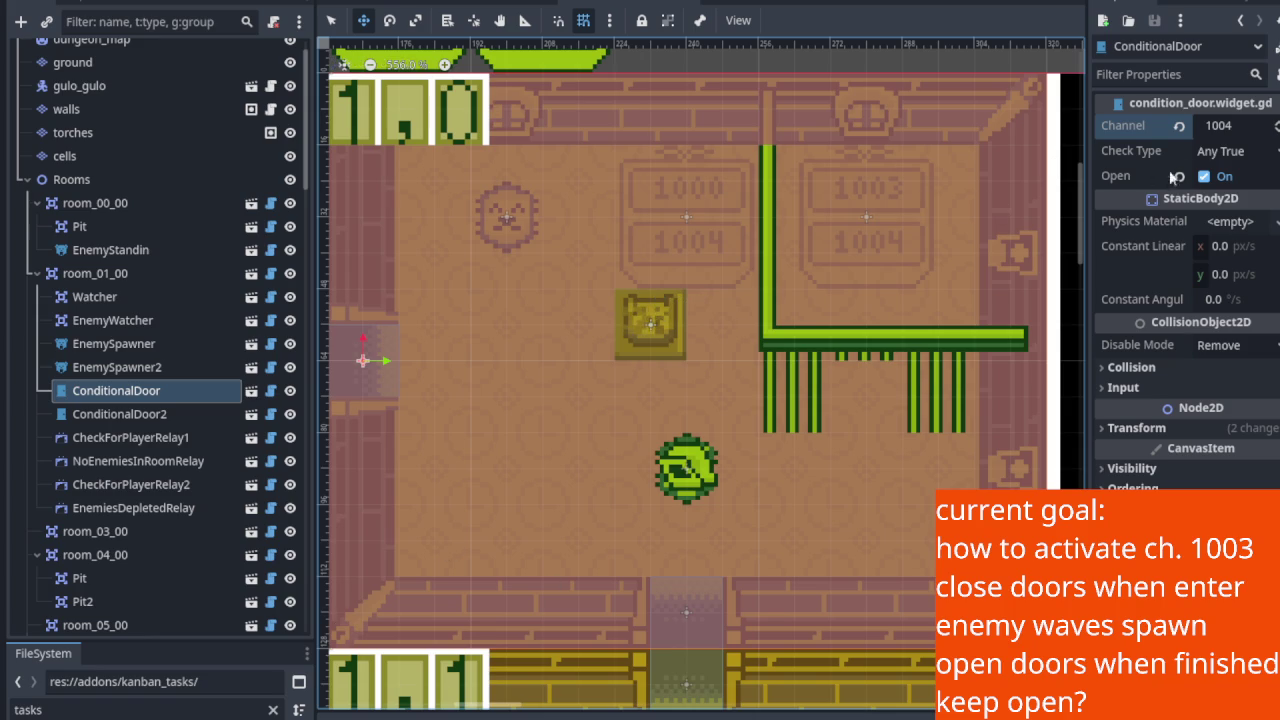
left_click(1237, 152)
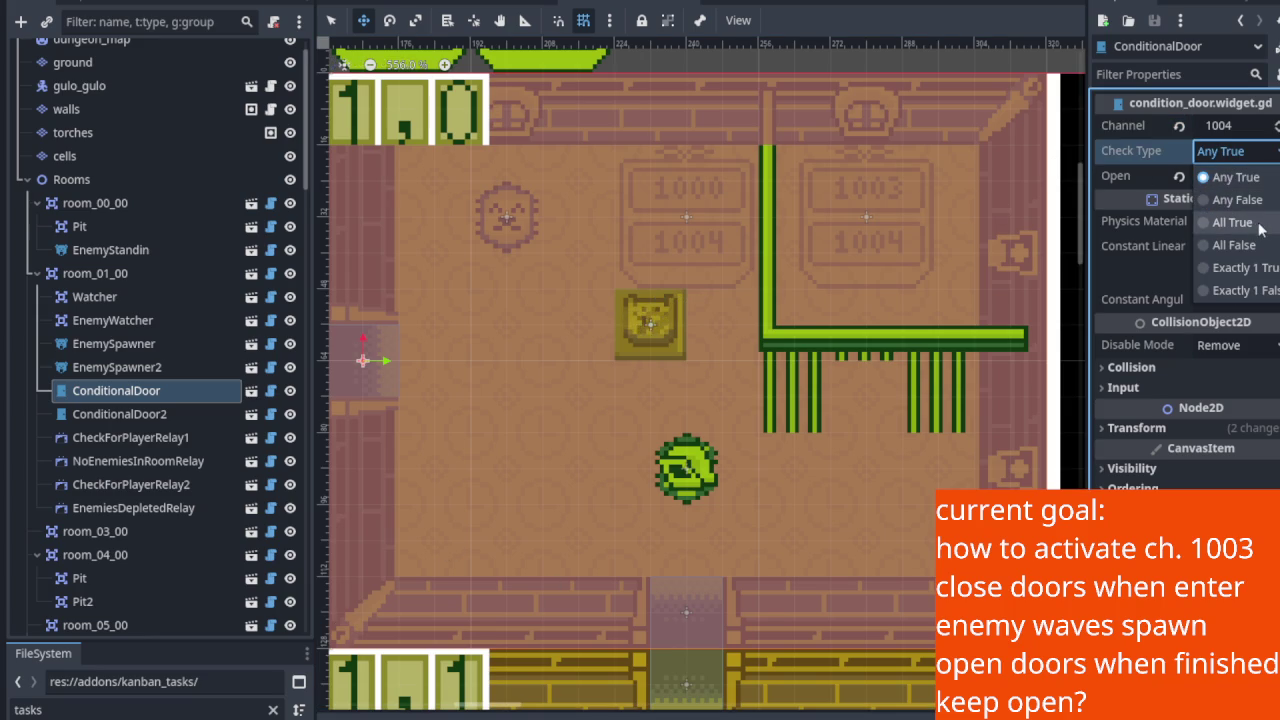
left_click(1260, 224)
Step: Set ConditionalDoor2's check type to All True, save the scene, and run it
left_click(215, 414)
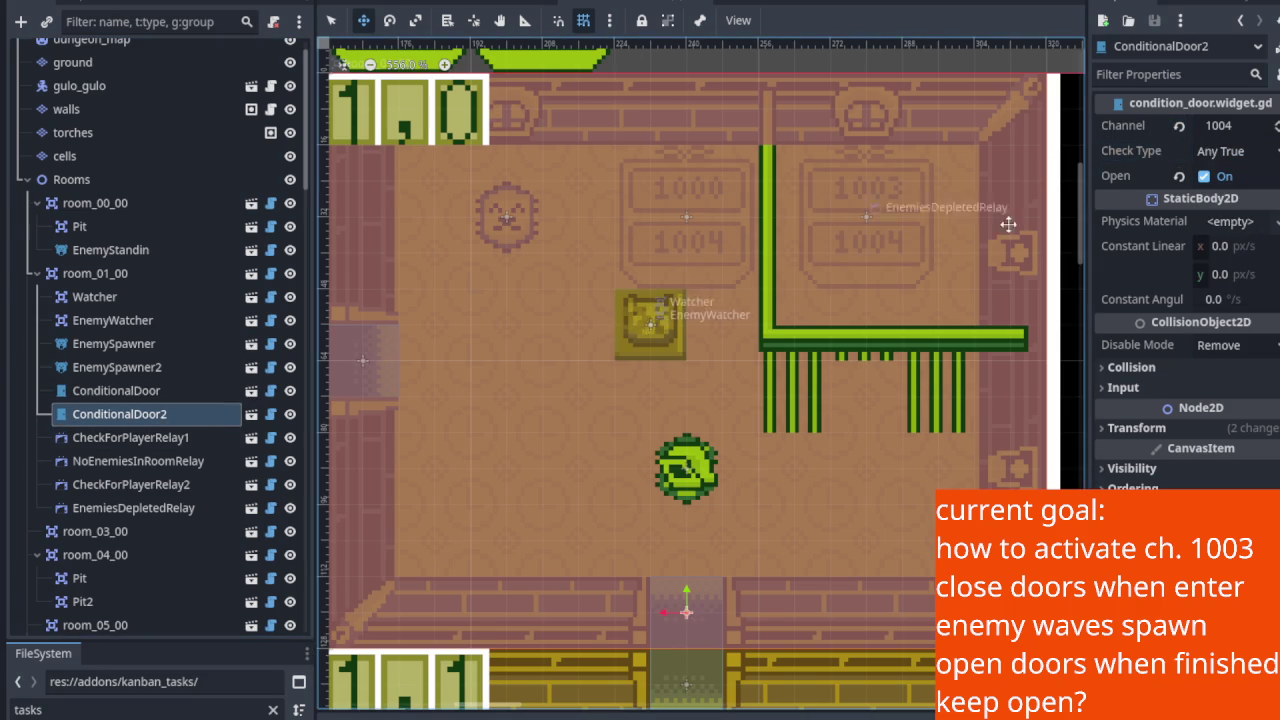
left_click(1268, 155)
left_click(1255, 222)
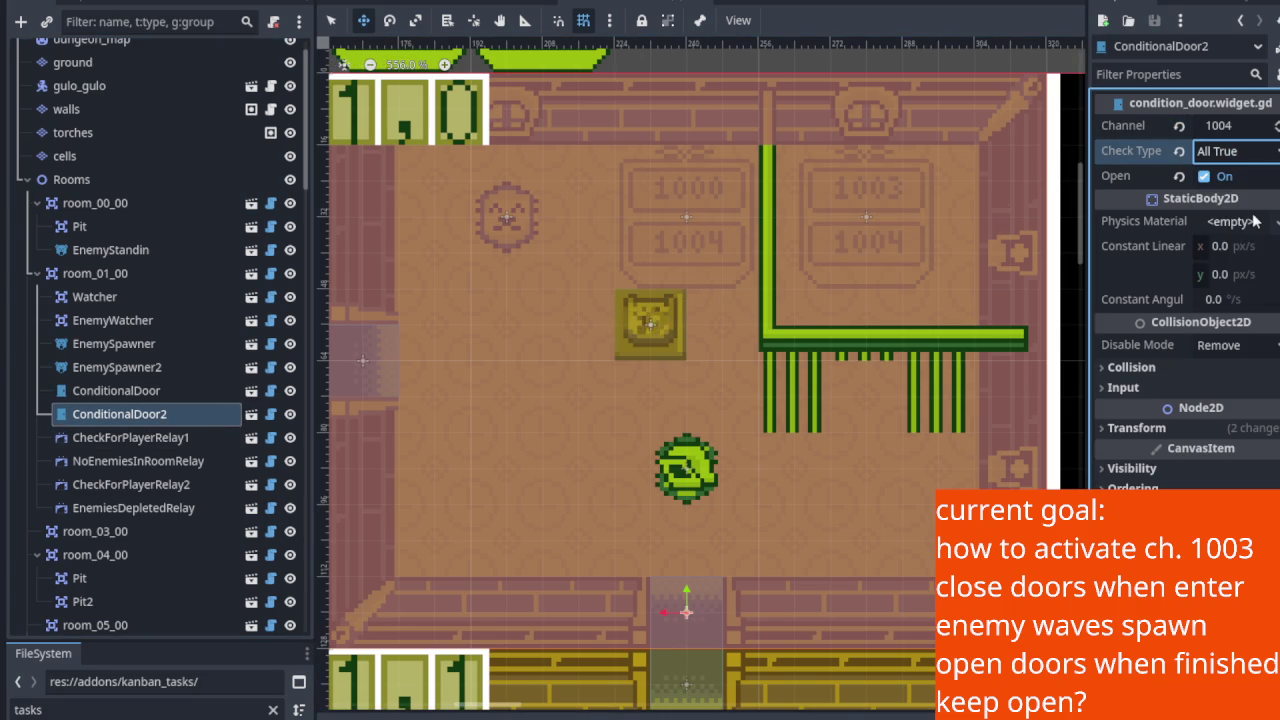
key("ctrl+s")
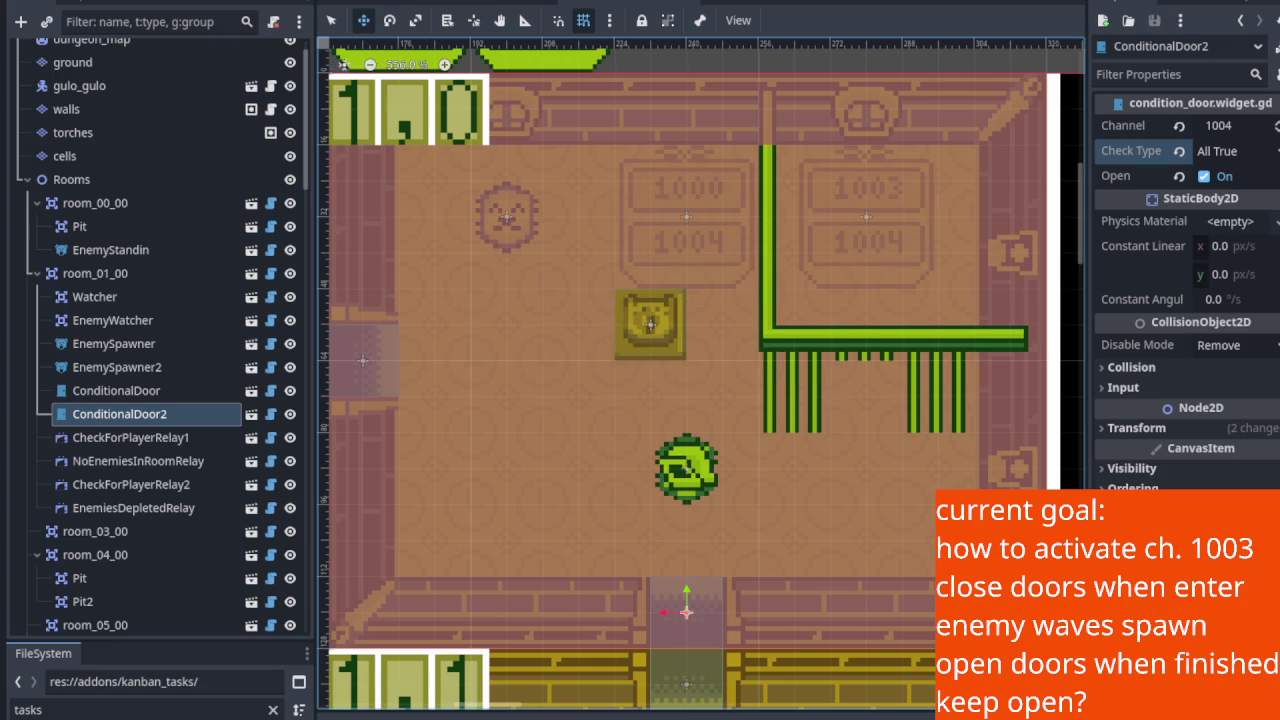
key("F6")
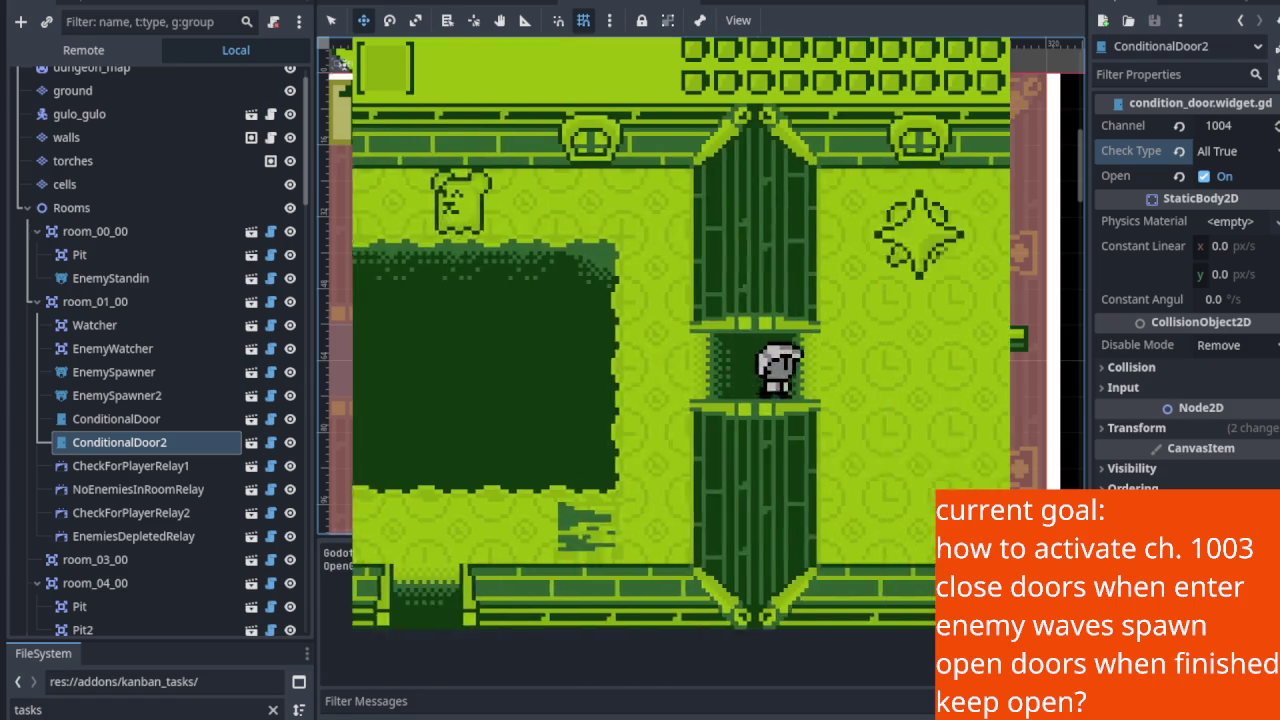
Step: Walk the player around near the bars and into the room to trigger the doors closing
key("Up")
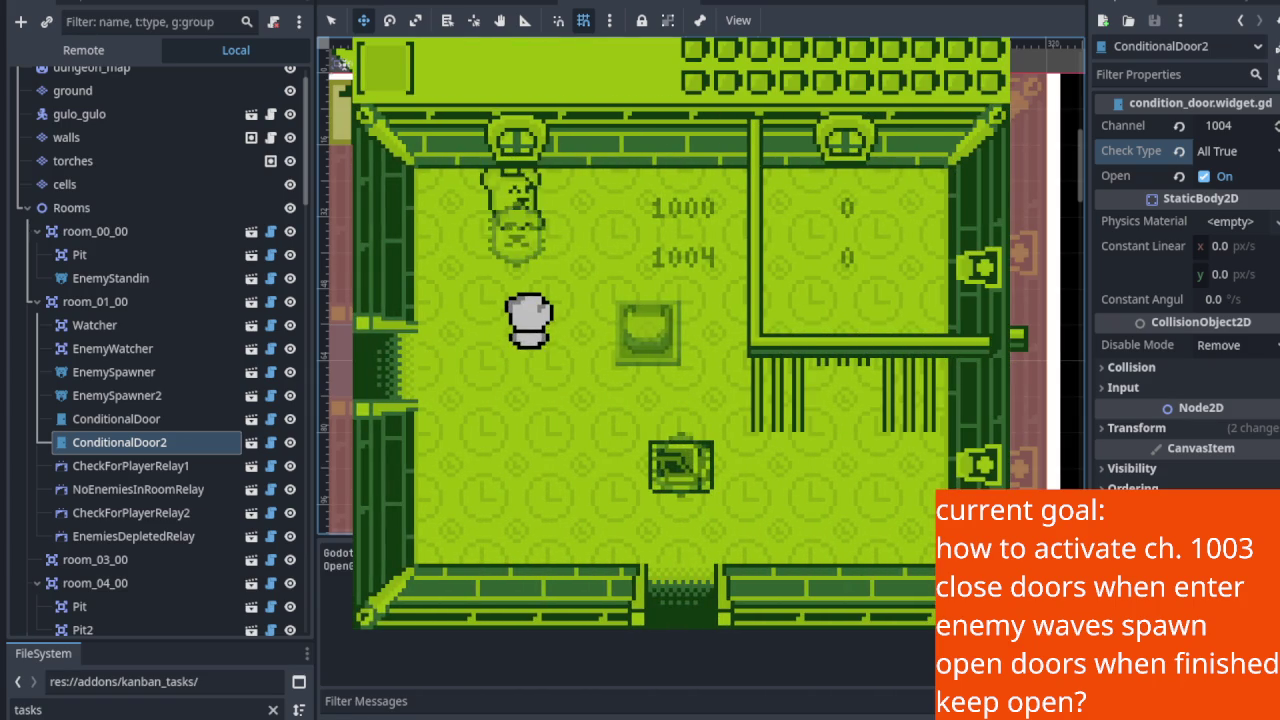
key("Down")
key("Down")
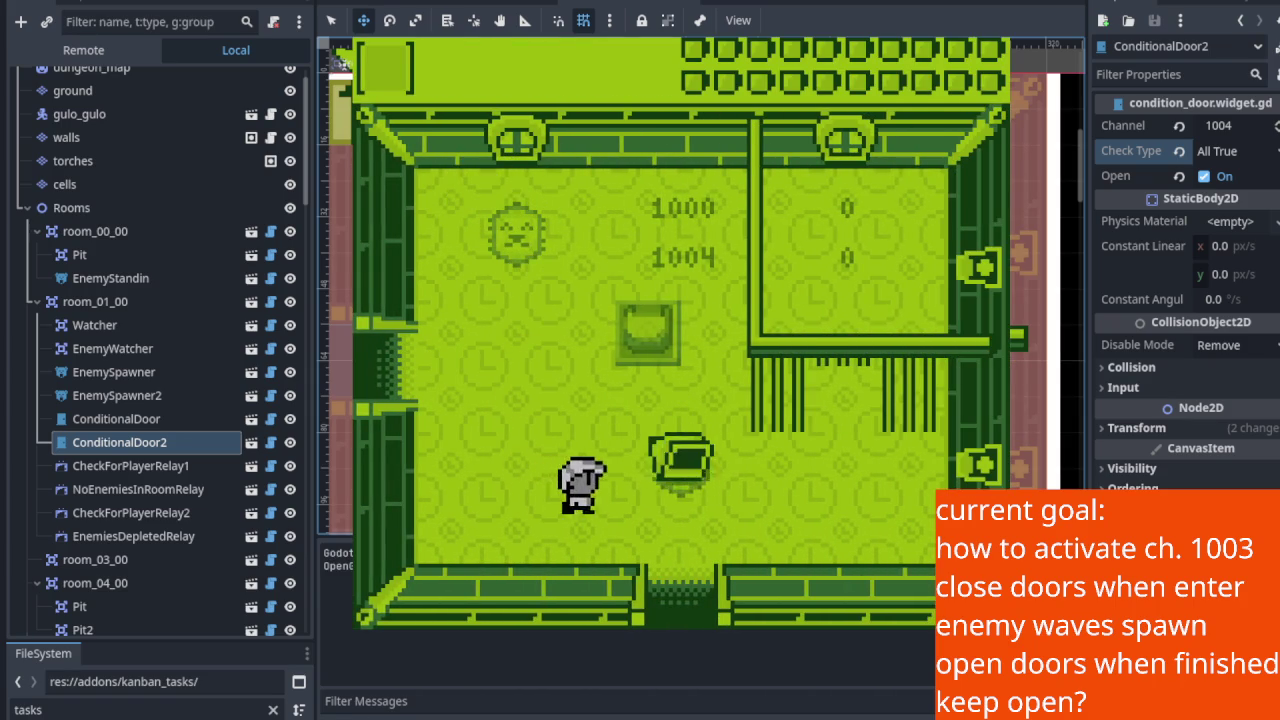
key("Up")
key("Right")
key("Left")
key("Up")
key("Down")
key("Down")
key("Left")
key("Up")
Step: Defeat the top enemy, then walk onto the central block and toward the top door
key("Down")
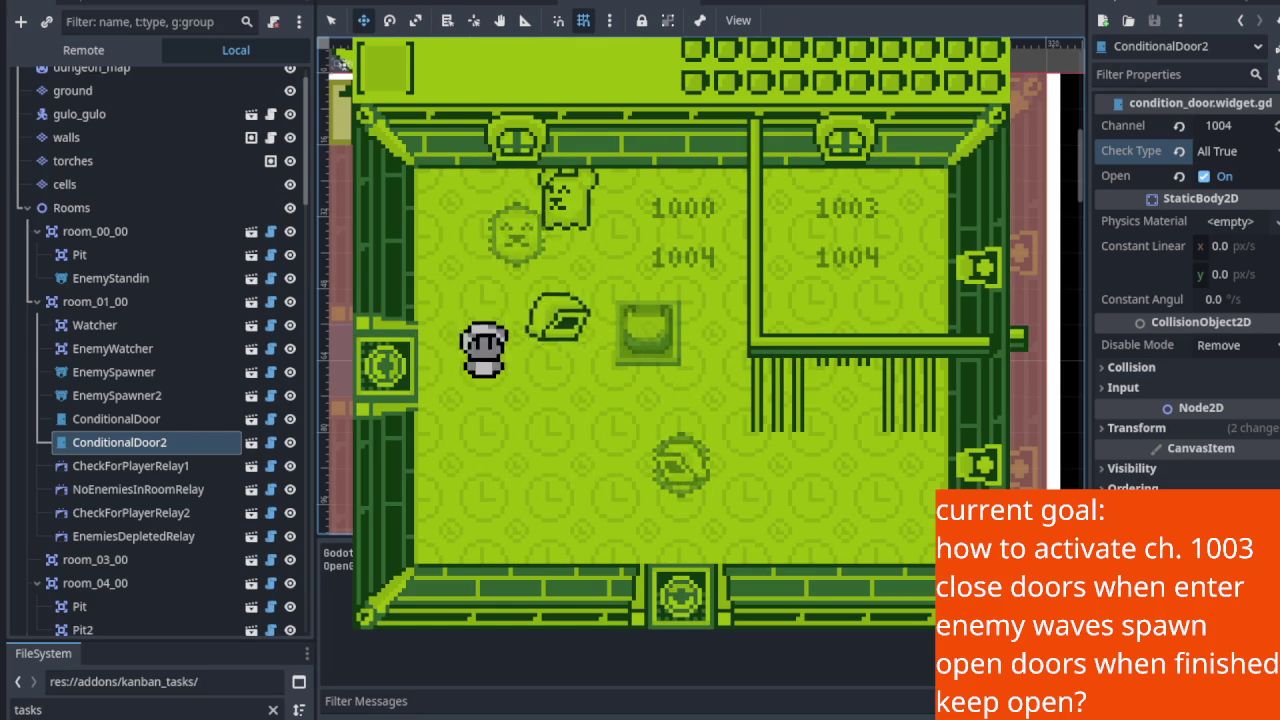
key("Up")
key("Down")
key("Down")
key("Left")
key("Up")
key("Right")
key("Right")
key("Up")
key("Right")
key("Left")
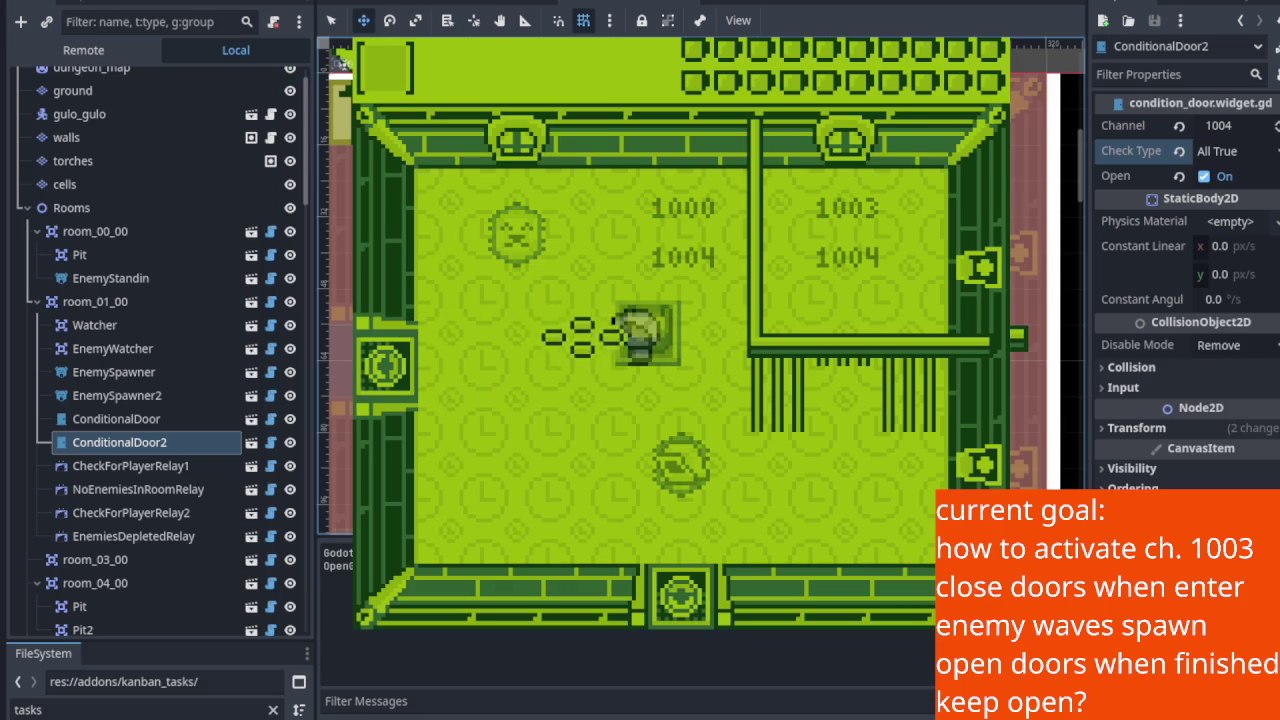
key("Down")
key("Up")
Step: Dodge the reappearing enemy, stop the game, and inspect the ConditionalDoor node
key("Down")
key("Left")
key("Up")
key("Down")
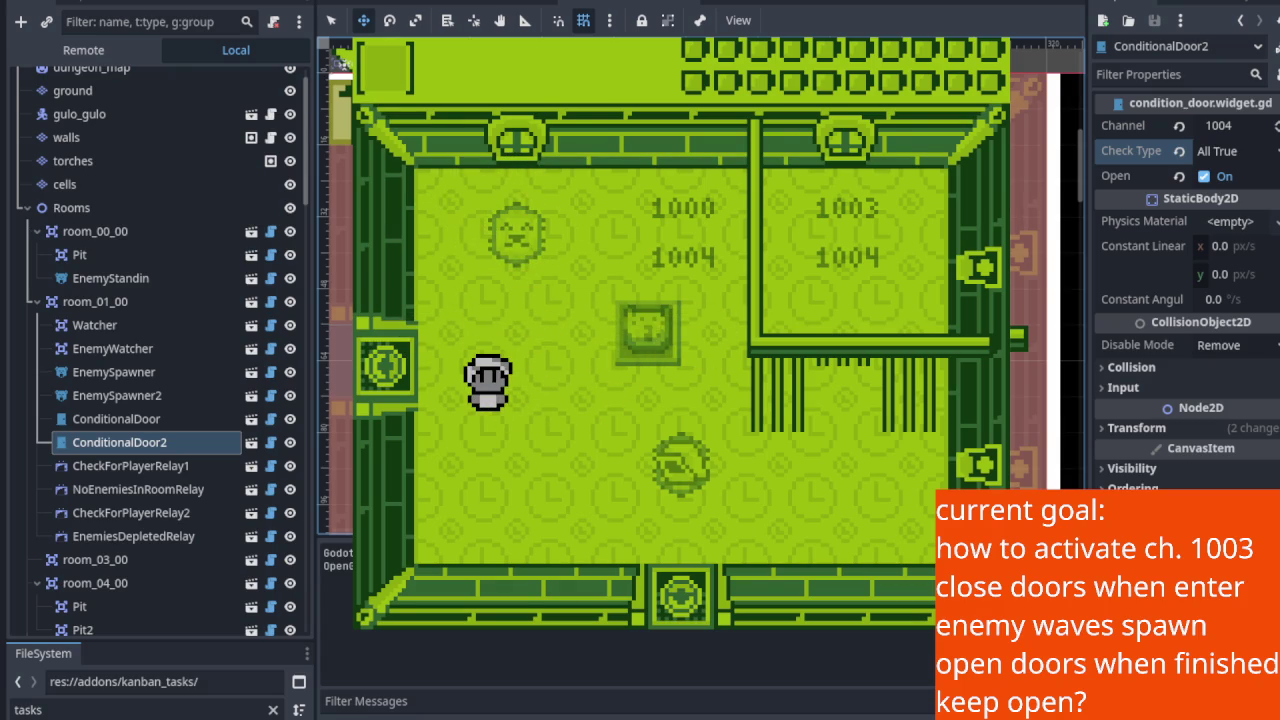
key("Right")
key("Down")
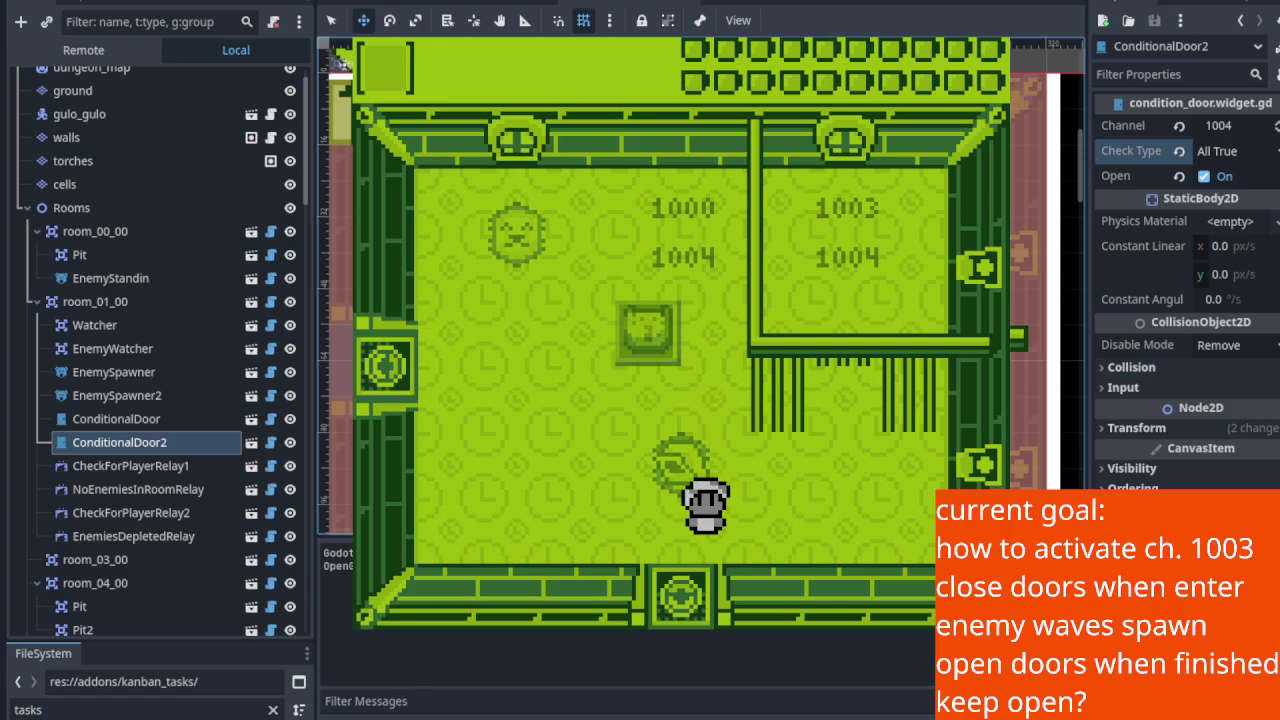
key("F8")
left_click(151, 391)
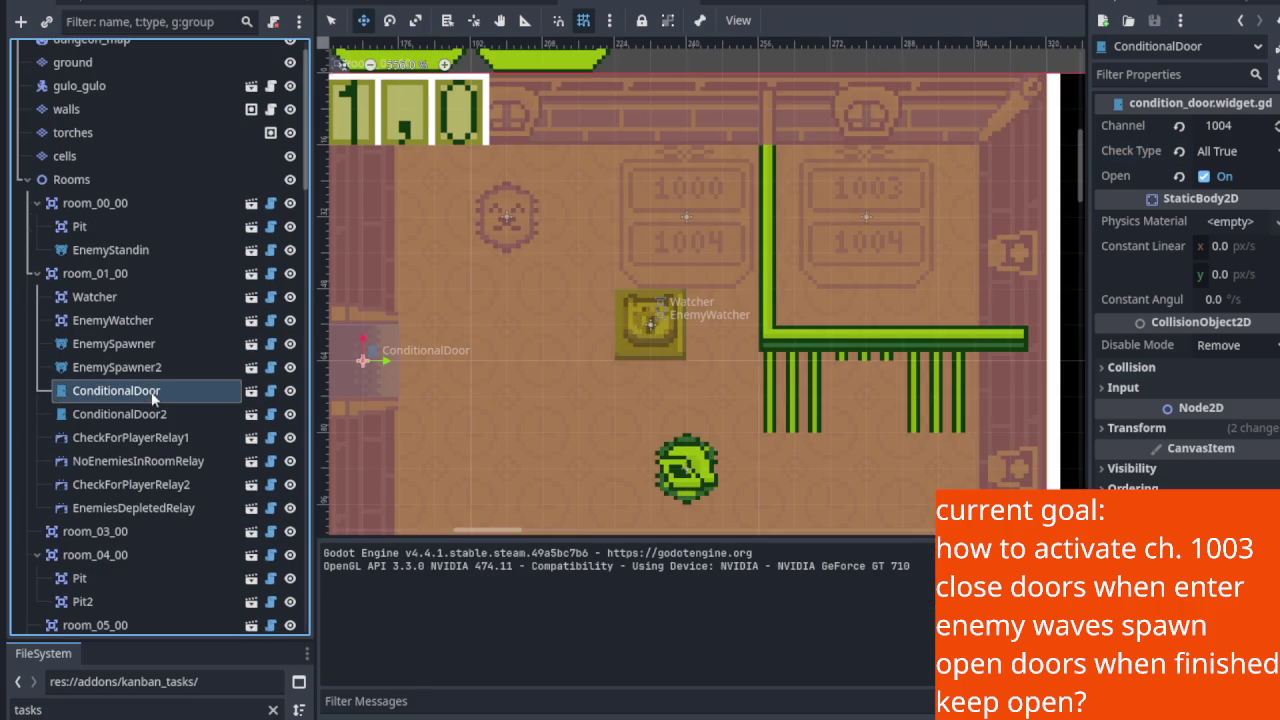
Step: Check ConditionalDoor2, then filter FileSystem for 'clock' and open clockorocktower.tscn
left_click(157, 418)
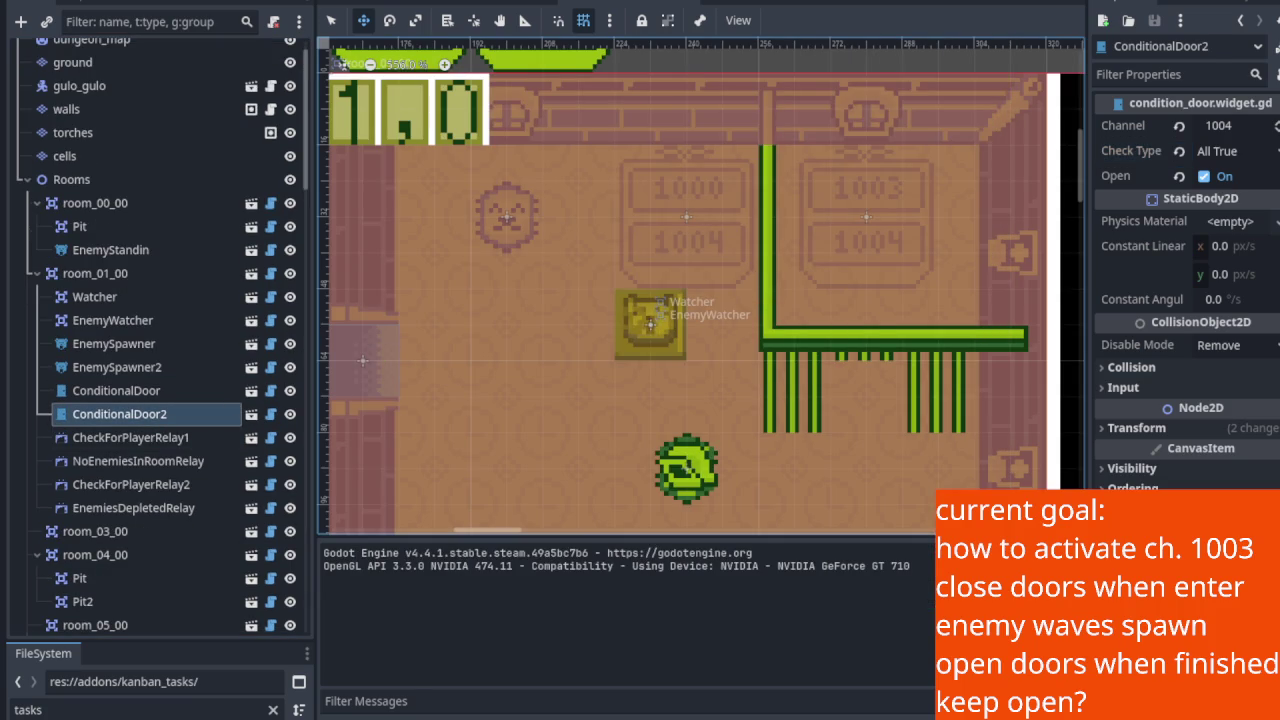
left_click(684, 5)
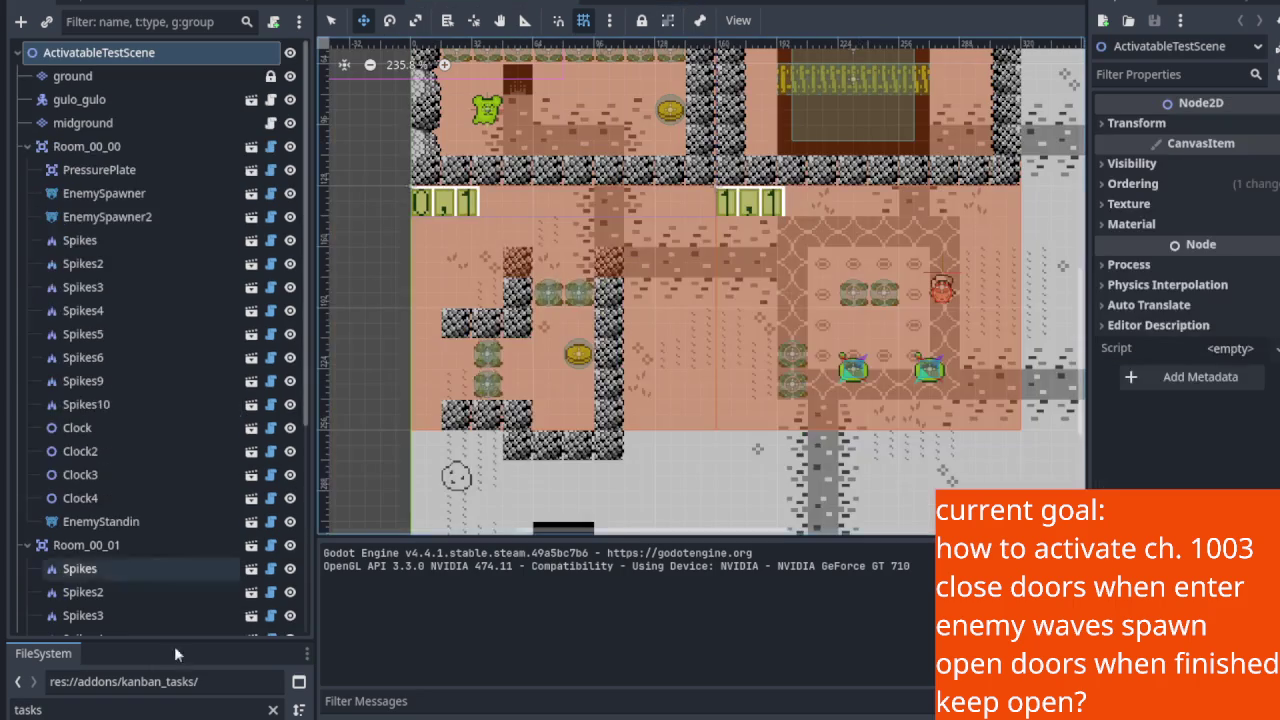
mouse_move(157, 640)
left_mouse_down()
mouse_move(200, 344)
mouse_move(230, 305)
left_mouse_up()
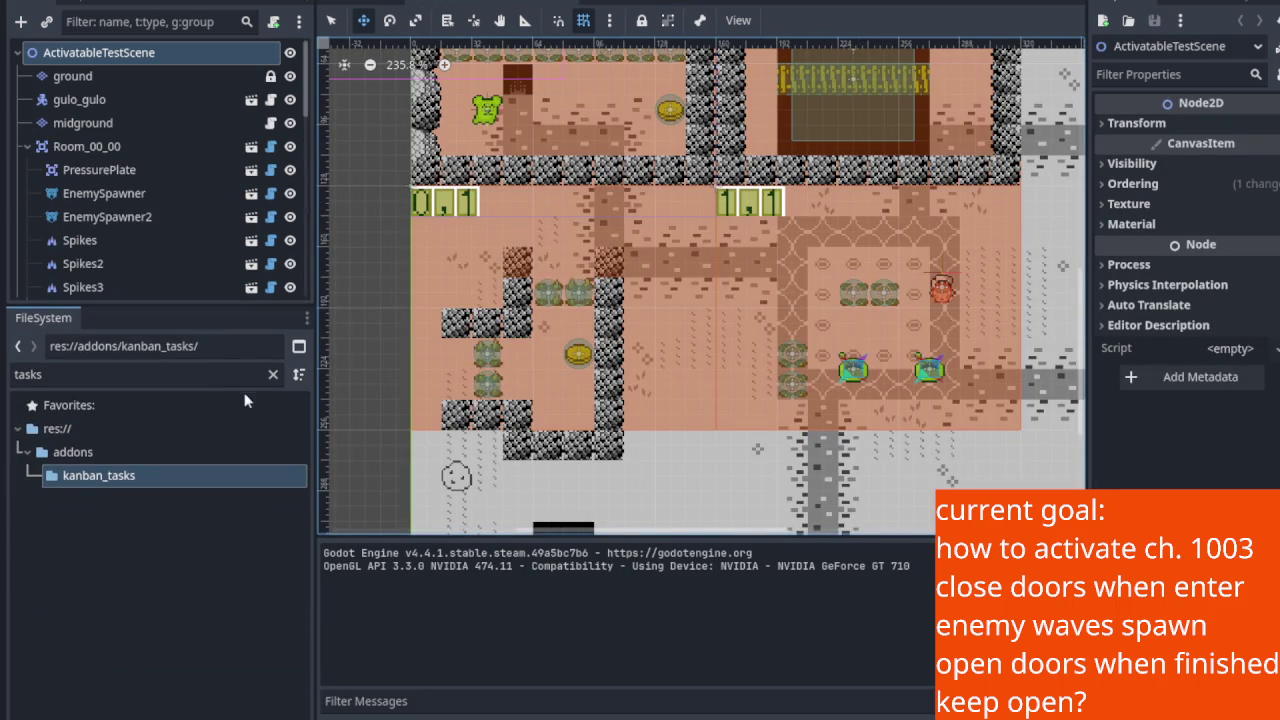
left_click(272, 377)
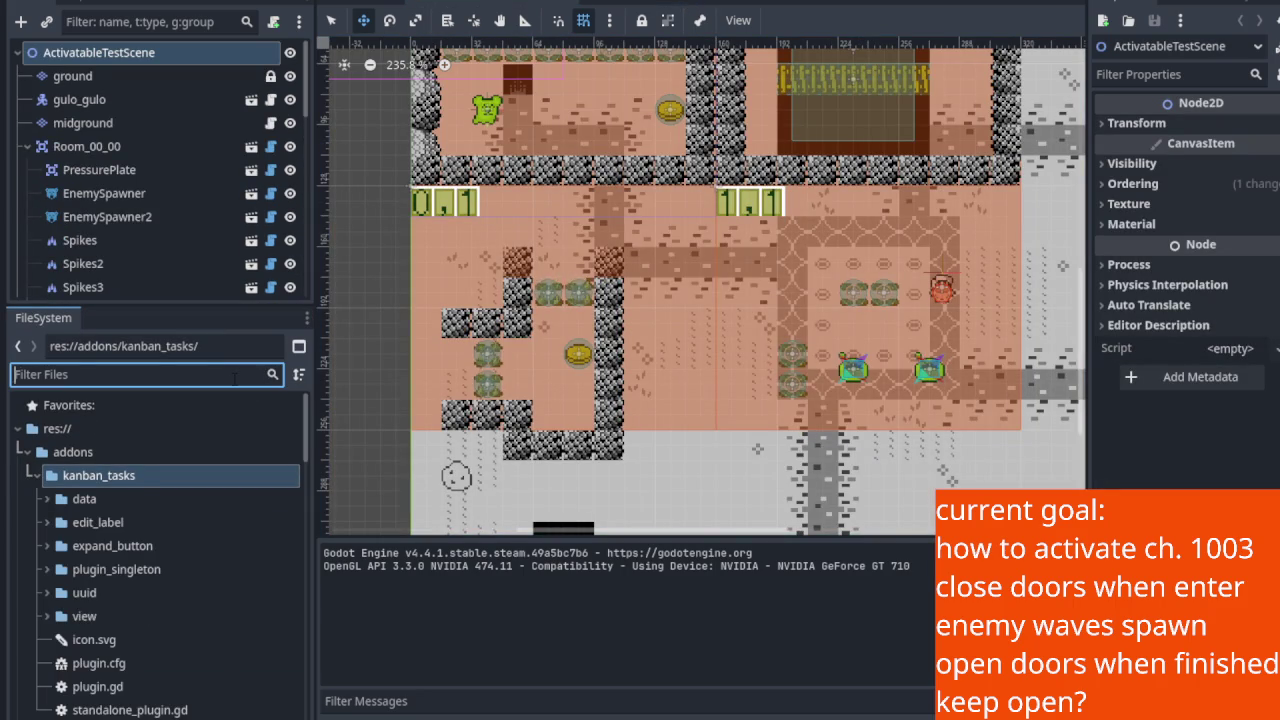
type("clock")
left_click(133, 640)
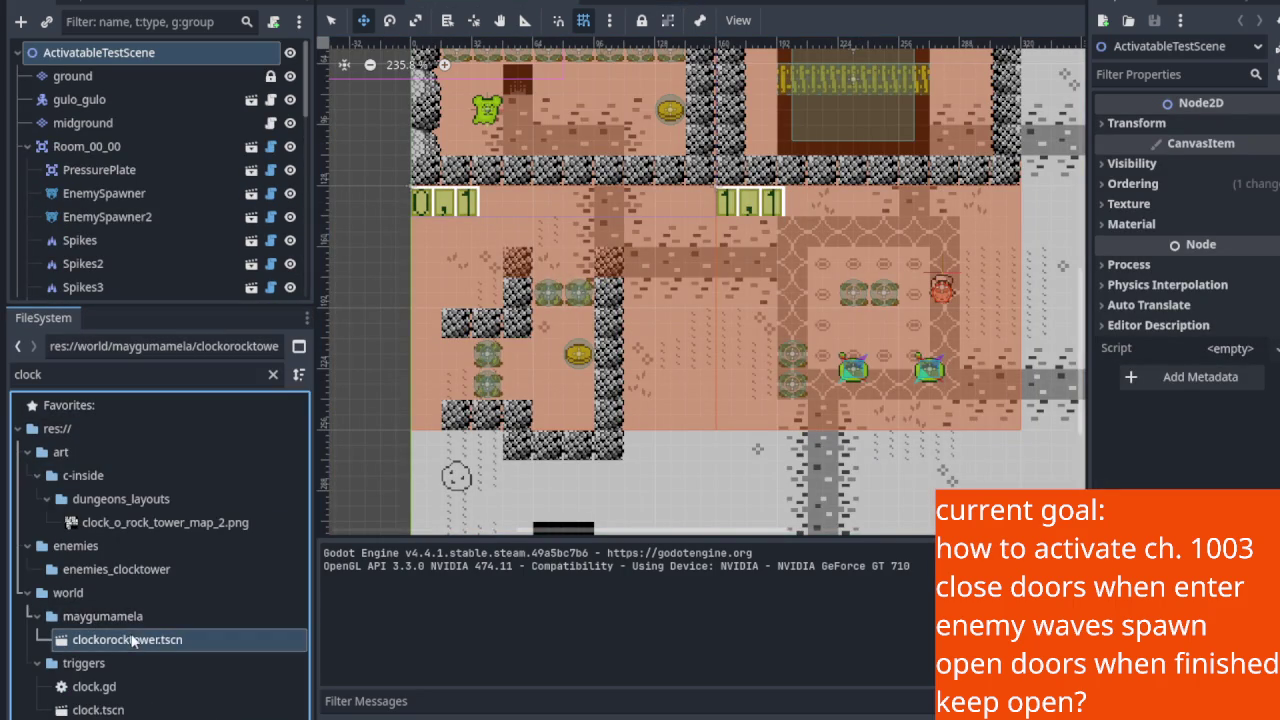
double_click(140, 639)
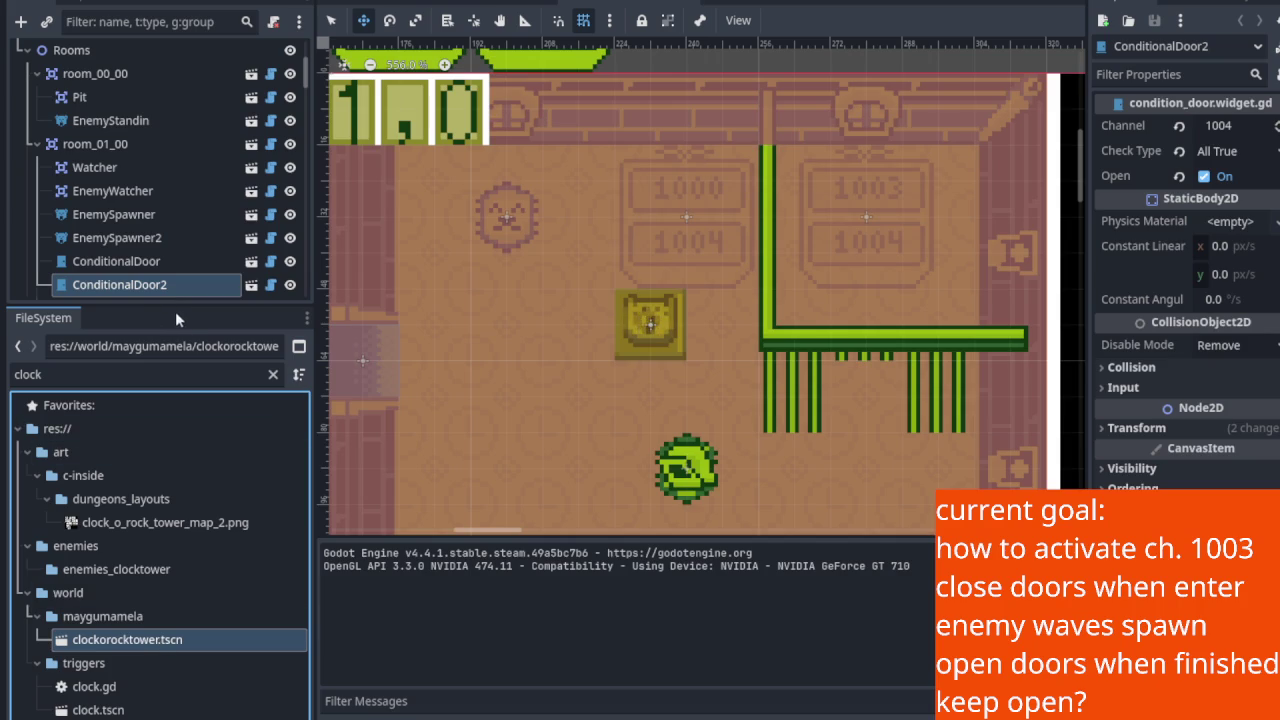
left_click_drag(180, 303, 145, 630)
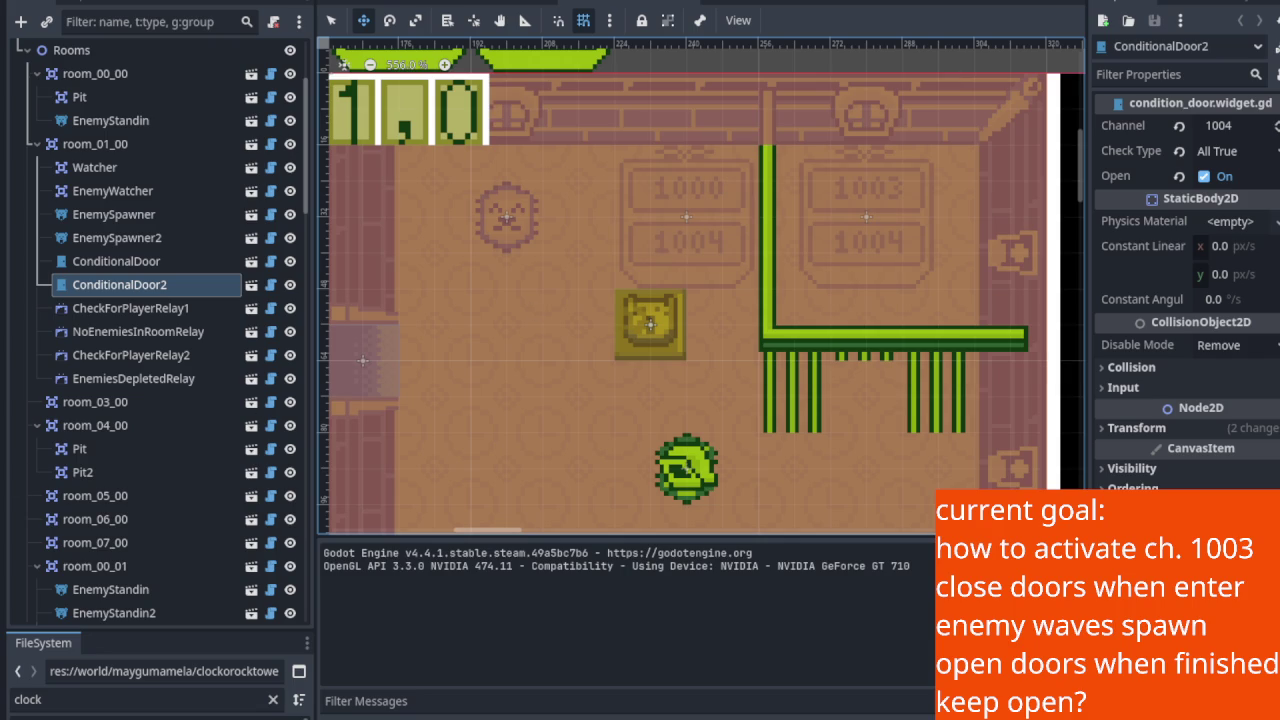
Step: Run the game and walk the player into the room to trigger the enemy wave
key("F5")
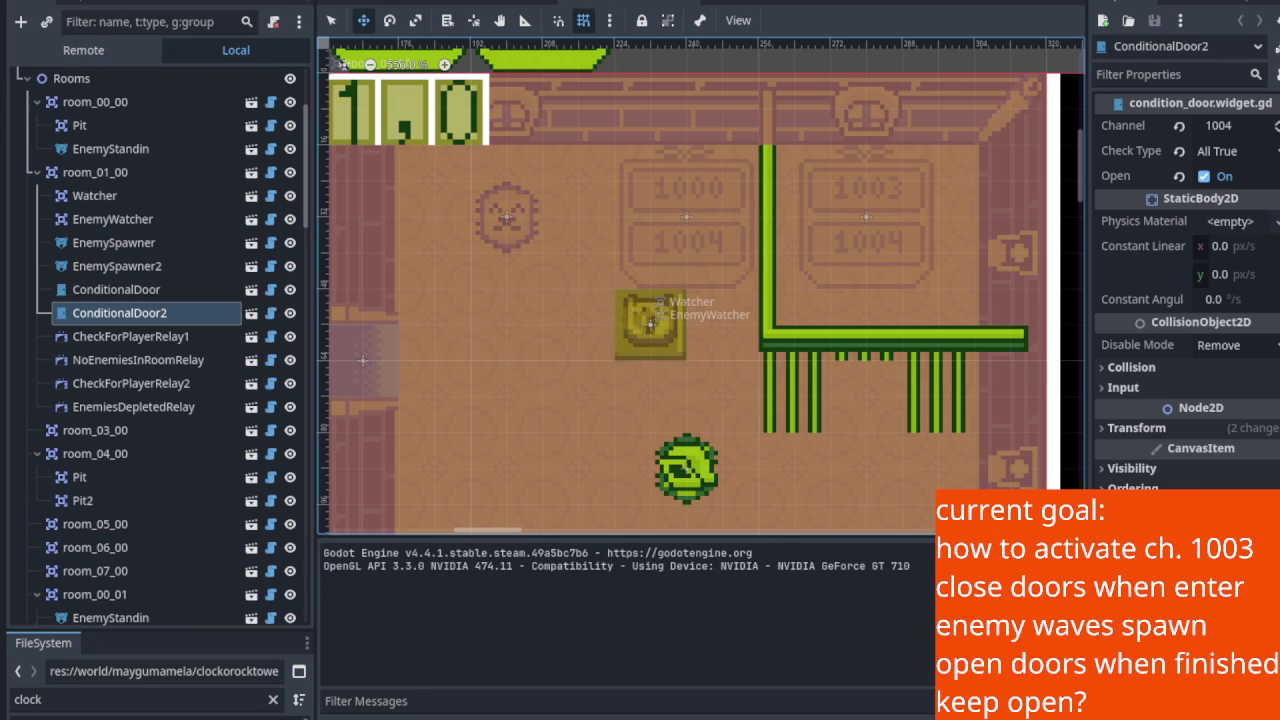
key("Right")
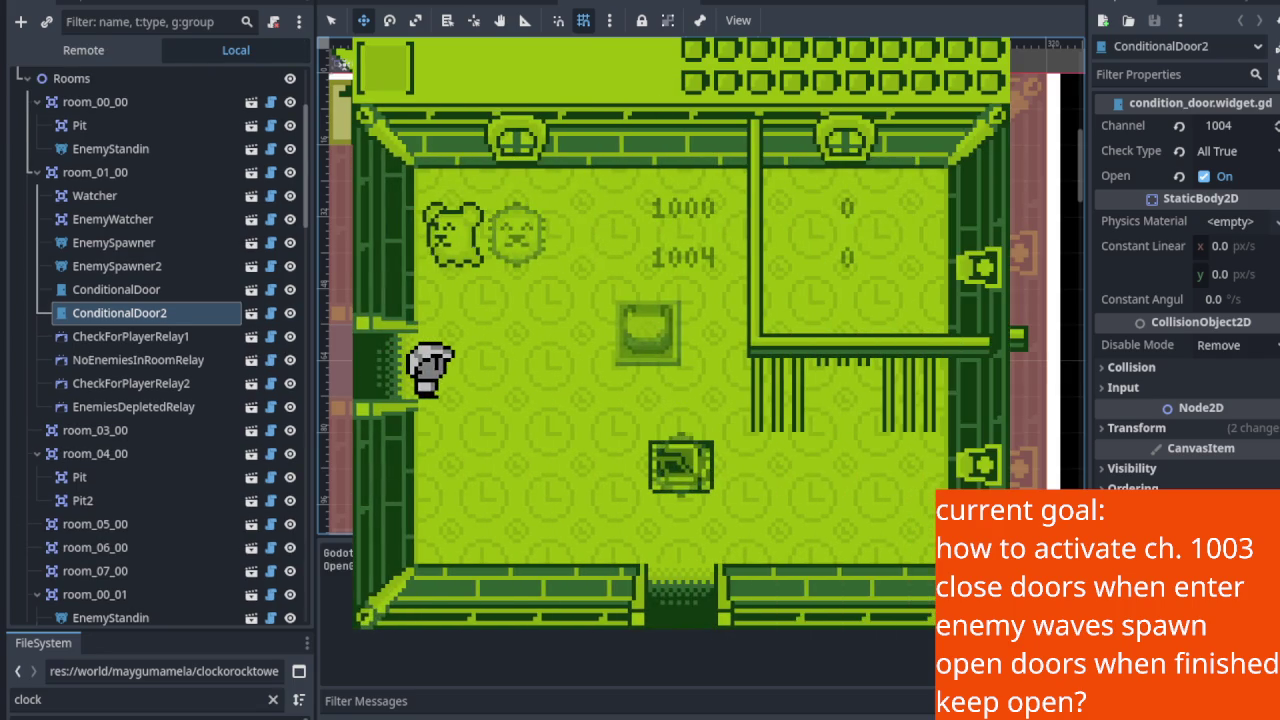
key("Right")
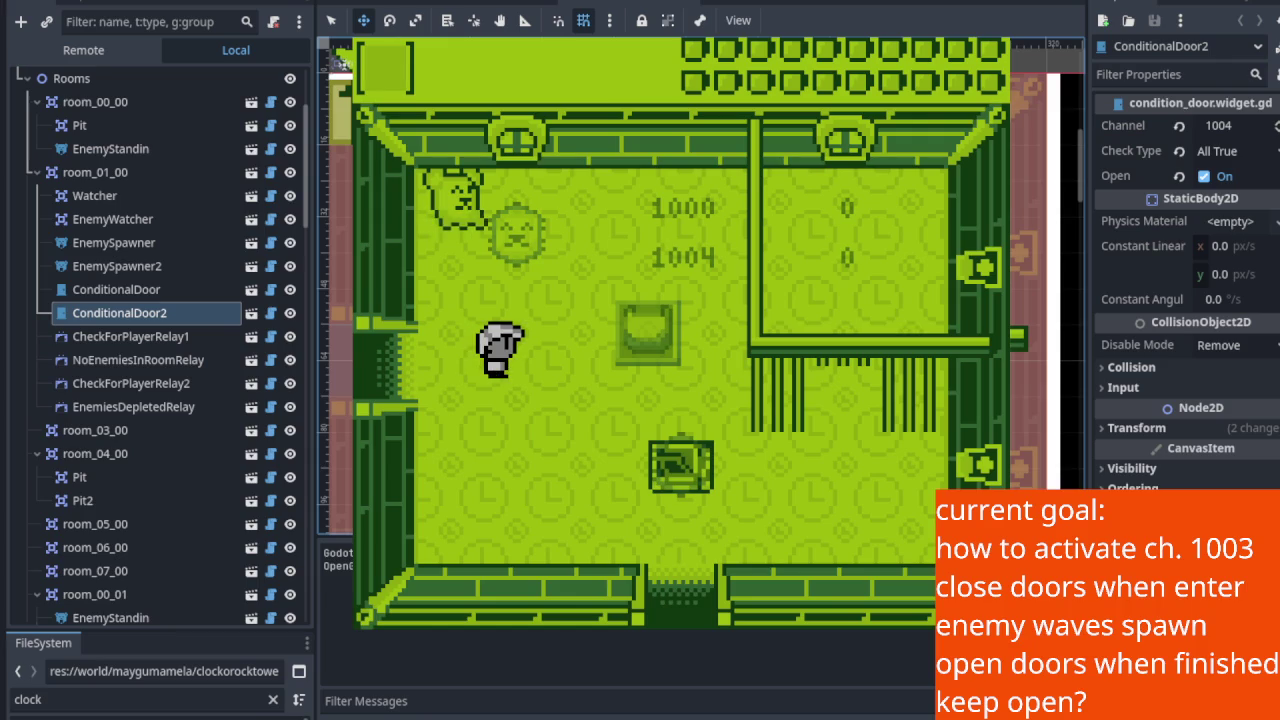
key("Left")
key("Down")
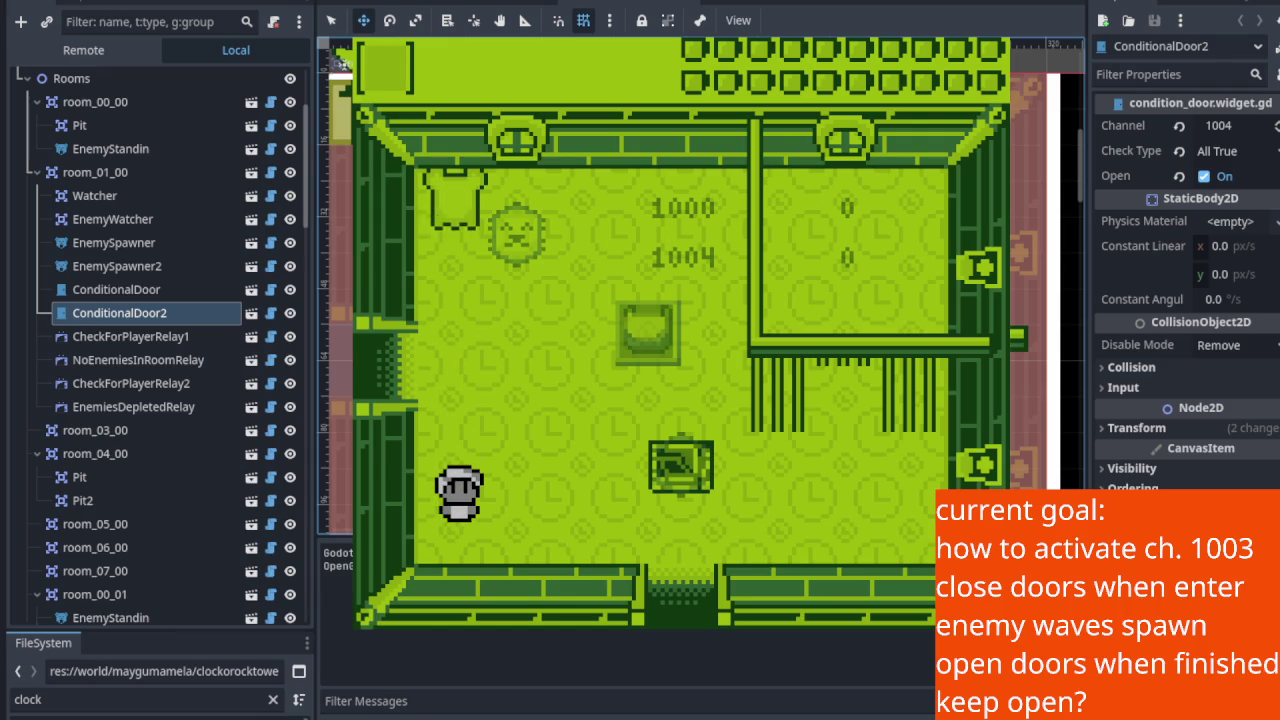
key("Up")
key("Up")
key("Down")
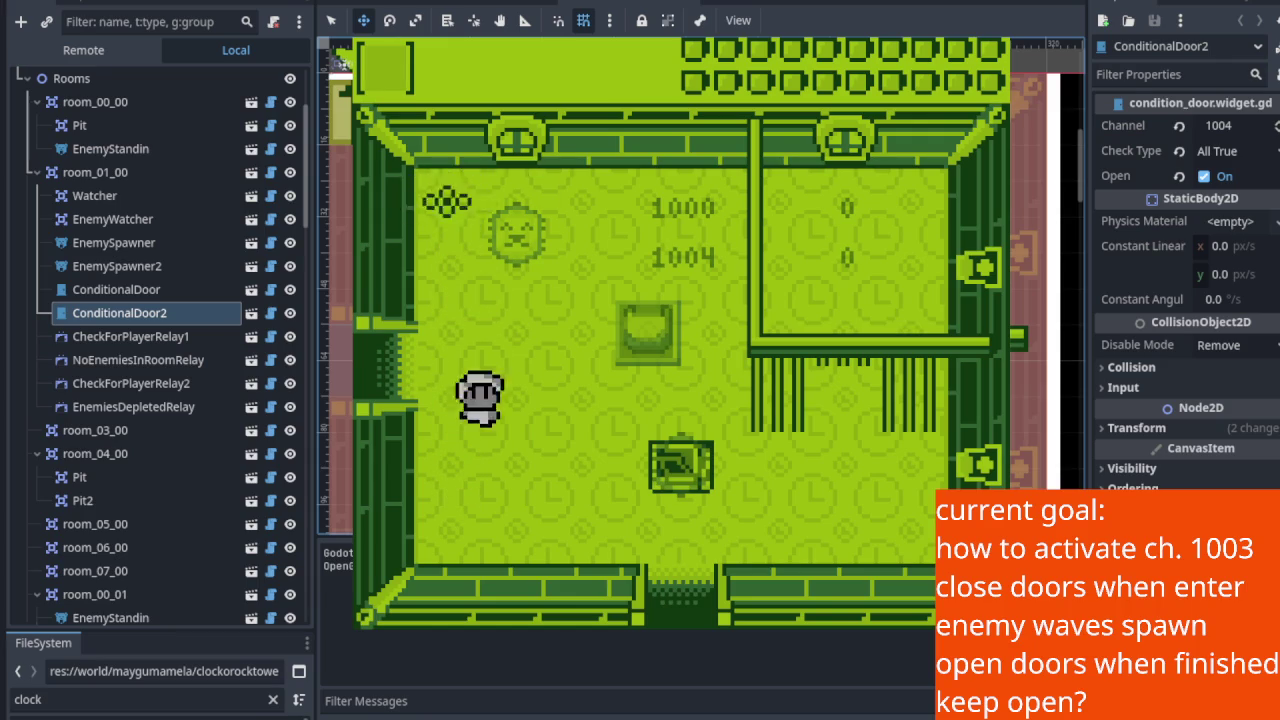
key("Right")
key("Right")
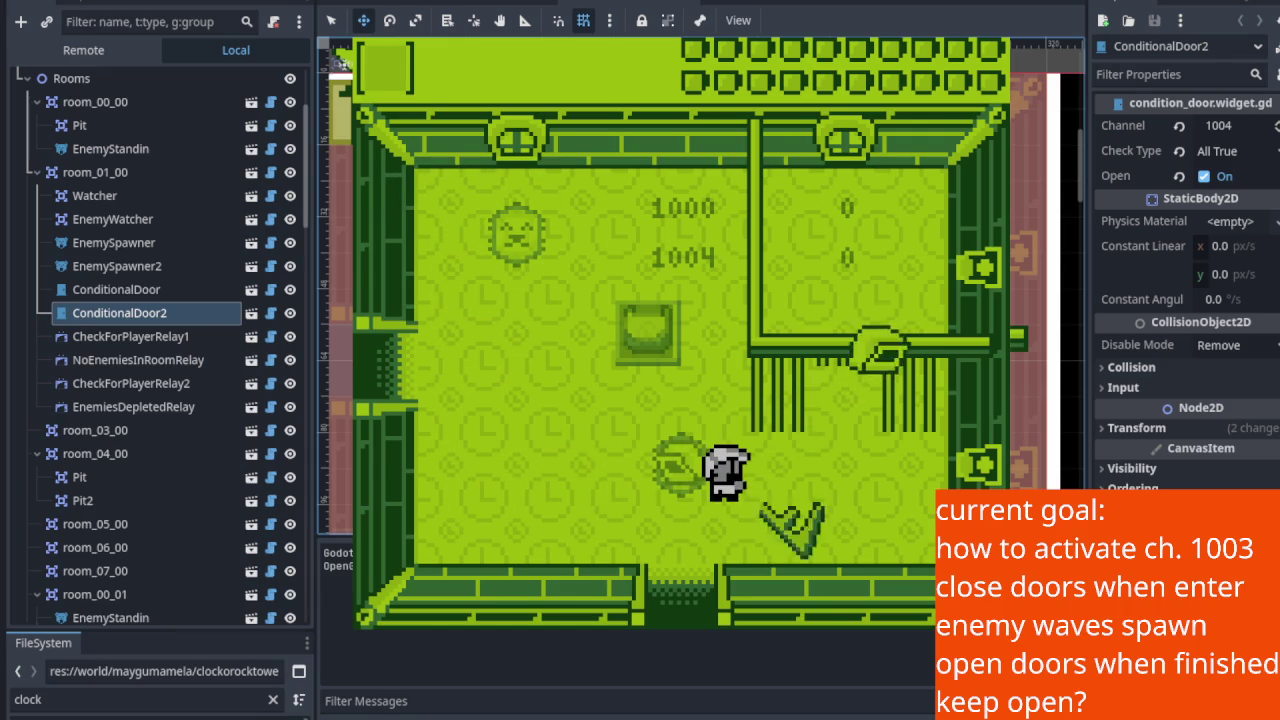
key("Left")
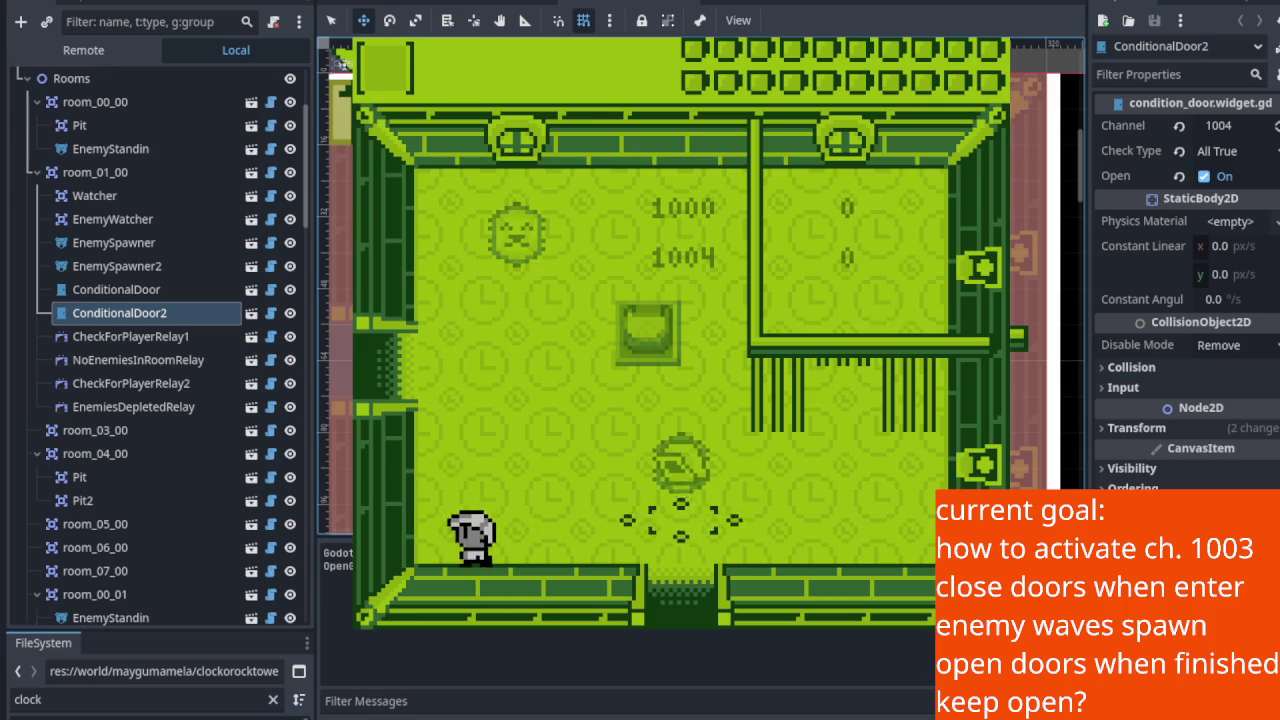
key("Up")
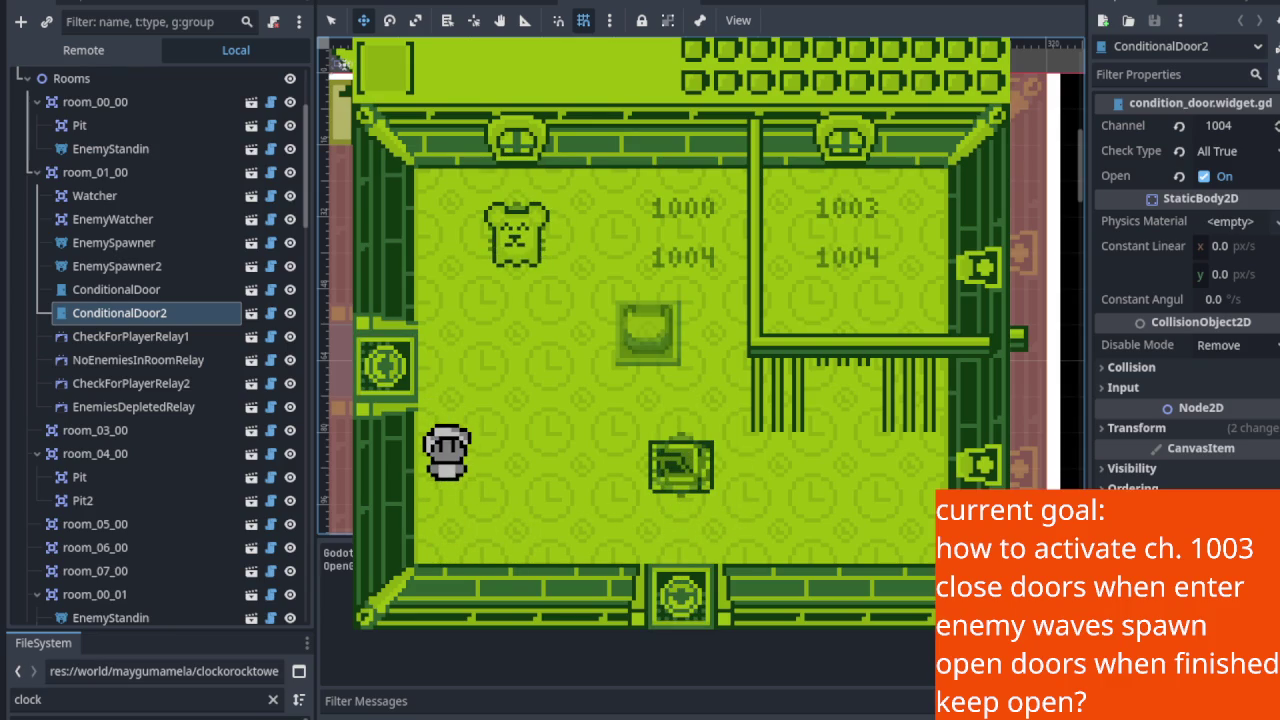
Step: Strike the enemy with the sword, walk toward the bottom door, and stop the game
key("Right")
key("Up")
key("Up")
key("x")
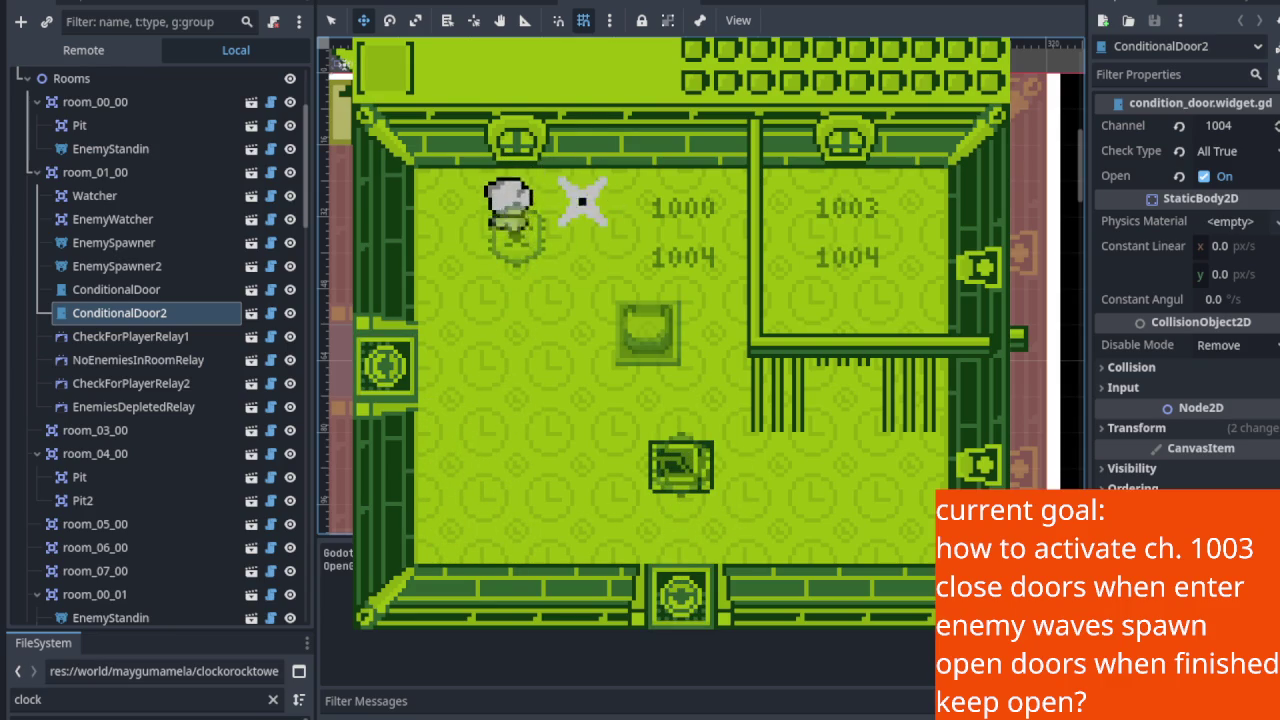
key("Right")
key("Down")
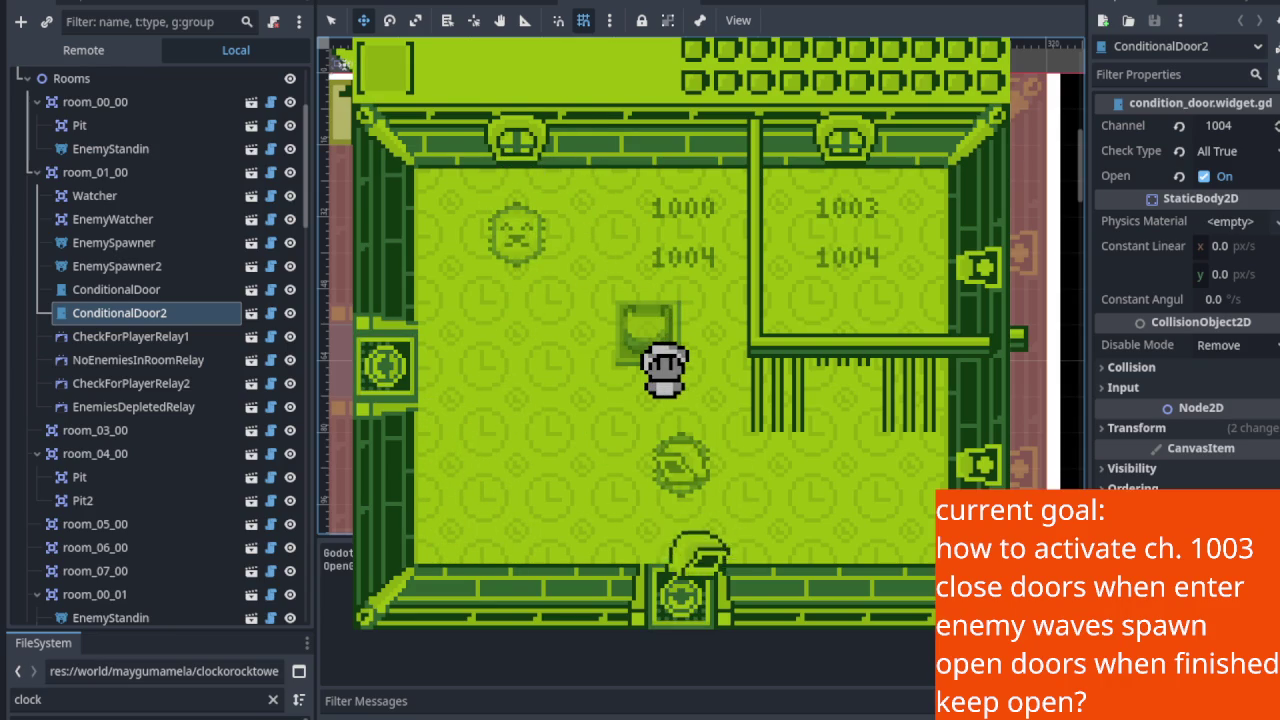
key("Up")
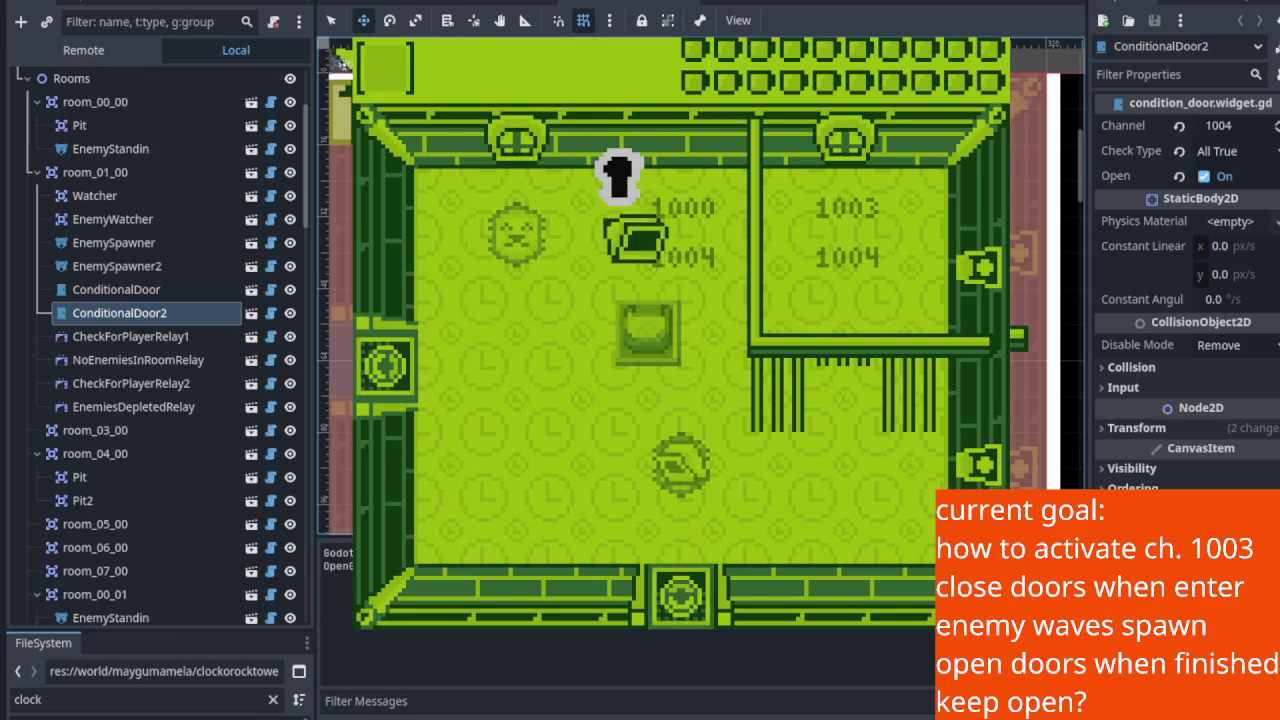
key("Left")
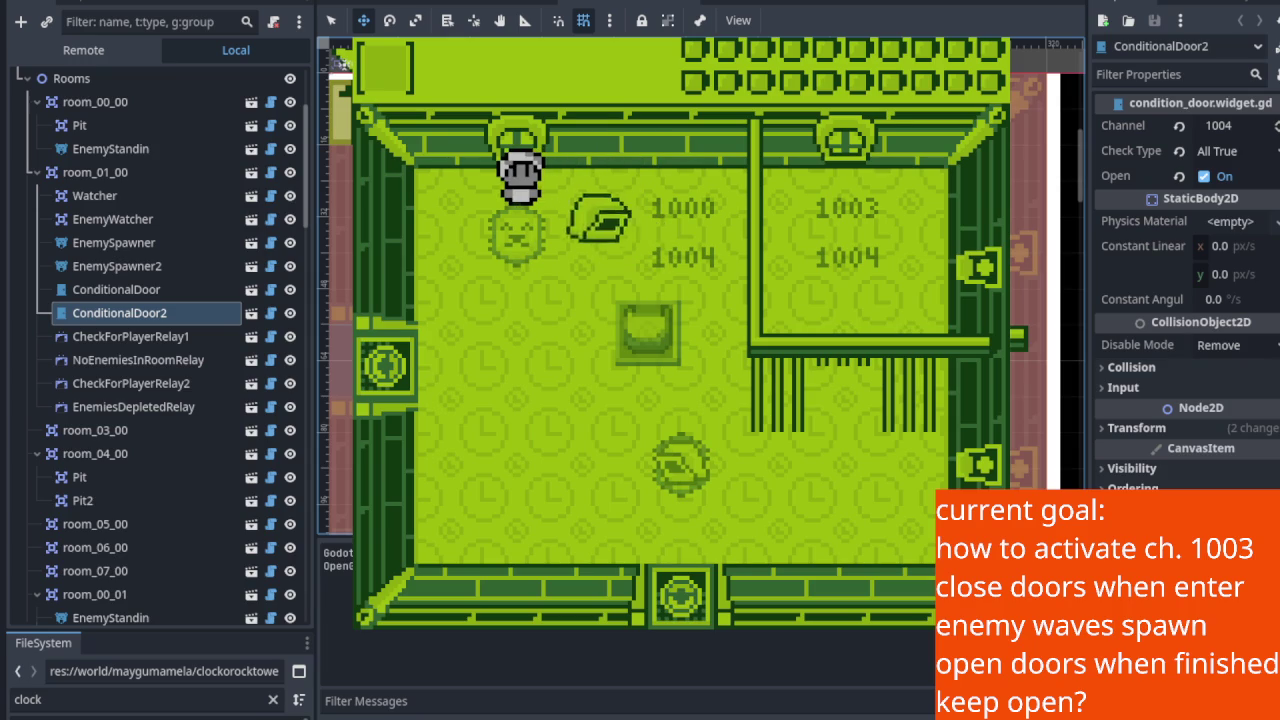
key("Left")
key("Down")
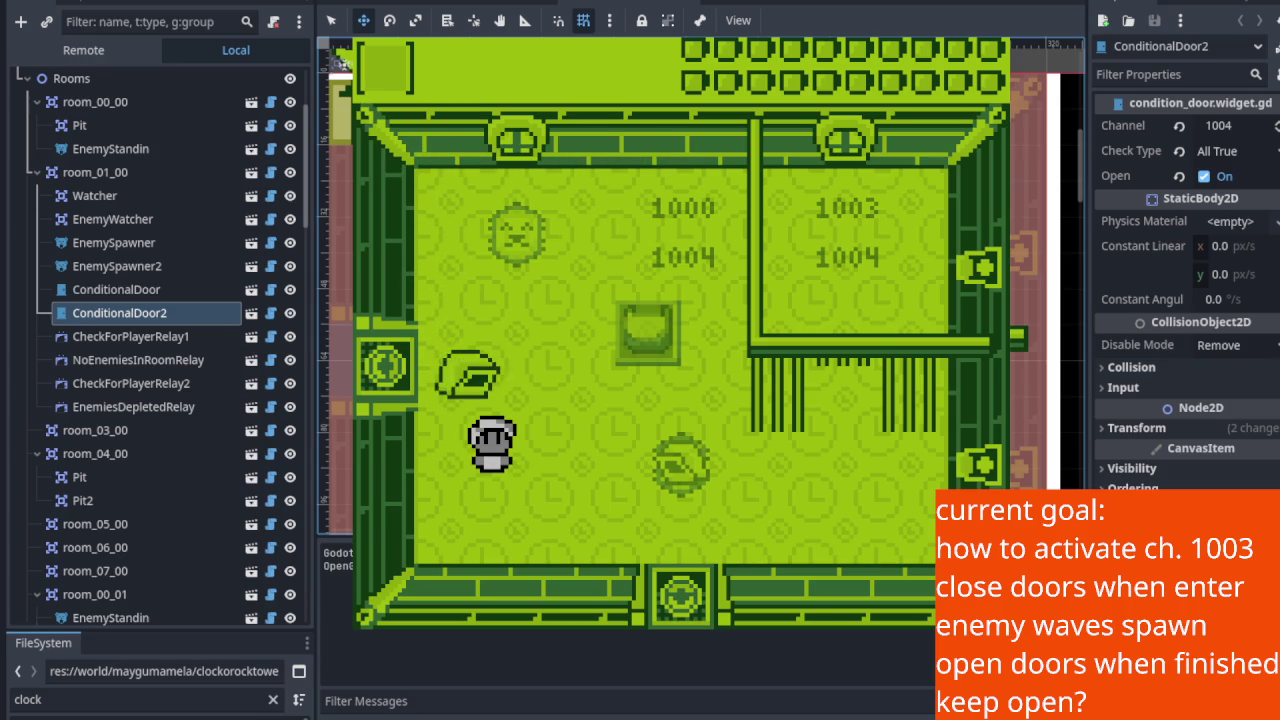
key("Down")
key("Right")
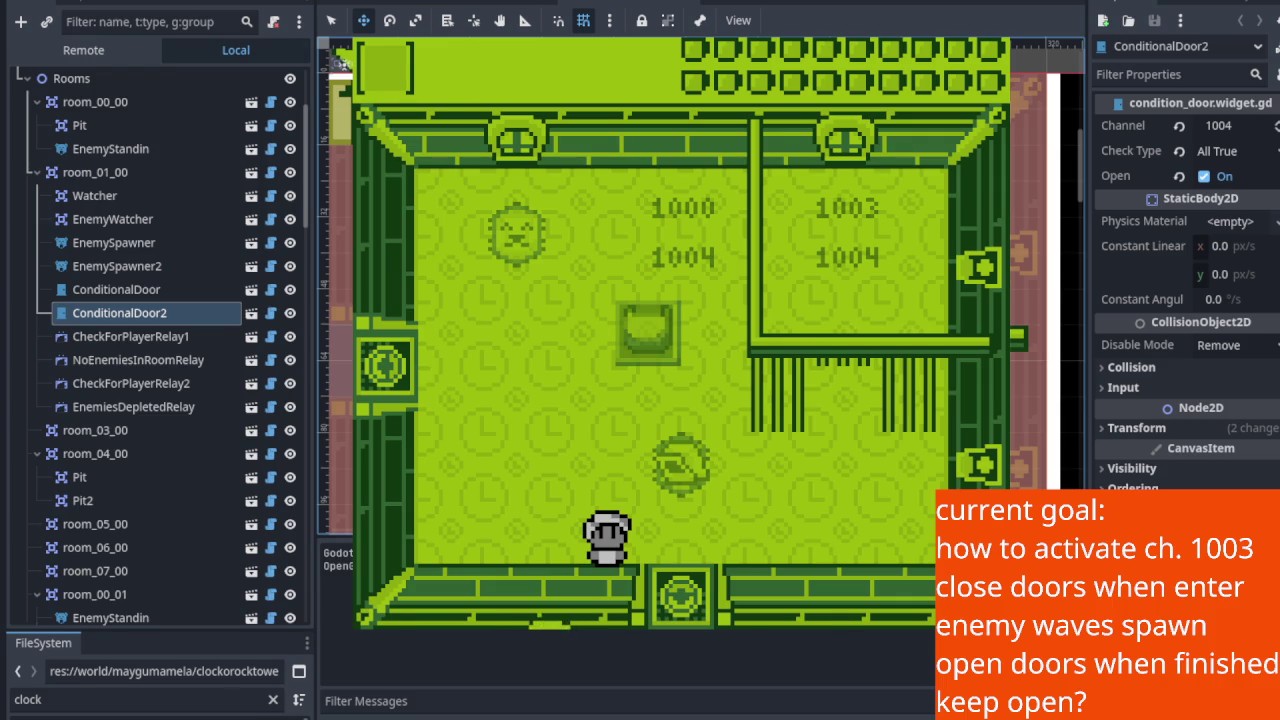
key("F8")
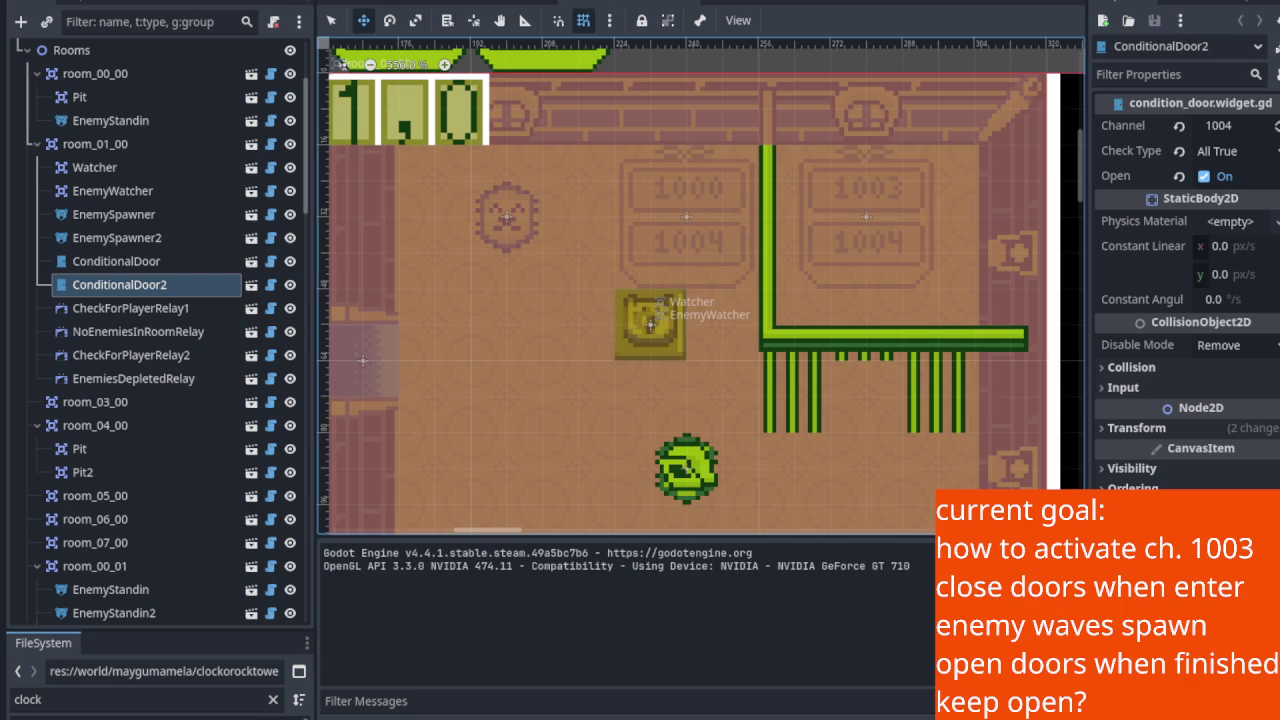
Step: Inspect ConditionalDoor, briefly relaunch the game to walk right, then stop it
left_click(150, 265)
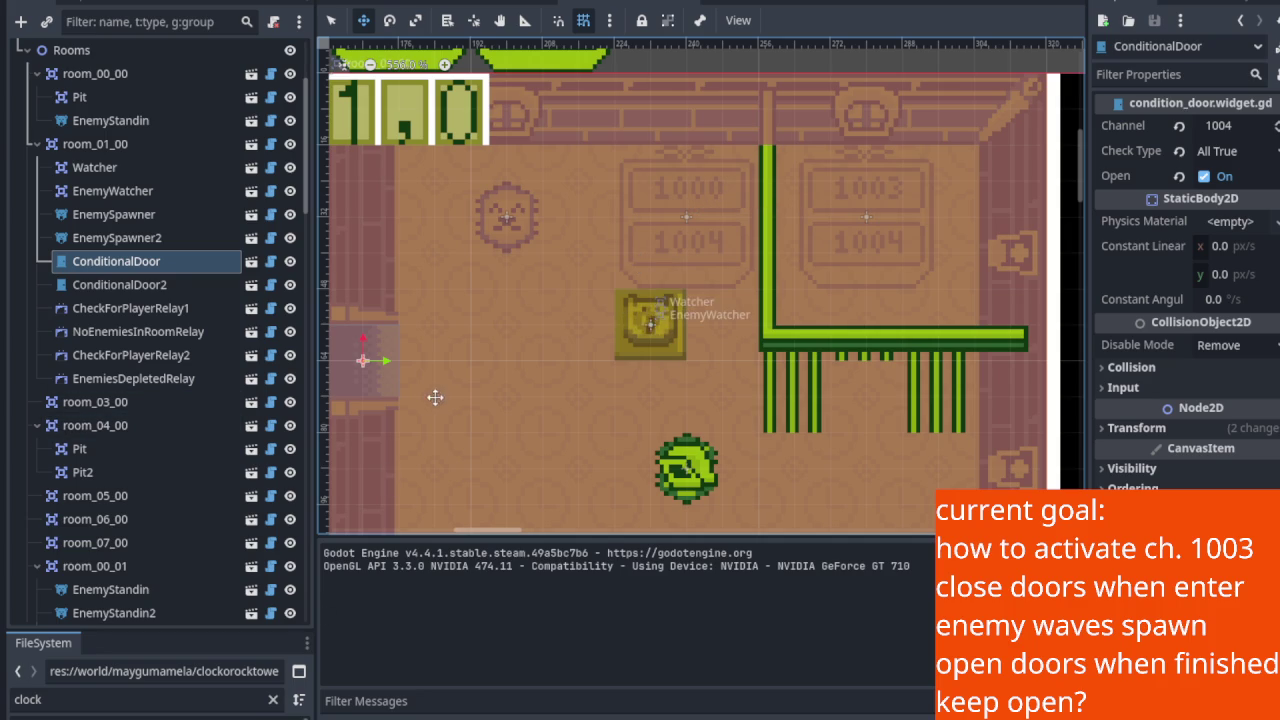
key("F5")
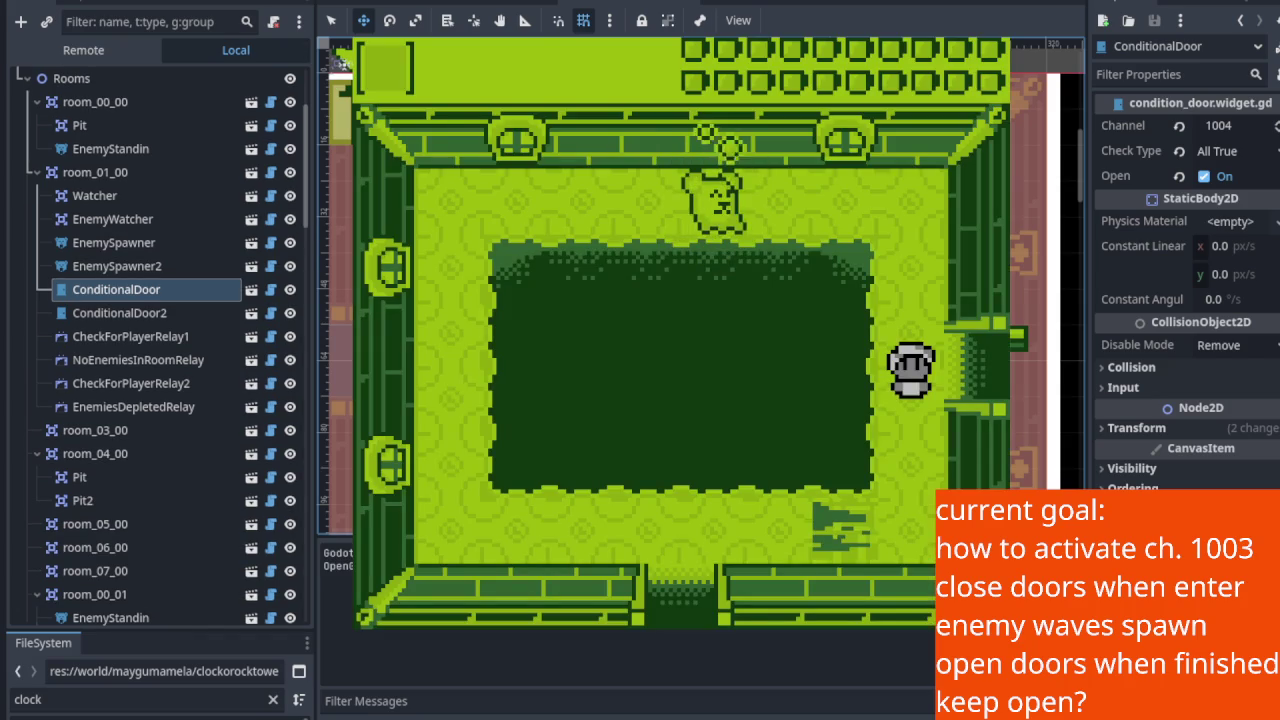
key("Right")
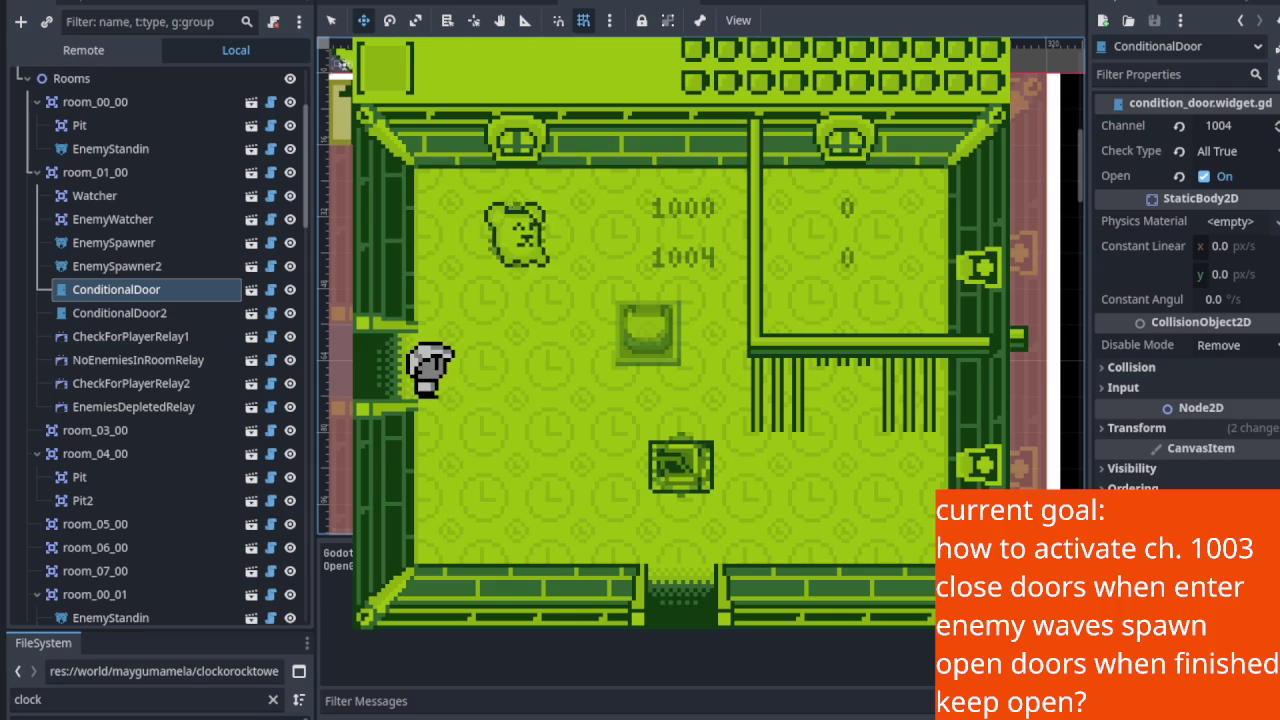
key("F8")
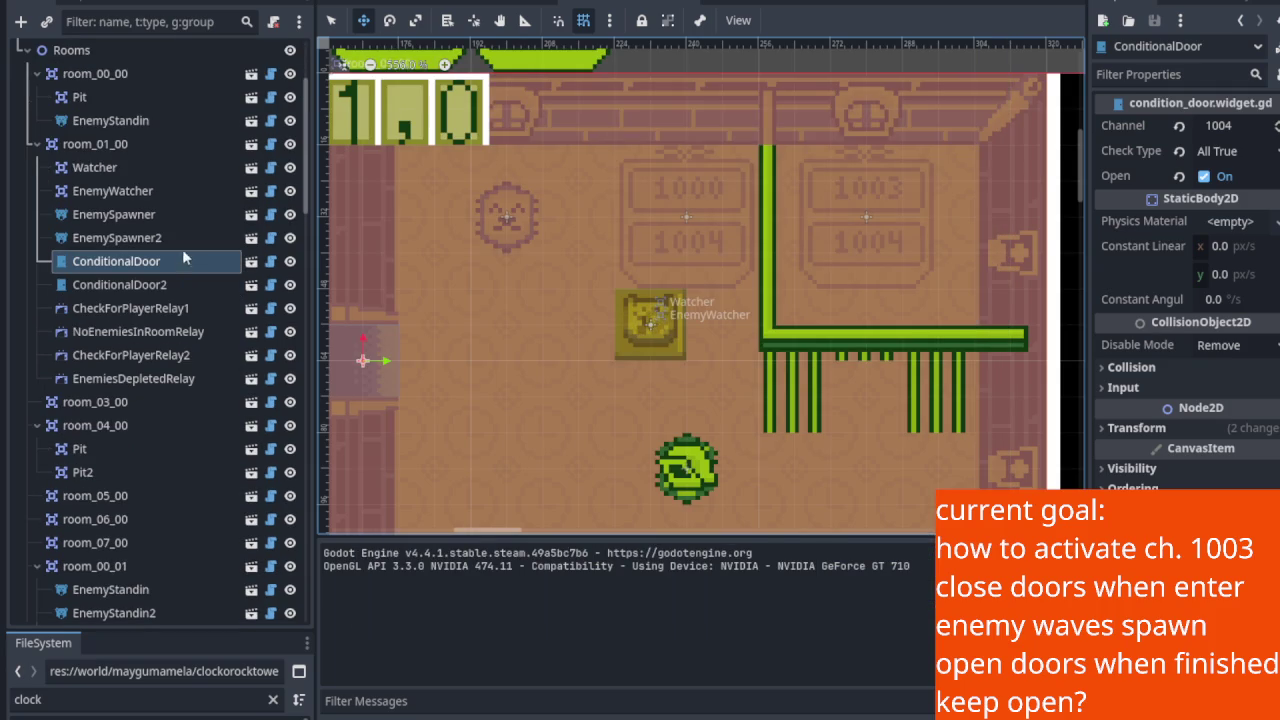
Step: Select EnemiesDepletedRelay and hide the output log to enlarge the scene view
left_click(148, 380)
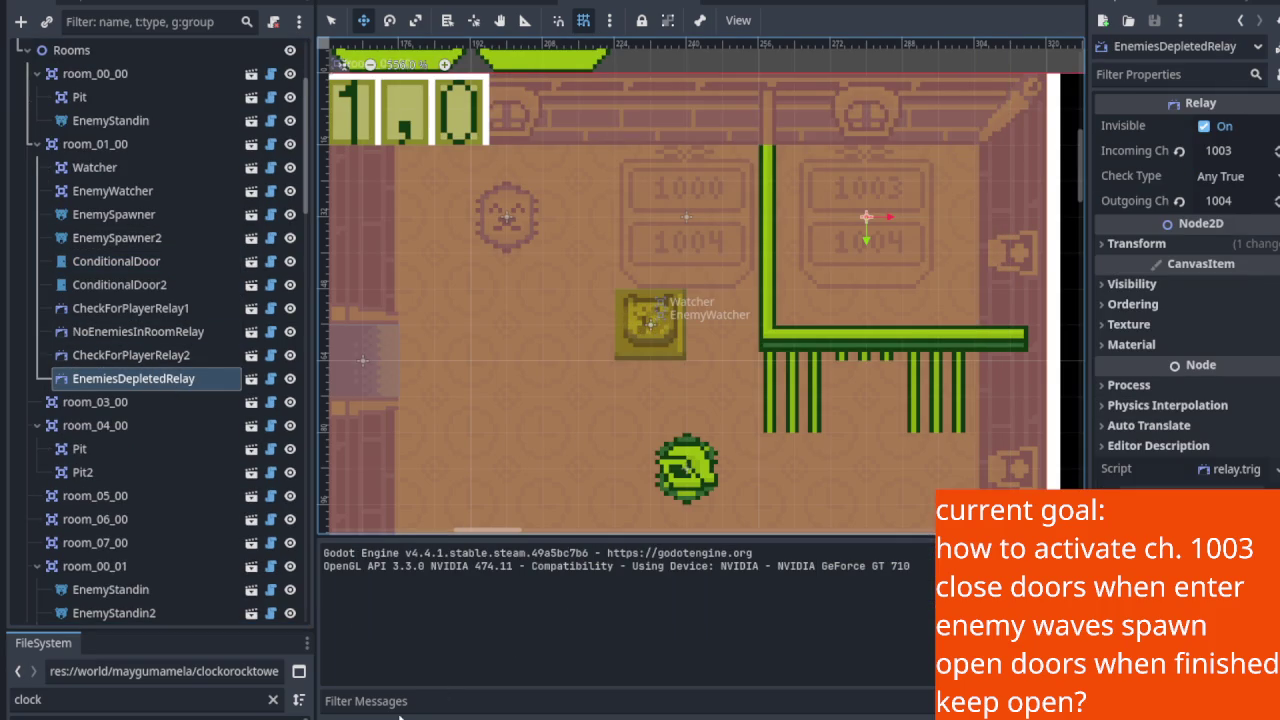
left_click(344, 716)
scroll(731, 367, "up", 3)
scroll(731, 367, "up", 4)
scroll(723, 380, "right", 3)
scroll(574, 380, "up", 2)
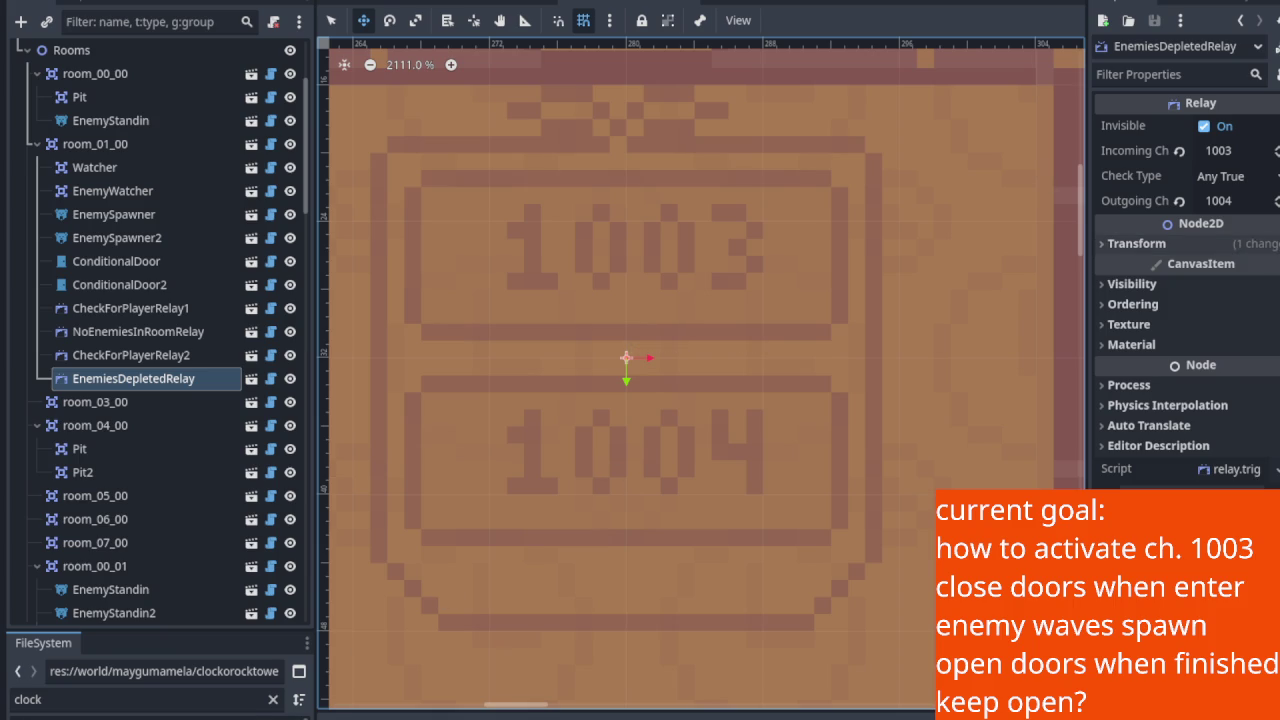
Step: Change the relay's Check Type from Any True to All True, save, and run the game
left_click(1238, 176)
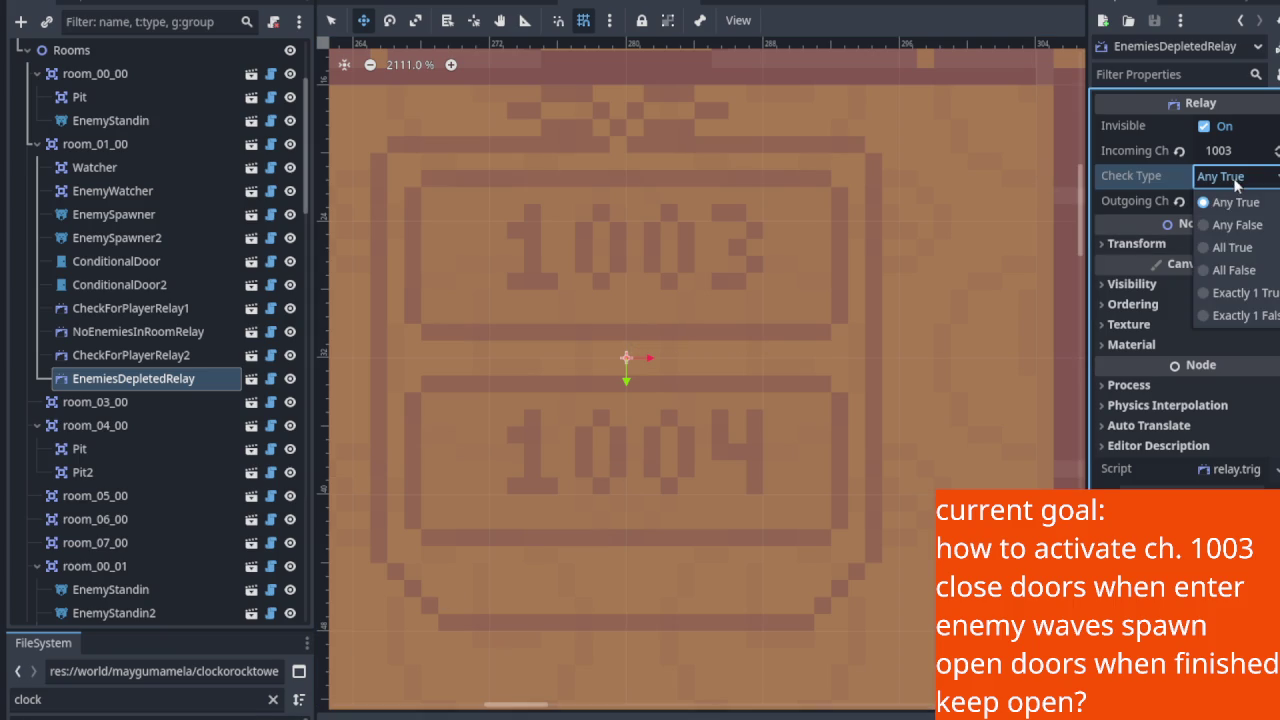
left_click(1231, 247)
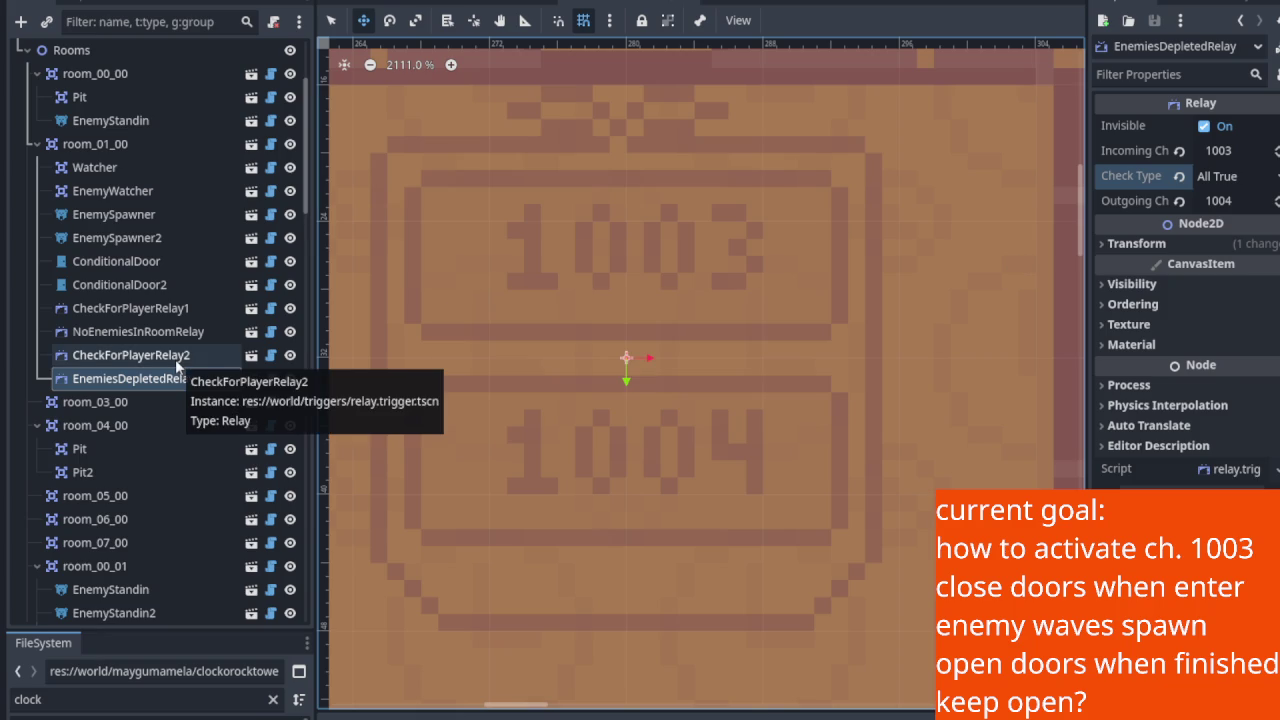
key("ctrl+s")
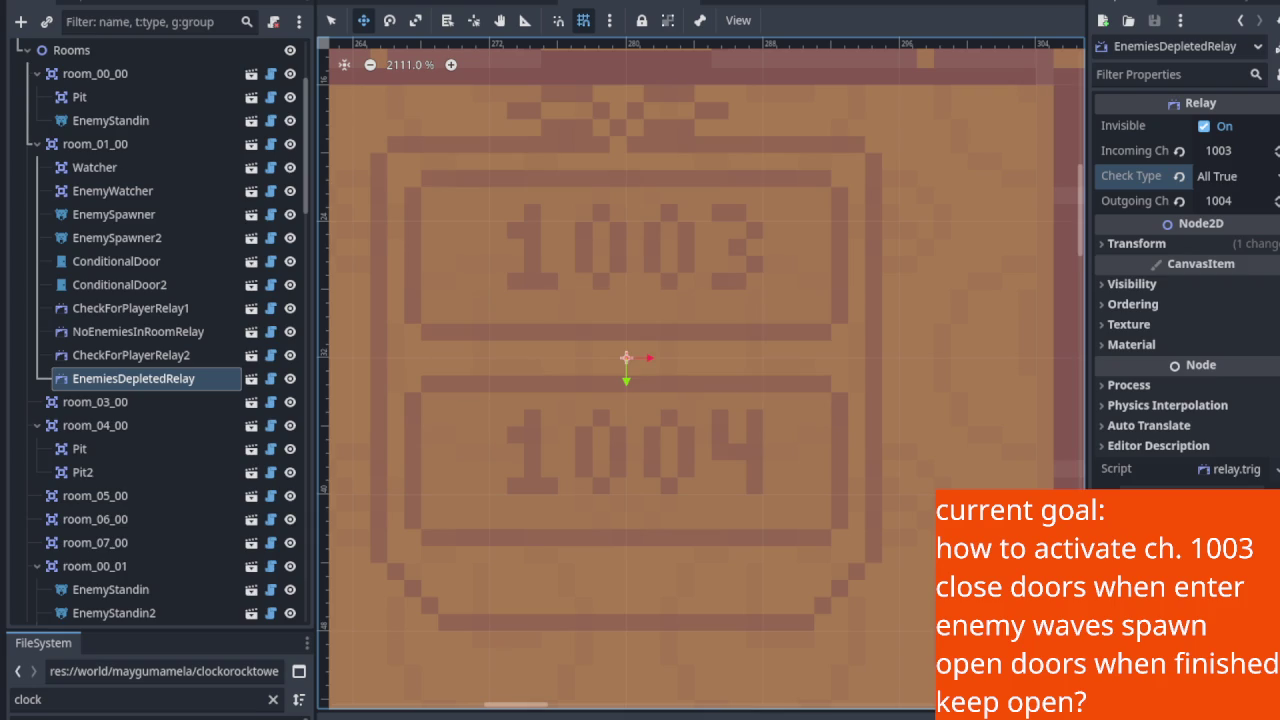
key("F5")
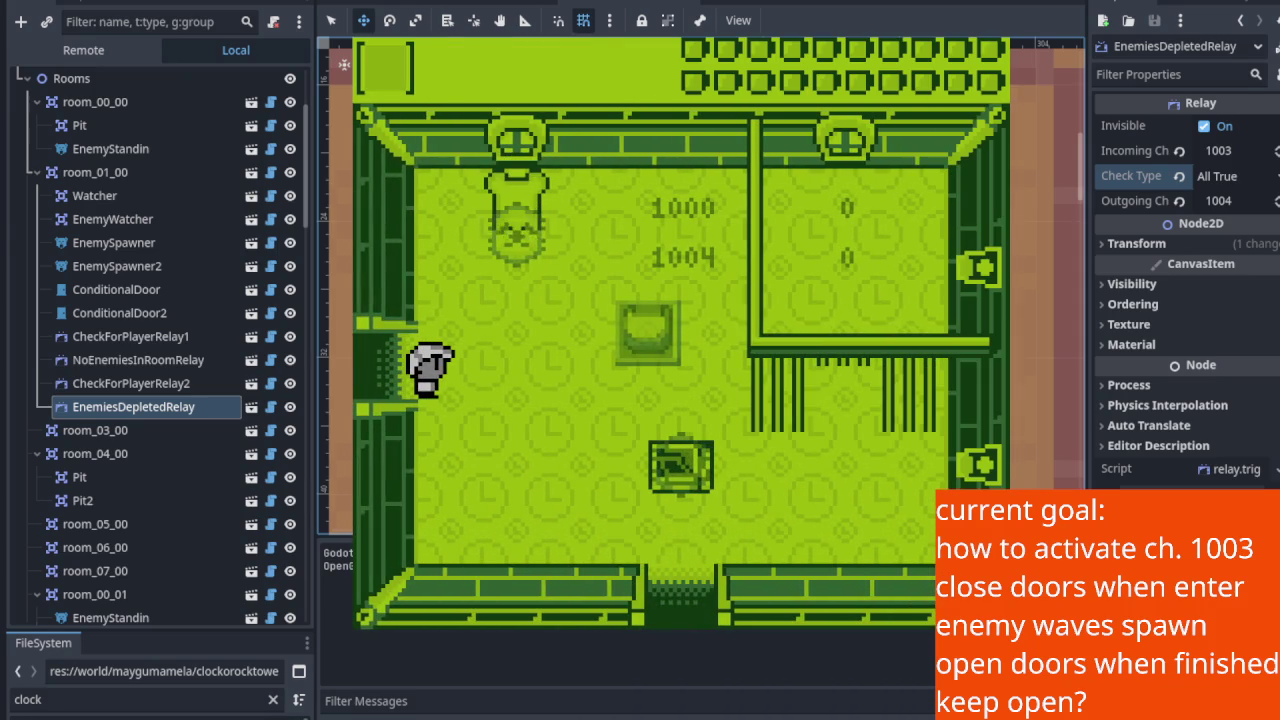
Step: Walk the player toward the top door, then stop the game
key("Right")
key("Up")
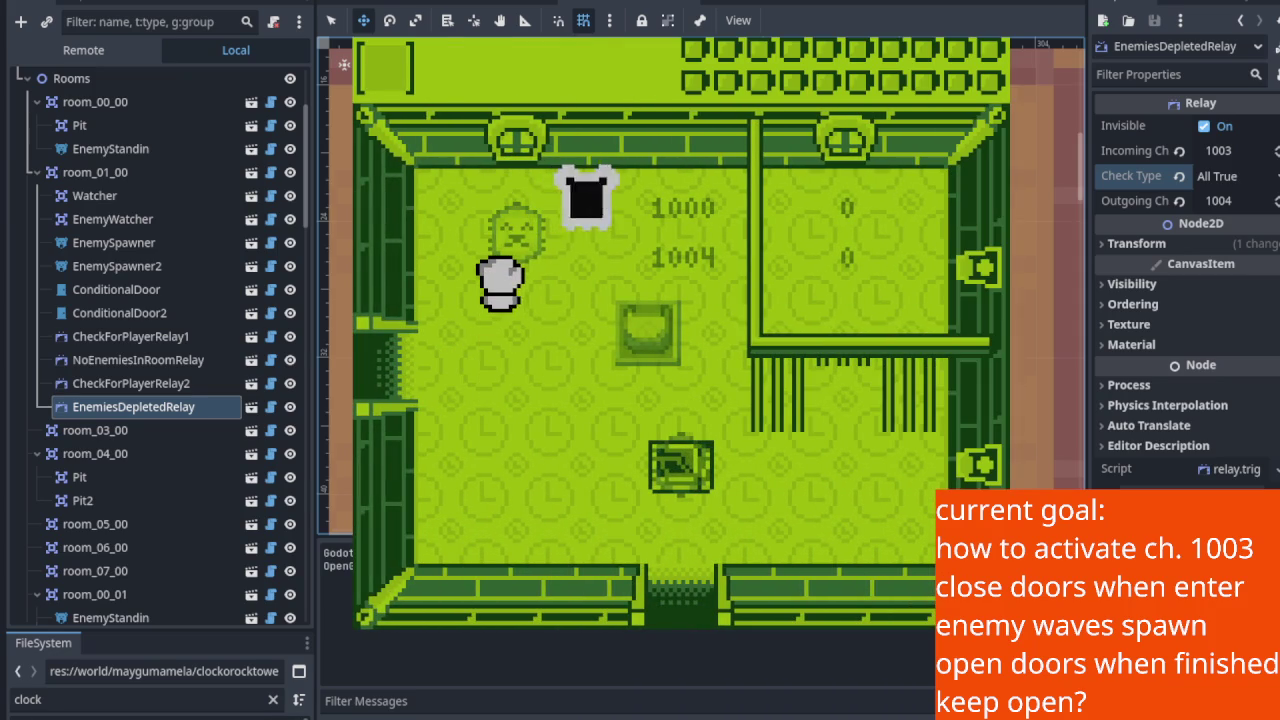
key("Down")
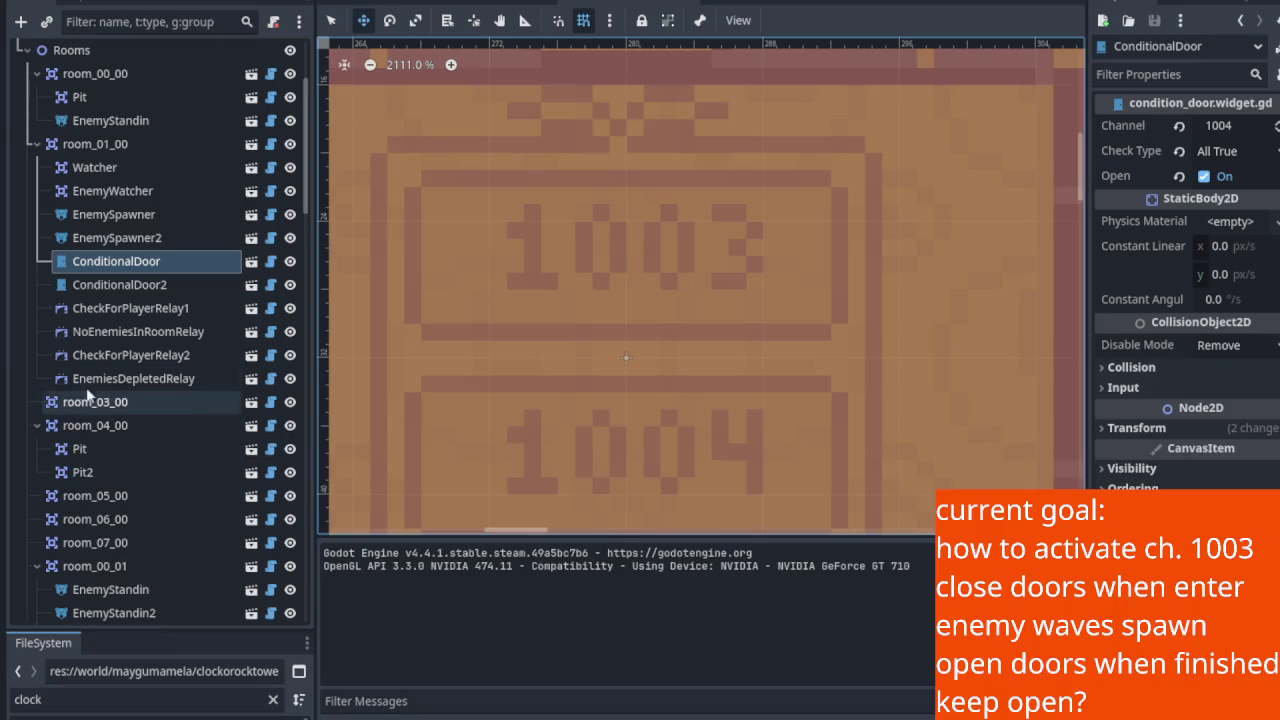
Step: Leave ConditionalDoor's Check Type at All True and relaunch the game with F5
left_click(1219, 149)
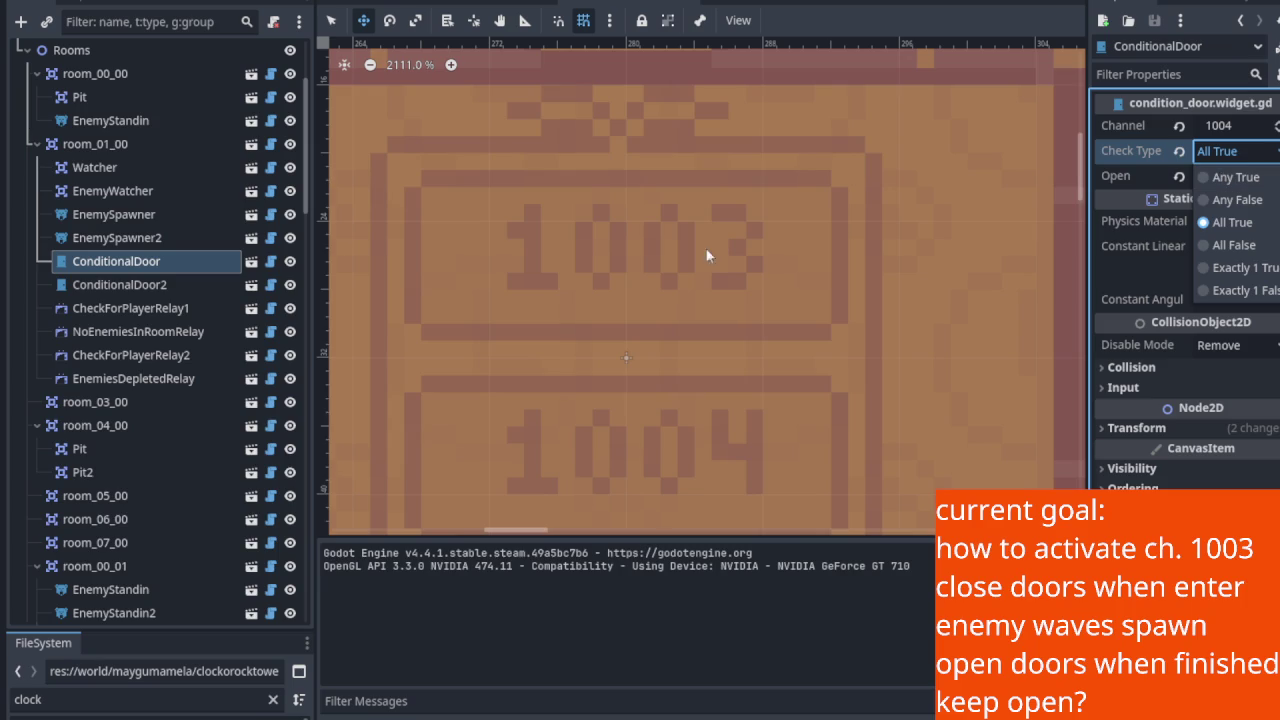
key("Escape")
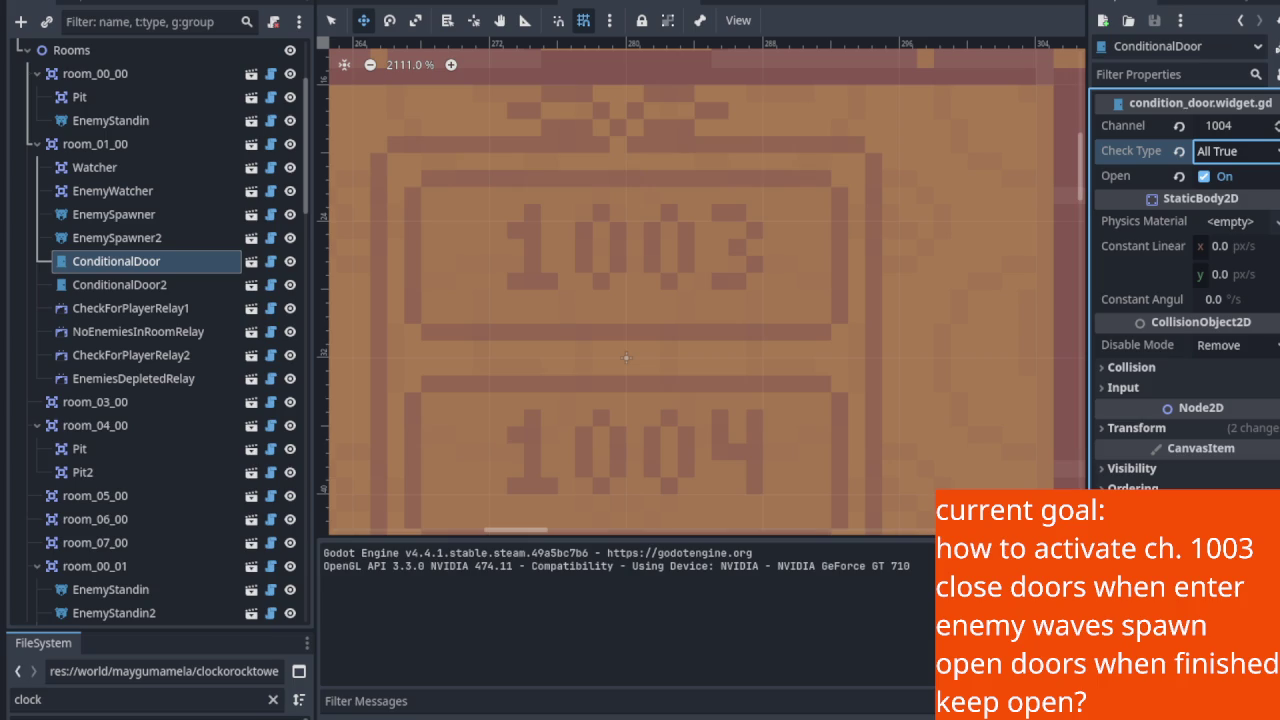
left_click(626, 357)
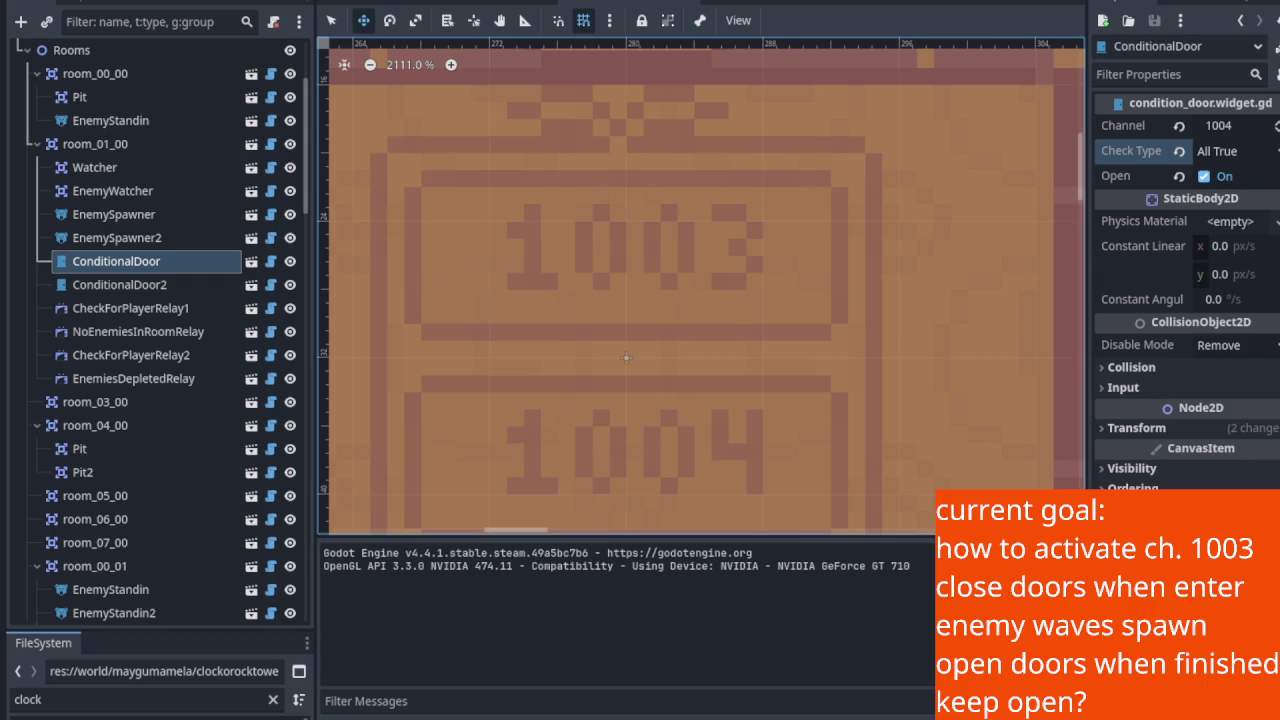
key("F5")
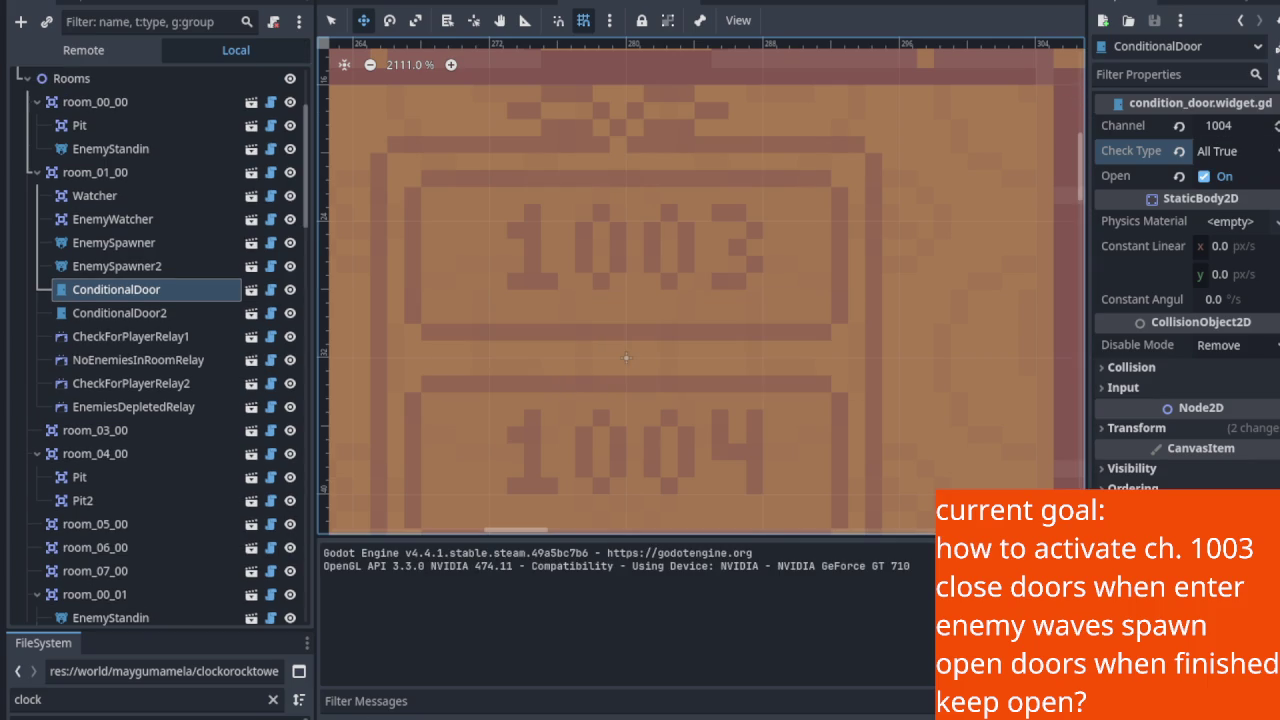
key("Down")
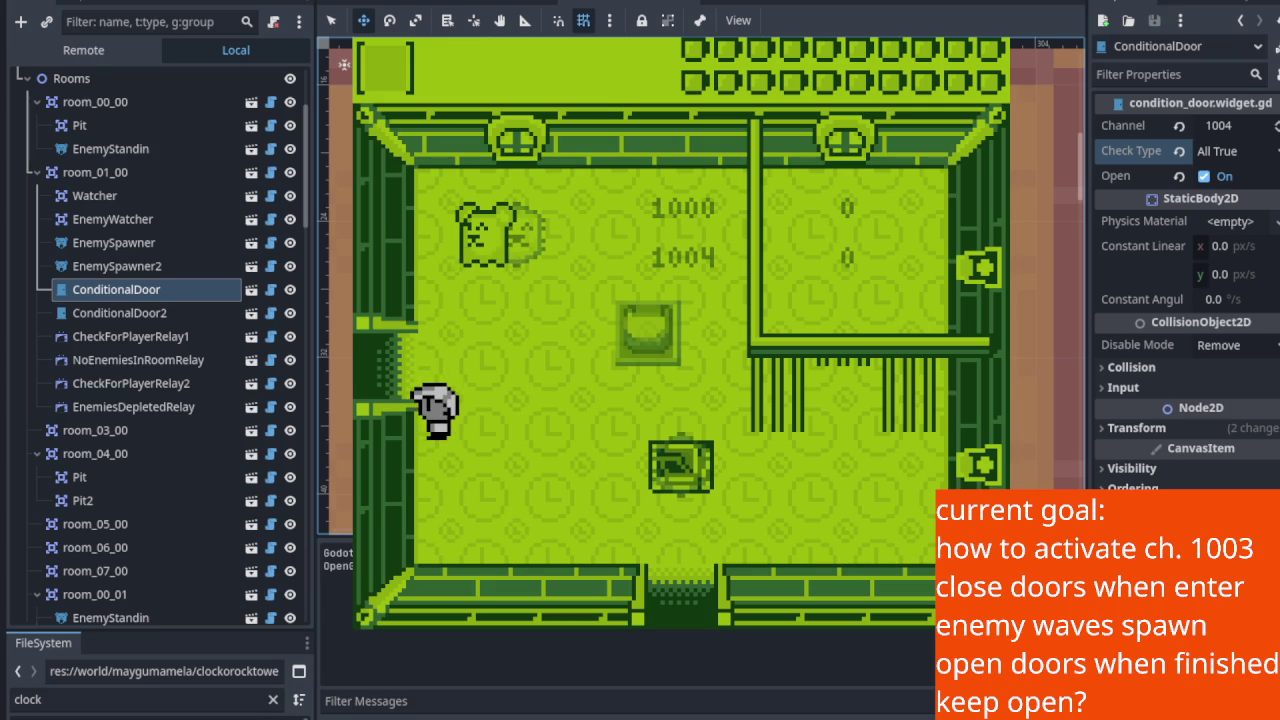
Step: Walk the player around the room's left wall and middle toward the enemy near 1003
key("Up")
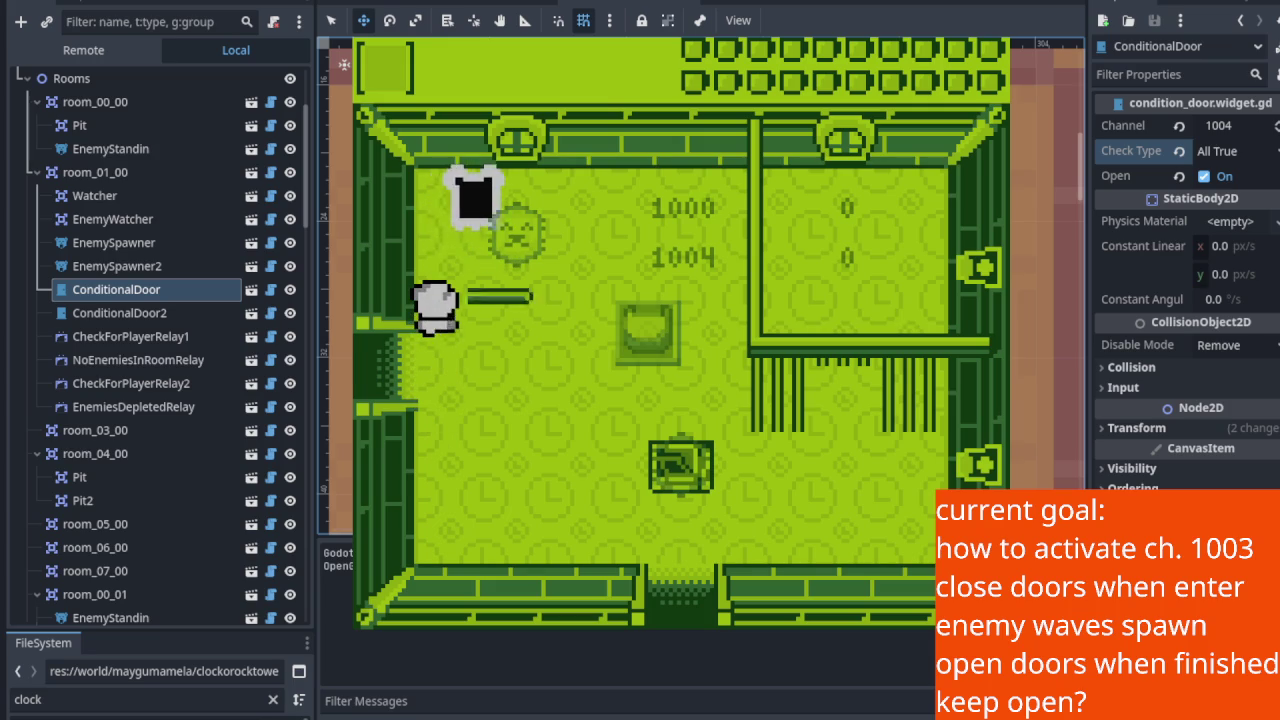
key("Down")
key("Down")
key("Right")
key("Up")
key("Right")
key("Up")
key("Left")
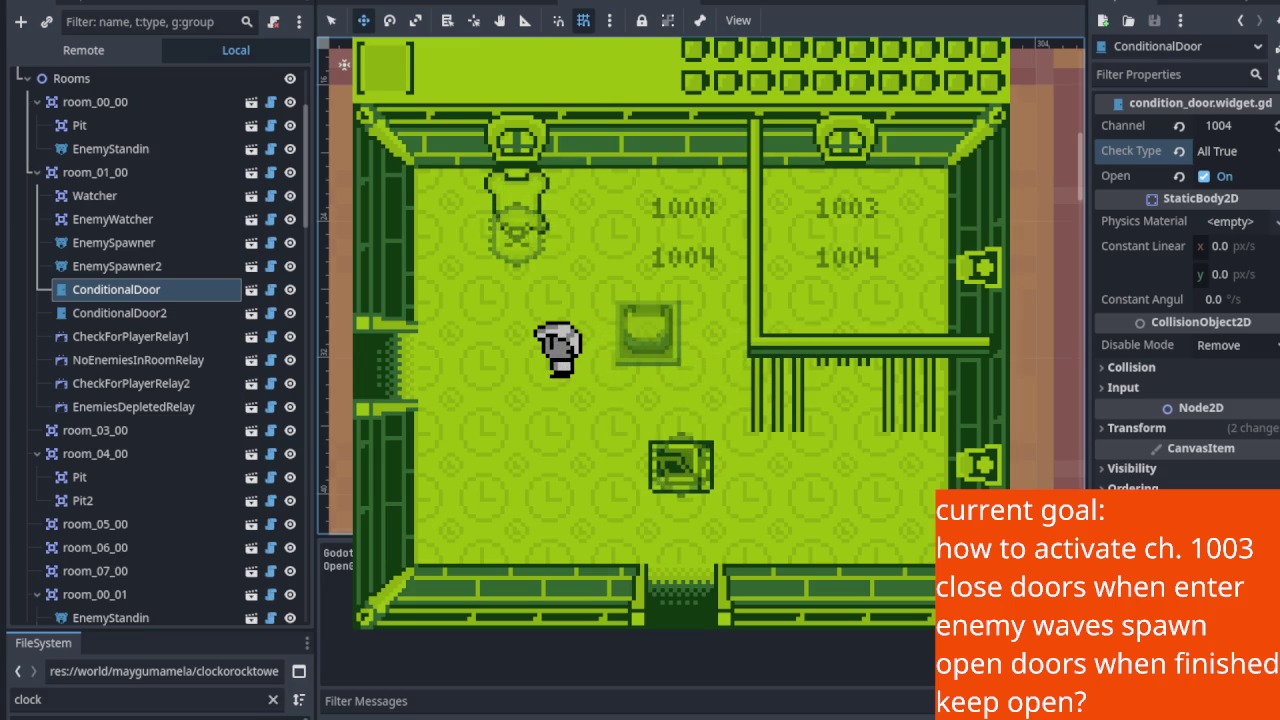
key("Up")
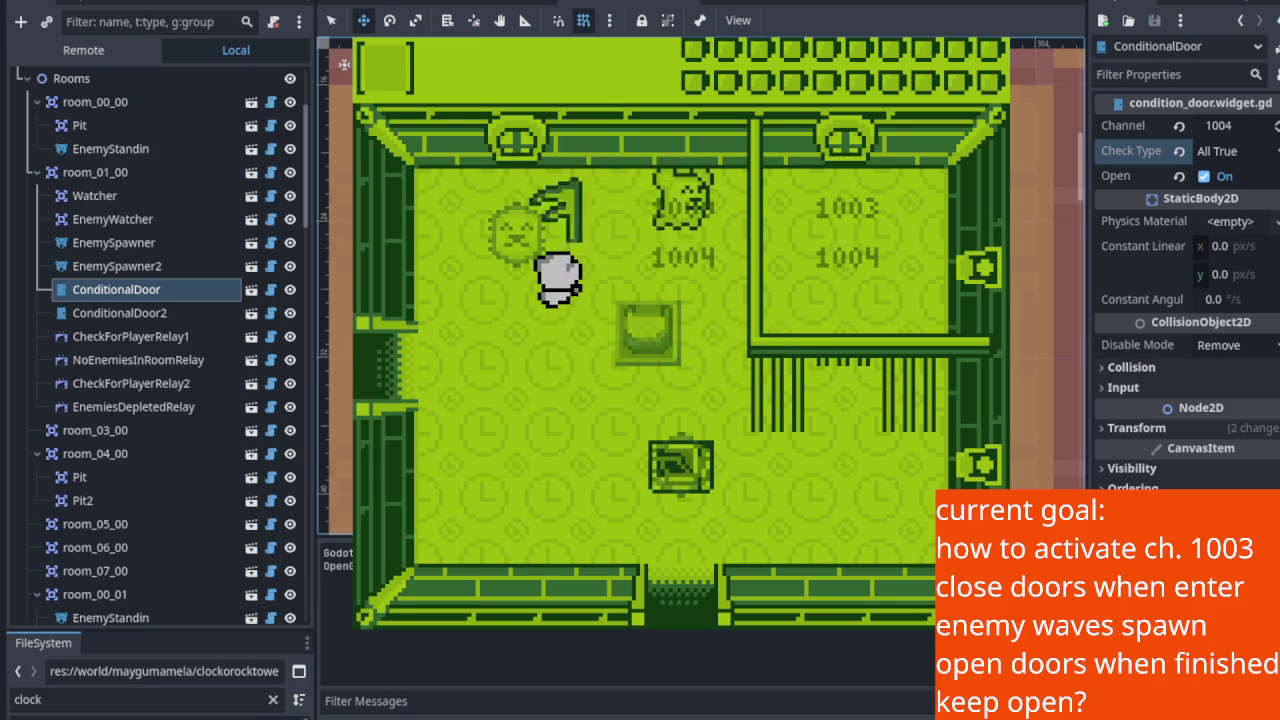
key("Right")
key("Up")
key("Right")
key("Down")
key("Down")
Step: Trigger the enemy wave, walk past the sealed bottom door, and stop with F8
key("Up")
key("Right")
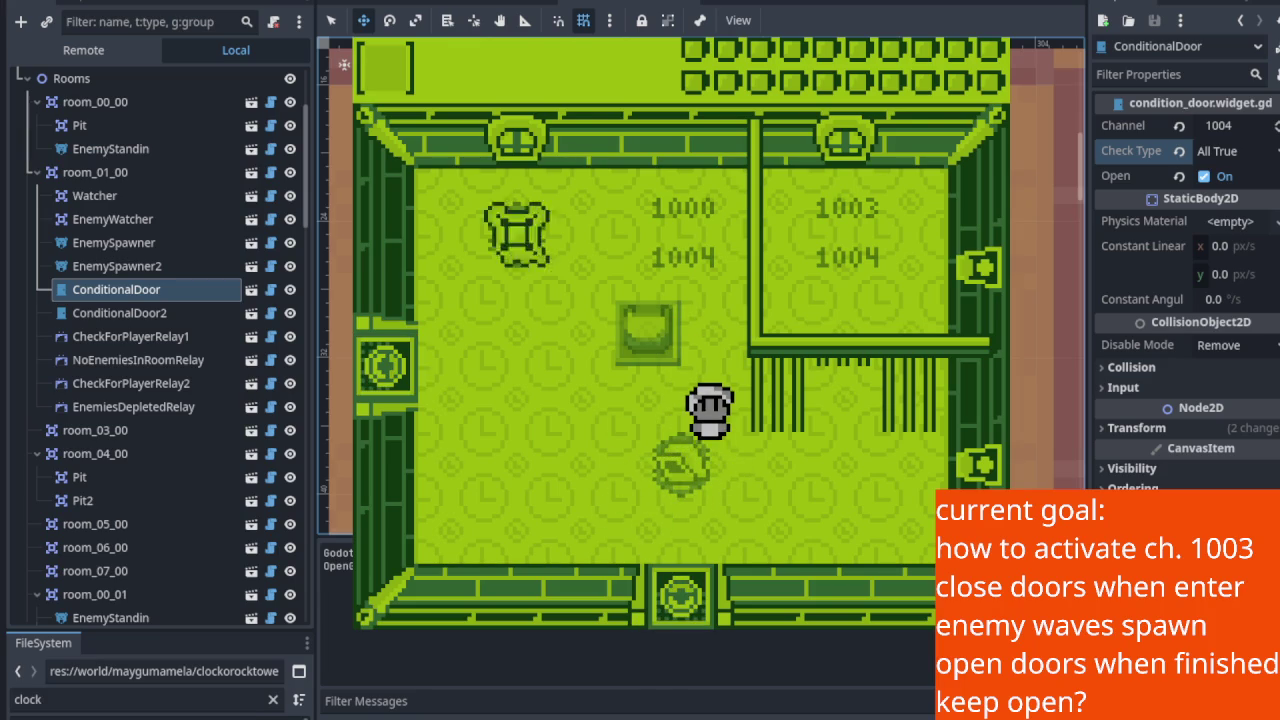
key("Left")
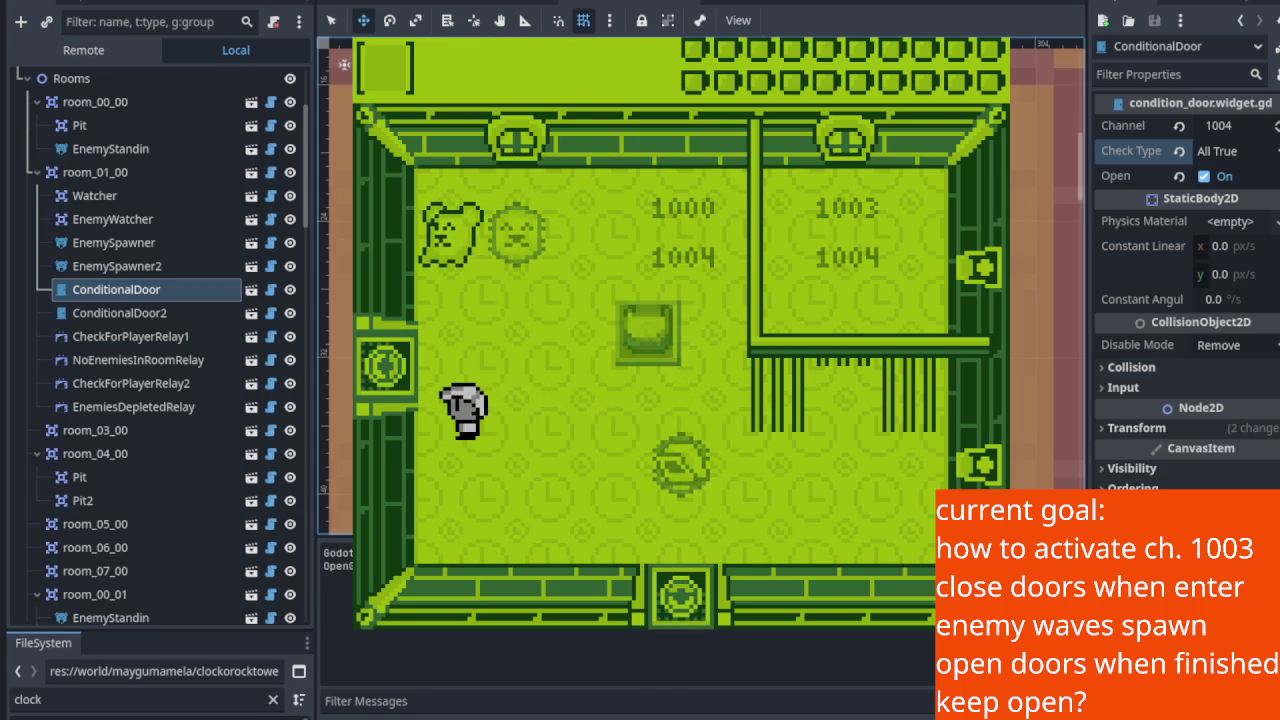
key("Up")
key("Up")
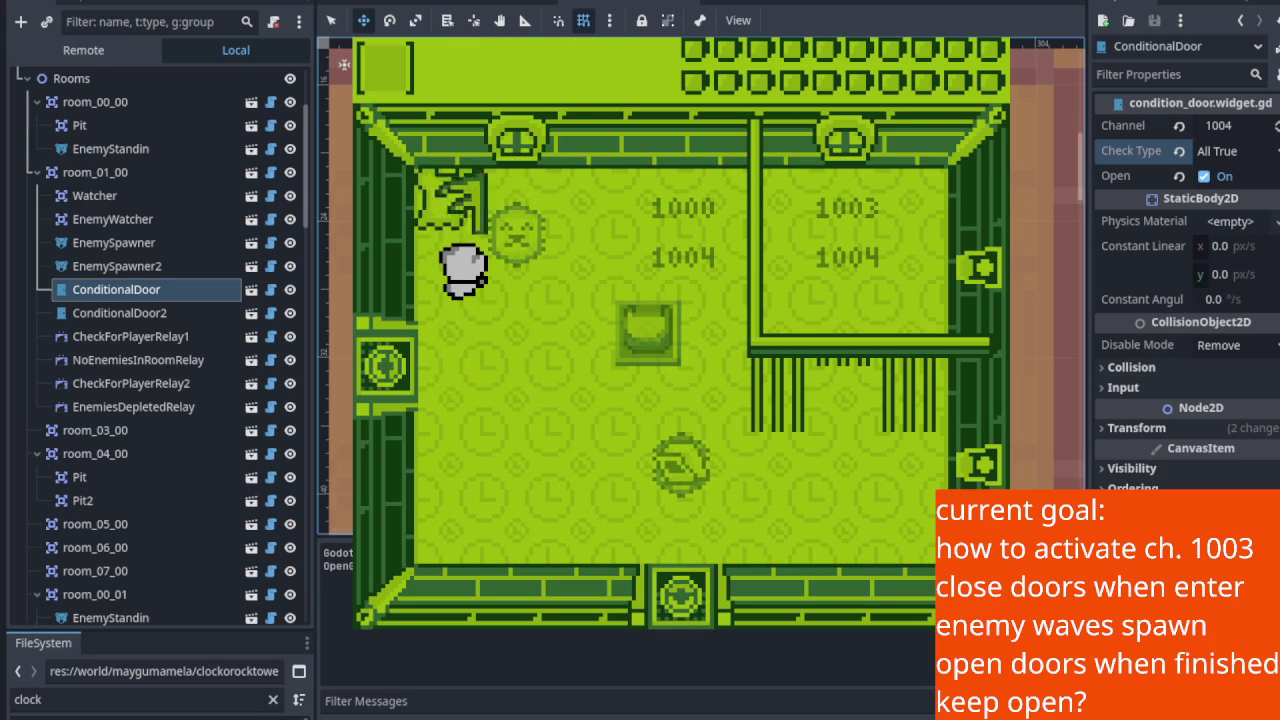
key("Down")
key("Right")
key("Down")
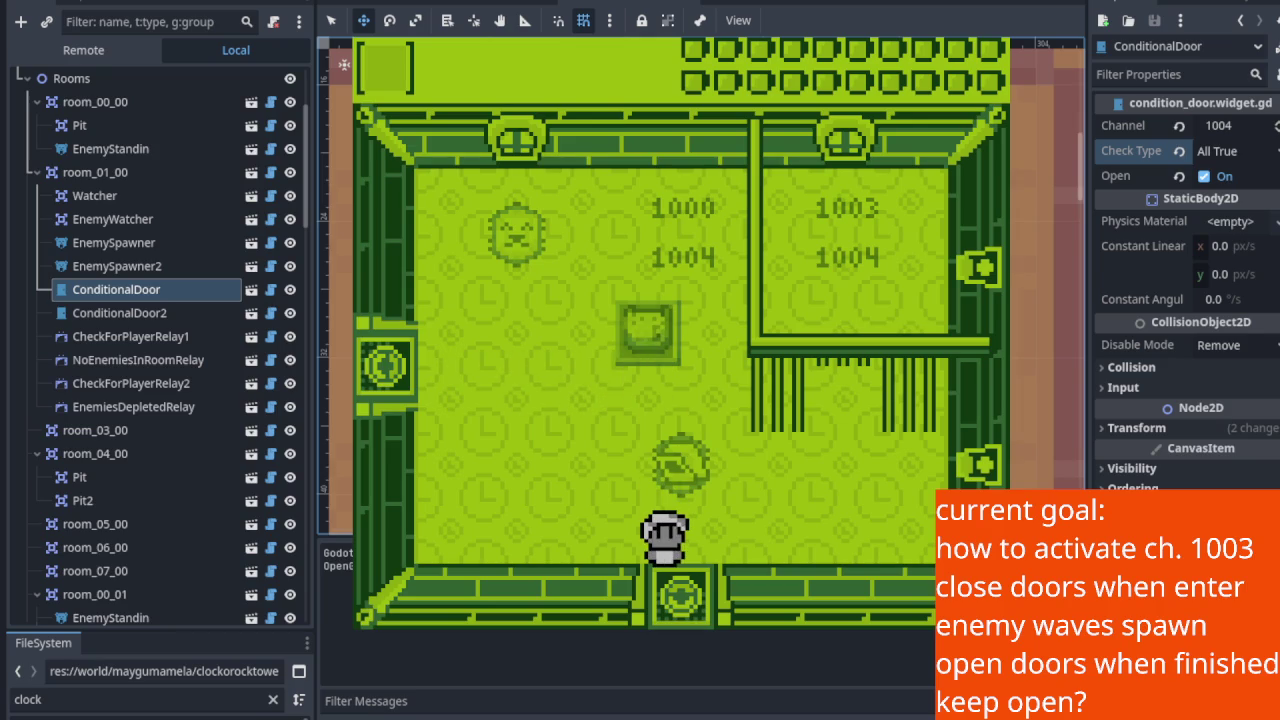
key("Right")
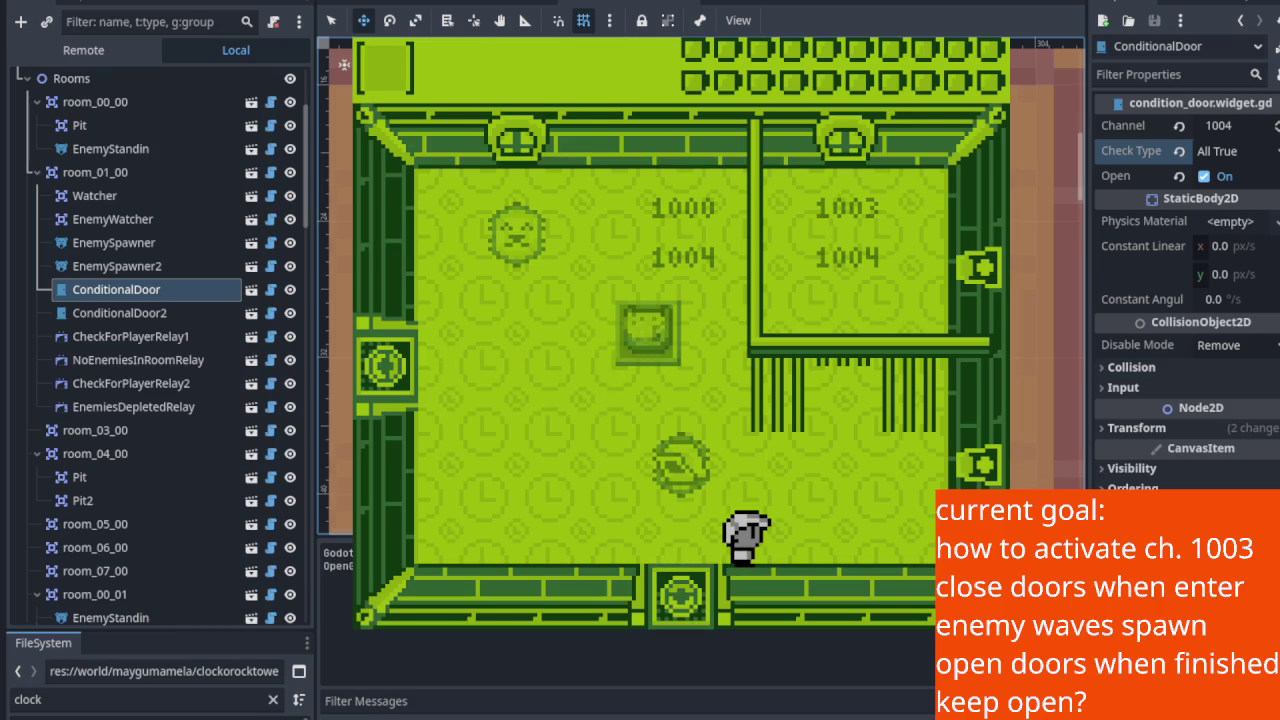
key("F8")
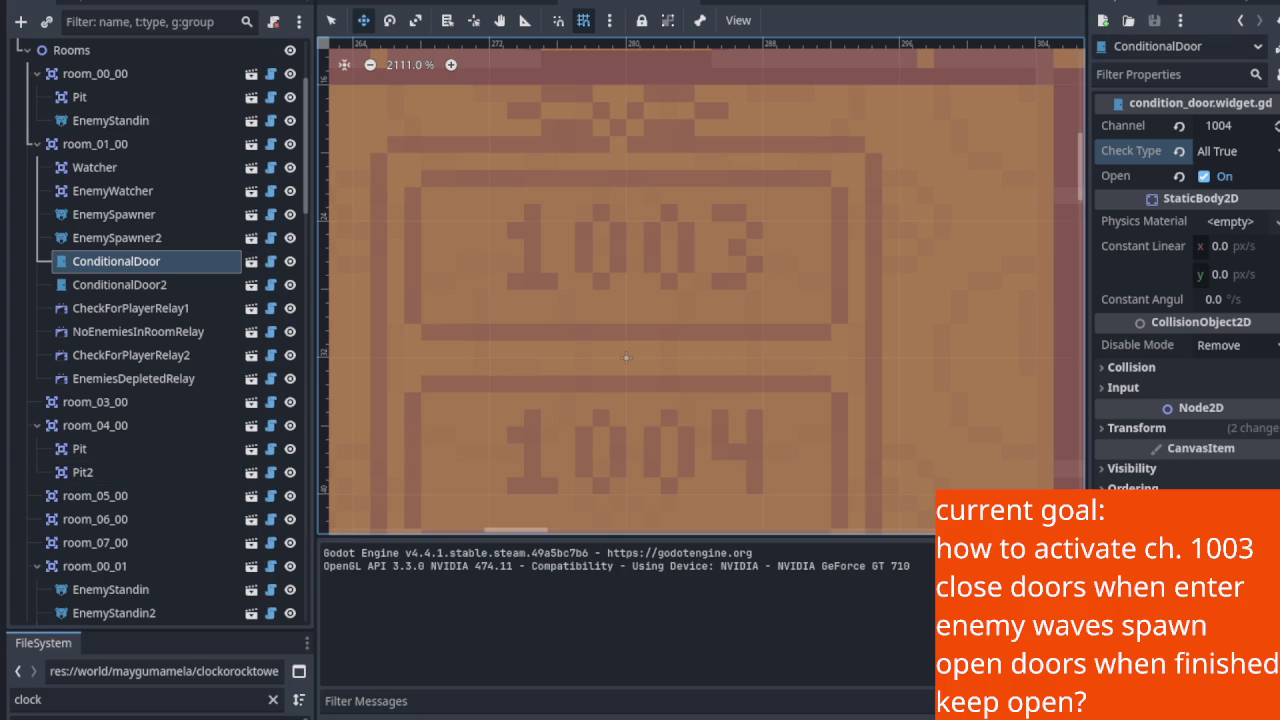
Step: Zoom out on room_01_00 and select ConditionalDoor2, showing channel 1004, All True, Open on
scroll(580, 434, "down", 5)
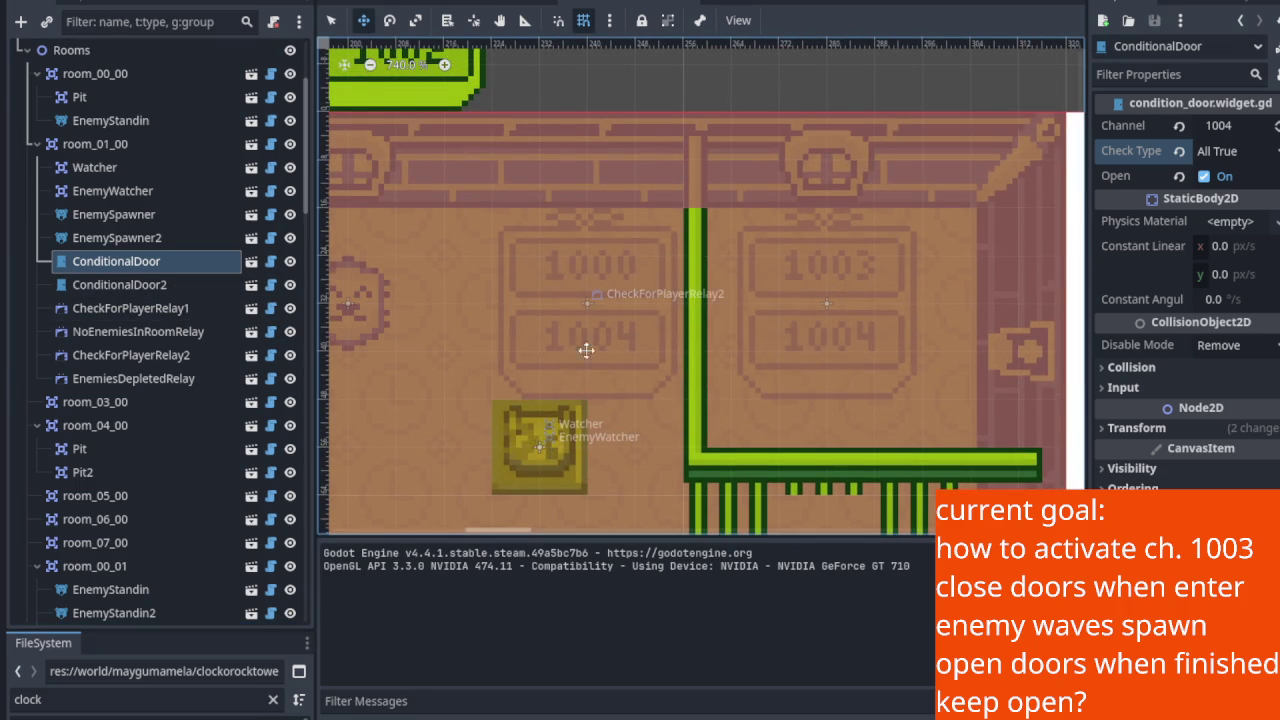
scroll(720, 357, "down", 3)
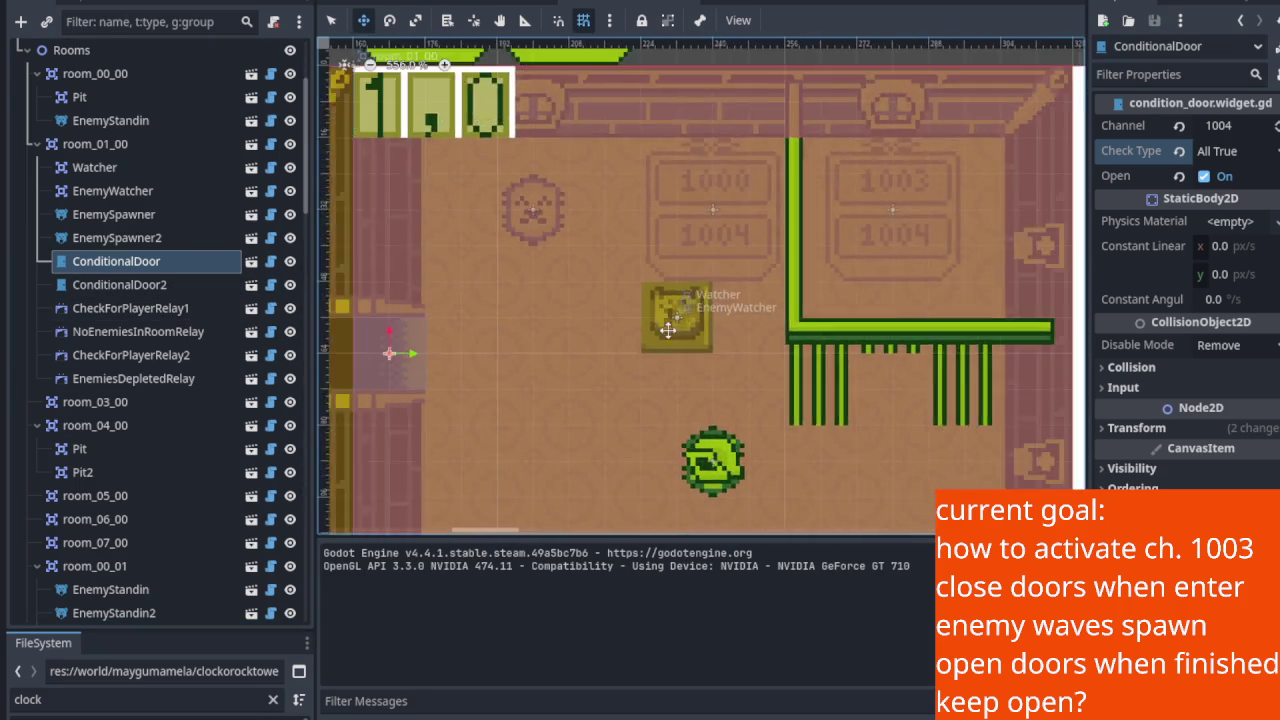
scroll(674, 325, "down", 2)
left_click(174, 285)
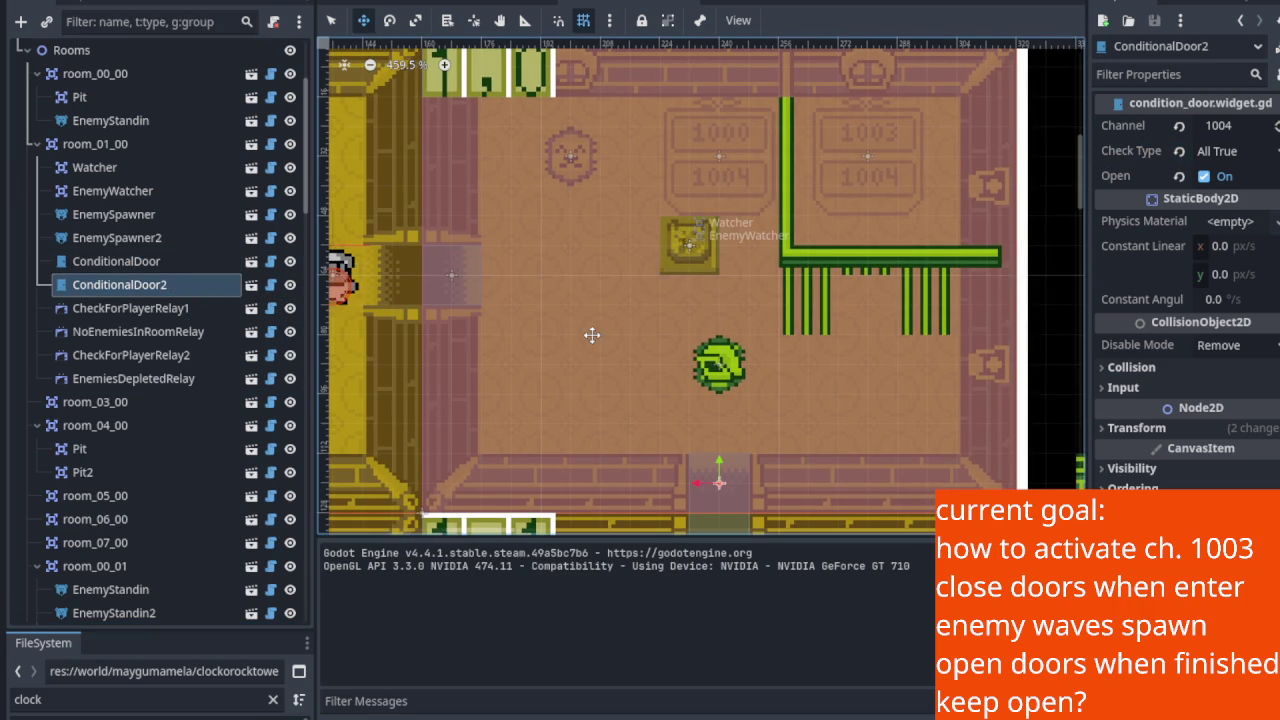
left_click_drag(592, 335, 576, 352)
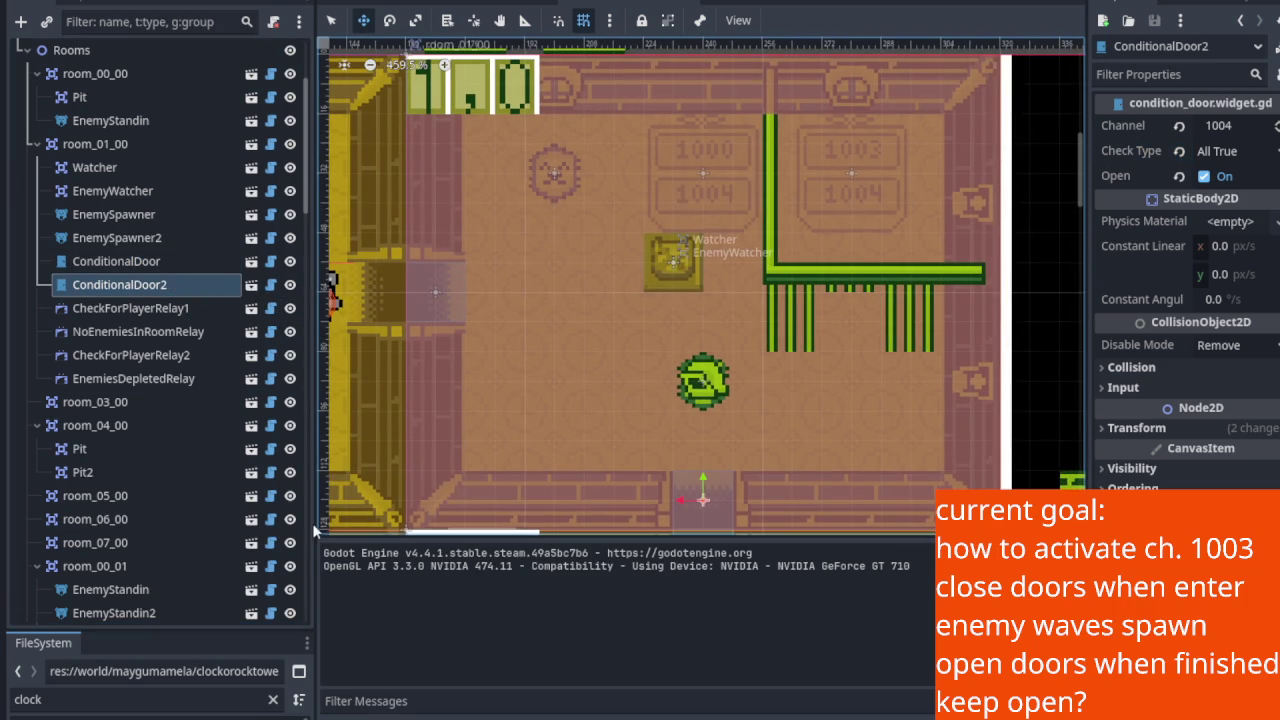
left_click_drag(313, 519, 287, 520)
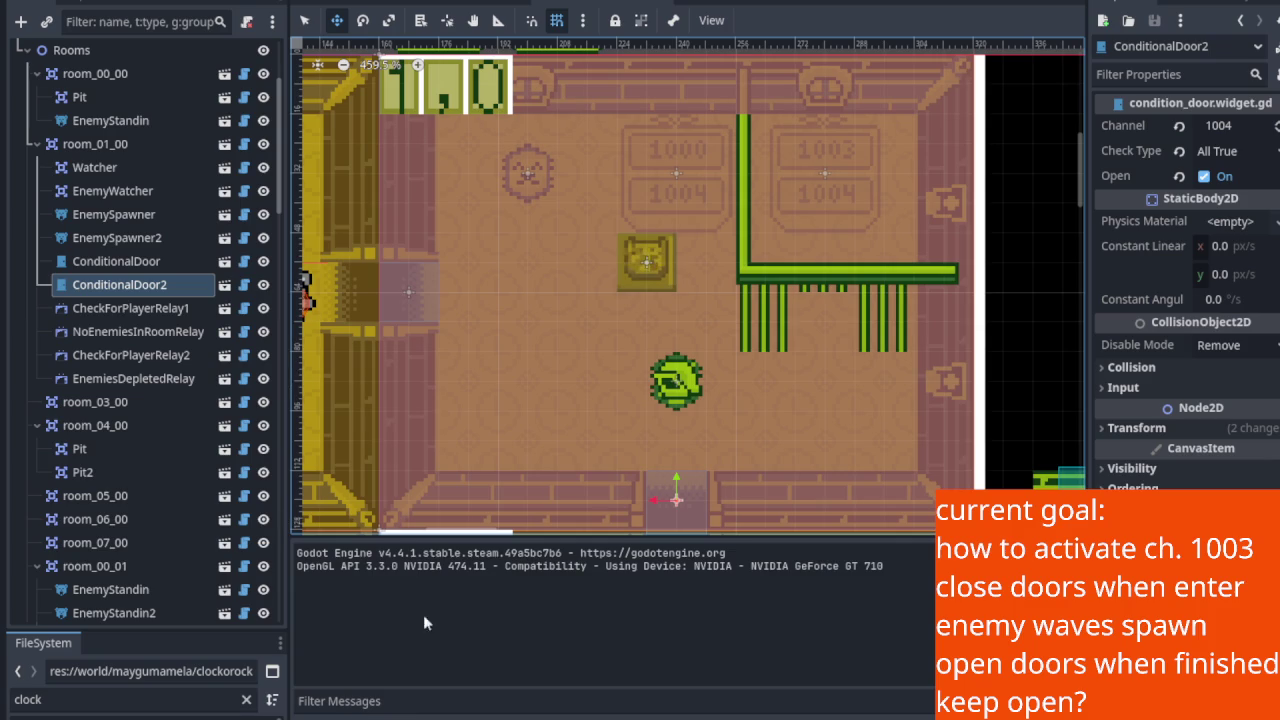
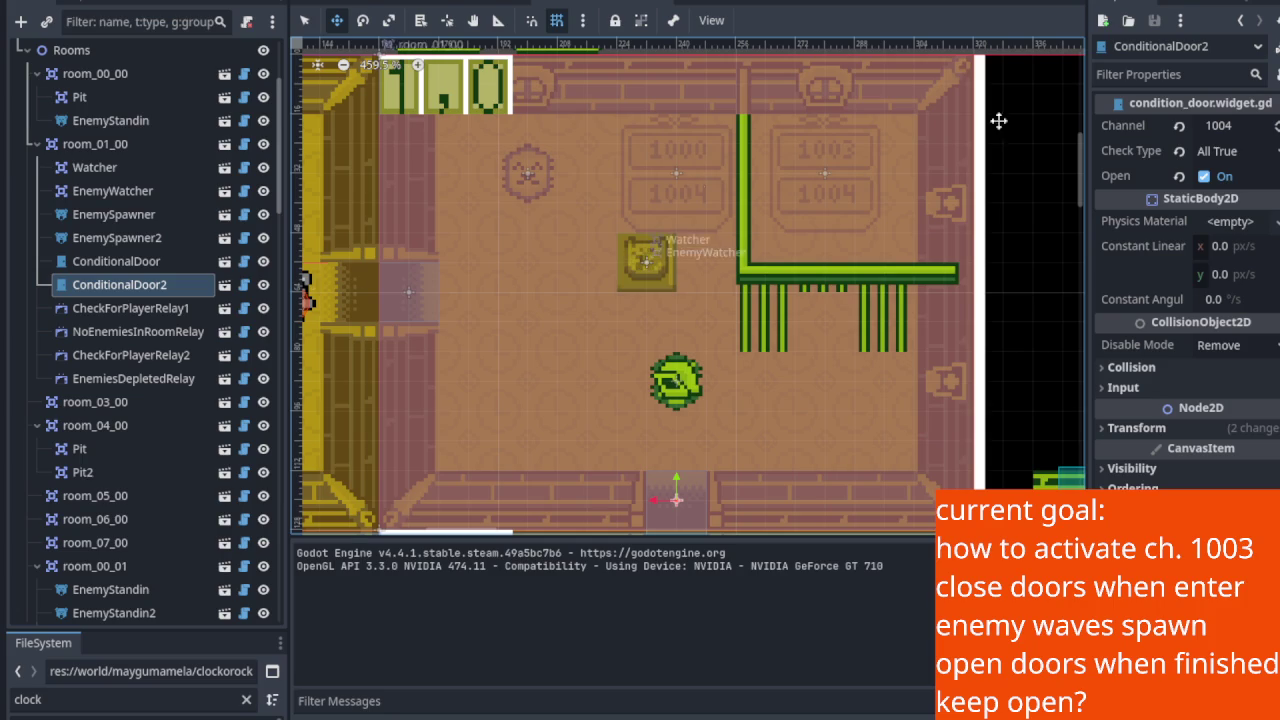
Step: Switch EnemiesDepletedRelay's Check Type from All True to All False and run the game
left_click(165, 378)
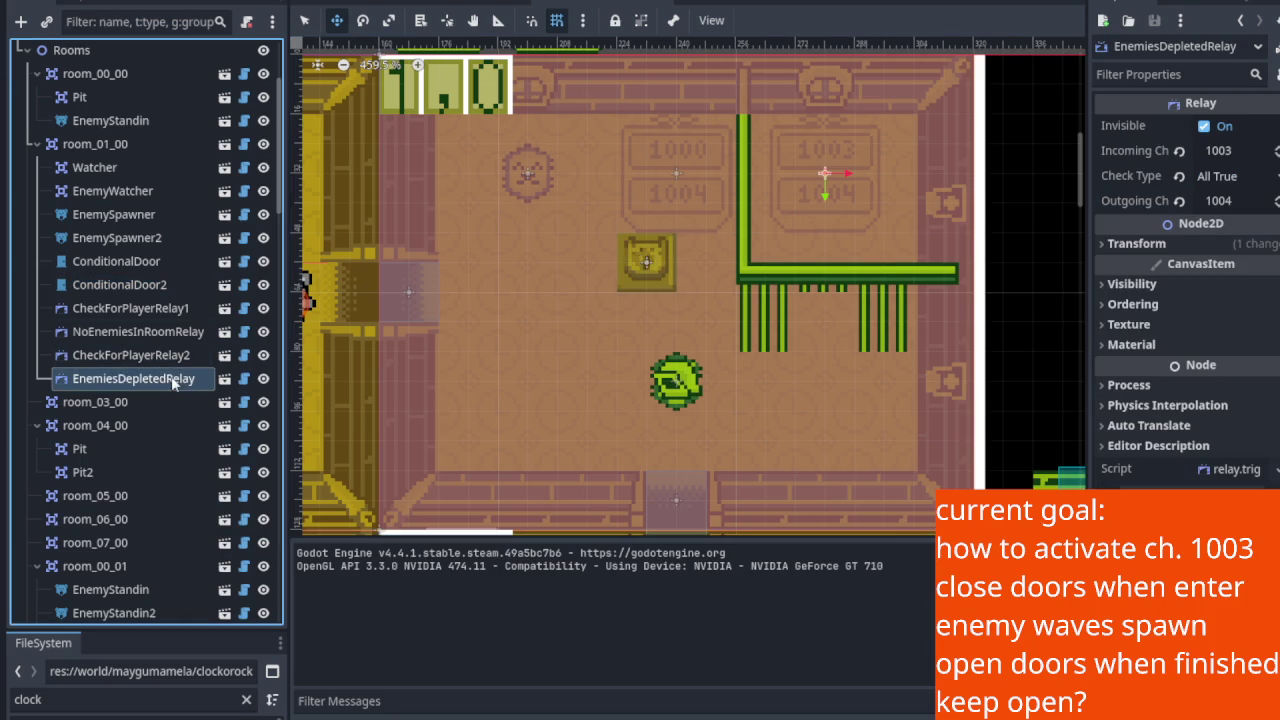
left_click(1248, 178)
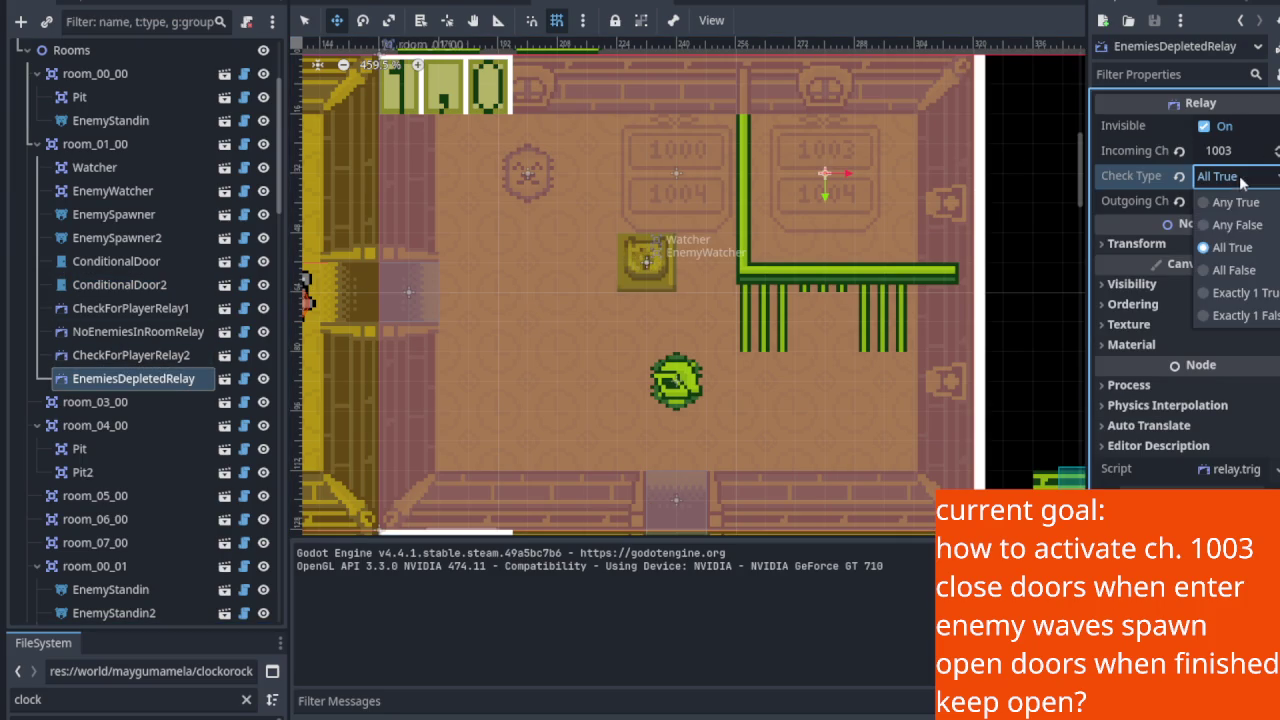
left_click(1247, 272)
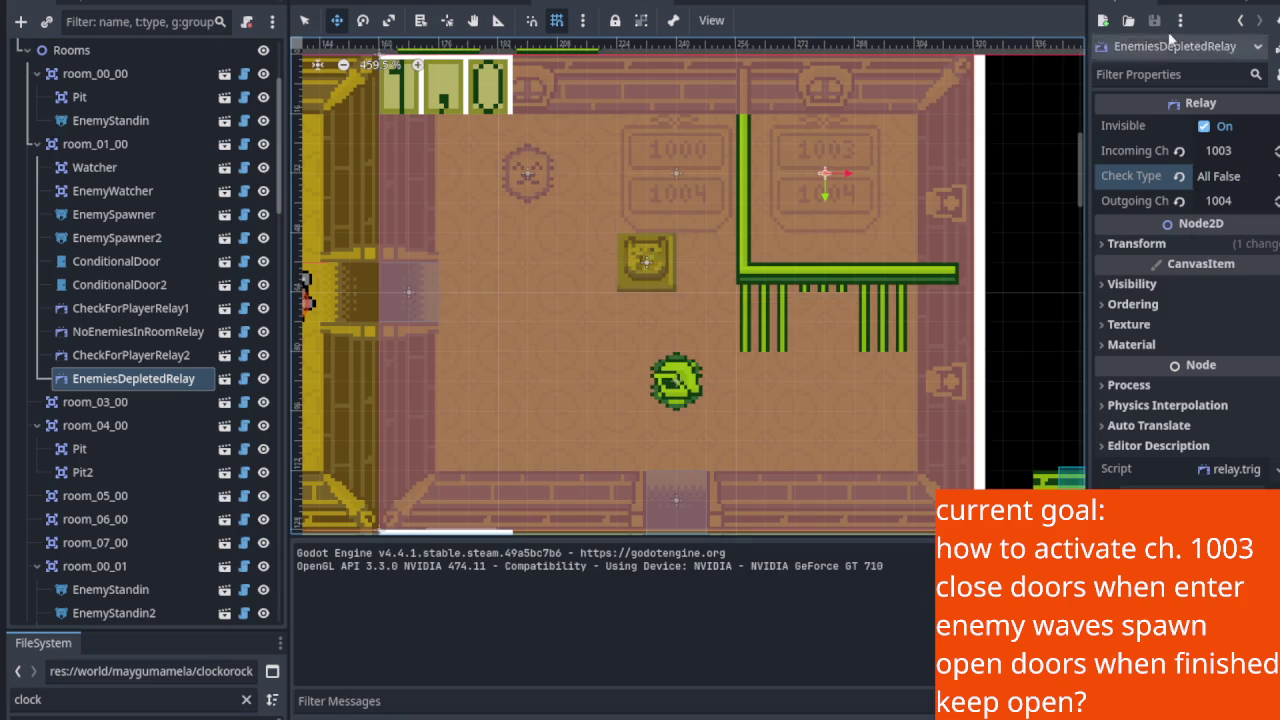
key("F5")
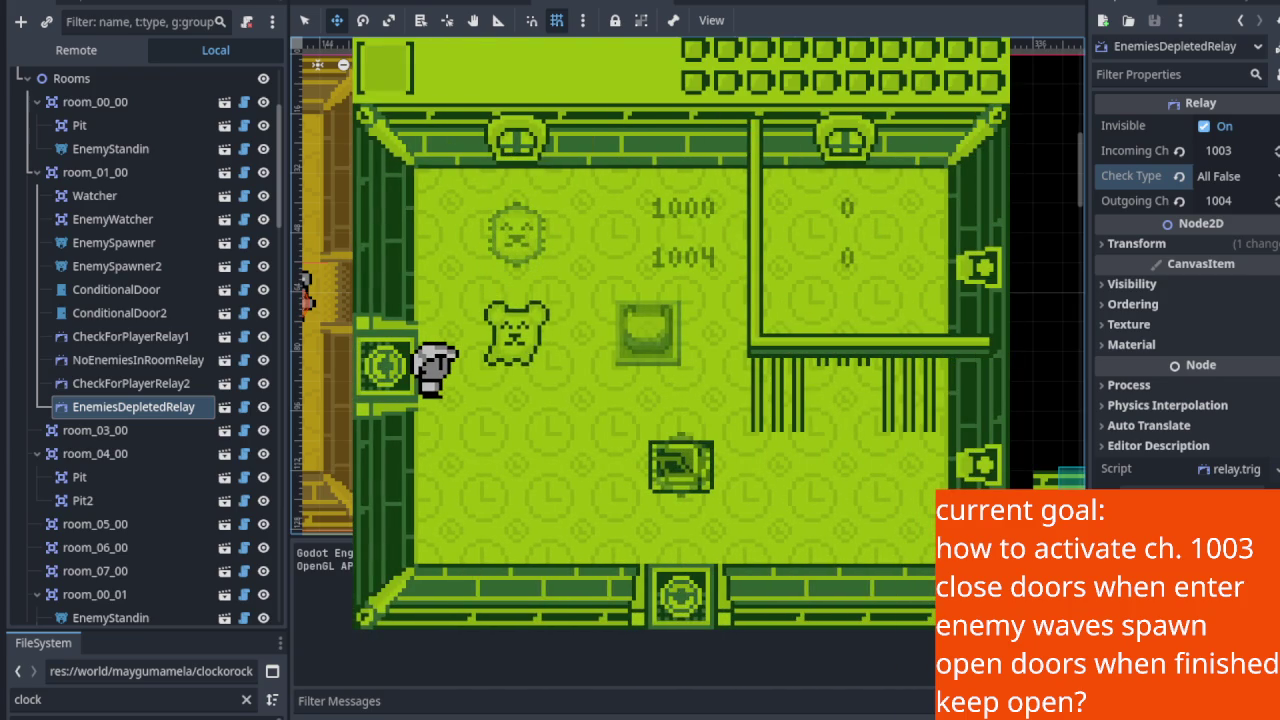
Step: Walk the player into the room to trigger the doors closing and move around the enemies
key("Right")
key("Right")
key("Down")
key("Up")
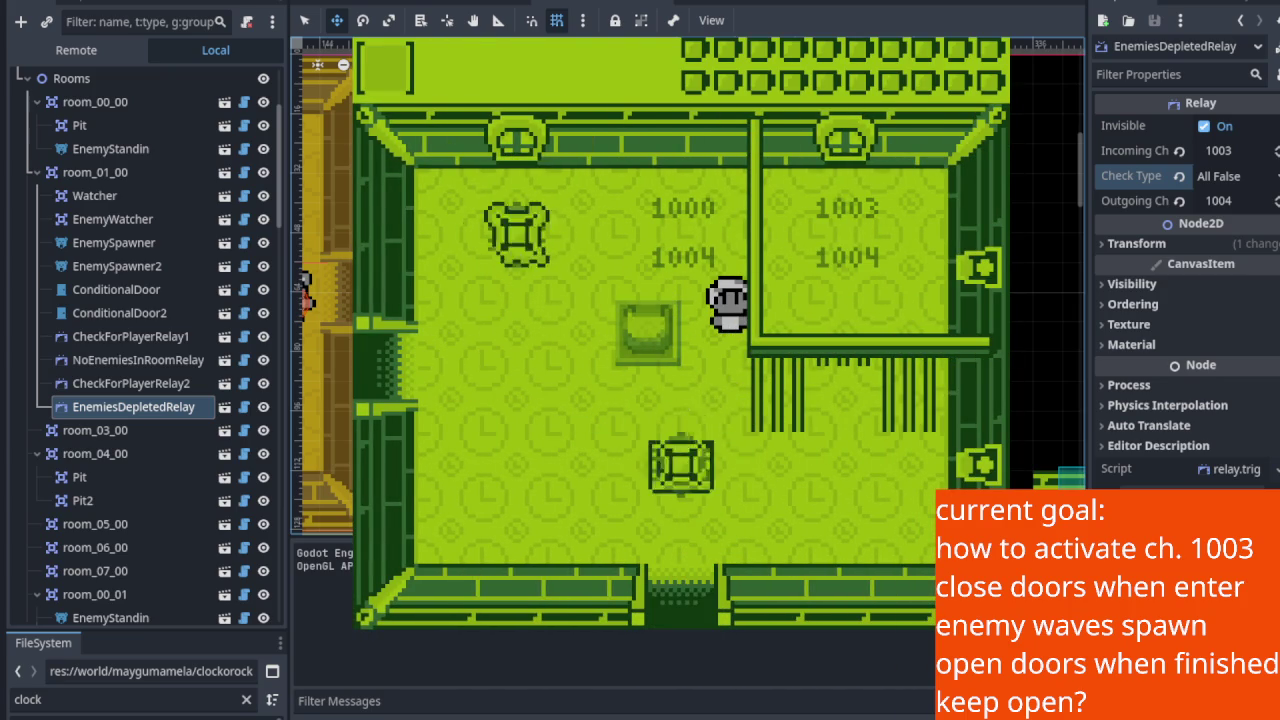
key("Down")
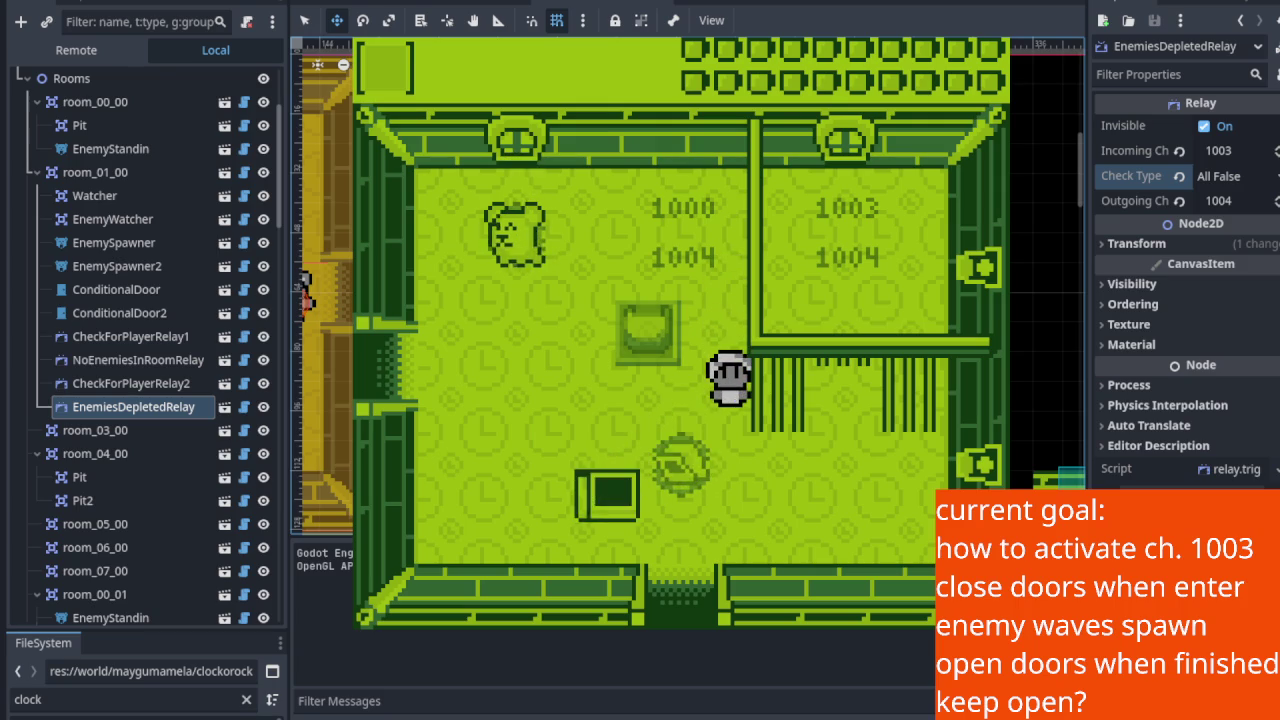
key("Up")
key("Left")
key("Down")
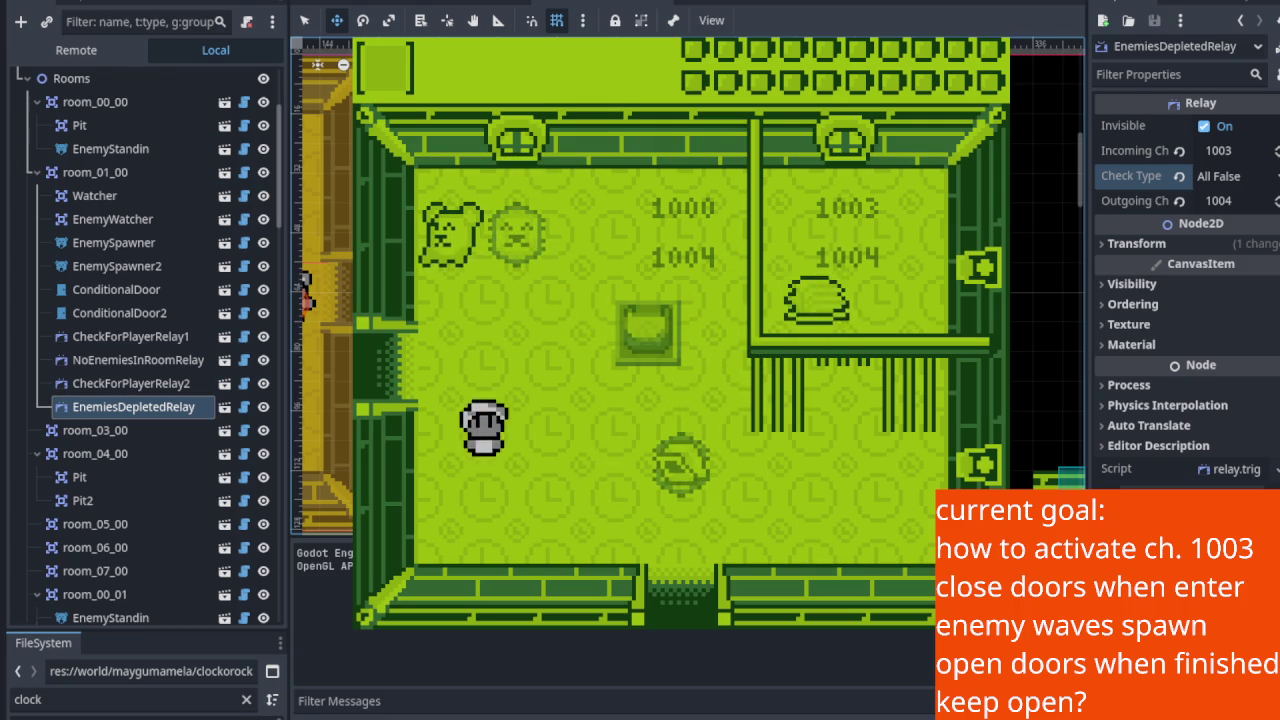
key("Up")
key("Up")
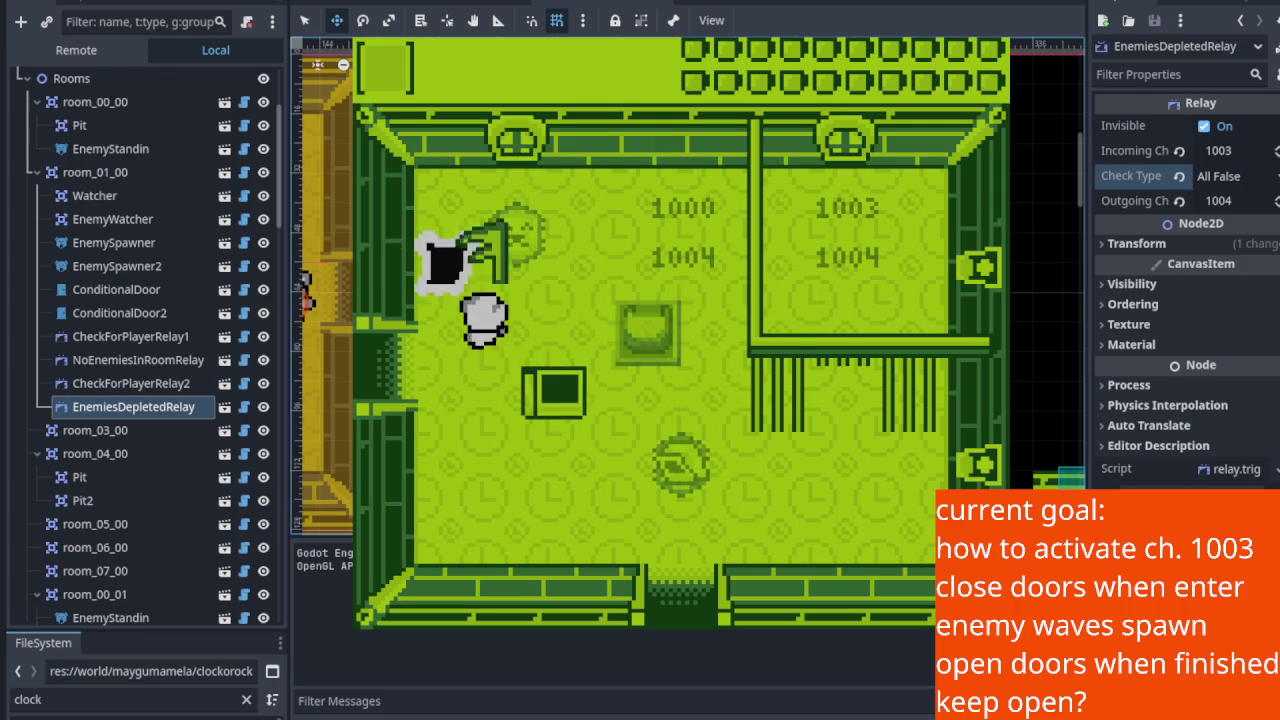
Step: Keep moving the player around the room's enemies, then stop the running game
key("Right")
key("Down")
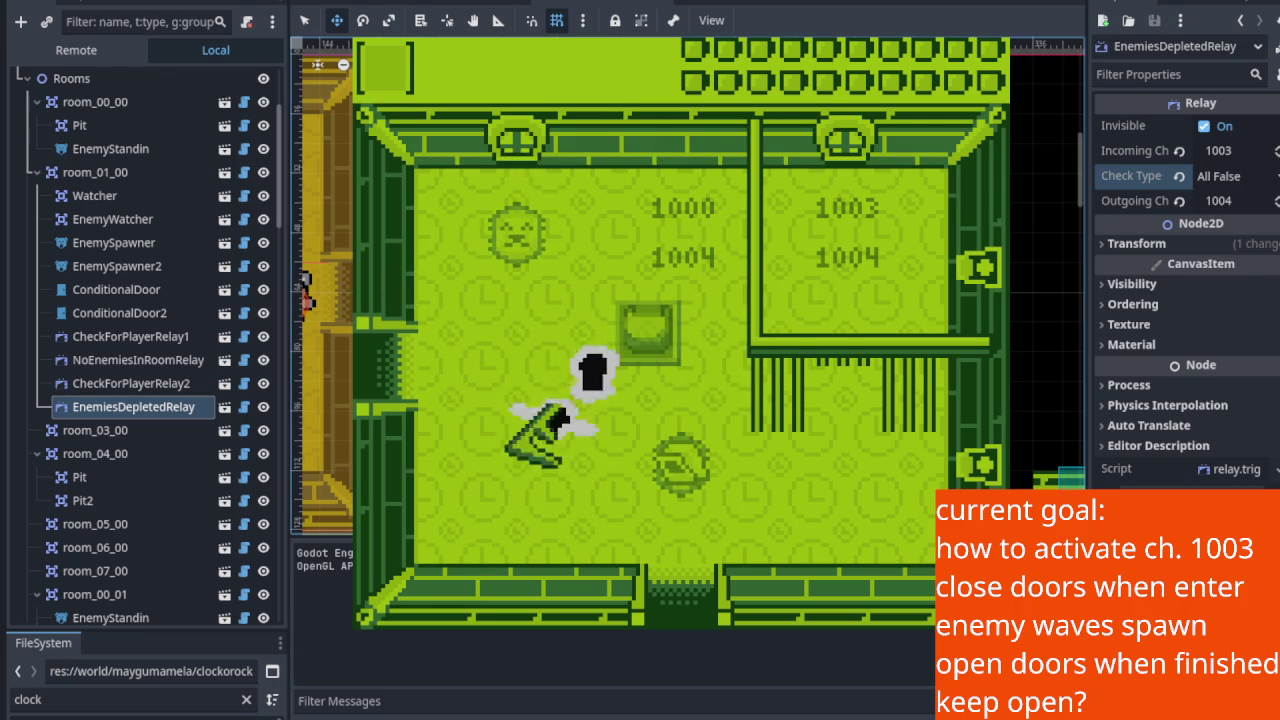
key("Left")
key("Left")
key("Up")
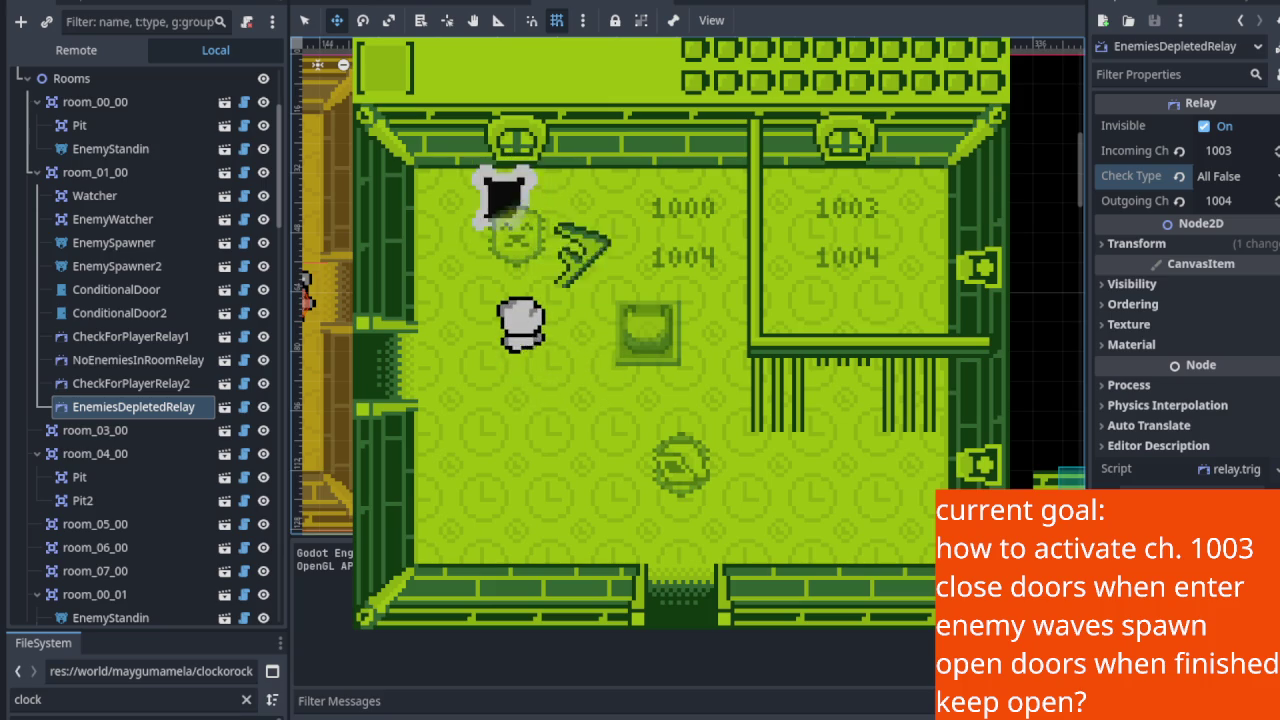
key("Down")
key("Right")
key("Down")
key("Down")
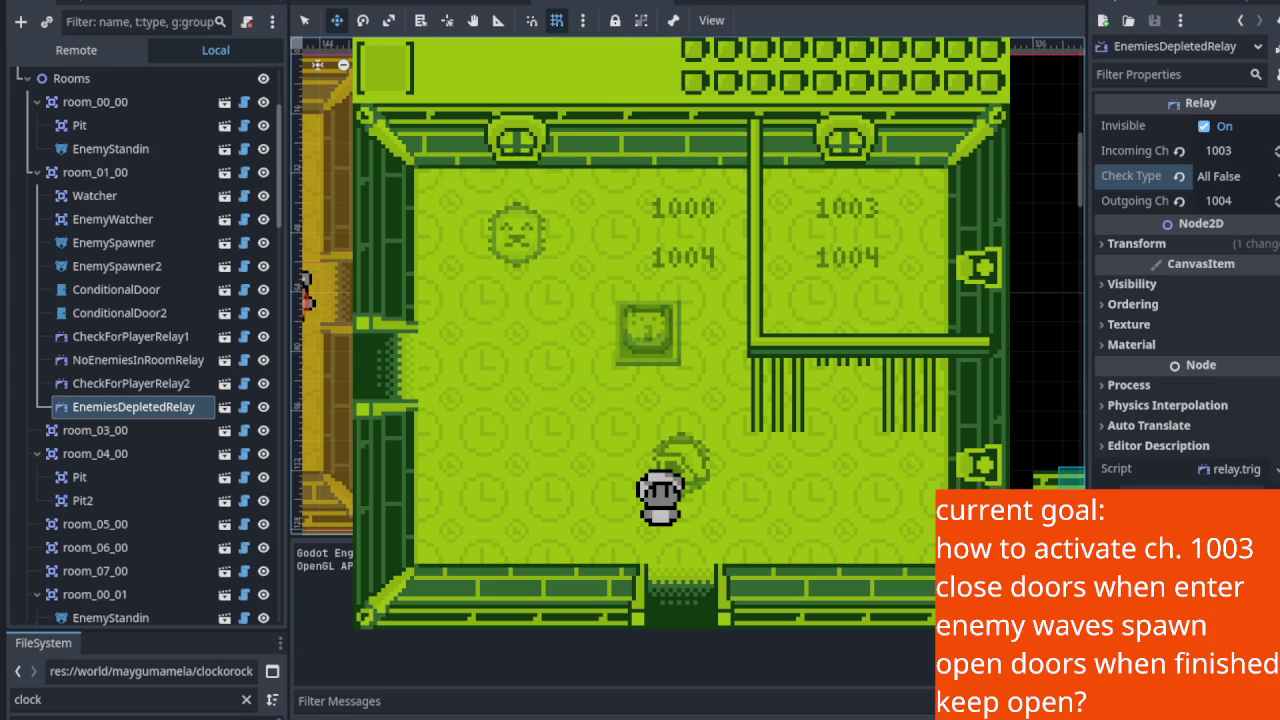
key("F8")
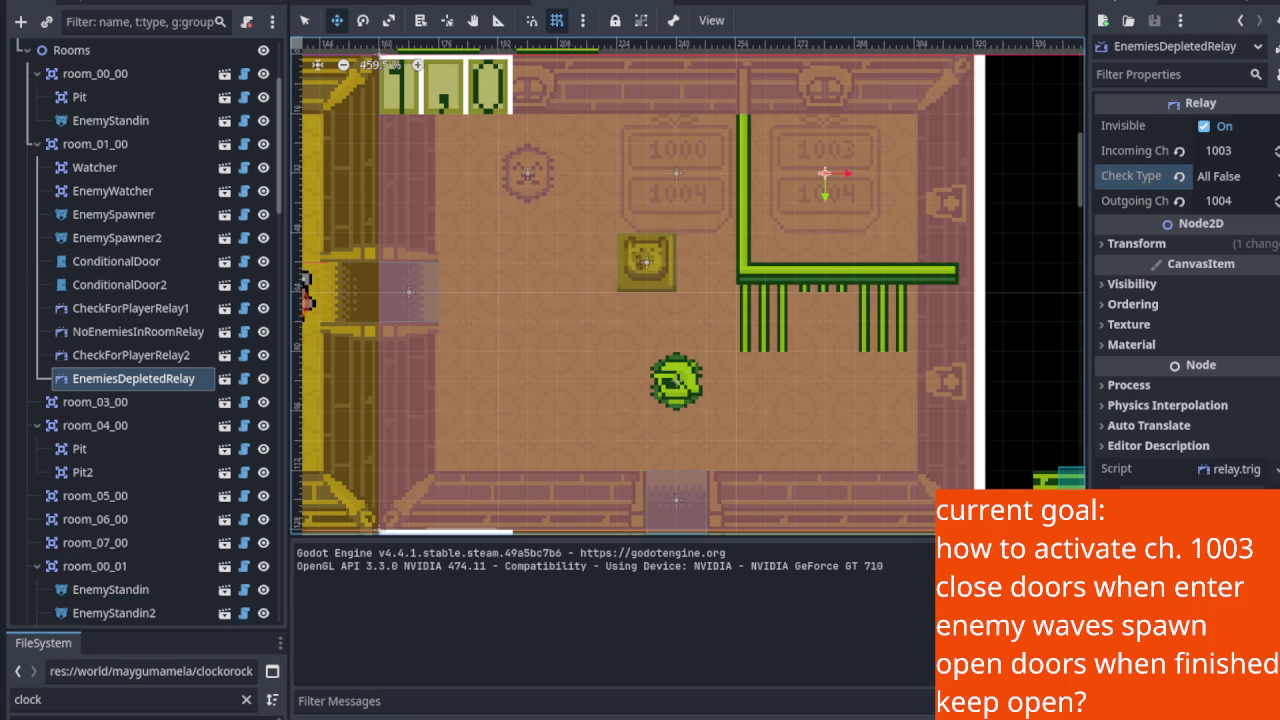
Step: Run the game again and walk the player down and left to attack the nearby enemy
key("F5")
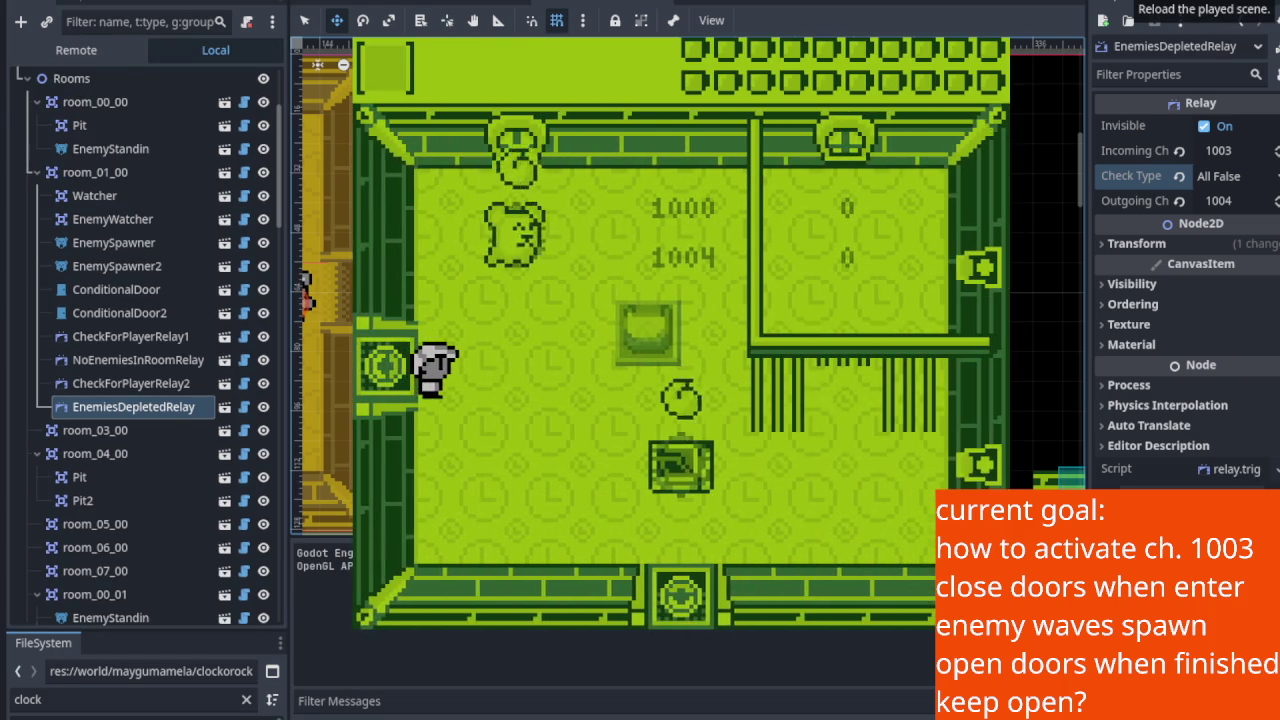
key("Down")
key("Left")
key("Down")
key("Up")
key("Up")
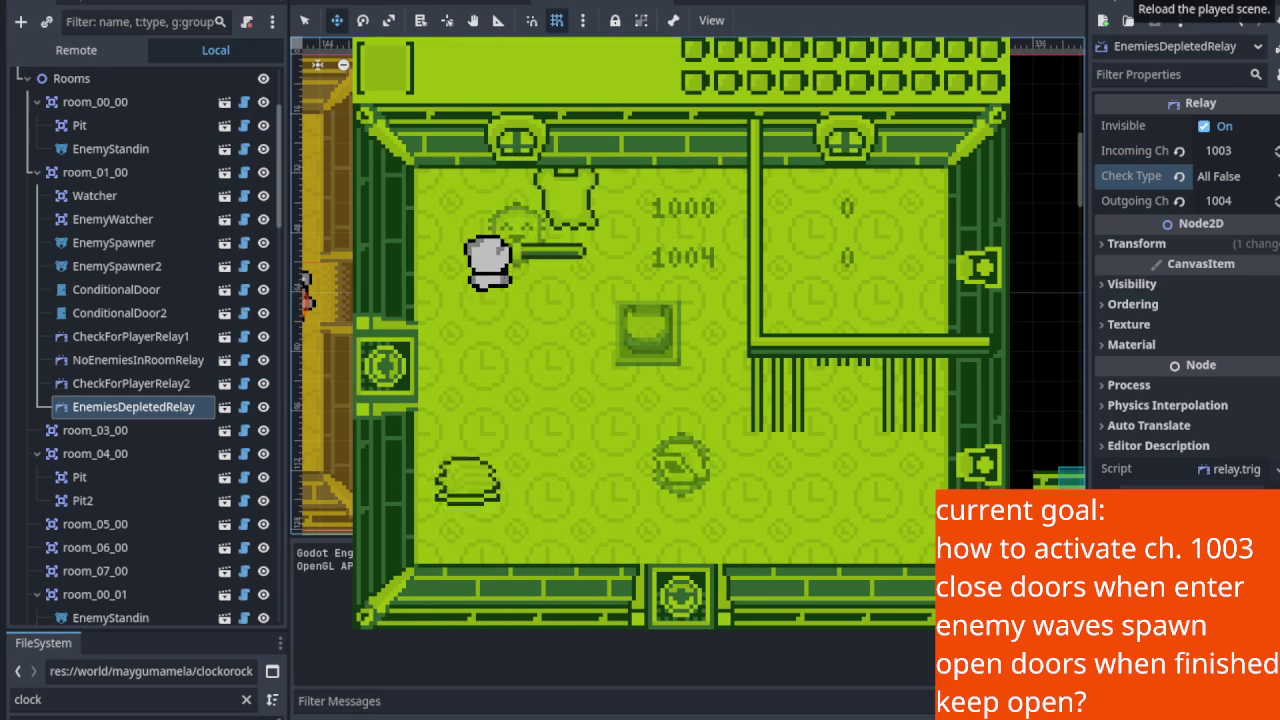
key("Down")
key("Down")
key("Up")
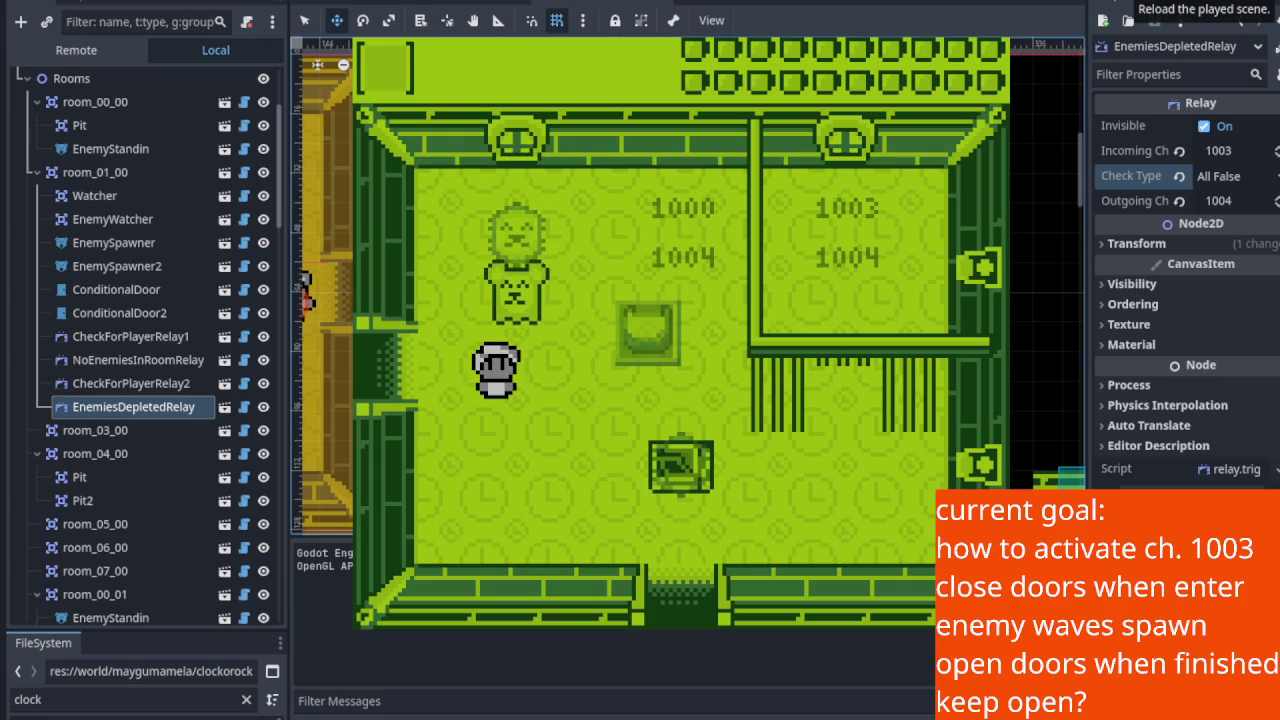
Step: Trigger the enemy wave and fight the bear enemy, then stop and relaunch the game
key("Right")
key("Left")
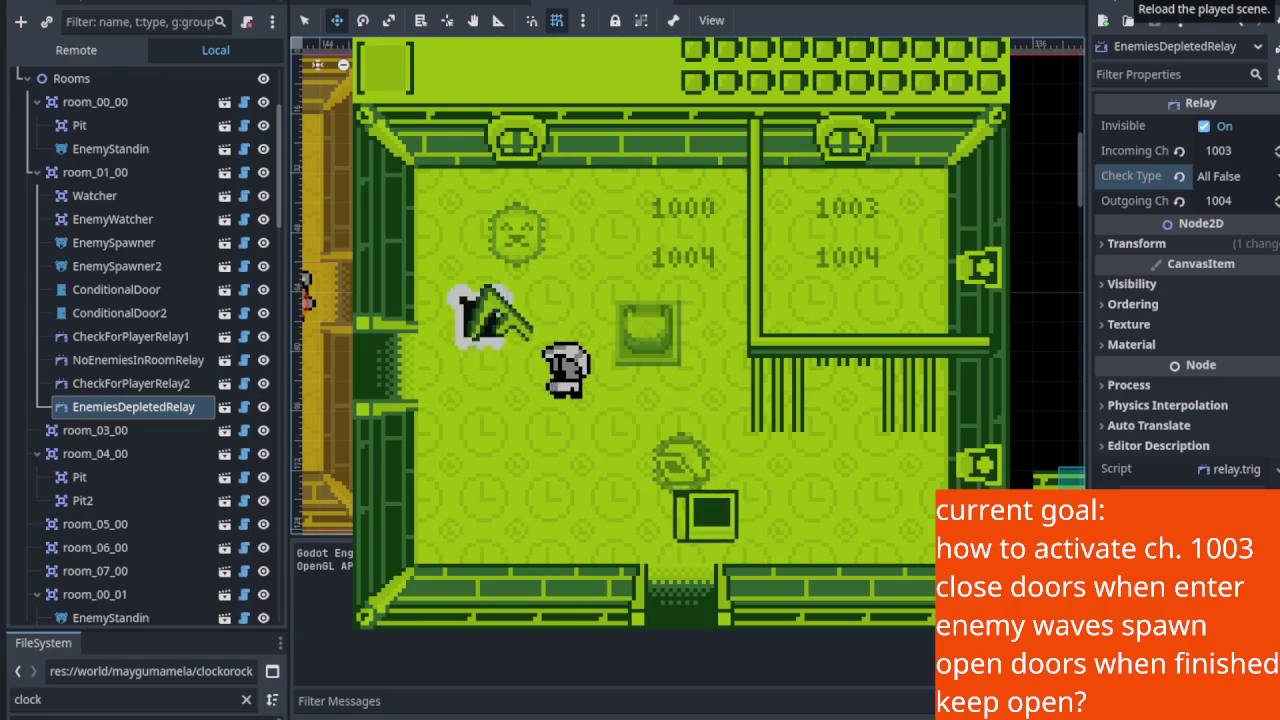
key("Up")
key("Down")
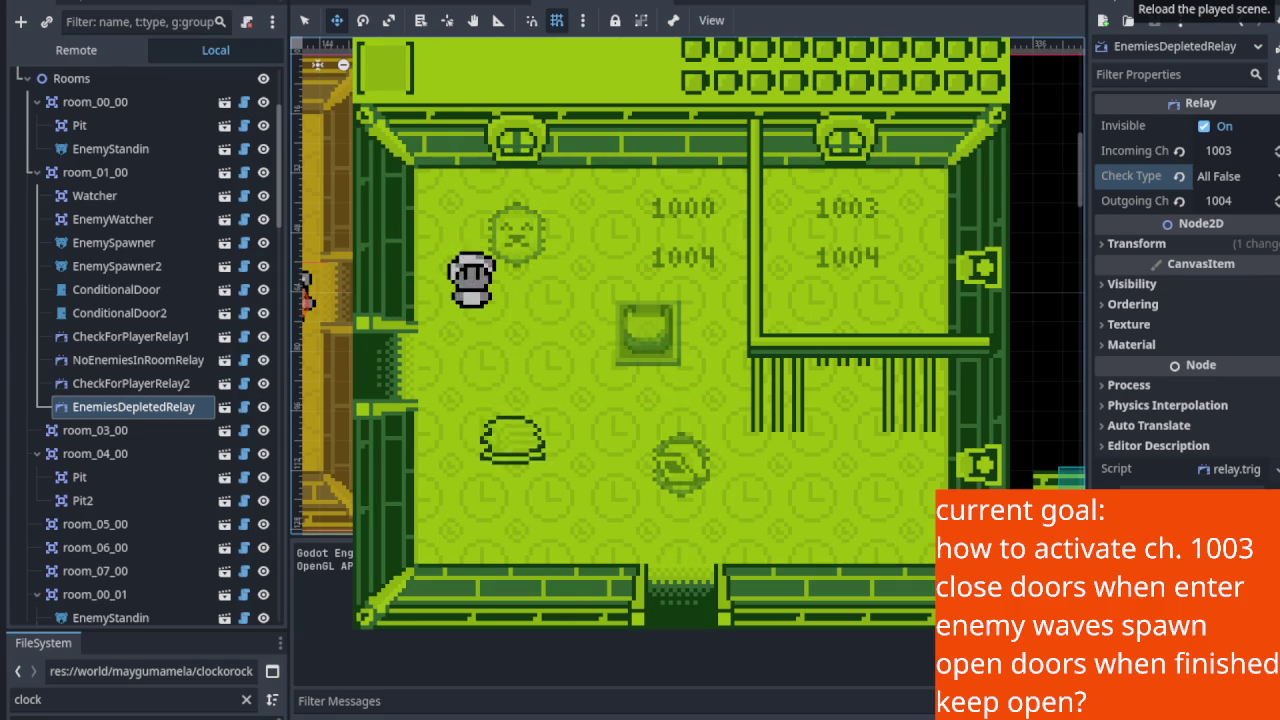
key("Right")
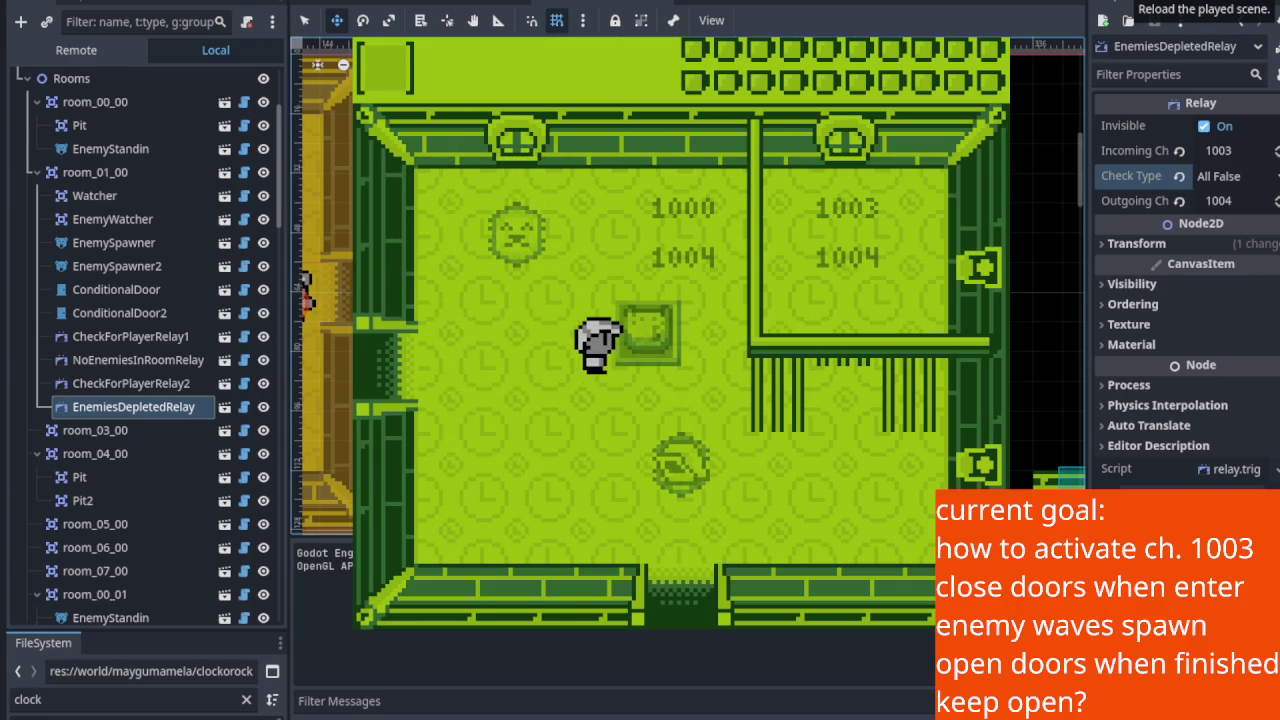
key("Left")
key("Up")
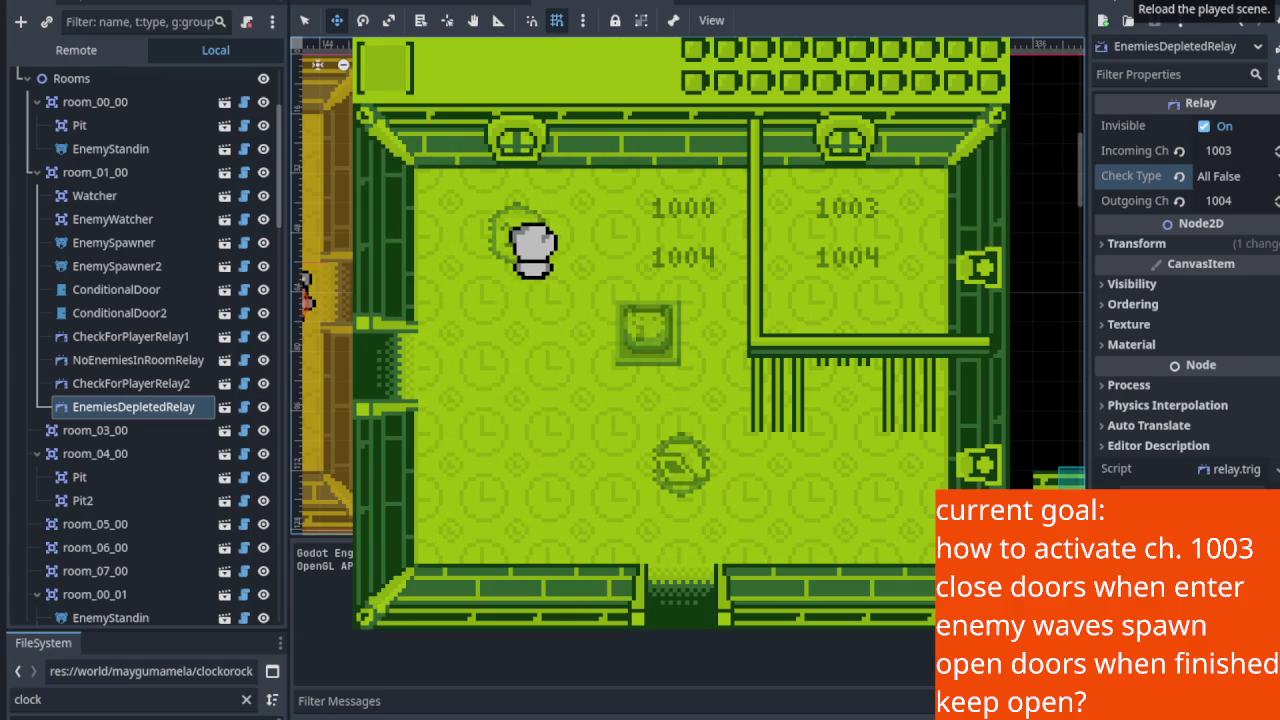
key("Down")
key("Left")
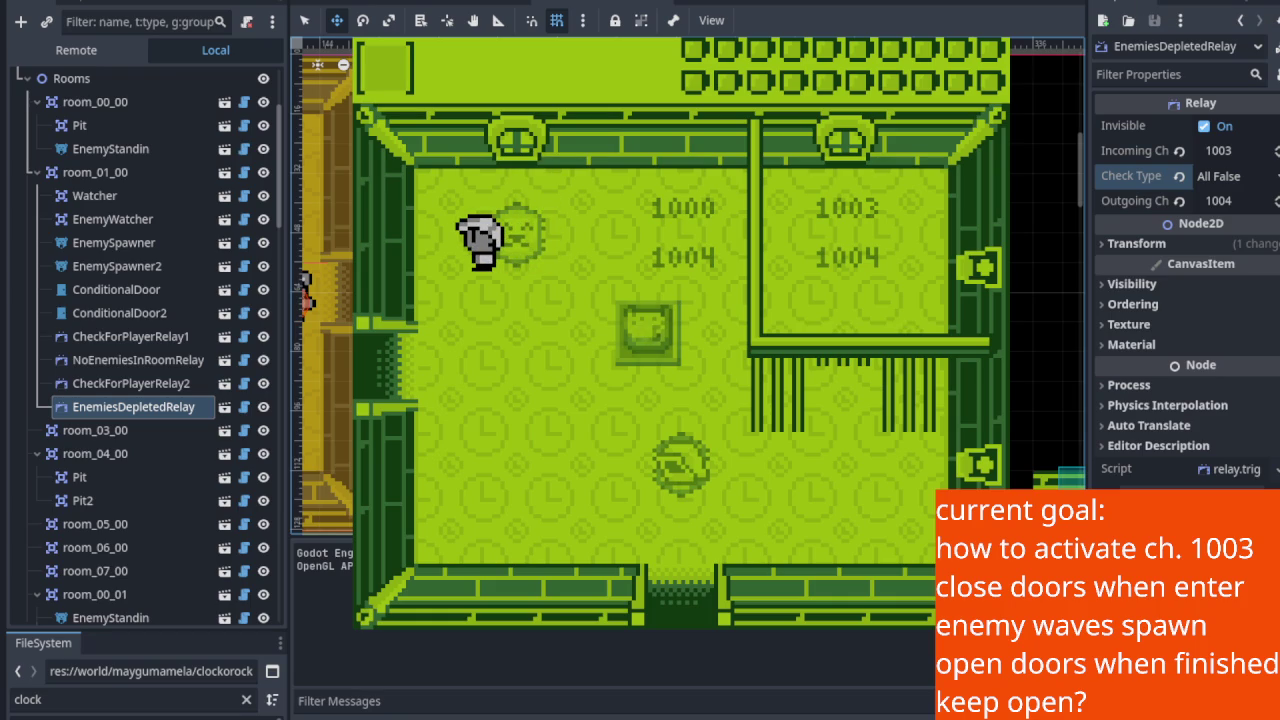
key("F8")
key("F5")
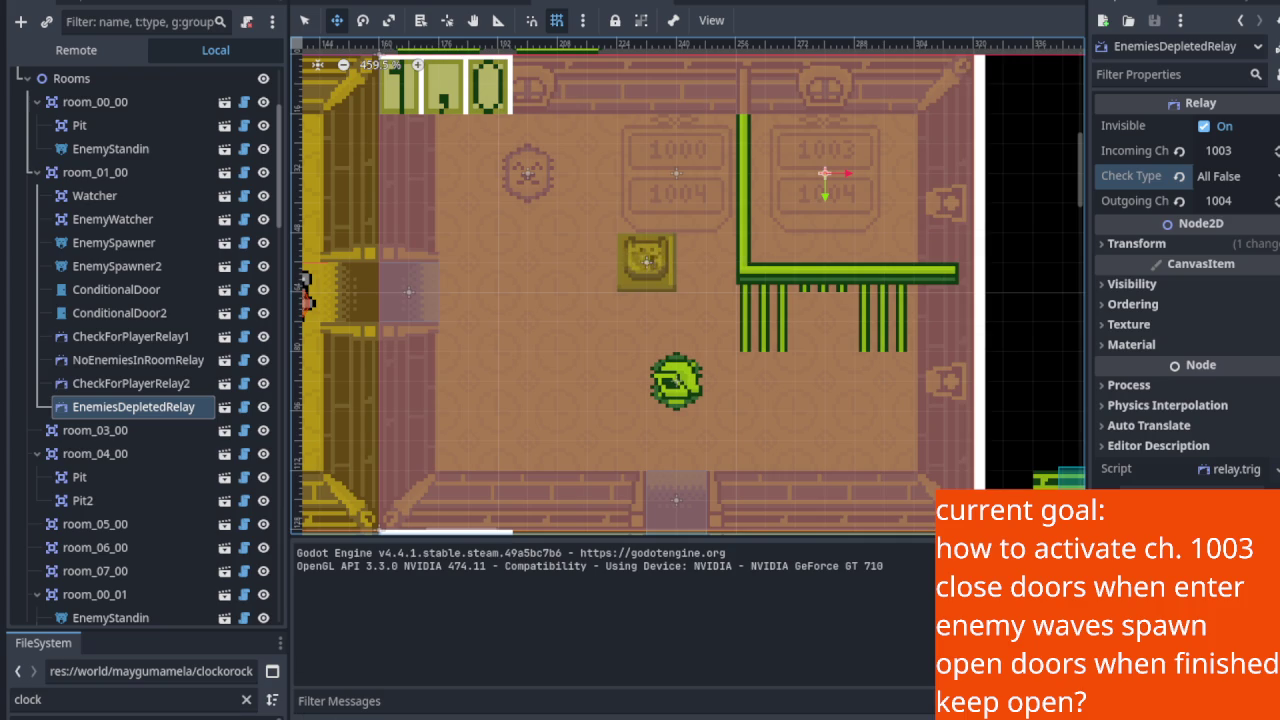
Step: Enter from the left door, defeat the black enemy, and walk beside the box
key("Up")
key("Right")
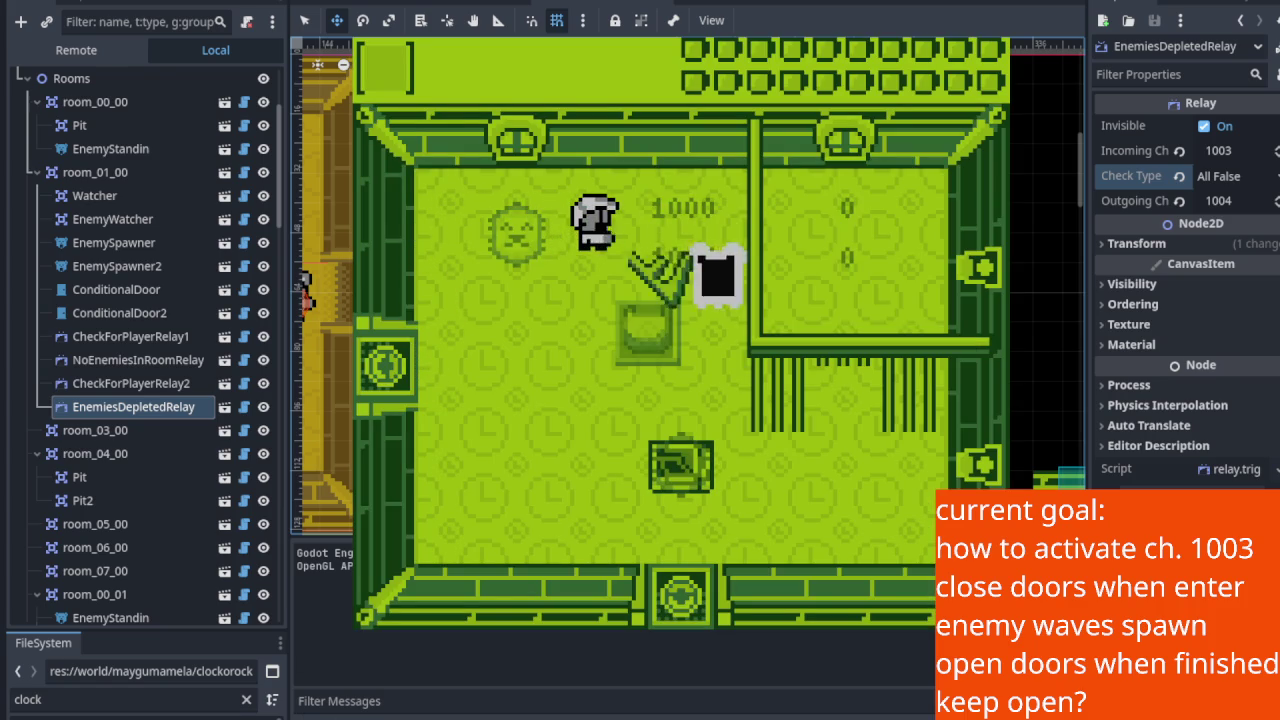
key("Right")
key("Down")
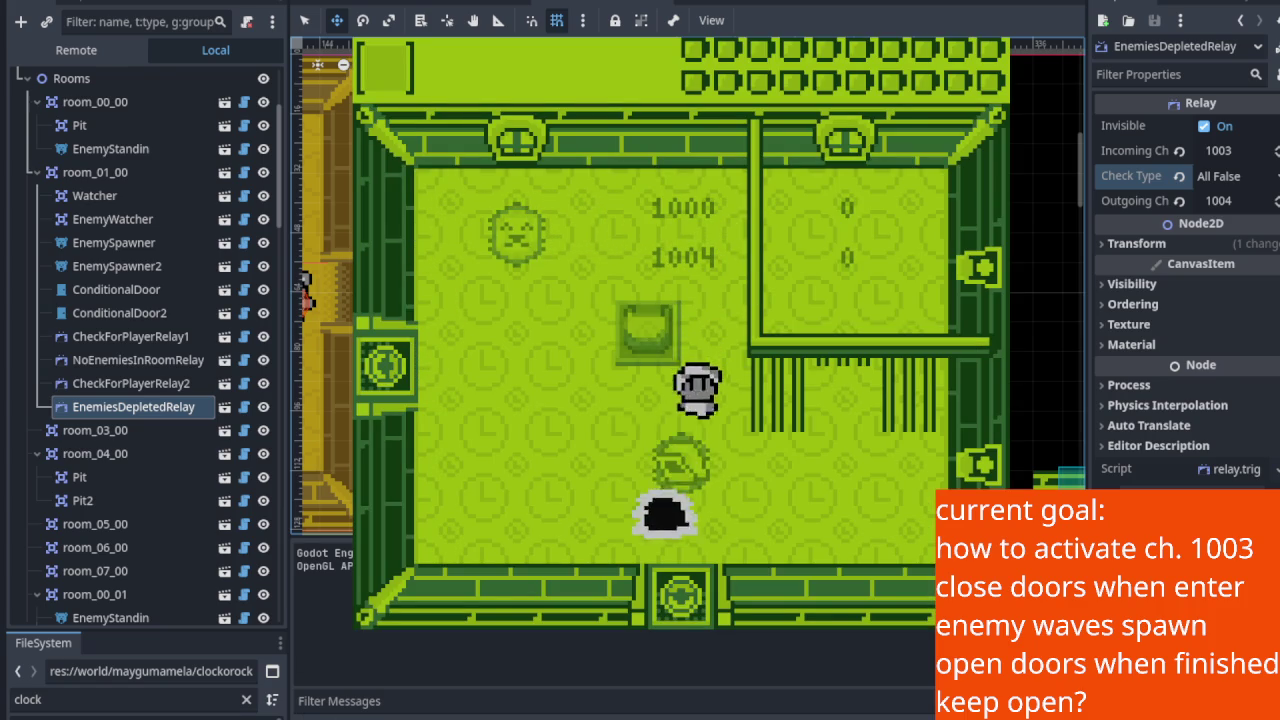
key("Up")
key("Left")
key("Down")
key("Right")
Step: Trigger the enemy wave and door closing, then dodge and defeat the spawned enemies
key("Right")
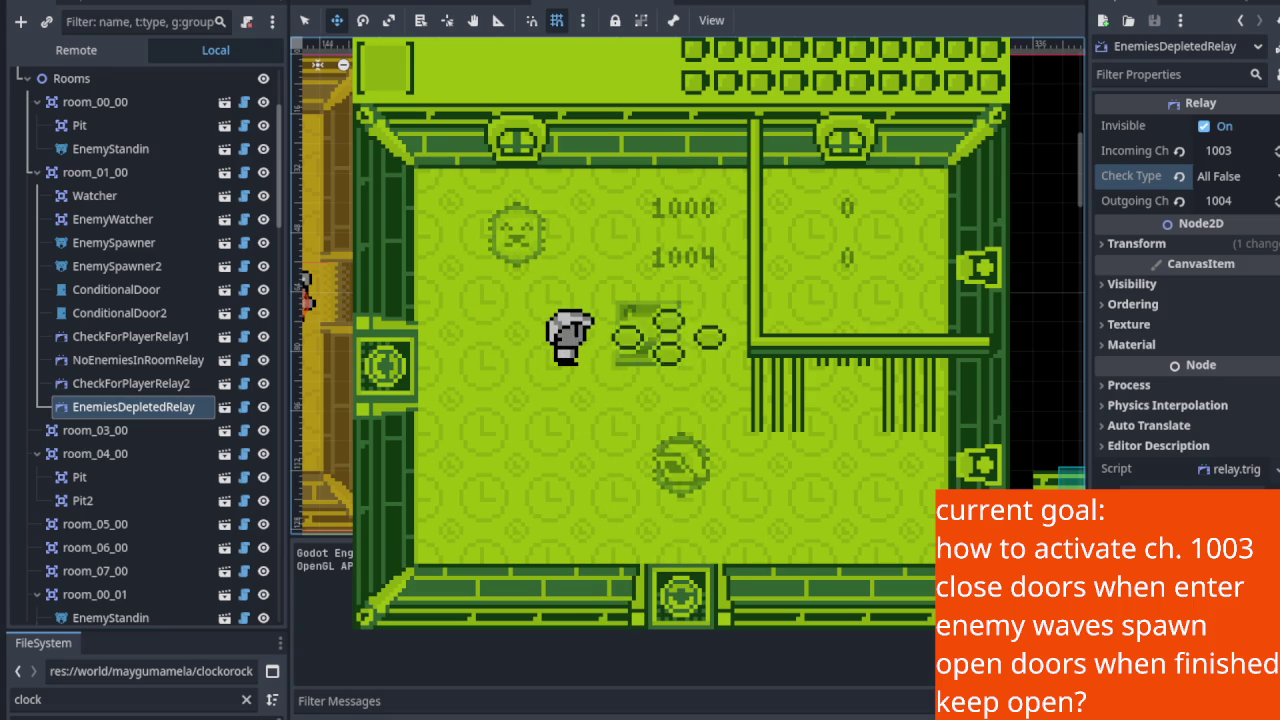
key("Right")
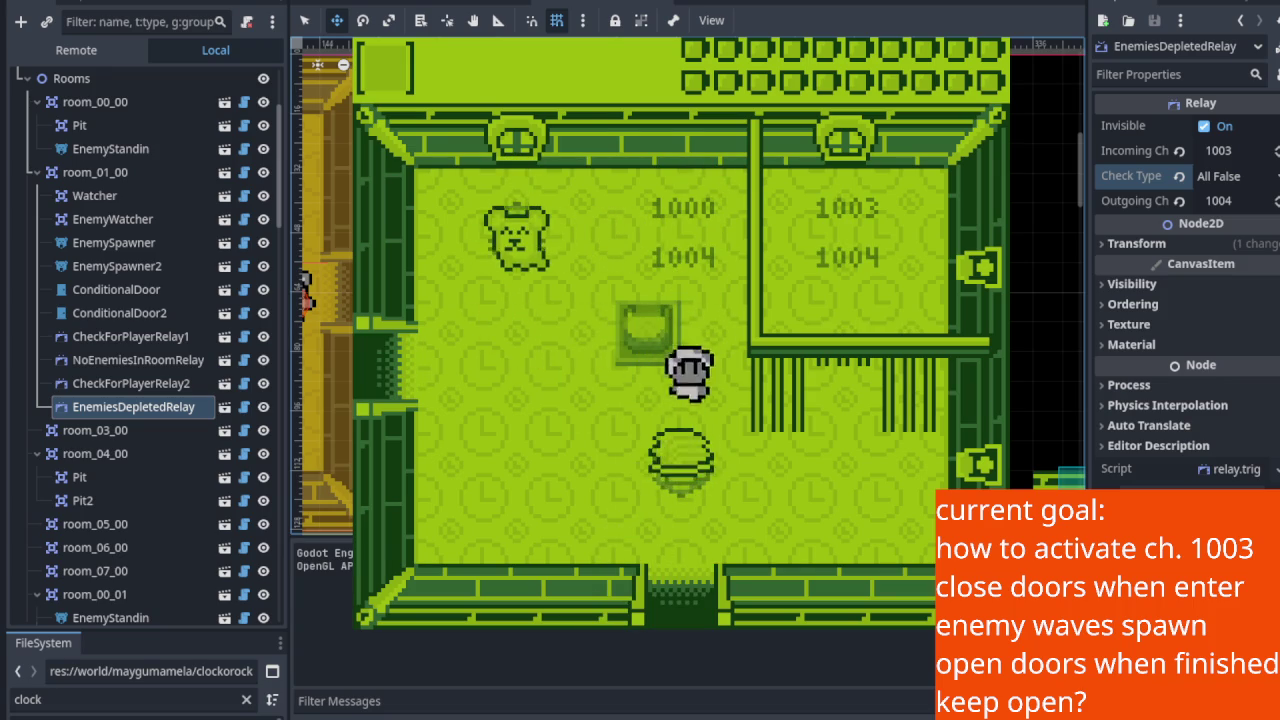
key("Up")
key("Left")
key("Left")
key("Down")
key("Right")
key("Up")
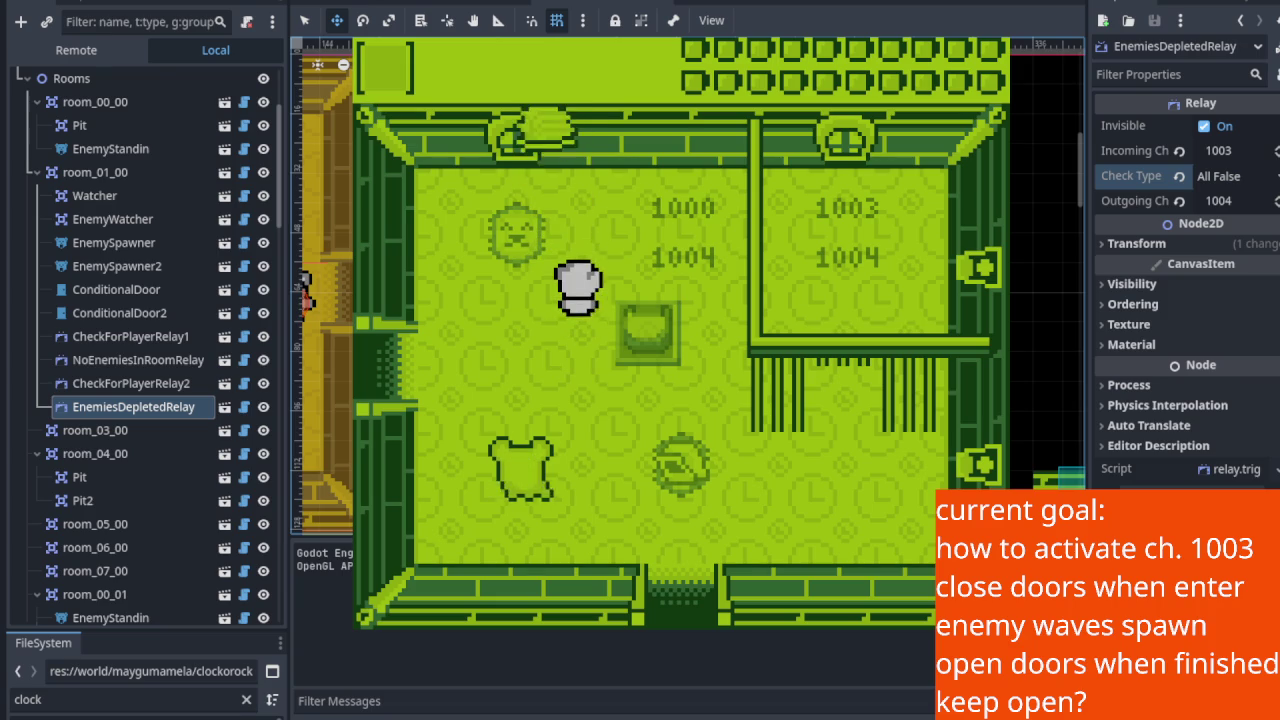
key("Up")
key("Down")
key("Down")
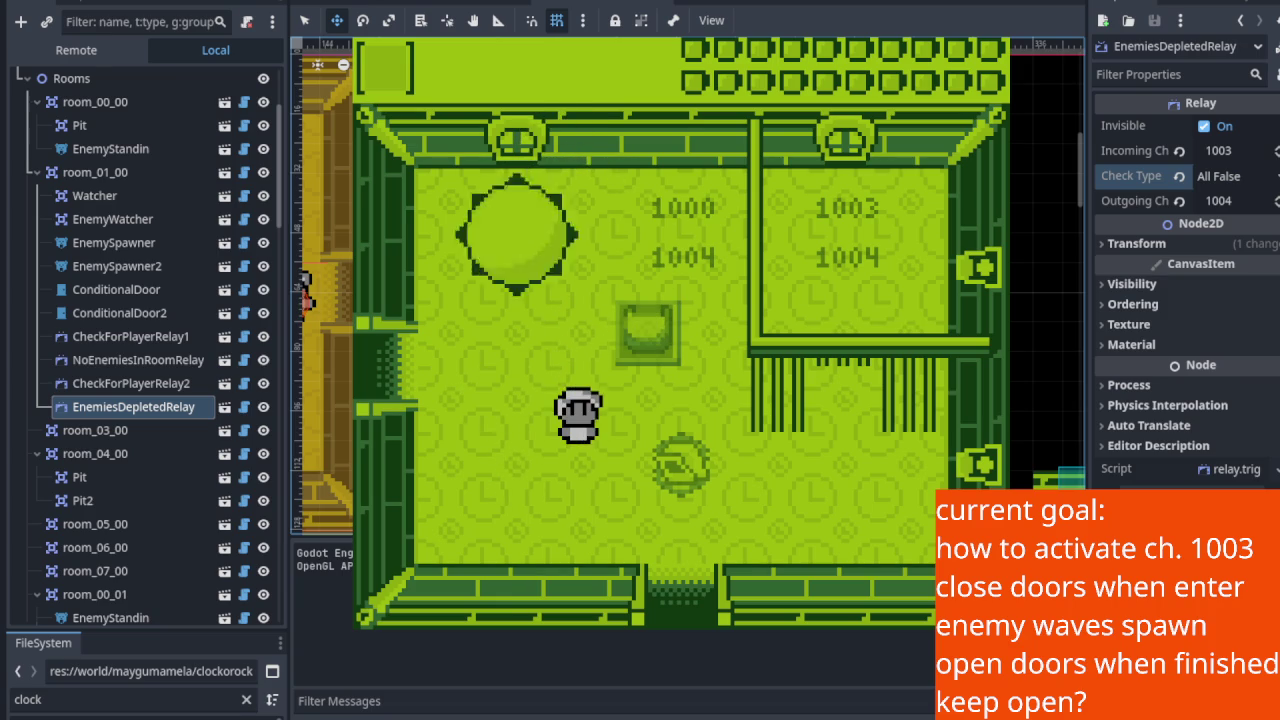
Step: Defeat the skull enemy, step onto the floor switch, and stop the game
key("Left")
key("Up")
key("Up")
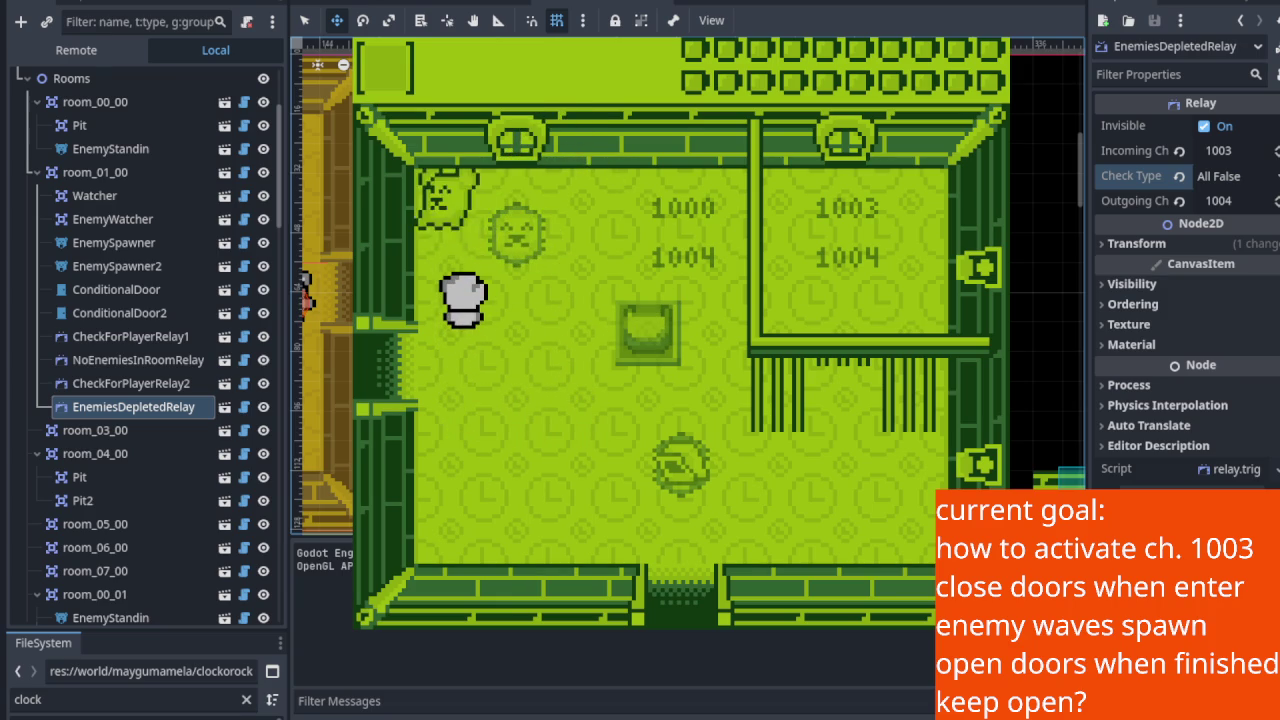
key("x")
key("Right")
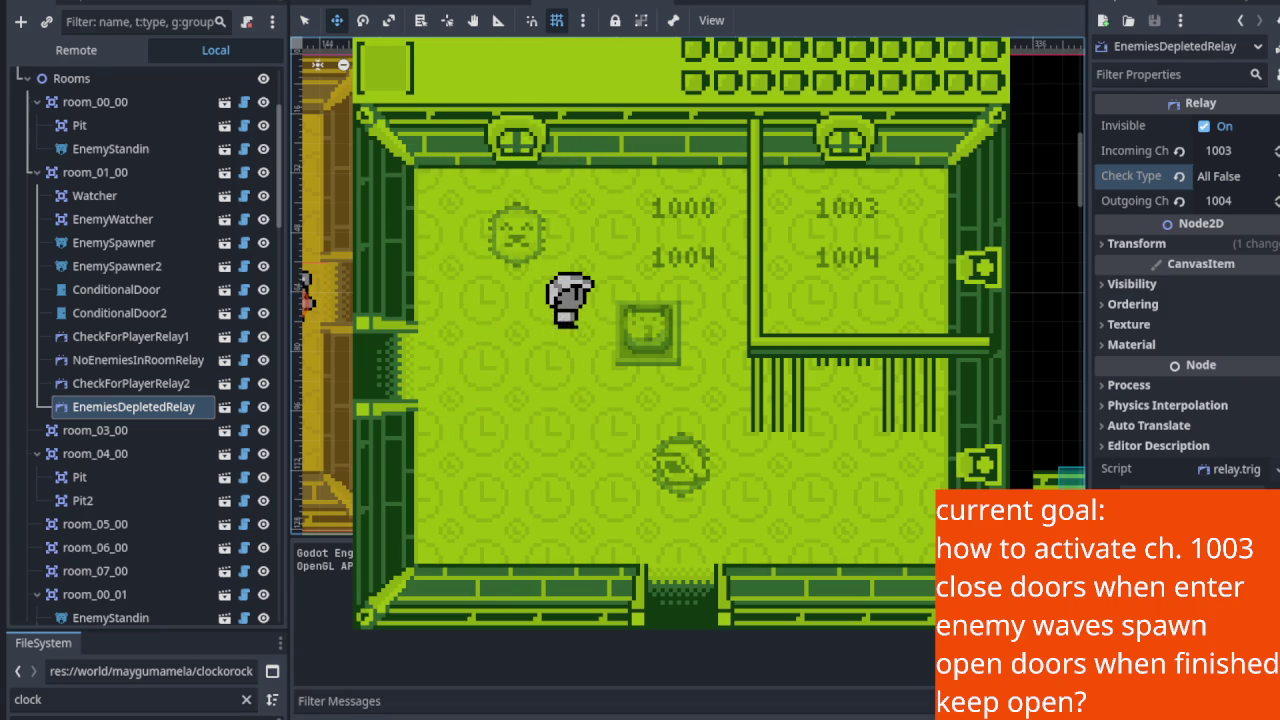
key("Right")
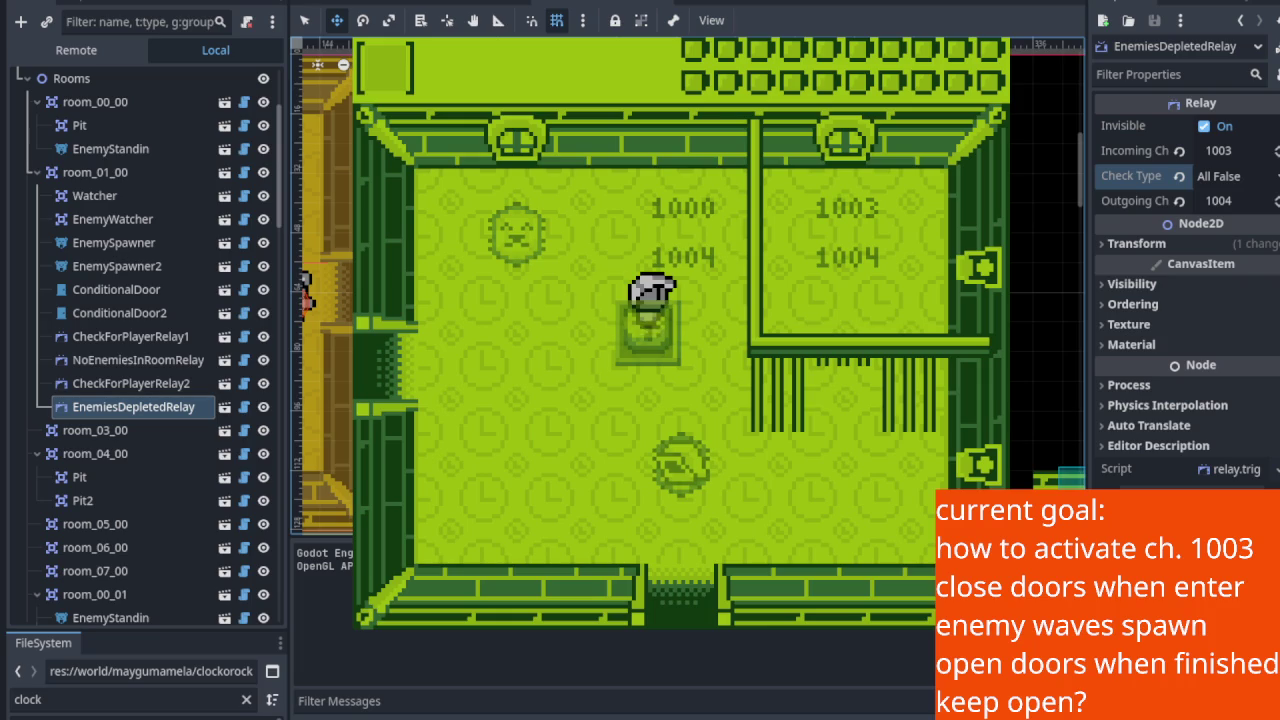
key("F8")
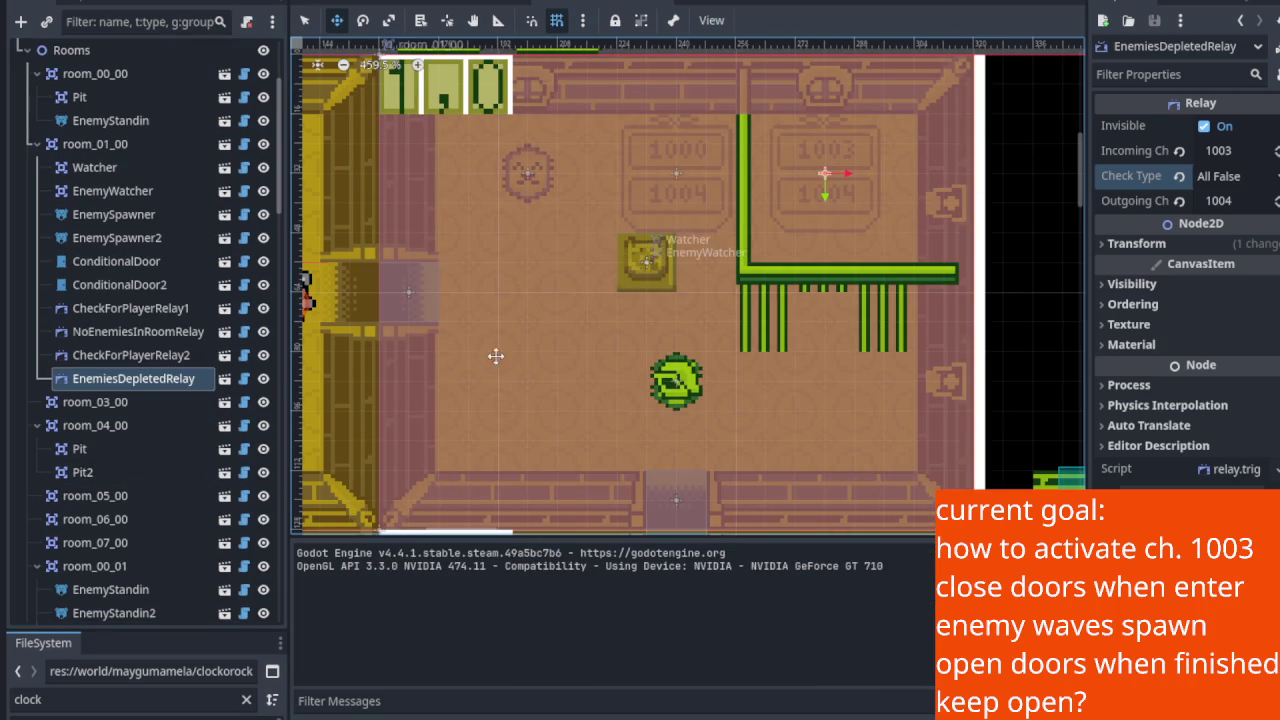
Step: Change the relay's Check Type from All False to Any False, save the scene, and run the project
left_click(1260, 176)
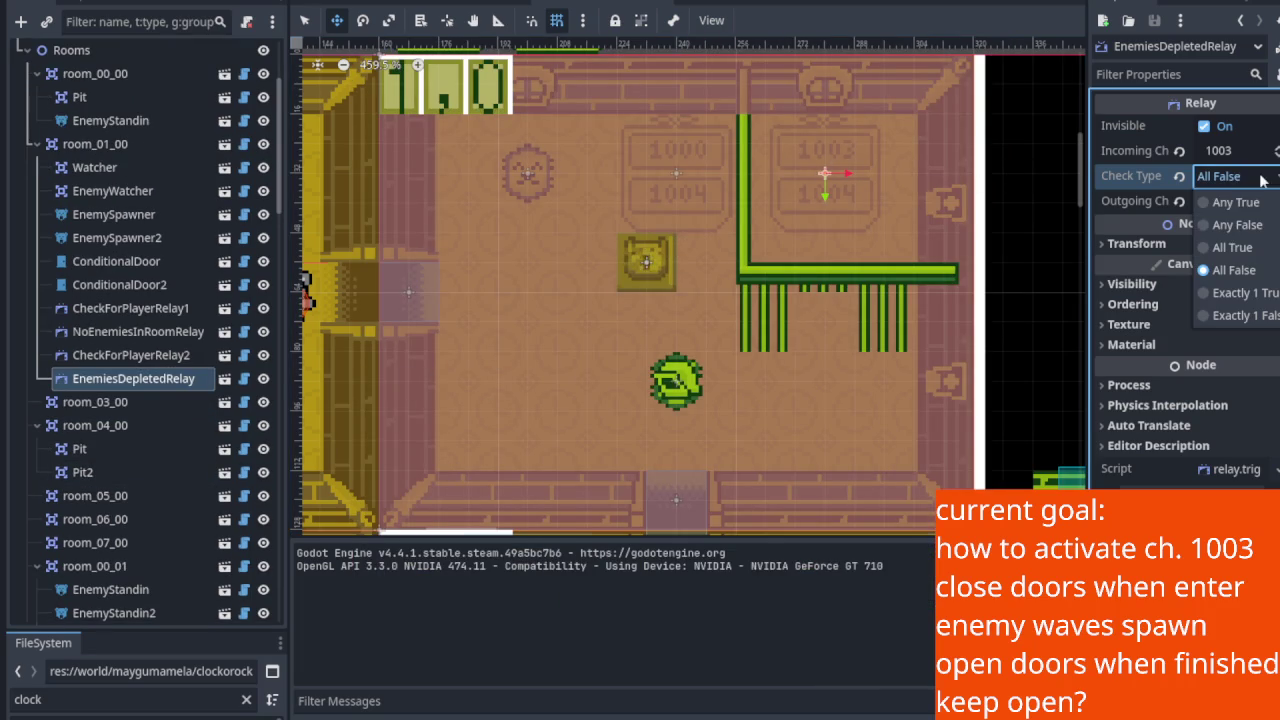
left_click(1237, 225)
key("ctrl+s")
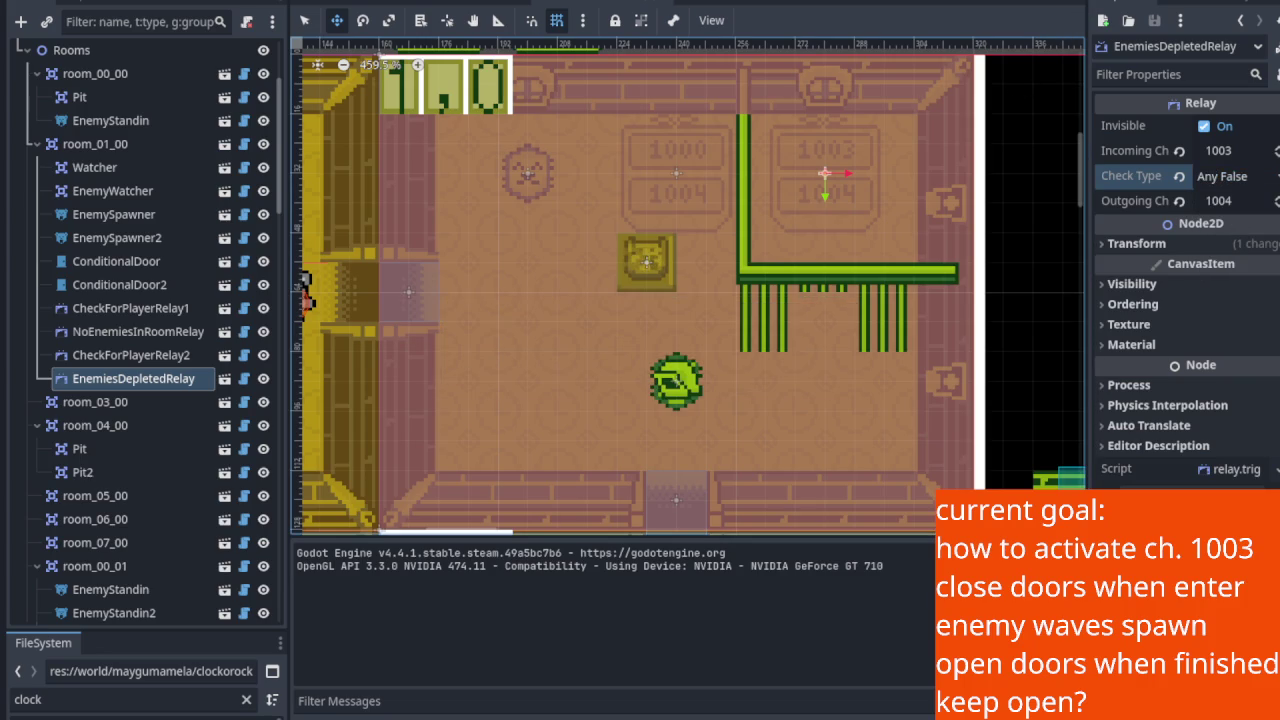
key("F5")
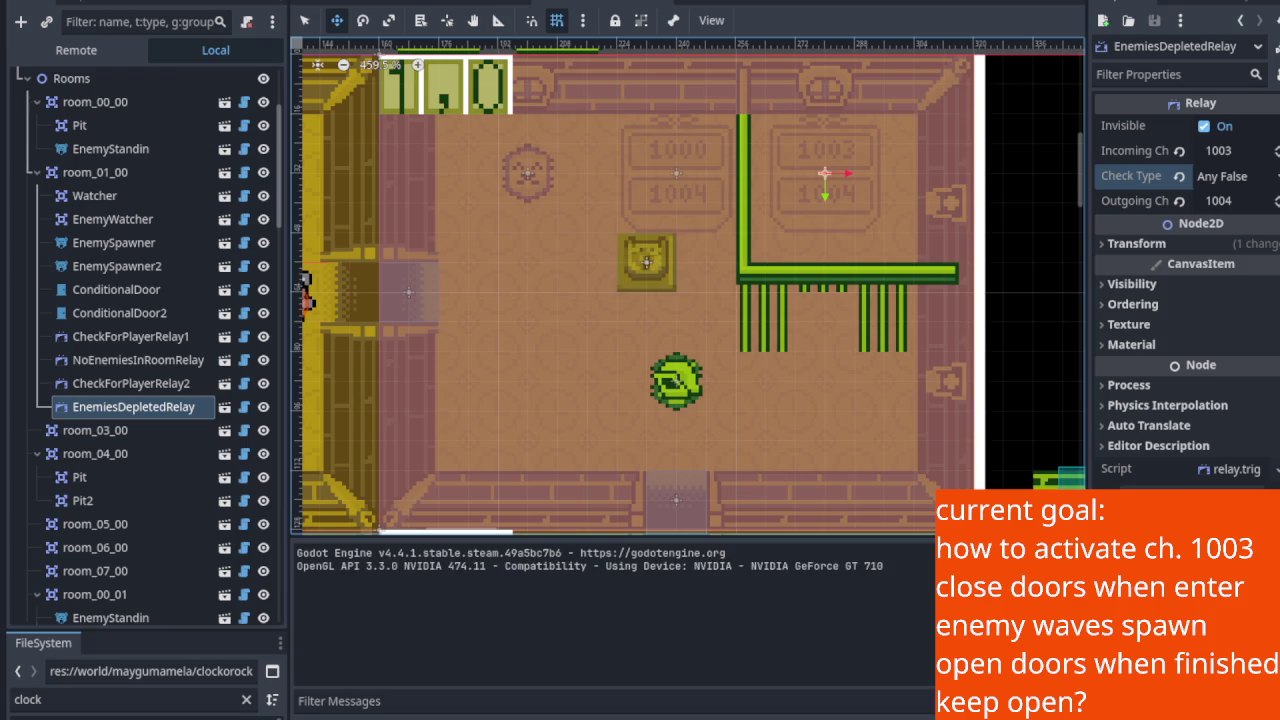
key("Up")
key("Right")
key("Right")
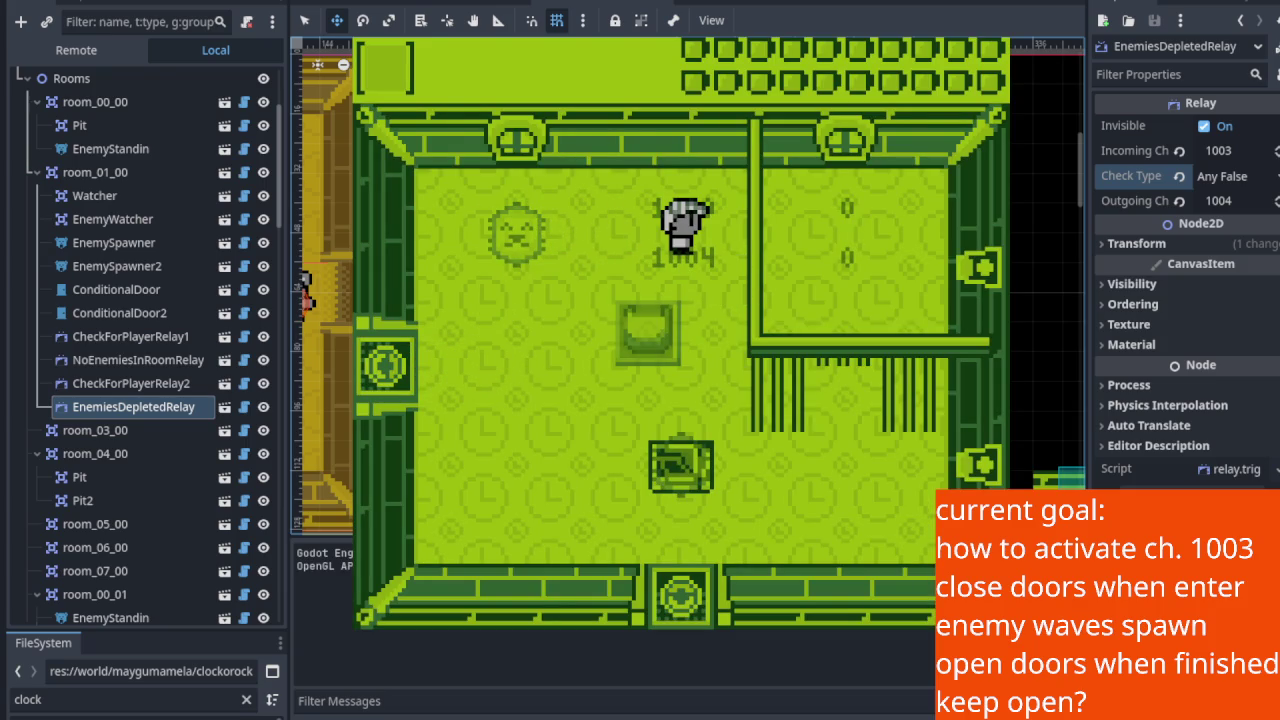
key("Down")
key("Up")
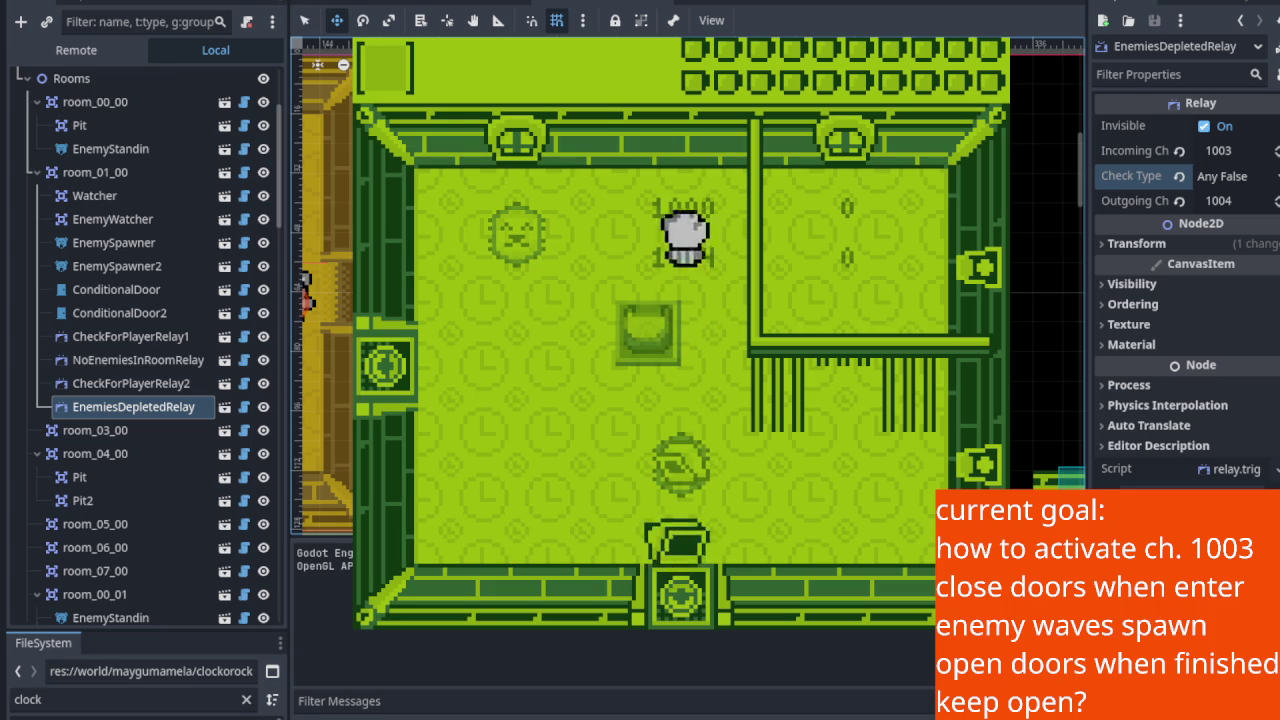
key("Down")
key("Up")
key("Right")
key("Down")
key("Left")
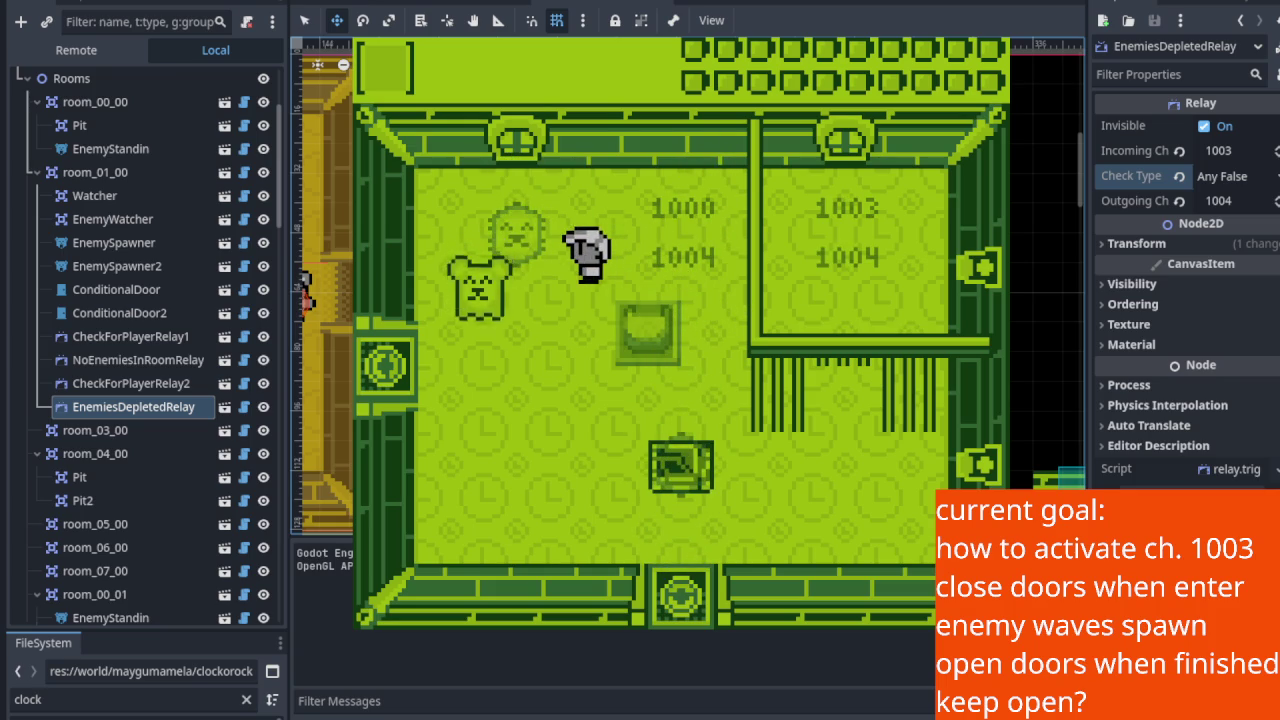
key("Left")
key("Down")
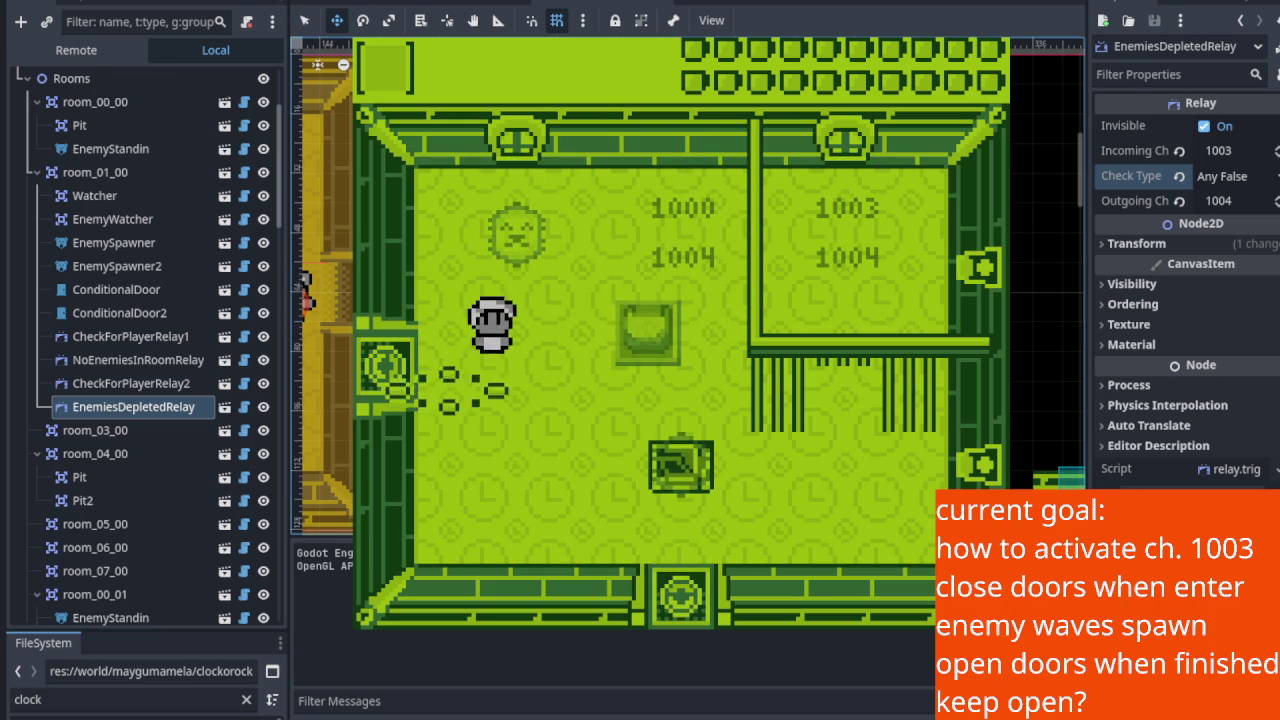
key("Right")
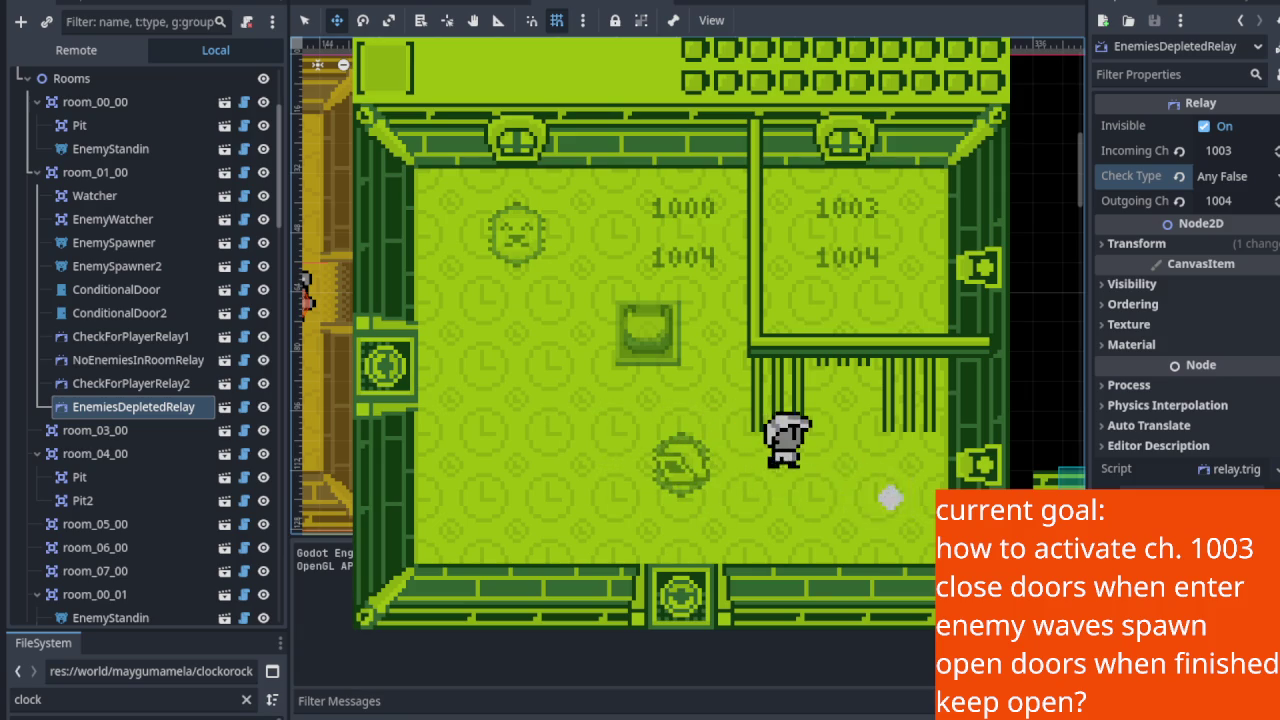
key("Left")
key("Up")
key("x")
key("Up")
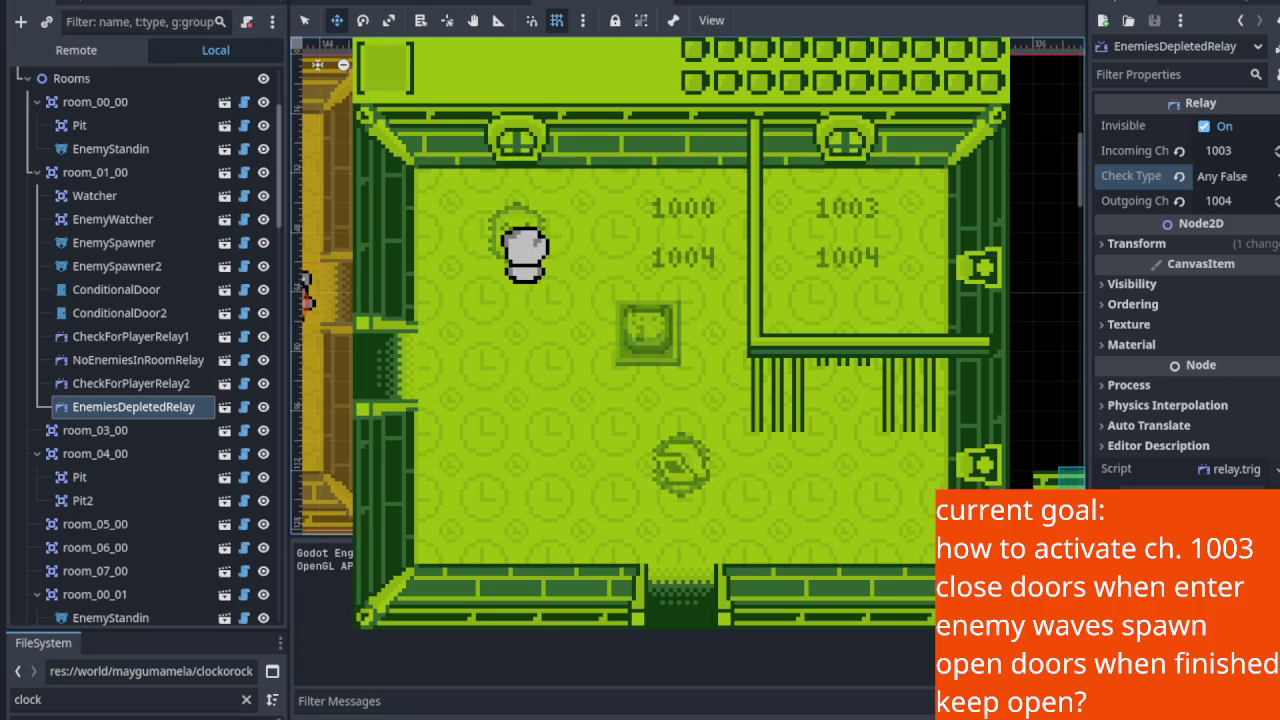
key("Escape")
key("F5")
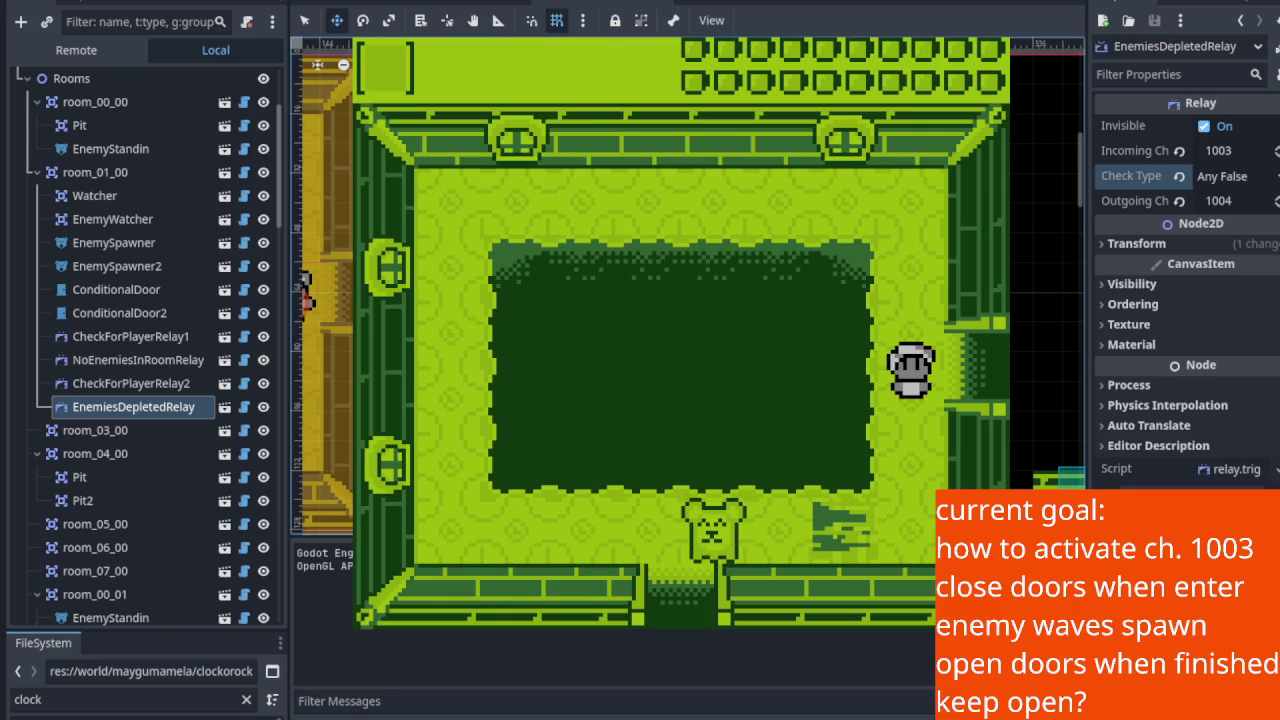
key("Right")
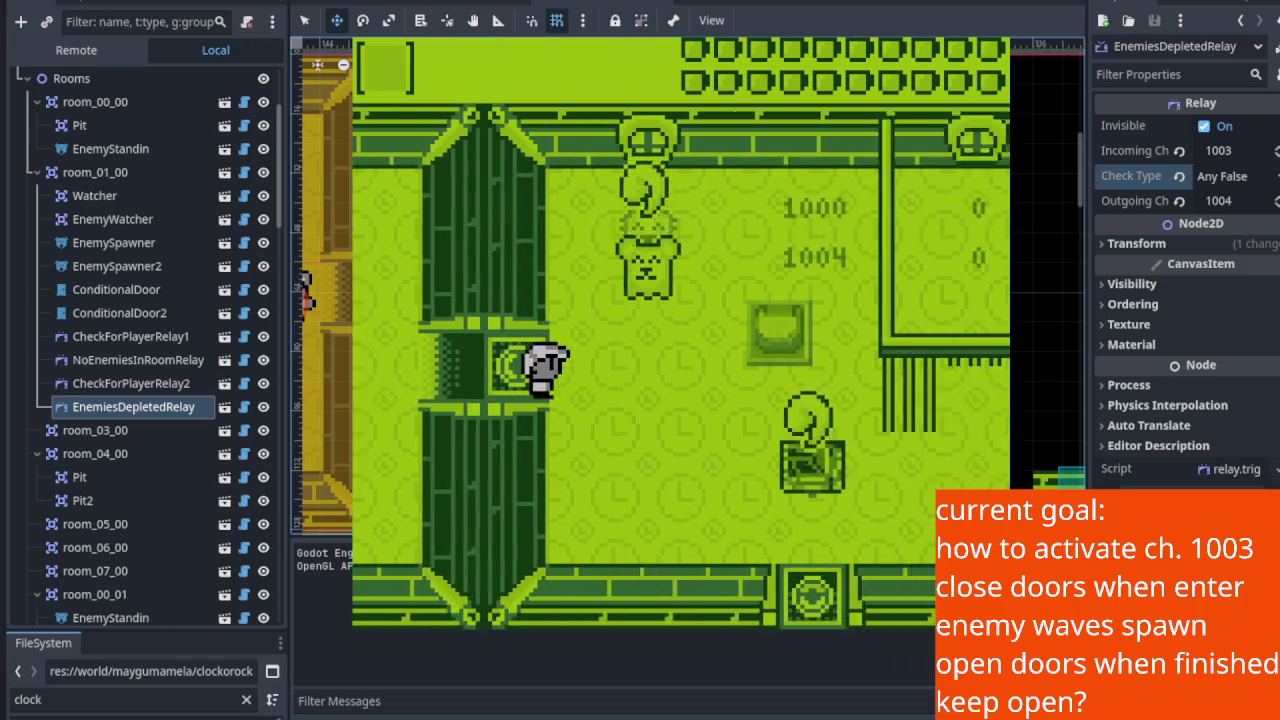
key("Down")
key("Right")
key("x")
key("Down")
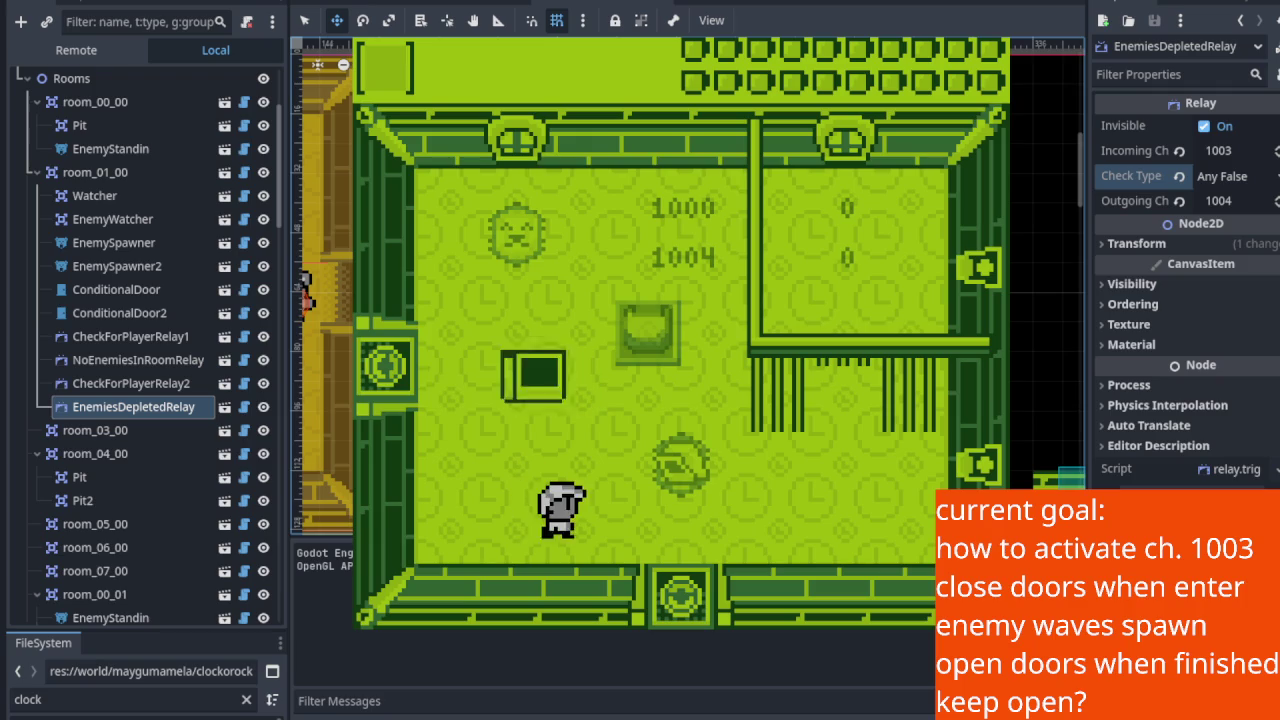
key("Up")
key("Left")
key("x")
key("Right")
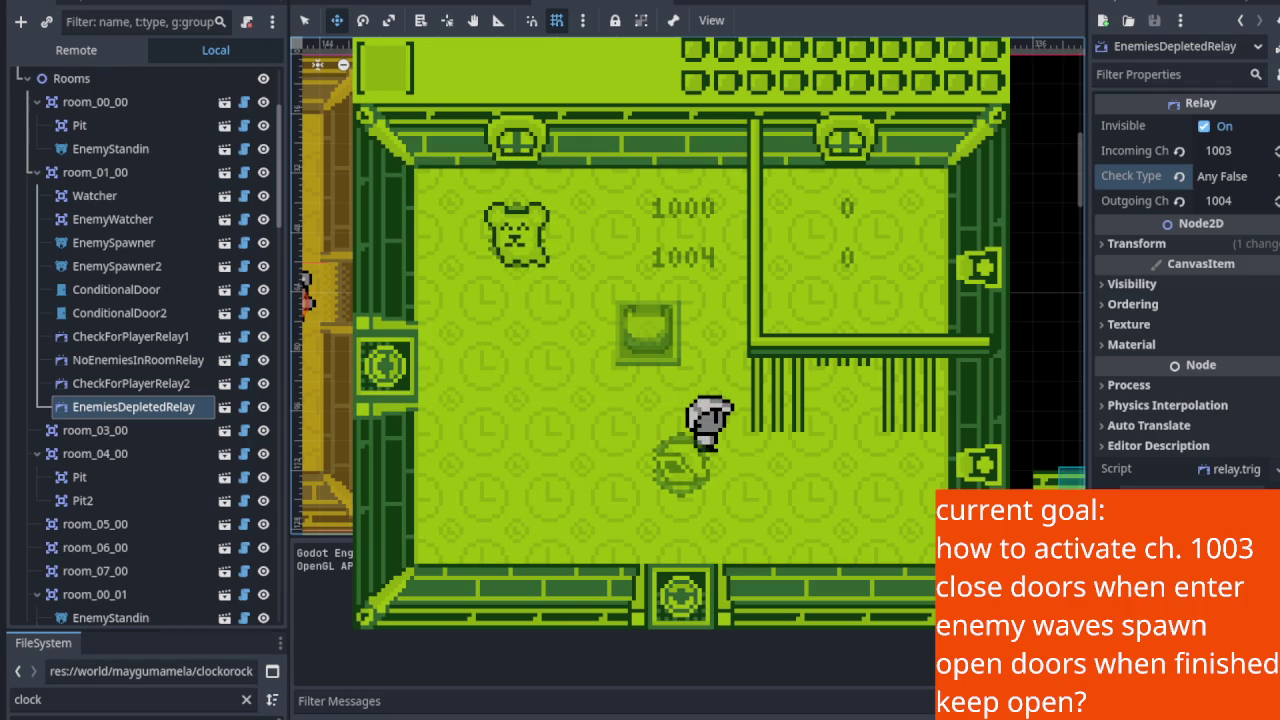
key("Up")
key("Left")
key("Down")
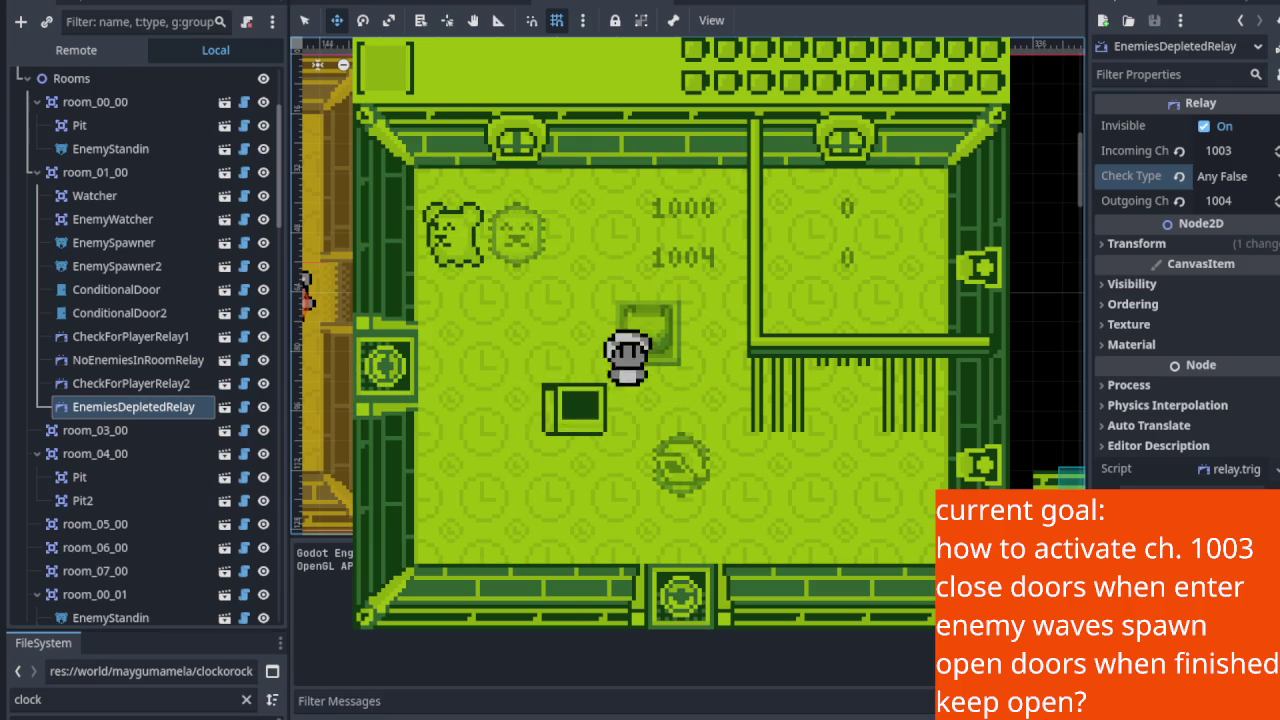
key("Down")
key("Left")
key("Up")
key("Up")
key("x")
key("Down")
key("Right")
key("x")
key("Down")
key("x")
key("Up")
key("Left")
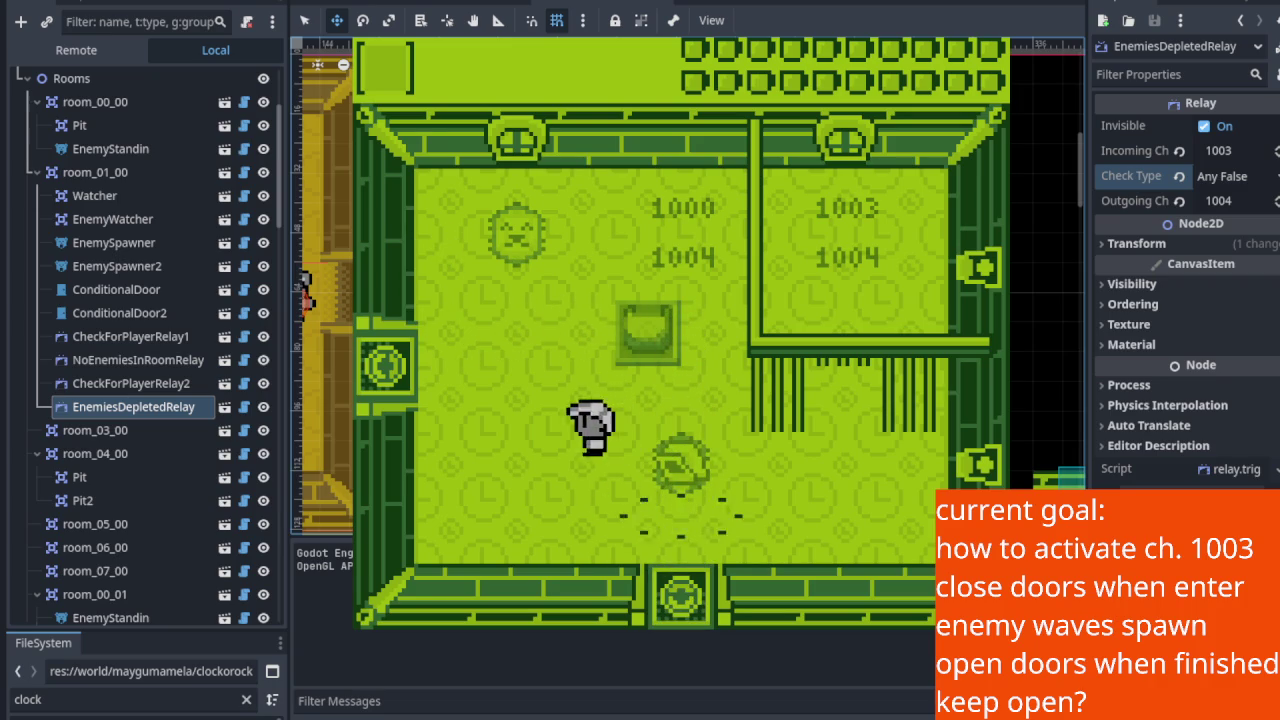
key("Up")
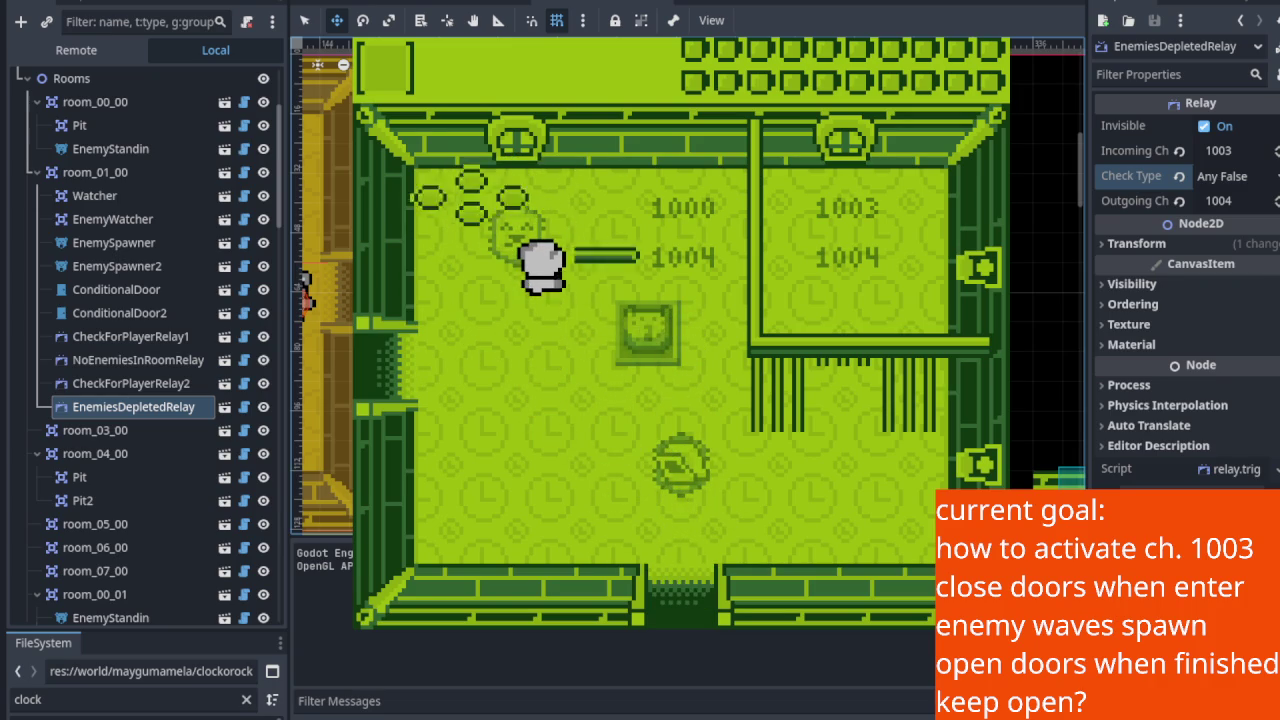
key("Left")
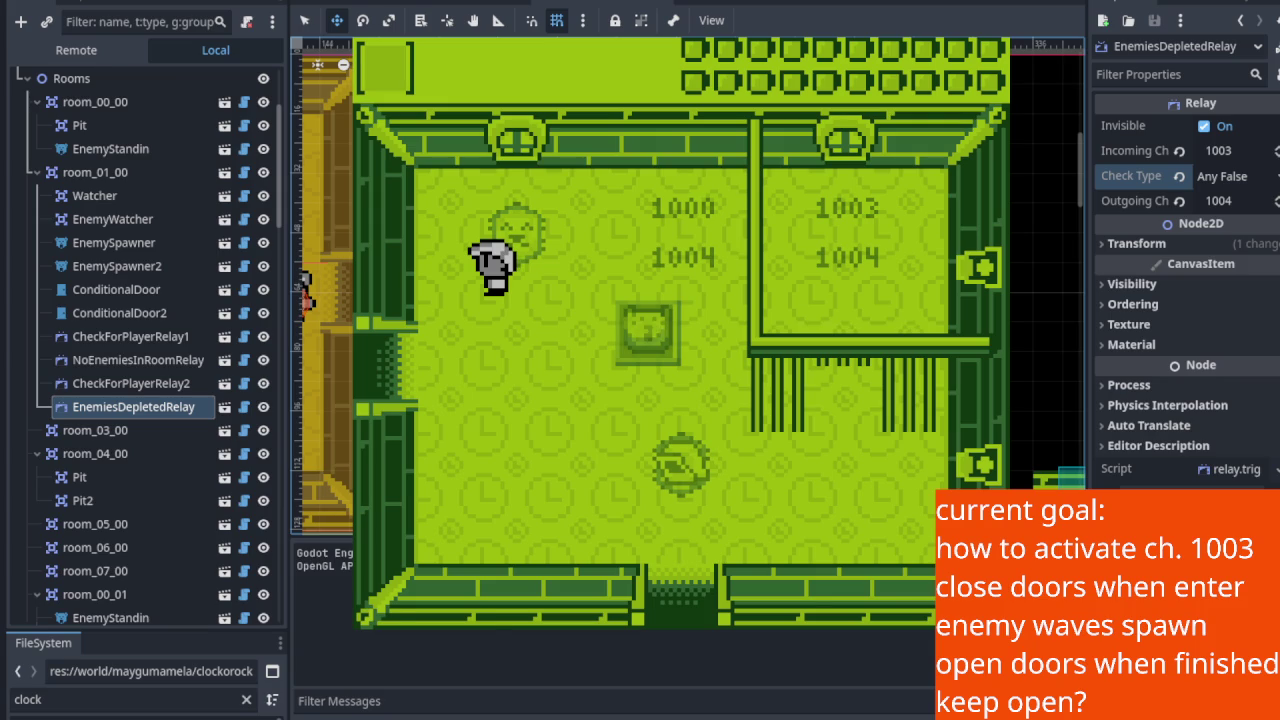
key("F8")
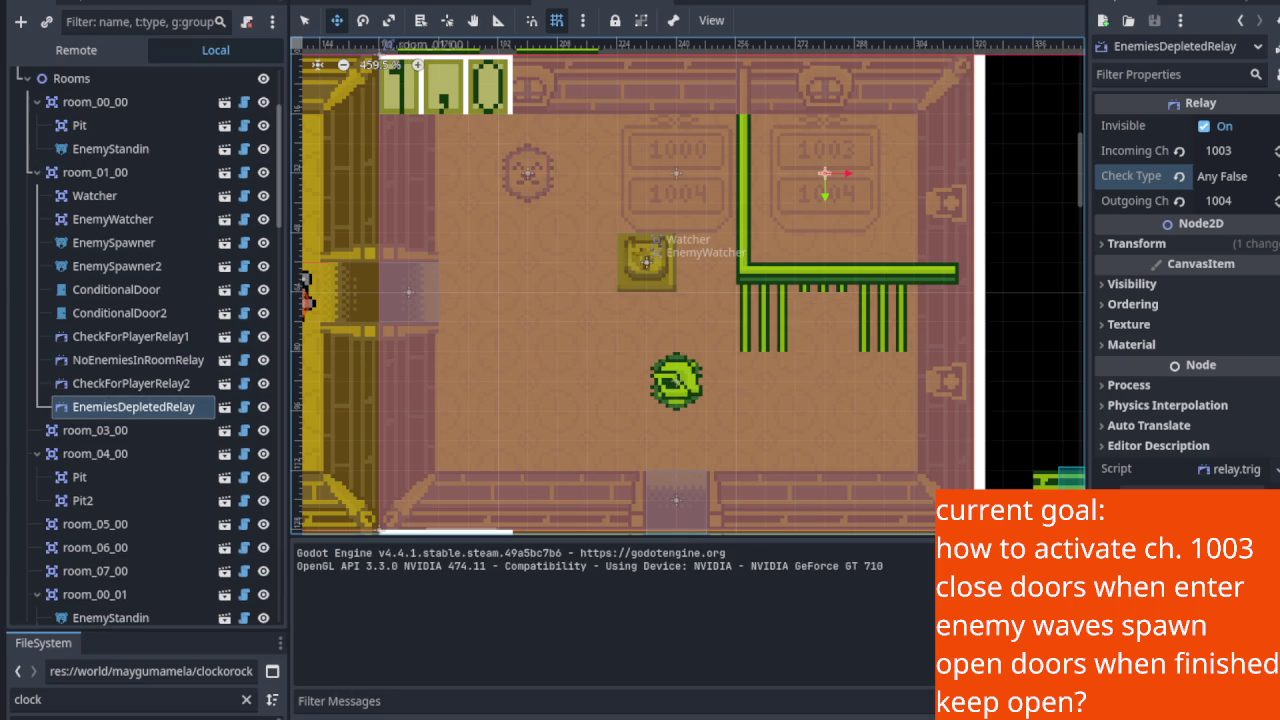
key("Down")
key("Right")
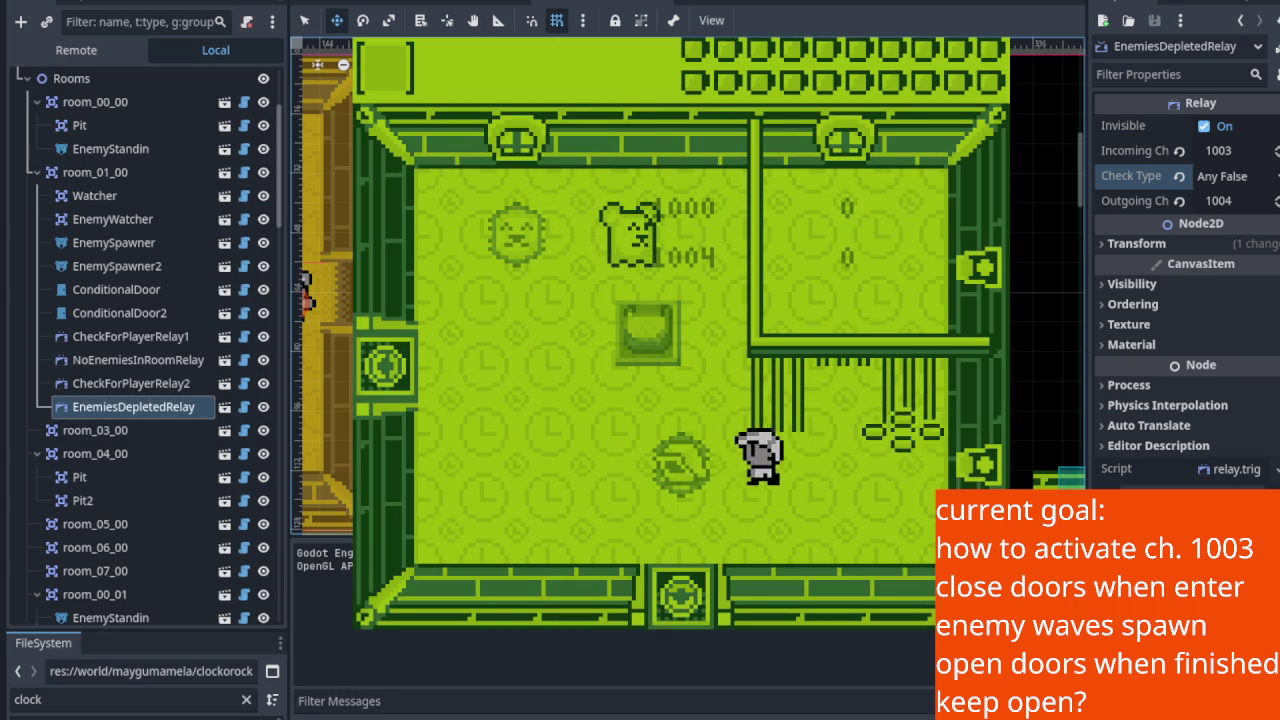
key("Left")
key("Up")
key("Up")
key("x")
key("Left")
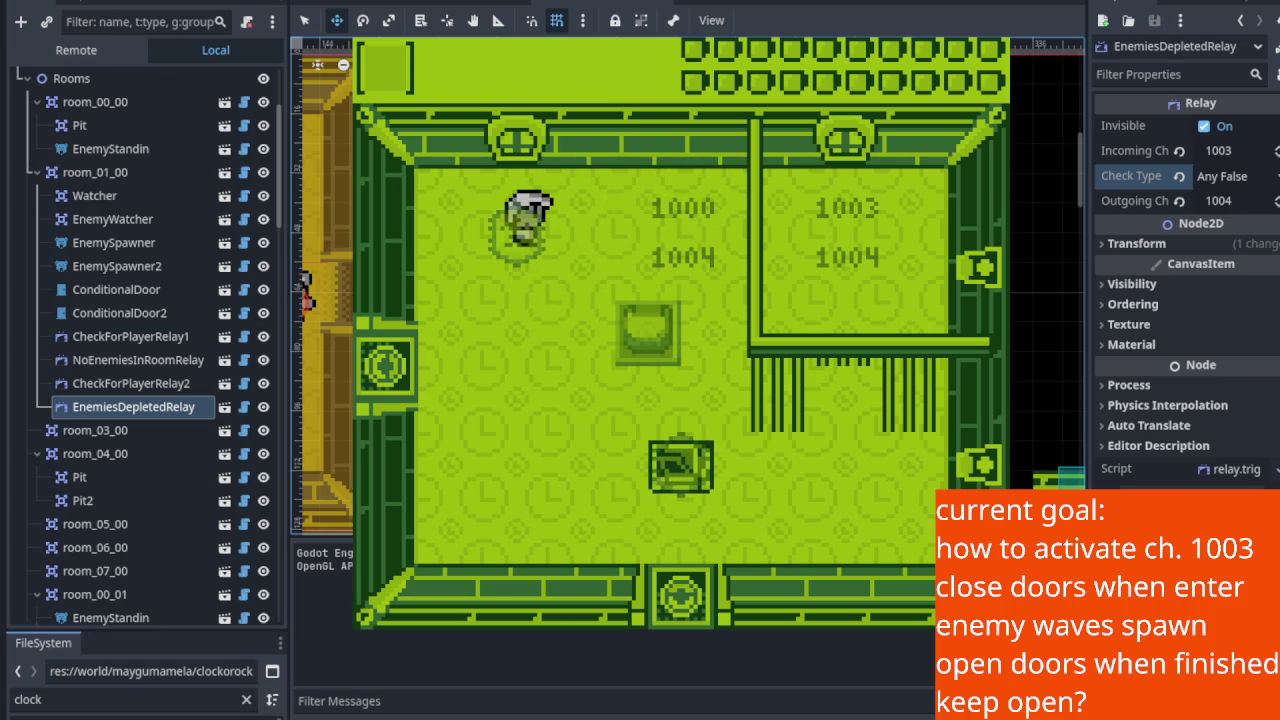
key("Right")
key("Down")
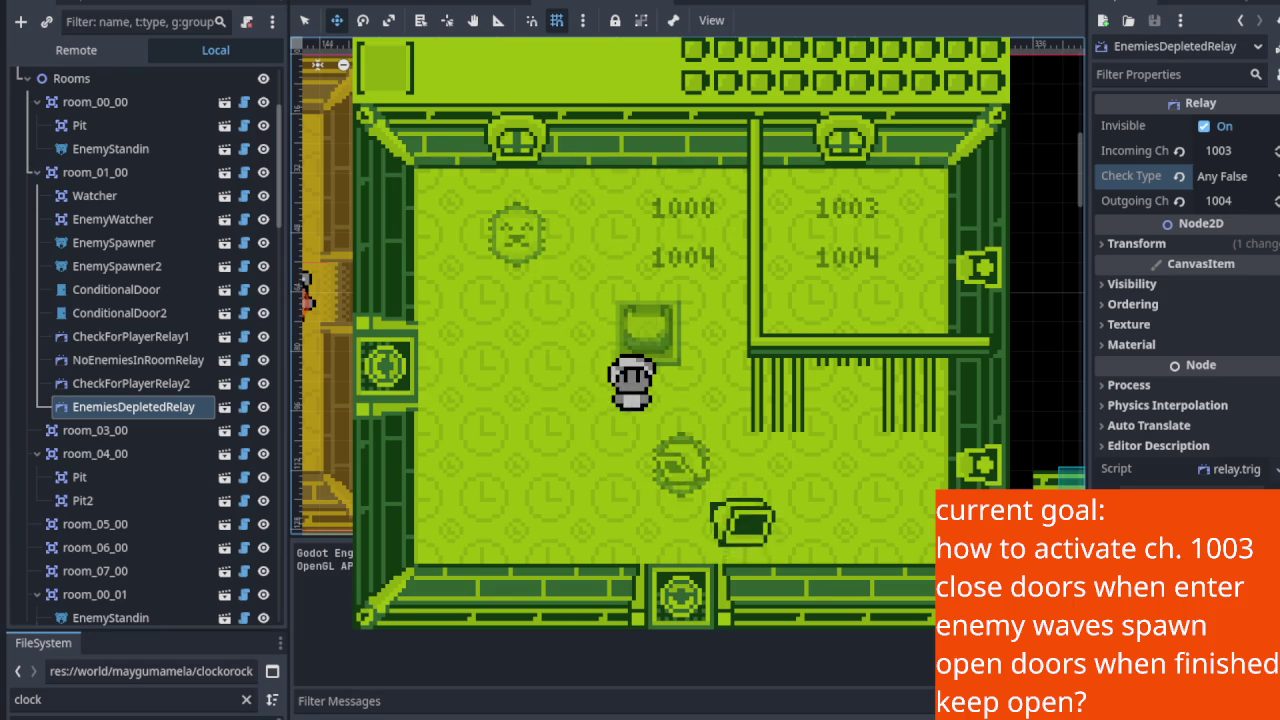
key("Left")
key("Down")
key("Up")
key("x")
key("Up")
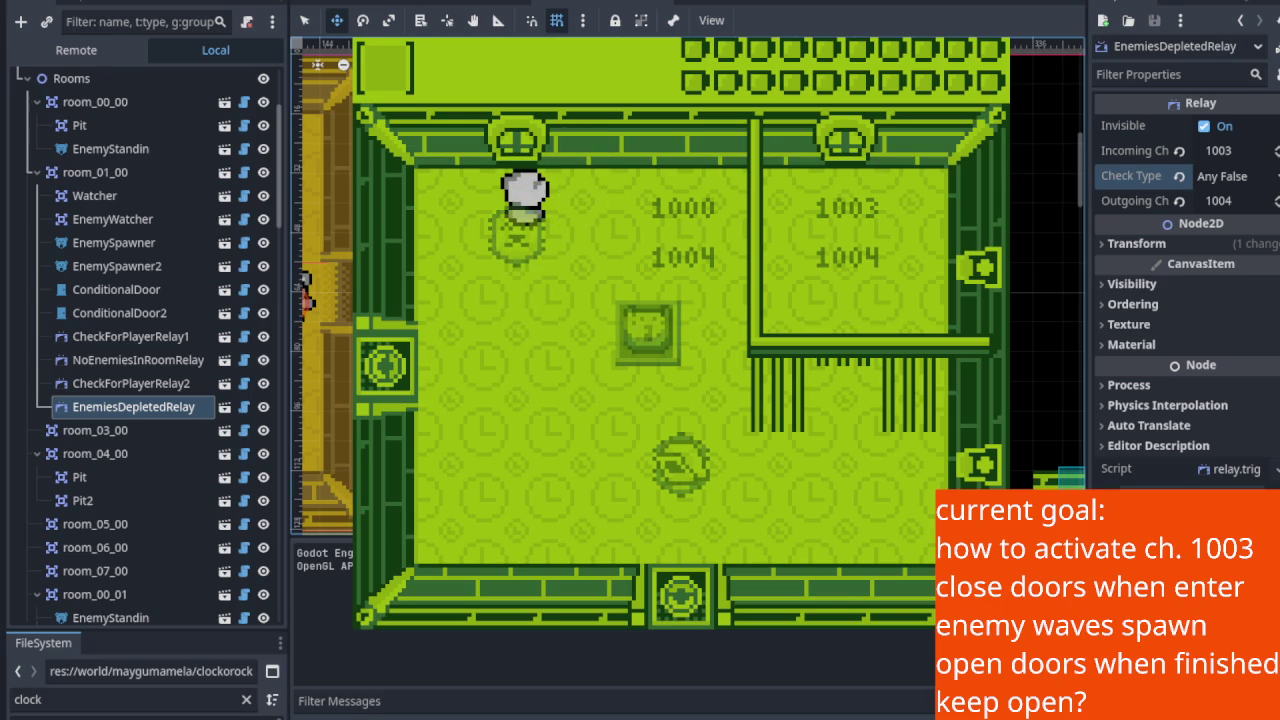
key("Right")
key("Left")
key("Down")
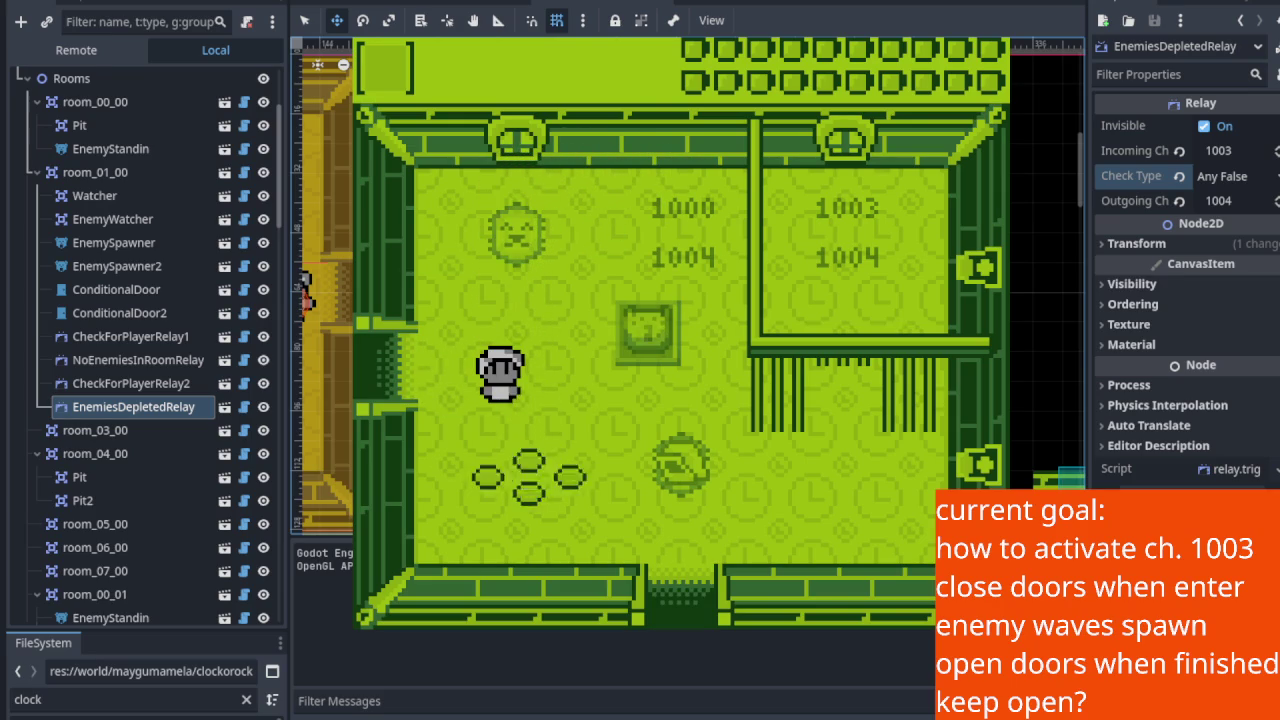
key("Right")
key("Down")
key("Right")
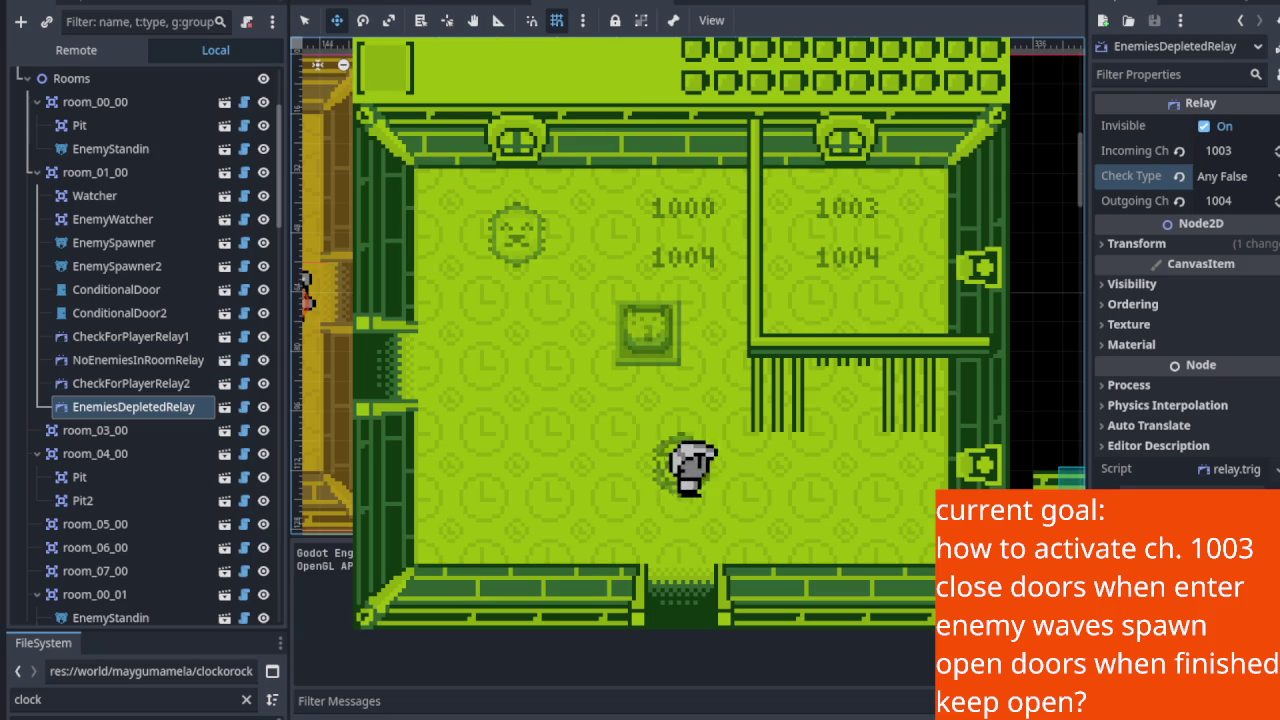
key("Down")
key("Right")
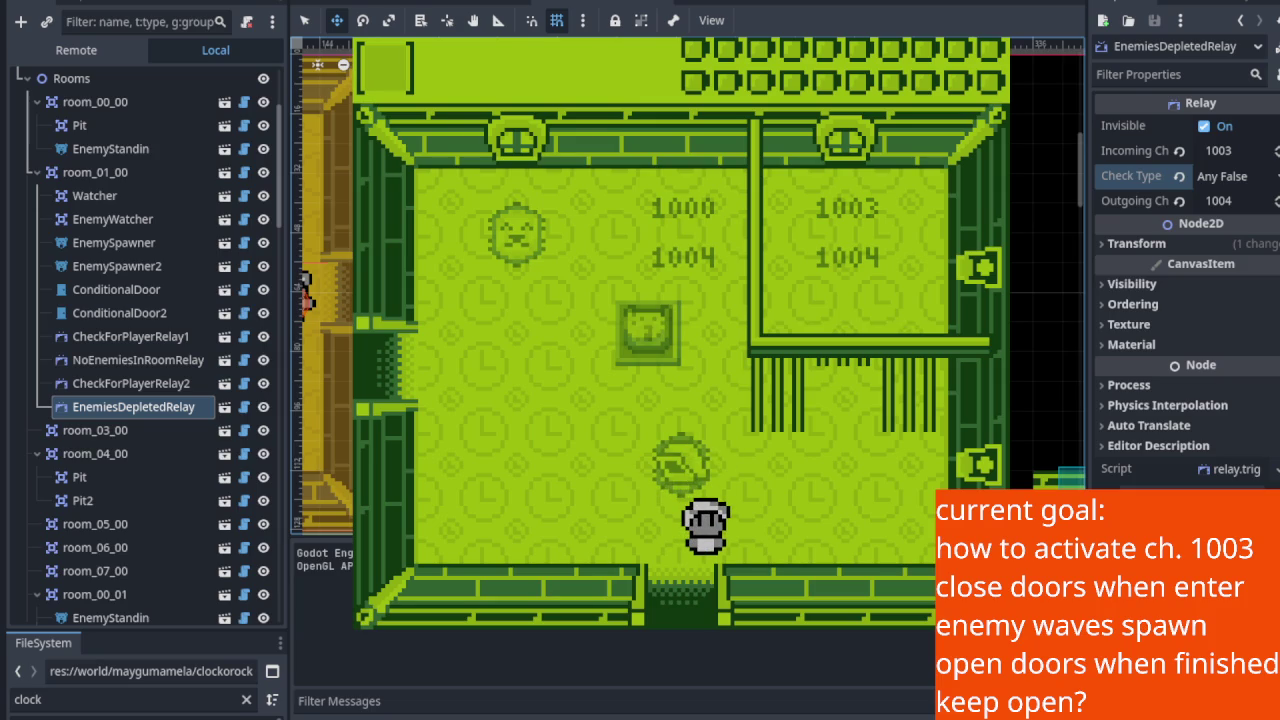
key("Left")
key("Up")
key("Left")
key("Right")
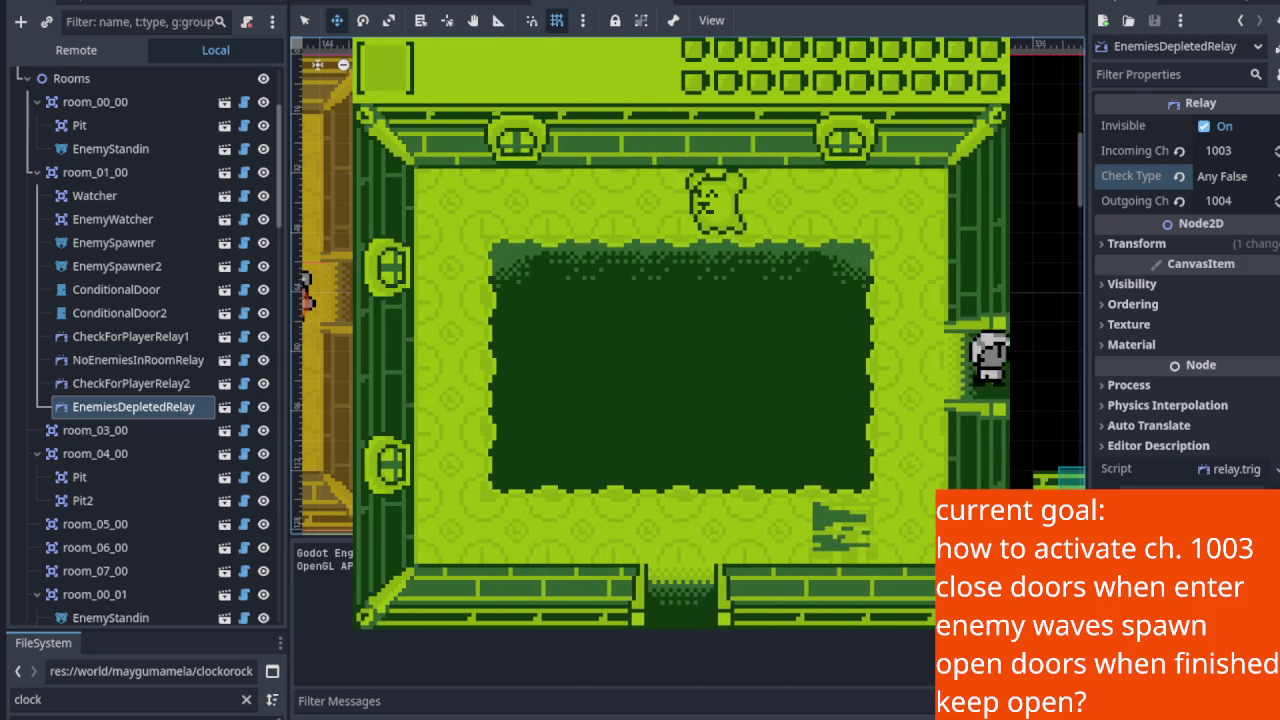
key("Up")
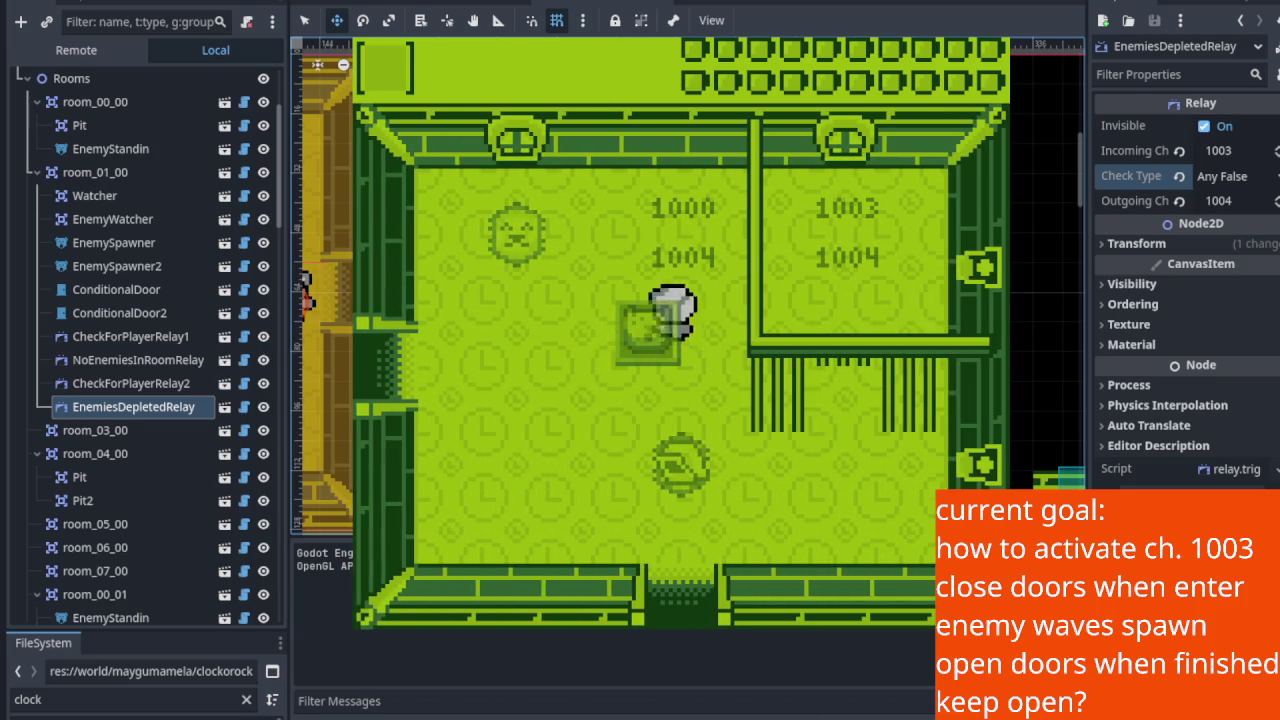
key("F8")
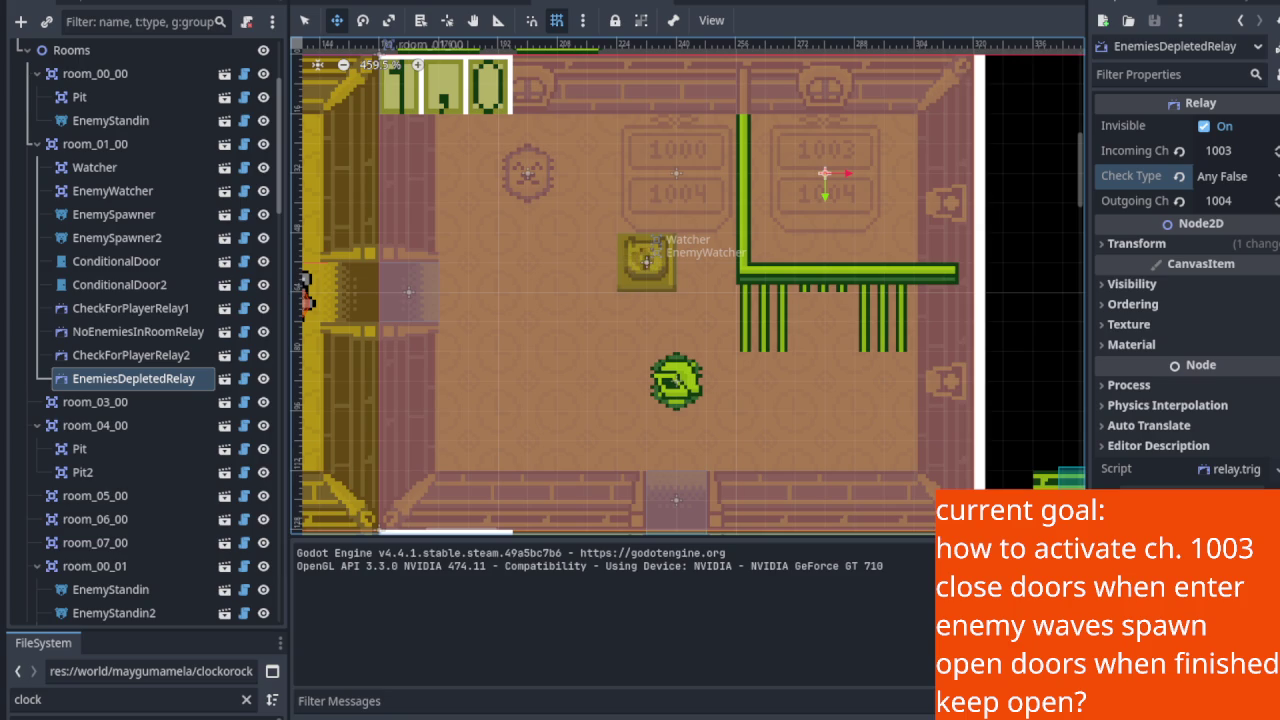
Step: Add a new 'Spawners' task to the Todo column of the project task board
key("ctrl+F5")
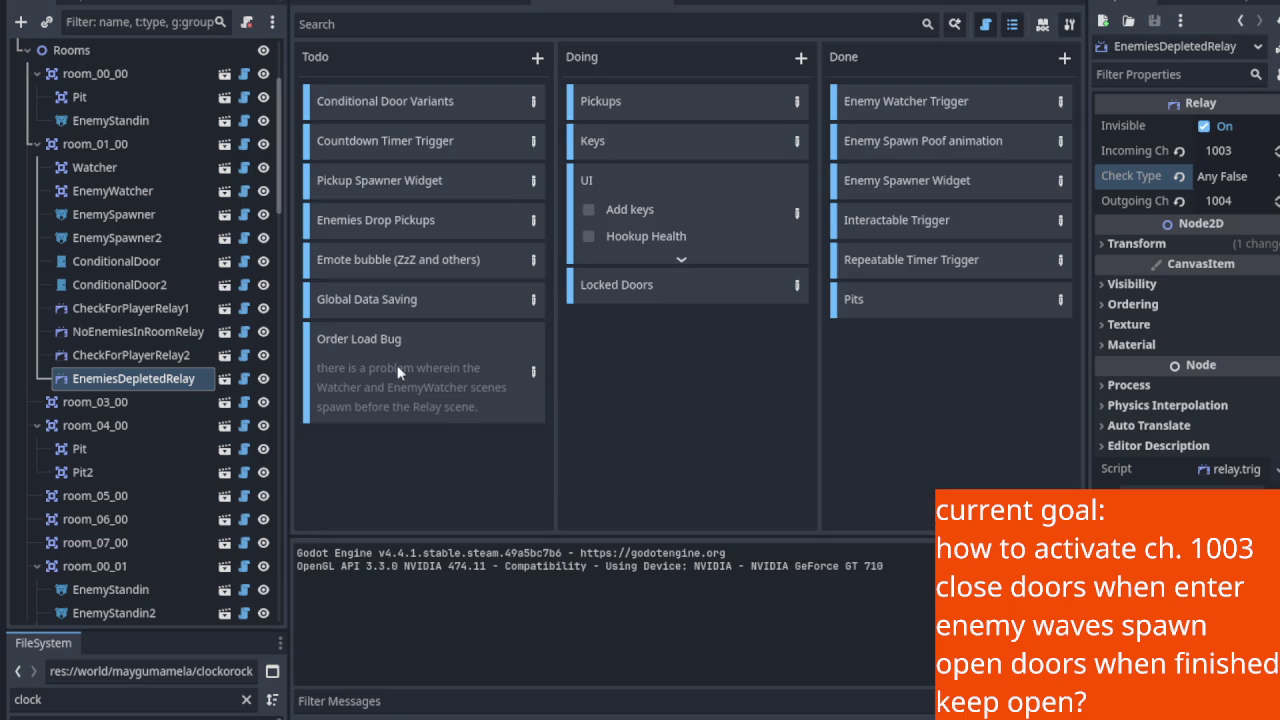
left_click(538, 60)
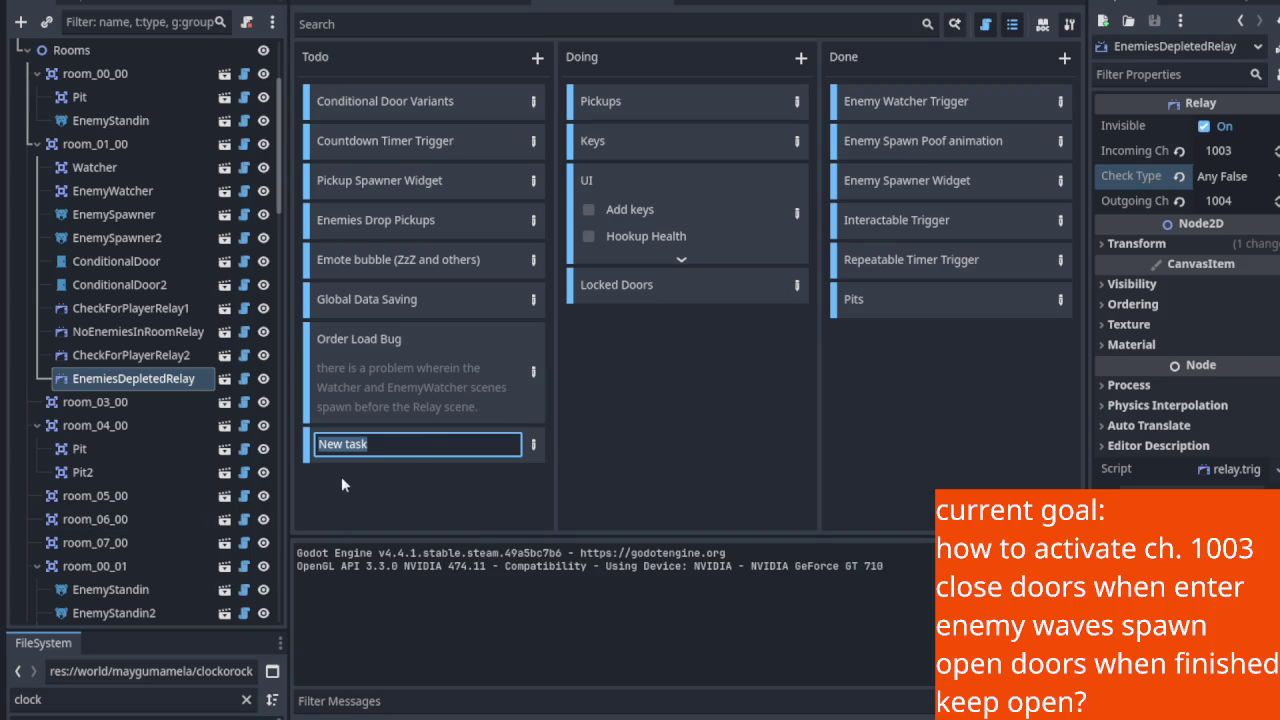
type("Span")
key("Return")
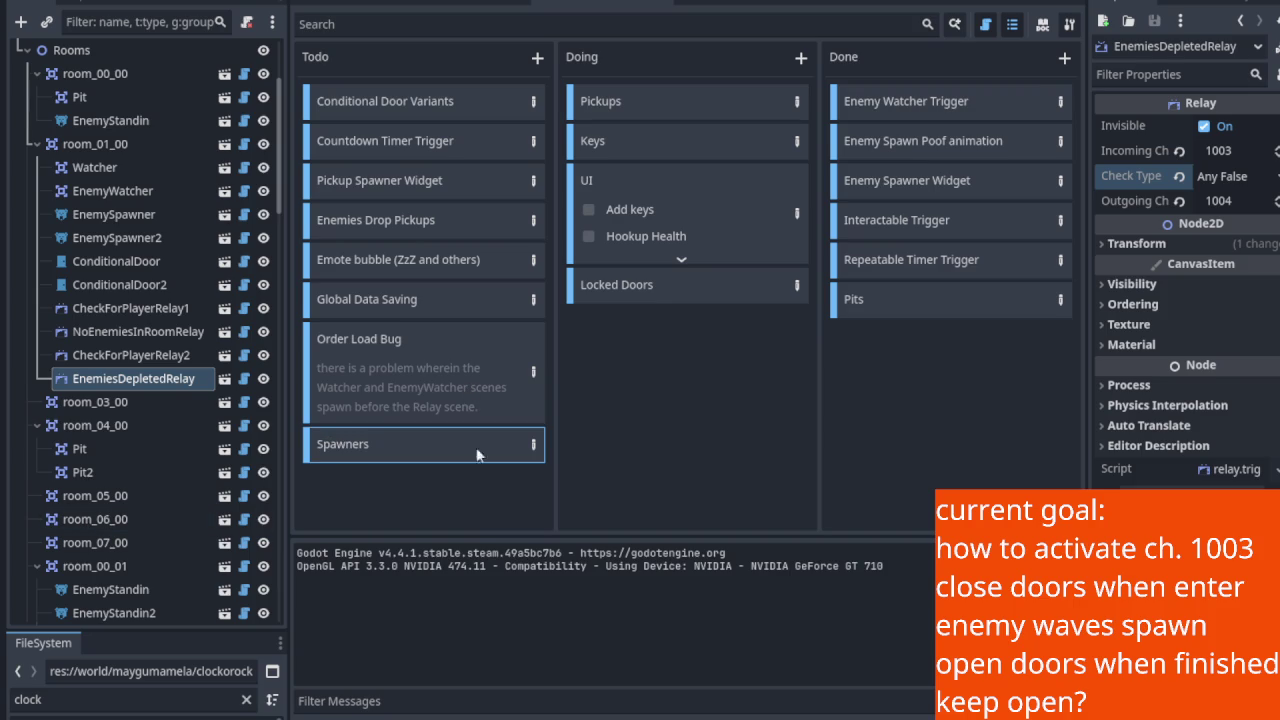
Step: Describe spawners signalling depletion only after the final enemy, fixing the Clock-O-Rock Tower room 1,0 door
left_click(531, 450)
type("claim they")
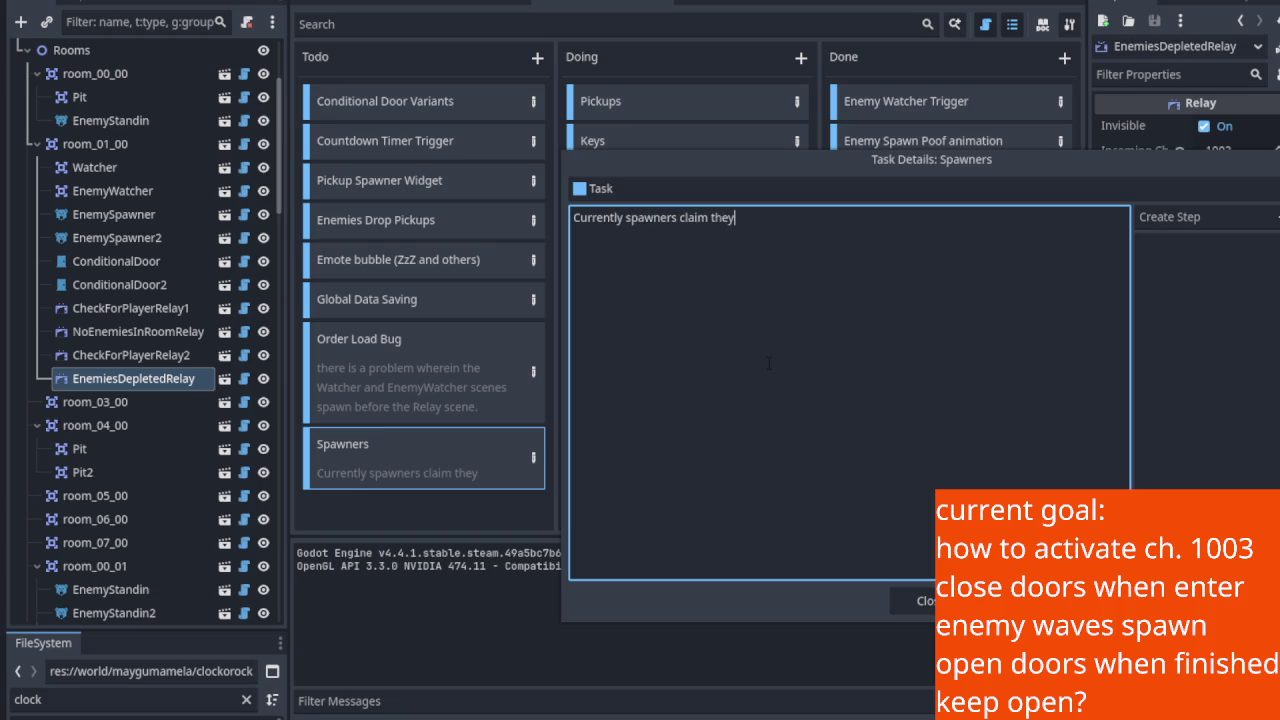
type(" are depleted after the final enem")
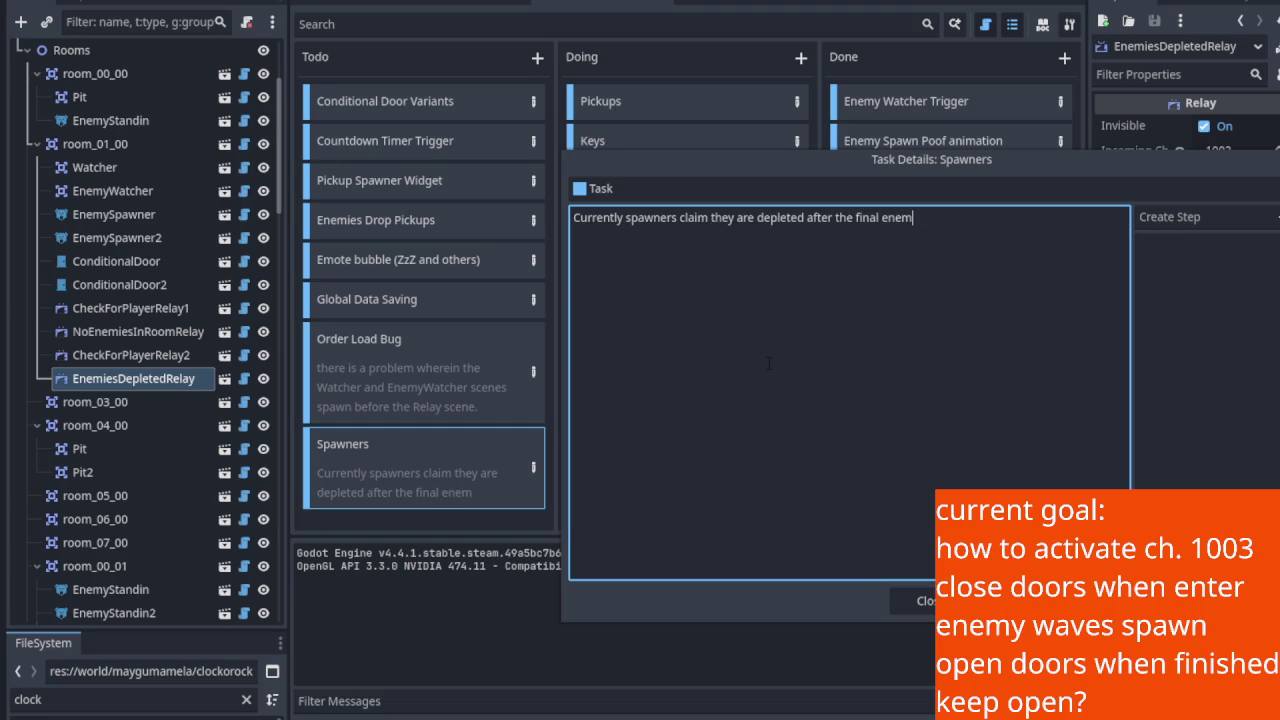
type("y spawned.")
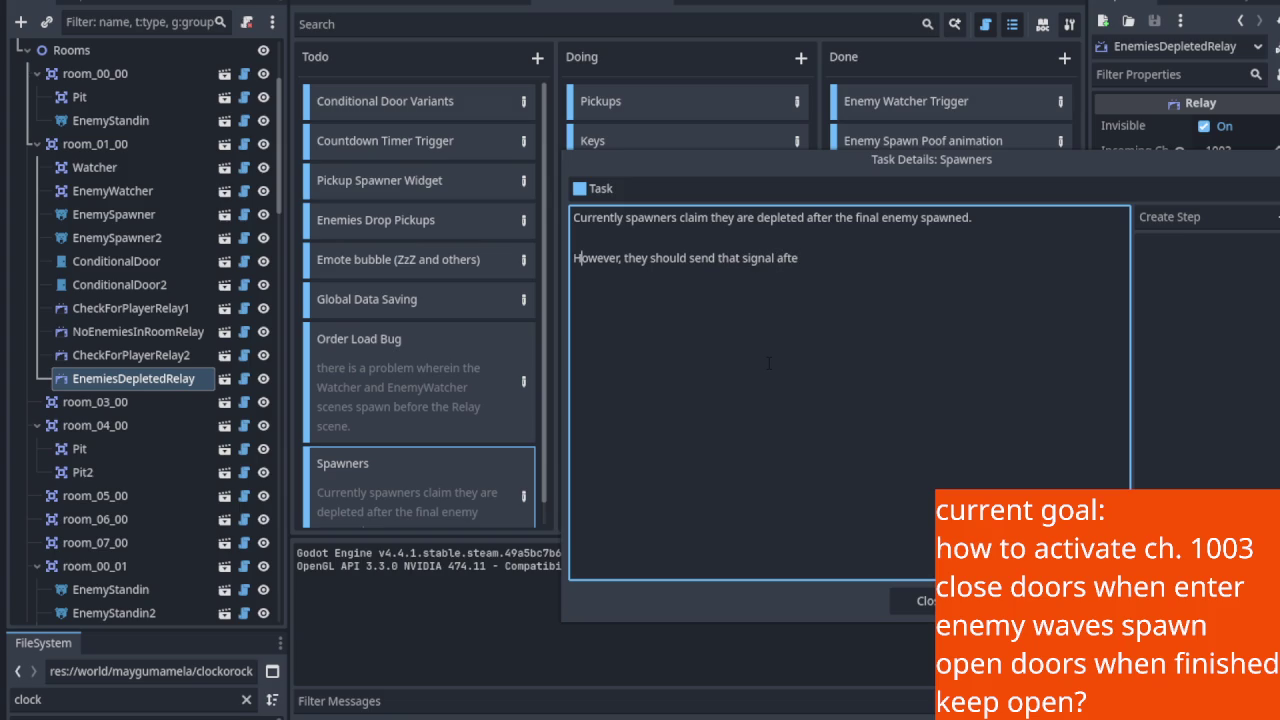
type("only")
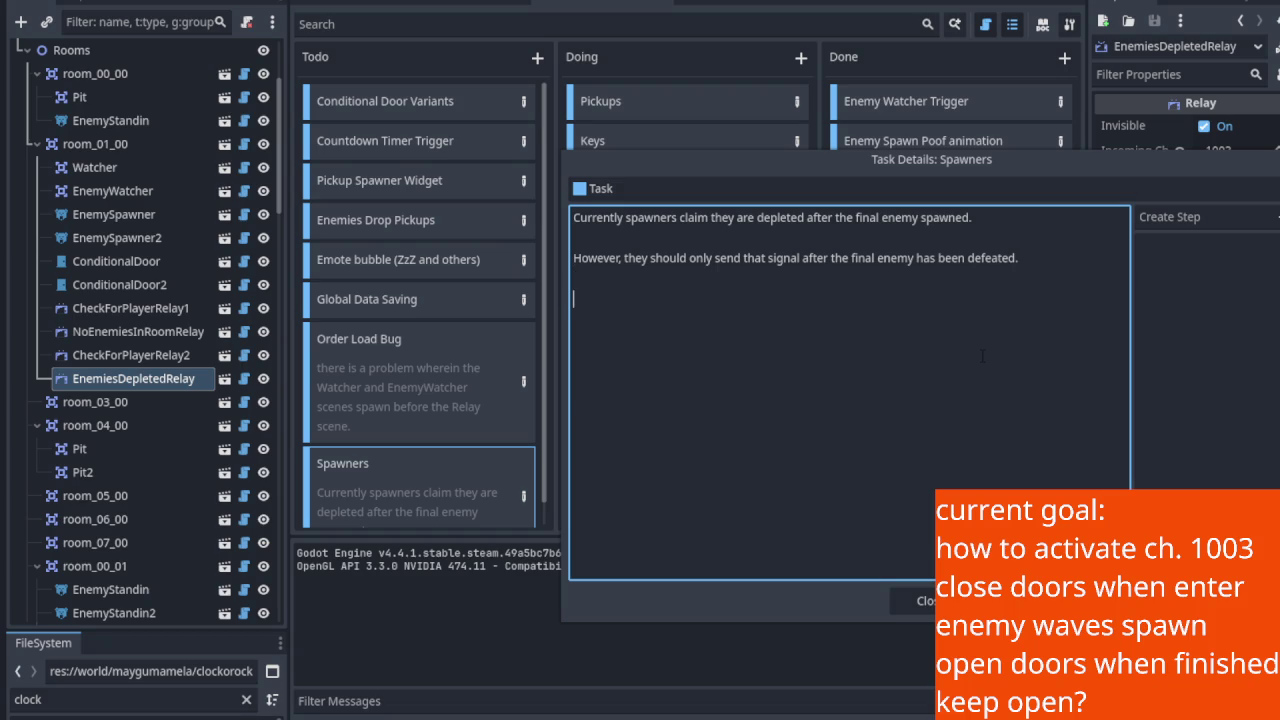
type("This would ")
type("address the door issue in")
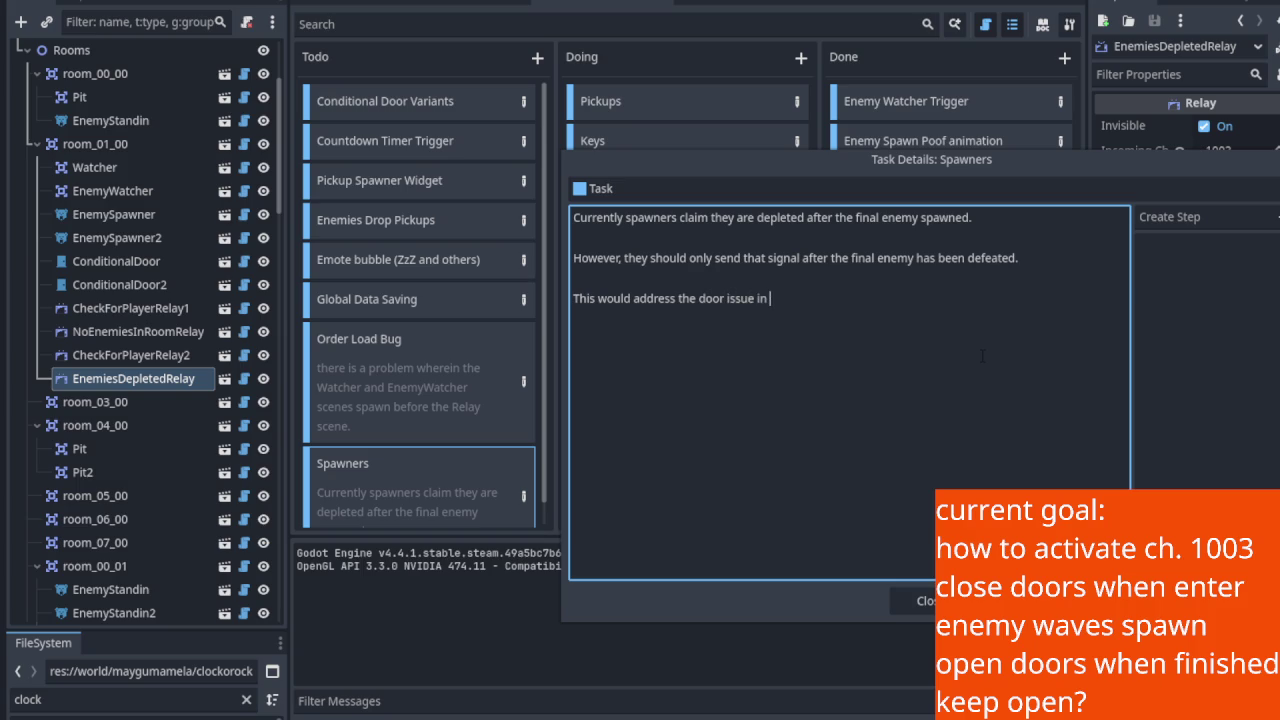
type("Rock Tower r")
type("oom,")
key("BackSpace")
key("BackSpace")
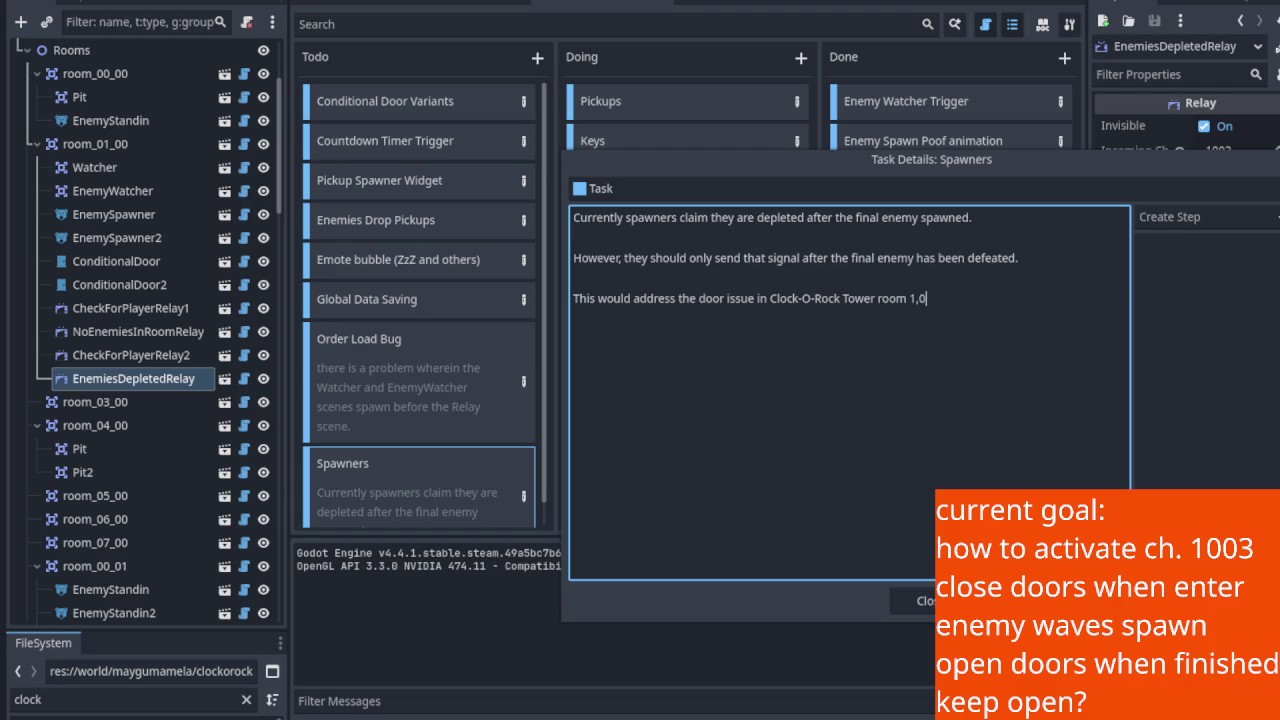
left_click(922, 602)
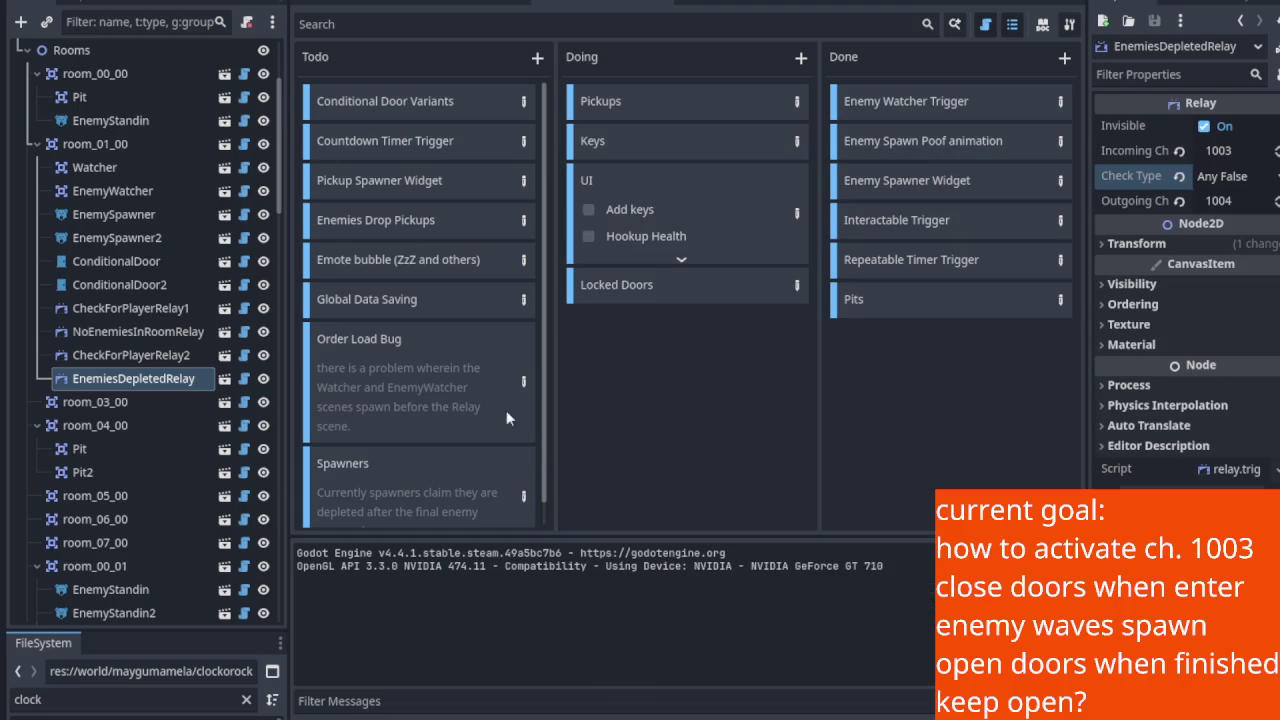
Step: Leave the task board and return to the clock tower level scene in the 2D view
scroll(512, 410, "down", 1)
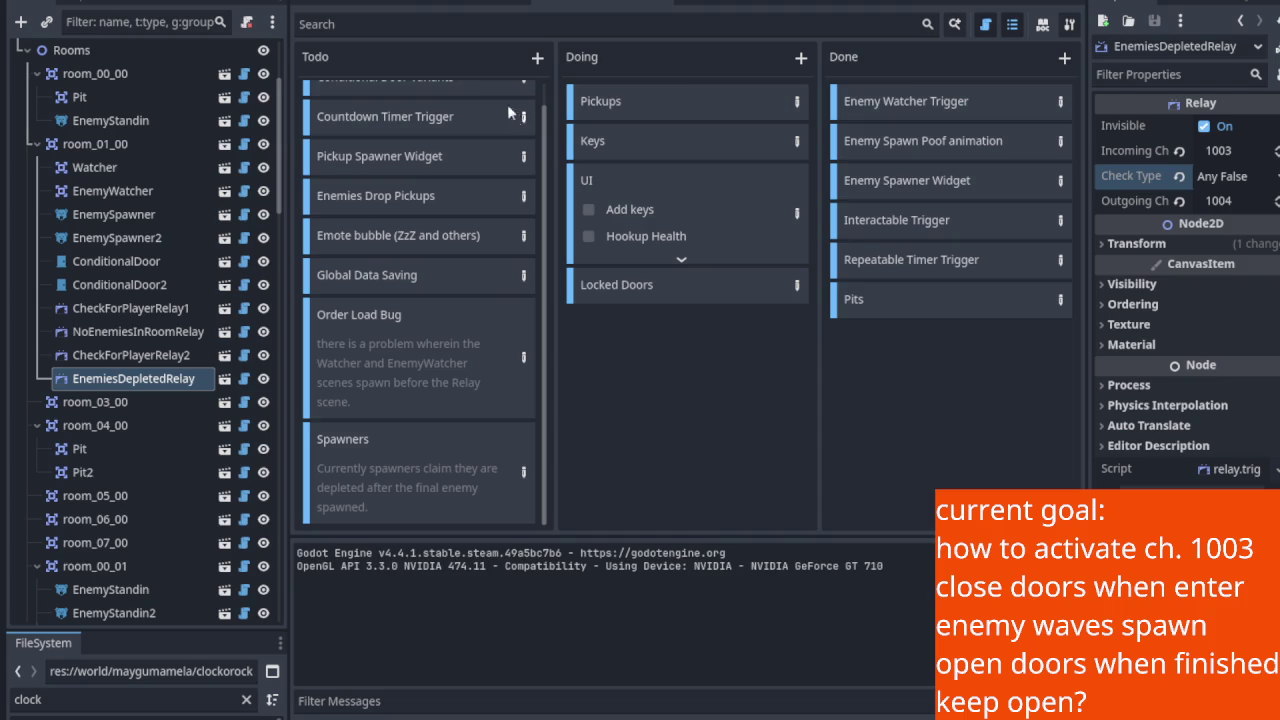
left_click(322, 5)
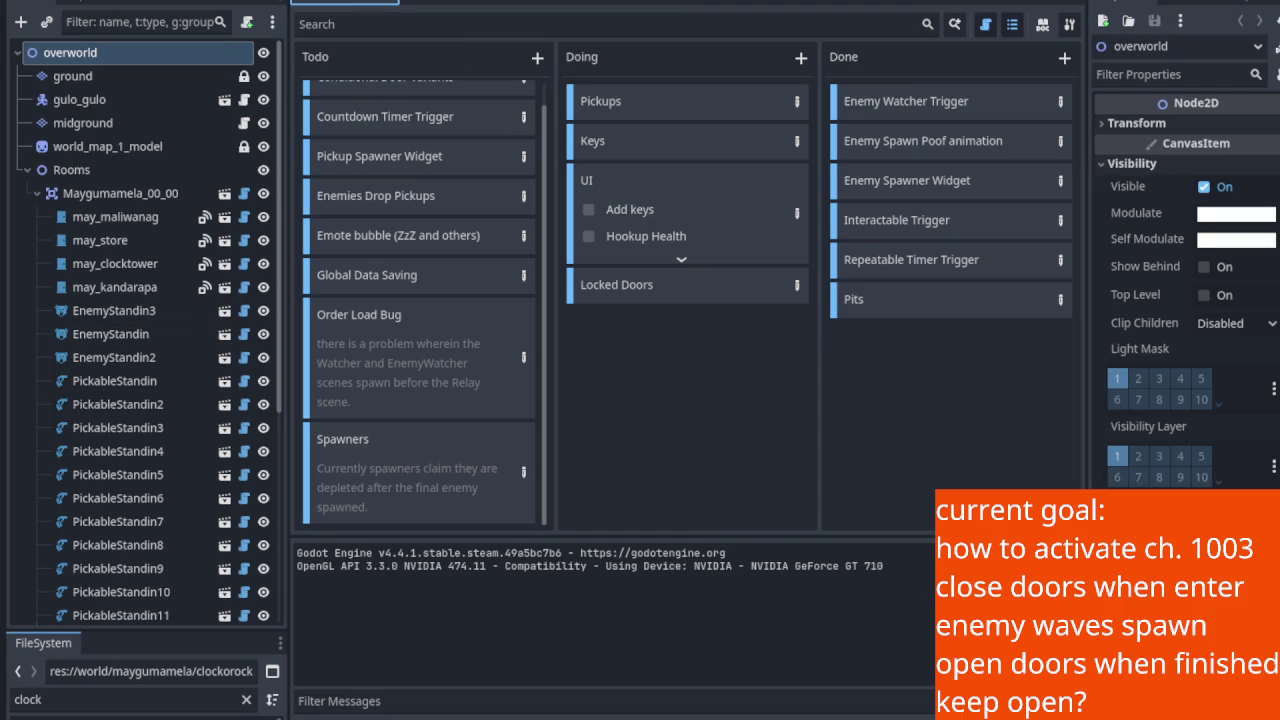
left_click(485, 5)
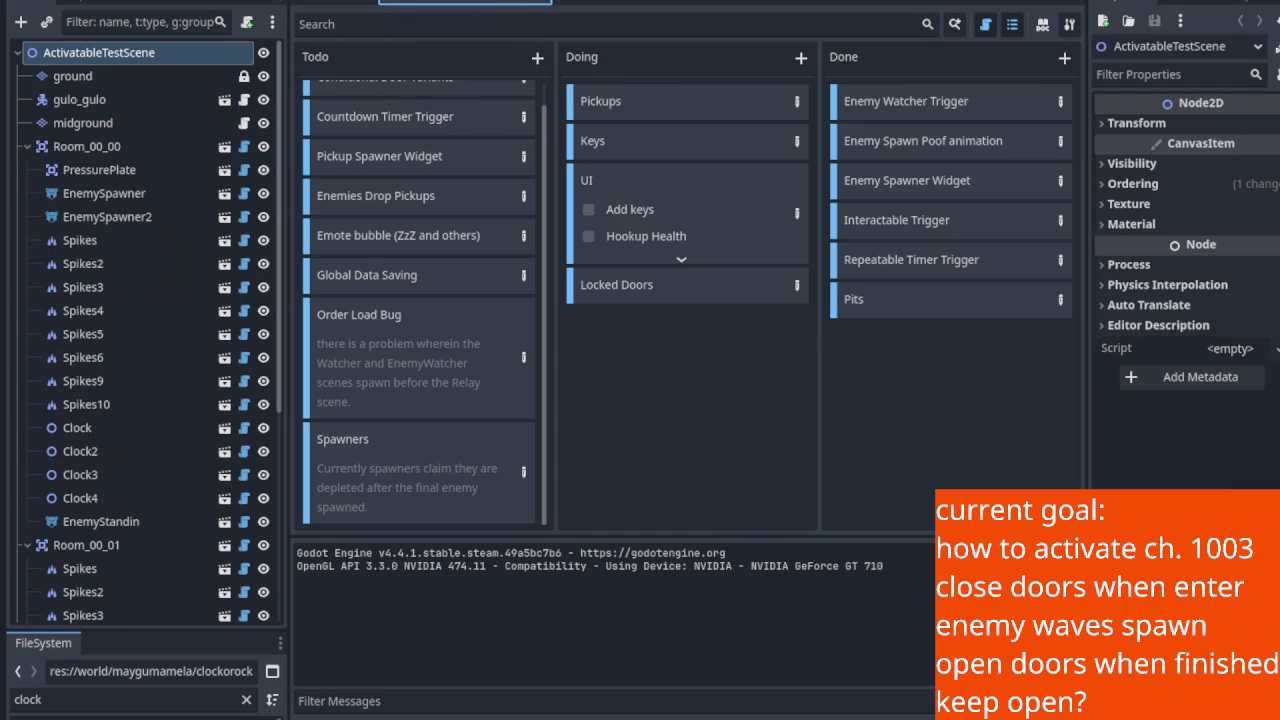
key("ctrl+F1")
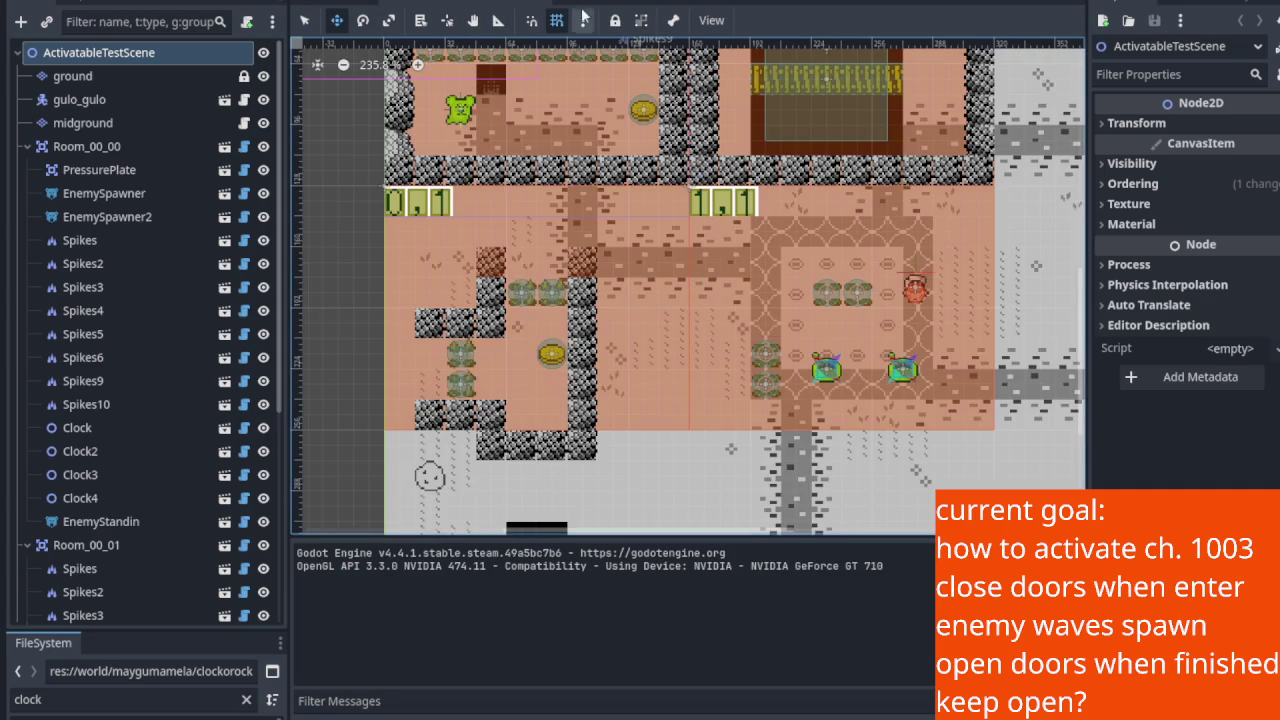
left_click(594, 4)
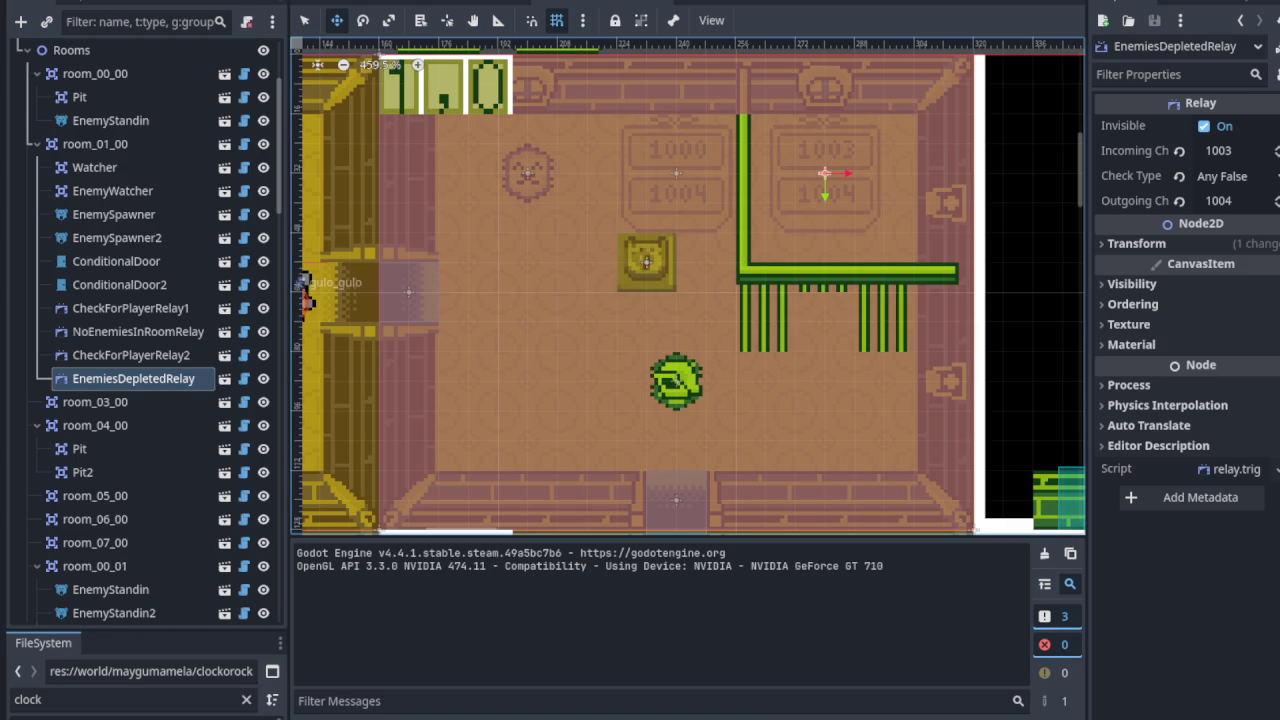
scroll(369, 417, "down", 5)
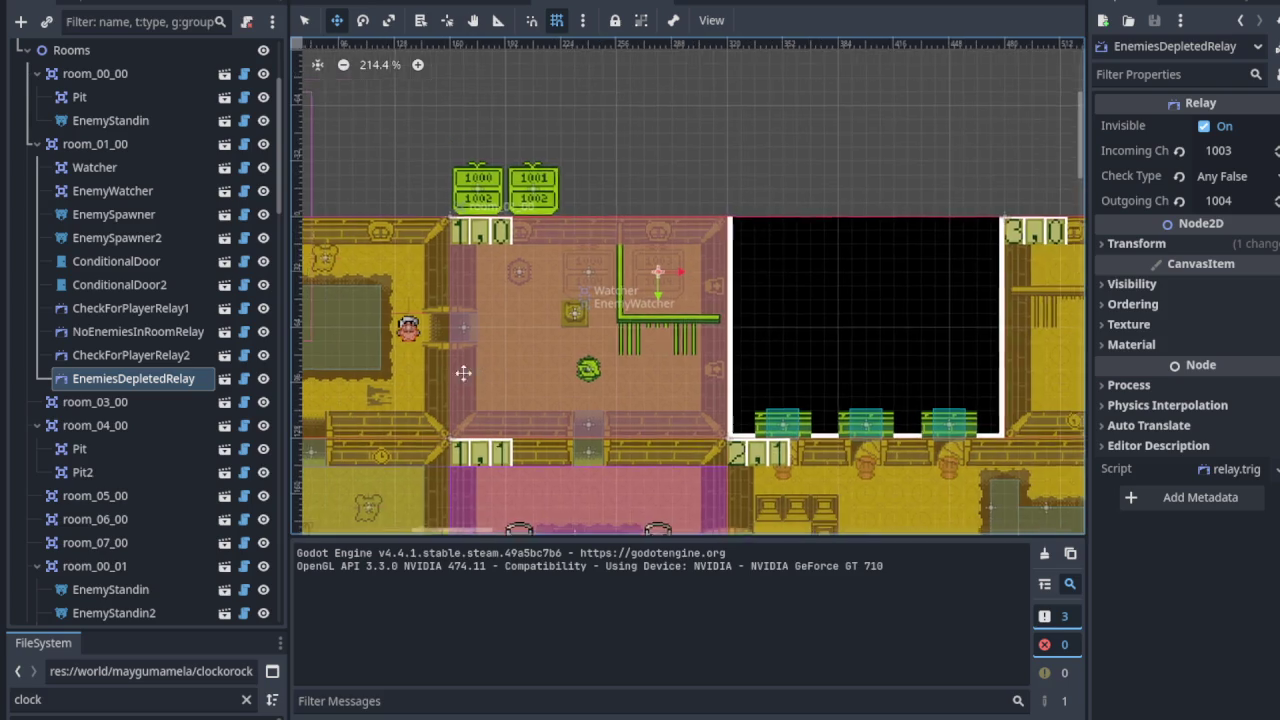
scroll(520, 339, "down", 4)
scroll(679, 240, "up", 3)
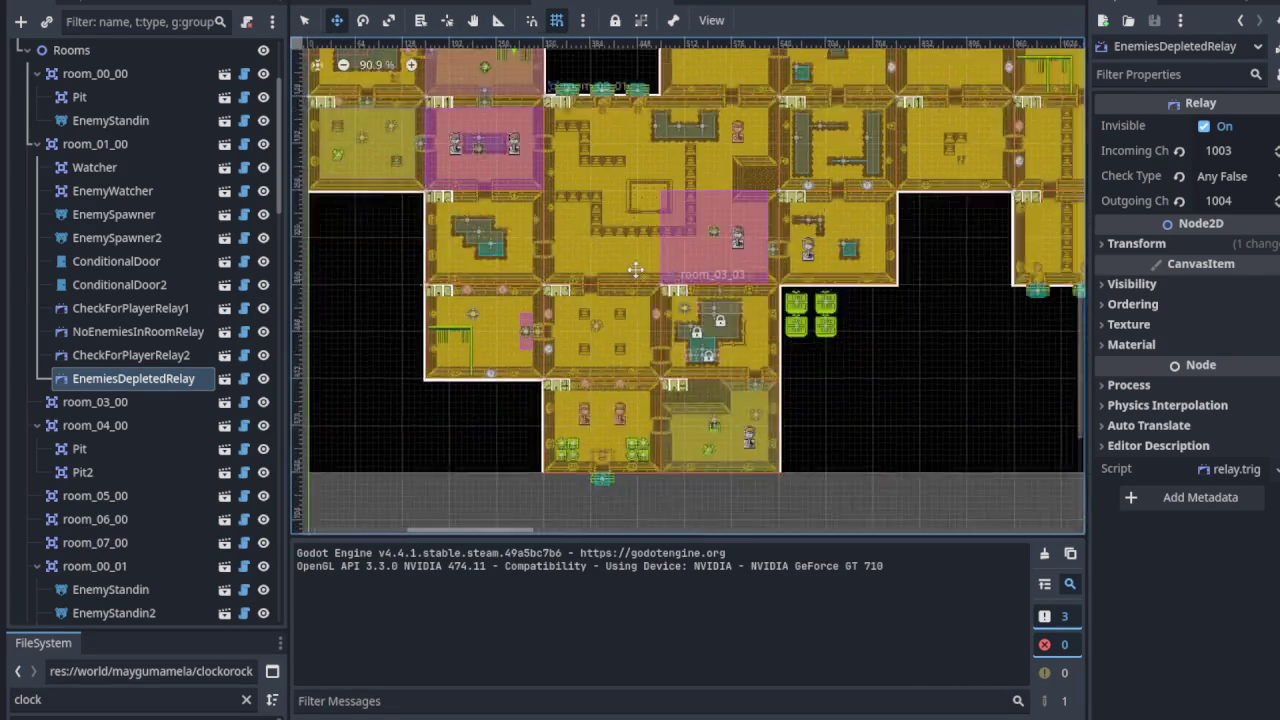
scroll(679, 240, "up", 8)
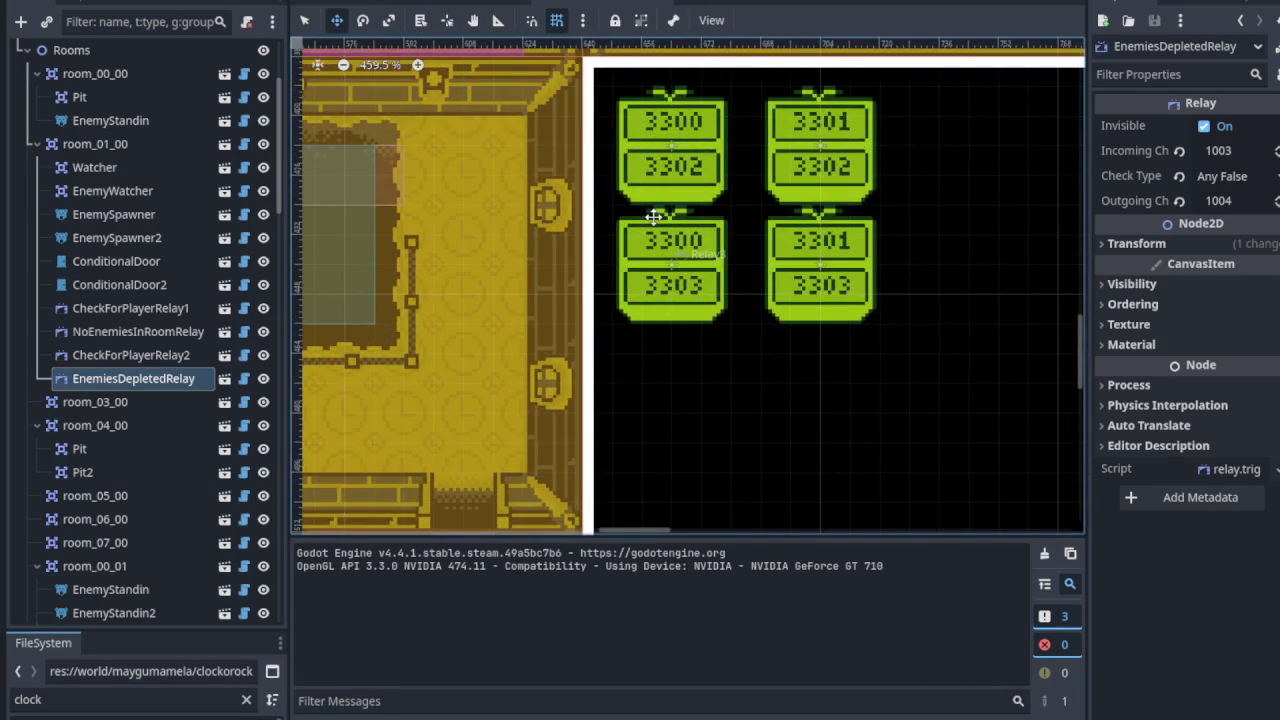
left_click_drag(653, 216, 553, 269)
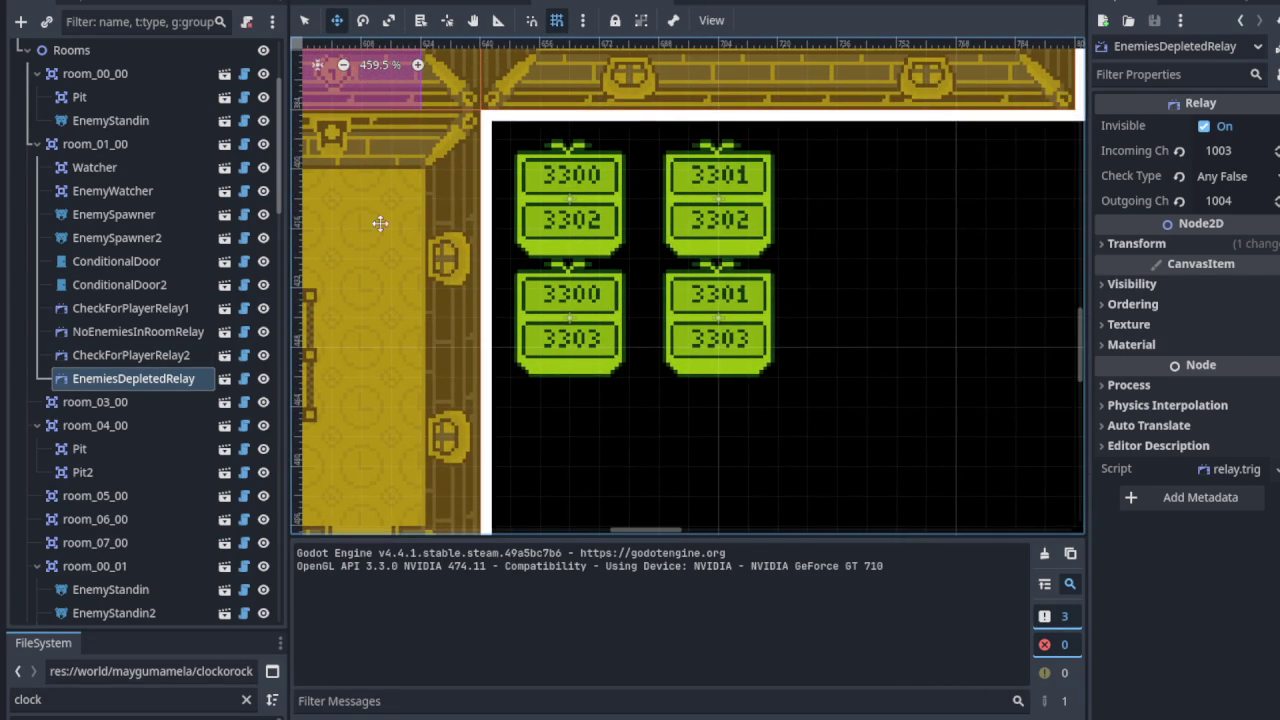
scroll(369, 222, "left", 10)
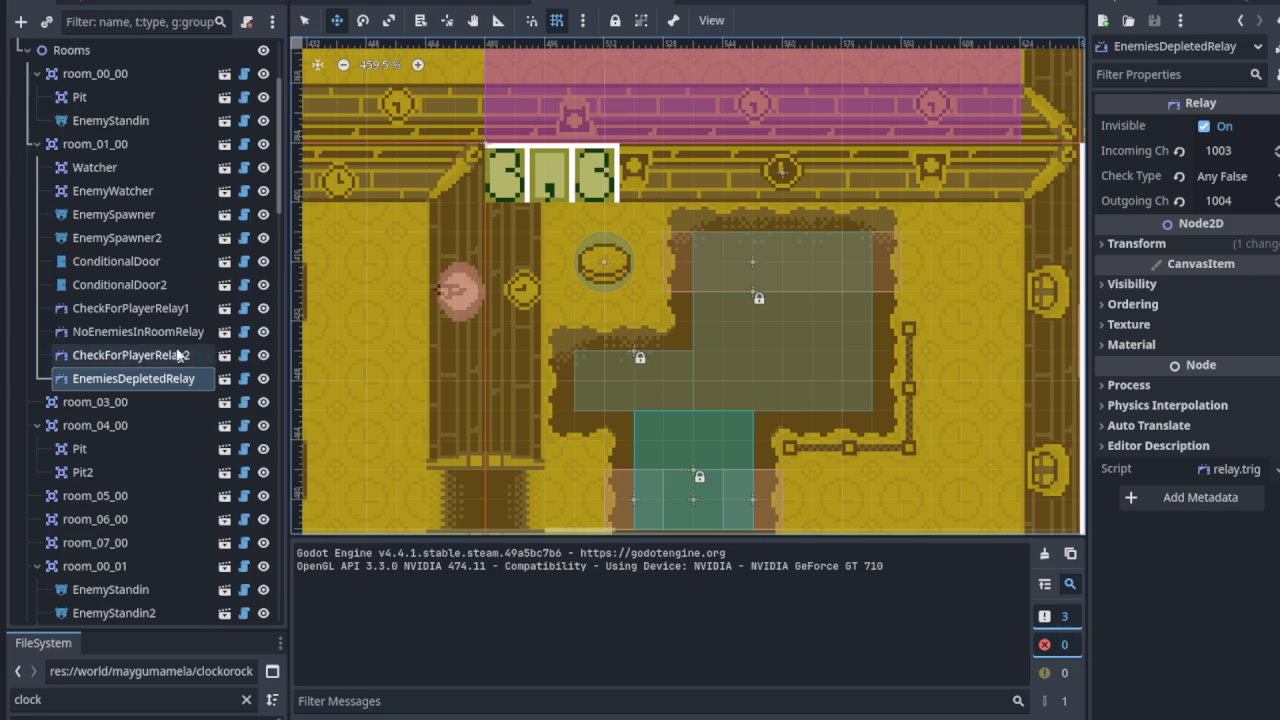
scroll(178, 355, "down", 5)
scroll(360, 323, "down", 1)
scroll(106, 366, "down", 10)
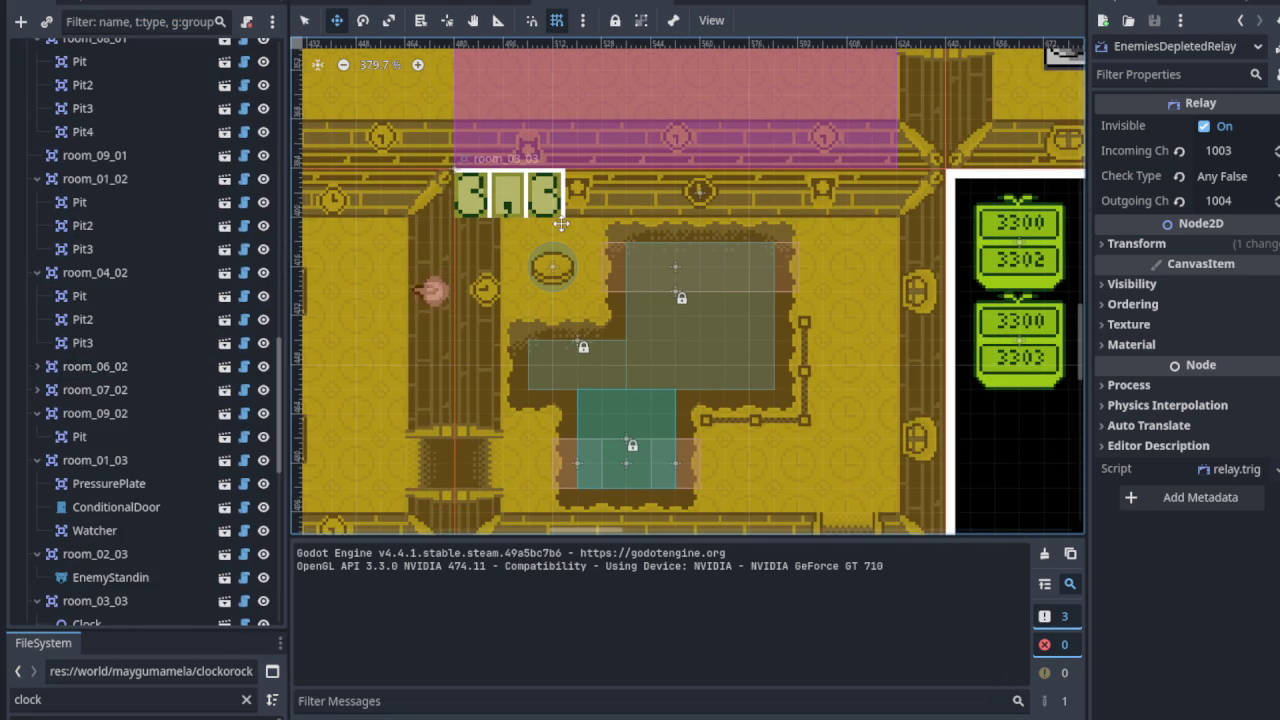
left_click(305, 20)
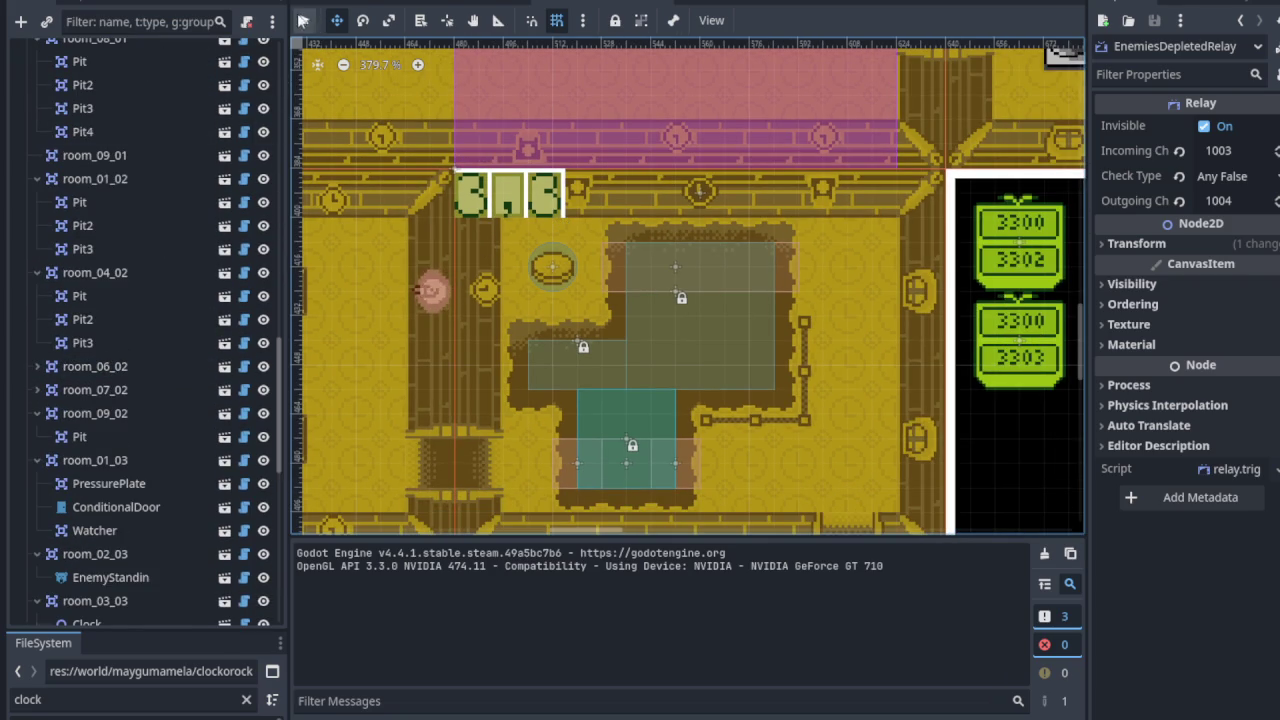
double_click(512, 177)
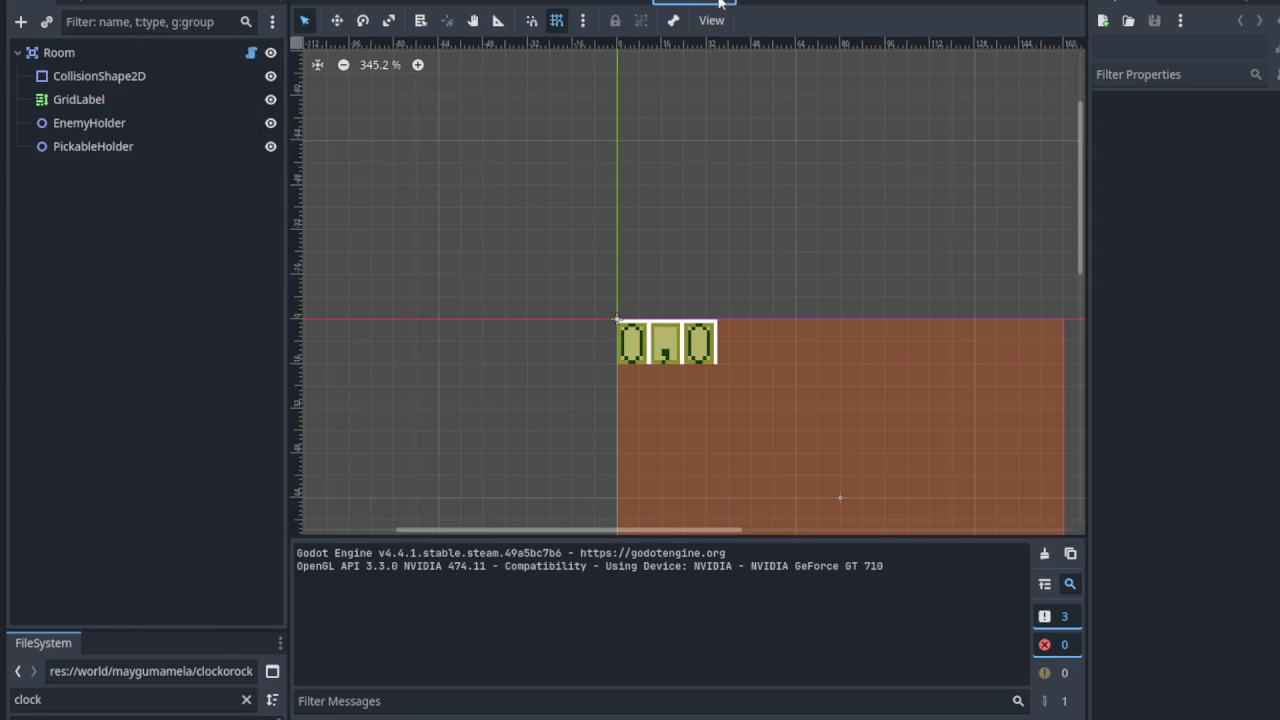
left_click(722, 3)
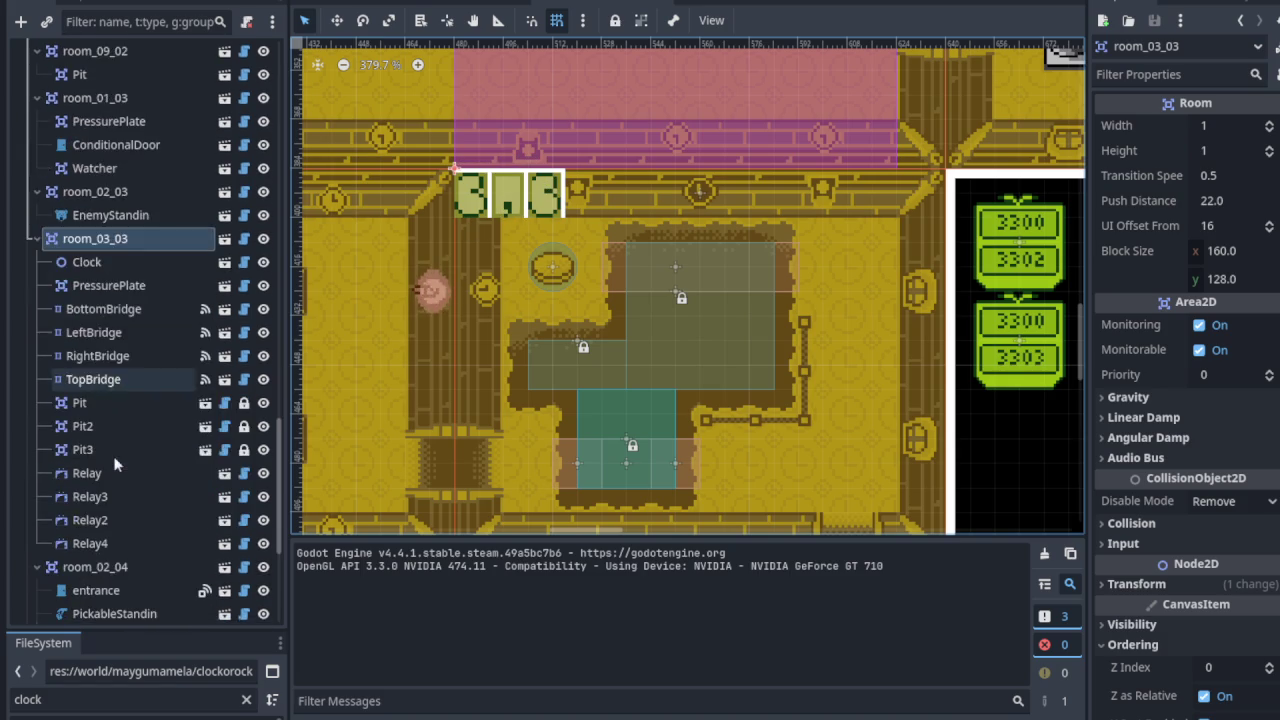
scroll(115, 462, "down", 5)
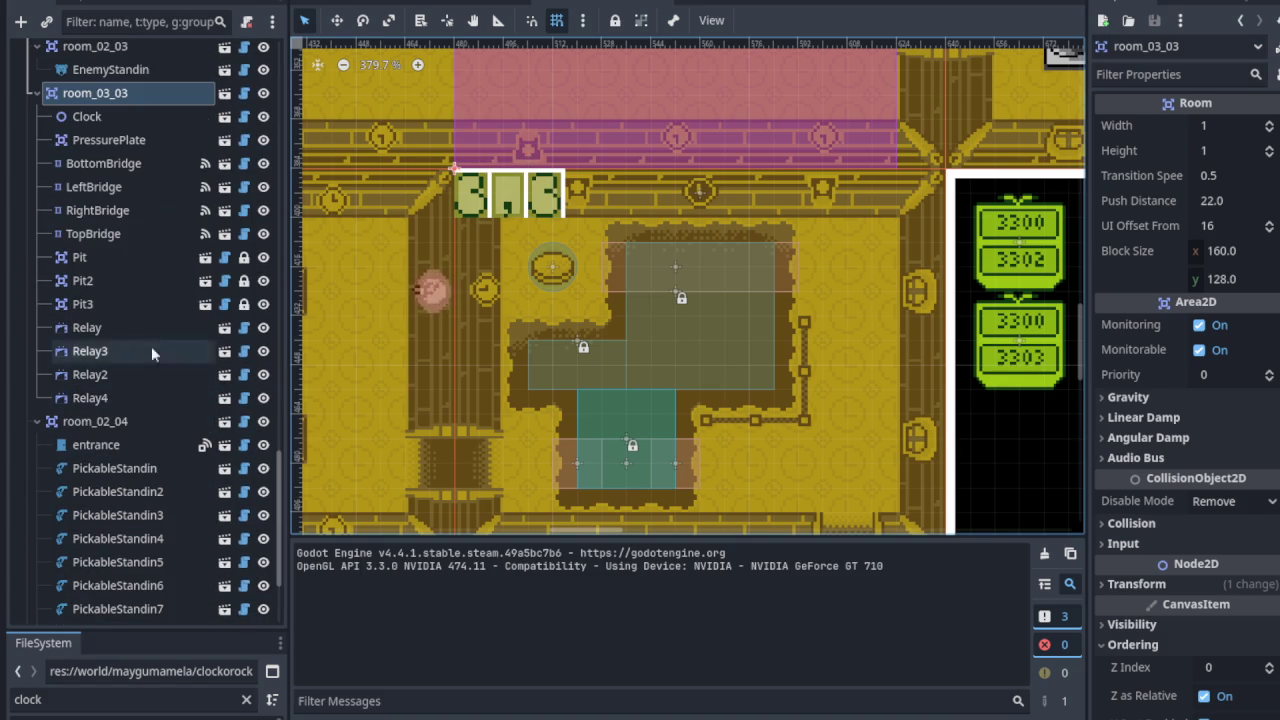
scroll(687, 286, "right", 5)
scroll(560, 247, "up", 3)
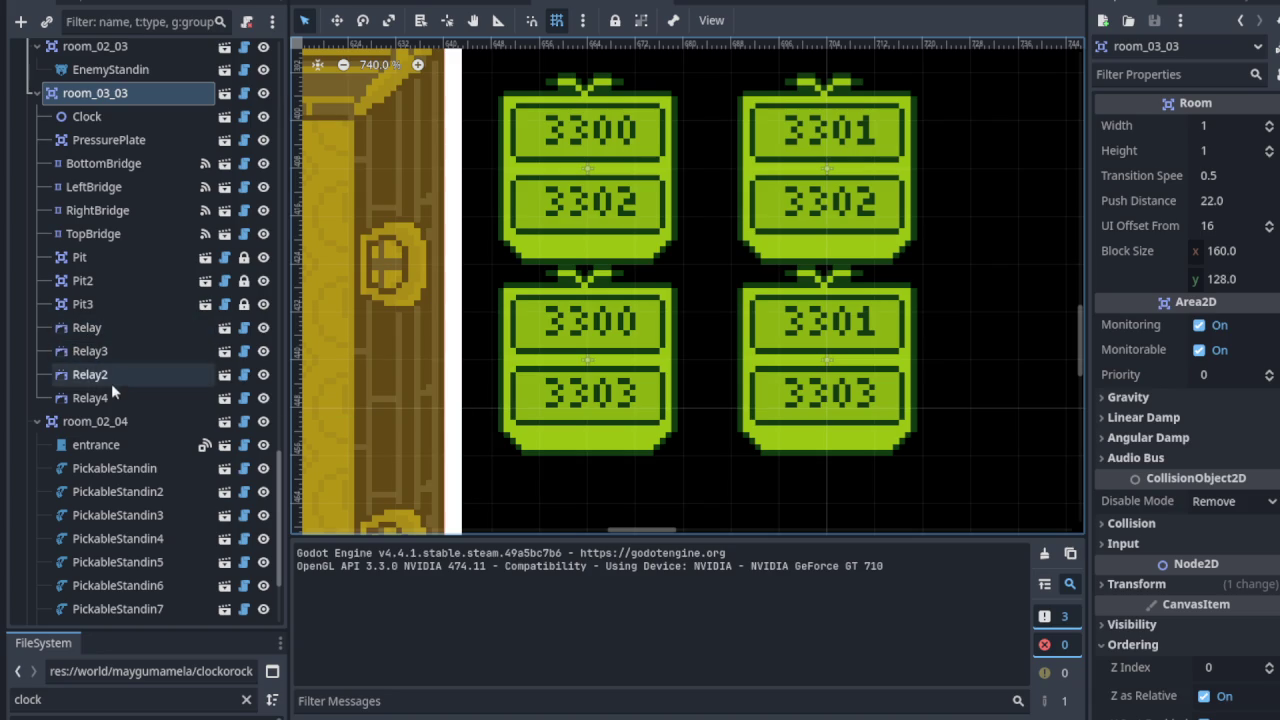
scroll(417, 300, "down", 3)
scroll(417, 300, "left", 10)
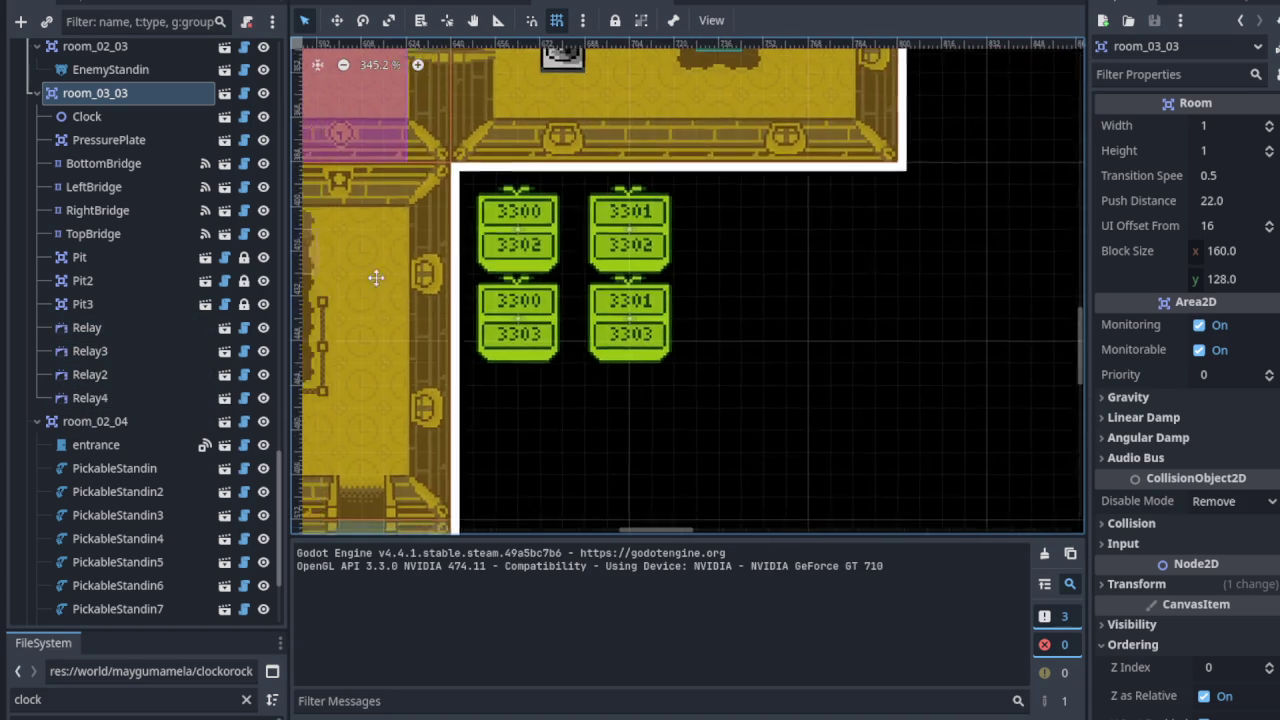
left_click_drag(421, 220, 511, 251)
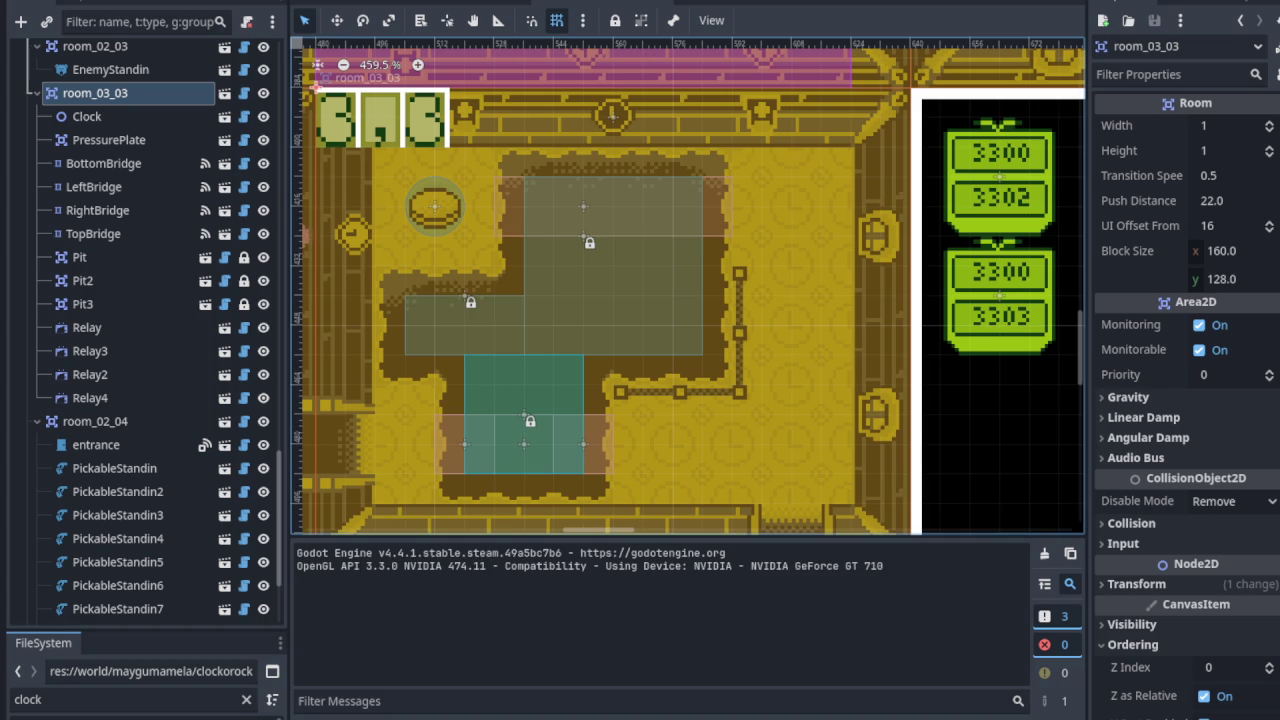
scroll(510, 270, "up", 2)
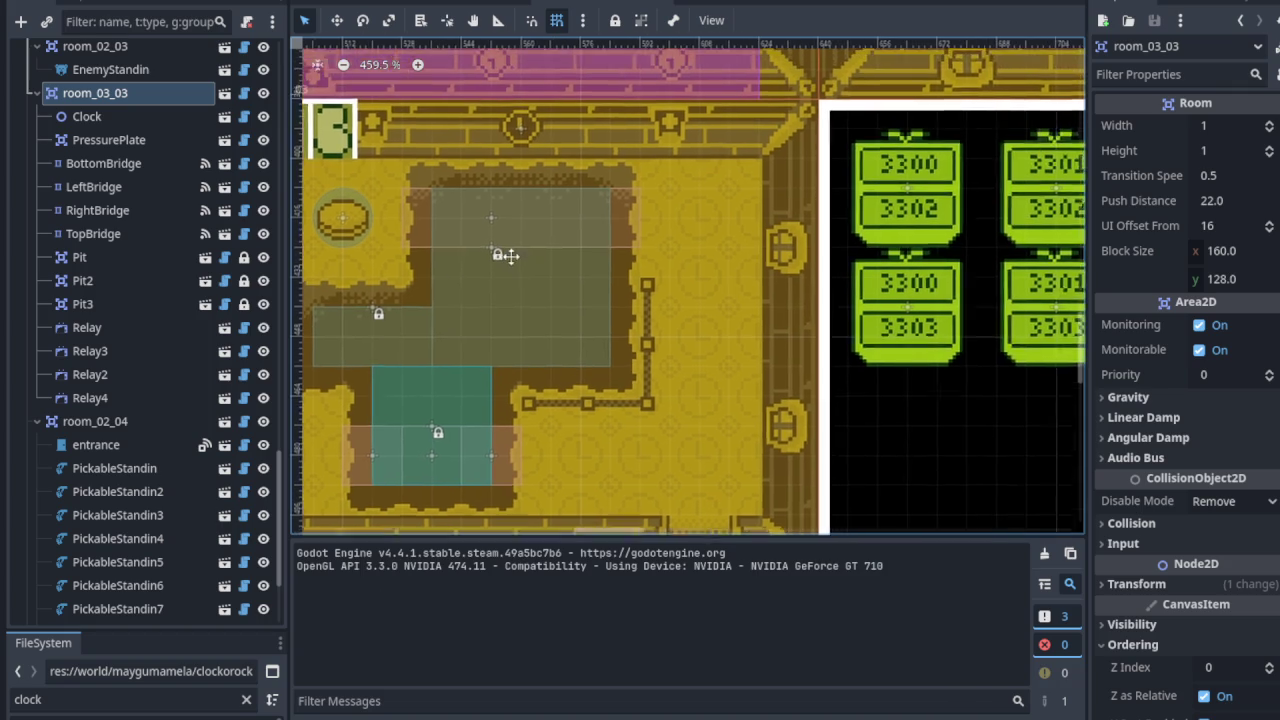
left_click(437, 257)
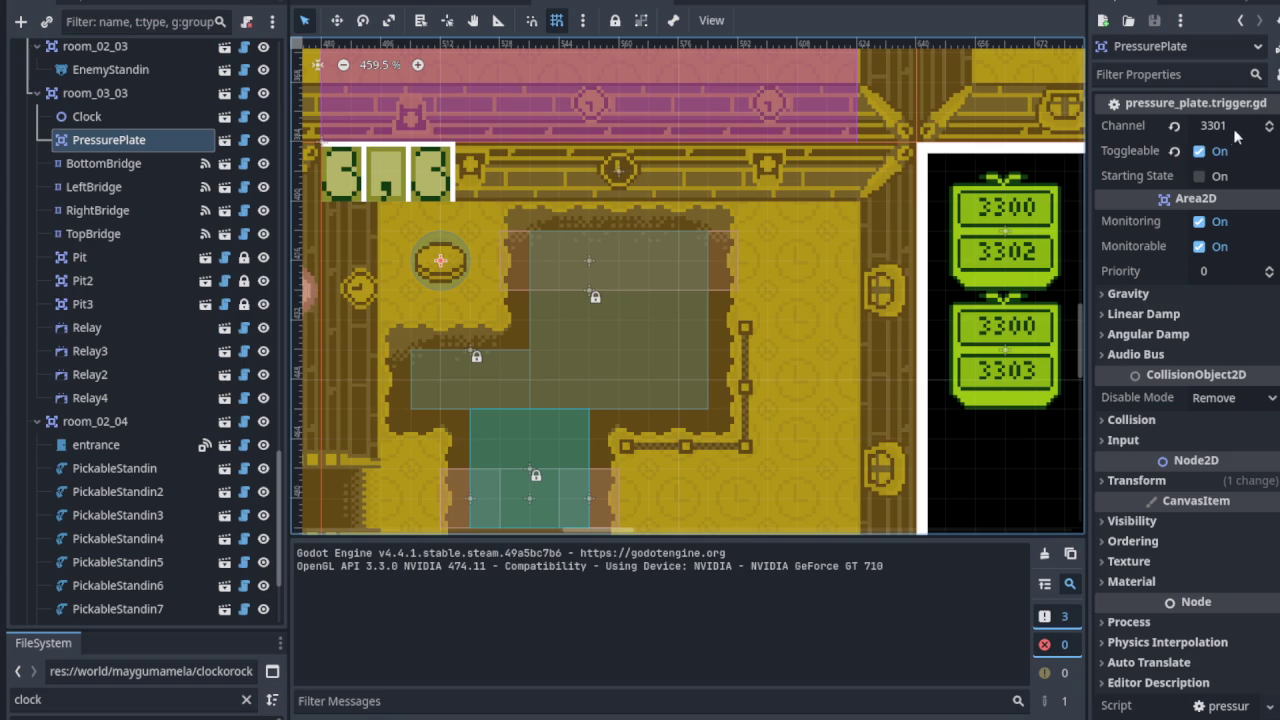
left_click_drag(960, 256, 555, 225)
scroll(740, 250, "up", 5)
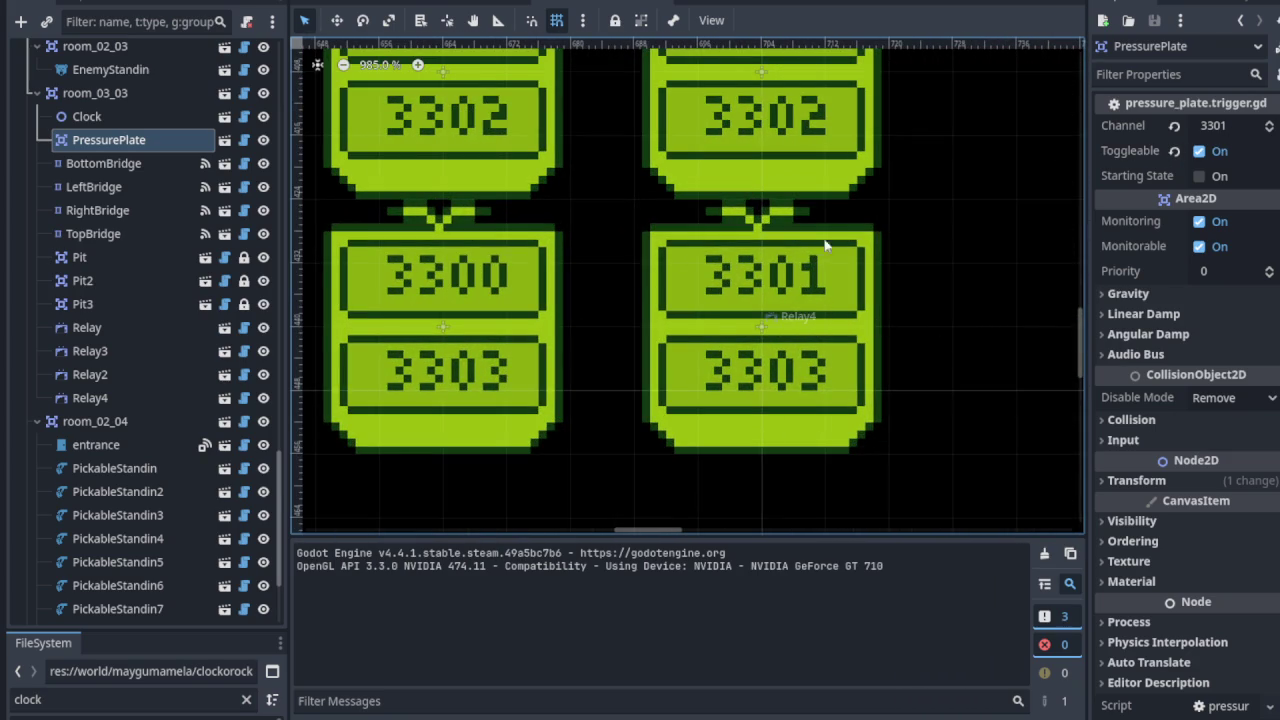
scroll(718, 328, "down", 6)
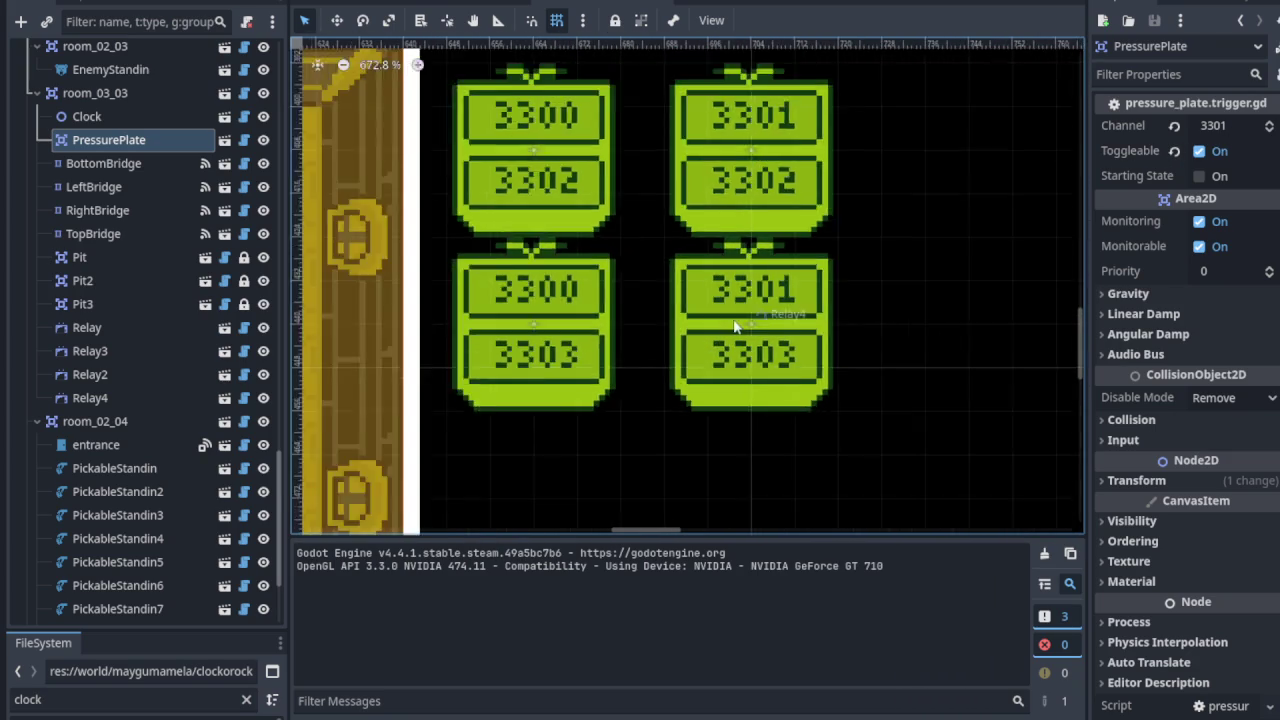
scroll(544, 340, "up", 5)
scroll(544, 338, "up", 5)
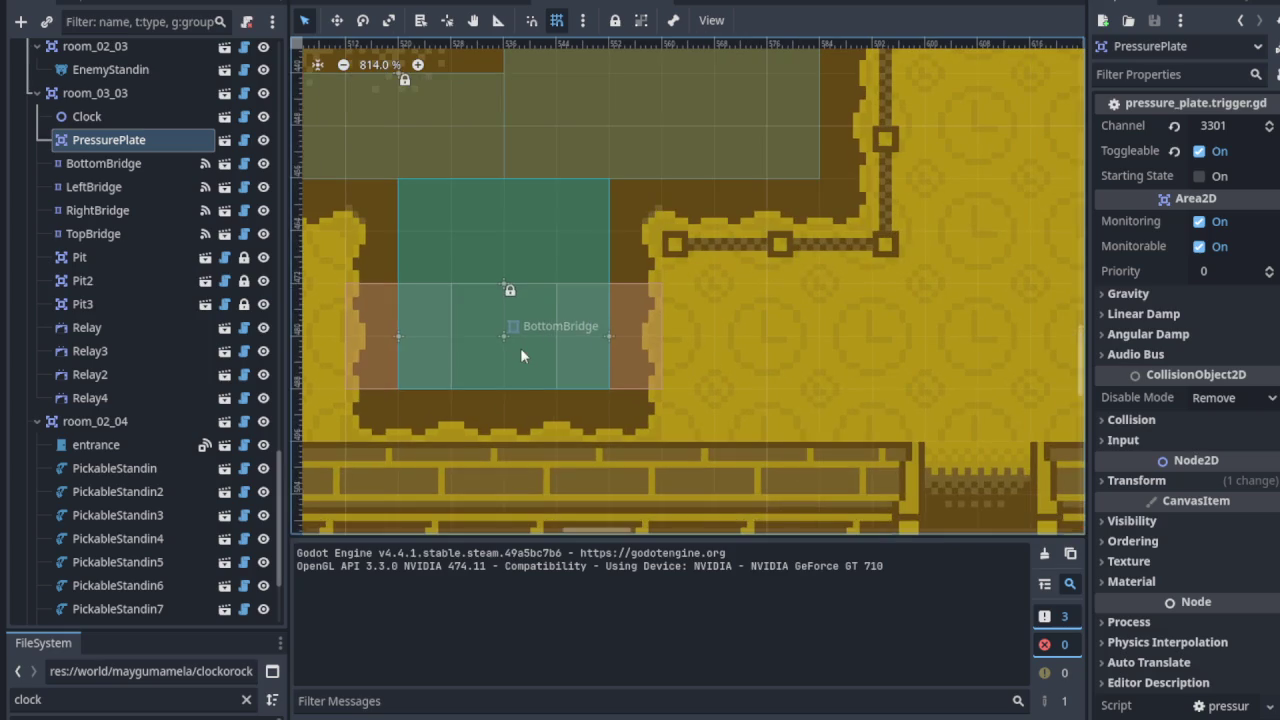
left_click(621, 344)
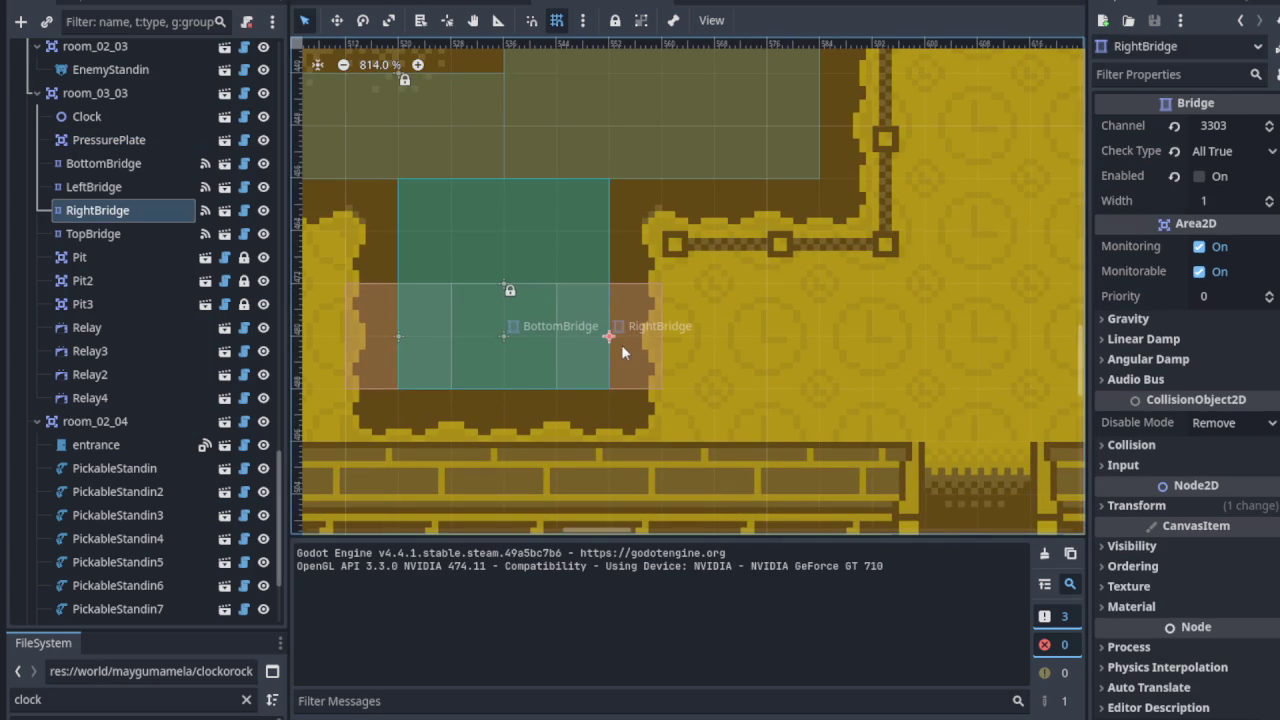
scroll(594, 249, "right", 10)
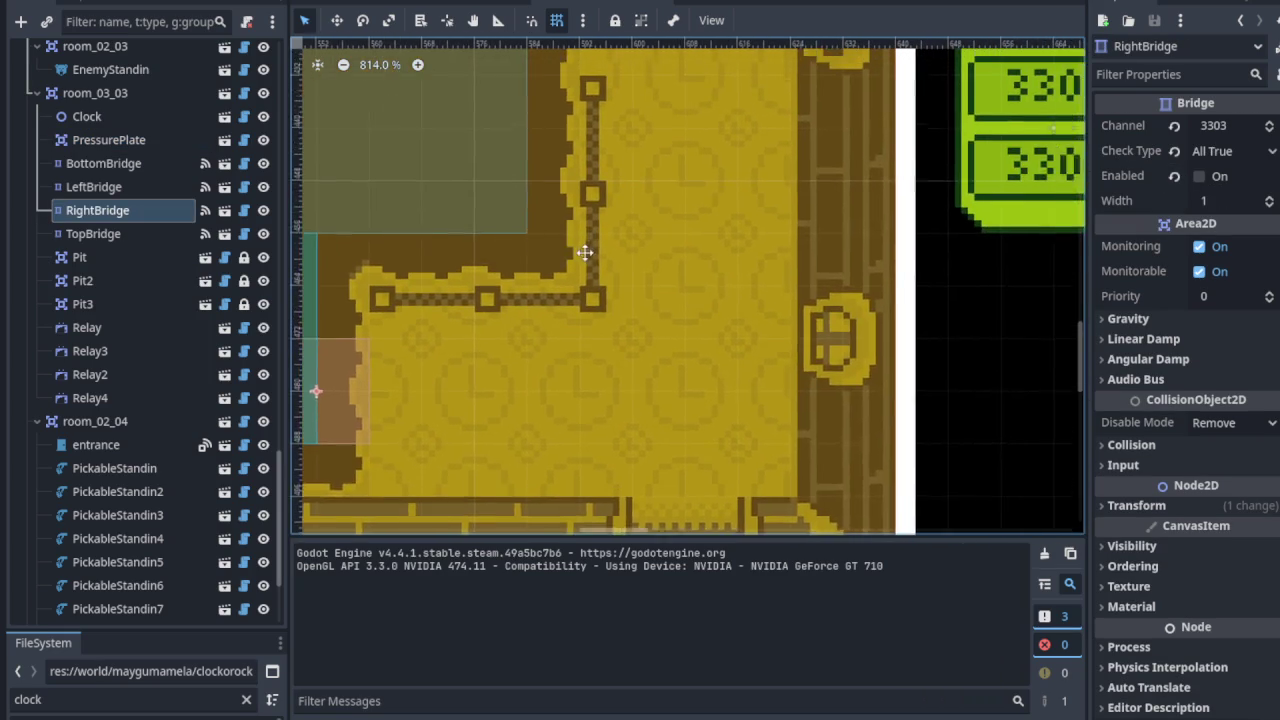
left_click_drag(645, 322, 535, 424)
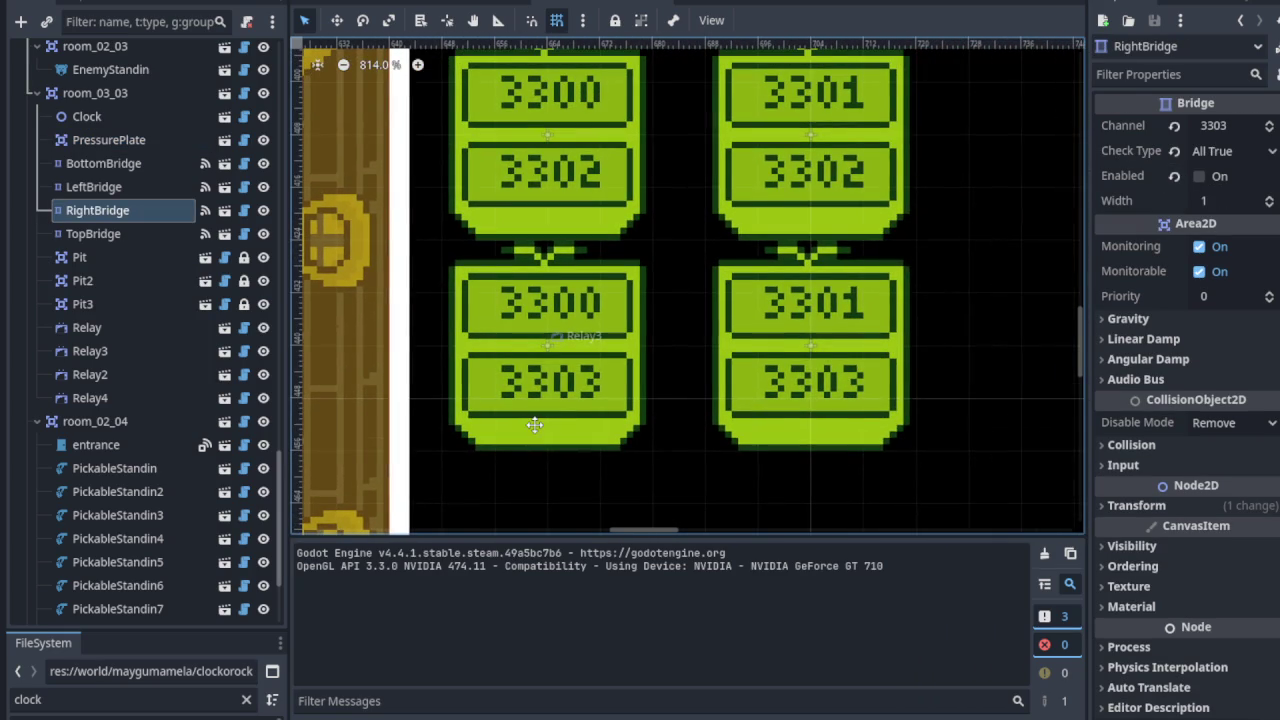
scroll(540, 430, "up", 4)
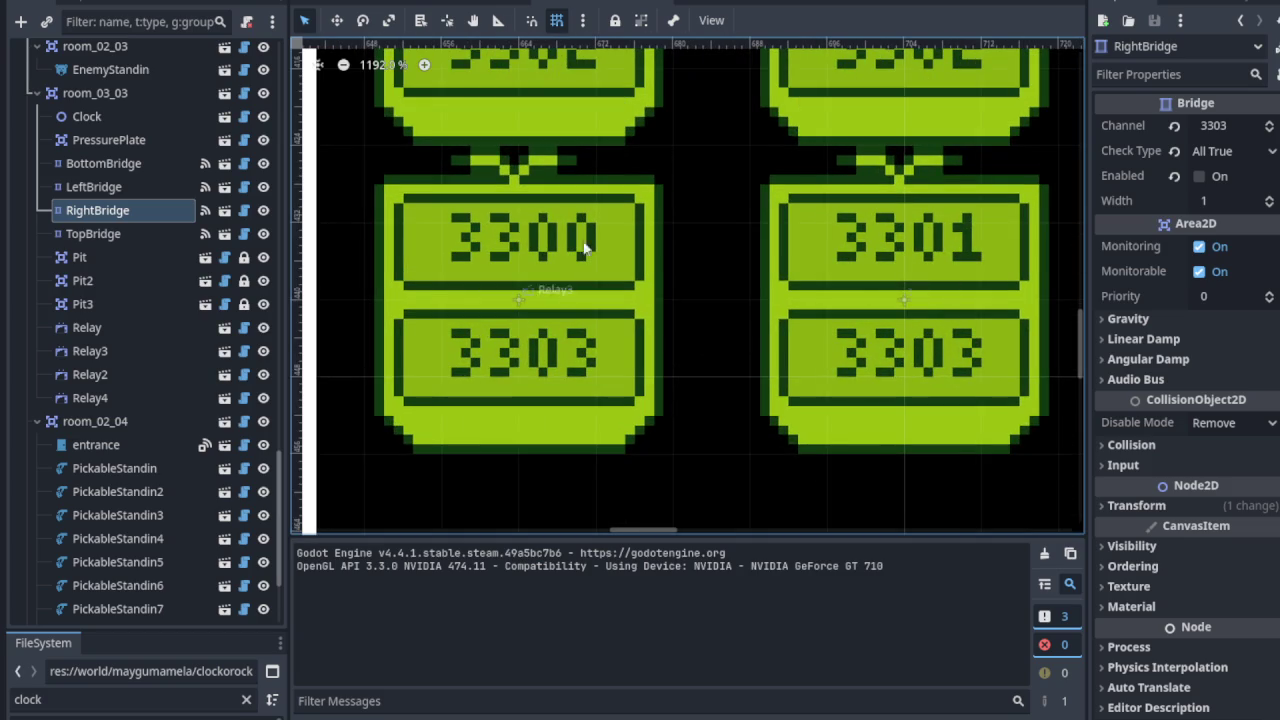
scroll(522, 385, "down", 11)
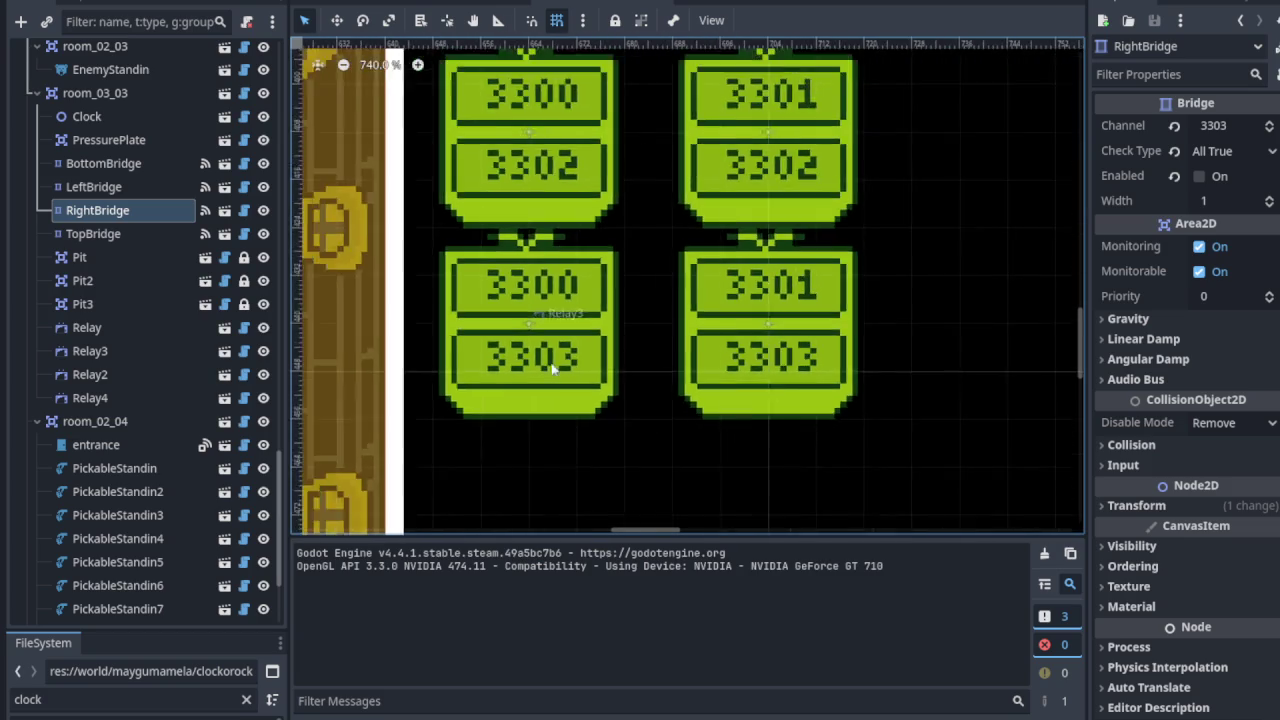
scroll(594, 327, "up", 5)
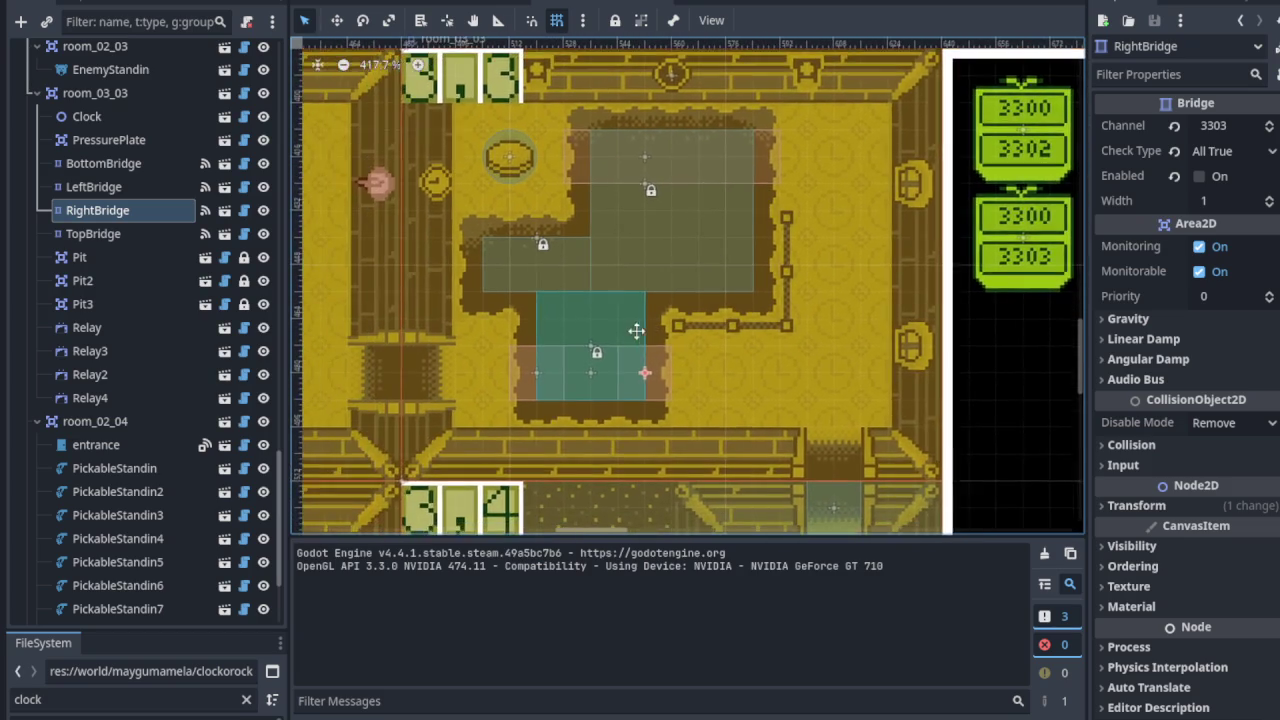
left_click(594, 327)
mouse_move(885, 318)
left_mouse_down()
mouse_move(614, 388)
mouse_move(894, 294)
mouse_move(489, 329)
left_mouse_up()
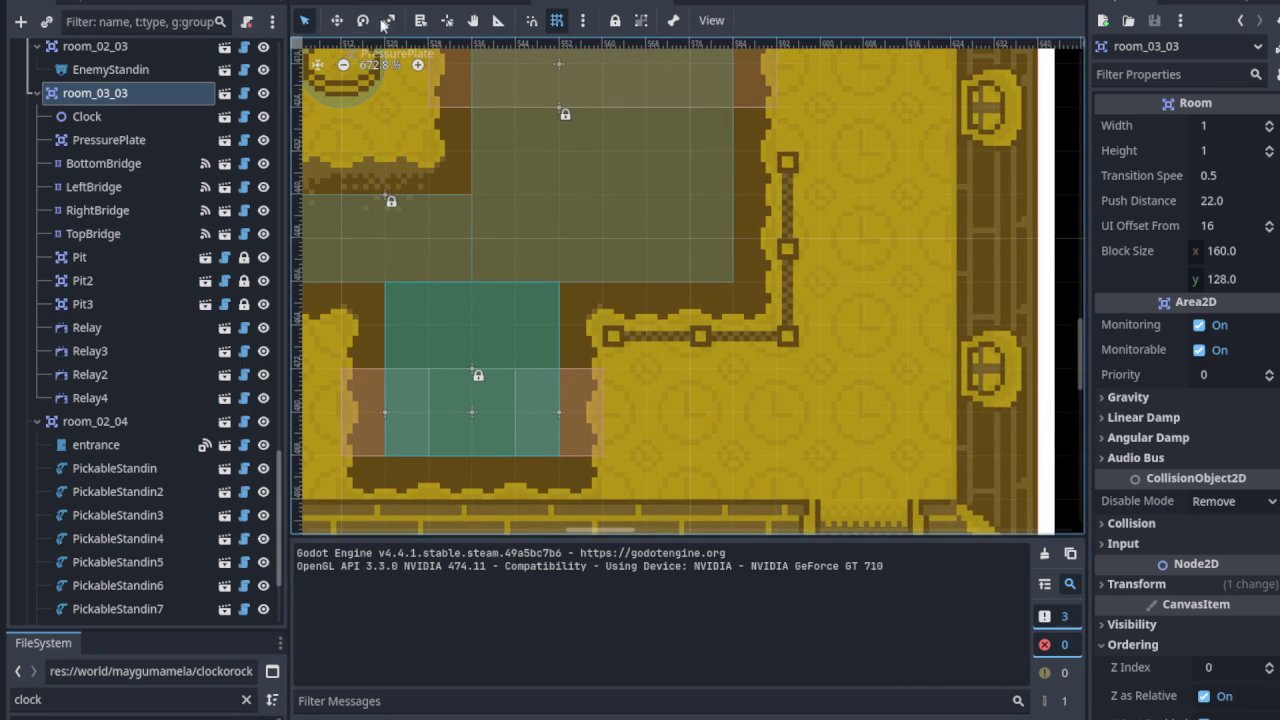
left_click(337, 20)
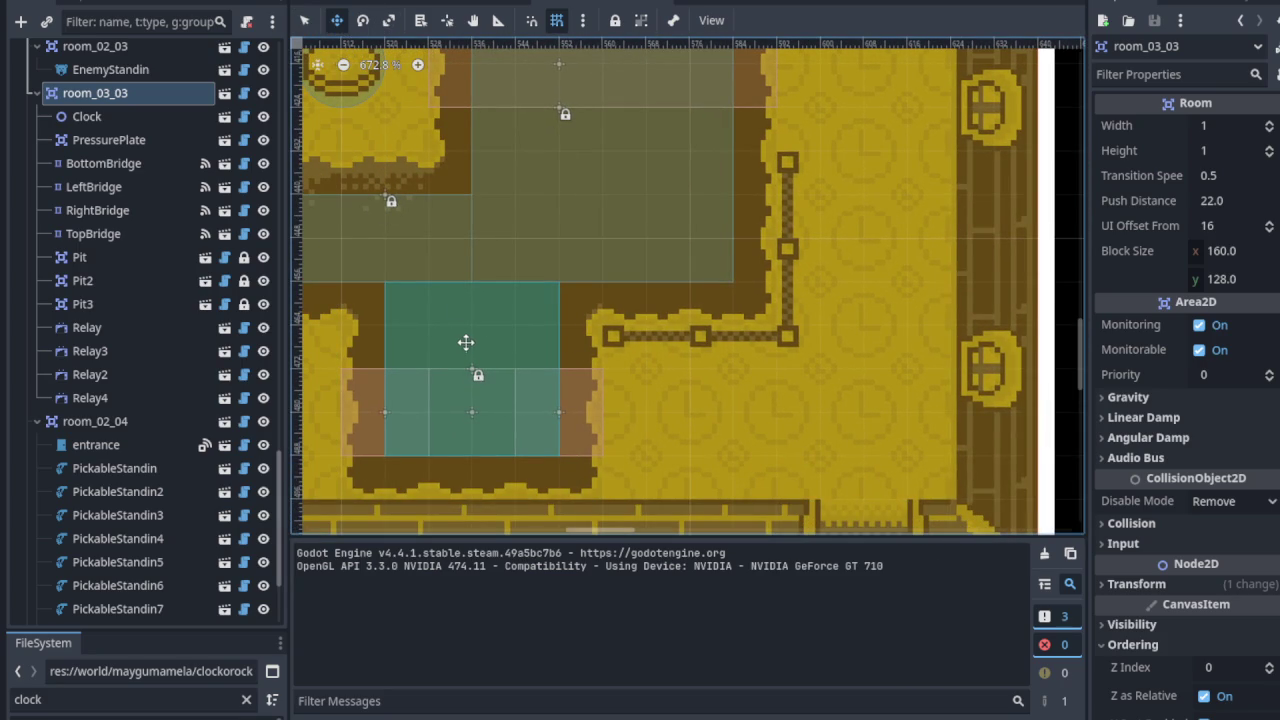
left_click(305, 20)
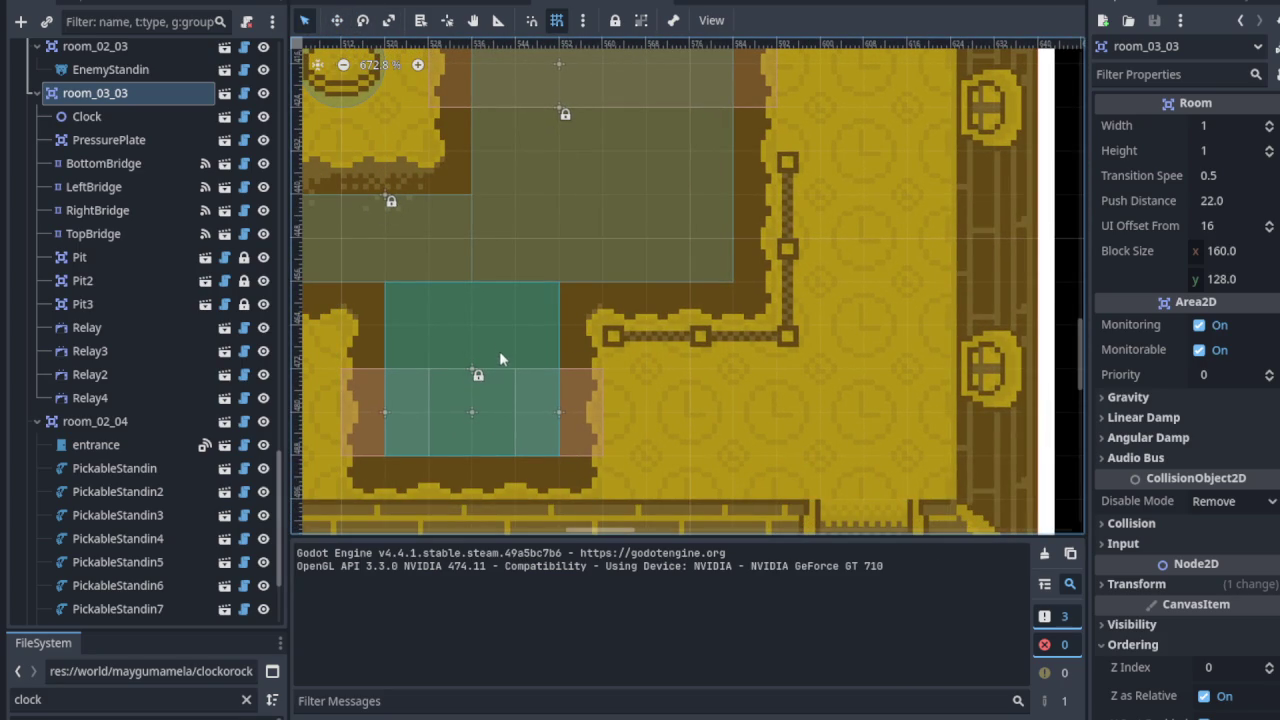
left_click(470, 412)
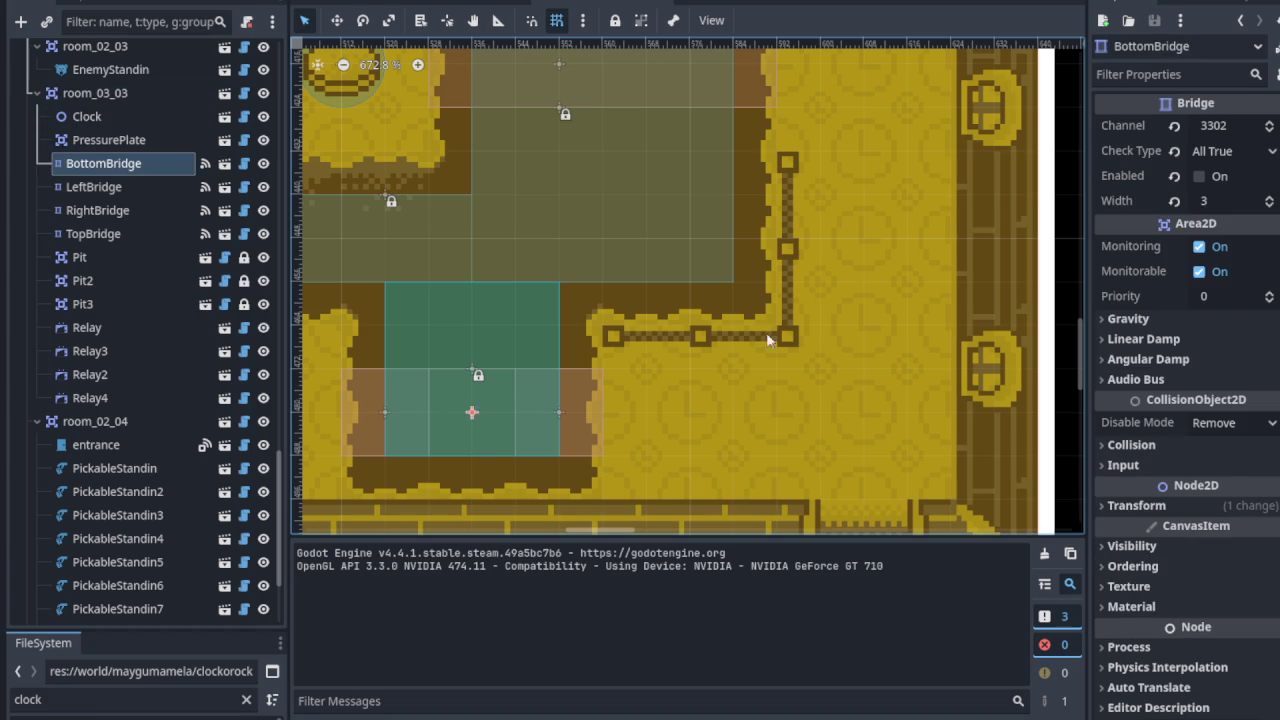
scroll(732, 340, "right", 6)
scroll(600, 390, "right", 2)
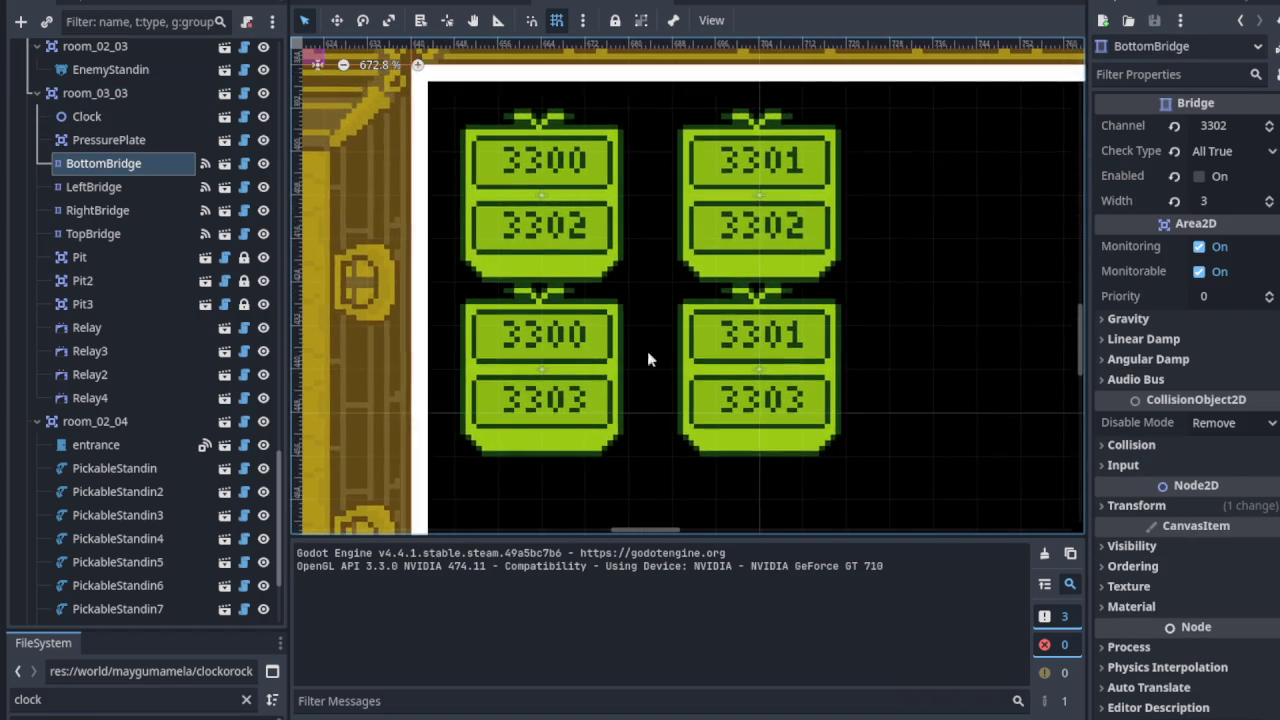
scroll(724, 230, "up", 3)
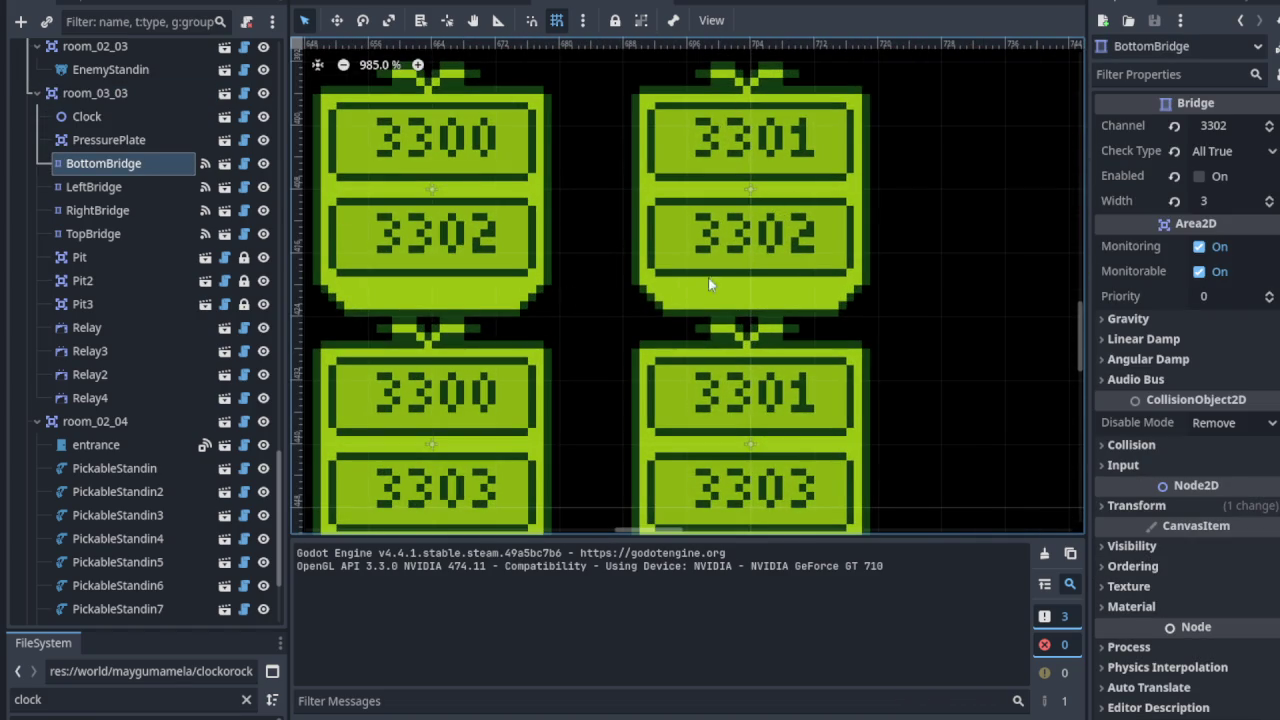
scroll(605, 228, "down", 2)
left_click_drag(605, 228, 683, 209)
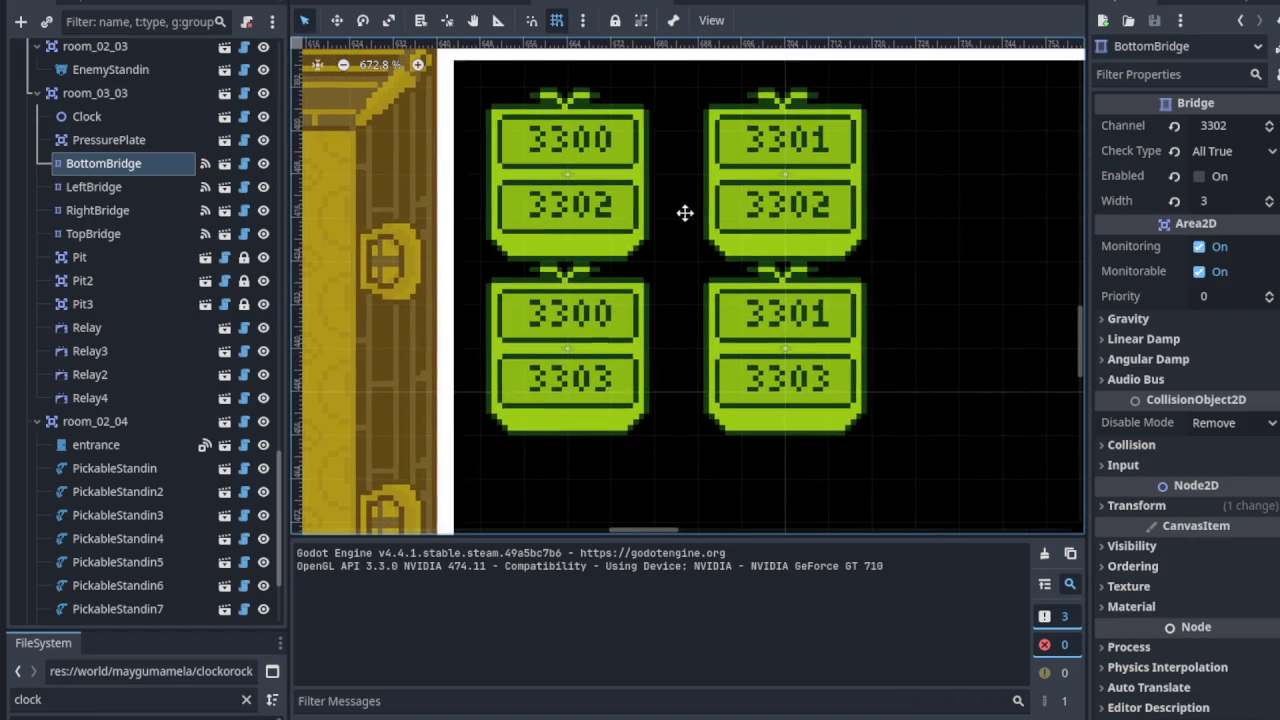
left_click_drag(660, 291, 829, 256)
scroll(829, 256, "up", 5)
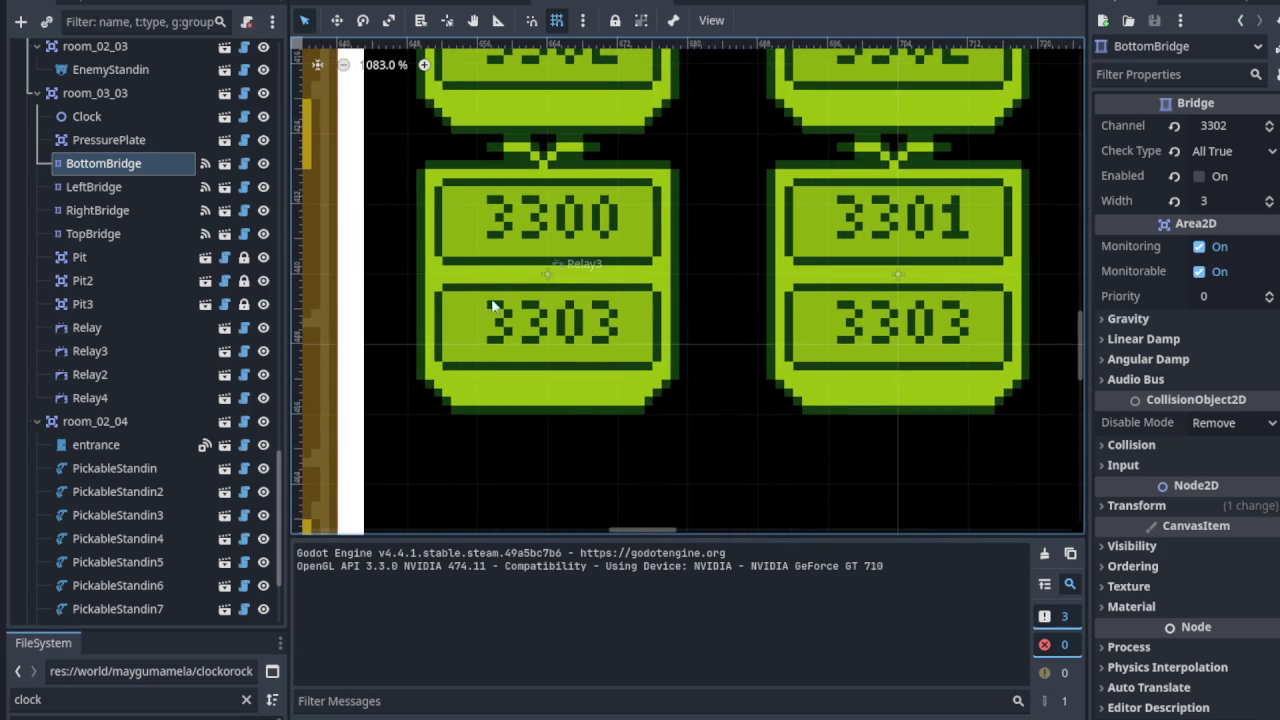
scroll(634, 380, "down", 3)
left_click_drag(480, 318, 792, 258)
scroll(792, 258, "left", 5)
scroll(543, 311, "up", 3)
left_click(570, 317)
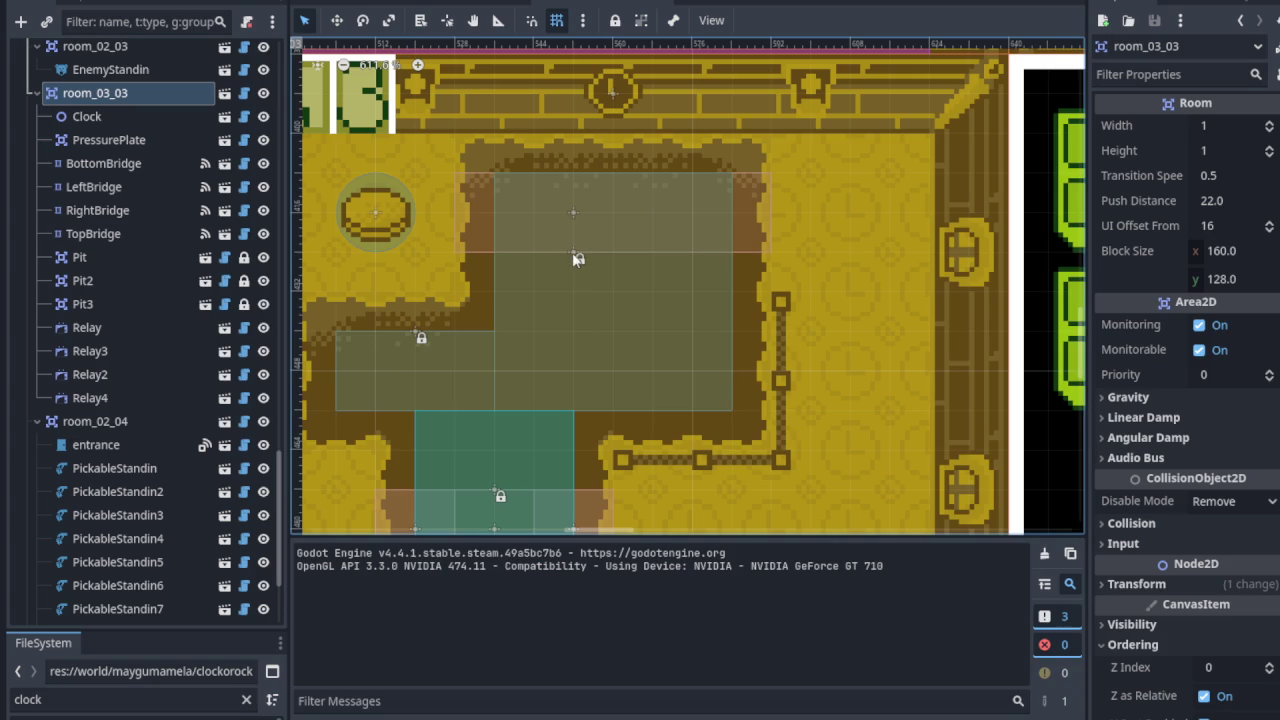
left_click(575, 214)
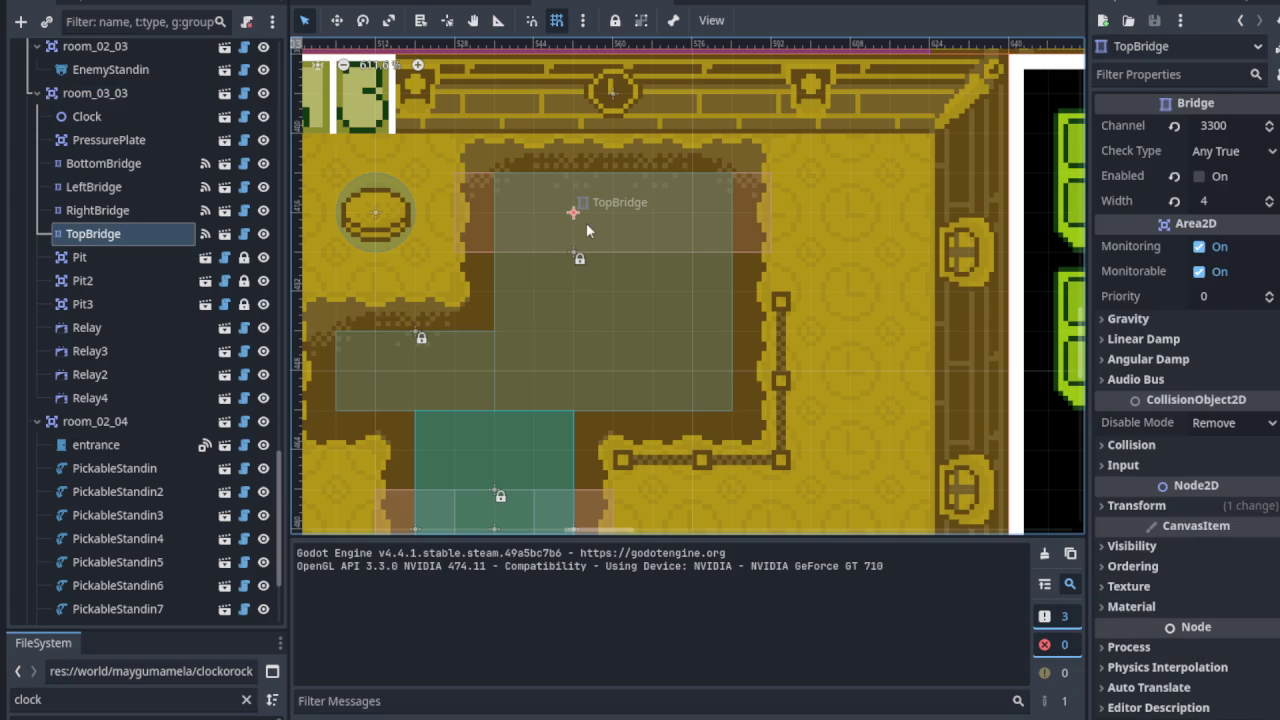
scroll(575, 214, "right", 6)
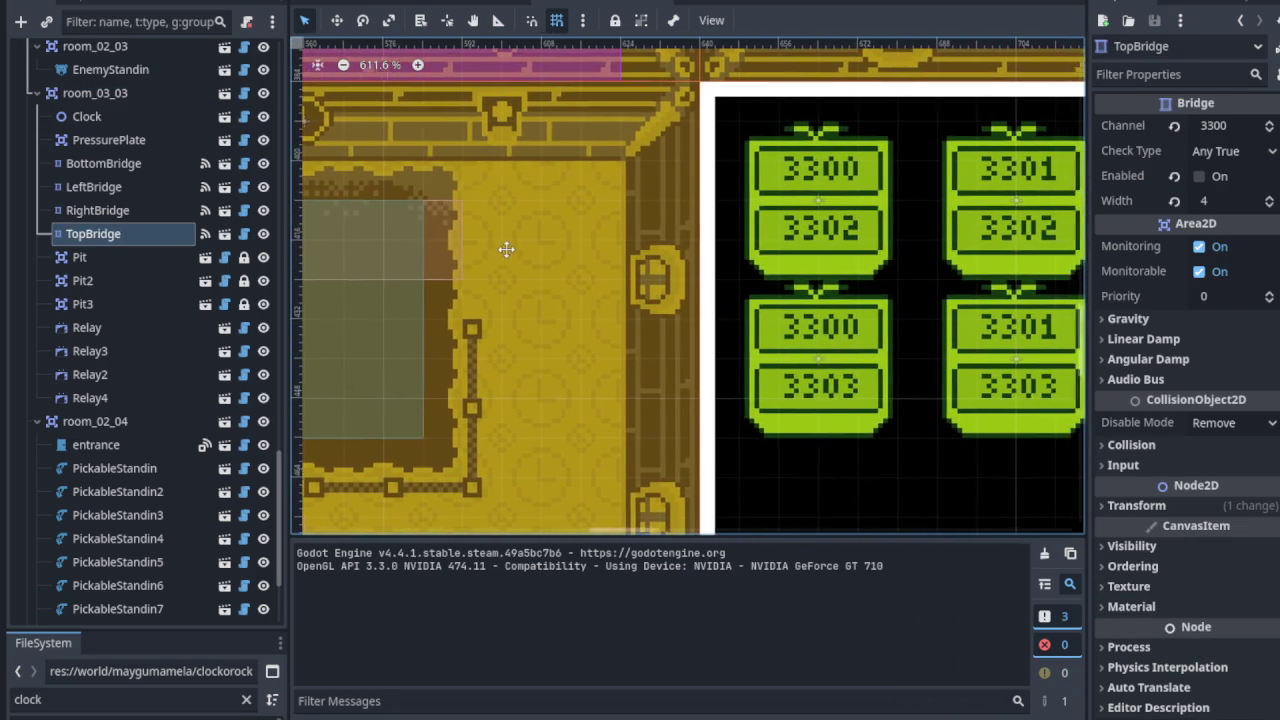
scroll(509, 249, "right", 3)
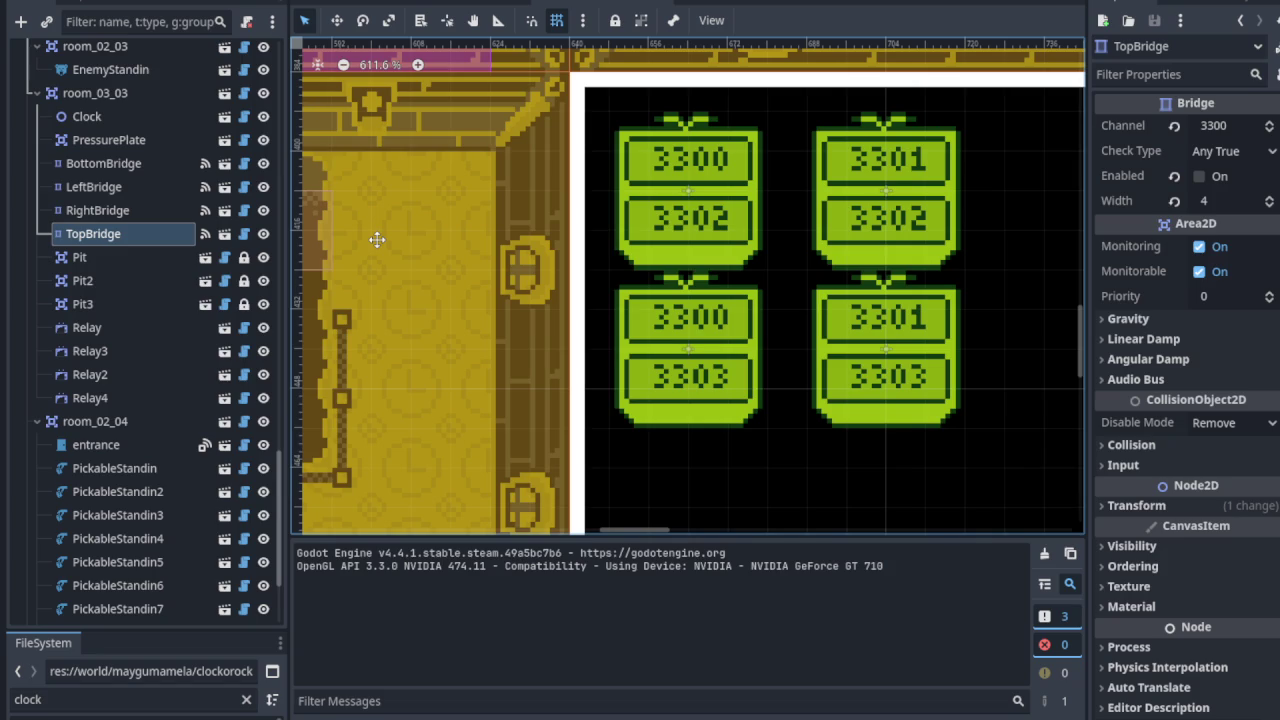
scroll(377, 239, "left", 6)
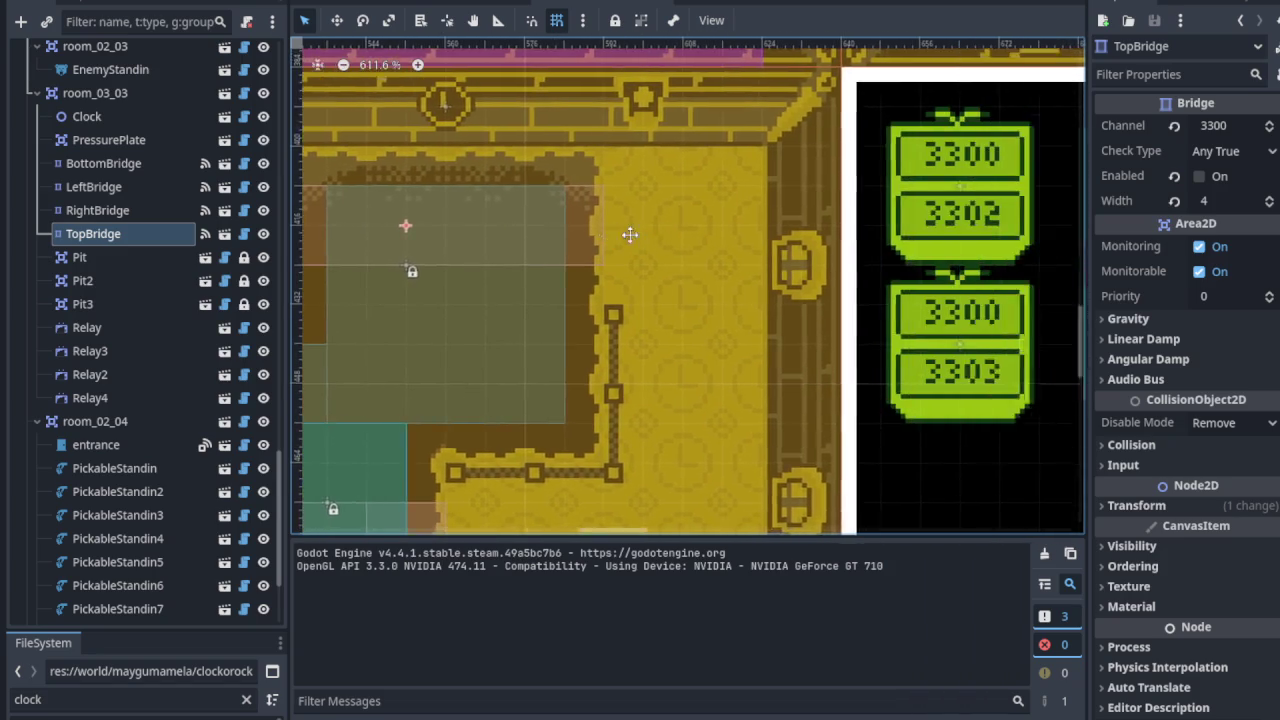
mouse_move(630, 234)
left_mouse_down()
mouse_move(363, 243)
mouse_move(420, 241)
left_mouse_up()
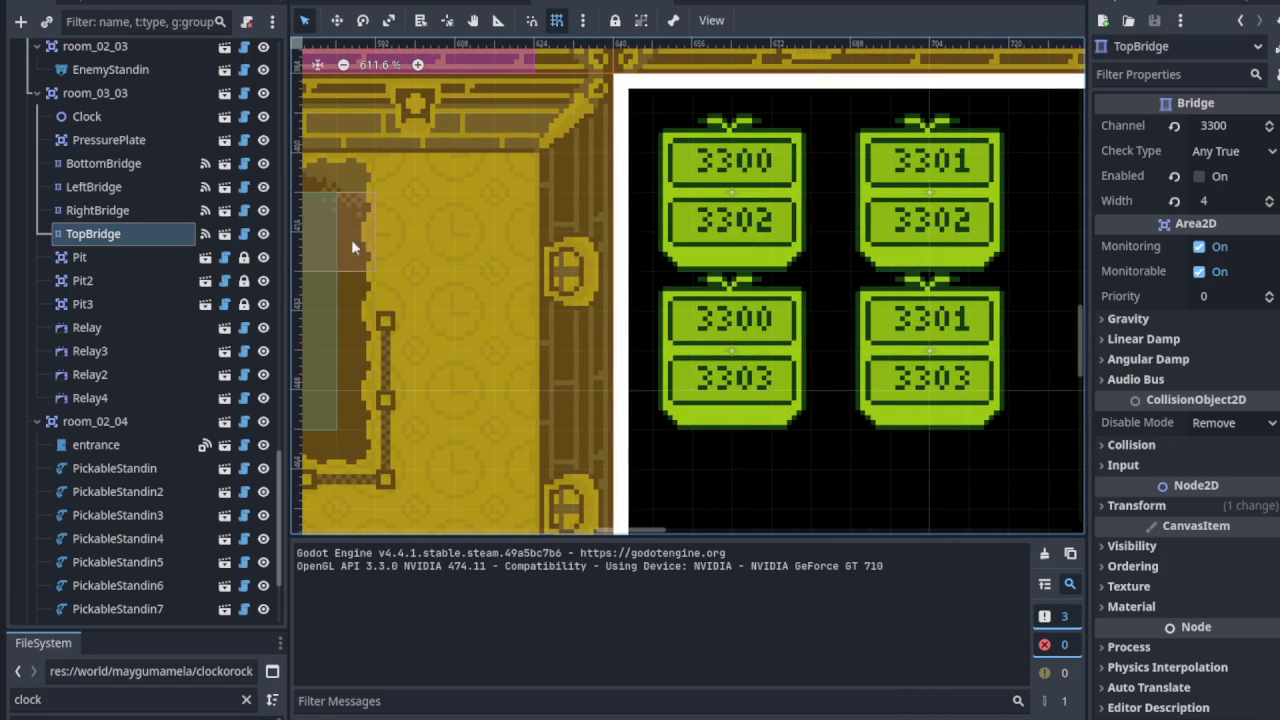
scroll(377, 262, "left", 1)
scroll(600, 340, "left", 1)
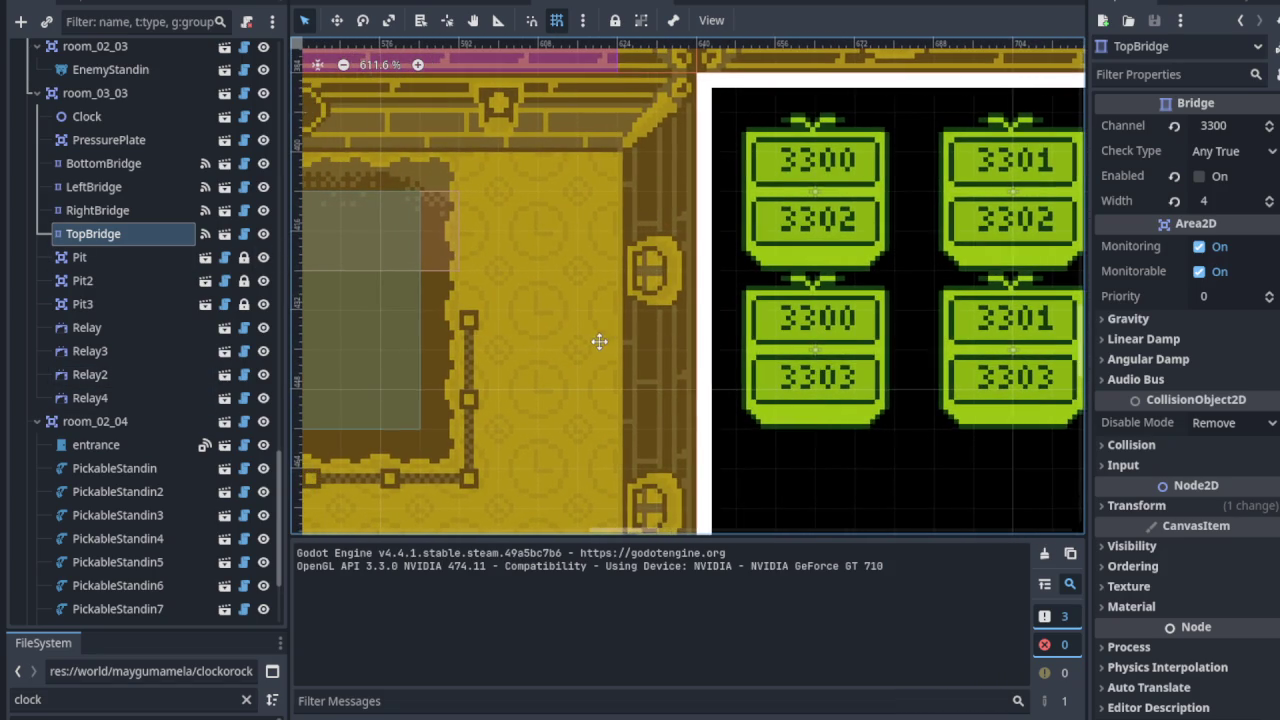
scroll(807, 250, "up", 5)
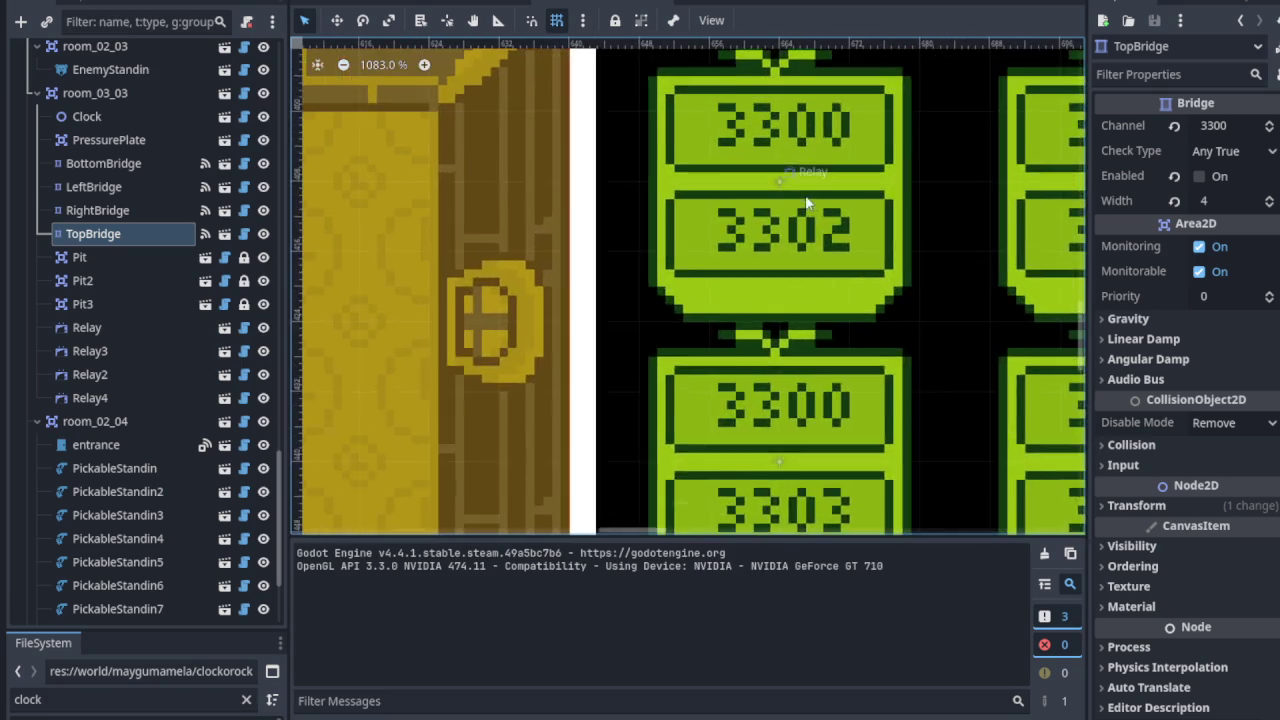
scroll(807, 250, "down", 3)
left_click_drag(504, 374, 891, 301)
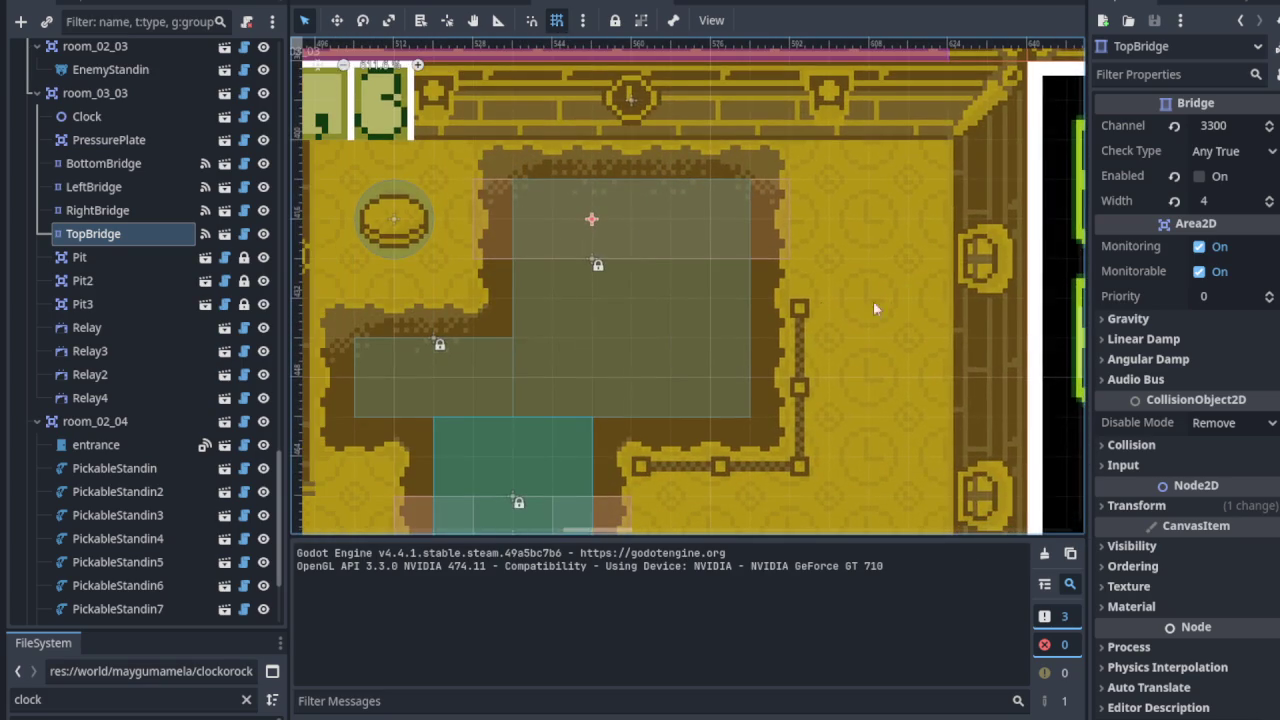
scroll(630, 320, "down", 2)
scroll(630, 320, "right", 1)
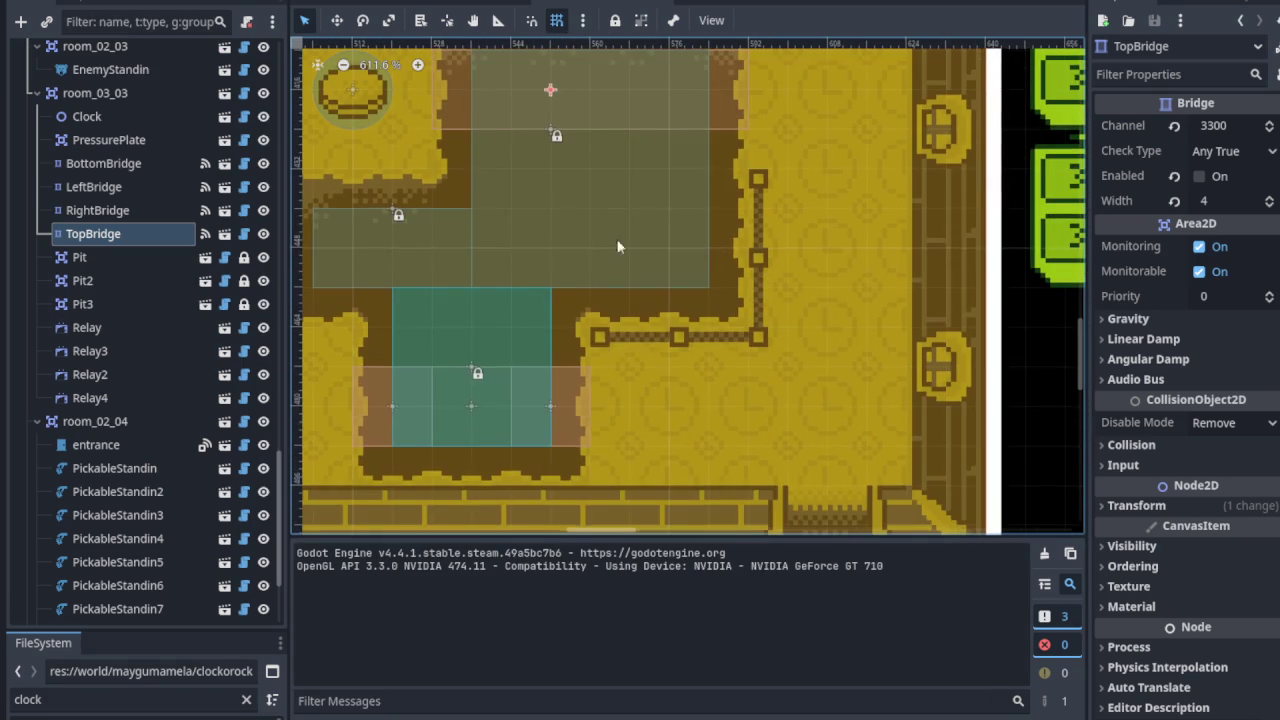
left_click(566, 398)
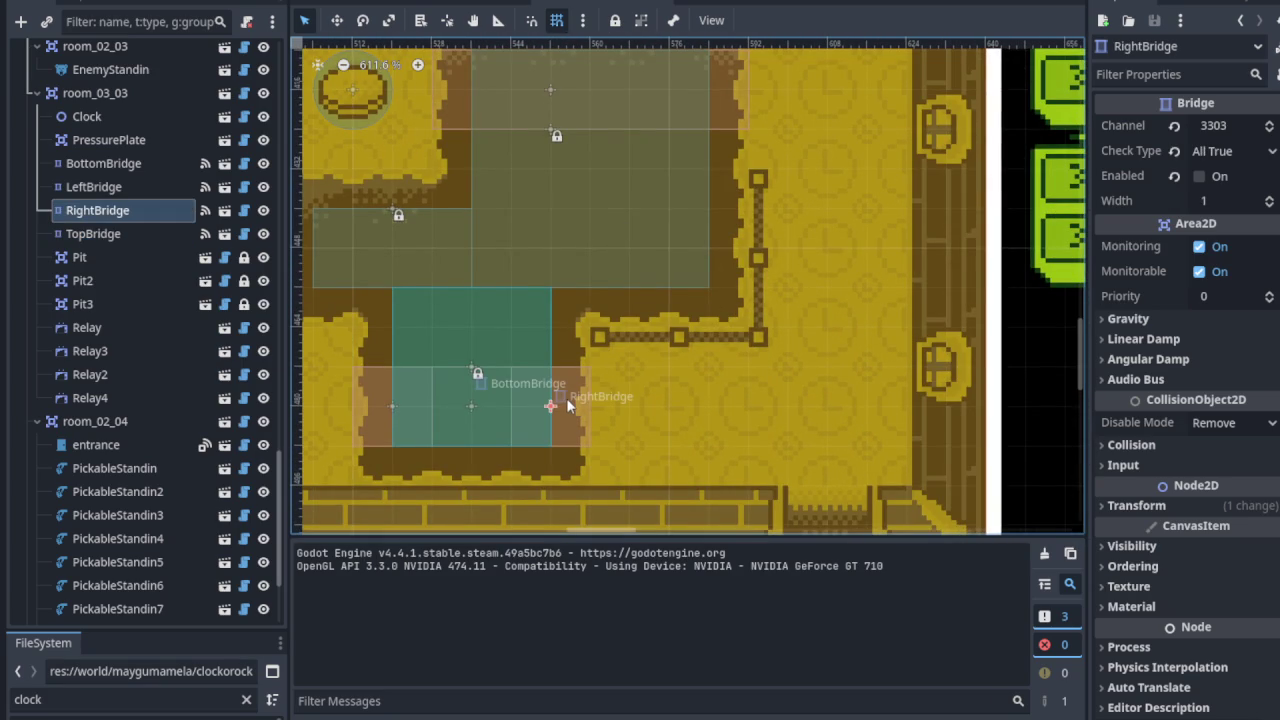
mouse_move(768, 316)
left_mouse_down()
mouse_move(661, 316)
mouse_move(532, 371)
mouse_move(449, 466)
left_mouse_up()
scroll(449, 466, "up", 1)
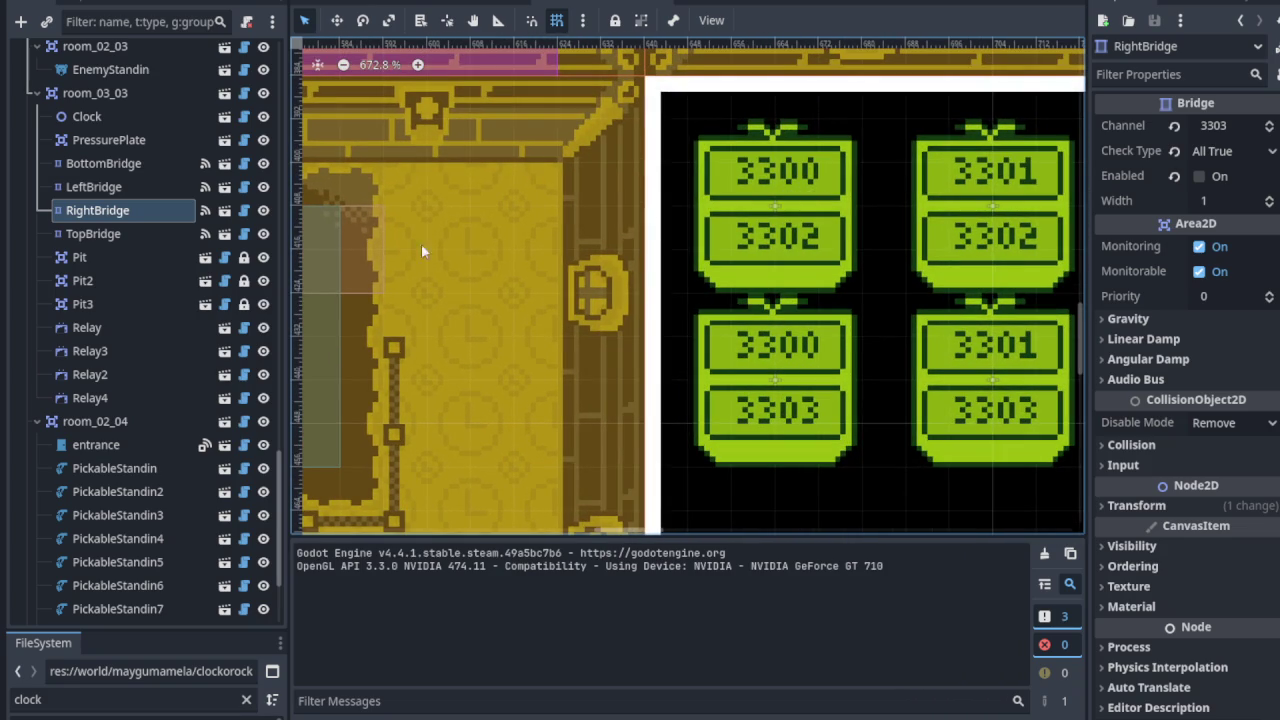
left_click(365, 236)
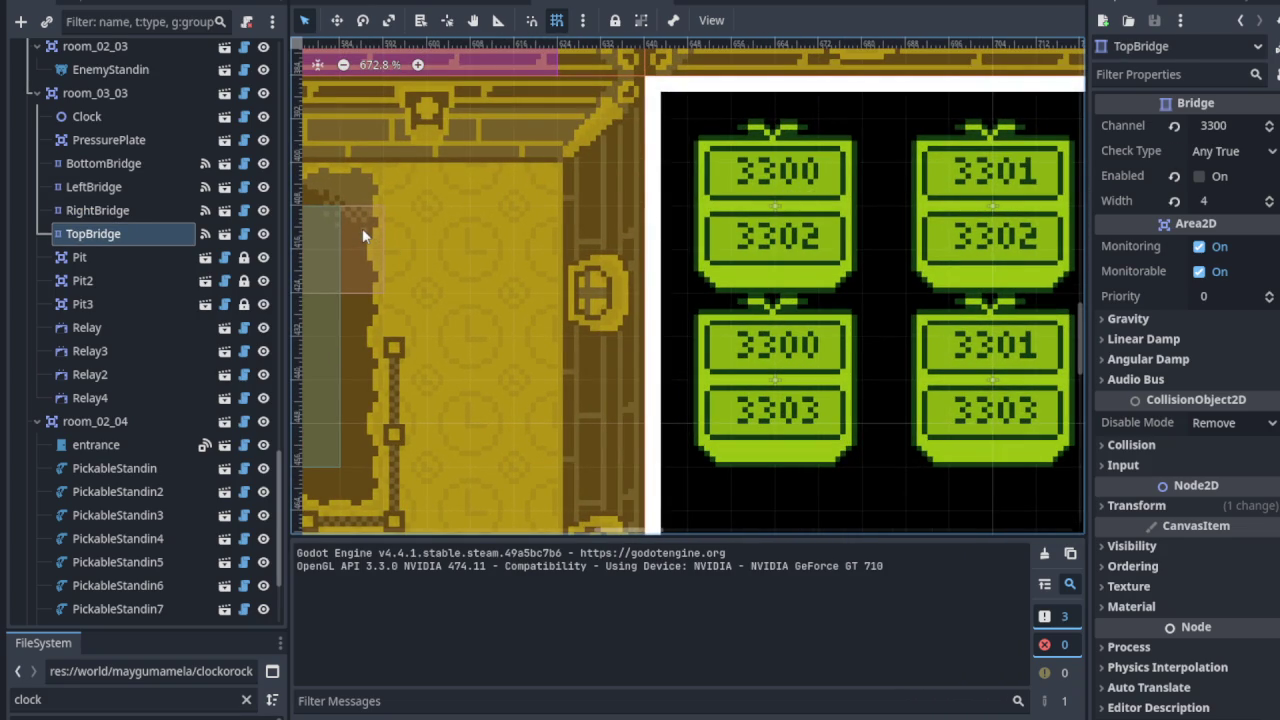
left_click_drag(366, 228, 719, 203)
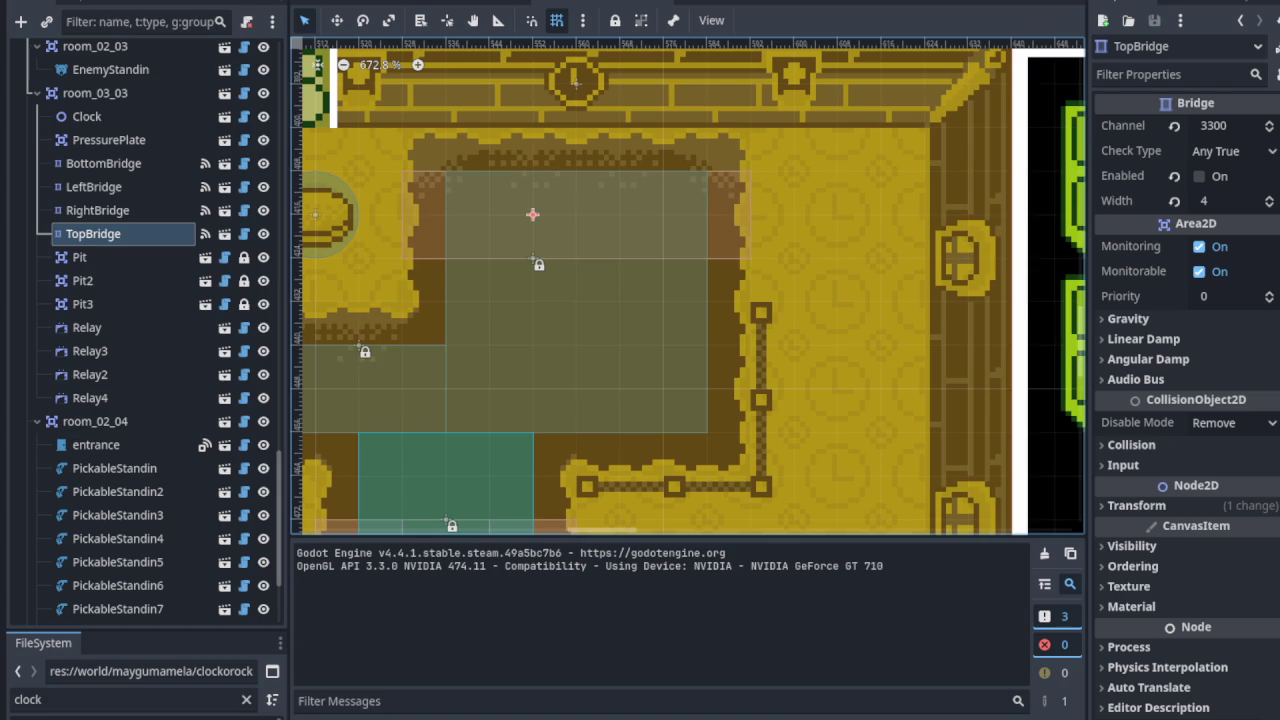
left_click_drag(400, 247, 594, 377)
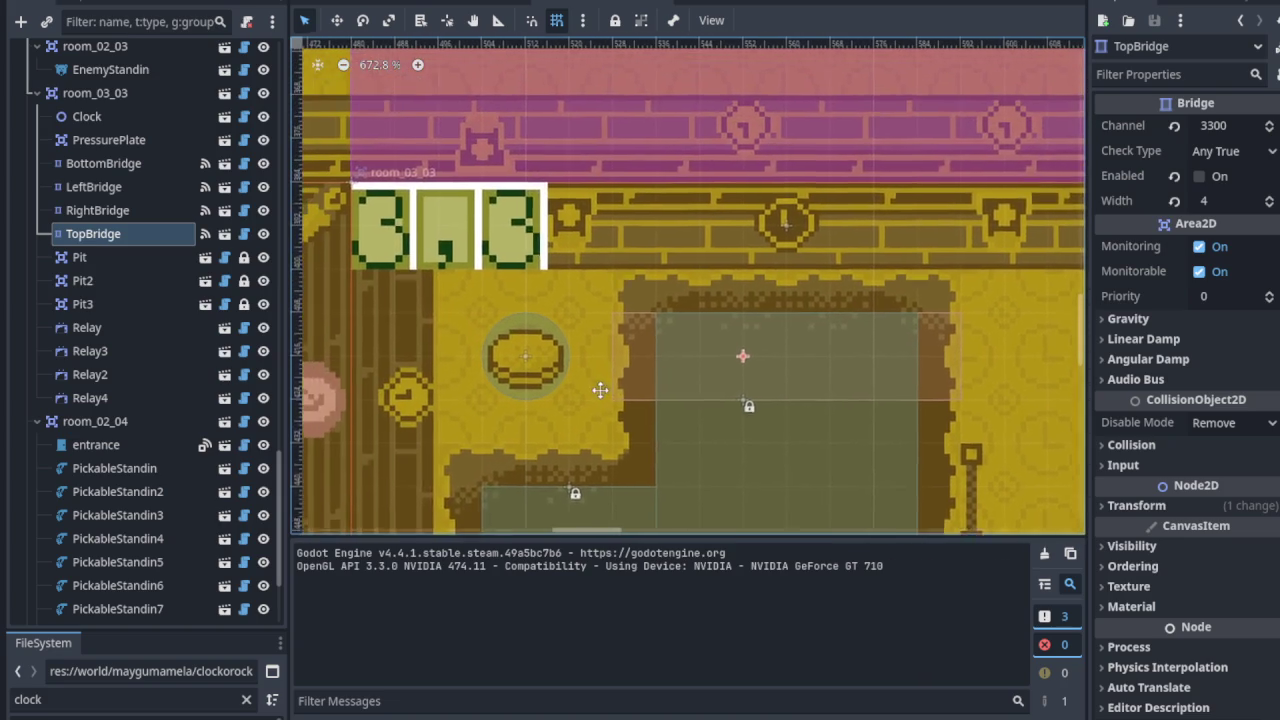
left_click(818, 247)
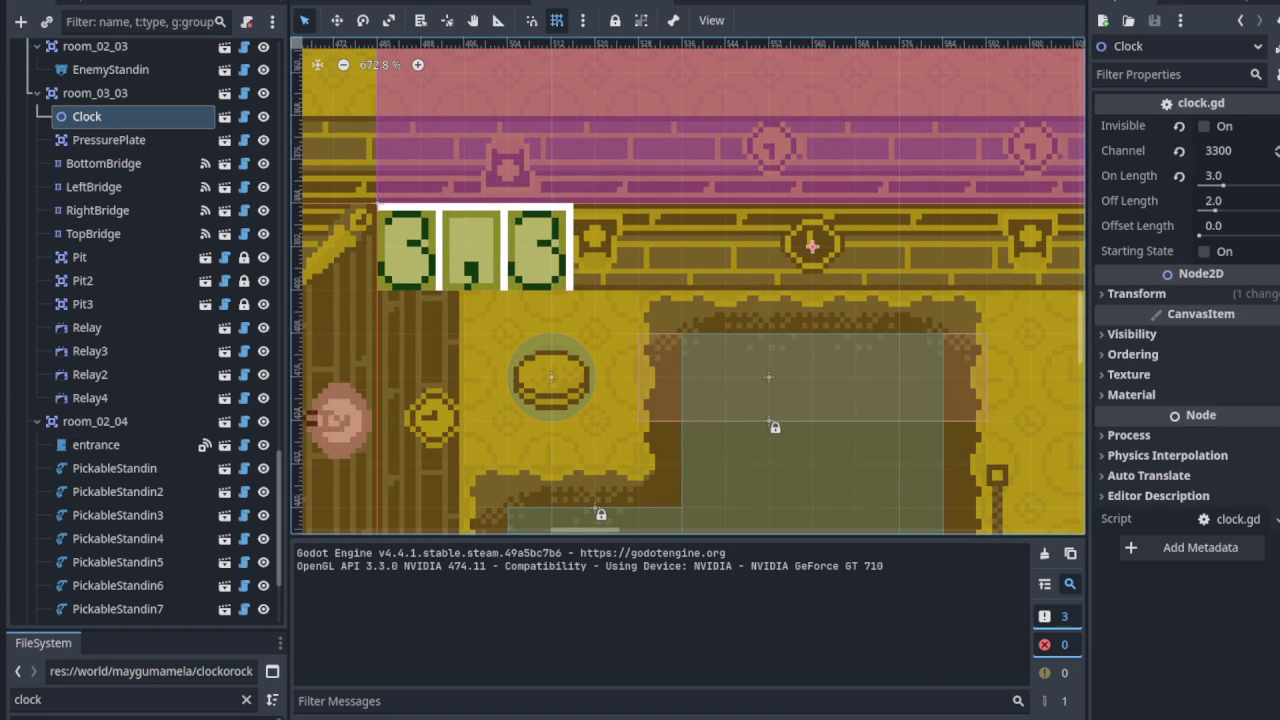
scroll(659, 352, "down", 3)
left_click_drag(756, 368, 349, 323)
scroll(596, 276, "up", 3)
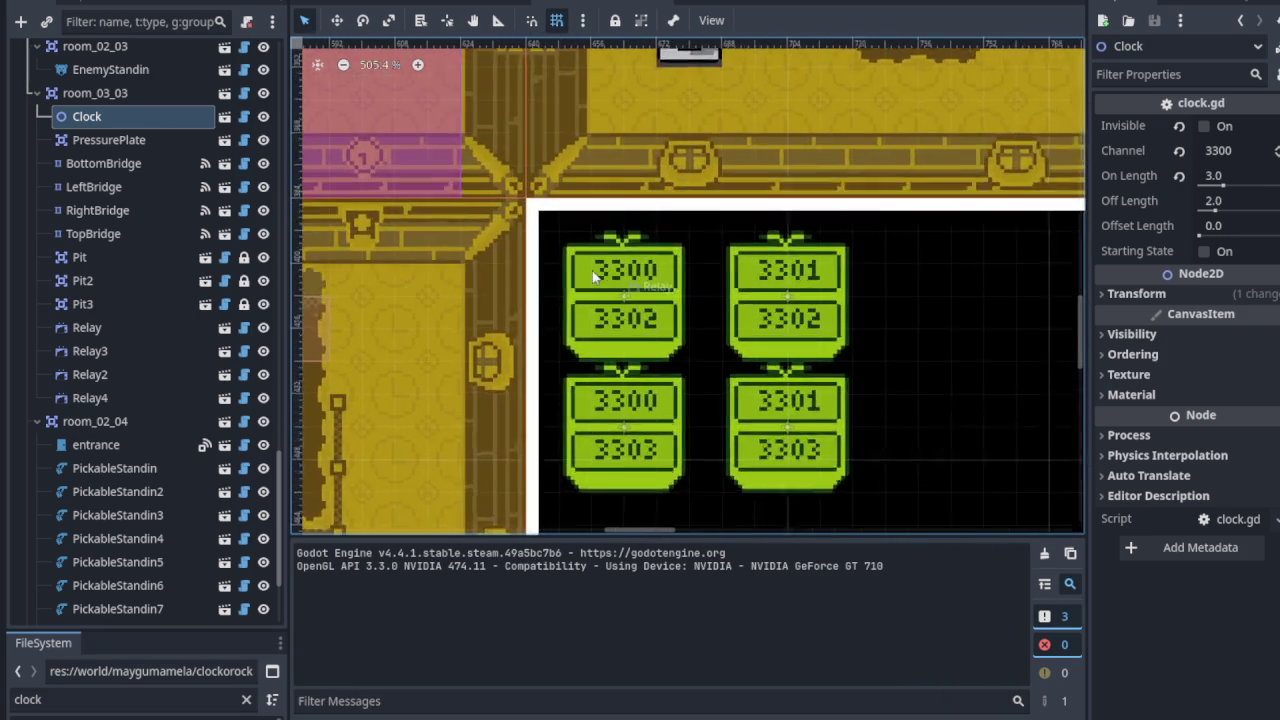
left_click(596, 269)
scroll(596, 269, "down", 2)
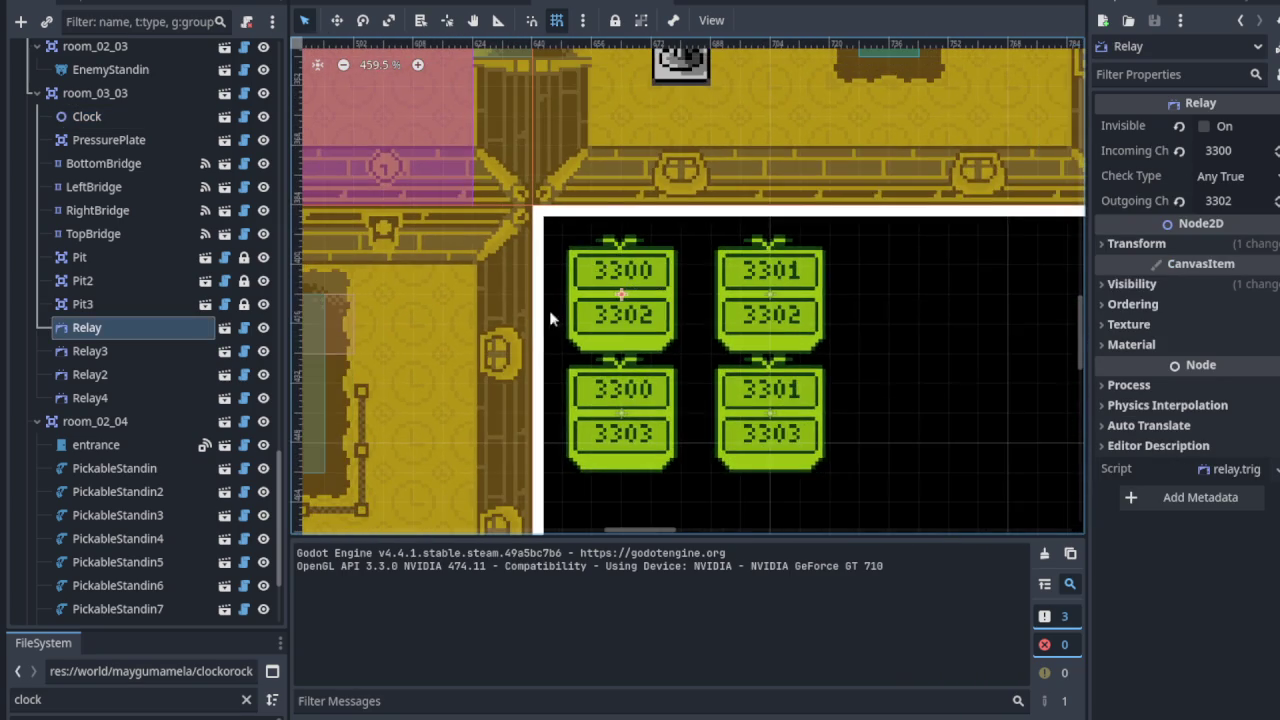
left_click_drag(459, 323, 764, 328)
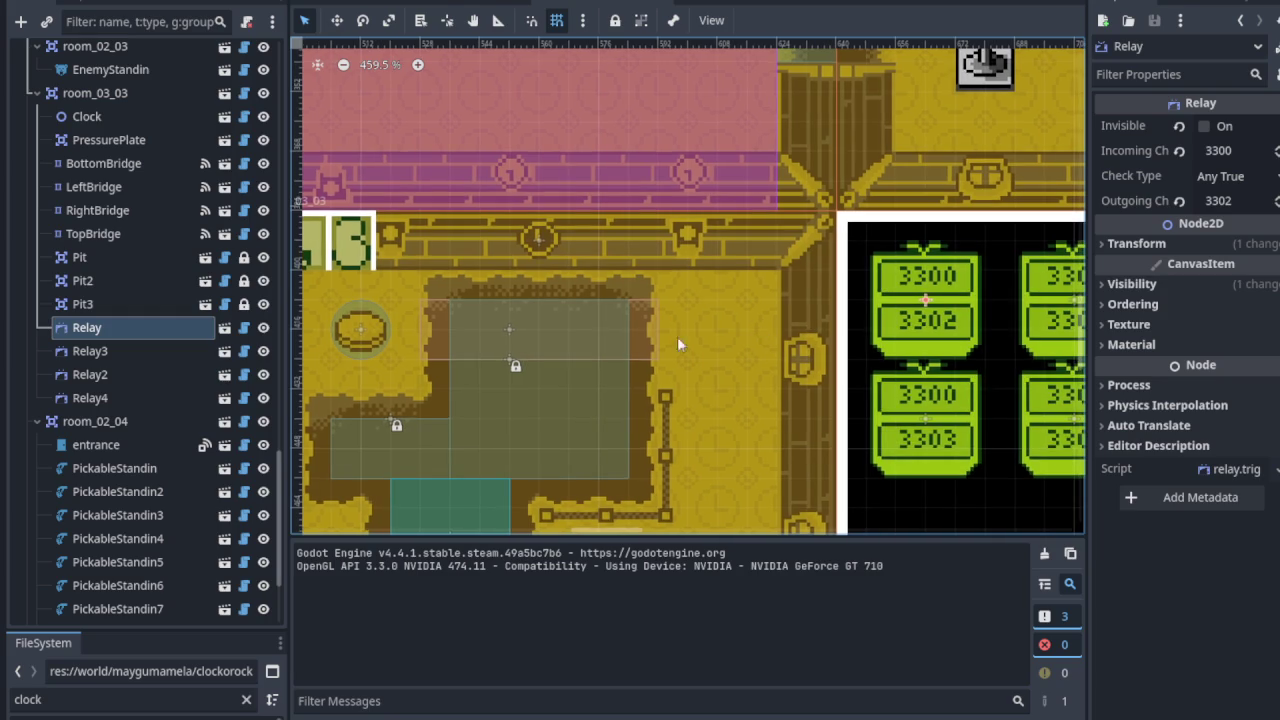
scroll(538, 232, "up", 4)
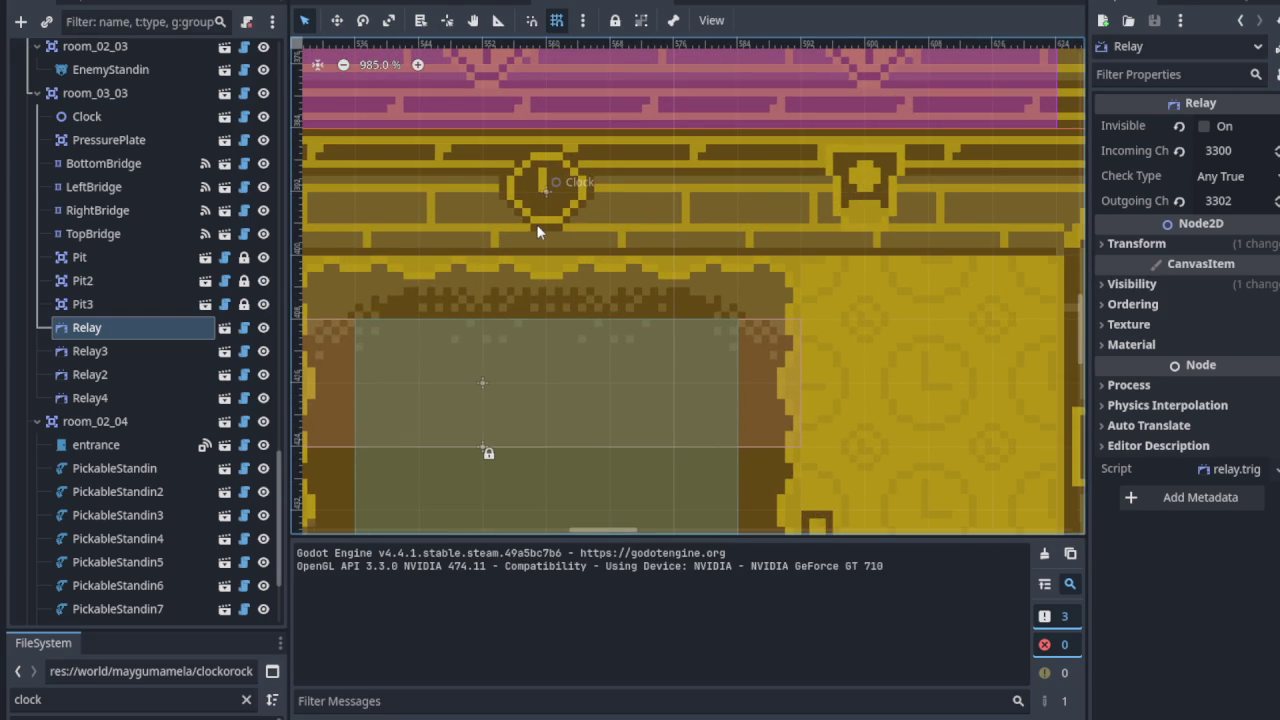
scroll(783, 280, "right", 10)
scroll(813, 253, "down", 1)
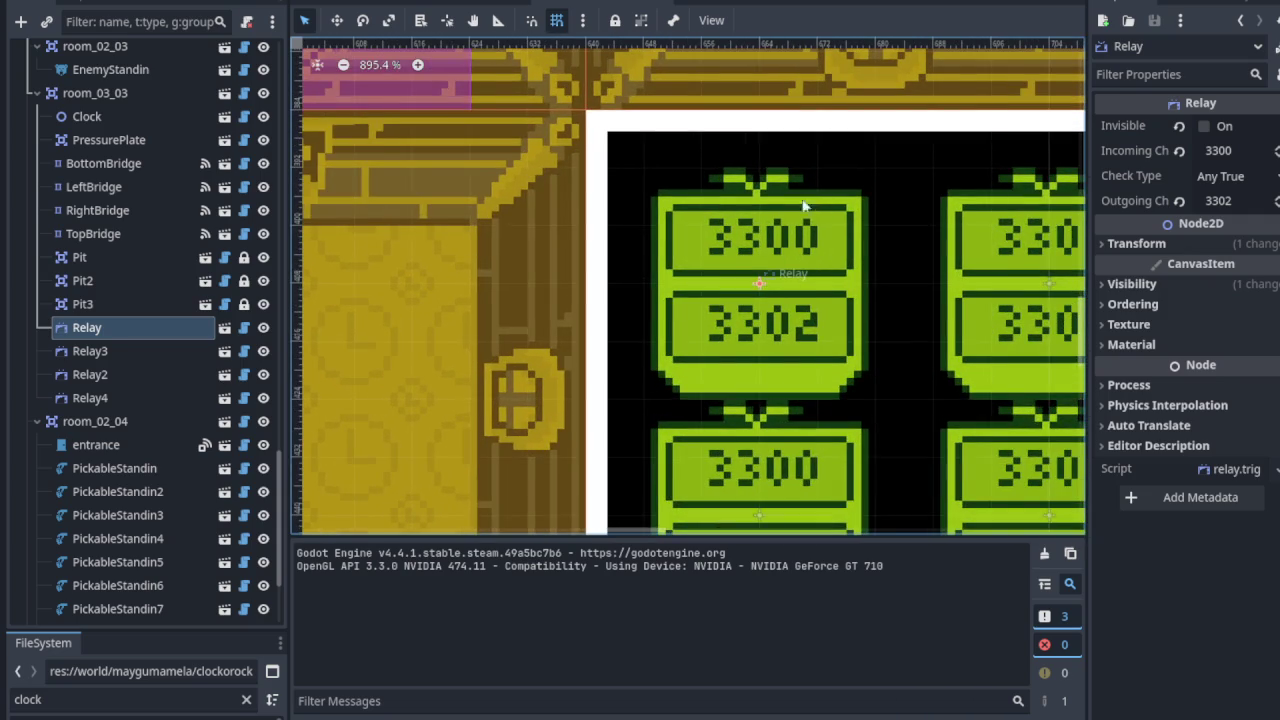
scroll(506, 255, "down", 2)
scroll(480, 252, "left", 1)
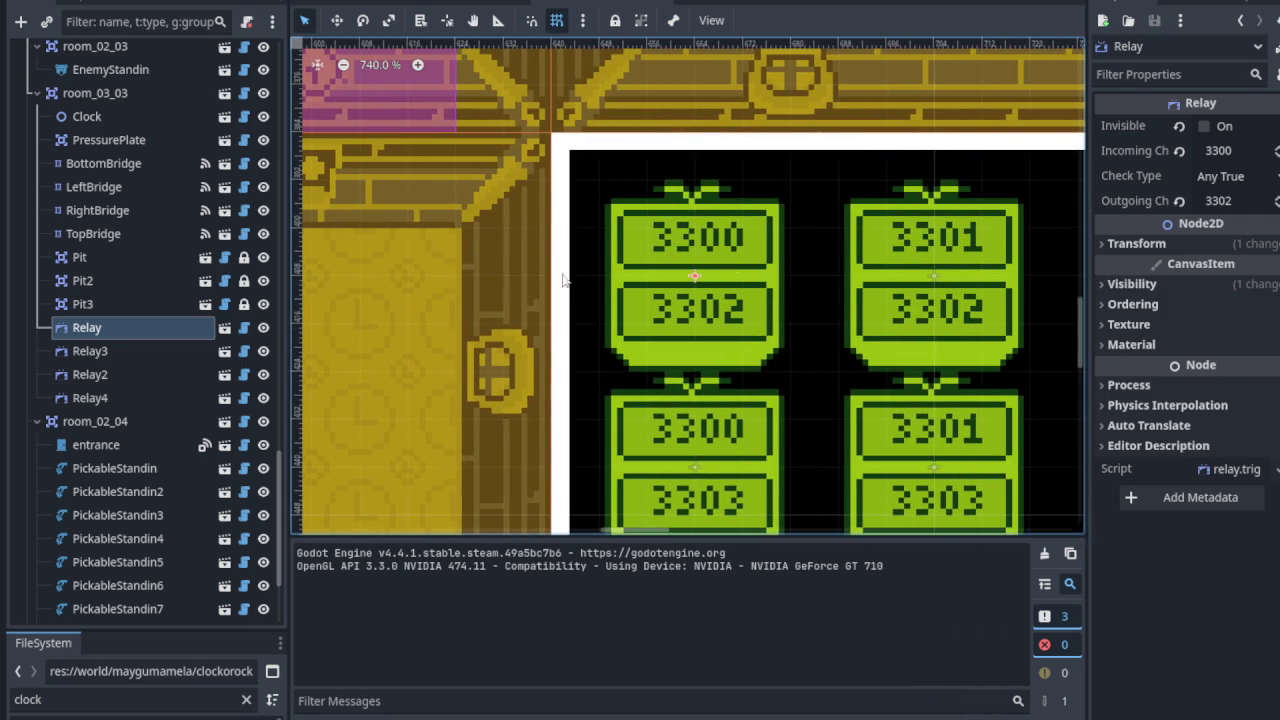
scroll(597, 271, "left", 8)
left_click(676, 308)
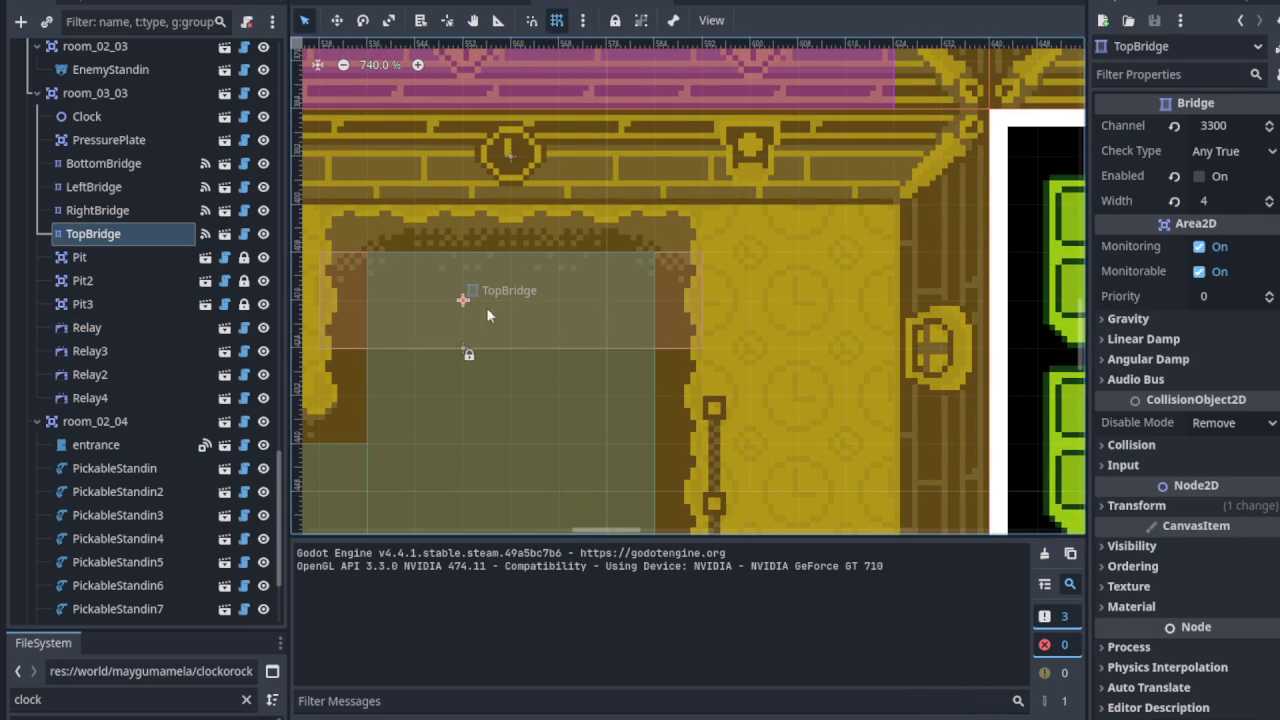
scroll(674, 324, "right", 3)
scroll(600, 330, "down", 1)
scroll(507, 424, "down", 5)
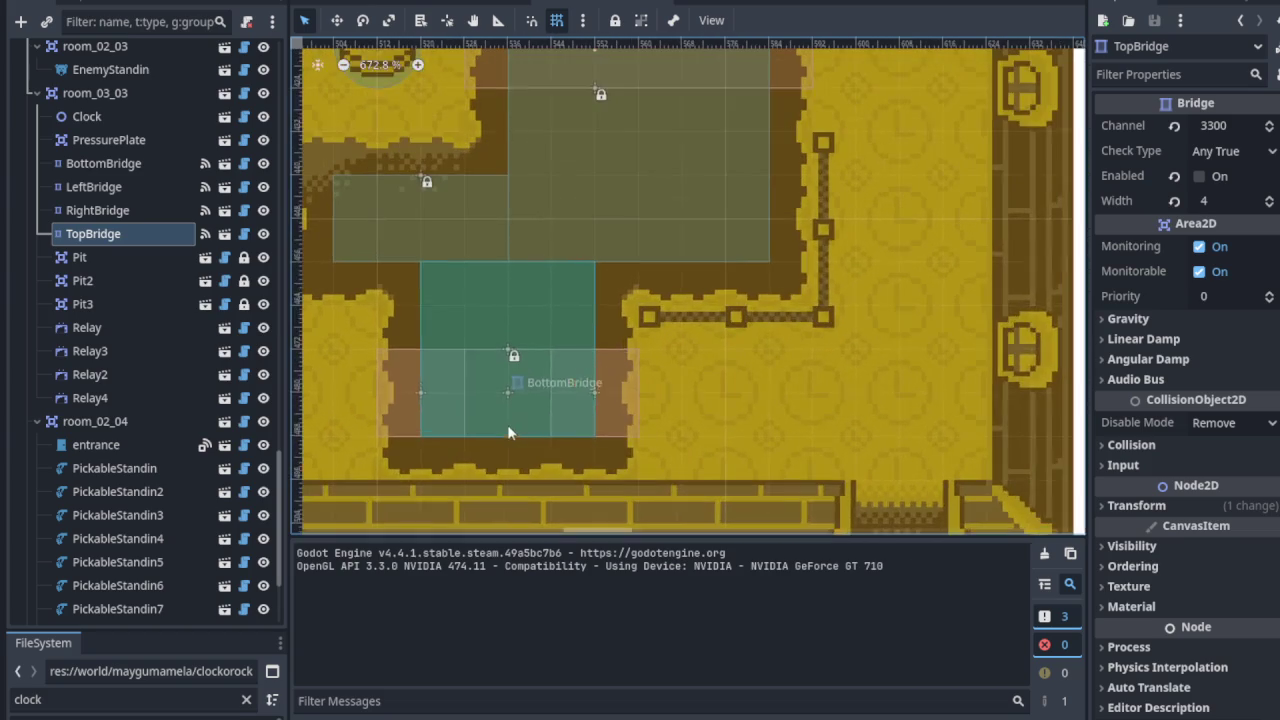
left_click(512, 360)
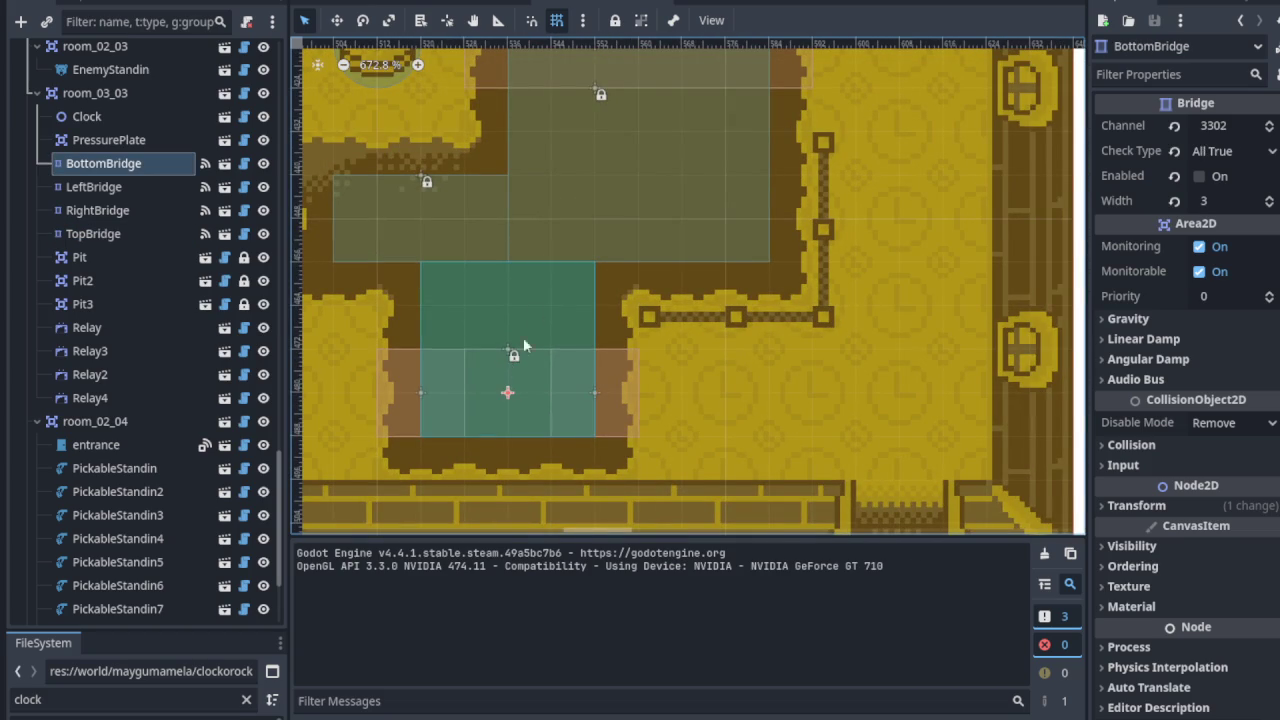
scroll(512, 356, "down", 3)
scroll(600, 320, "right", 3)
scroll(700, 280, "up", 2)
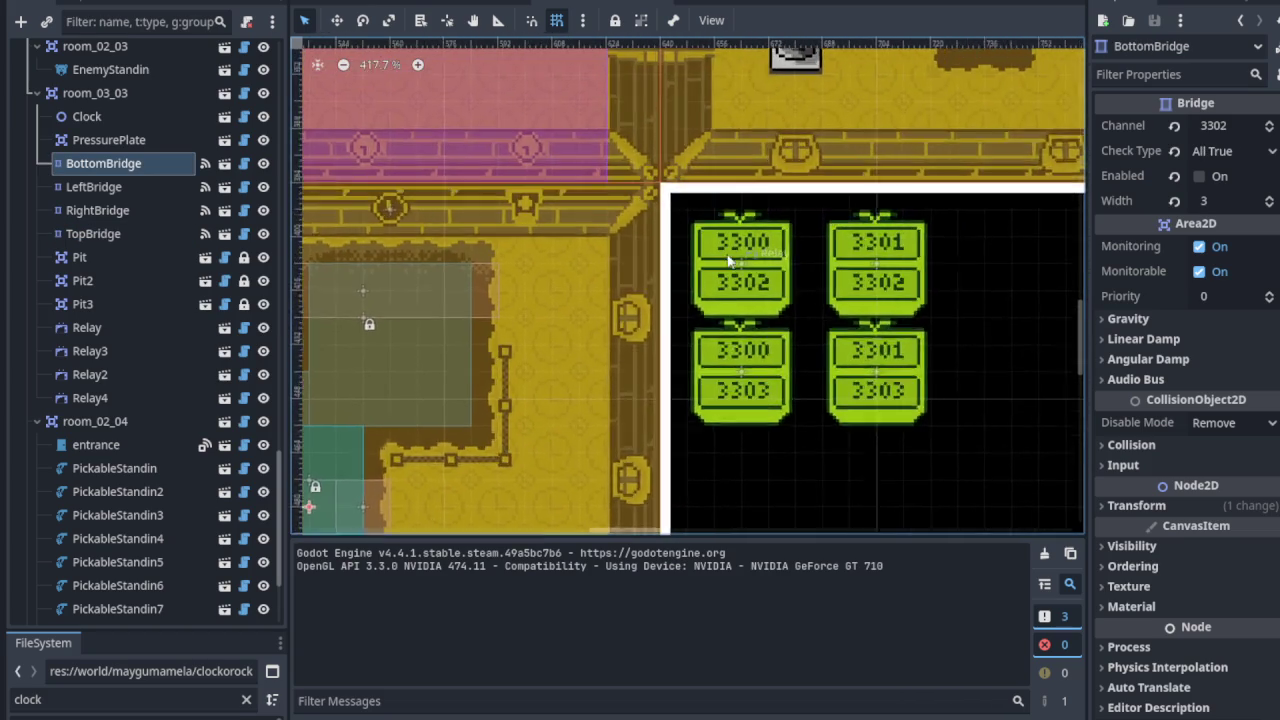
scroll(728, 260, "up", 5)
left_click(745, 275)
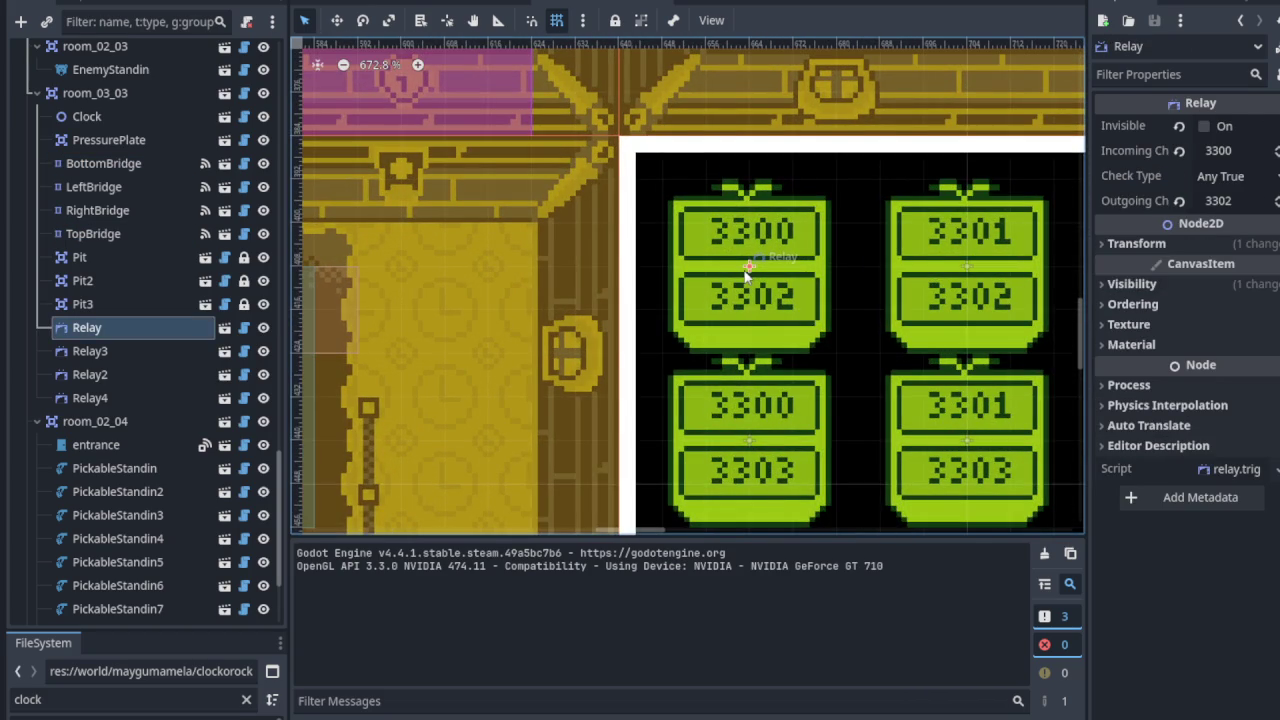
scroll(745, 275, "down", 2)
scroll(580, 337, "up", 1)
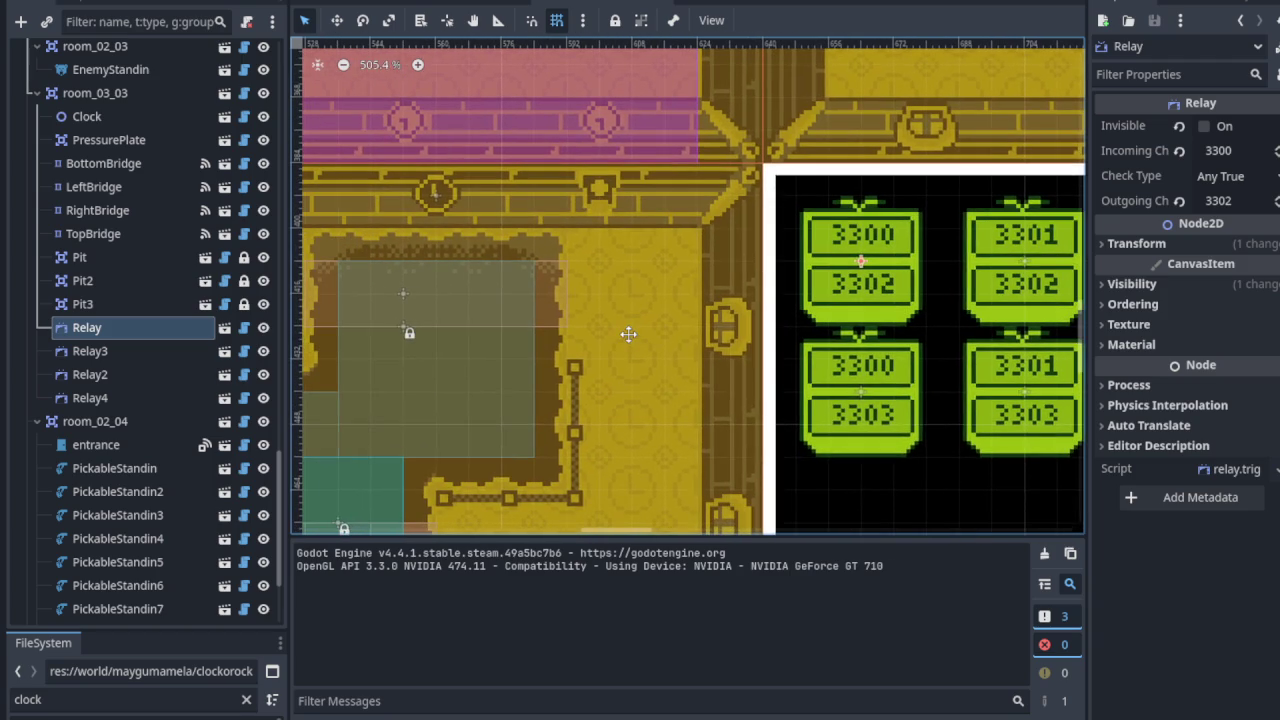
scroll(628, 334, "up", 3)
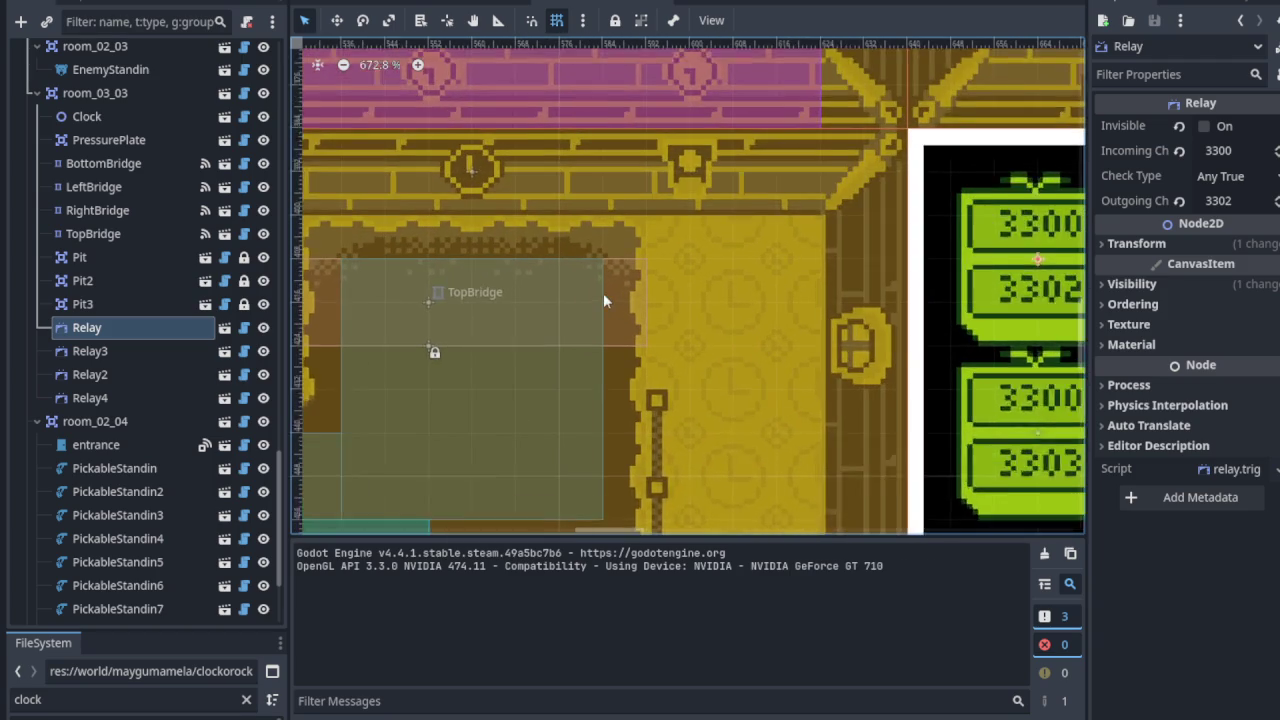
left_click(620, 290)
left_click_drag(617, 290, 851, 430)
left_click(697, 300)
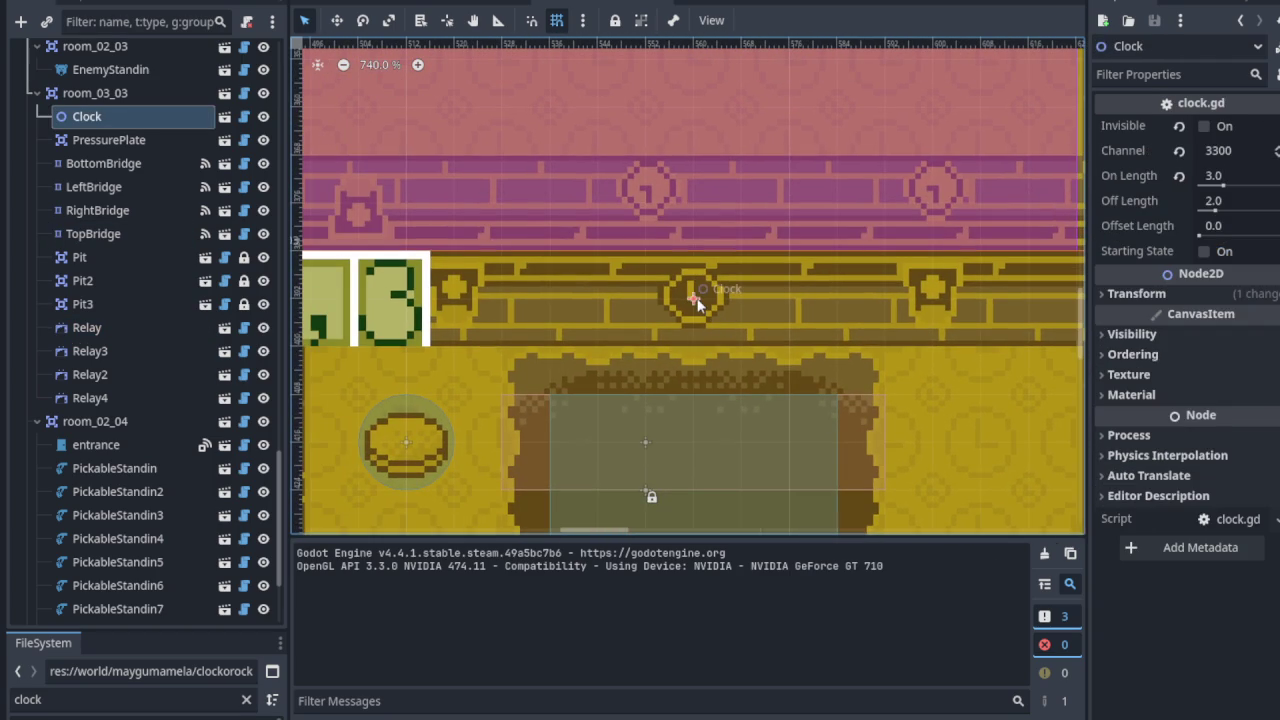
scroll(813, 350, "down", 3)
left_click_drag(813, 350, 562, 290)
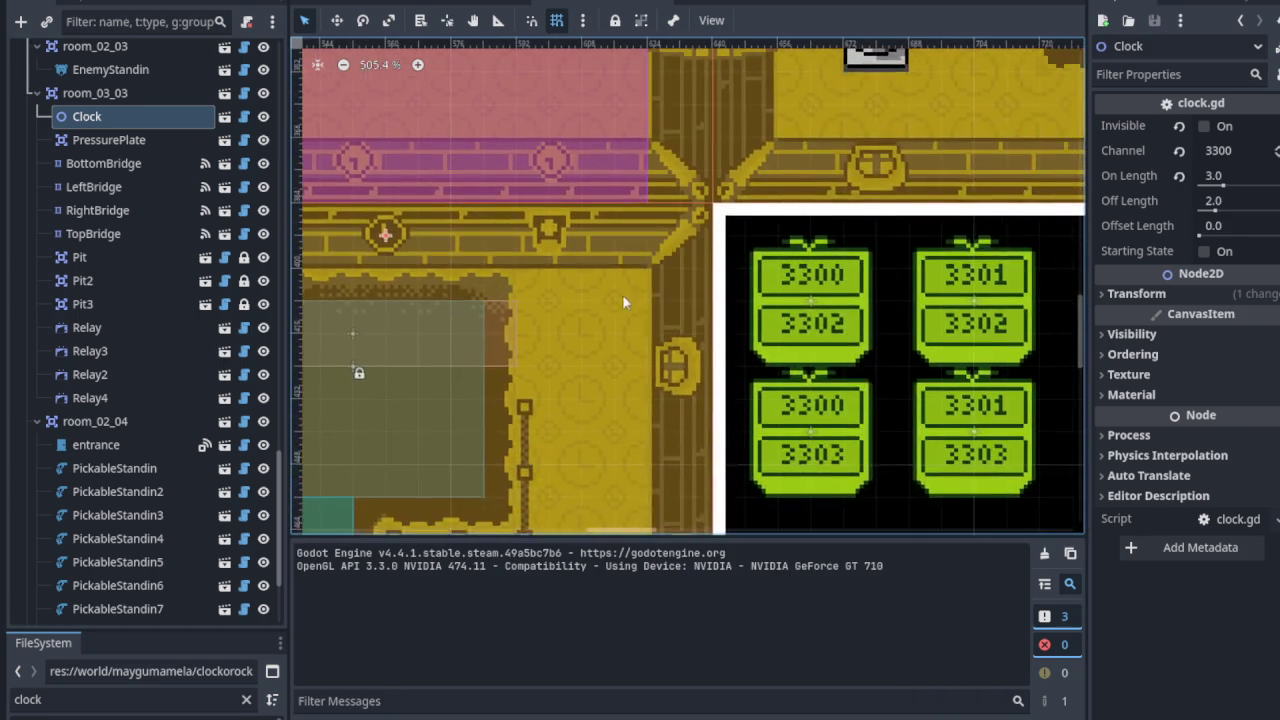
scroll(771, 310, "up", 3)
left_click(771, 310)
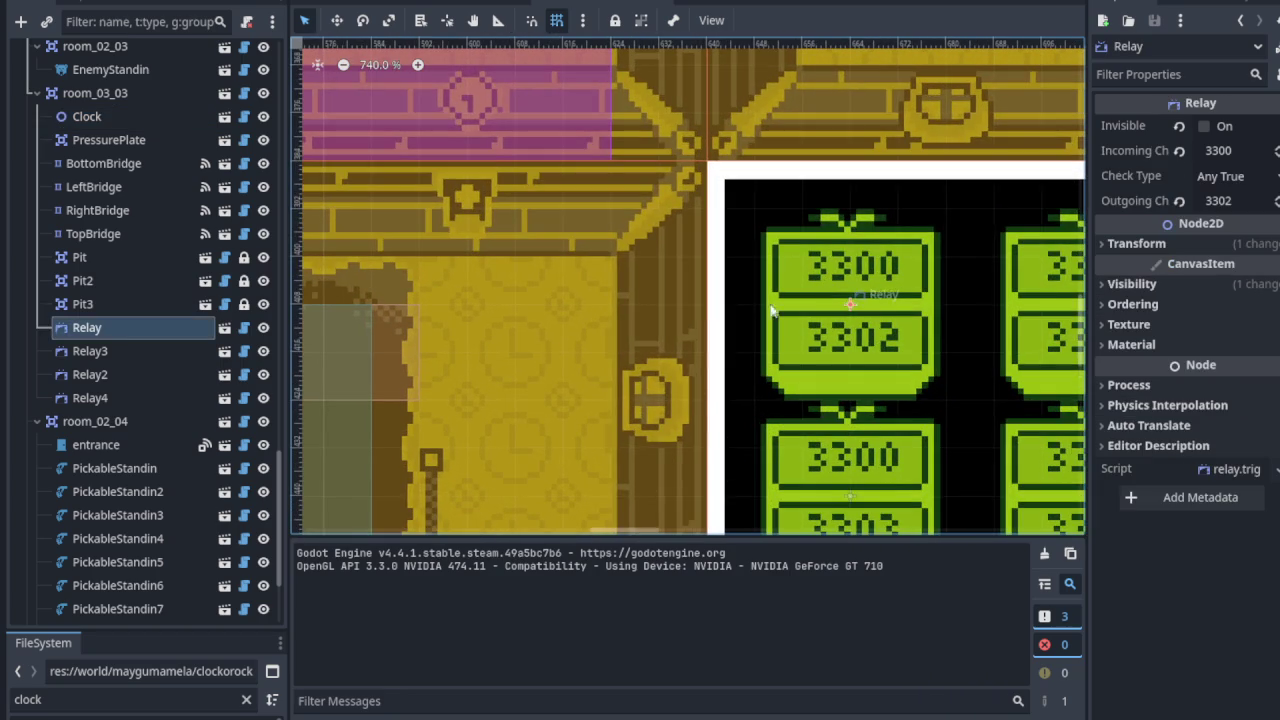
left_click(137, 332)
key("f")
scroll(650, 280, "up", 5)
mouse_move(645, 270)
left_mouse_down()
mouse_move(646, 337)
mouse_move(670, 368)
left_mouse_up()
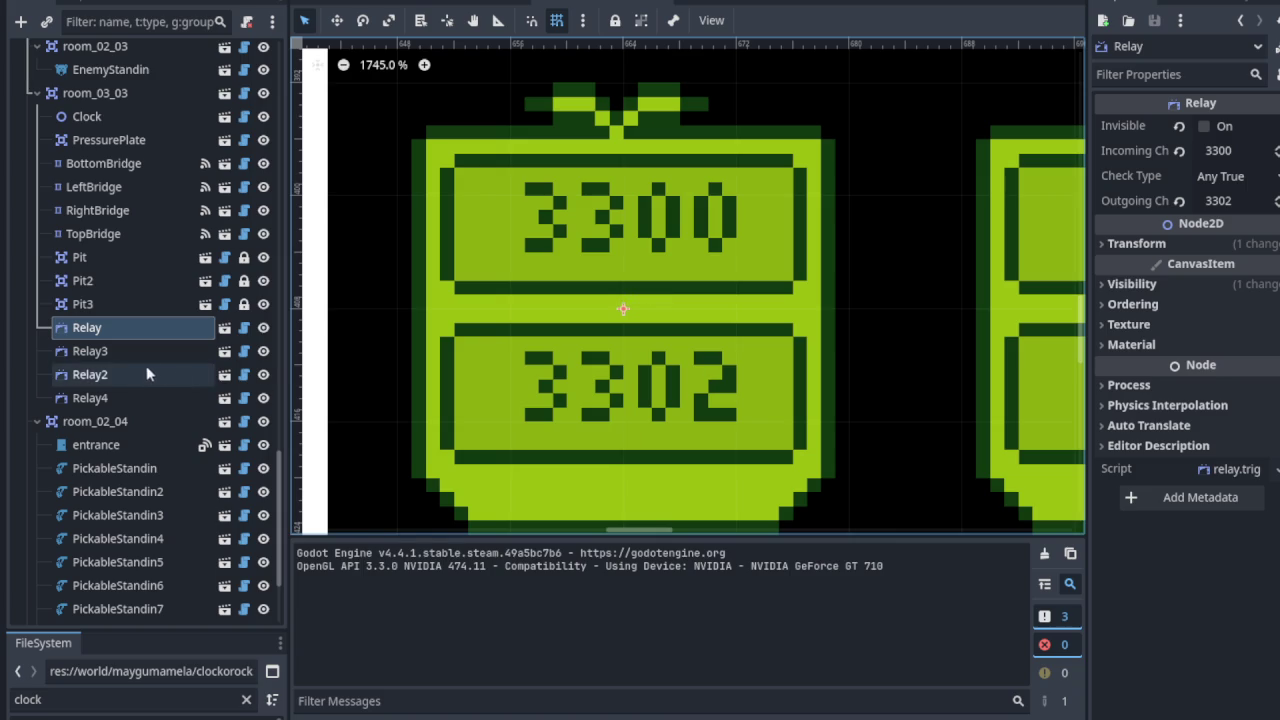
right_click(102, 331)
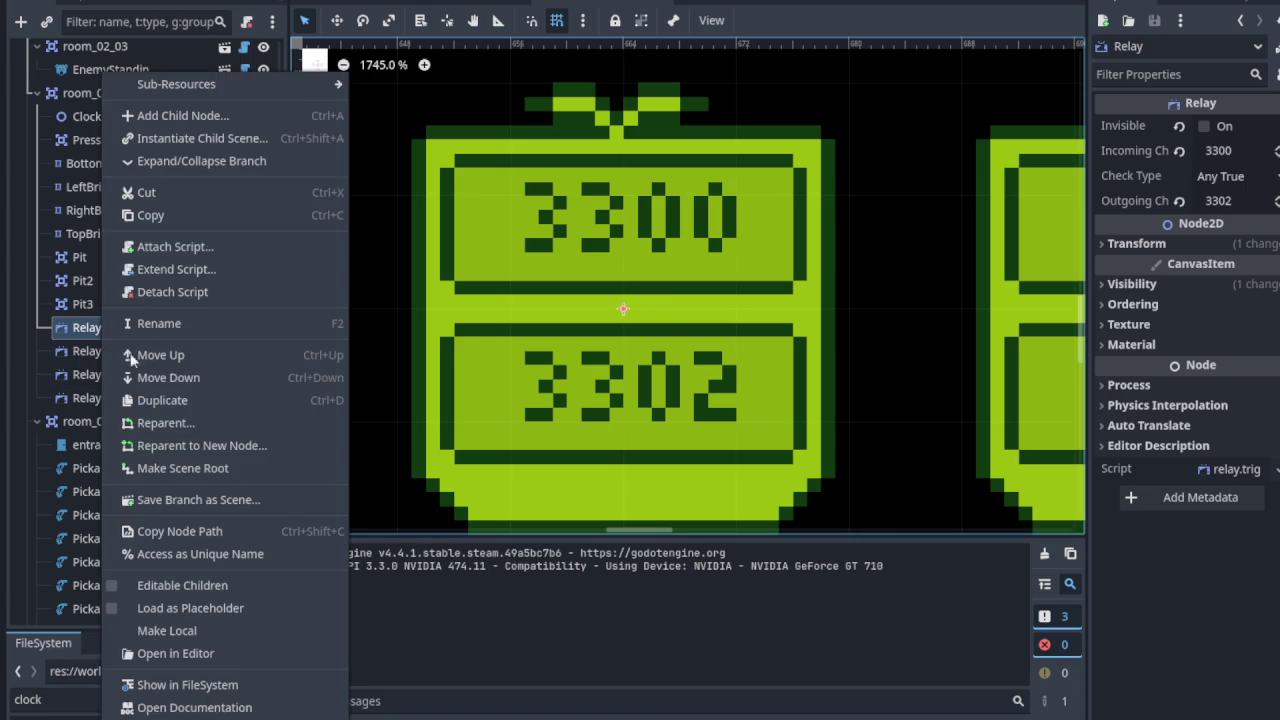
key("Escape")
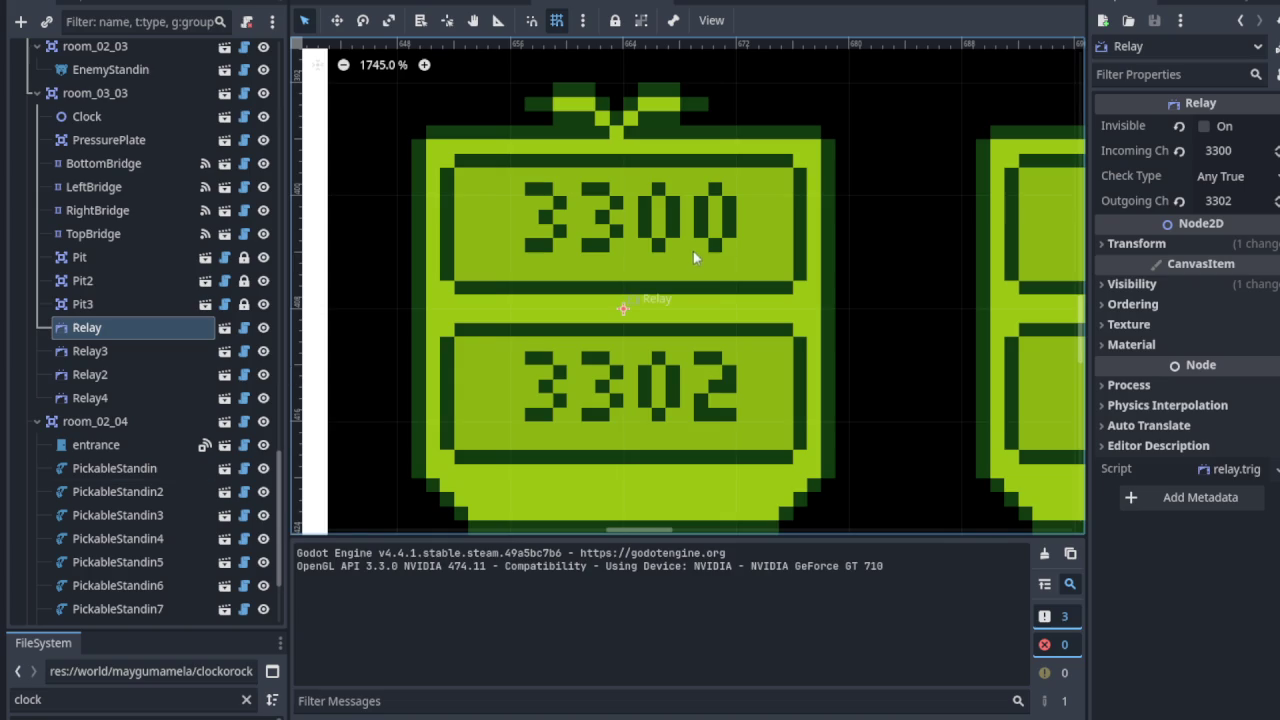
right_click(132, 327)
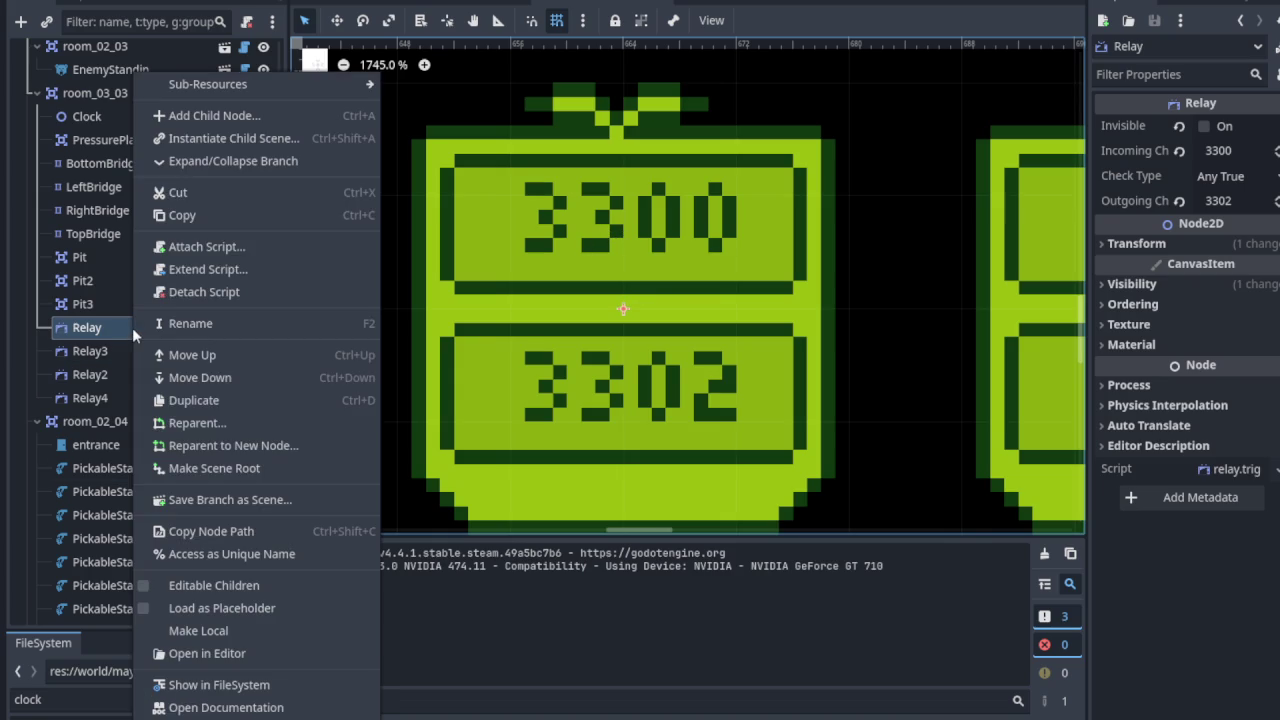
key("Escape")
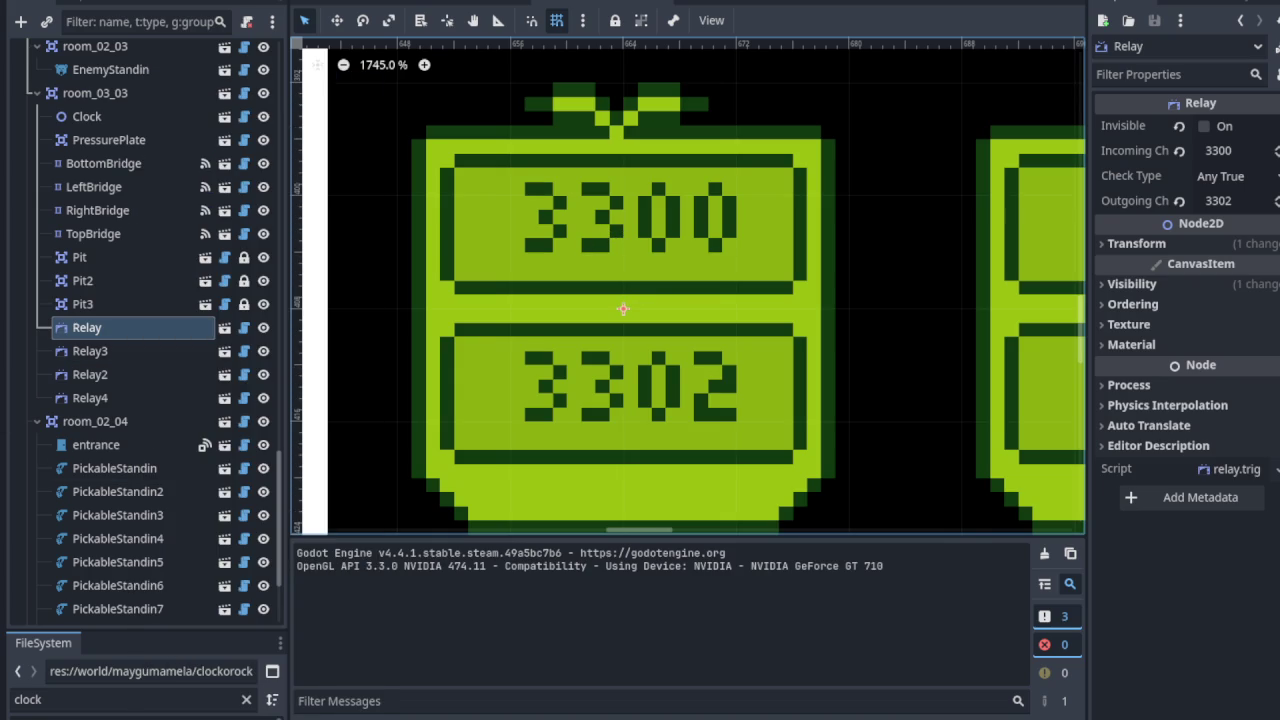
scroll(600, 282, "down", 5)
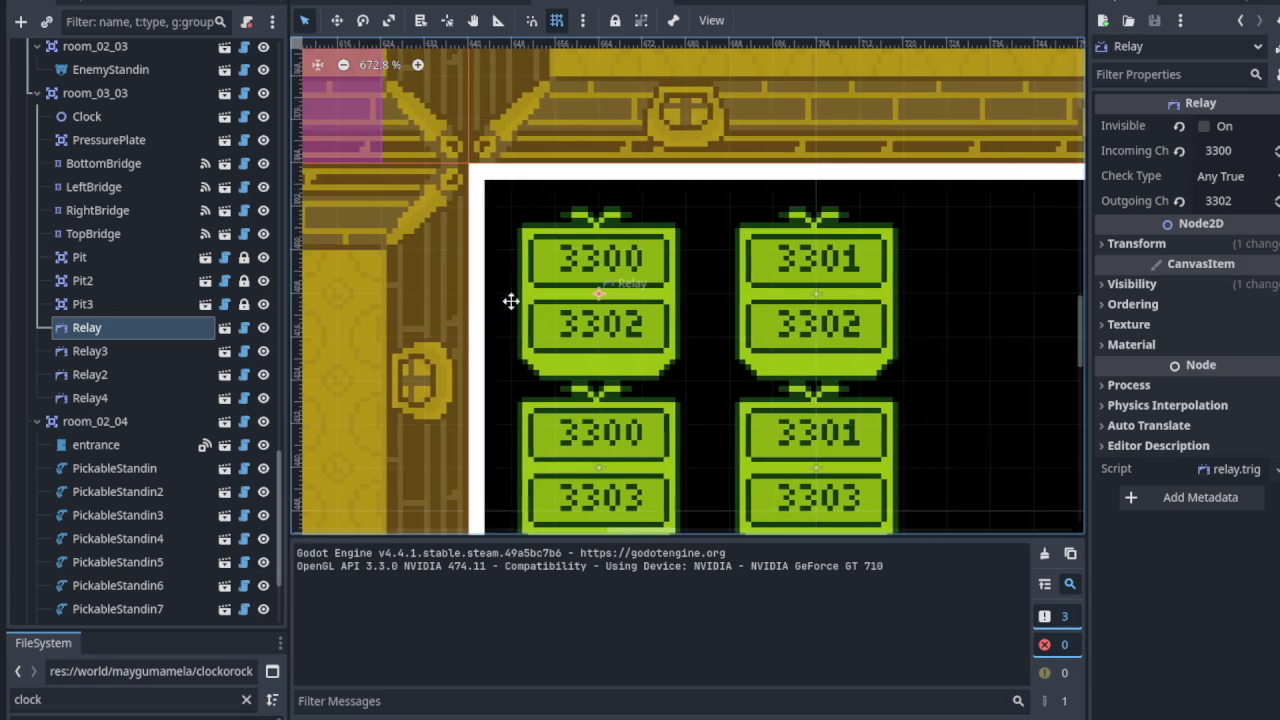
scroll(785, 296, "left", 5)
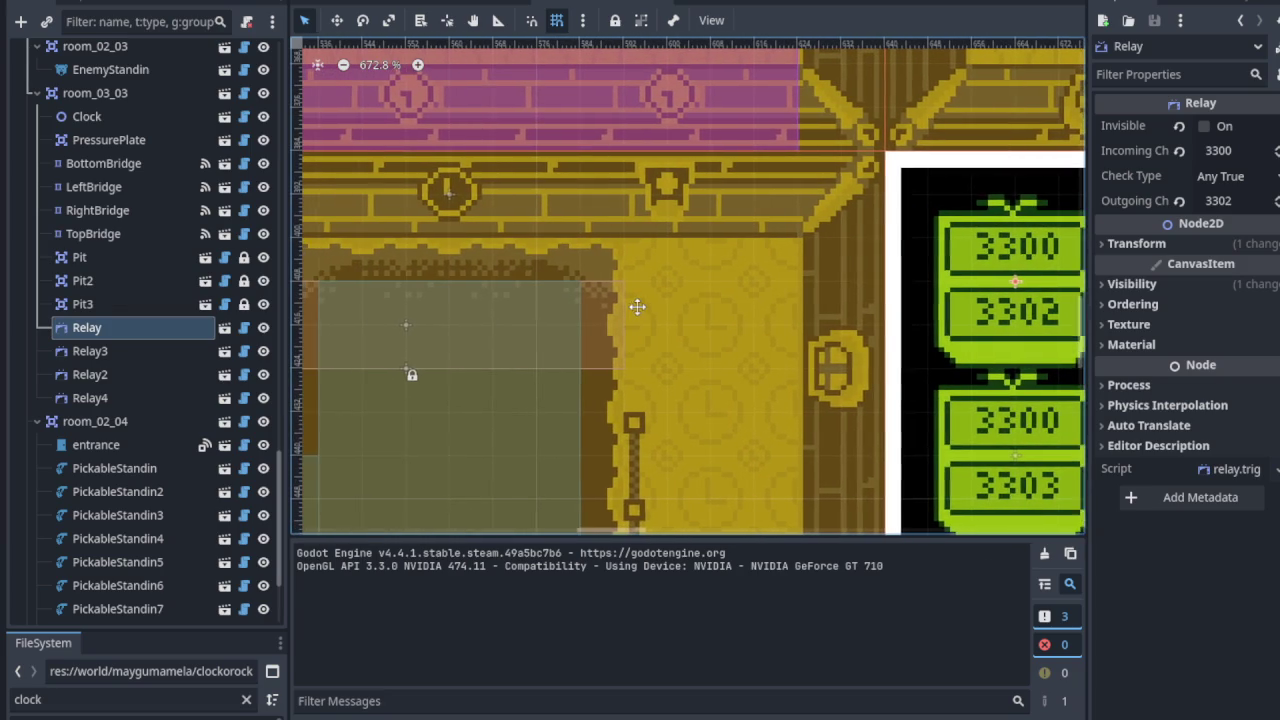
scroll(443, 214, "up", 5)
left_click(455, 208)
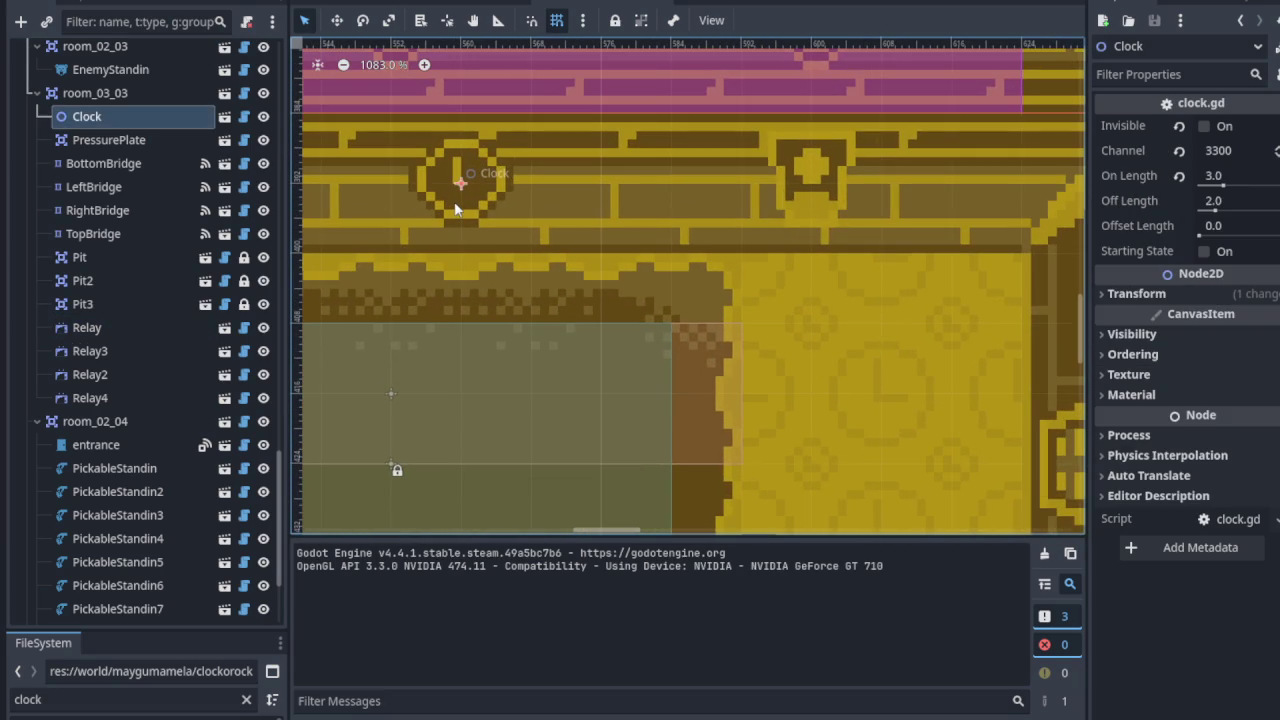
scroll(455, 208, "down", 3)
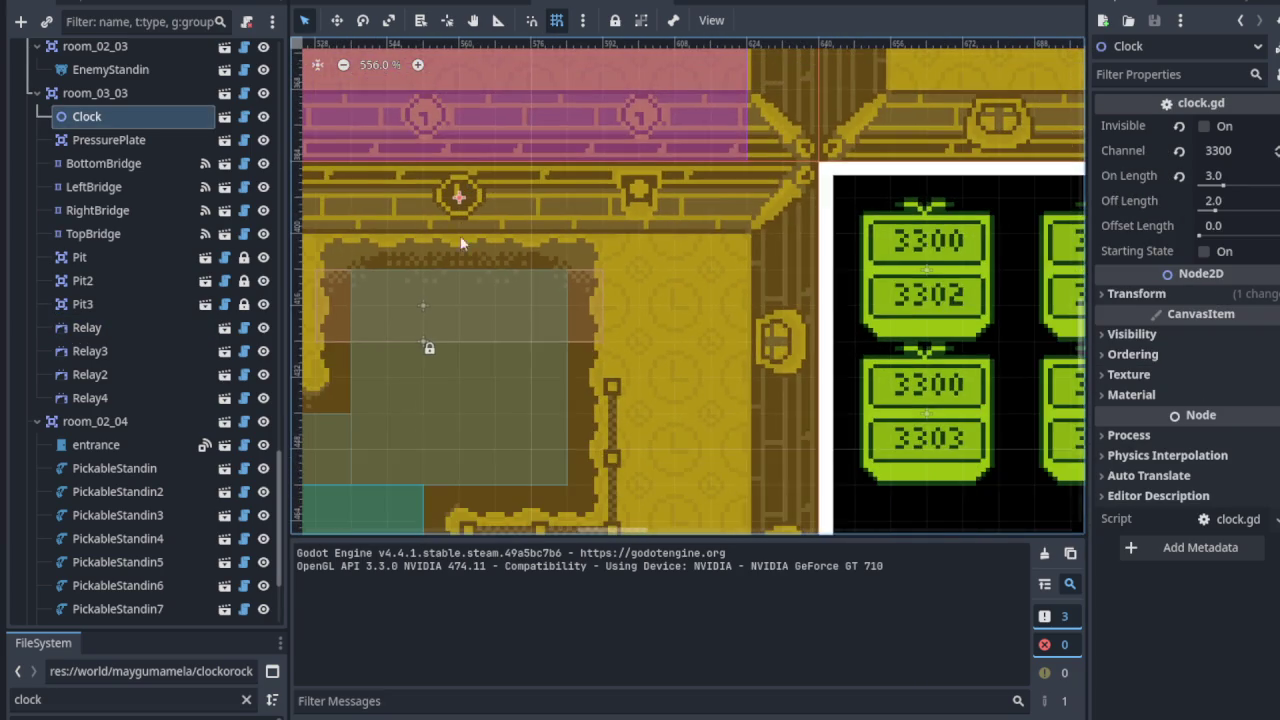
scroll(606, 266, "left", 3)
scroll(629, 220, "down", 2)
scroll(629, 305, "down", 1)
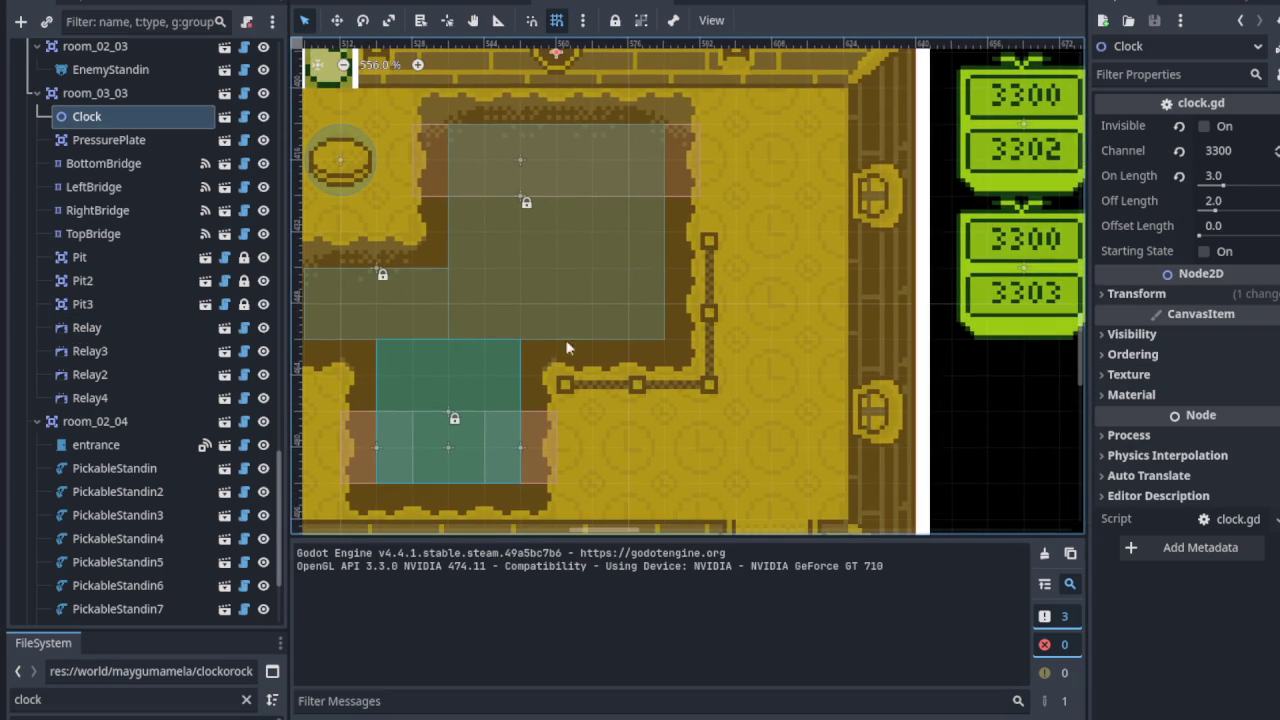
scroll(545, 361, "down", 6)
scroll(163, 235, "down", 5)
scroll(163, 240, "up", 10)
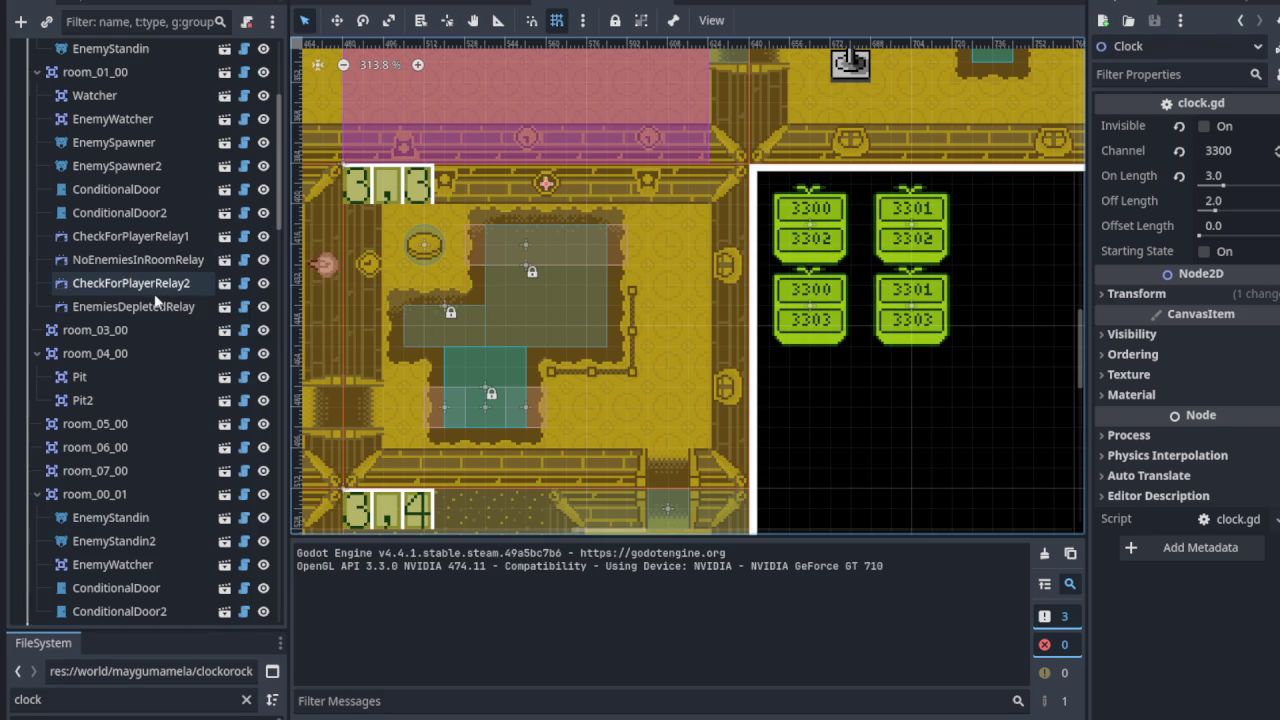
scroll(155, 300, "down", 2)
scroll(152, 325, "down", 15)
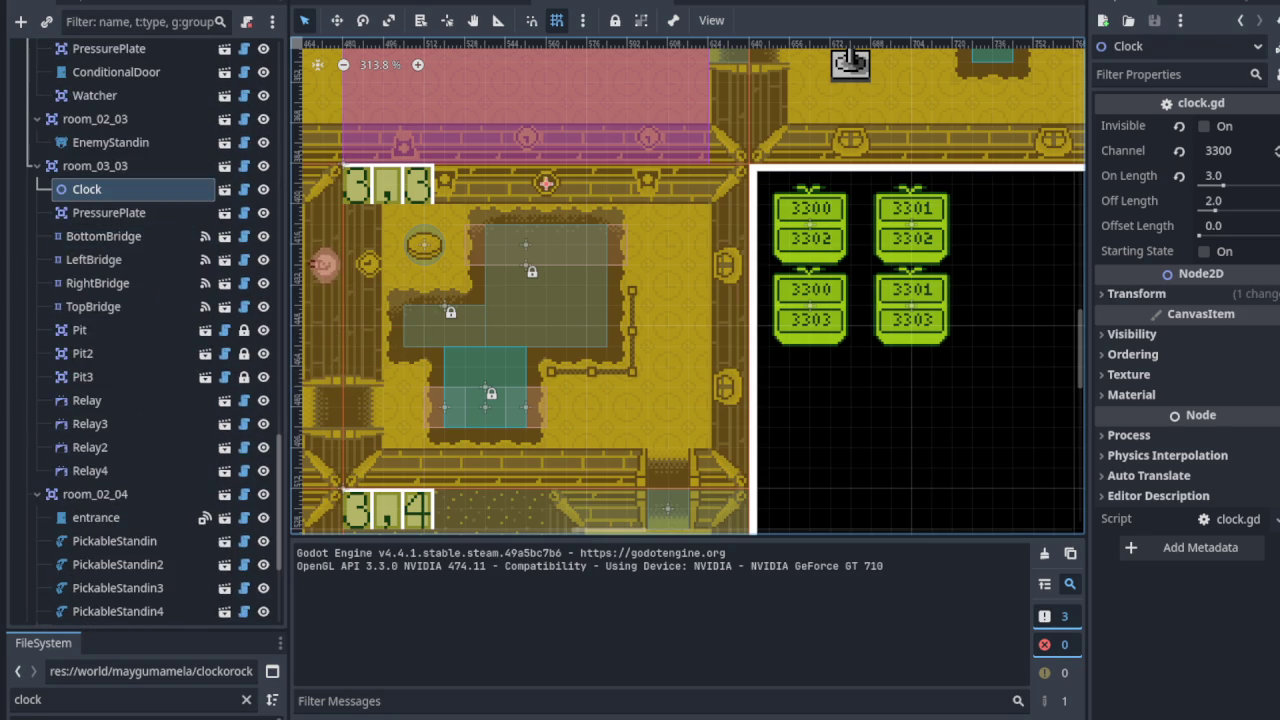
double_click(120, 400)
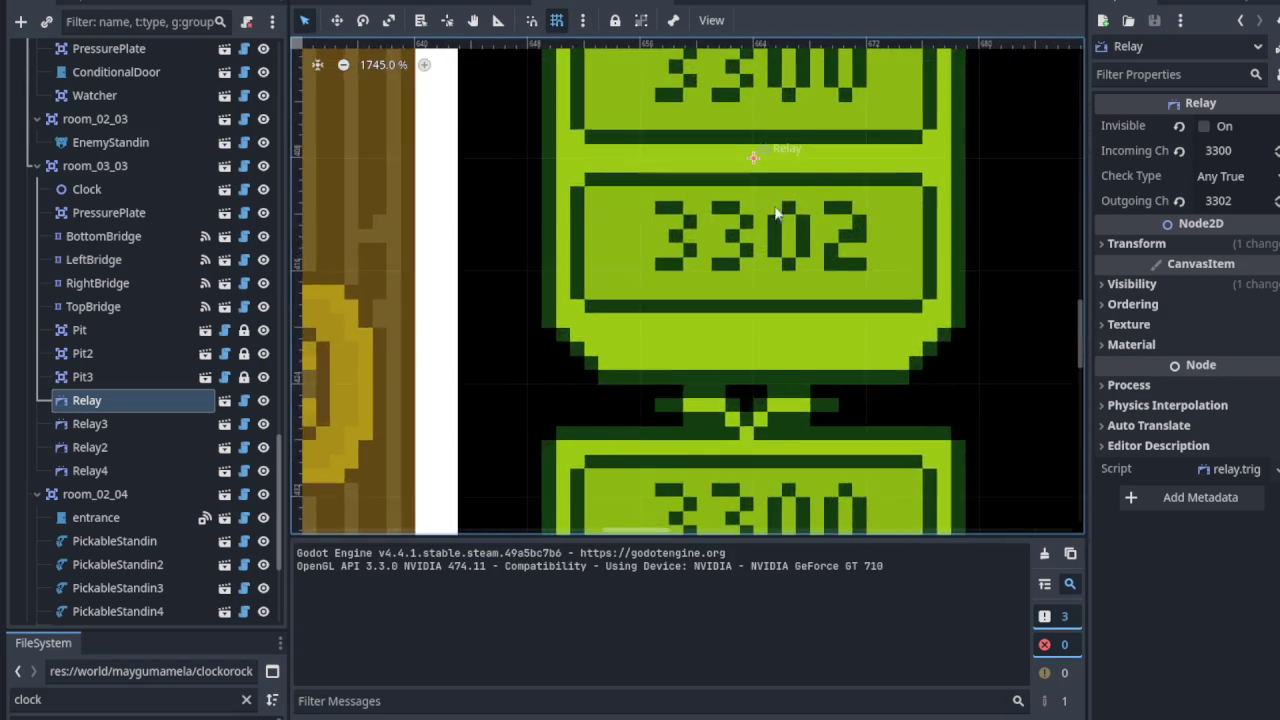
right_click(100, 401)
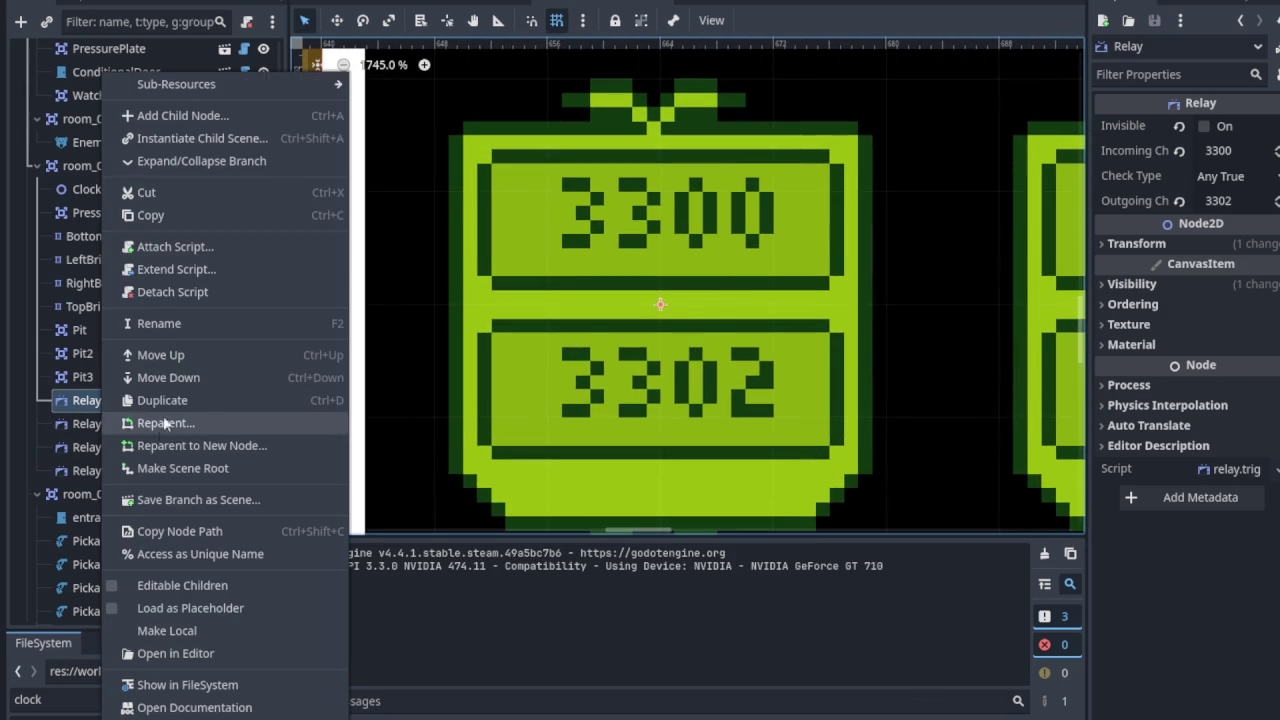
left_click(177, 324)
type("Cl")
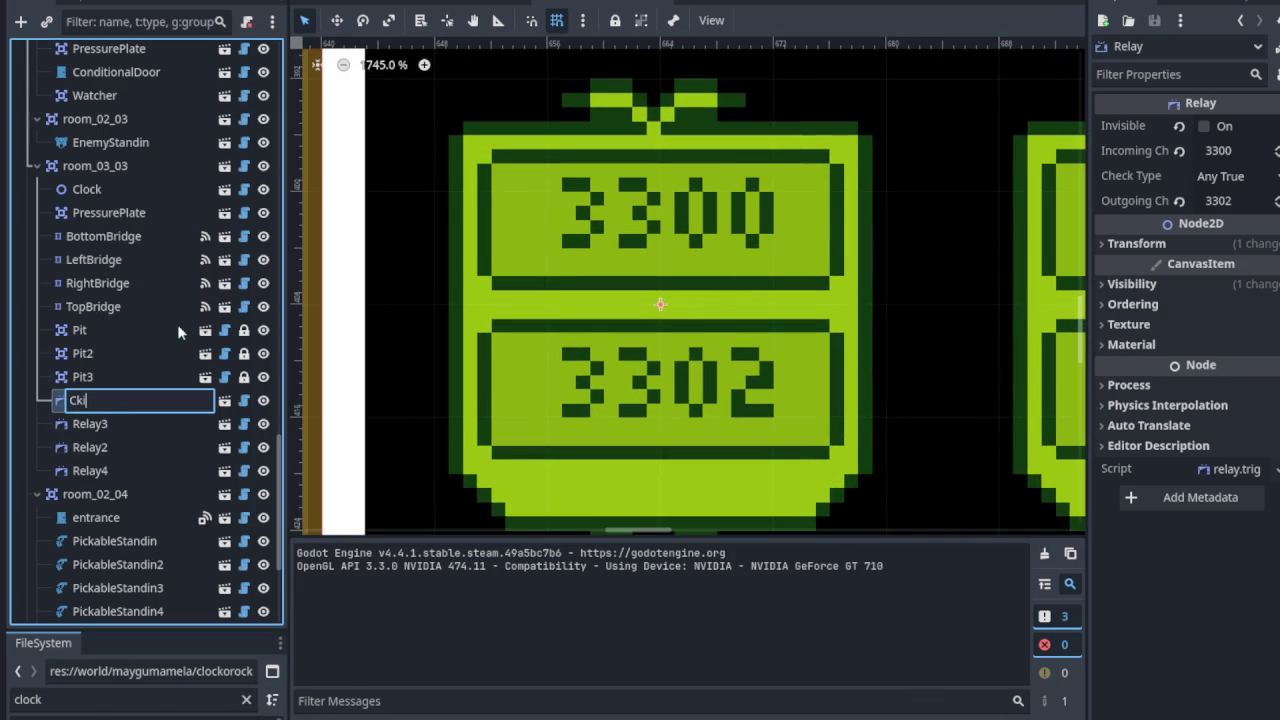
key("BackSpace")
key("BackSpace")
type("lockOnRelay")
key("Return")
scroll(283, 360, "down", 5)
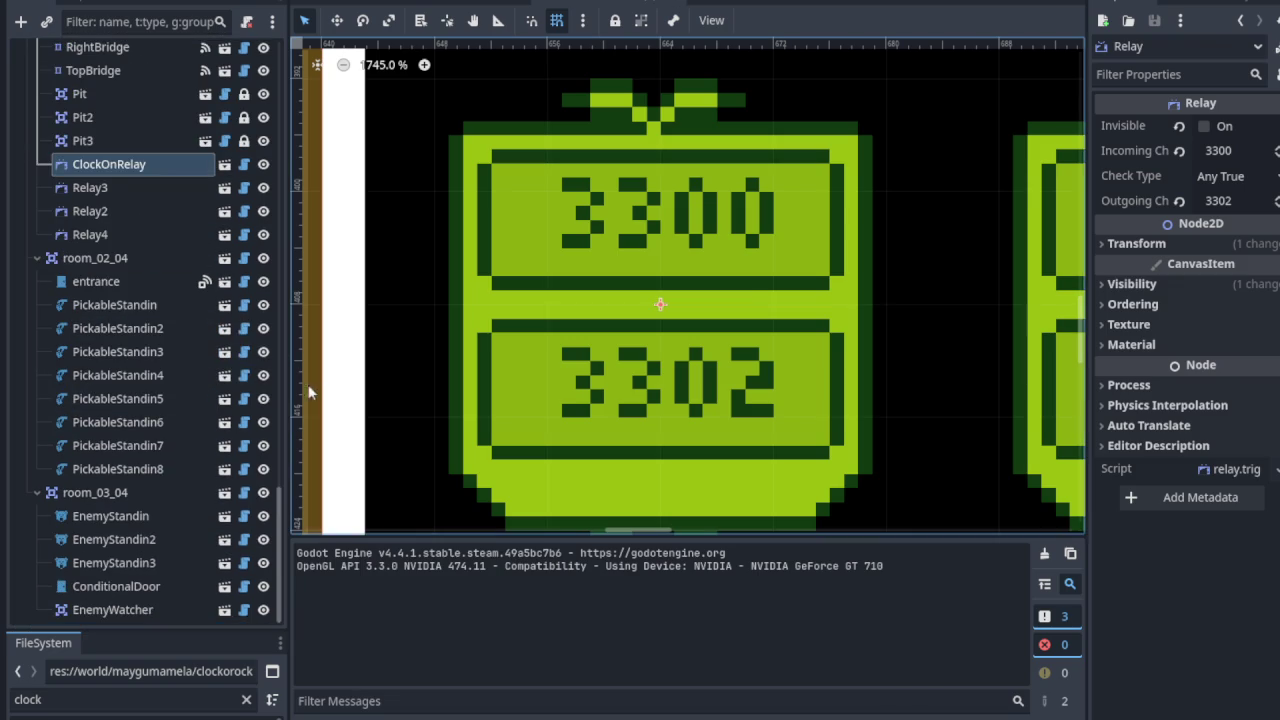
scroll(150, 352, "up", 5)
scroll(656, 257, "down", 6)
mouse_move(557, 352)
left_mouse_down()
mouse_move(790, 250)
mouse_move(845, 185)
mouse_move(842, 225)
mouse_move(800, 300)
mouse_move(660, 357)
mouse_move(748, 354)
mouse_move(600, 309)
left_mouse_up()
scroll(467, 152, "up", 2)
left_click_drag(467, 152, 478, 227)
scroll(478, 227, "up", 4)
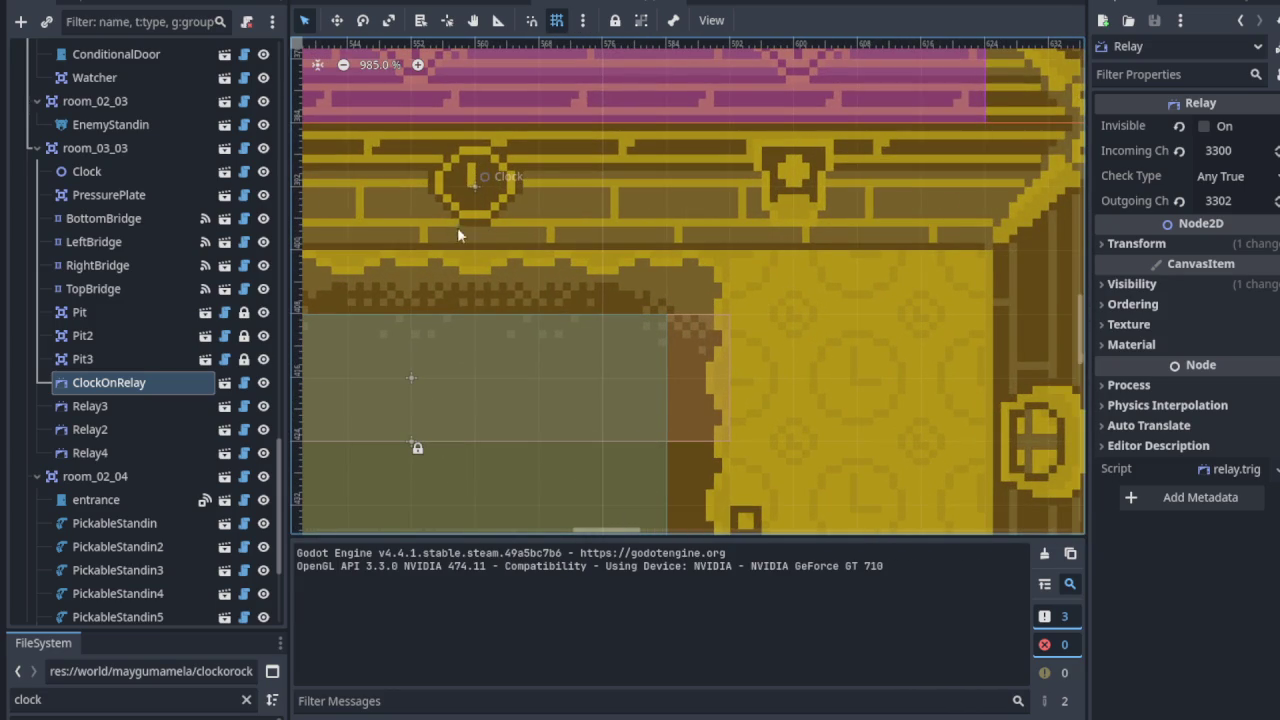
scroll(509, 226, "down", 2)
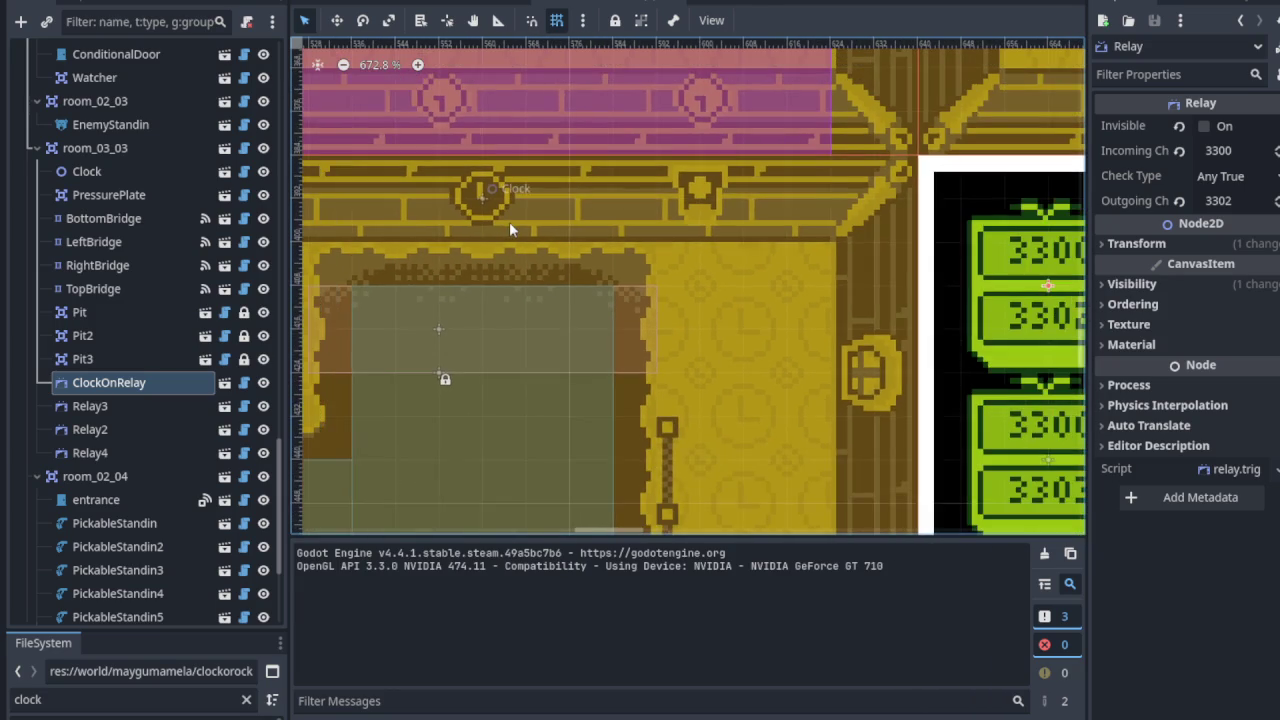
scroll(551, 225, "right", 5)
scroll(551, 225, "up", 2)
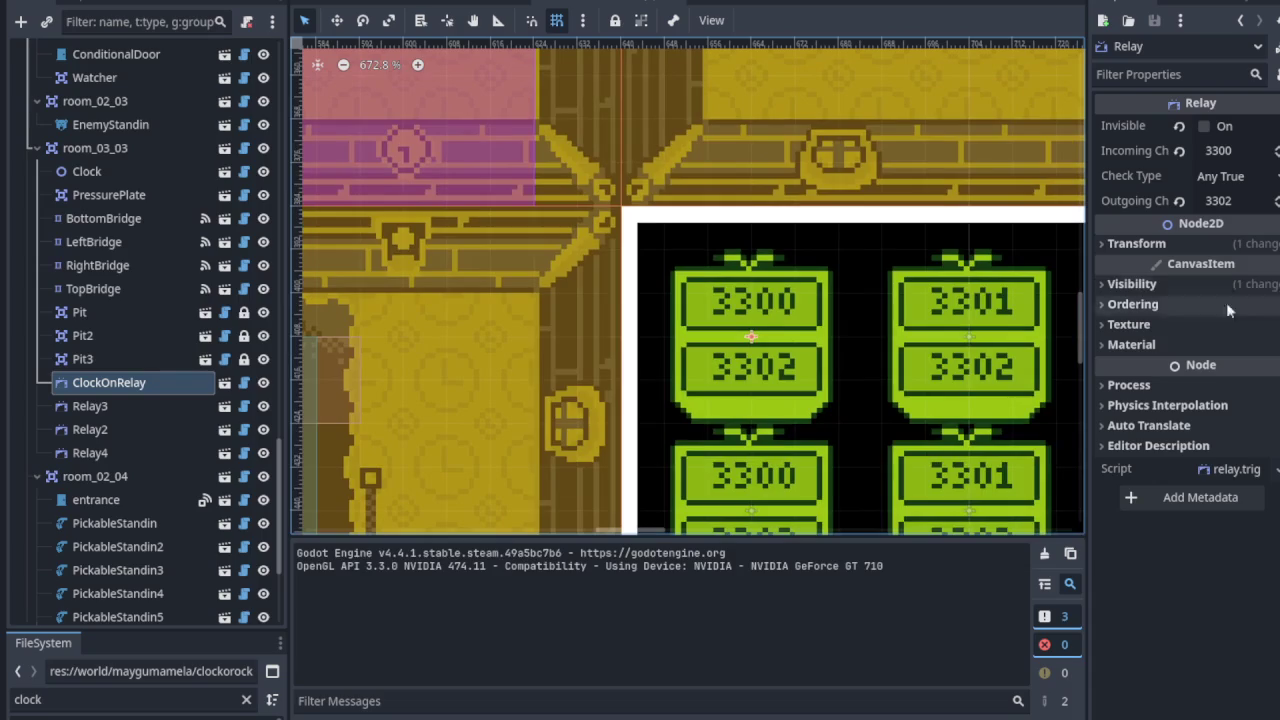
scroll(780, 283, "left", 5)
scroll(677, 320, "right", 5)
scroll(672, 276, "up", 1)
scroll(673, 277, "up", 6)
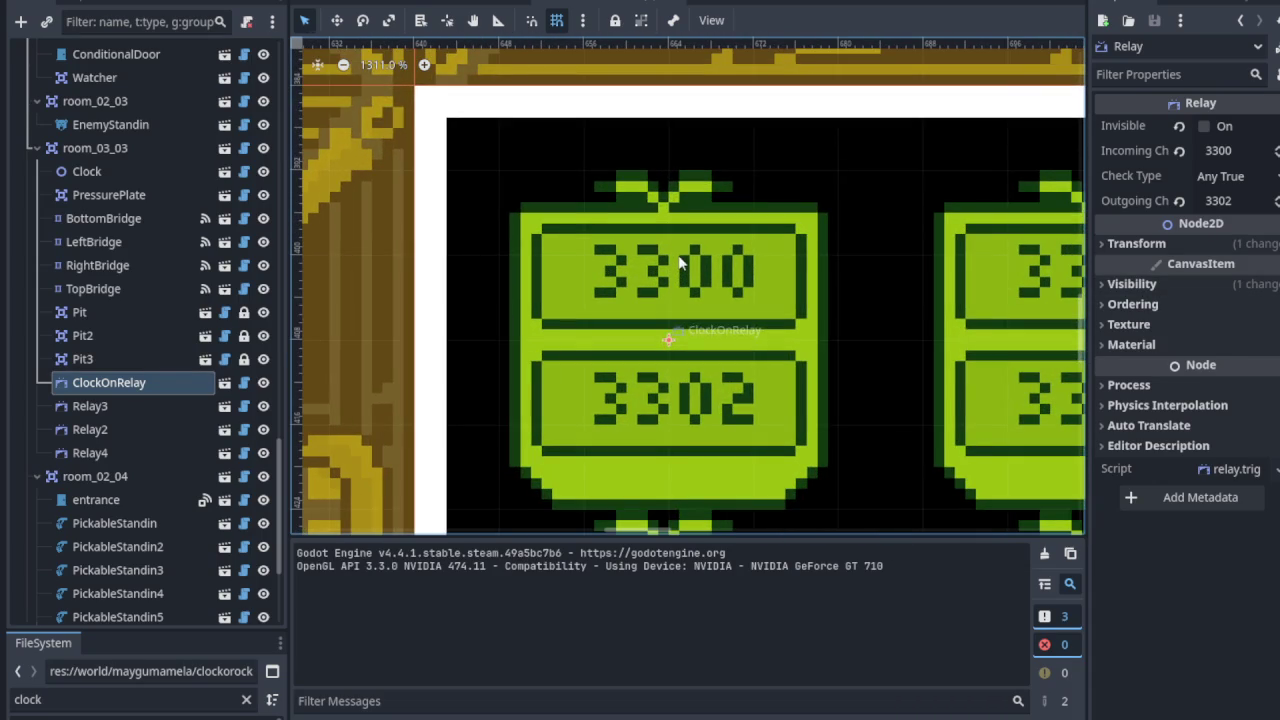
scroll(684, 260, "up", 3)
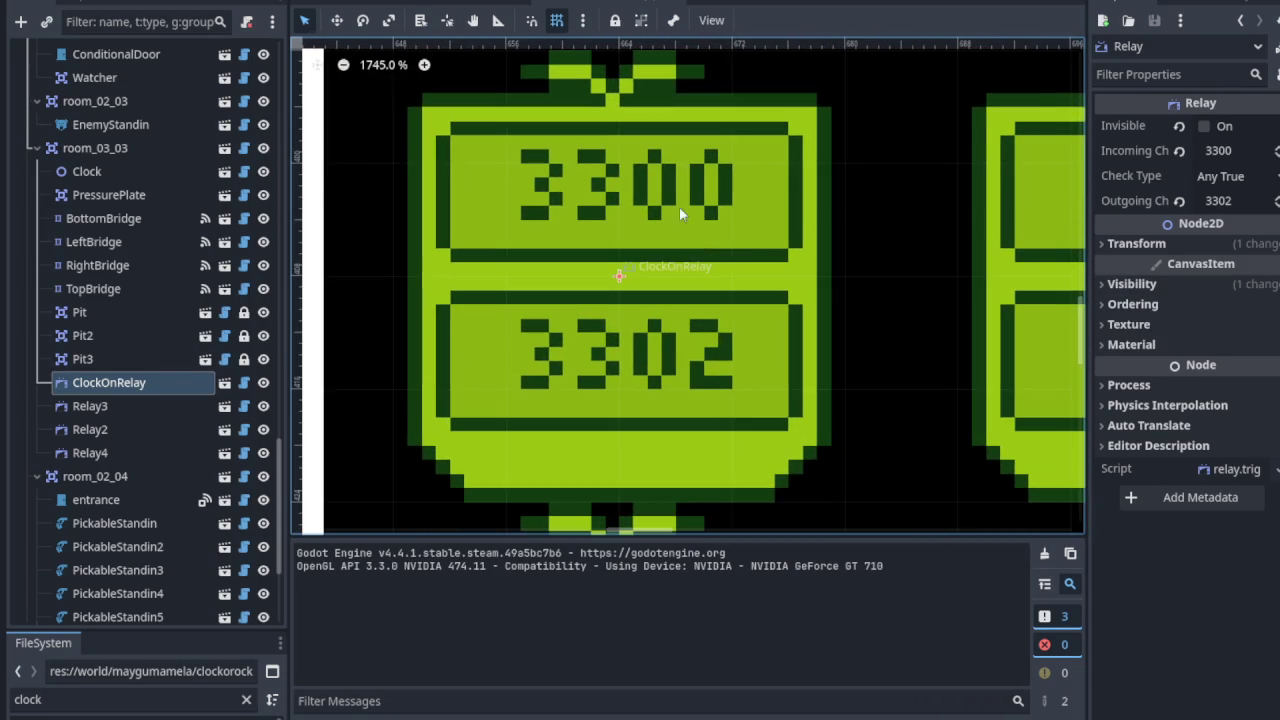
scroll(718, 416, "down", 10)
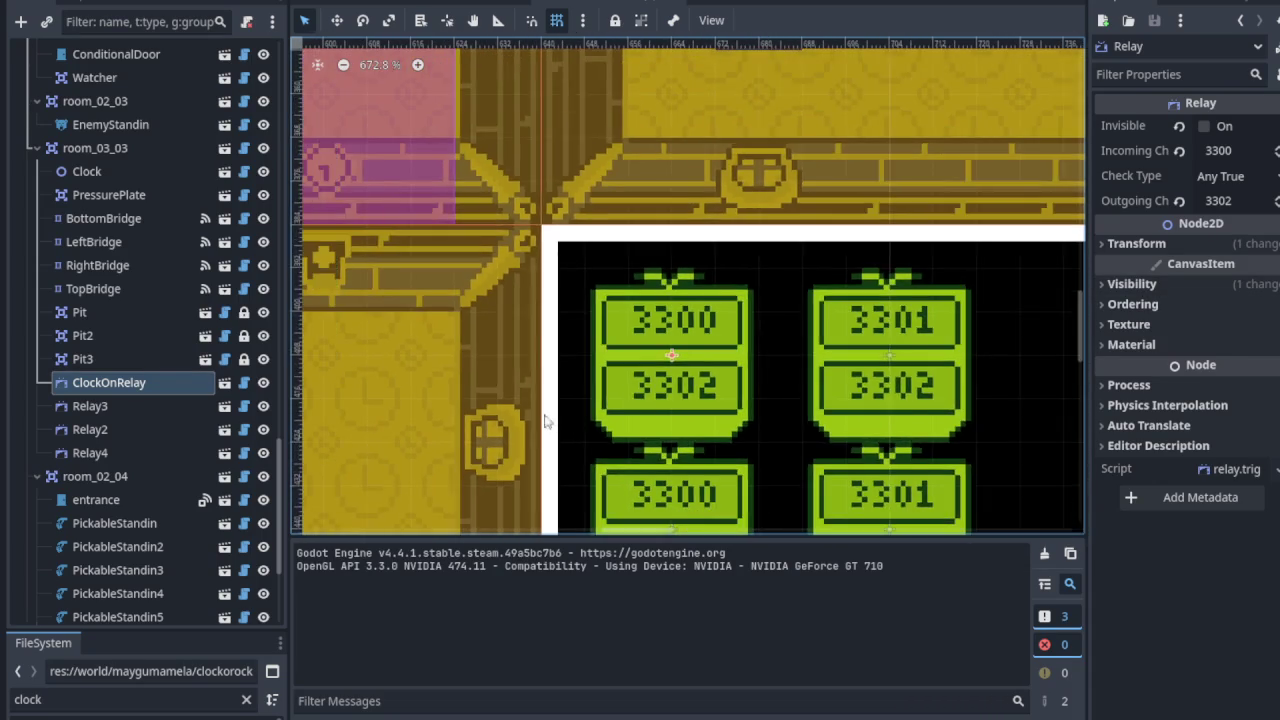
scroll(537, 420, "left", 5)
scroll(386, 286, "down", 3)
scroll(526, 346, "down", 3)
scroll(626, 258, "up", 1)
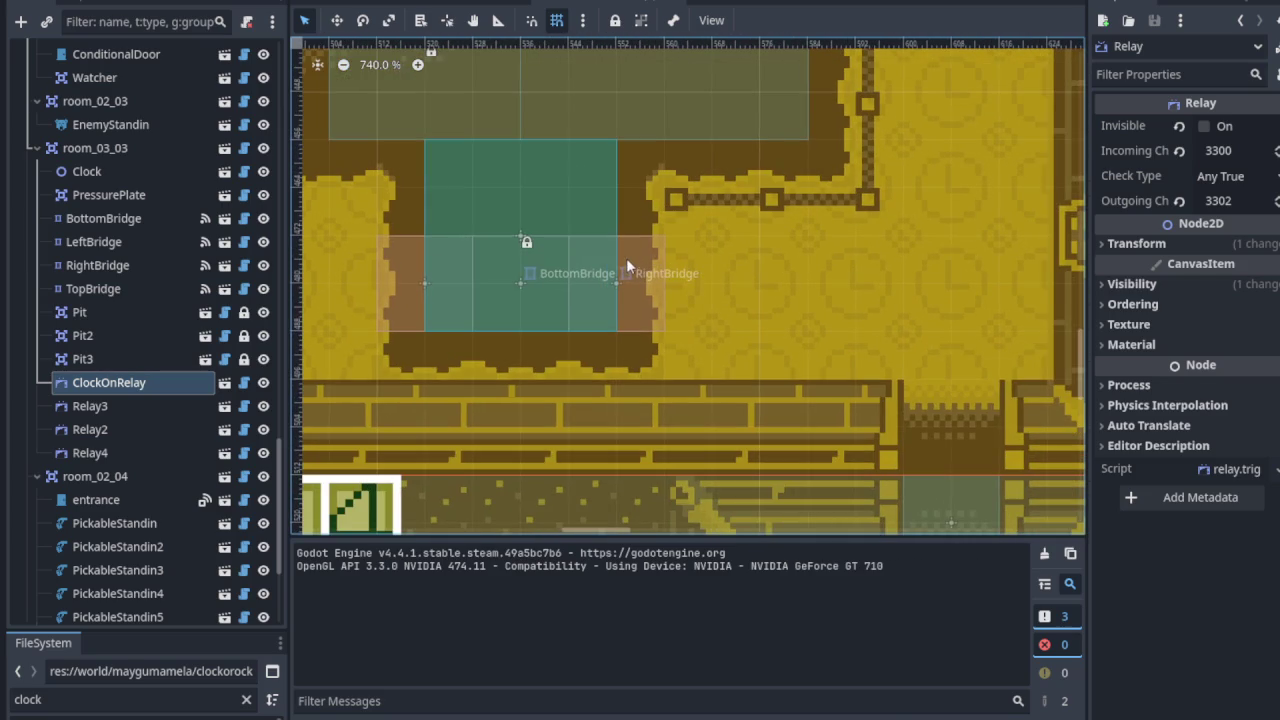
left_click(620, 284)
scroll(643, 237, "right", 3)
scroll(579, 346, "up", 3)
scroll(579, 346, "up", 3)
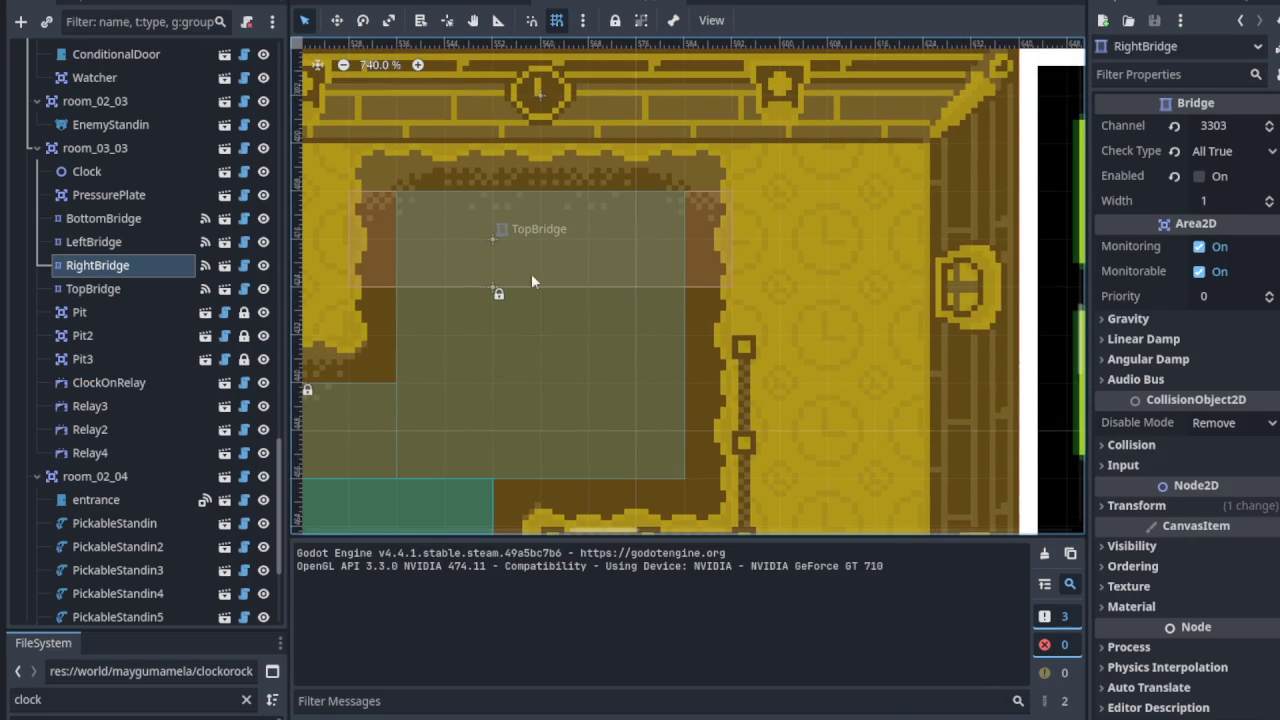
left_click(492, 241)
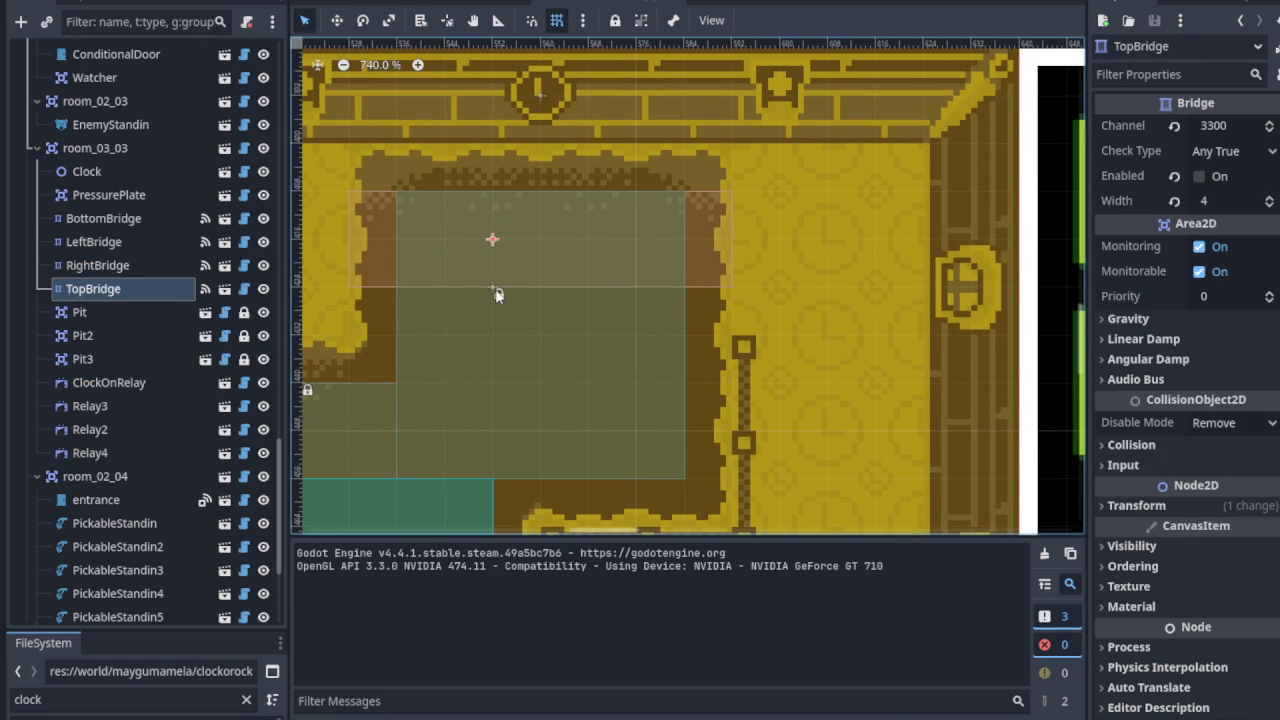
scroll(500, 330, "down", 3)
scroll(500, 330, "left", 3)
left_click(544, 434)
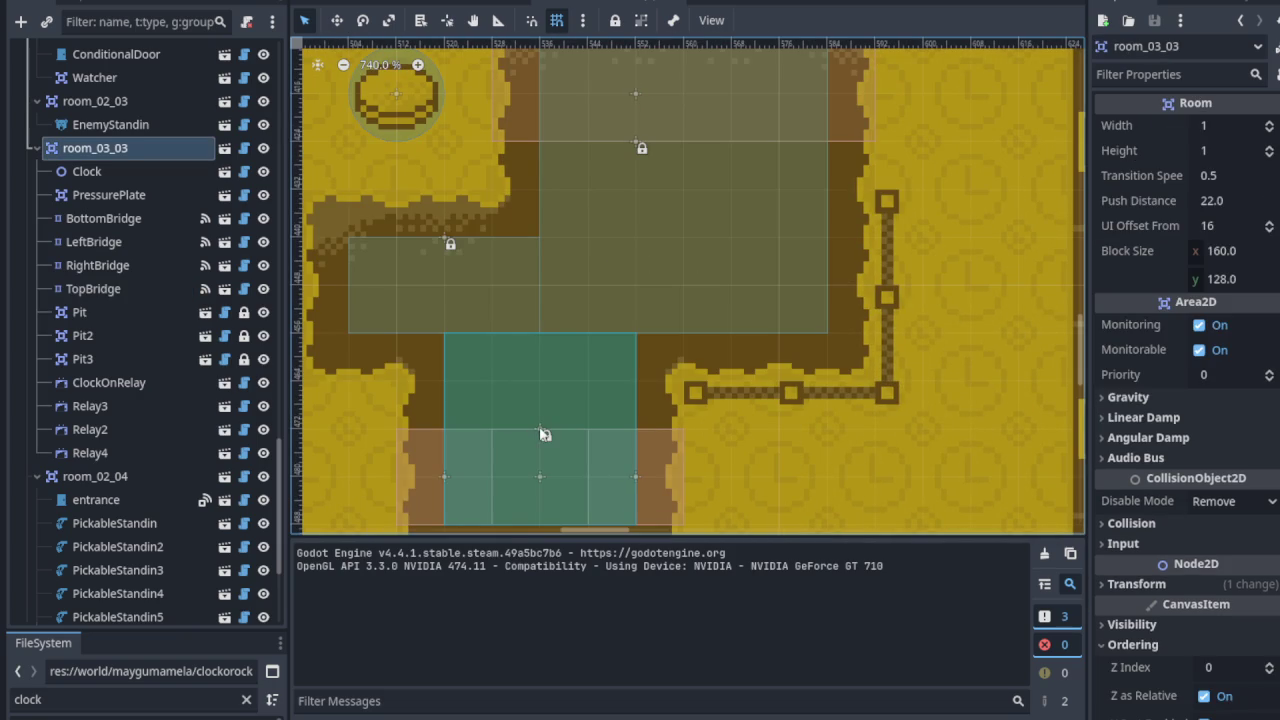
left_click(540, 478)
scroll(540, 478, "down", 2)
scroll(545, 440, "up", 4)
scroll(526, 353, "down", 5)
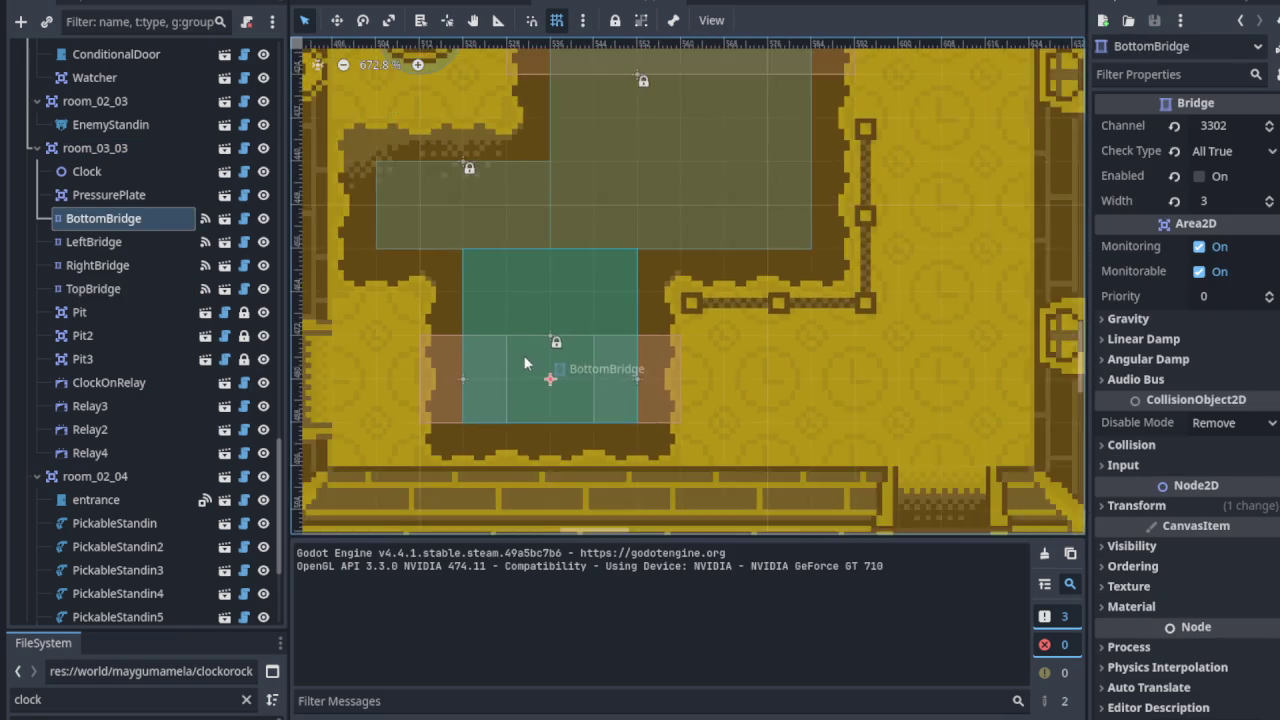
left_click_drag(786, 277, 437, 389)
scroll(770, 228, "up", 4)
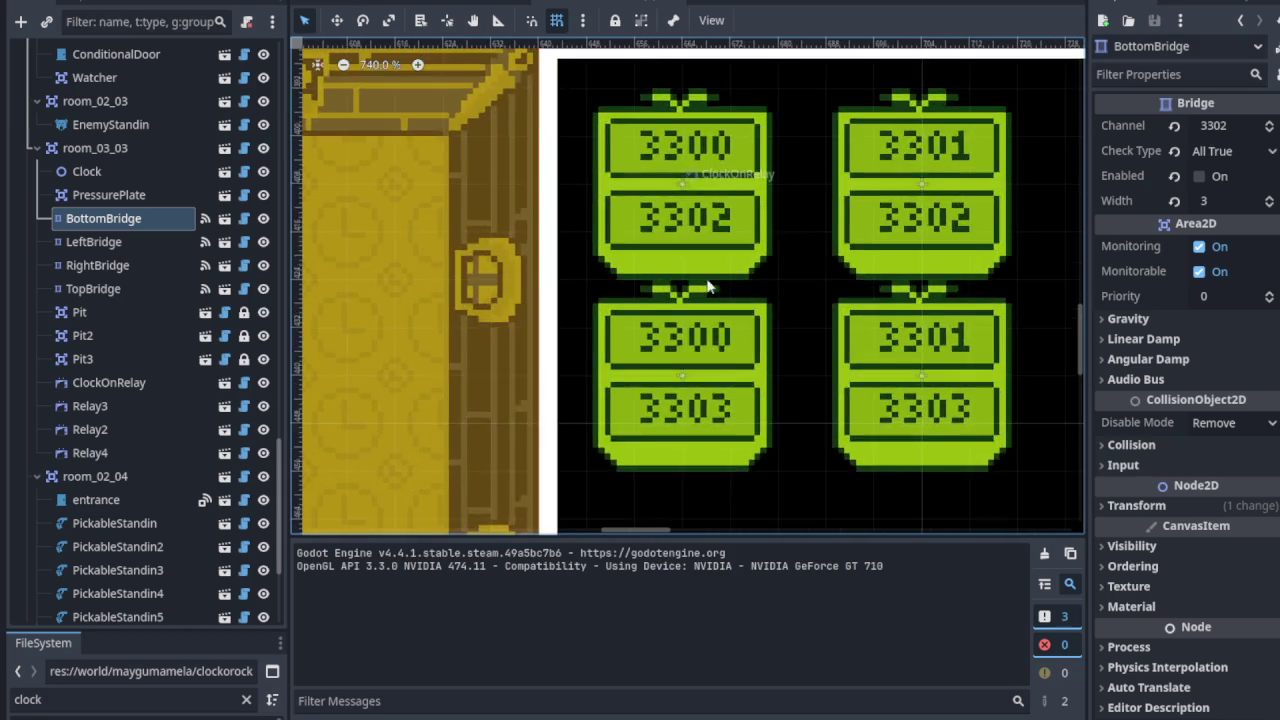
scroll(779, 217, "up", 4)
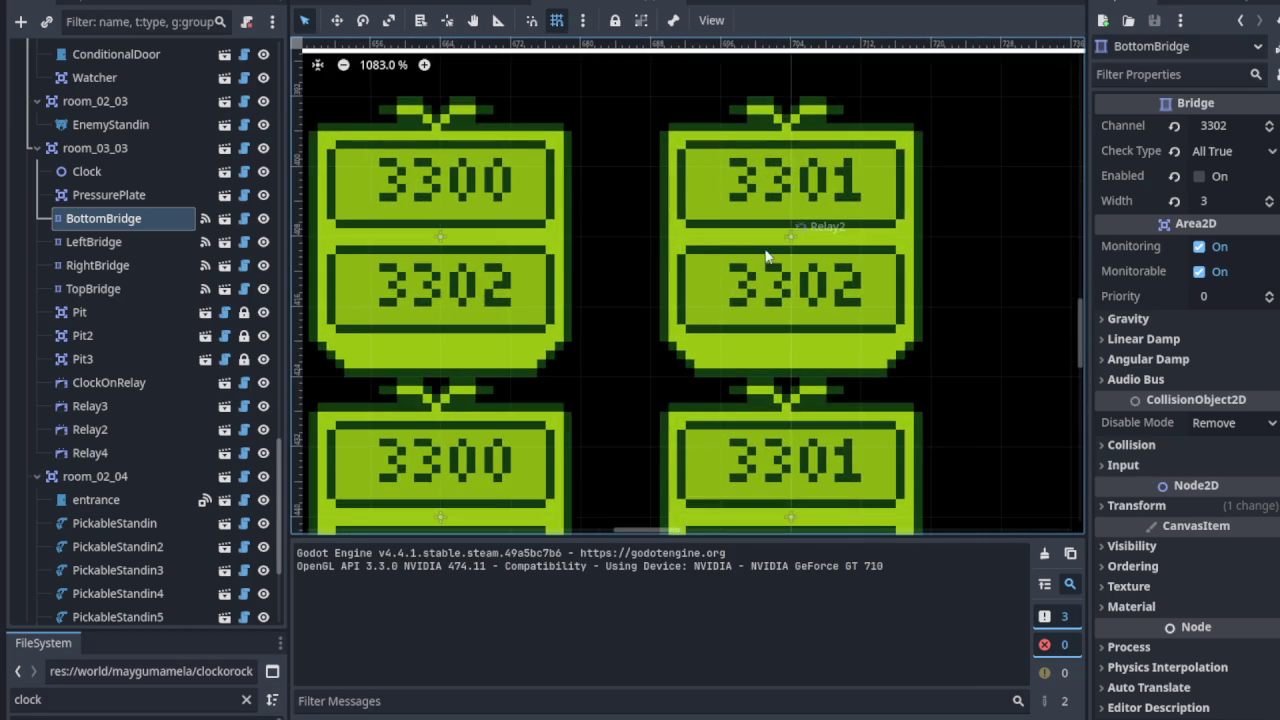
scroll(785, 243, "up", 3)
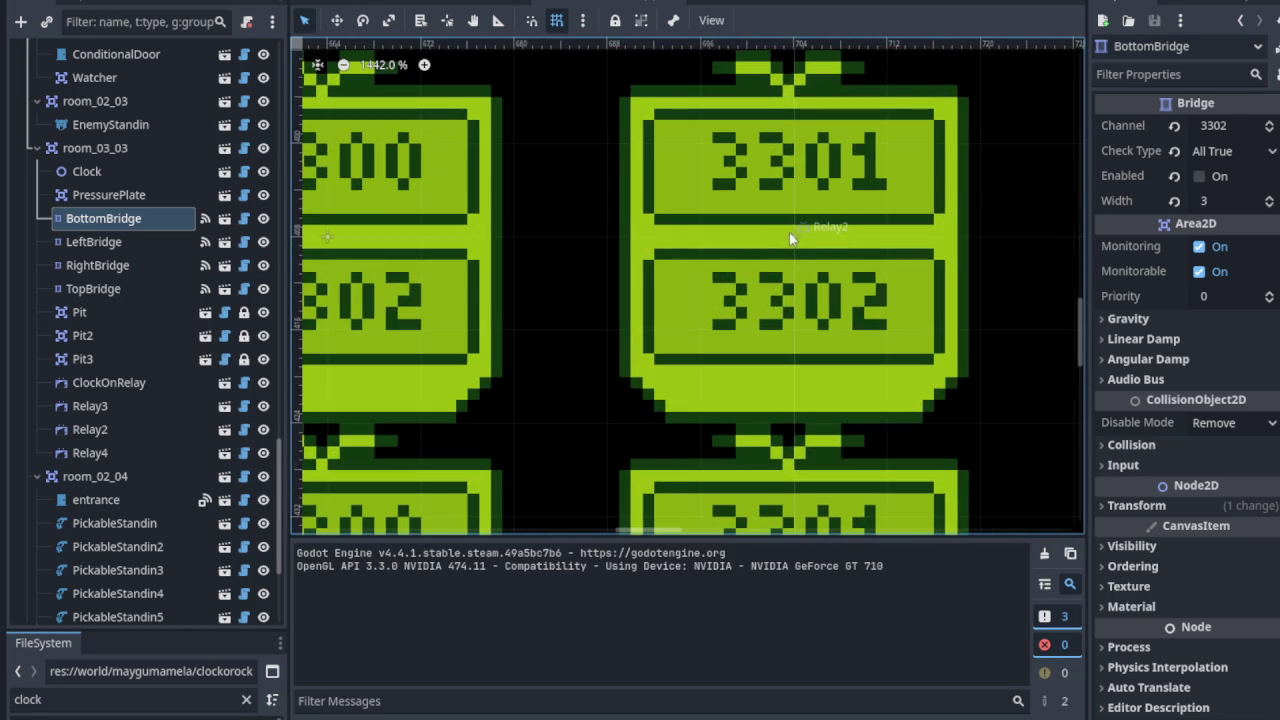
left_click(790, 240)
scroll(678, 312, "down", 5)
scroll(693, 174, "up", 1)
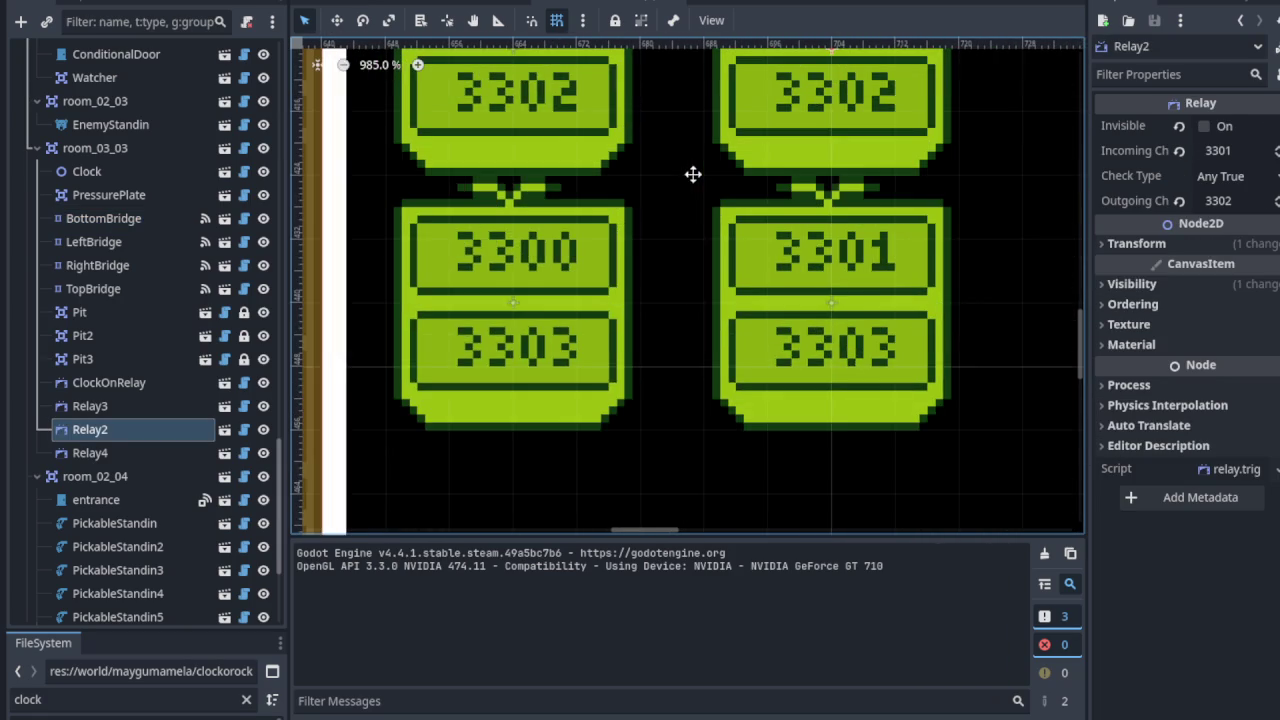
scroll(763, 246, "up", 2)
scroll(689, 283, "up", 1)
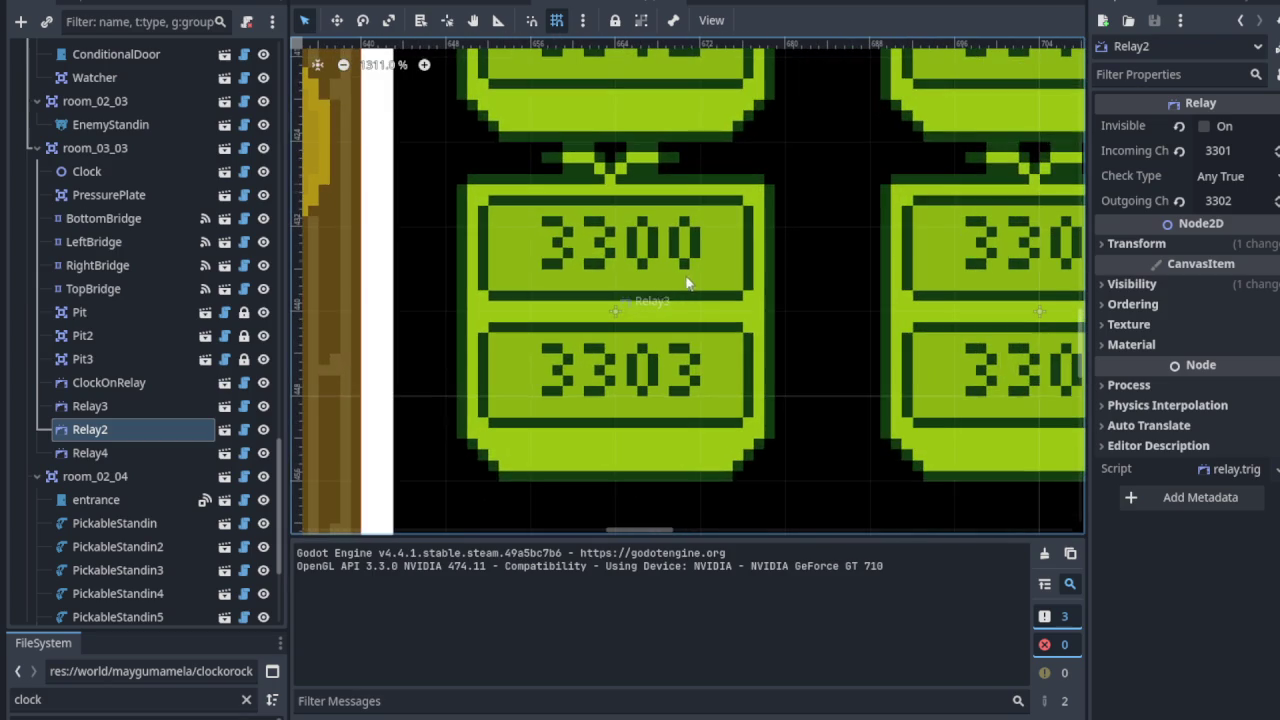
left_click(615, 313)
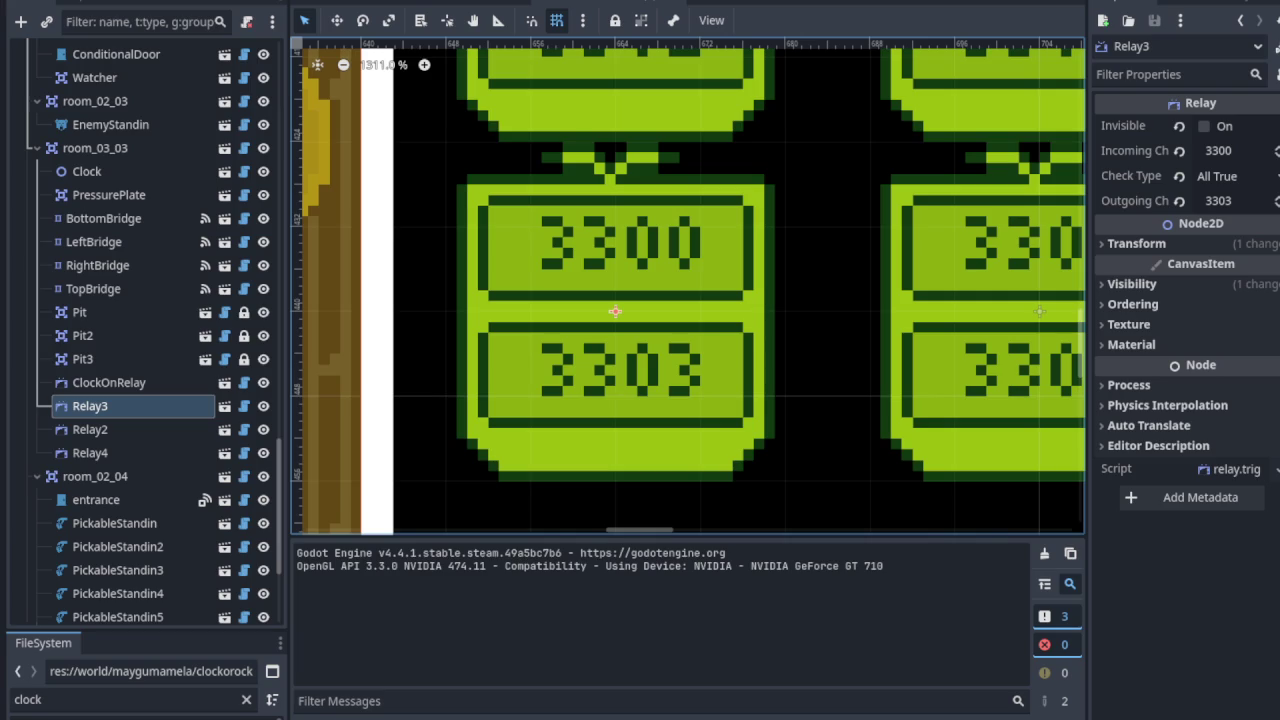
scroll(689, 351, "up", 3)
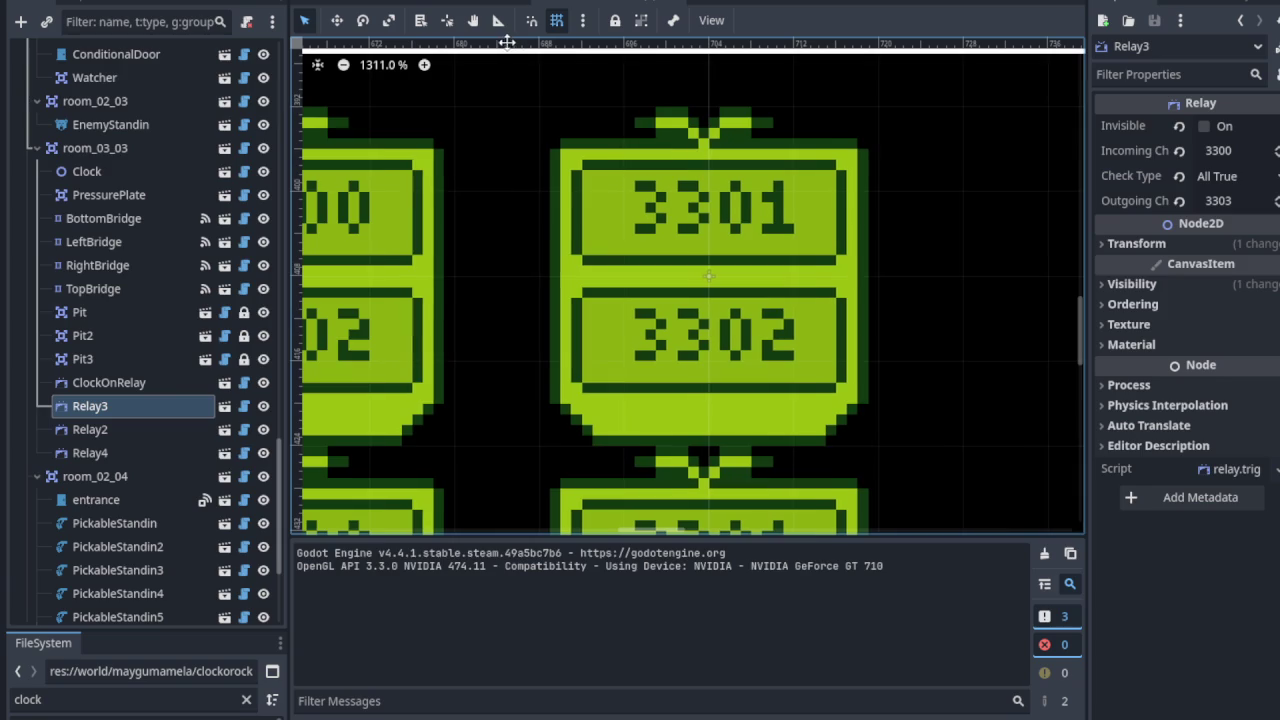
scroll(690, 145, "up", 2)
scroll(690, 145, "right", 2)
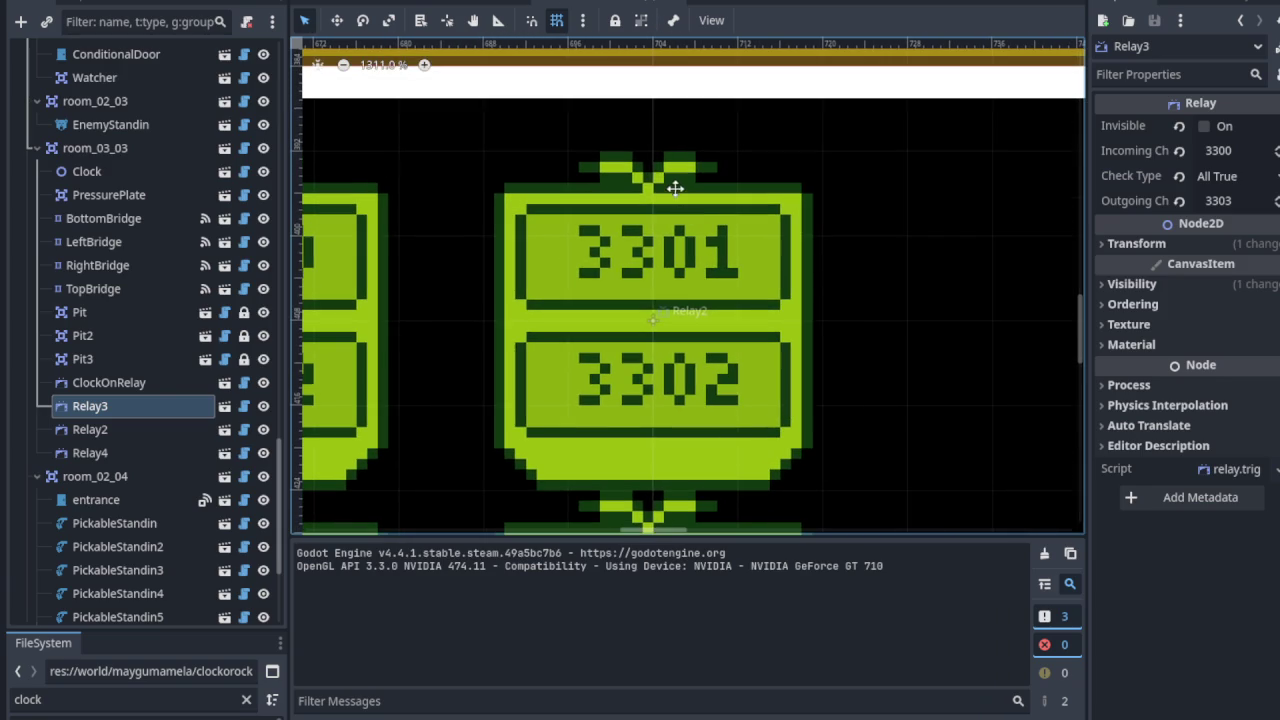
Step: Recheck Relay2's channels, relaying 3301 to 3302
left_click(654, 313)
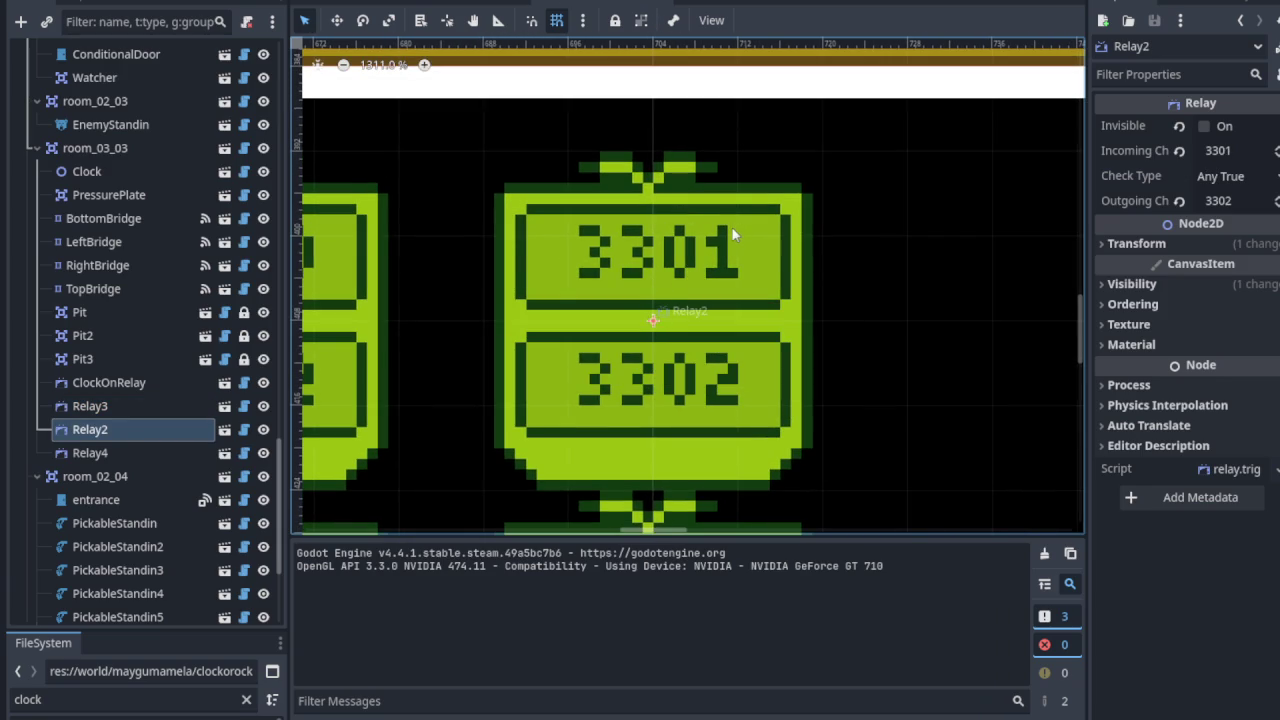
scroll(728, 280, "down", 5)
scroll(757, 366, "down", 2)
scroll(556, 368, "left", 8)
scroll(556, 300, "down", 3)
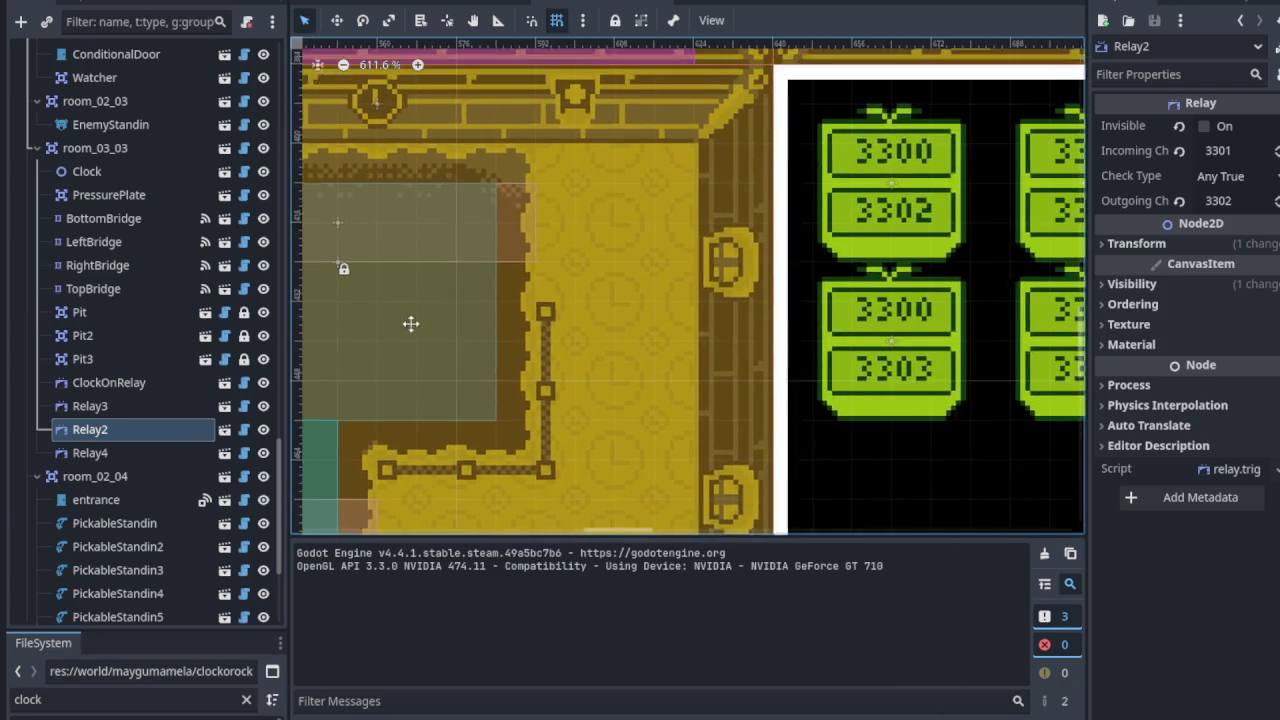
scroll(591, 300, "up", 4)
Step: Check the bridge channels: TopBridge 3300, RightBridge 3303, BottomBridge 3302
left_click(521, 247)
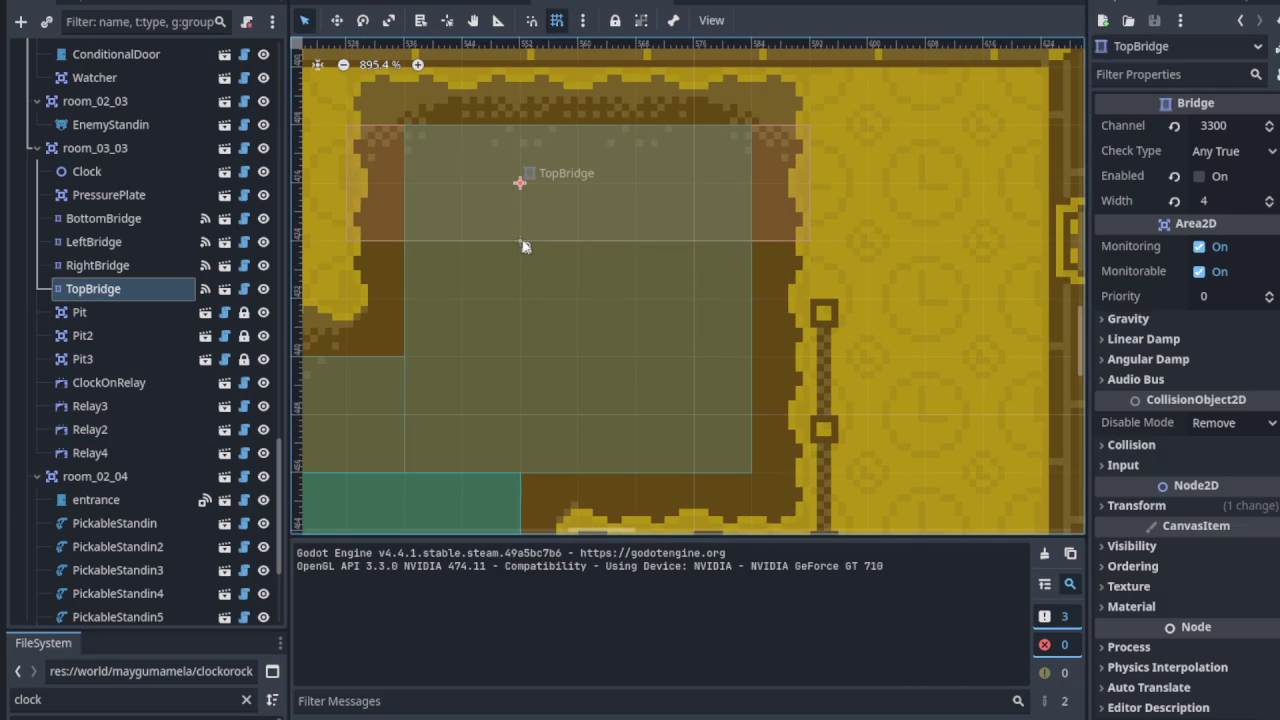
scroll(540, 250, "left", 5)
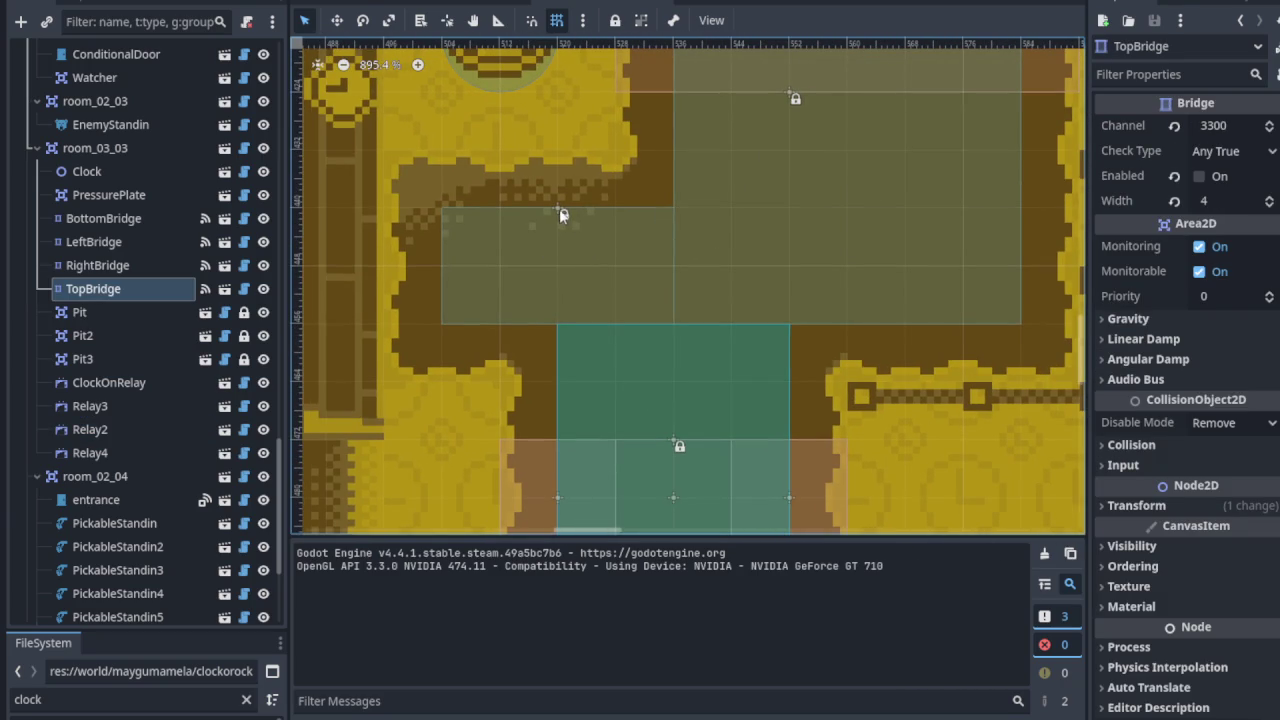
scroll(691, 423, "down", 2)
scroll(691, 423, "right", 1)
left_click(738, 352)
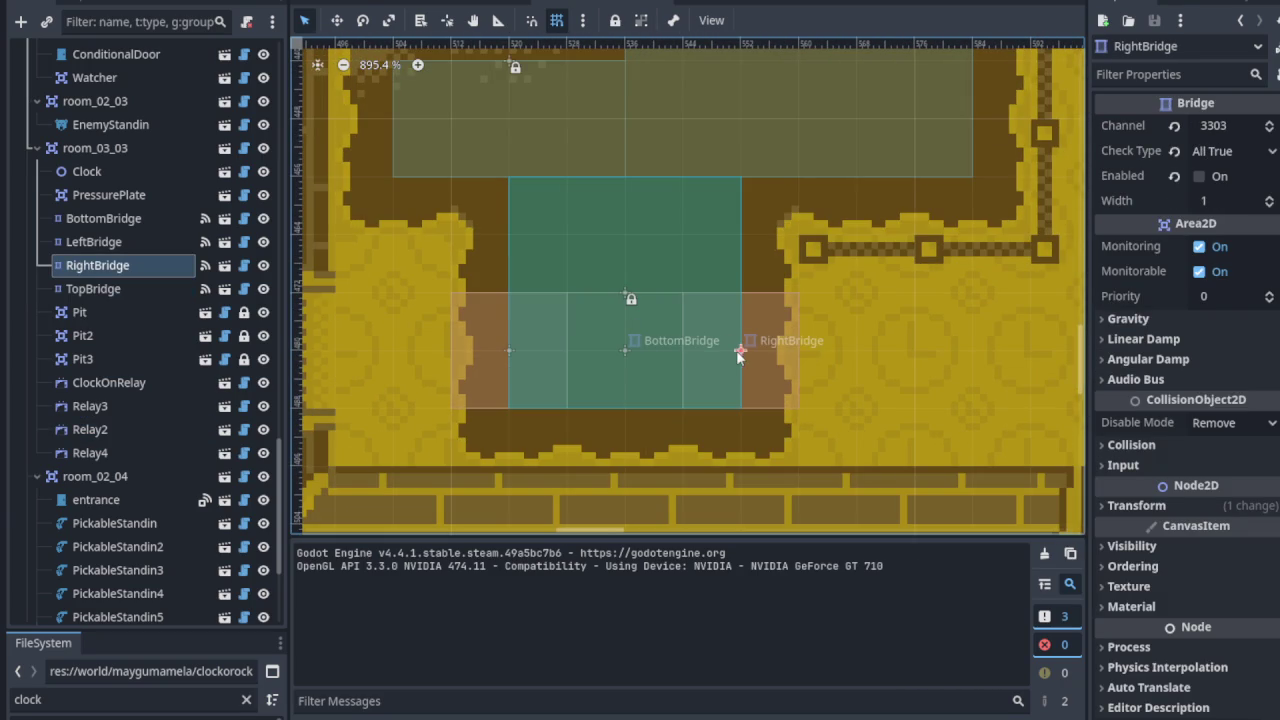
left_click(622, 357)
scroll(589, 366, "up", 4)
scroll(589, 366, "right", 4)
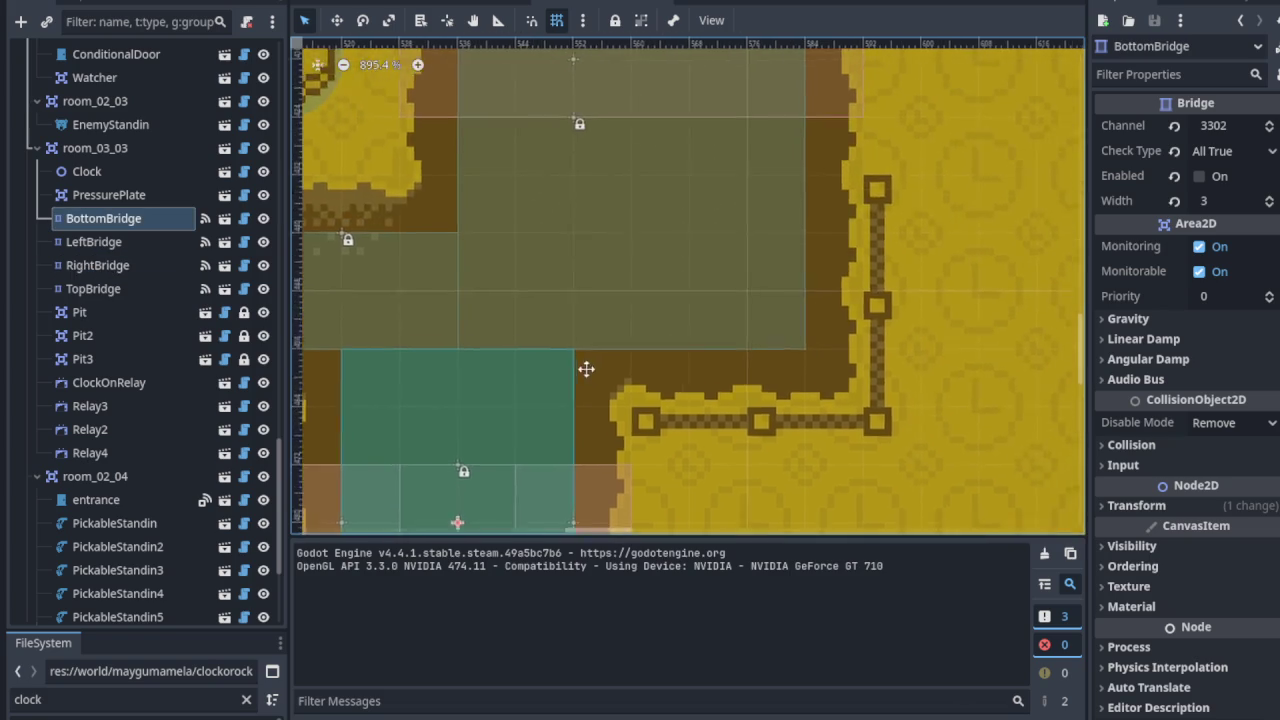
scroll(508, 259, "up", 3)
scroll(450, 300, "left", 3)
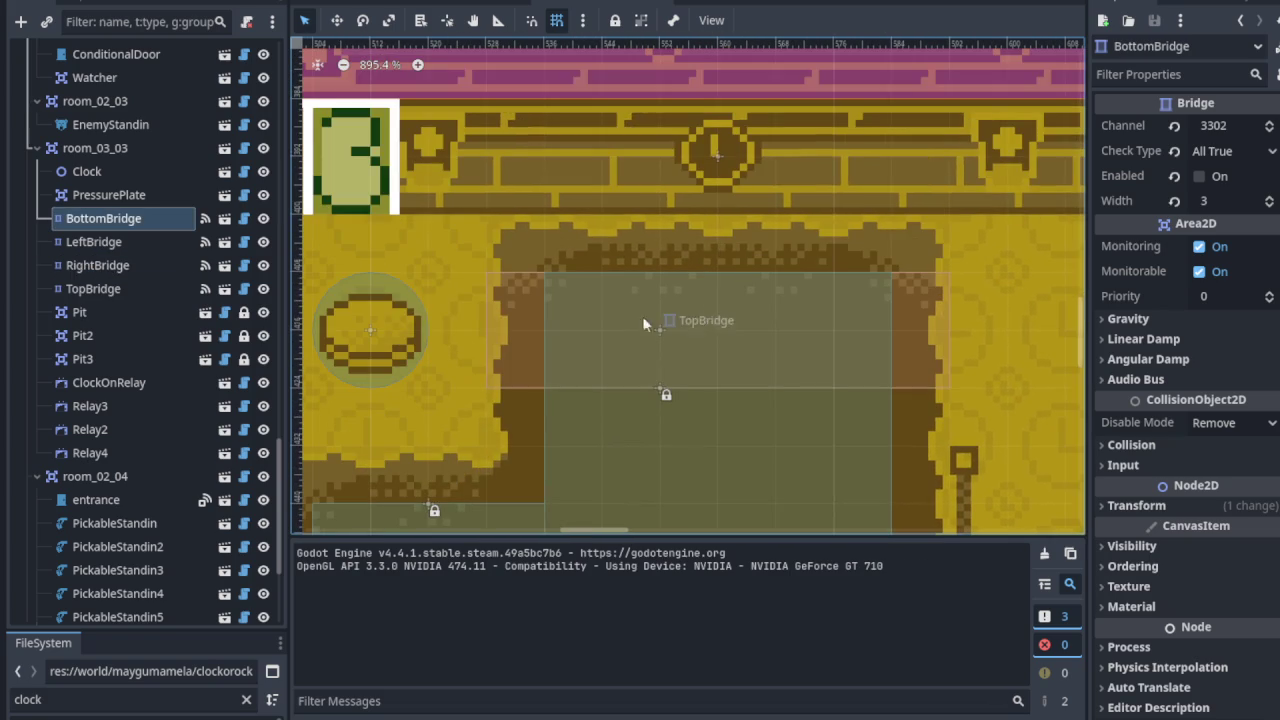
Step: Check the PressurePlate's channel 3301 in the Inspector
left_click(372, 329)
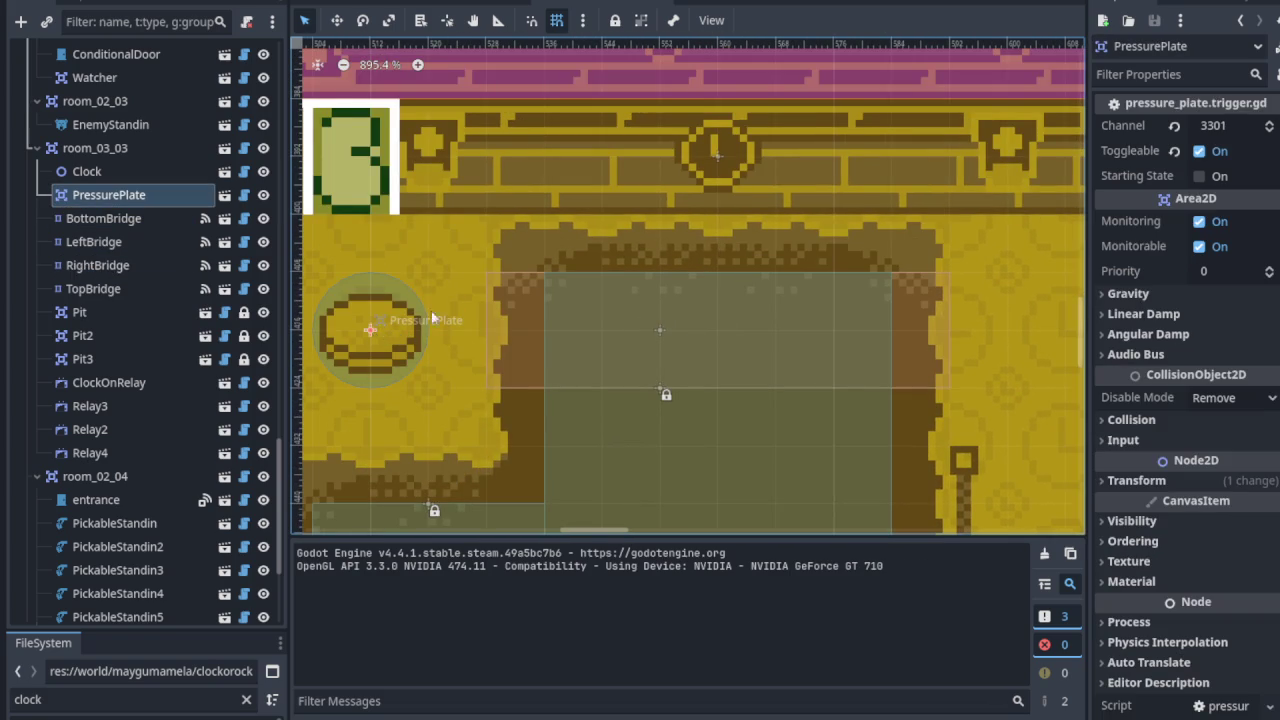
scroll(552, 268, "down", 2)
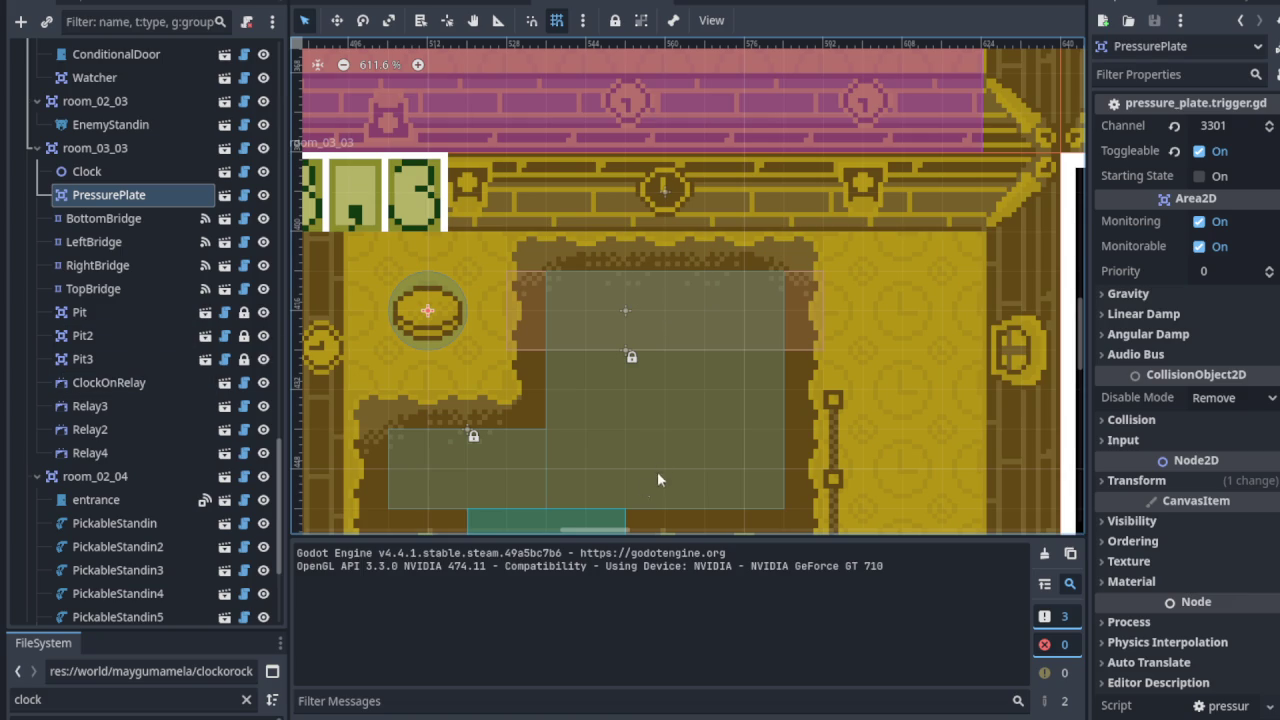
scroll(600, 354, "down", 3)
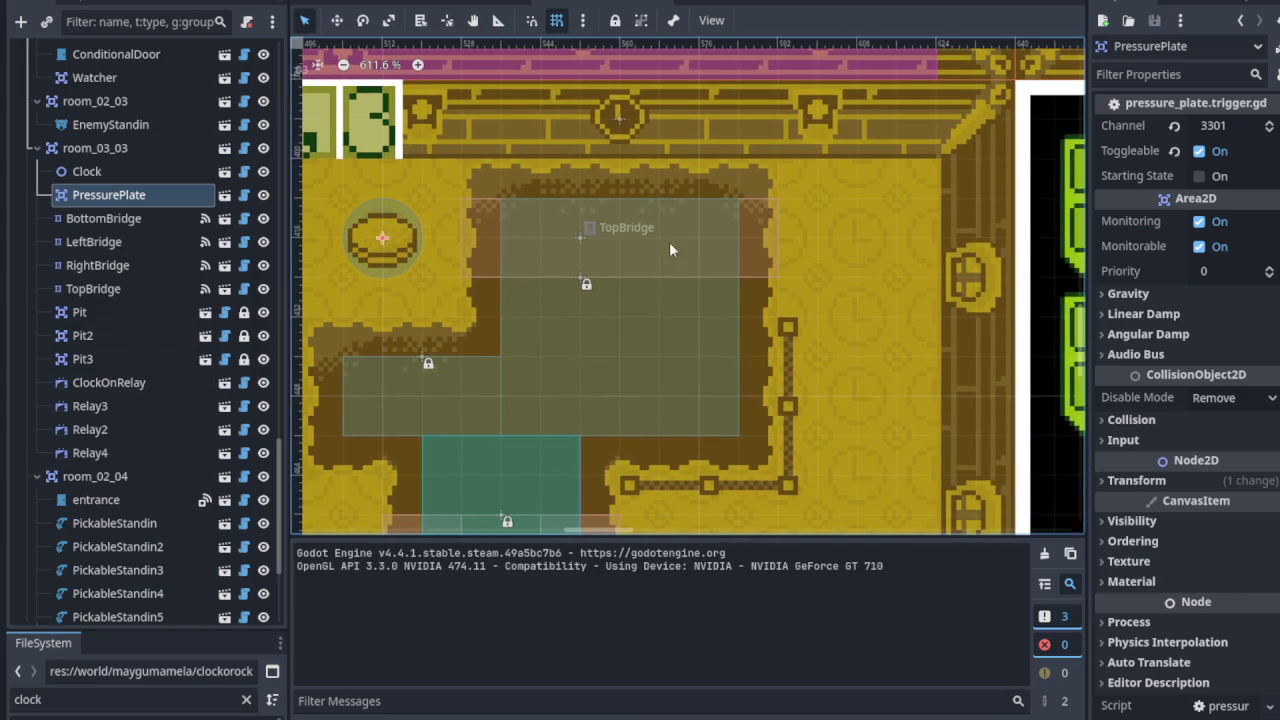
scroll(669, 242, "right", 5)
scroll(571, 251, "right", 3)
scroll(540, 254, "up", 8)
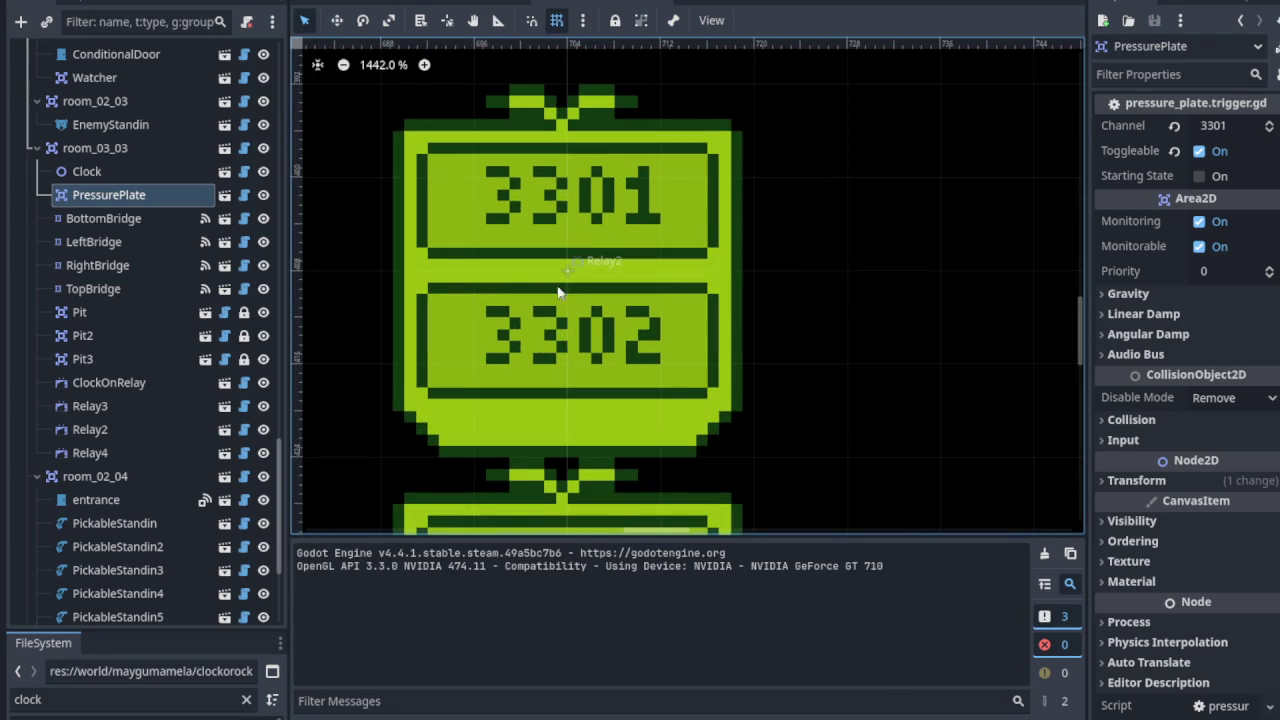
scroll(557, 290, "down", 2)
scroll(677, 277, "down", 1)
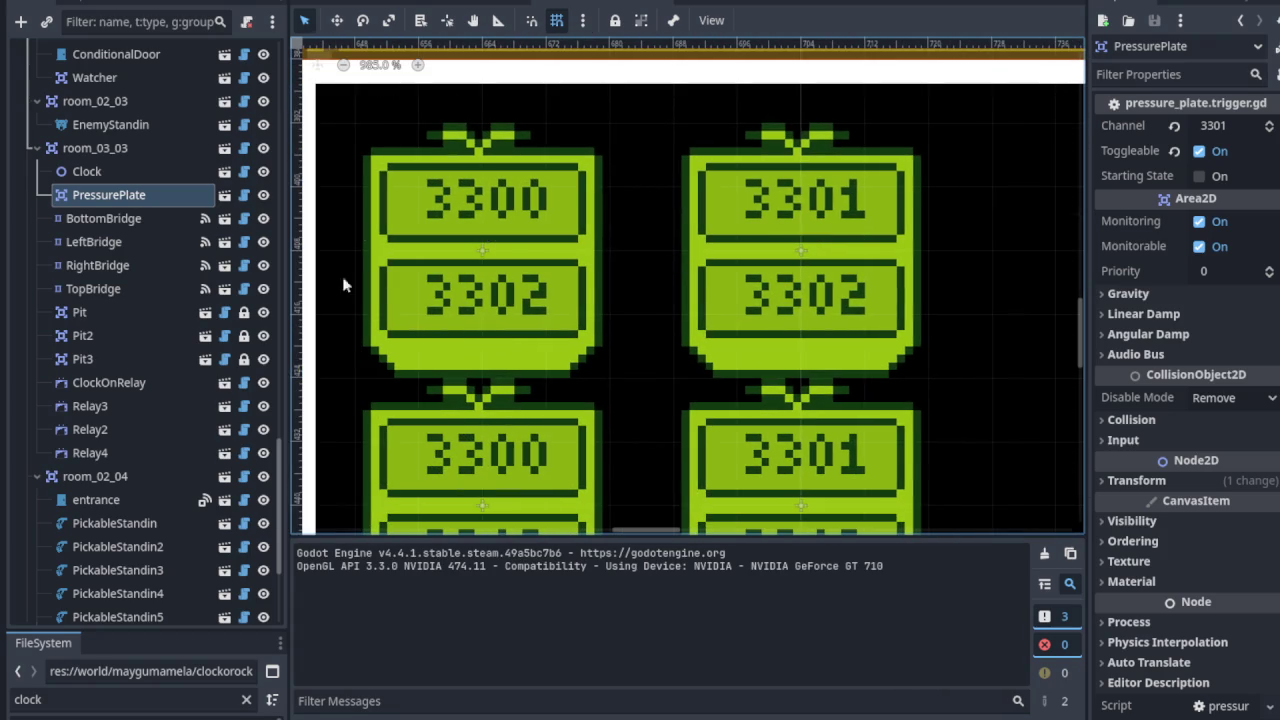
scroll(478, 245, "up", 3)
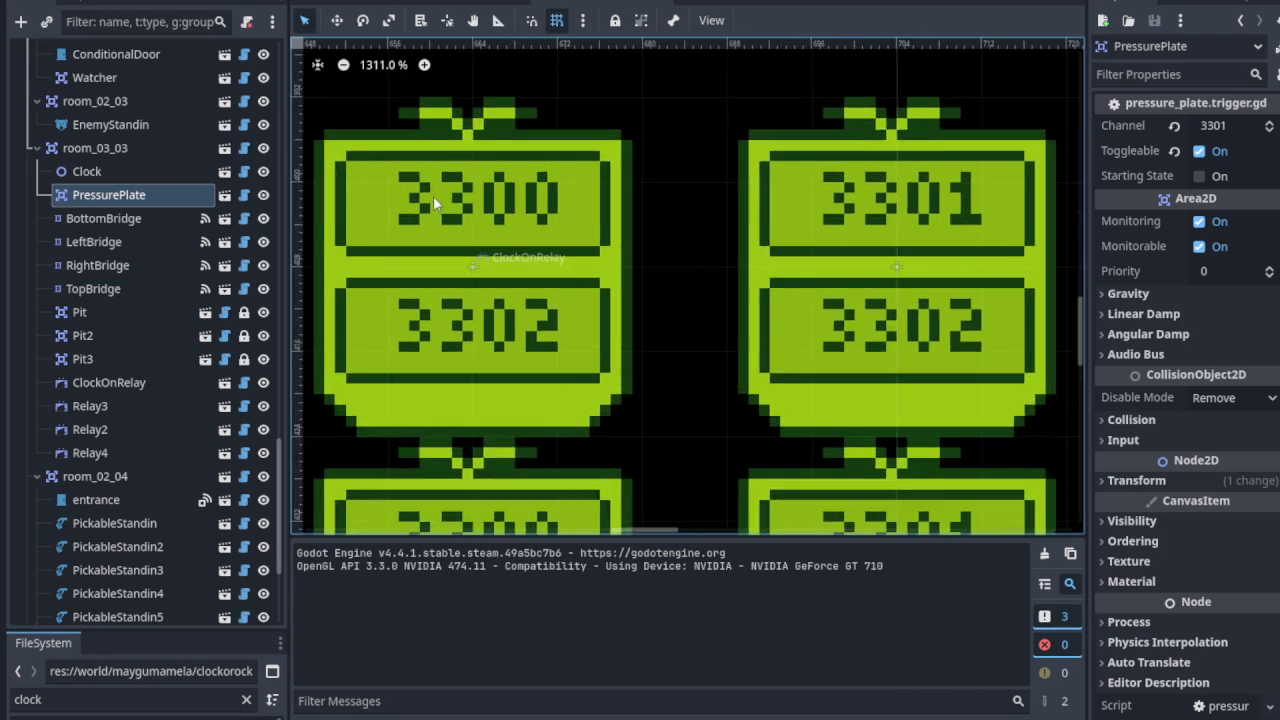
scroll(614, 260, "right", 4)
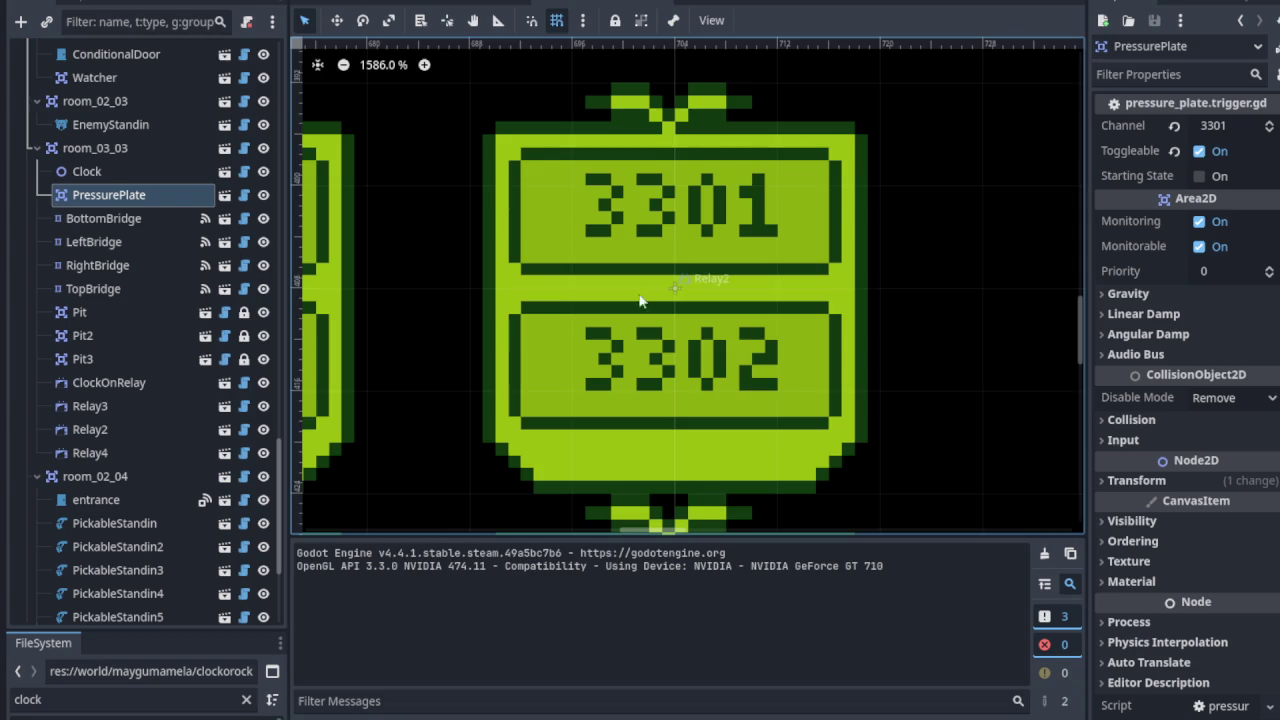
scroll(597, 300, "down", 2)
Step: Inspect Relay3: incoming channel 3300, All True check, outgoing channel 3303
left_click(147, 406)
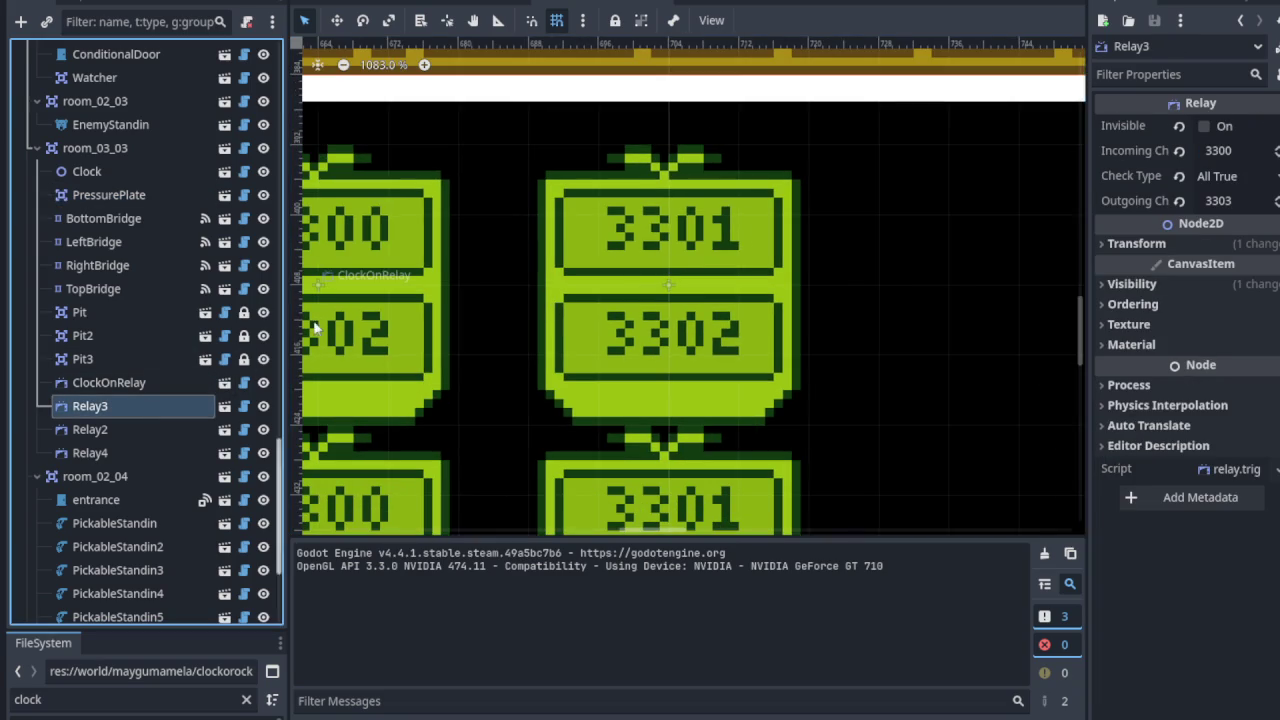
scroll(664, 246, "up", 1)
scroll(664, 246, "down", 1)
scroll(664, 246, "down", 2)
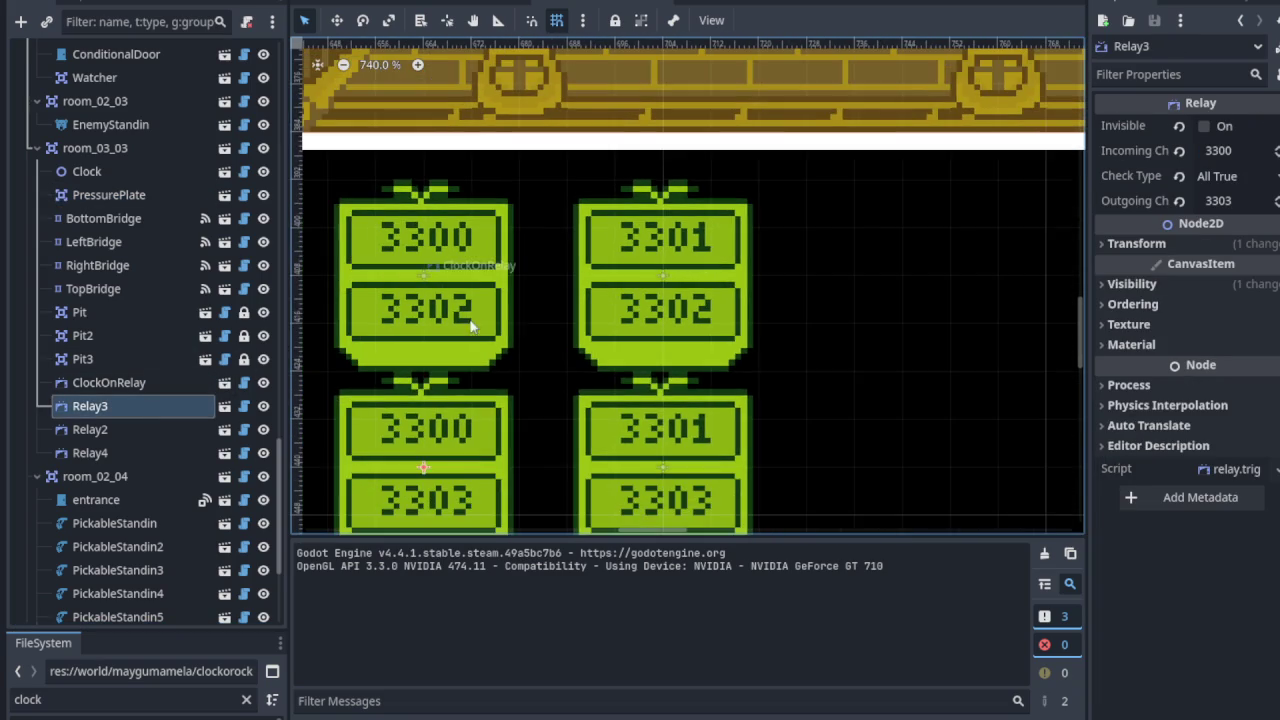
scroll(638, 322, "up", 1)
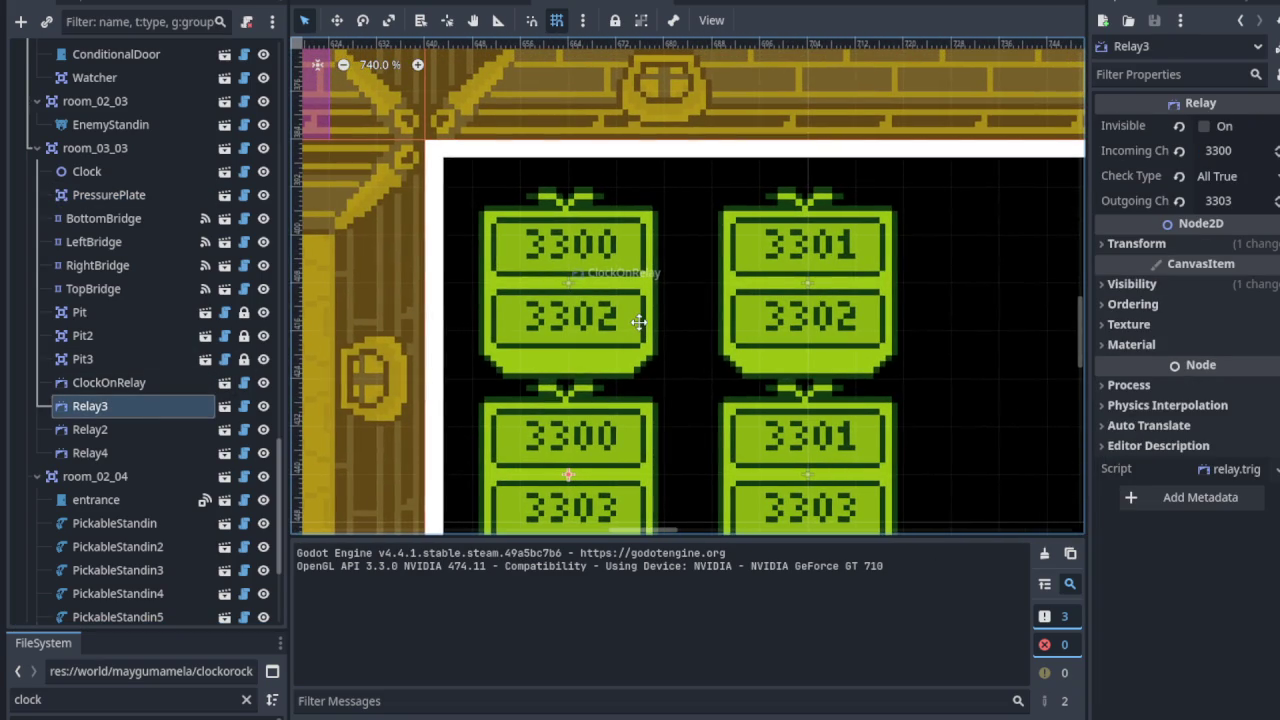
scroll(180, 338, "up", 5)
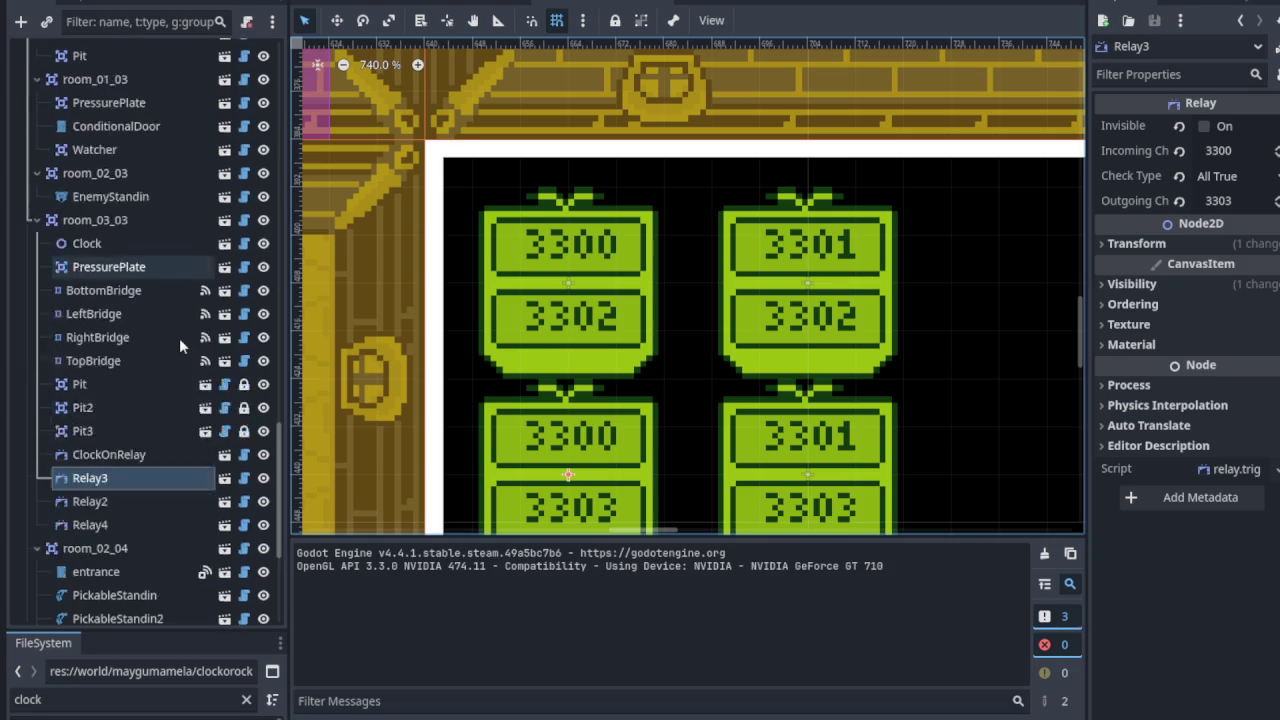
scroll(180, 338, "down", 8)
scroll(828, 298, "up", 2)
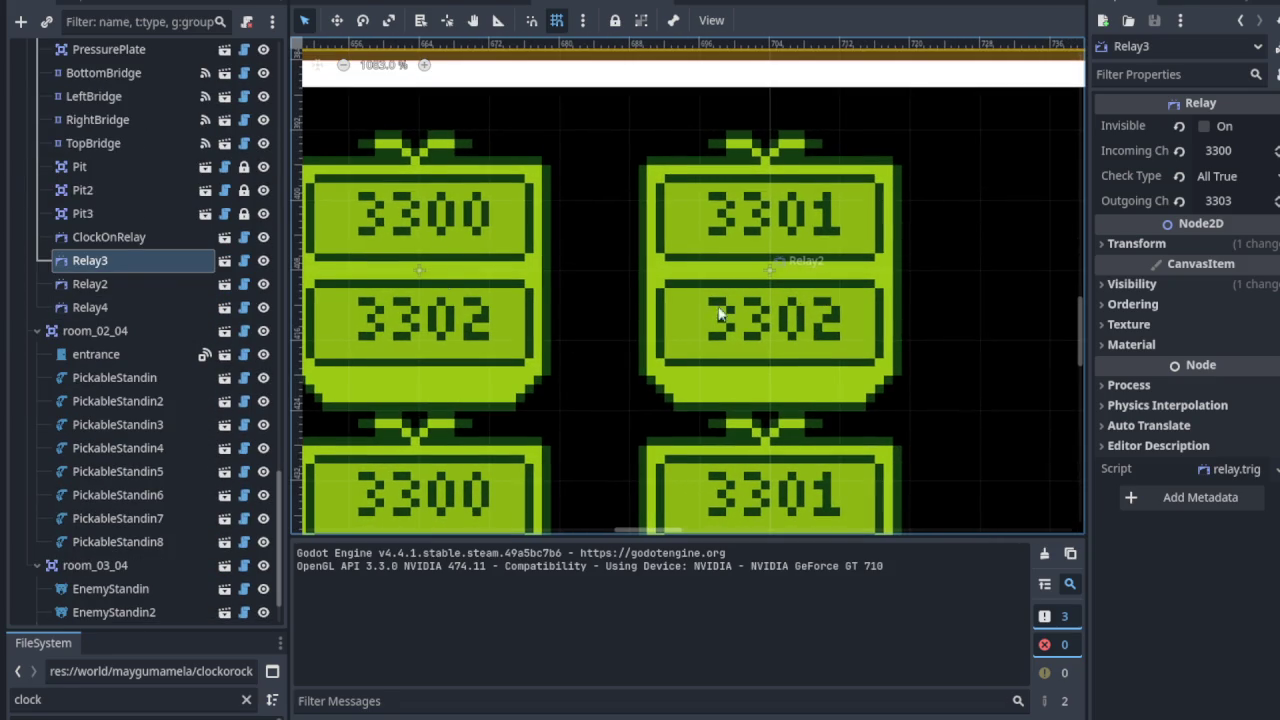
scroll(167, 262, "up", 3)
scroll(166, 261, "up", 12)
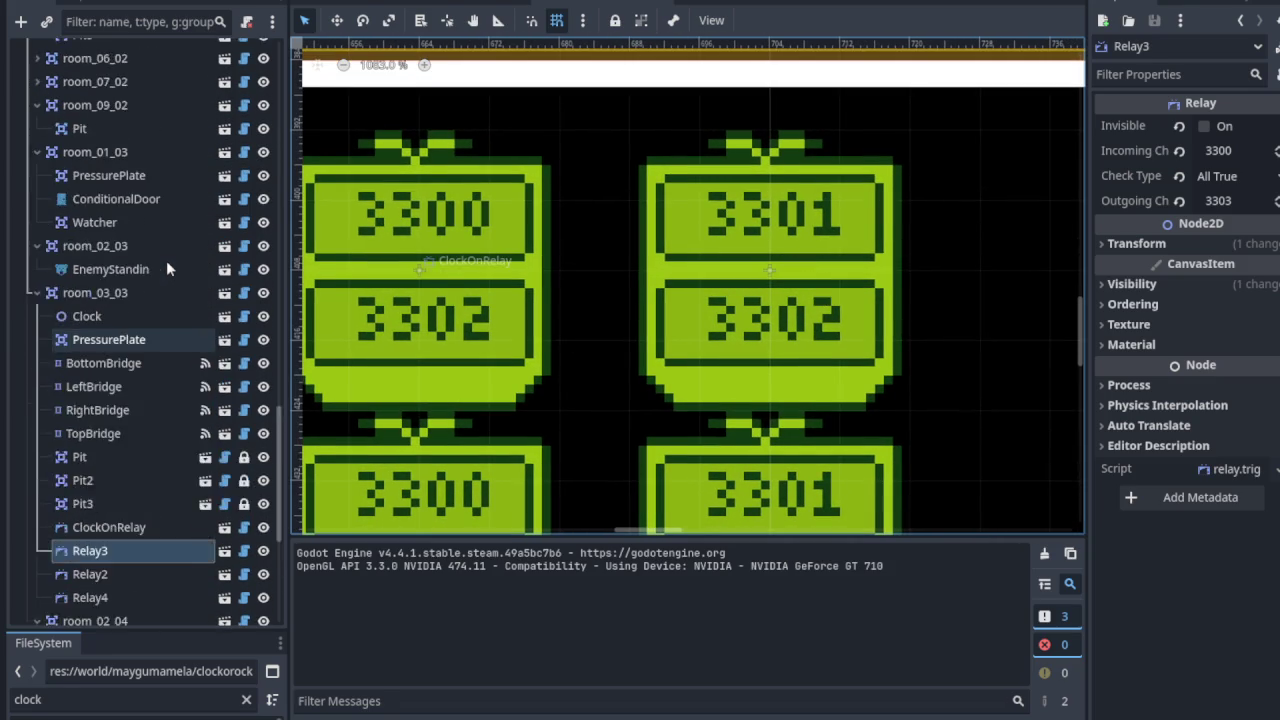
scroll(167, 261, "up", 8)
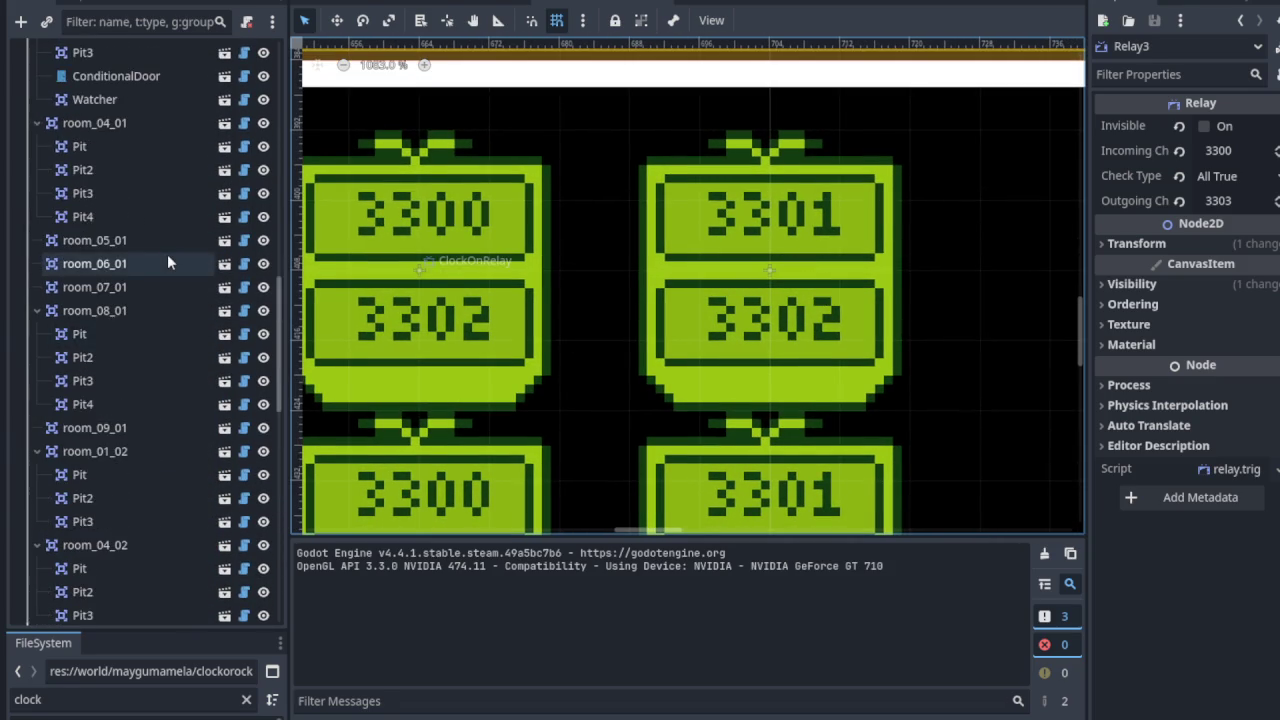
scroll(167, 261, "up", 6)
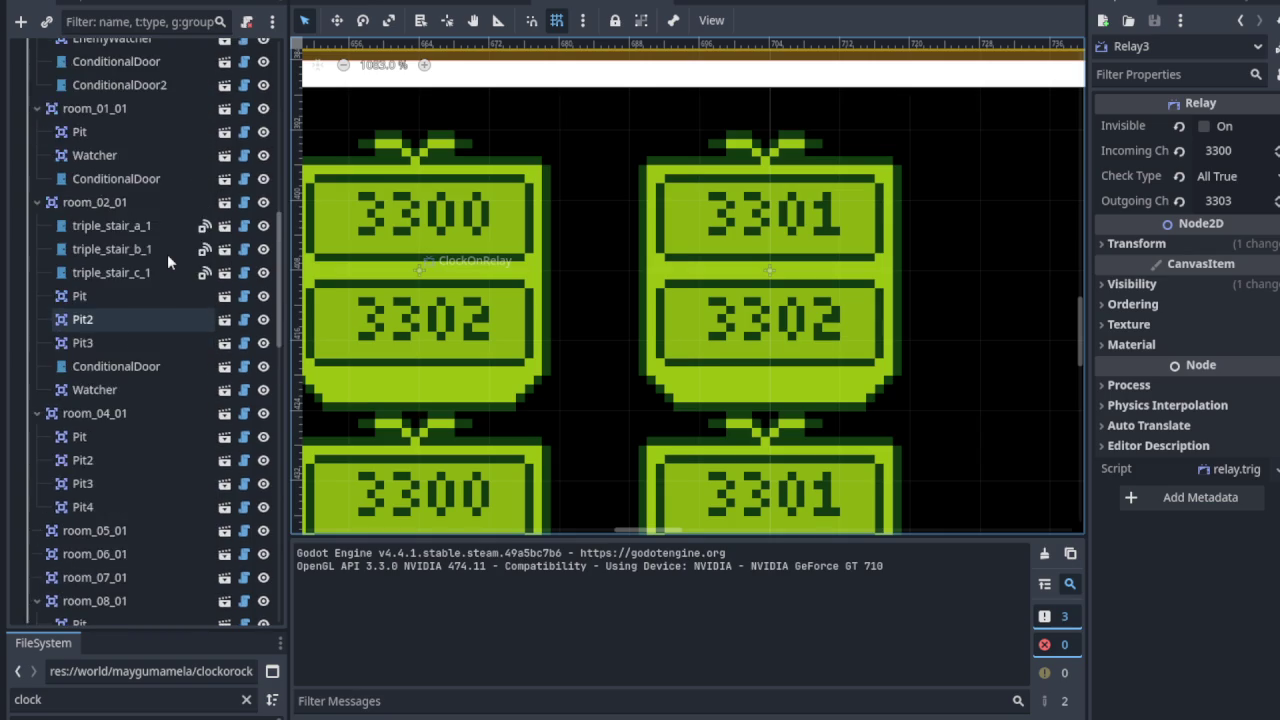
scroll(168, 260, "down", 20)
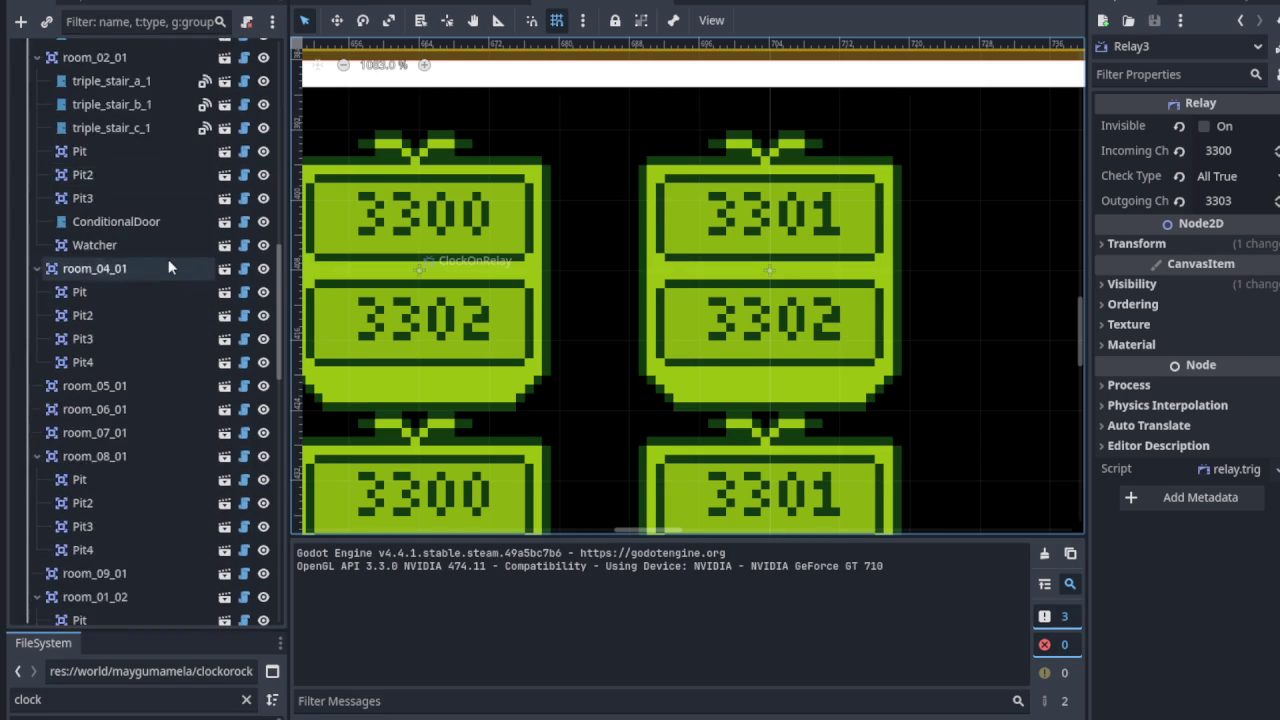
scroll(167, 265, "down", 1)
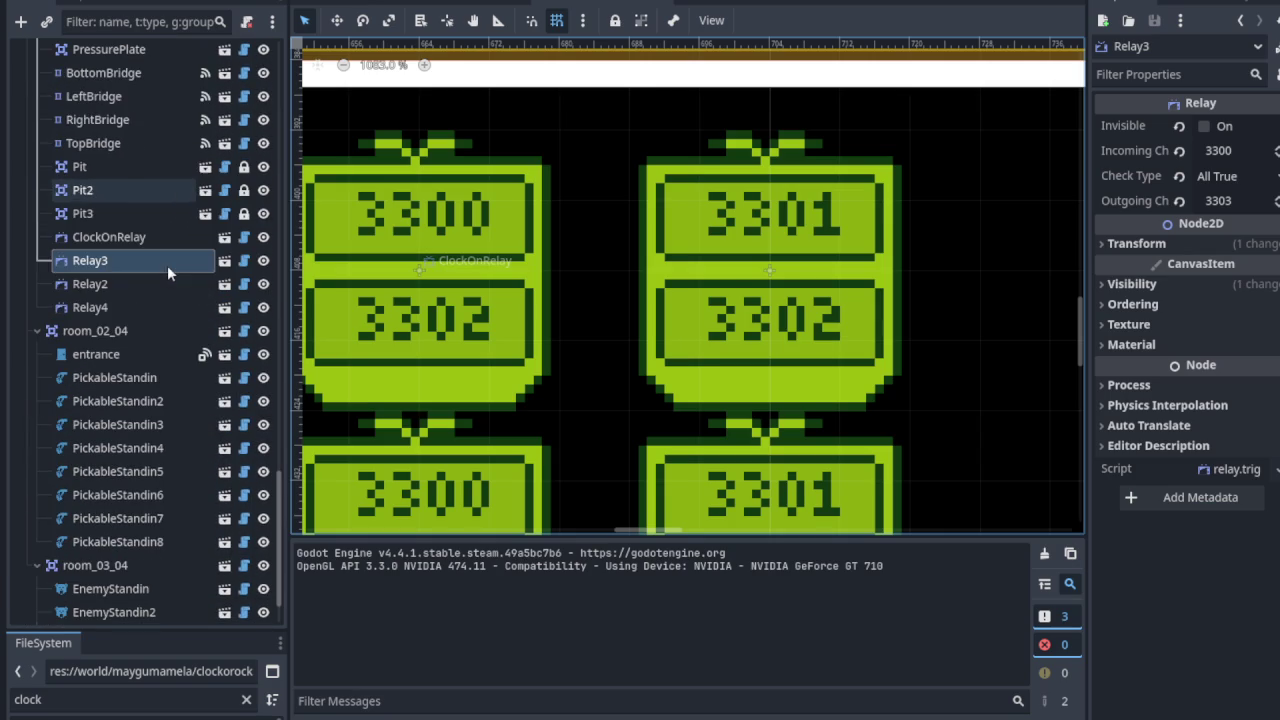
Step: Rename Relay3 to SwitchPressedRelay and save the scene
right_click(110, 262)
left_click(212, 328)
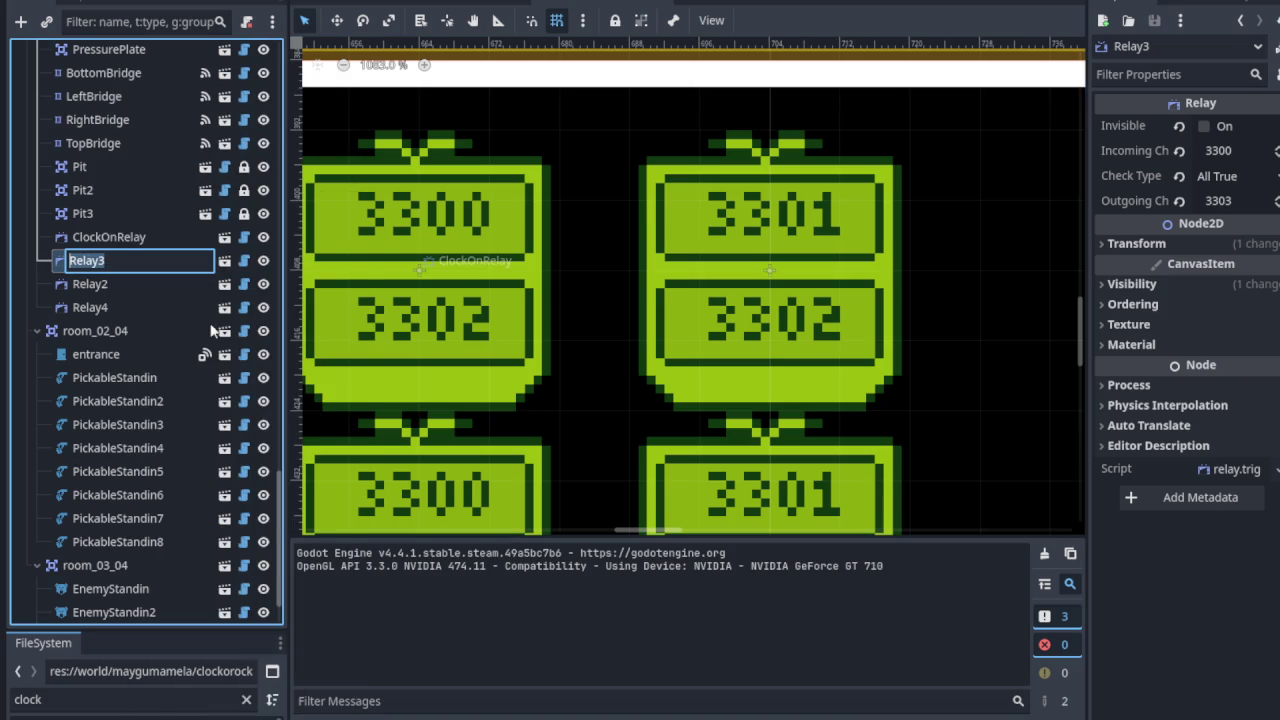
type("SwitchPressed")
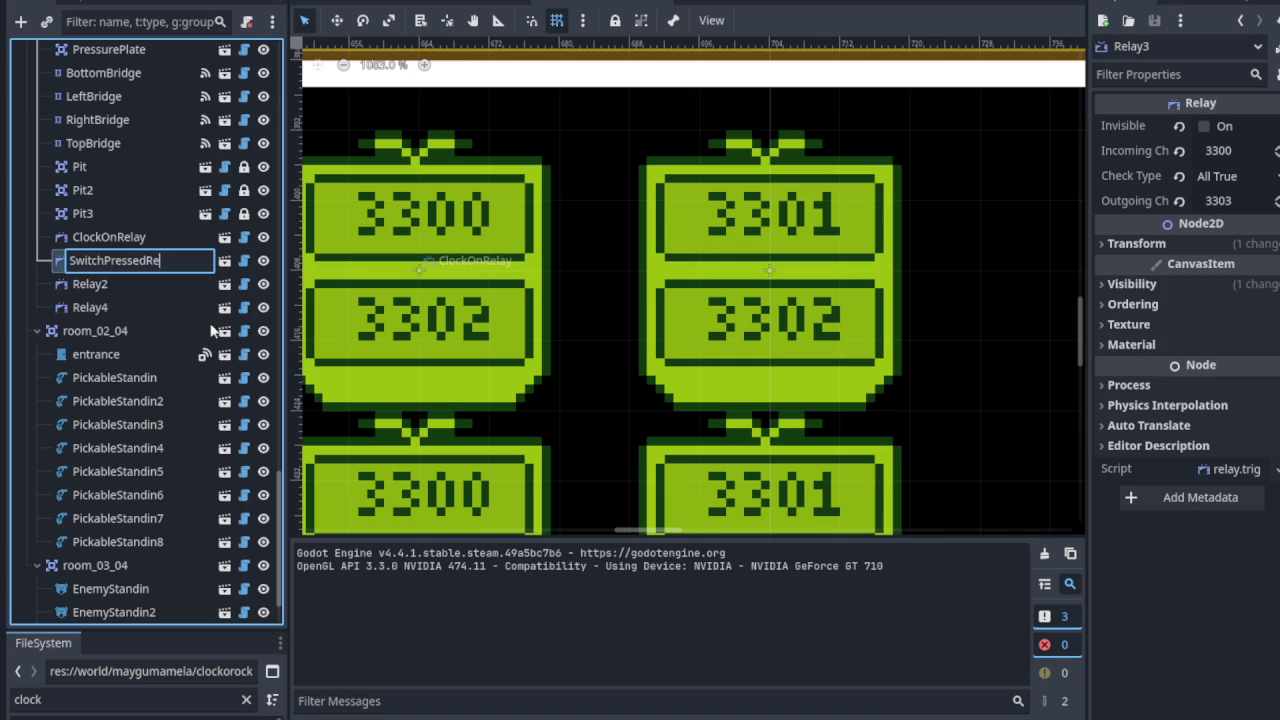
key("Return")
key("ctrl+s")
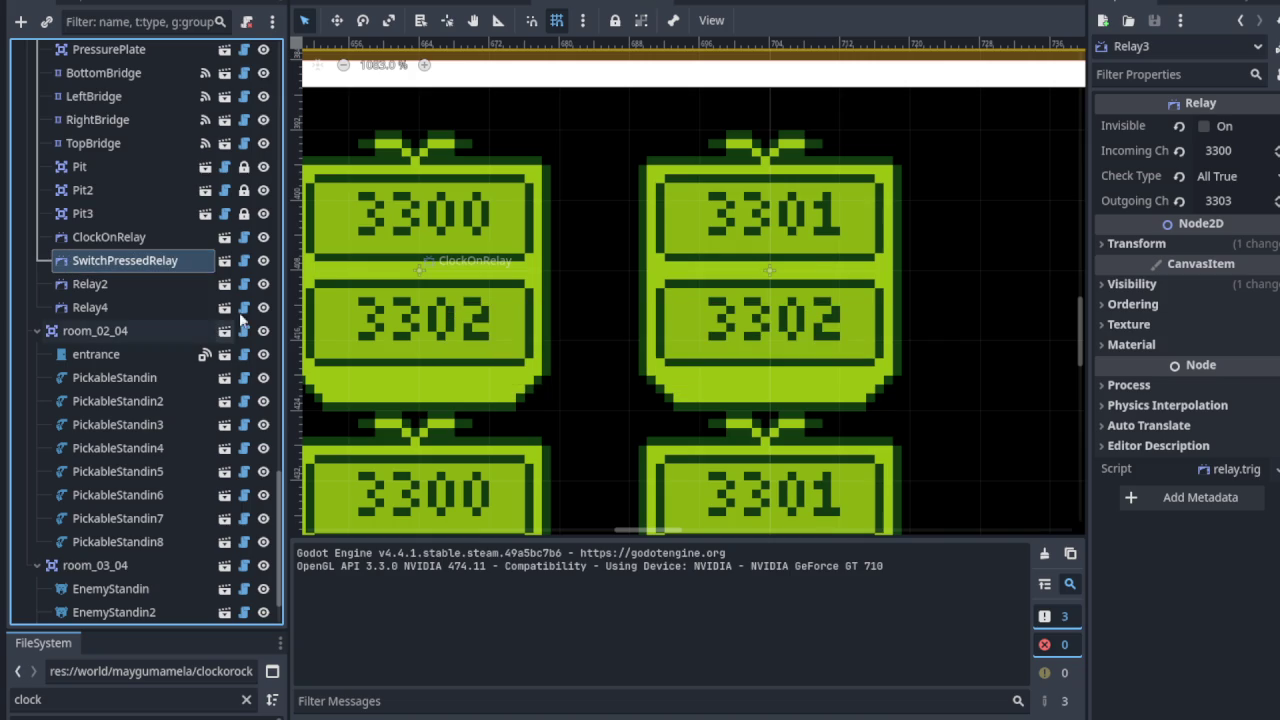
Step: Bring the 3301/3302 relay into view and check BottomBridge's channel in the Inspector
scroll(654, 236, "up", 2)
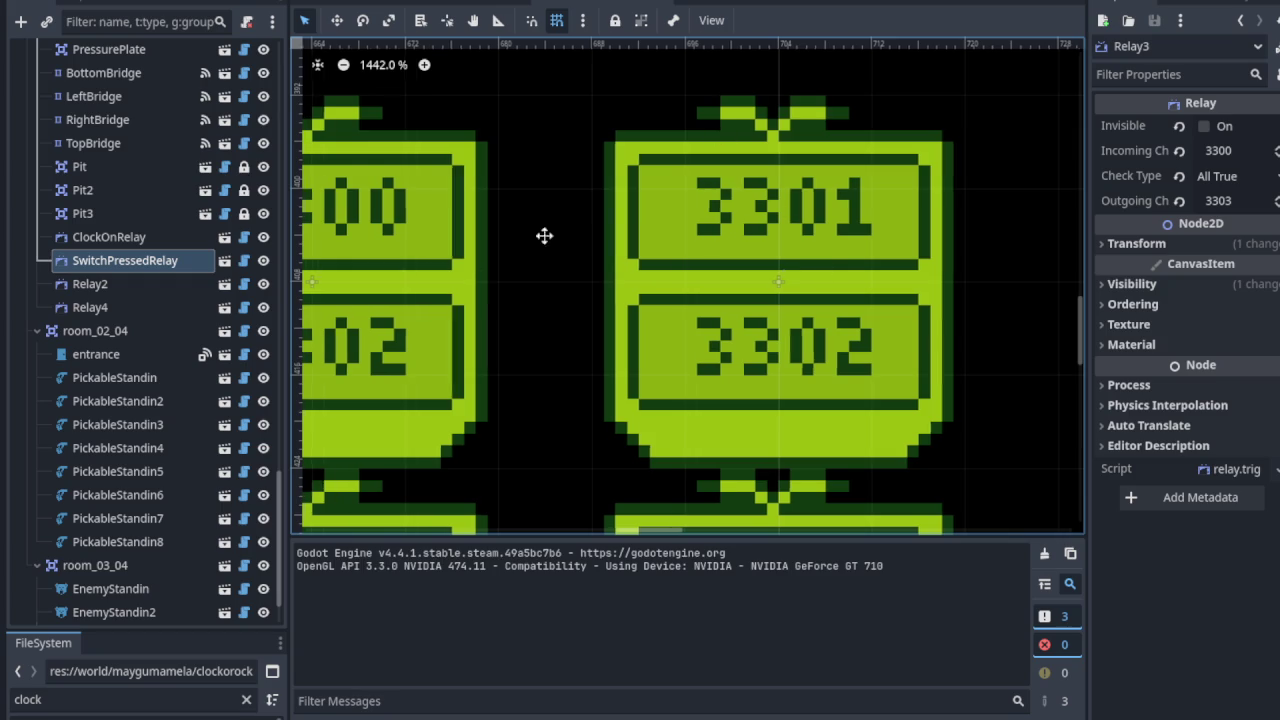
scroll(540, 240, "left", 3)
left_click_drag(740, 212, 434, 257)
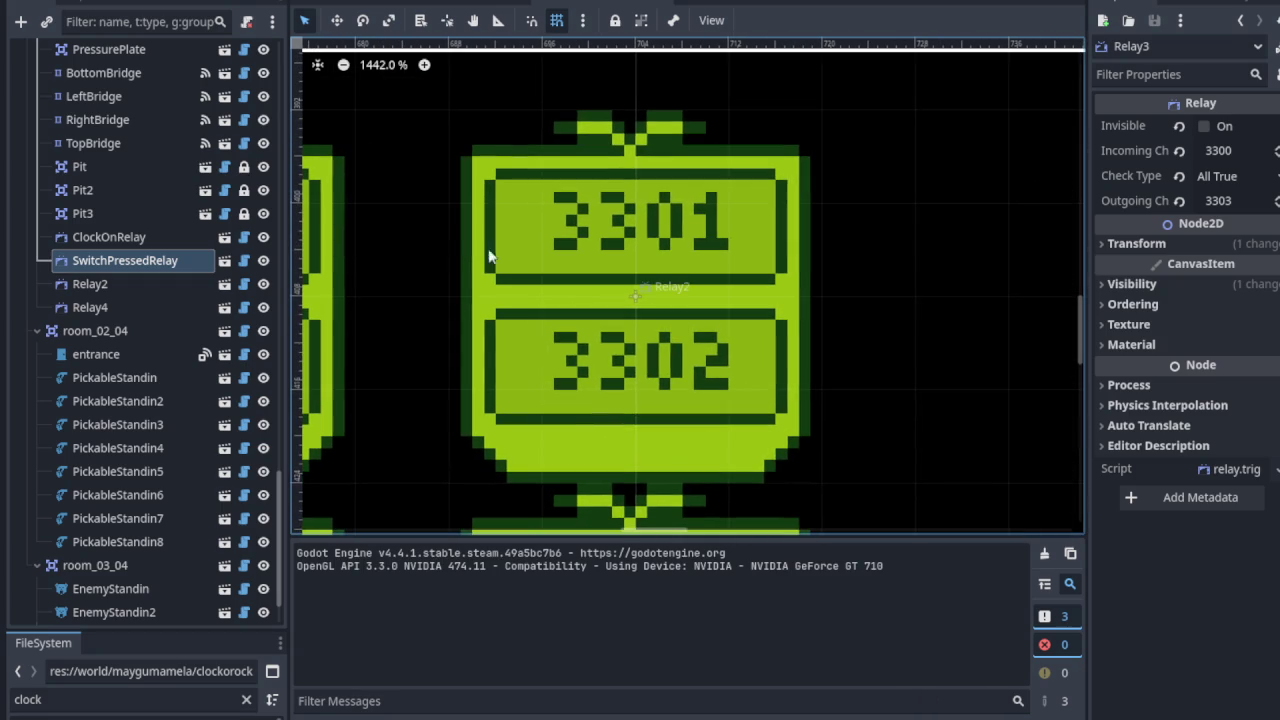
scroll(486, 283, "down", 5)
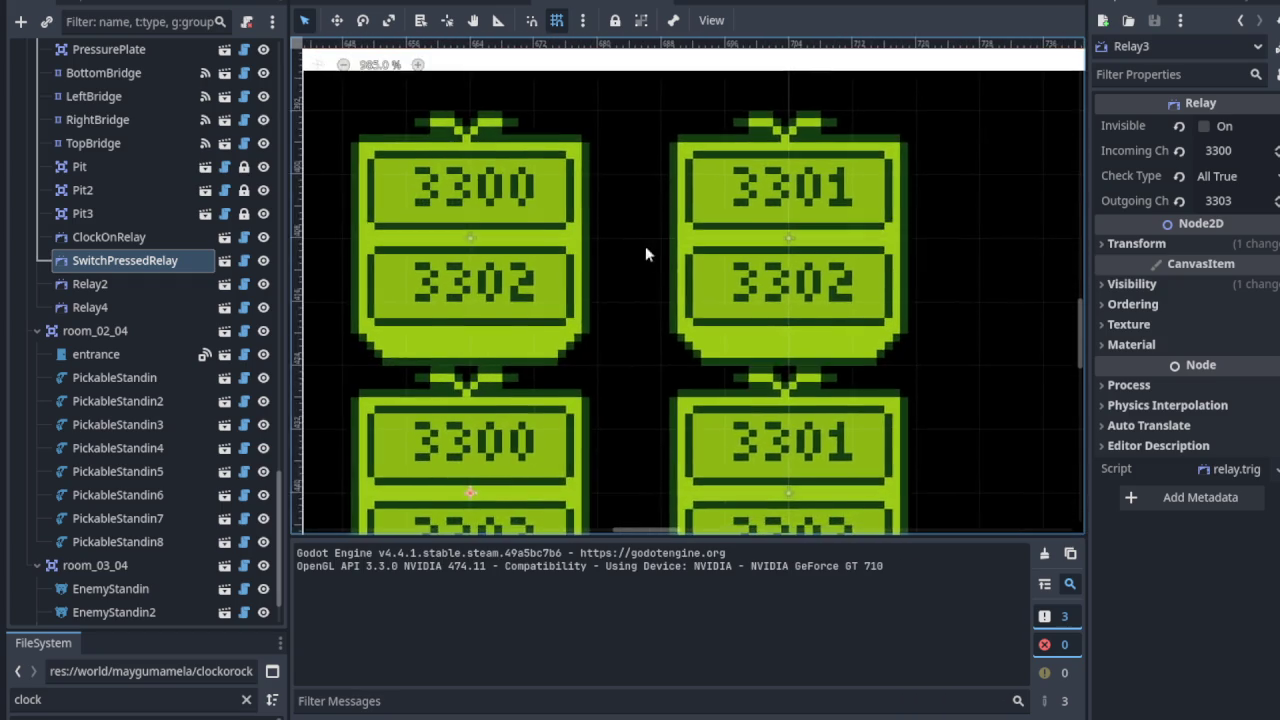
scroll(608, 293, "left", 2)
scroll(537, 343, "down", 1)
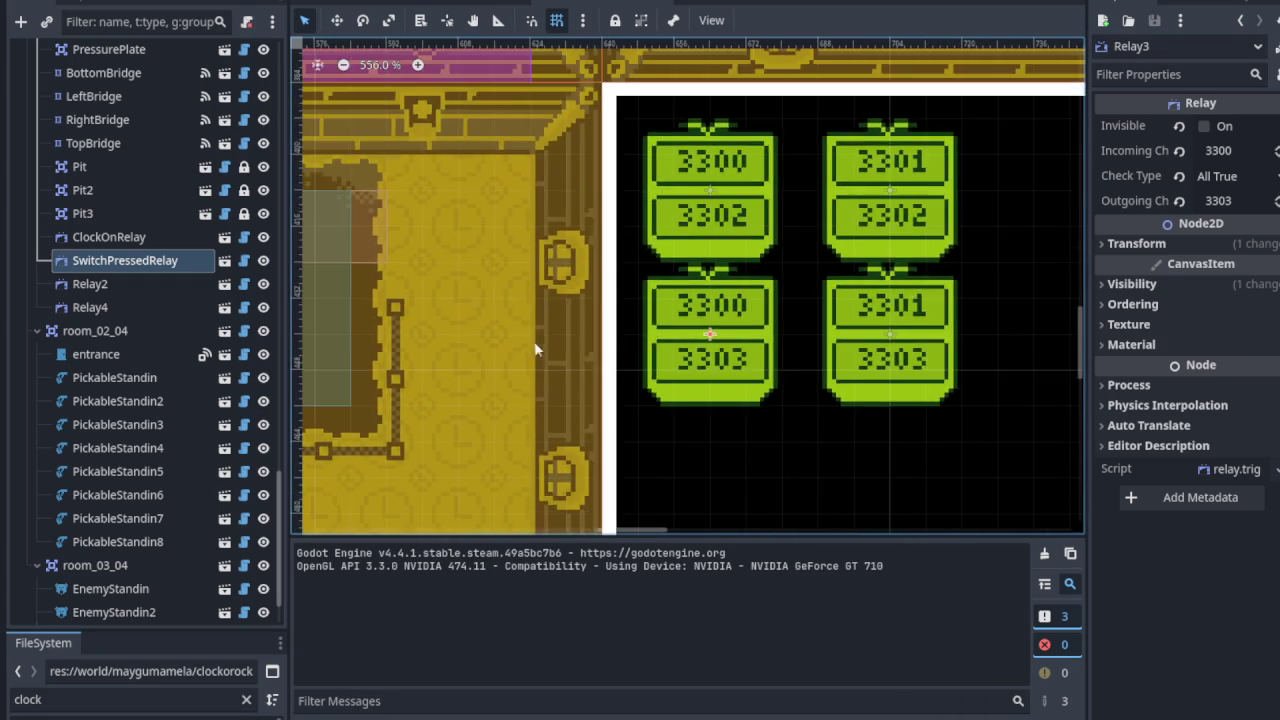
scroll(691, 237, "left", 3)
scroll(595, 315, "down", 2)
scroll(463, 403, "left", 3)
scroll(483, 411, "up", 3)
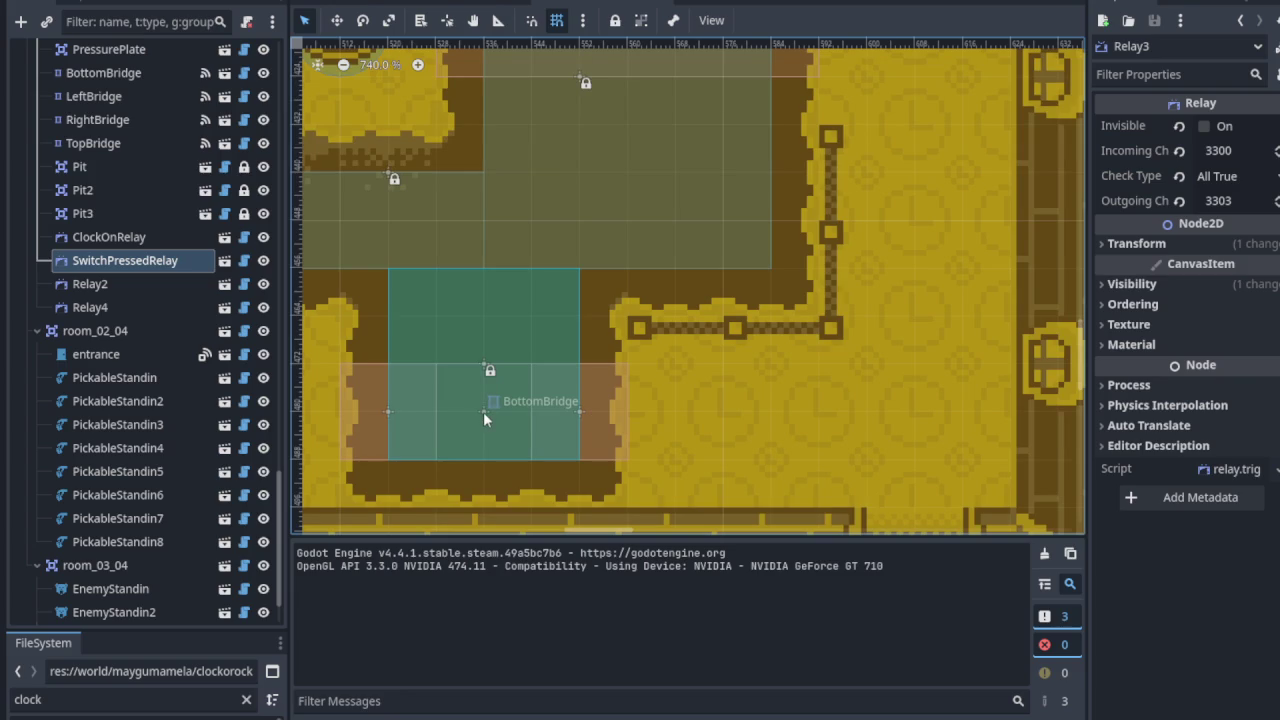
left_click(483, 411)
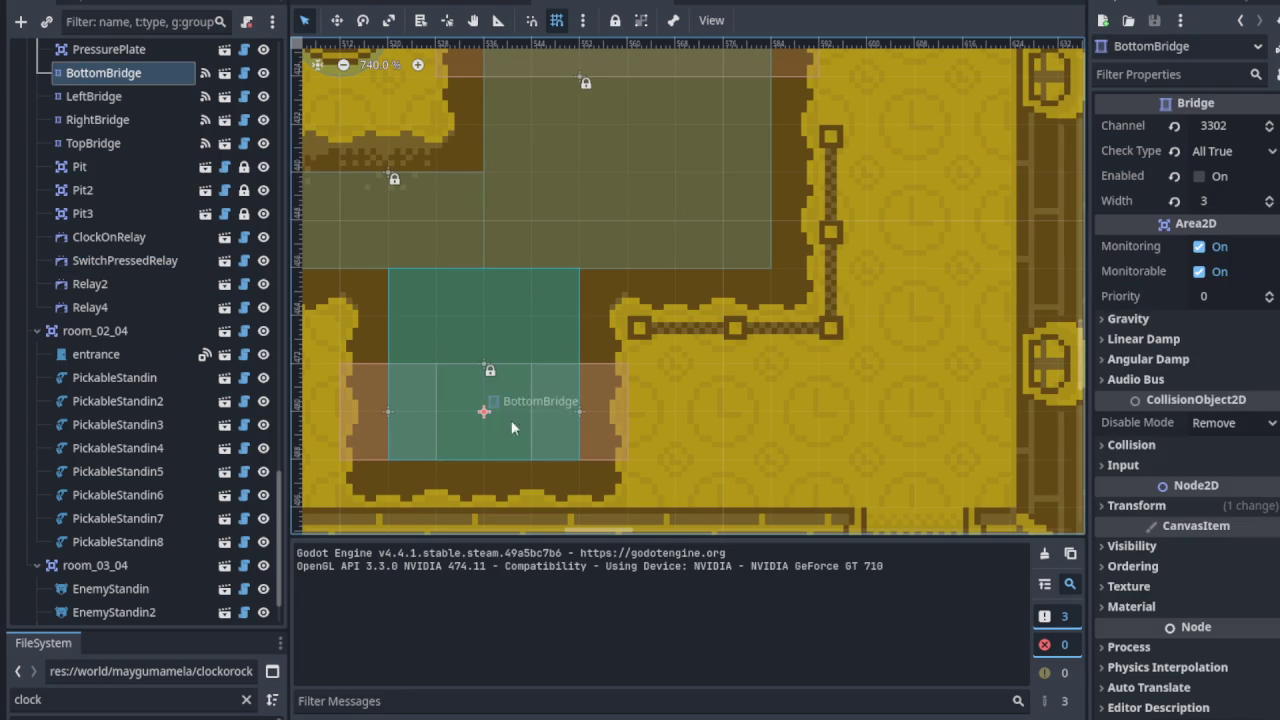
Step: Compare SwitchPressedRelay's channels against ClockOnRelay's
scroll(508, 339, "down", 6)
scroll(526, 352, "right", 2)
scroll(707, 320, "right", 3)
scroll(695, 327, "up", 12)
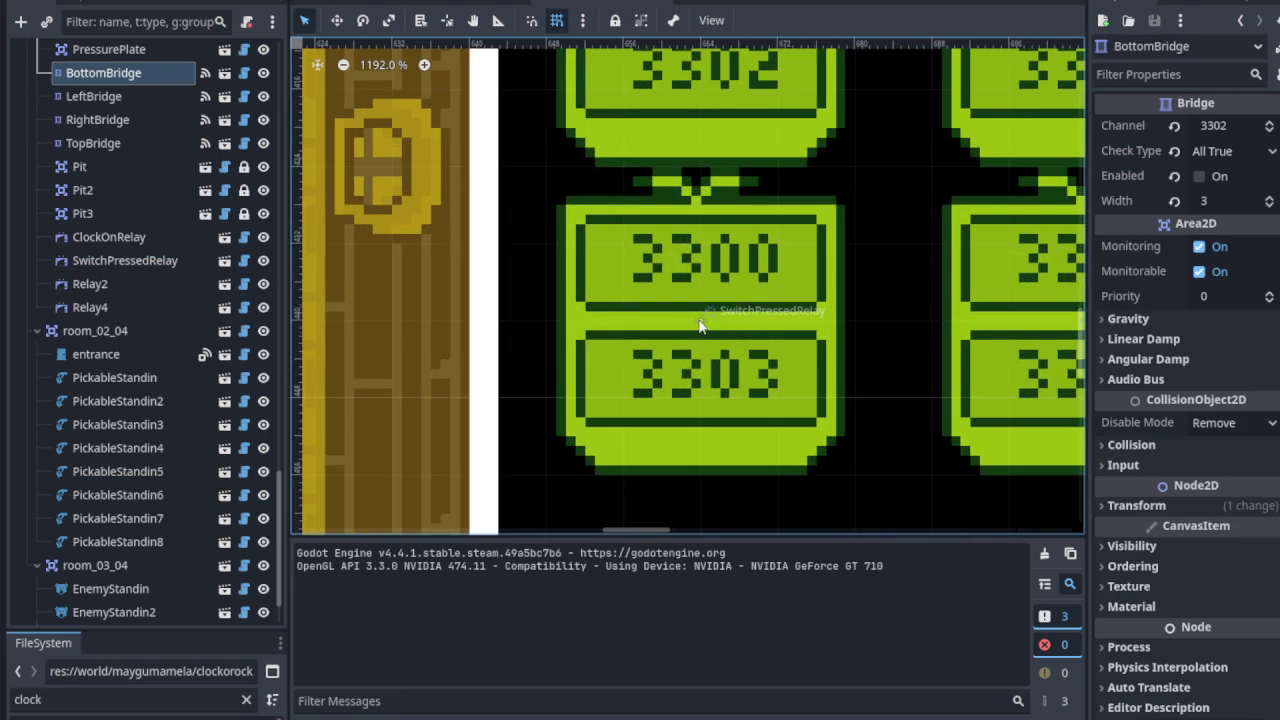
scroll(699, 326, "down", 3)
scroll(727, 332, "up", 1)
scroll(645, 353, "right", 1)
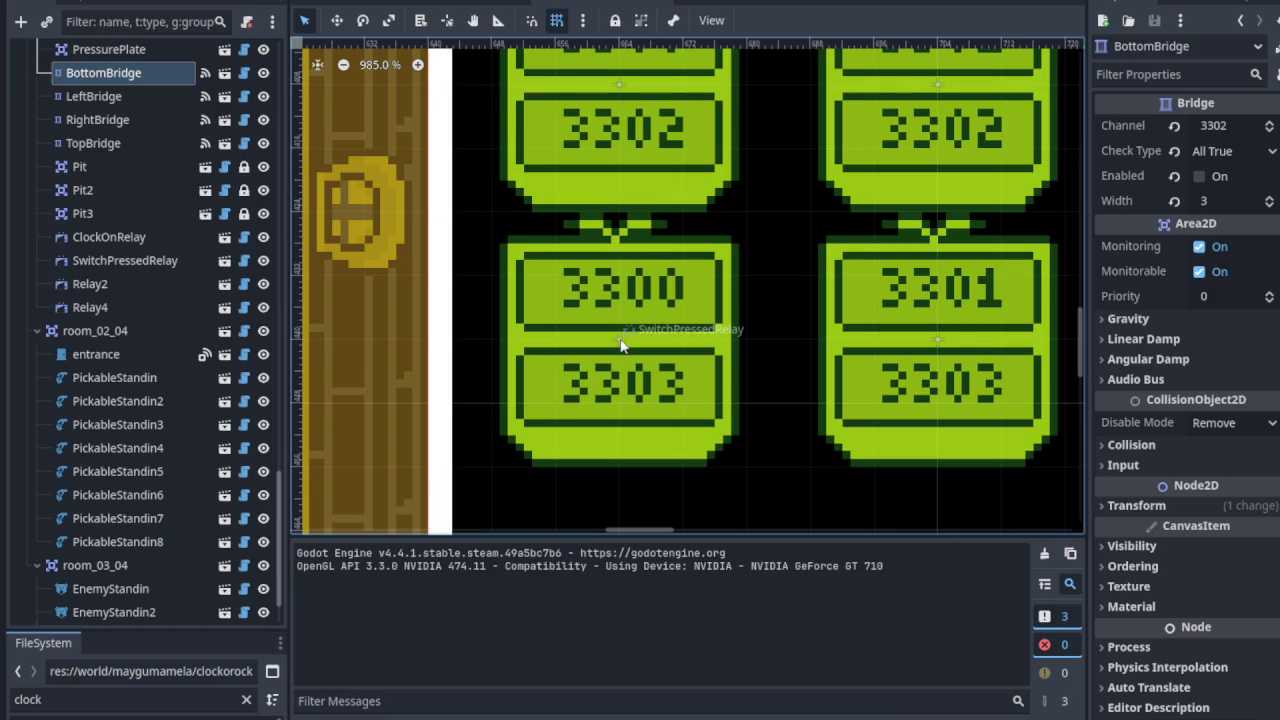
left_click(619, 343)
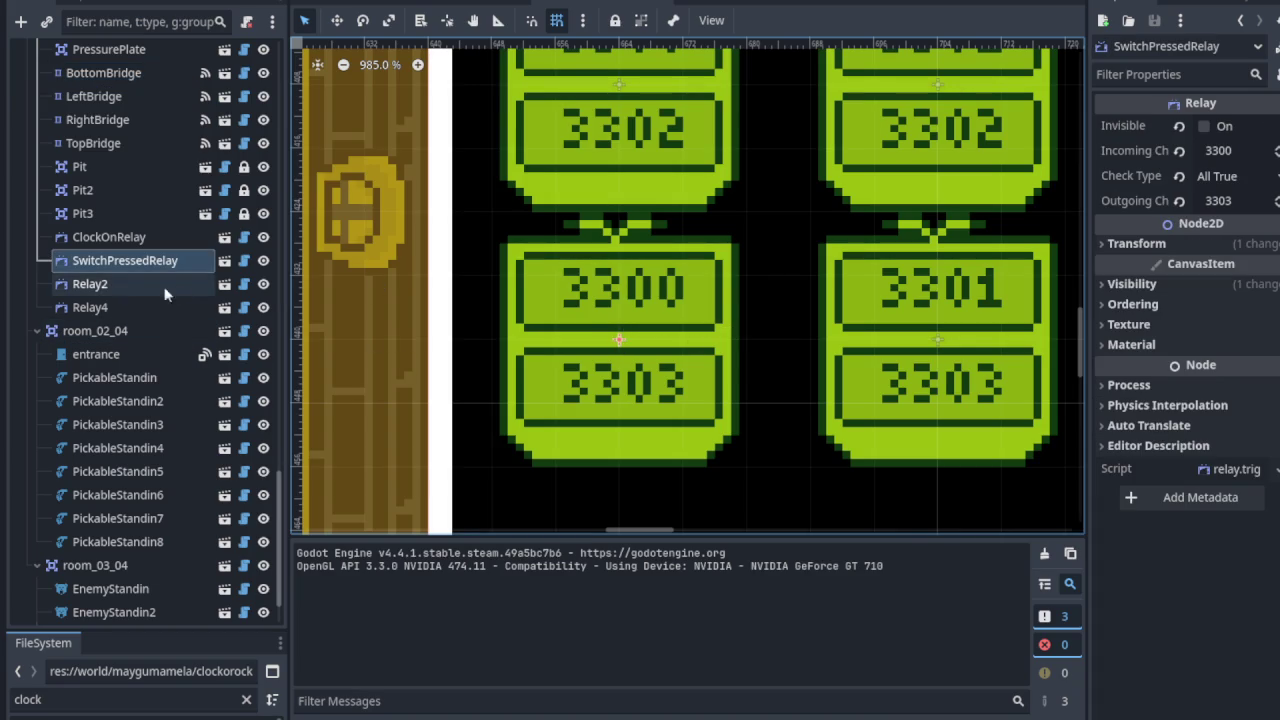
left_click(124, 242)
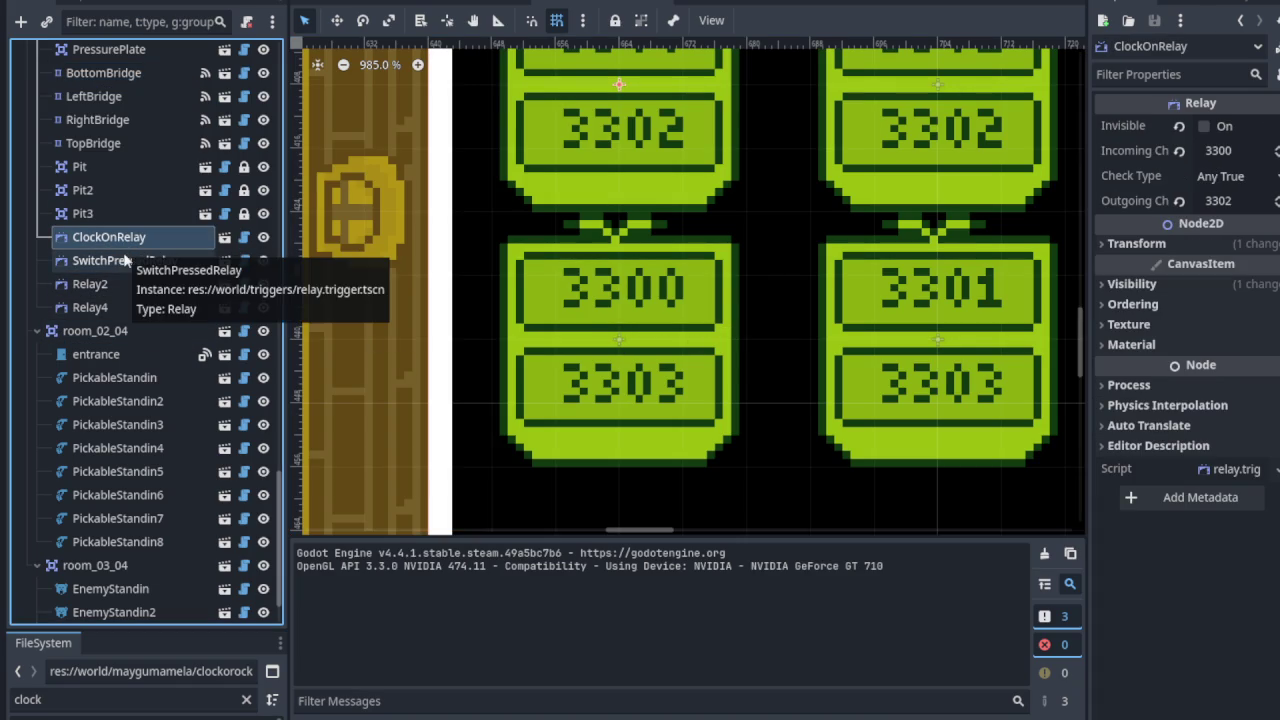
left_click(60, 259)
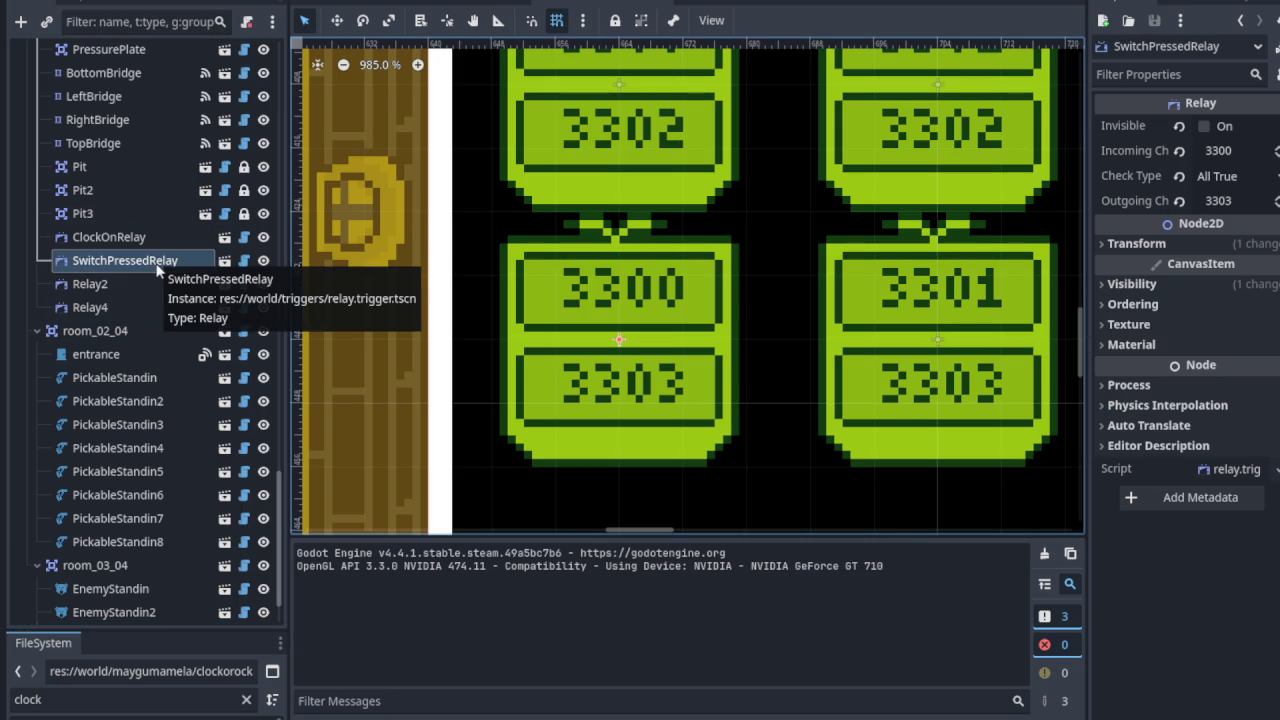
Step: Check Relay2's channels, then reselect and centre on SwitchPressedRelay
left_click(116, 283)
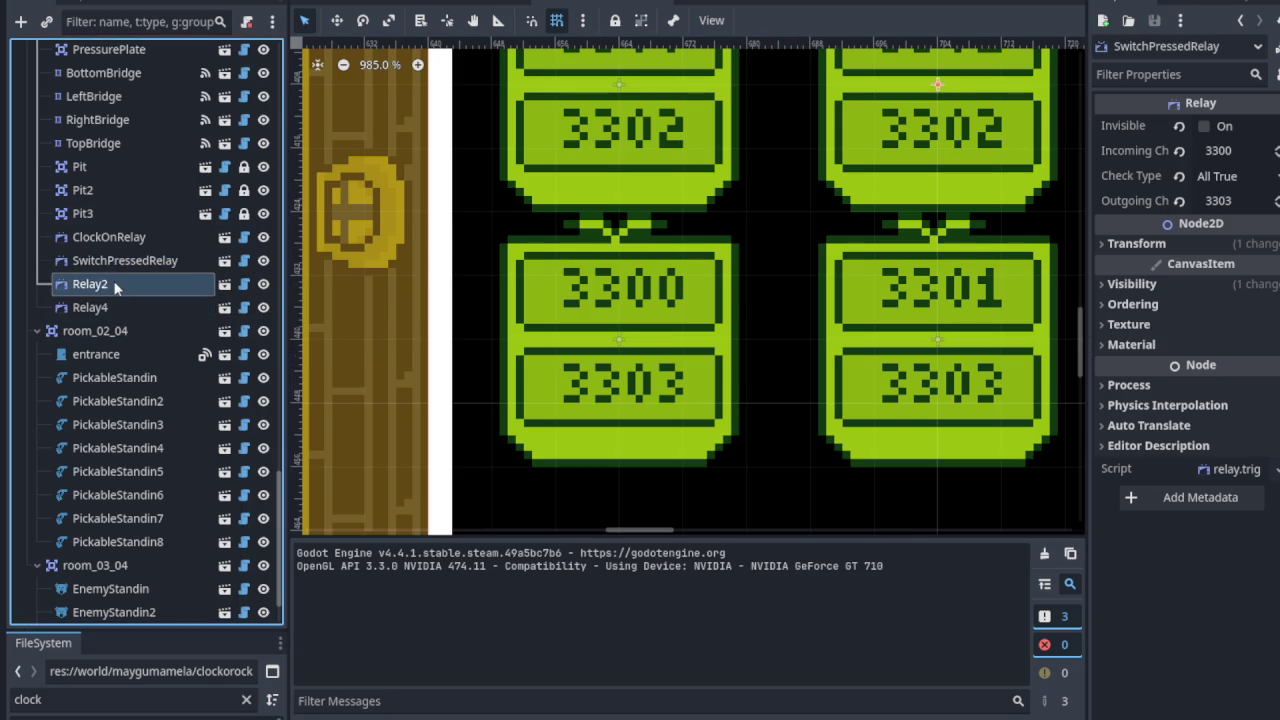
key("f")
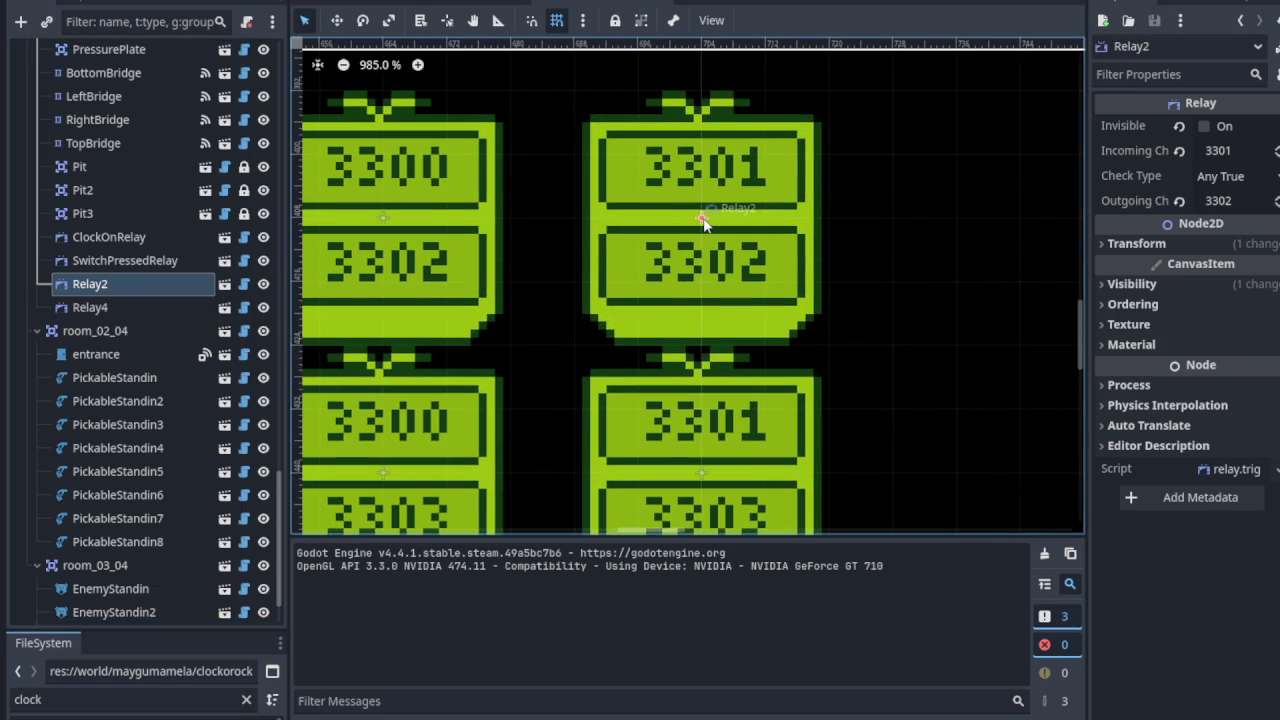
mouse_move(703, 224)
left_mouse_down()
mouse_move(751, 214)
mouse_move(703, 220)
left_mouse_up()
double_click(163, 260)
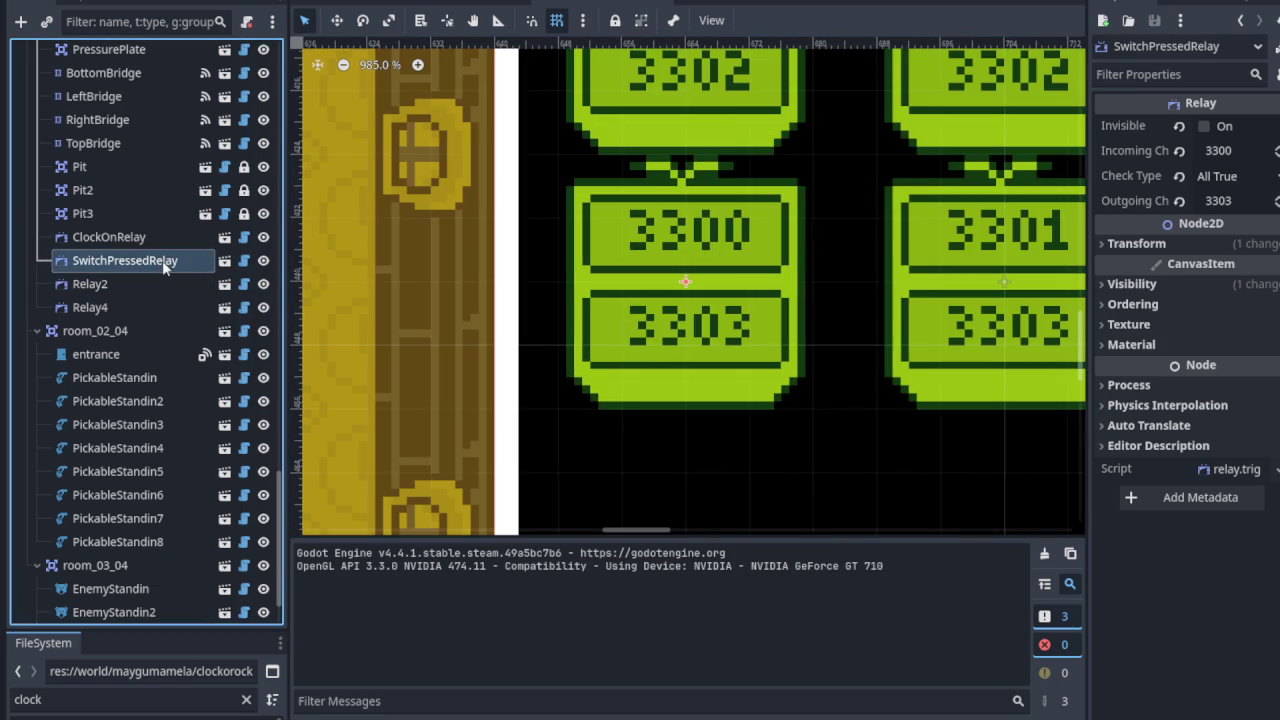
scroll(737, 211, "down", 2)
Step: Begin renaming SwitchPressedRelay, then abandon the edit
right_click(175, 273)
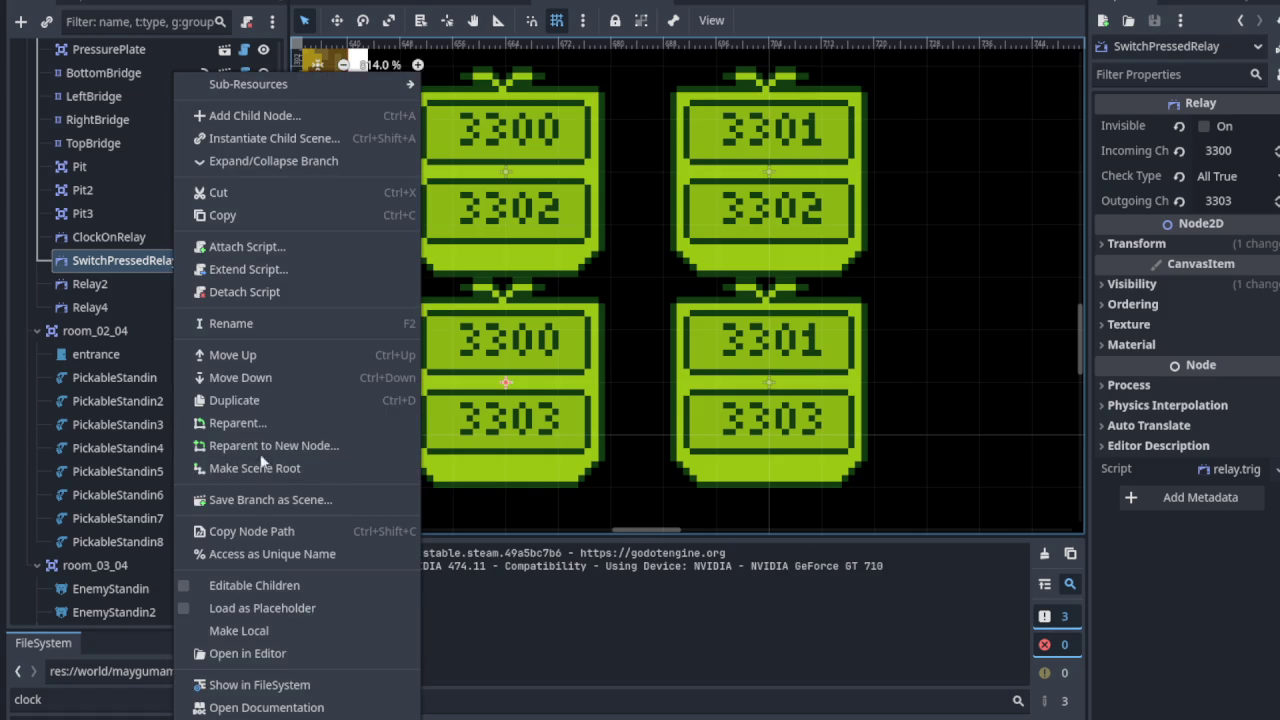
left_click(271, 320)
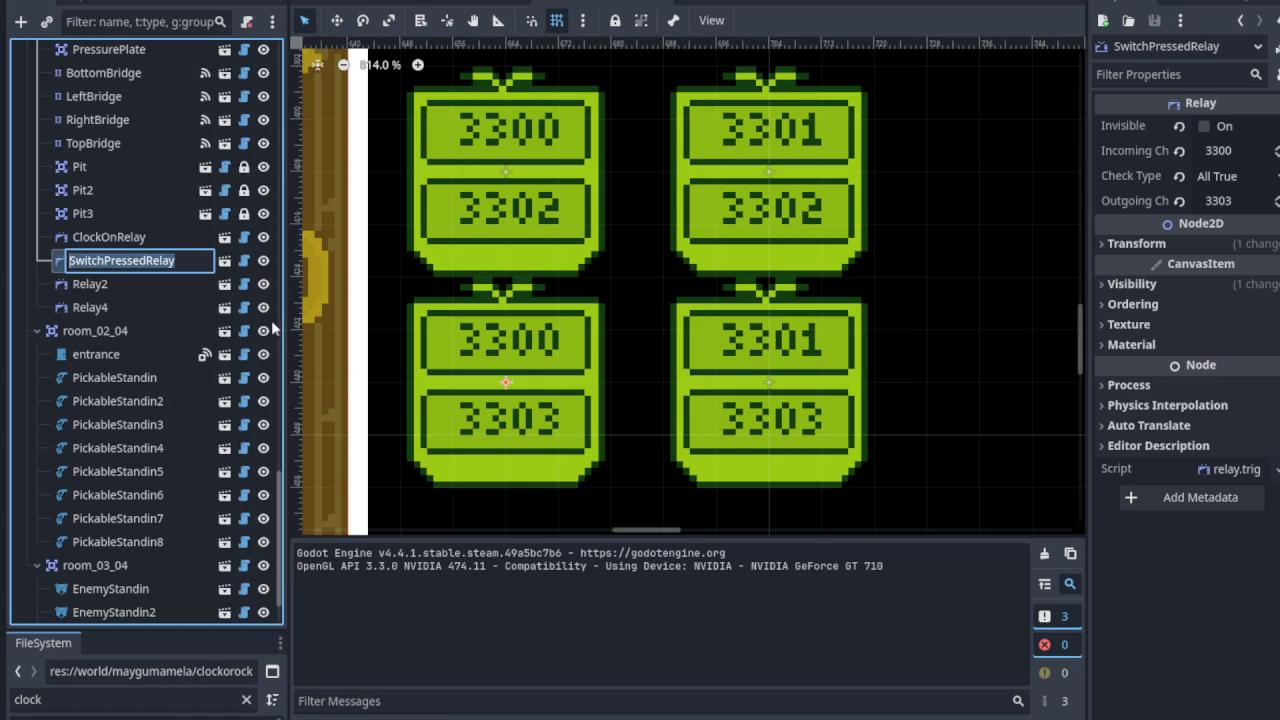
key("BackSpace")
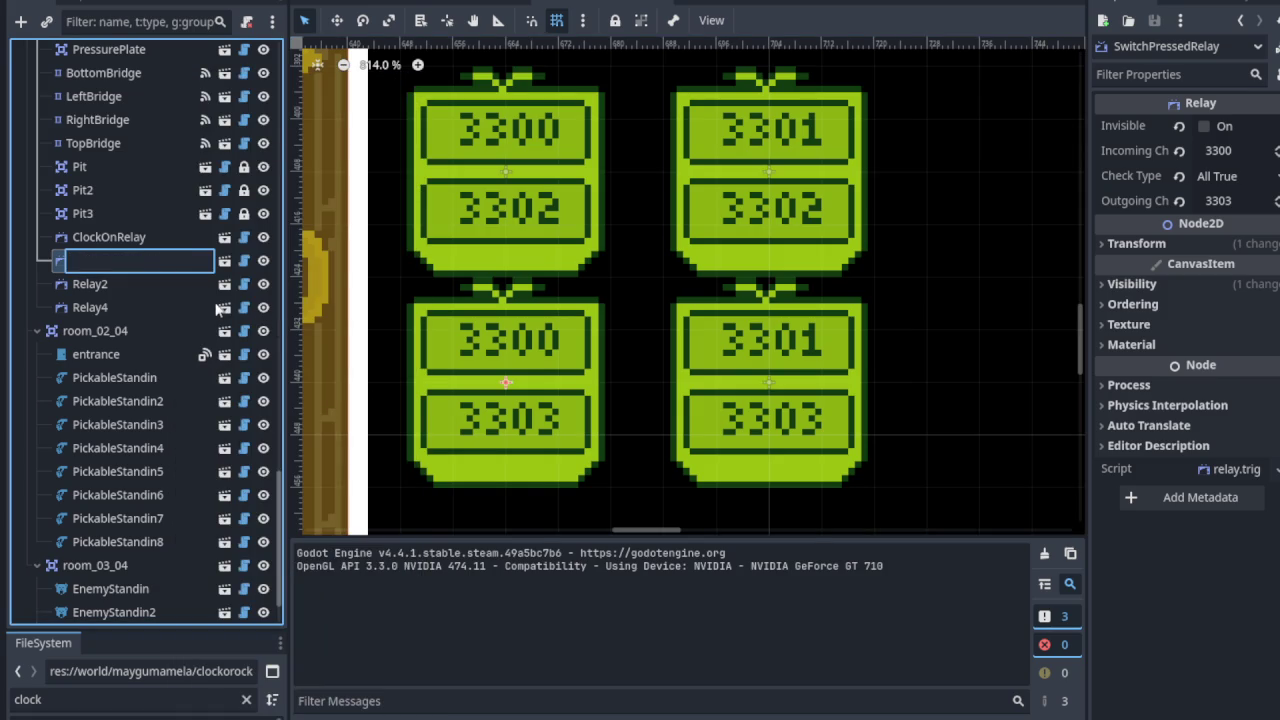
left_click(389, 304)
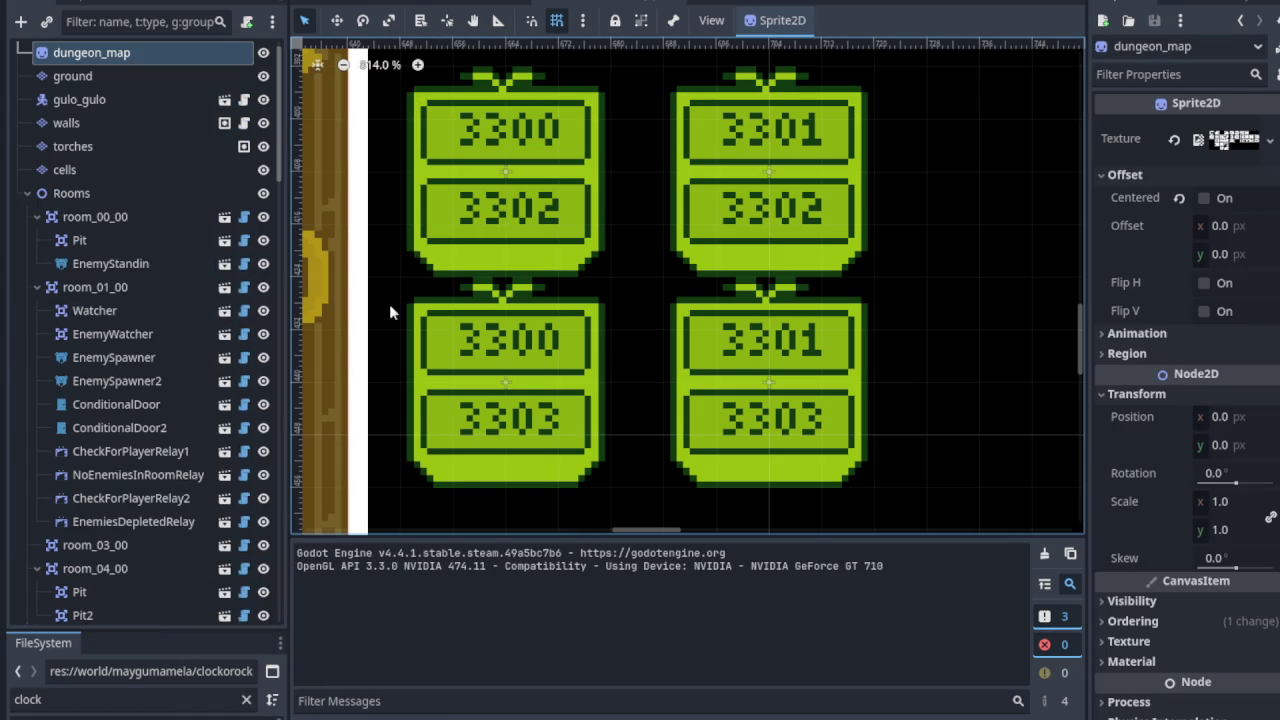
Step: In room_03_03, inspect the Relay node and the 3301/3302 relay, Relay2
scroll(170, 360, "down", 10)
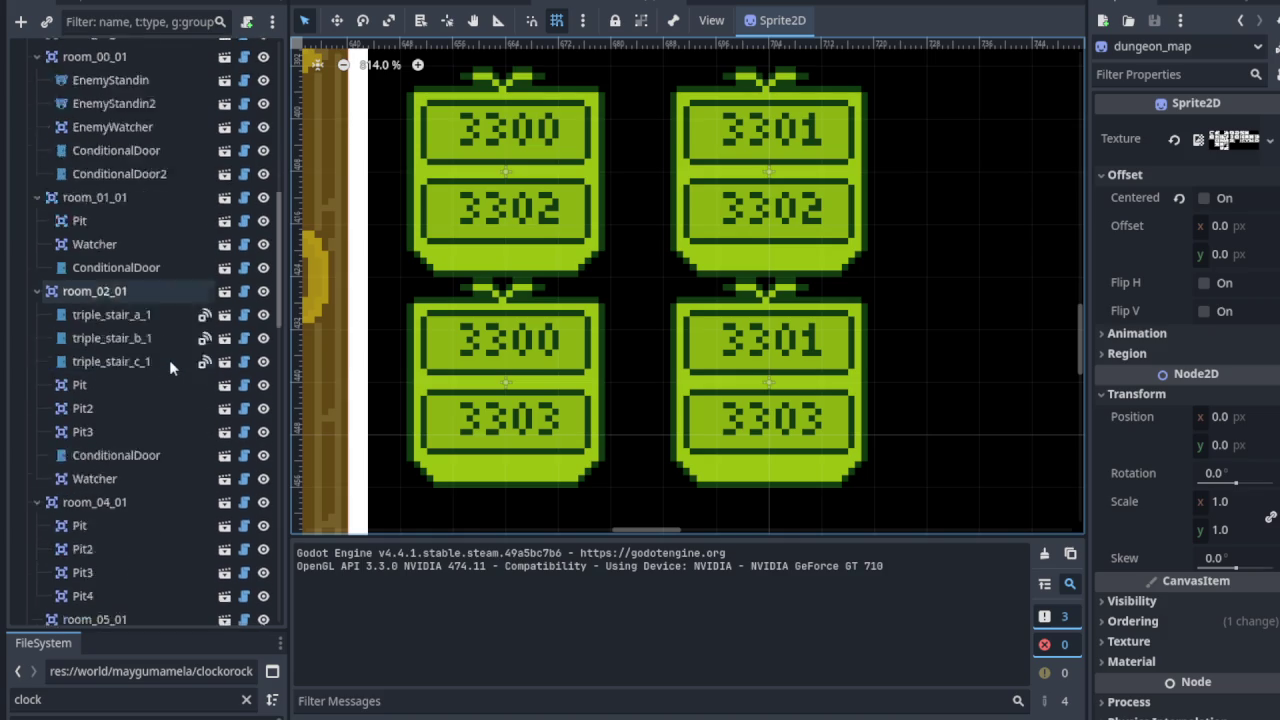
scroll(167, 353, "down", 5)
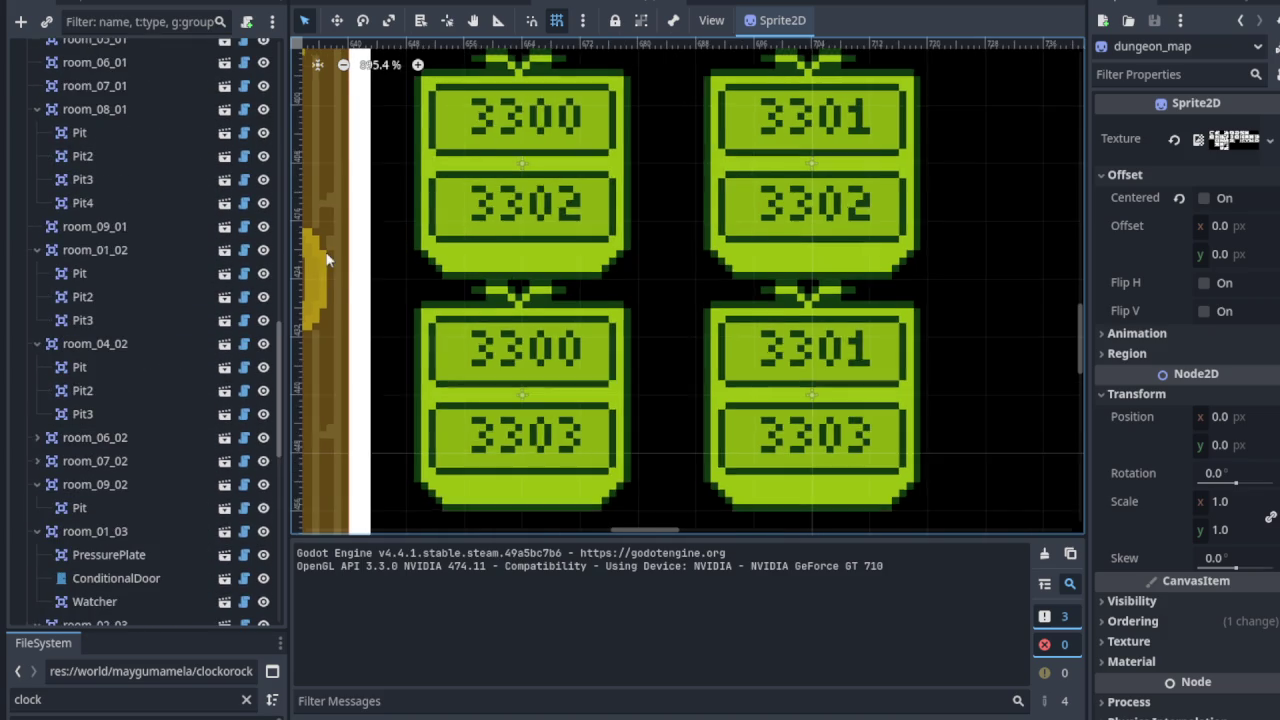
scroll(124, 243, "down", 2)
scroll(439, 210, "down", 6)
scroll(561, 280, "left", 5)
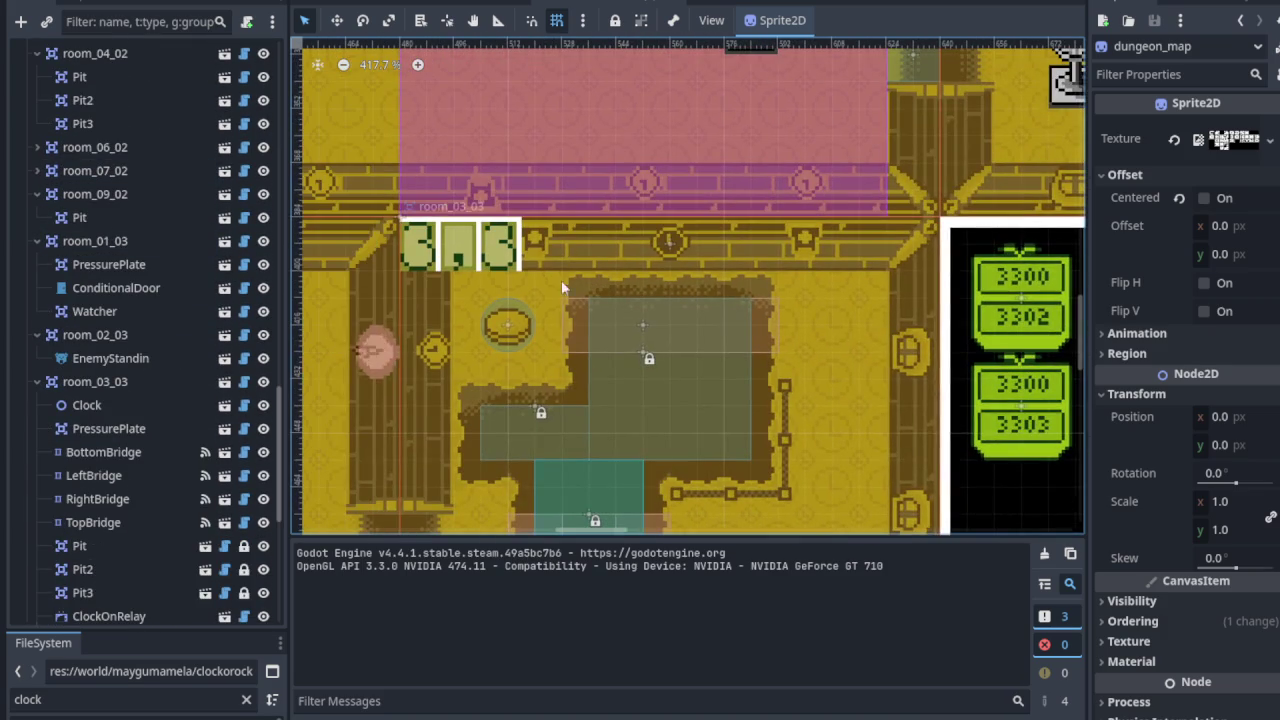
left_click(95, 381)
scroll(150, 430, "down", 5)
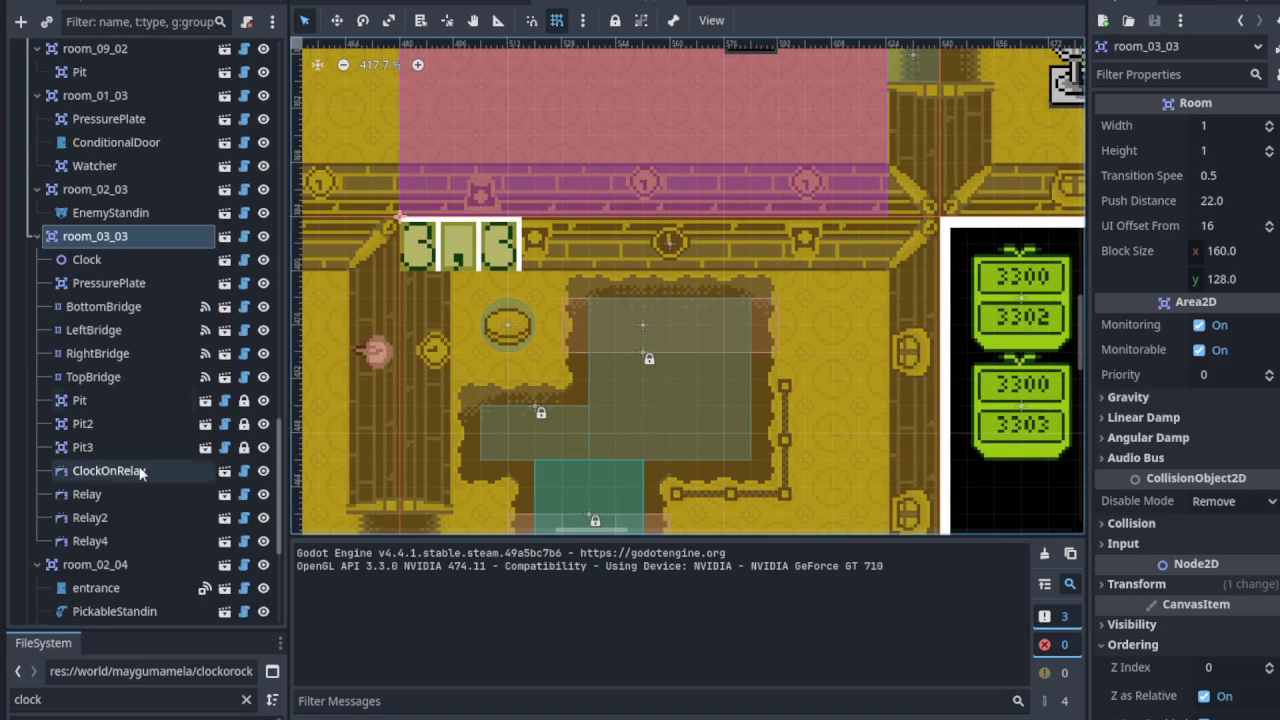
left_click(126, 428)
scroll(500, 329, "right", 5)
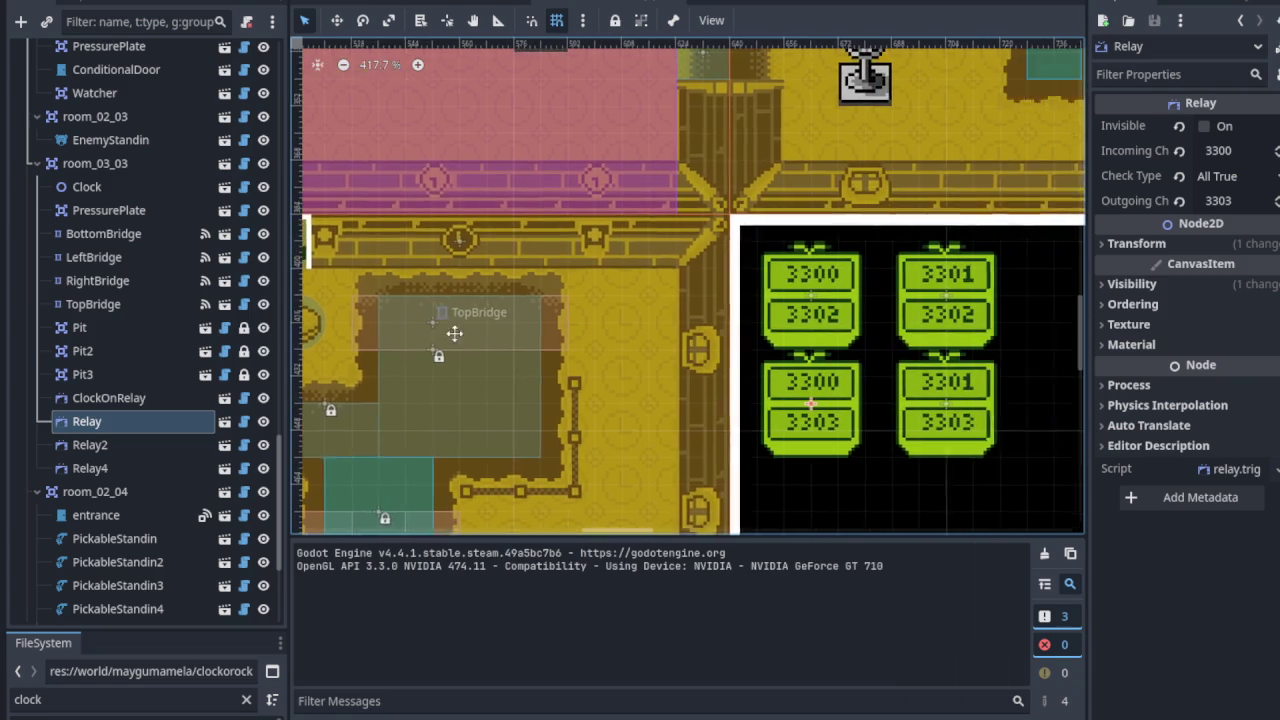
scroll(647, 303, "up", 5)
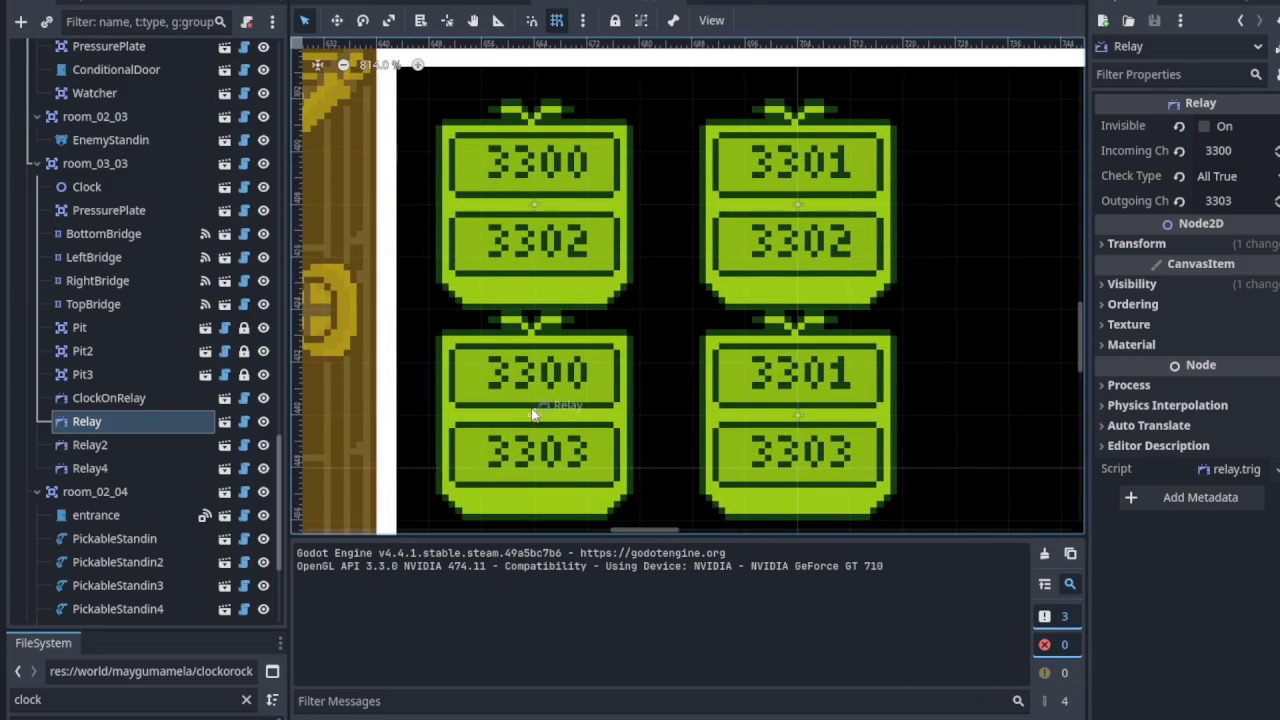
left_click(136, 446)
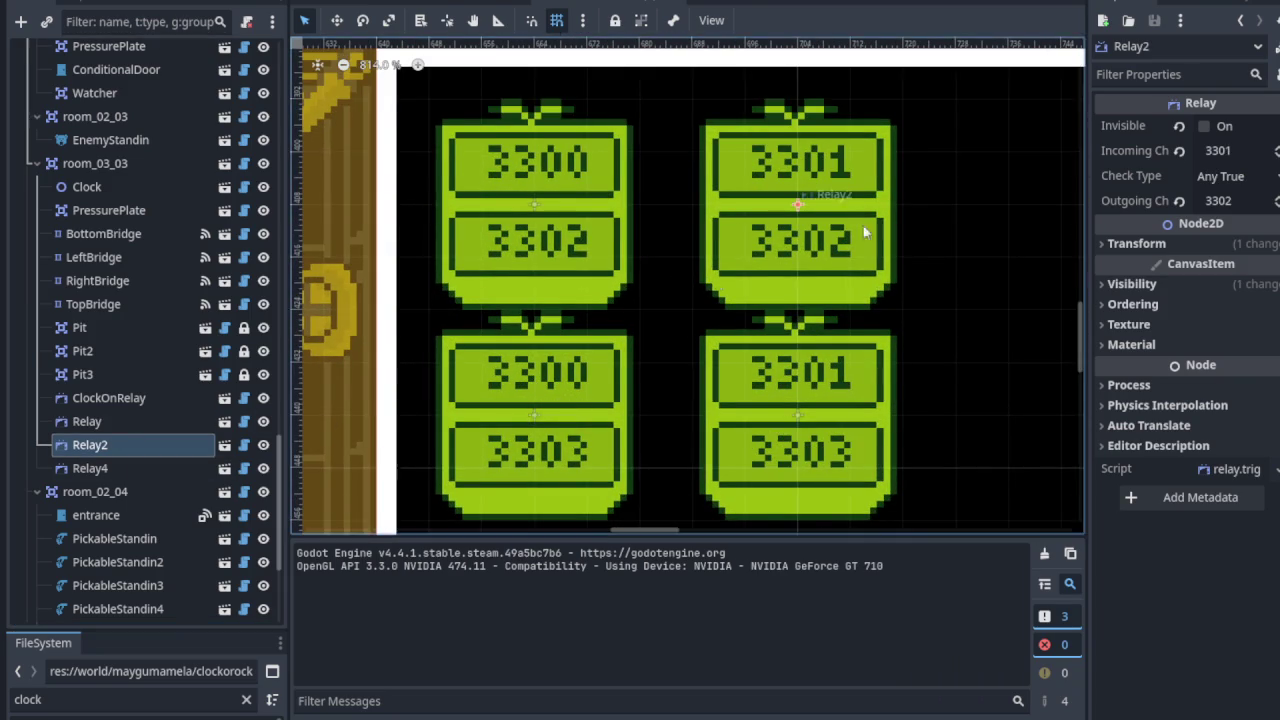
key("f")
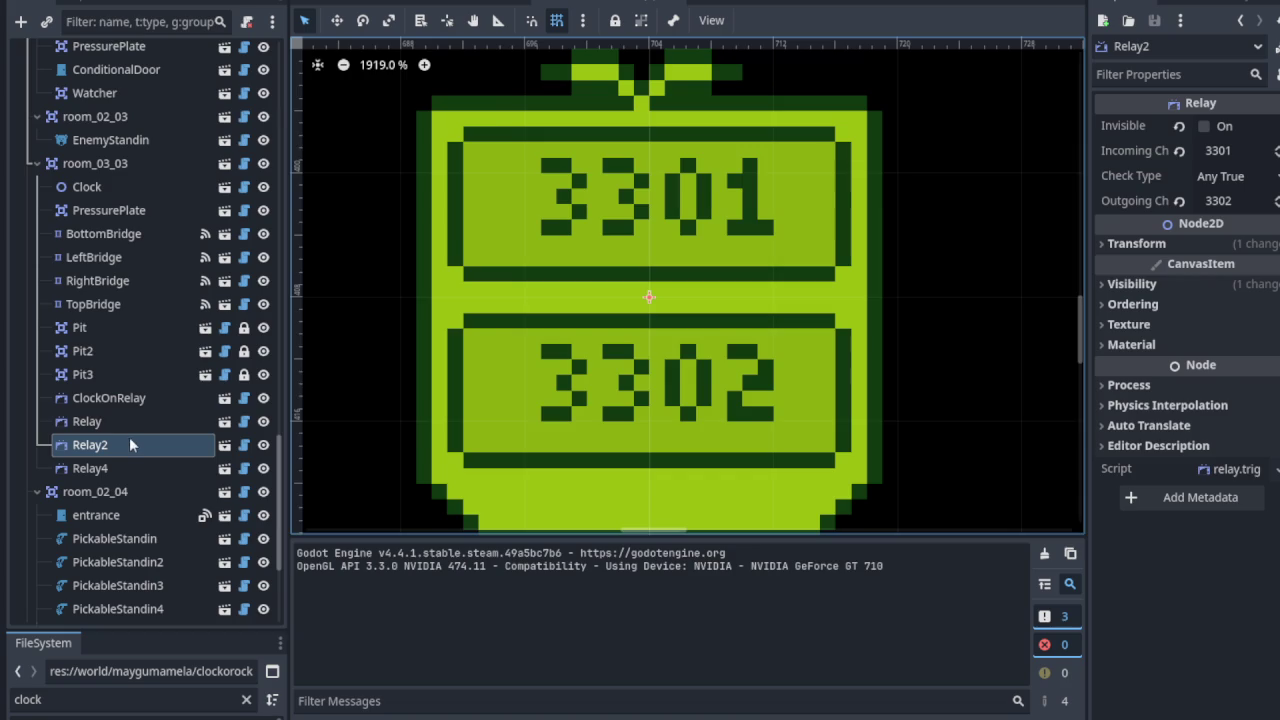
Step: Rename Relay2 to SwitchPressedRelay
right_click(128, 447)
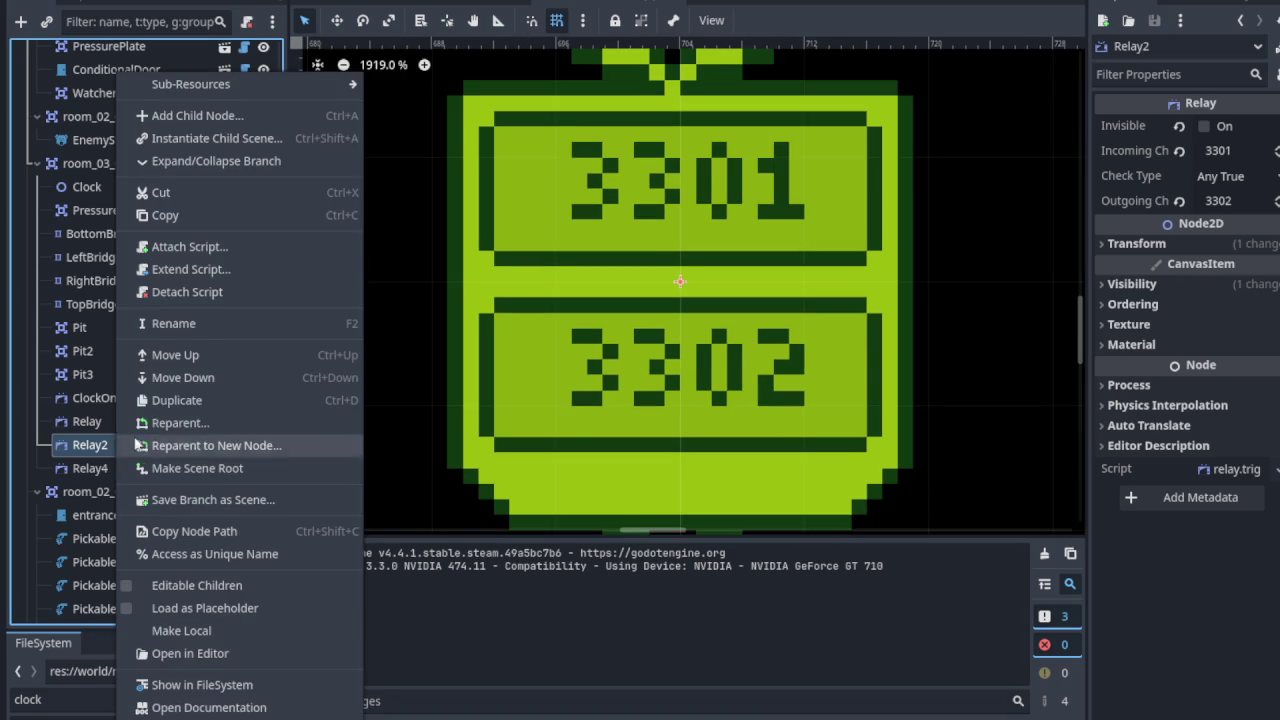
left_click(193, 323)
type("SwitchPressedRelay")
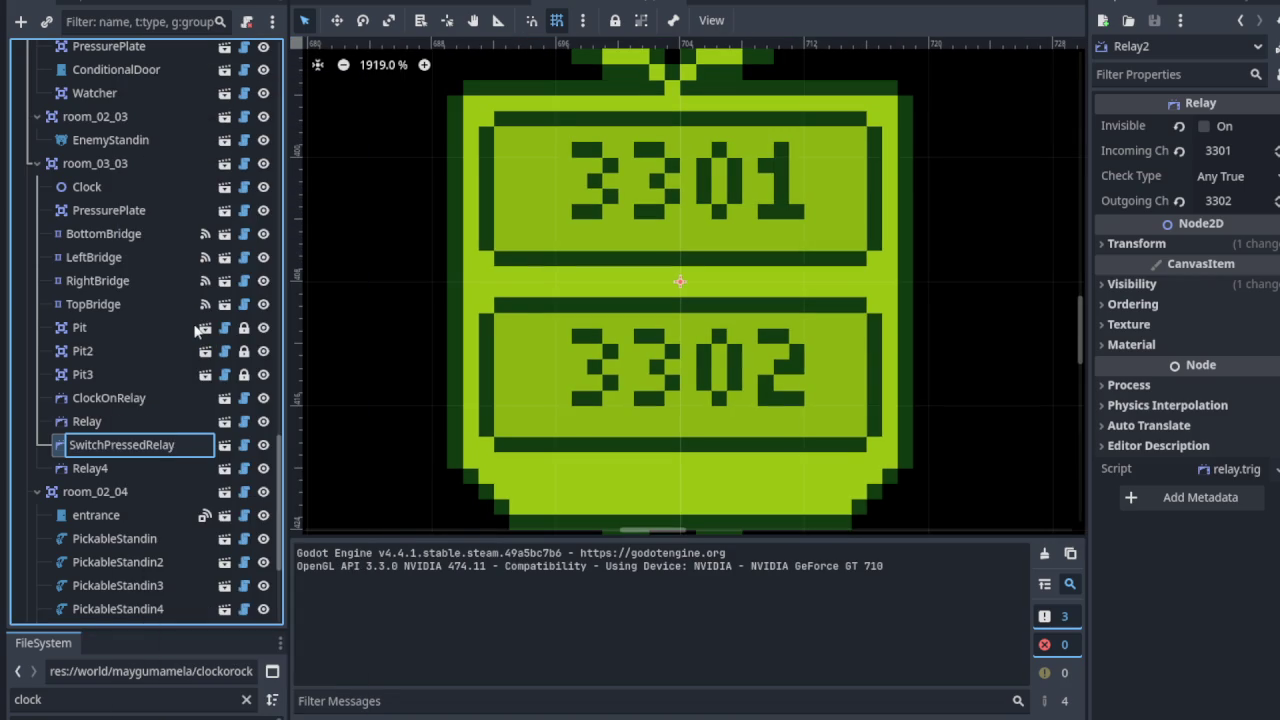
key("Return")
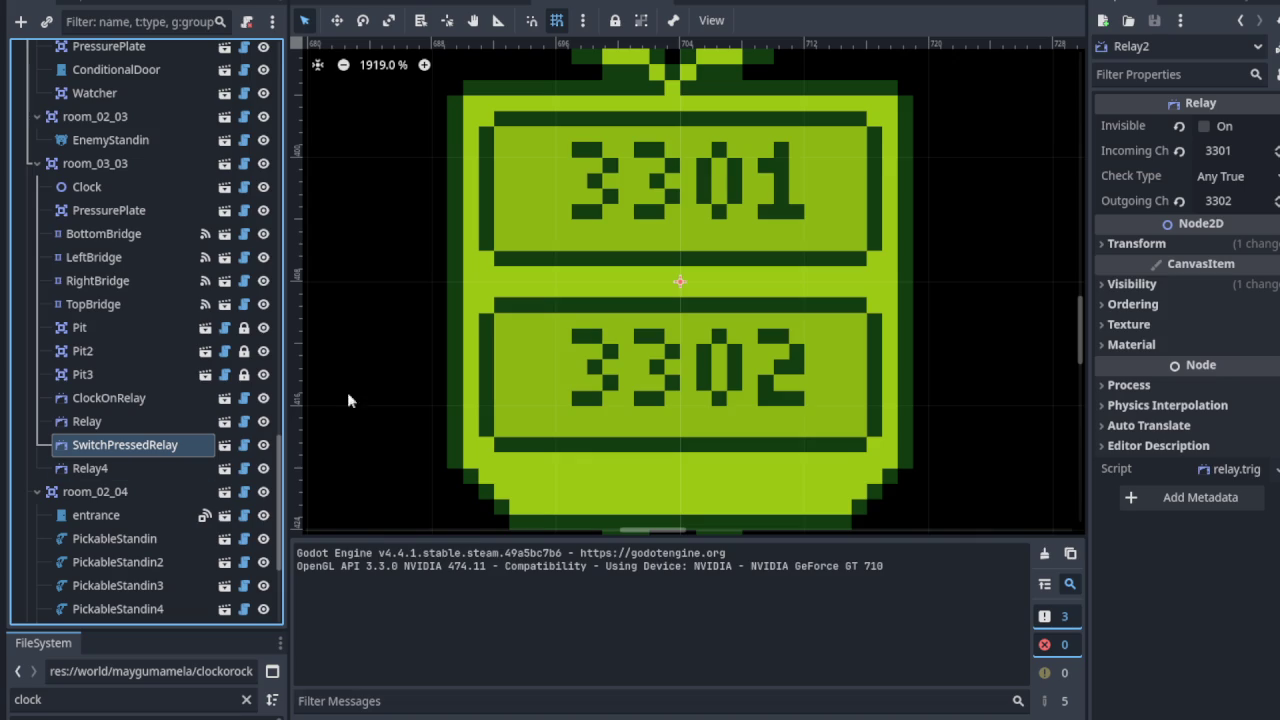
Step: Recheck the channels of ClockOnRelay and SwitchPressedRelay among the 3300 relays
scroll(635, 290, "down", 3)
left_click_drag(632, 302, 745, 288)
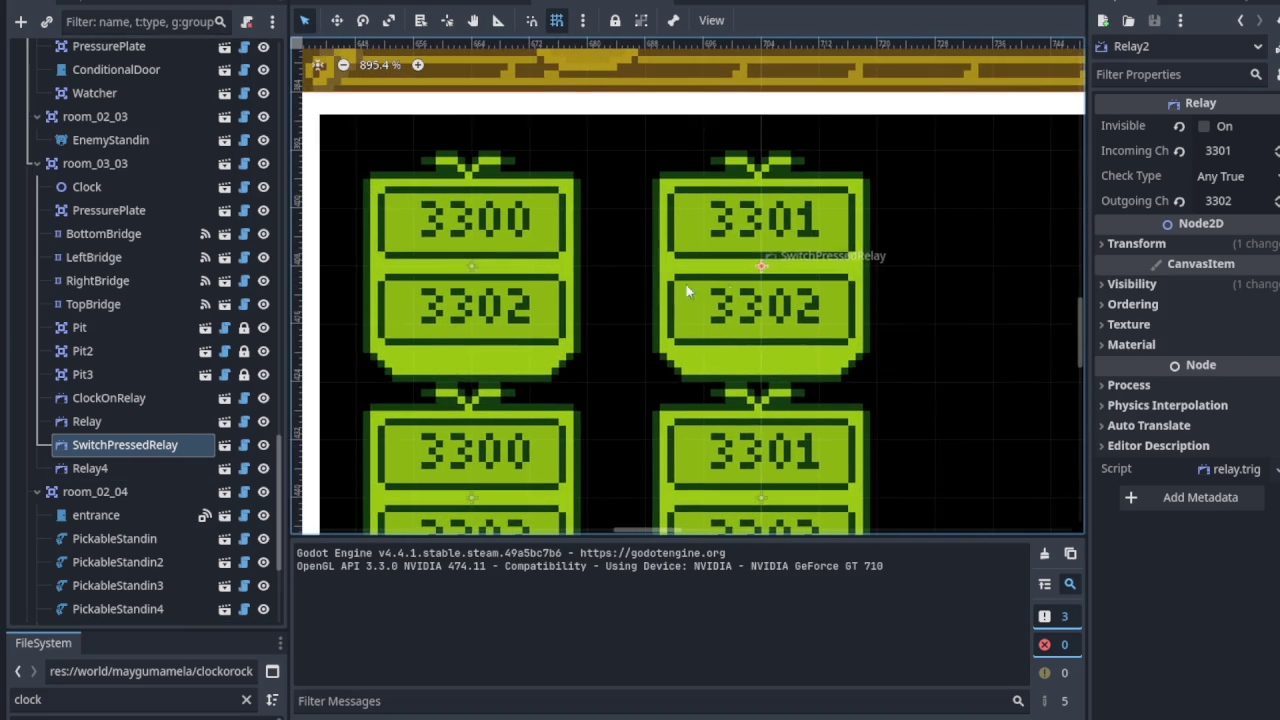
left_click(472, 272)
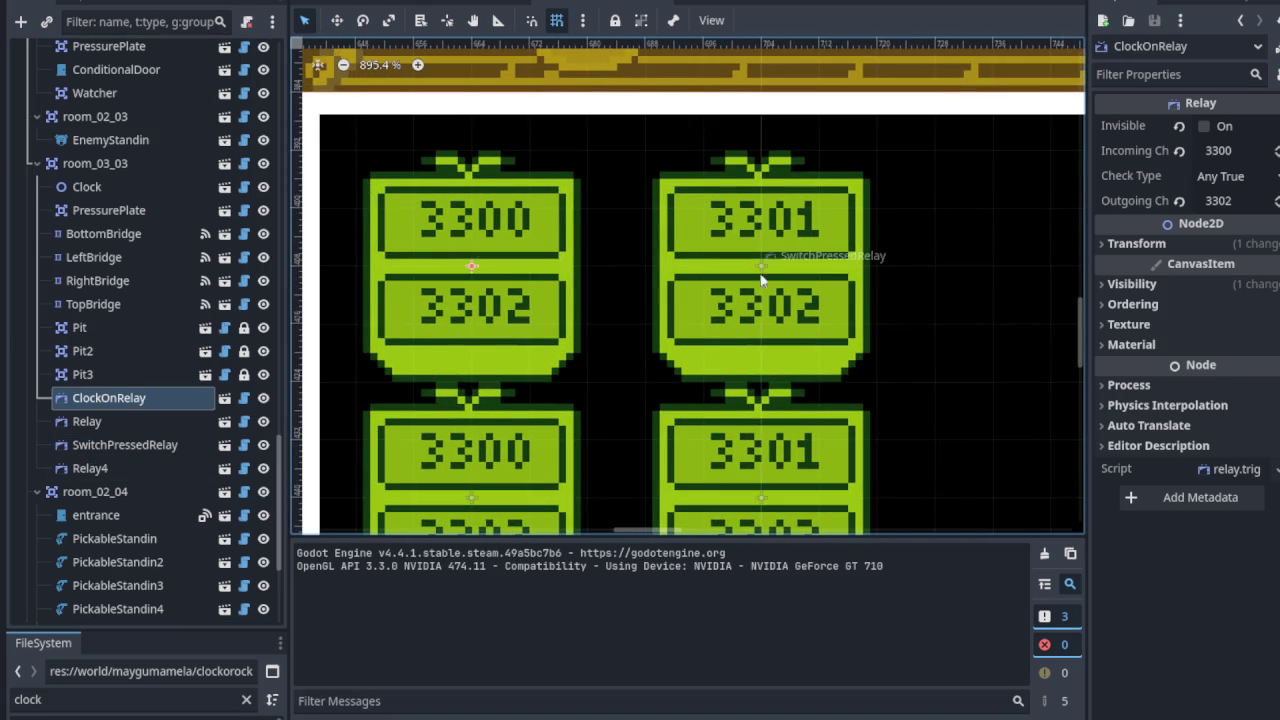
scroll(738, 280, "up", 3)
left_click(741, 268)
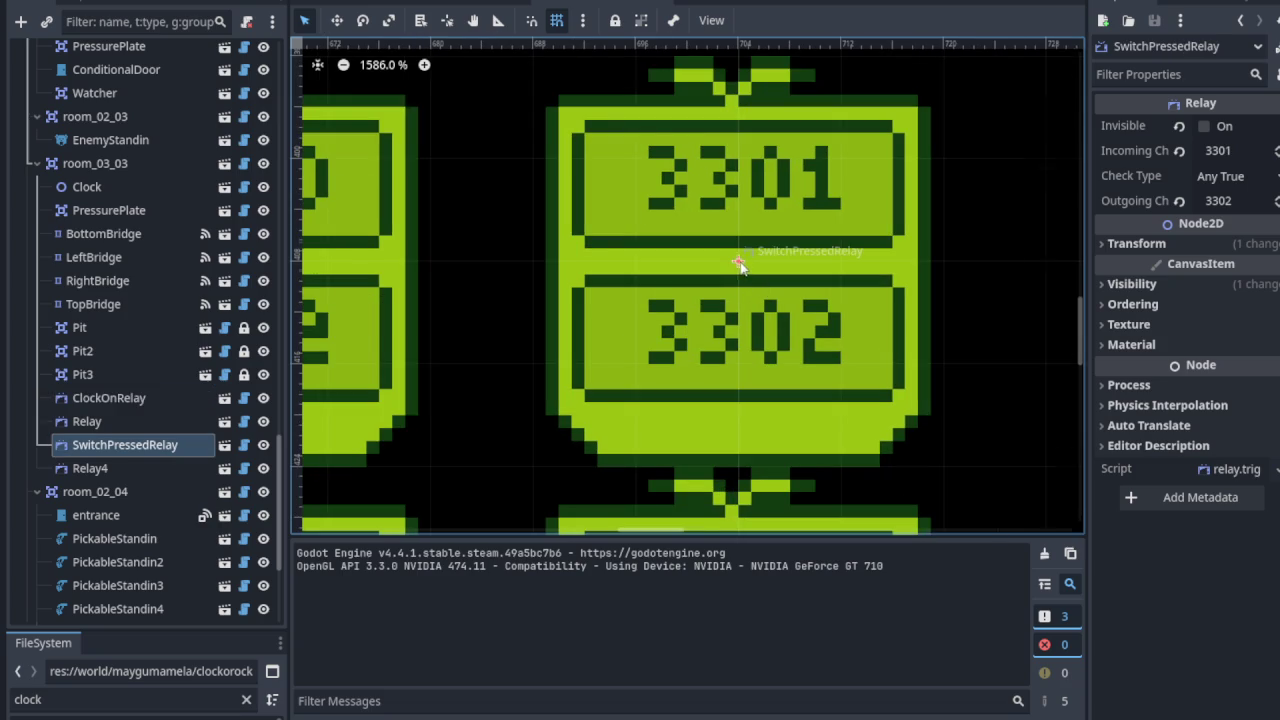
scroll(737, 263, "down", 3)
scroll(580, 325, "up", 3)
scroll(491, 372, "up", 2)
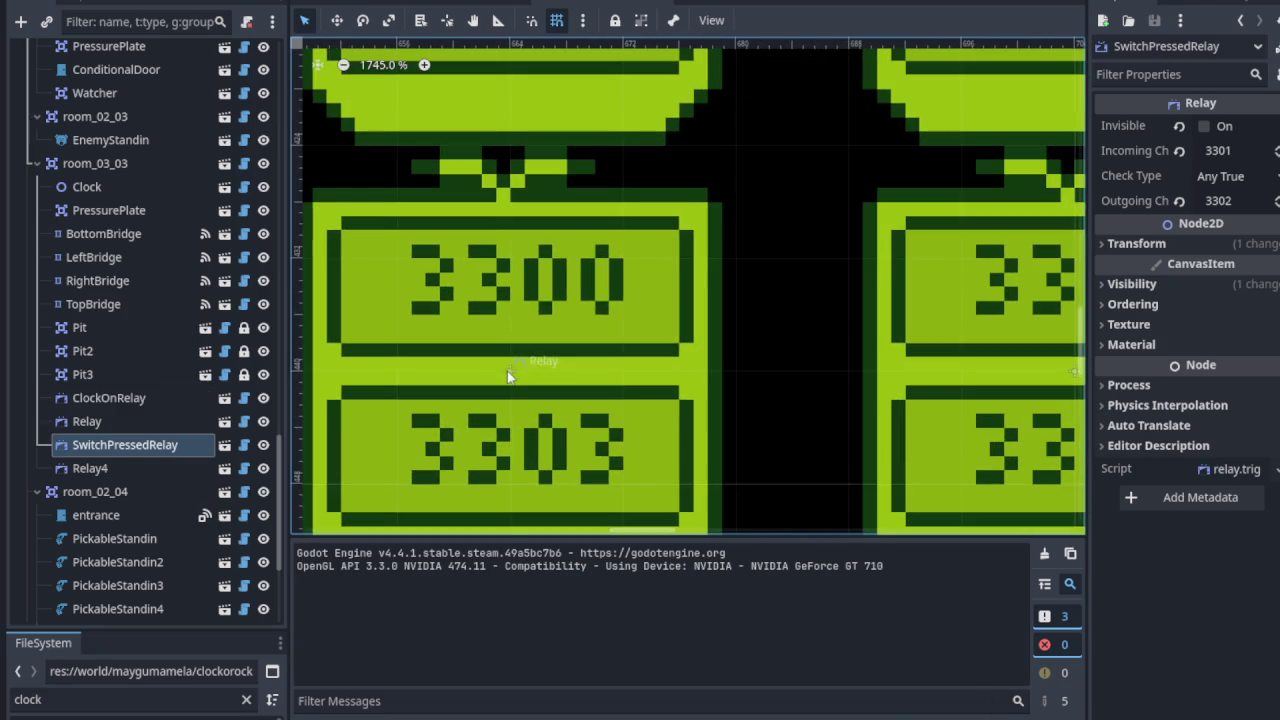
left_click(509, 374)
scroll(510, 368, "down", 1)
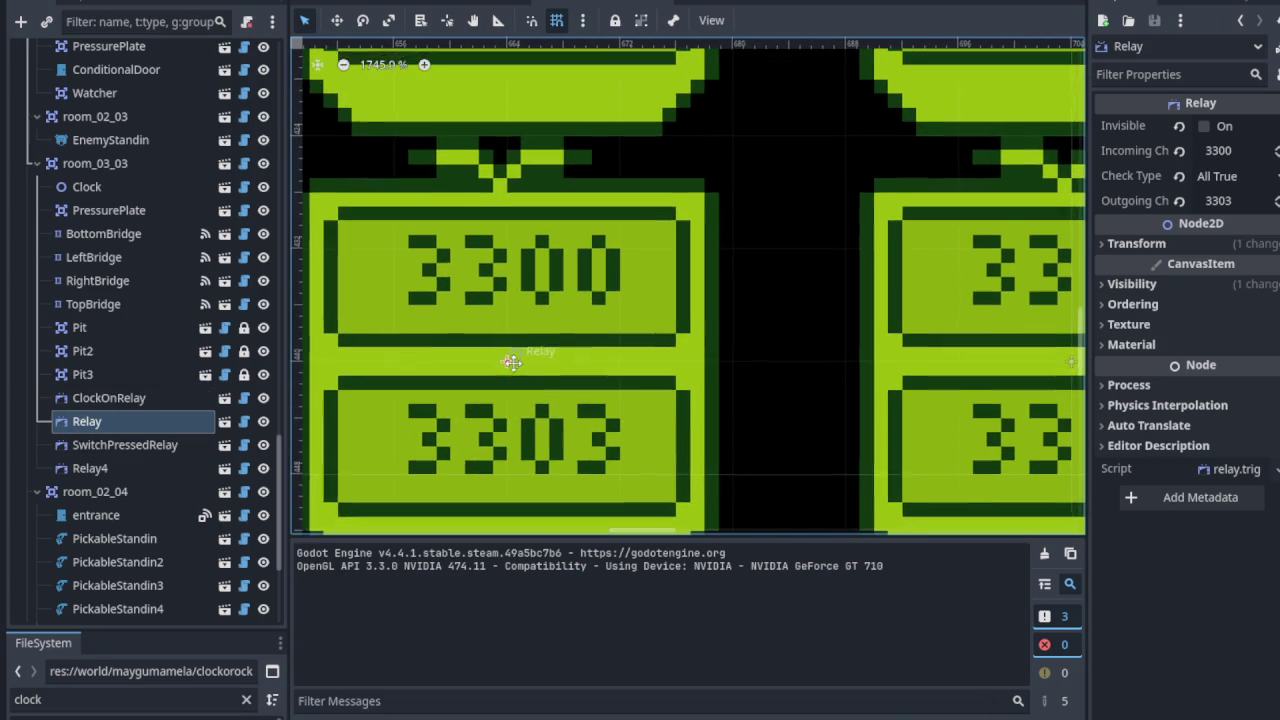
scroll(670, 280, "down", 3)
scroll(680, 280, "left", 5)
scroll(700, 277, "up", 1)
scroll(640, 310, "left", 2)
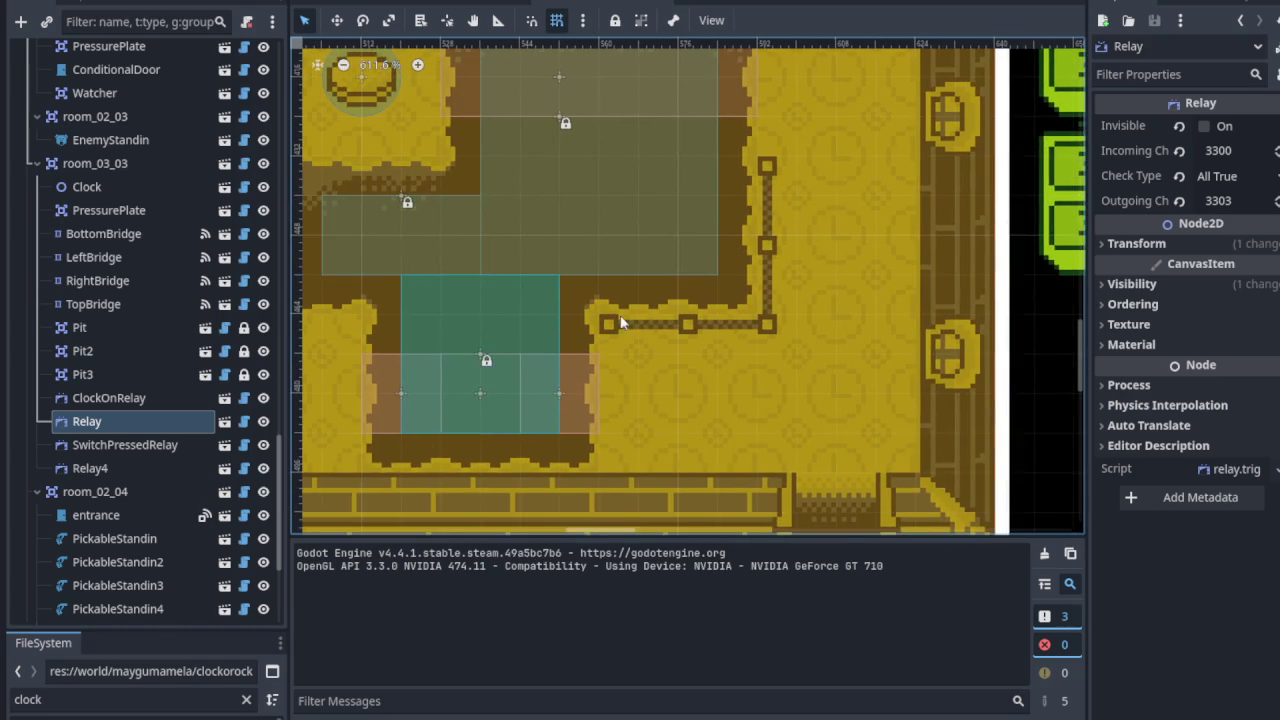
scroll(453, 356, "up", 3)
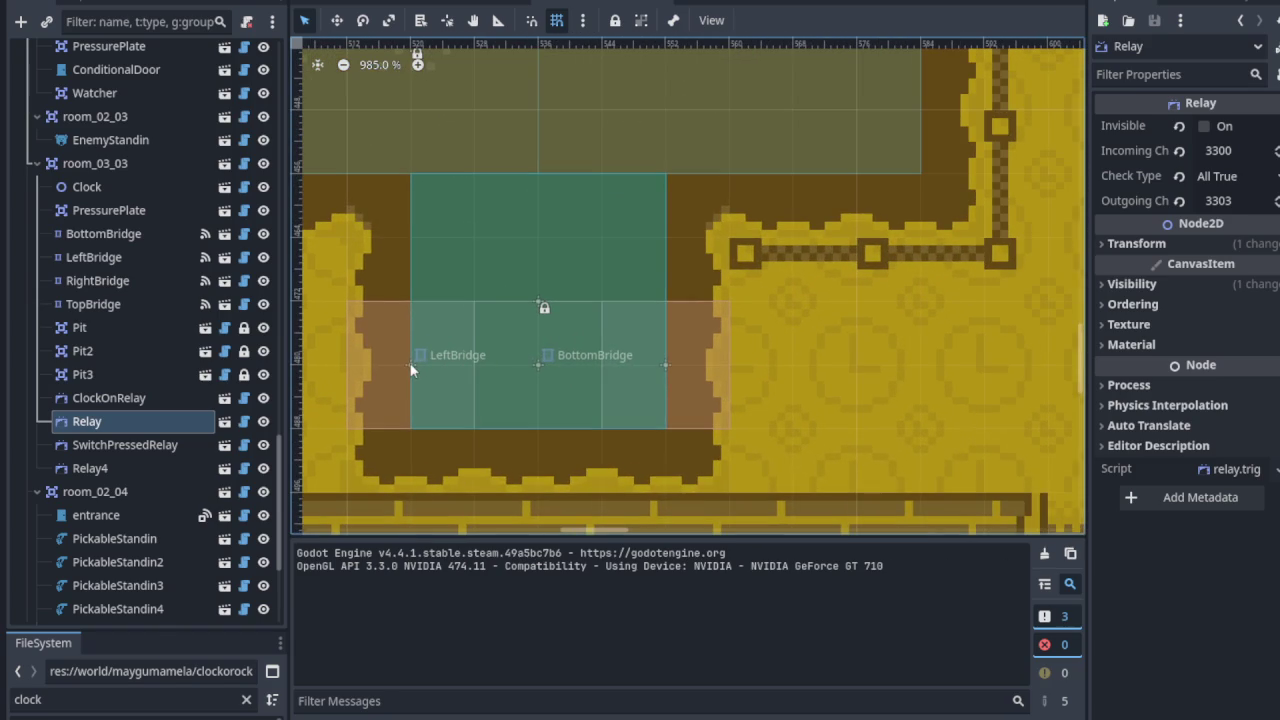
left_click(410, 366)
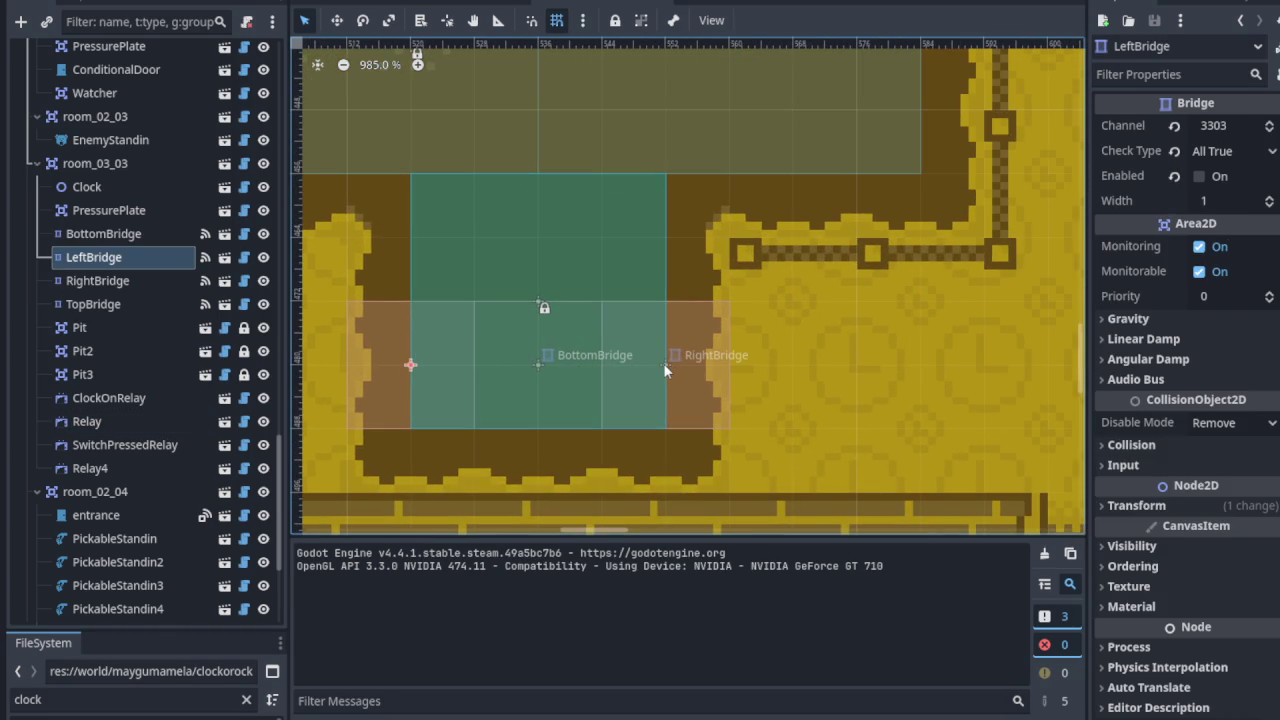
scroll(665, 363, "down", 2)
scroll(846, 296, "right", 10)
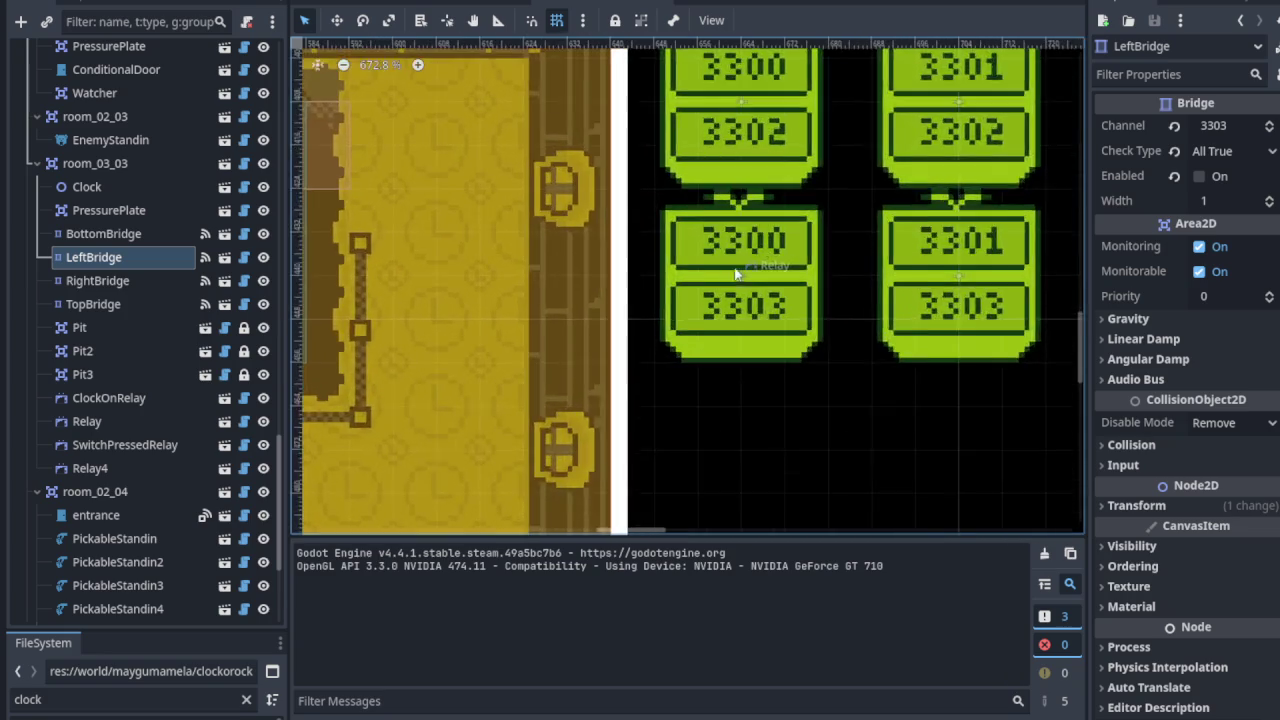
scroll(740, 272, "up", 2)
left_click(745, 278)
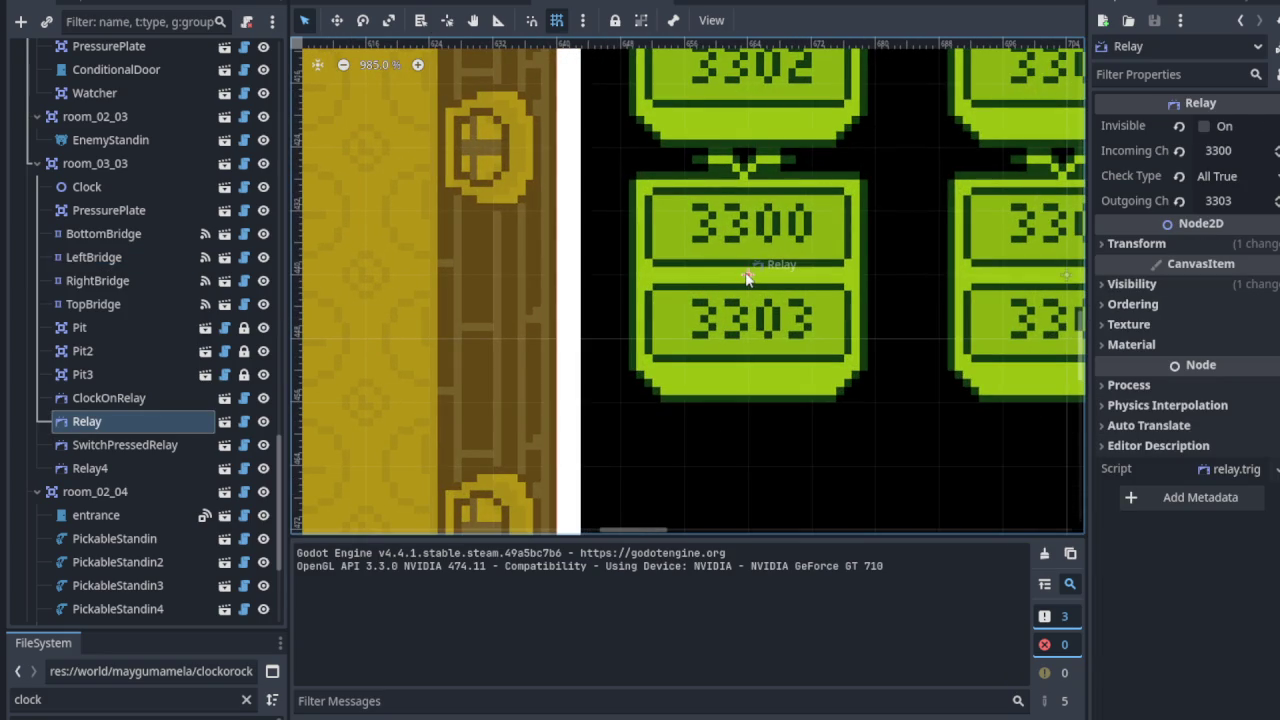
scroll(587, 294, "down", 4)
scroll(537, 314, "left", 5)
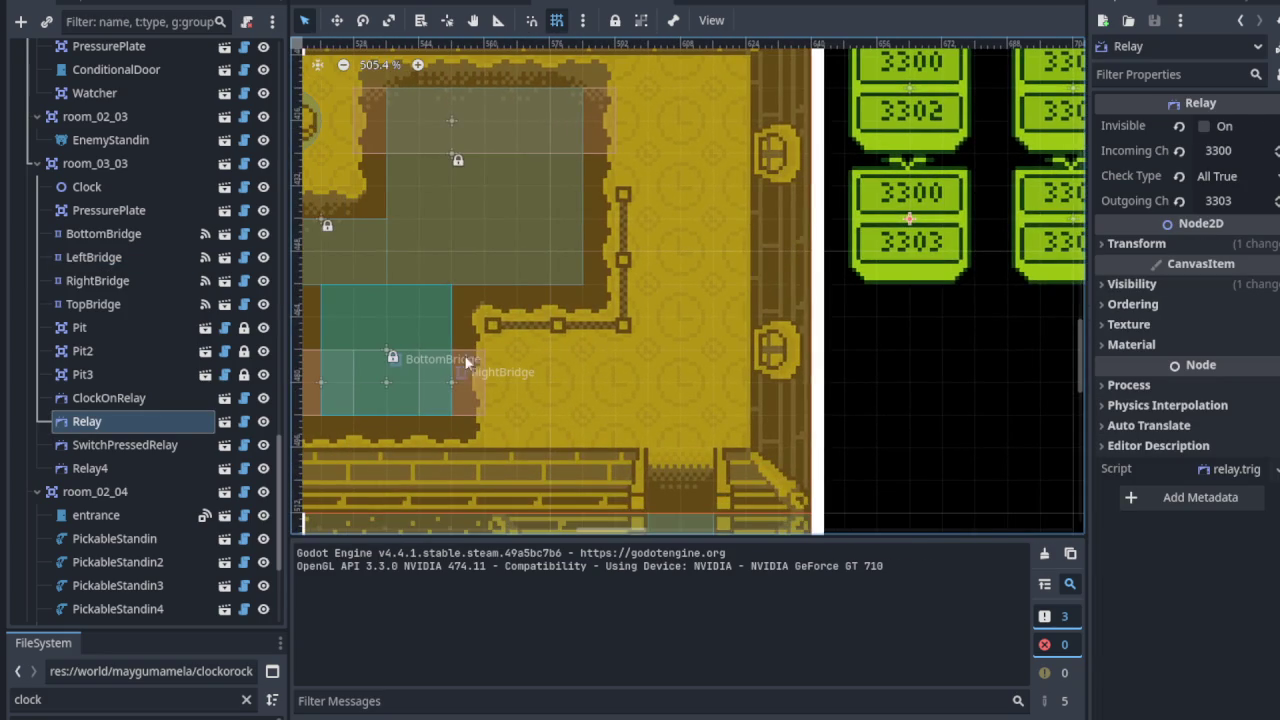
left_click(452, 381)
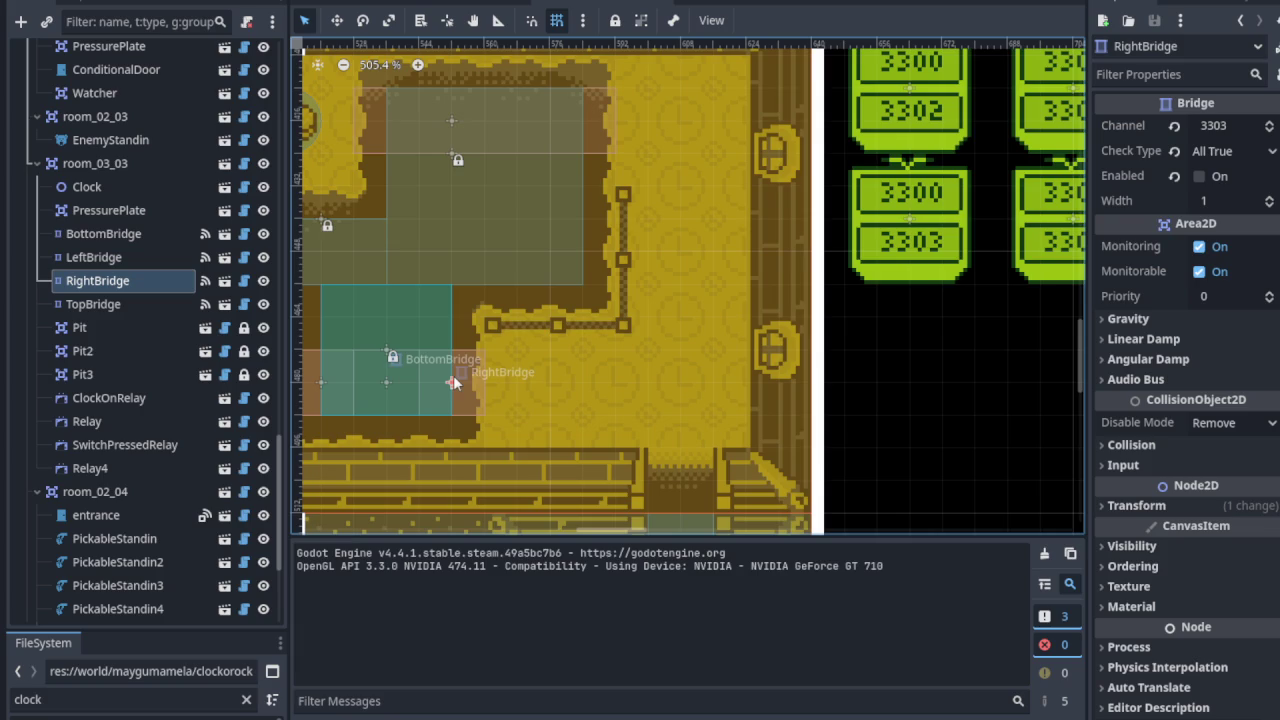
scroll(551, 314, "up", 1)
scroll(551, 314, "right", 3)
scroll(556, 318, "left", 2)
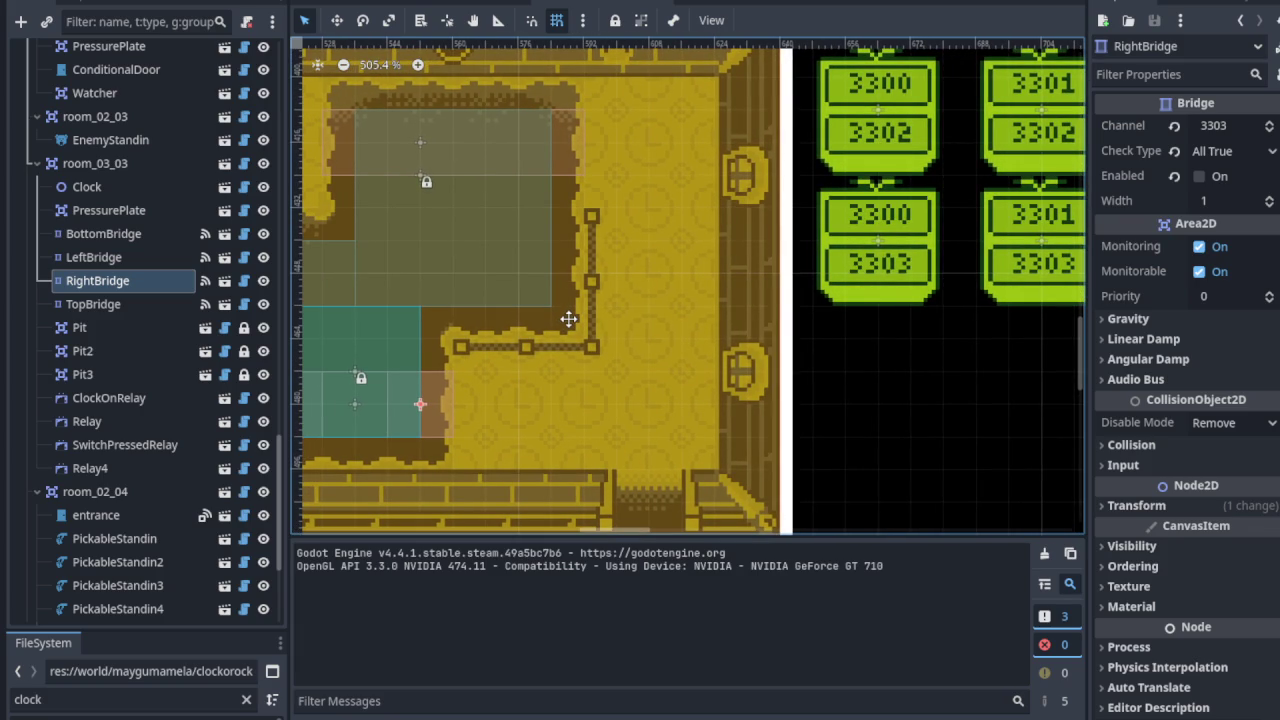
left_click_drag(568, 318, 610, 322)
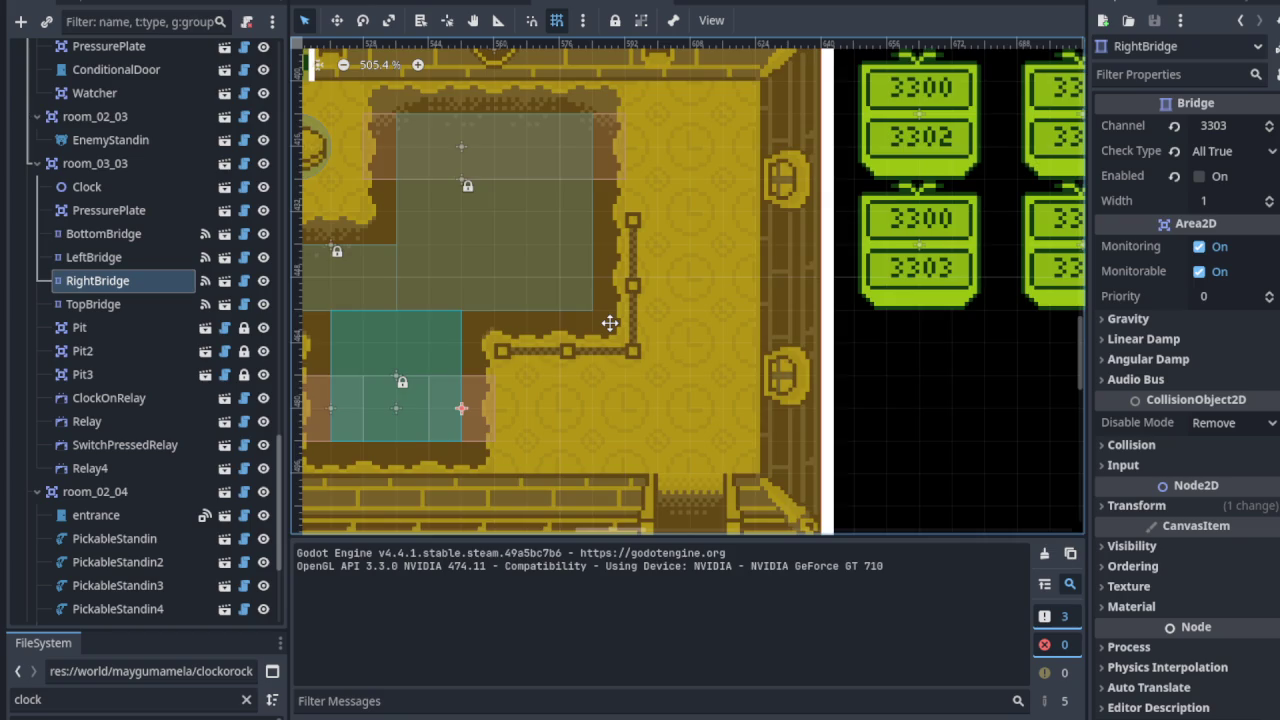
scroll(590, 330, "up", 4)
scroll(550, 150, "up", 4)
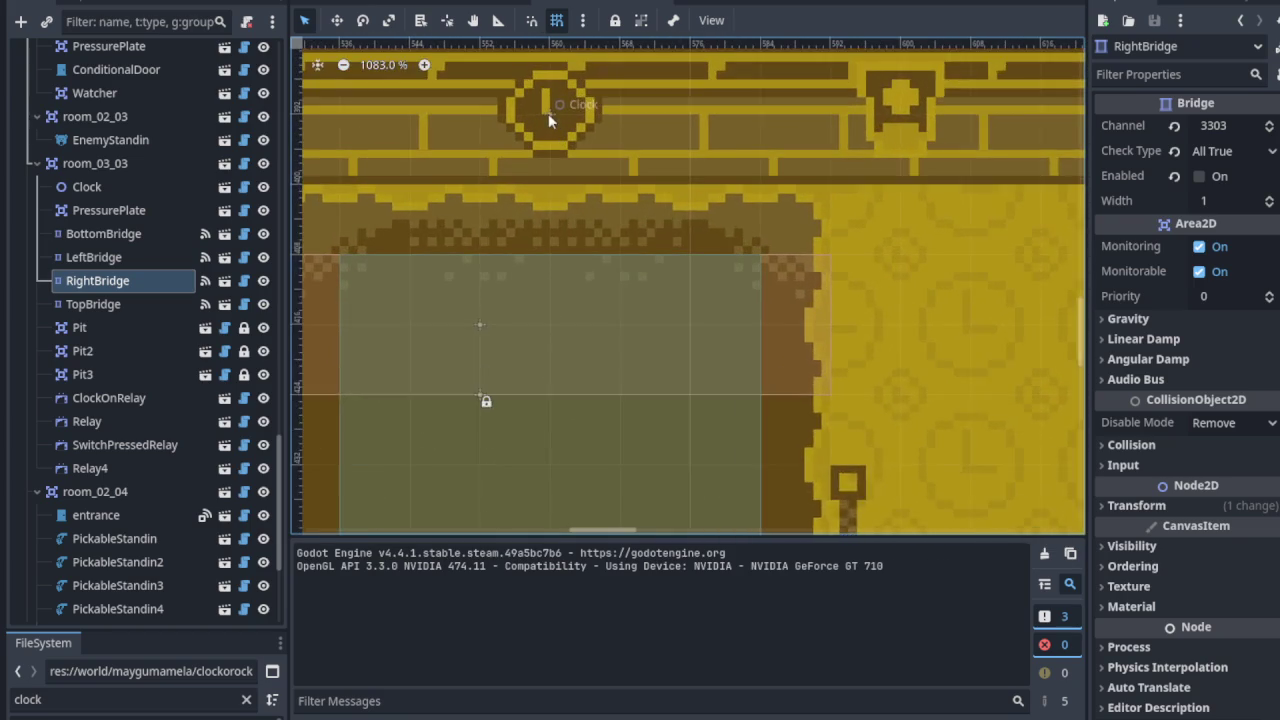
scroll(548, 118, "up", 1)
scroll(548, 120, "down", 8)
scroll(569, 197, "up", 3)
scroll(655, 278, "up", 12)
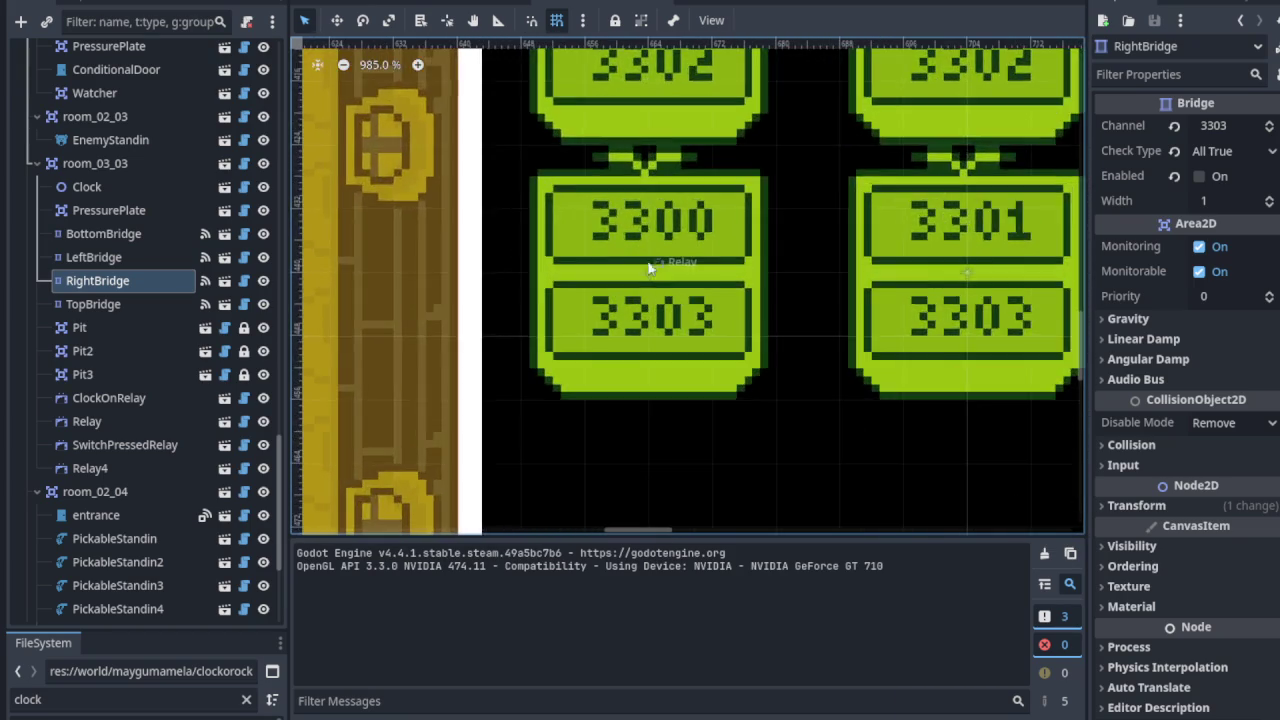
scroll(715, 297, "down", 8)
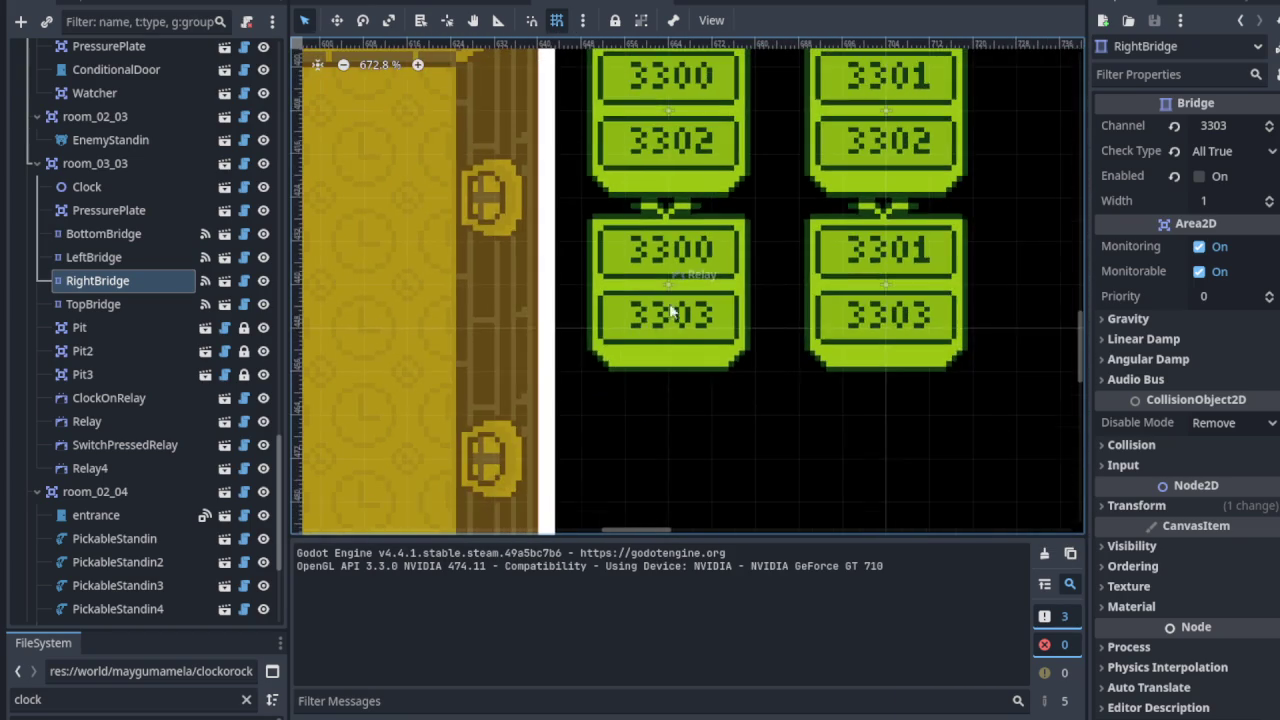
scroll(531, 371, "left", 5)
scroll(512, 357, "up", 2)
scroll(528, 398, "left", 4)
scroll(659, 310, "down", 3)
scroll(579, 304, "down", 6)
left_click_drag(736, 322, 580, 360)
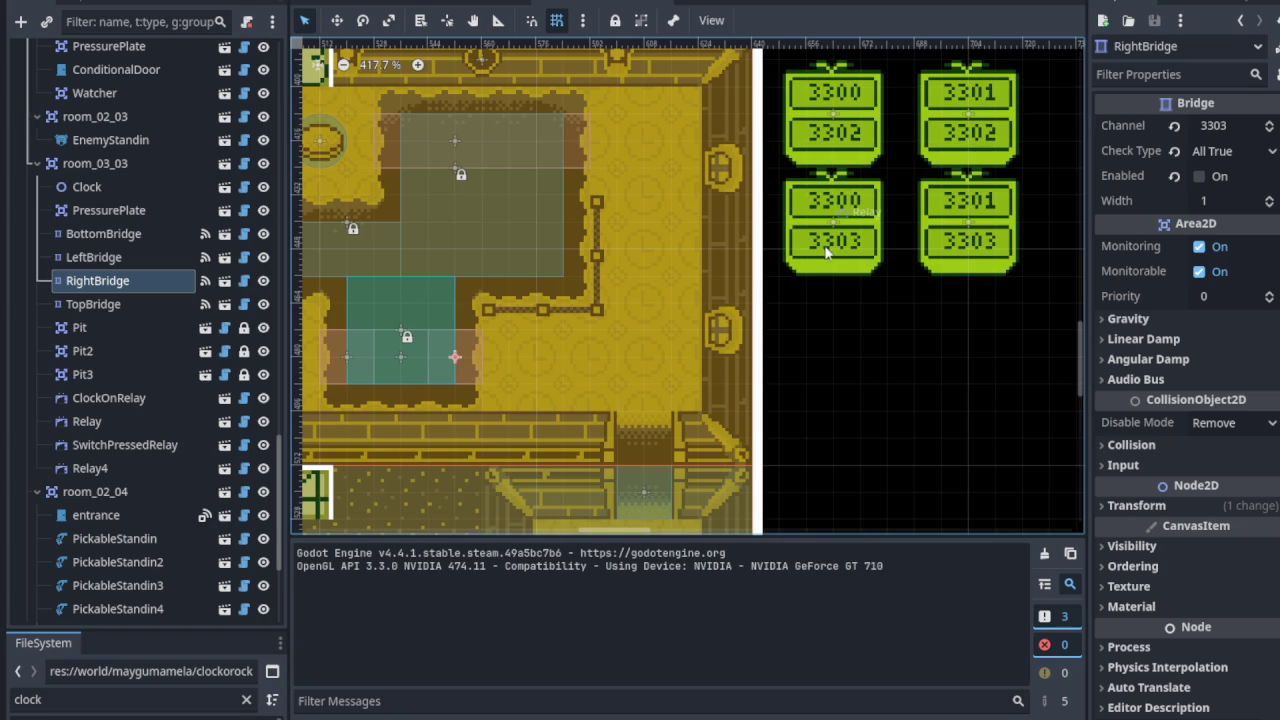
scroll(100, 385, "down", 5)
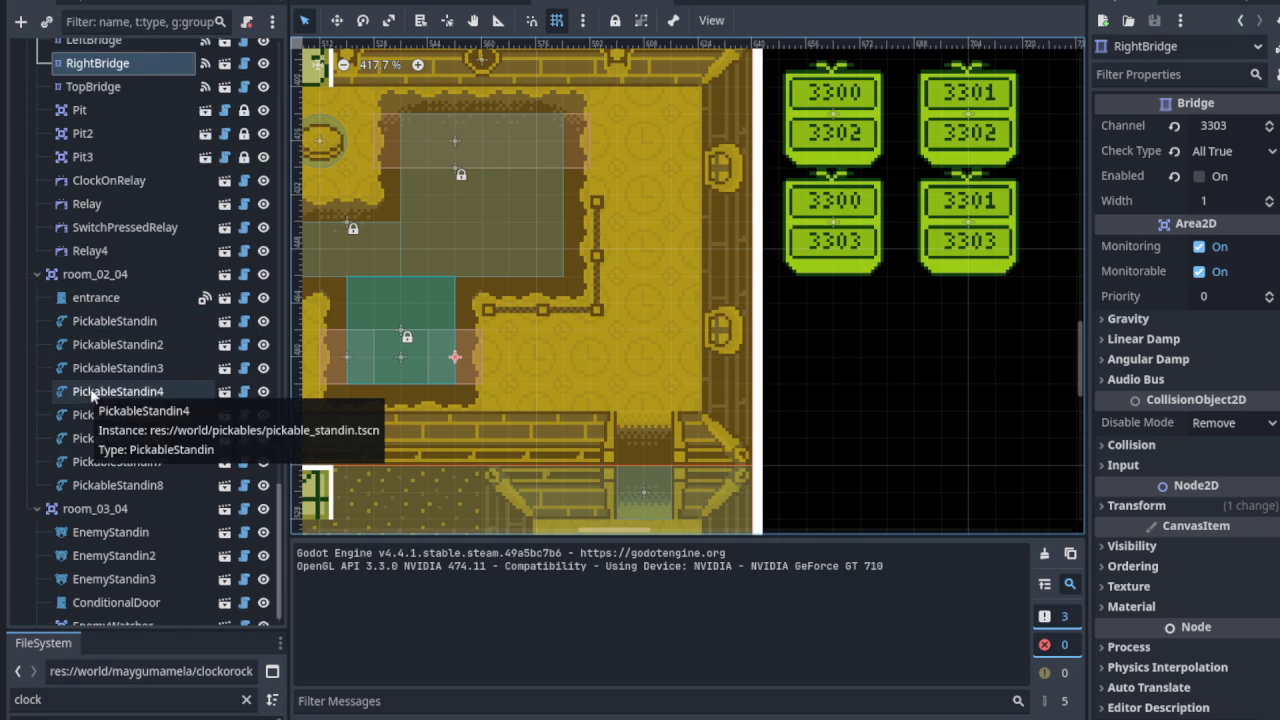
scroll(100, 363, "up", 2)
left_click(81, 278)
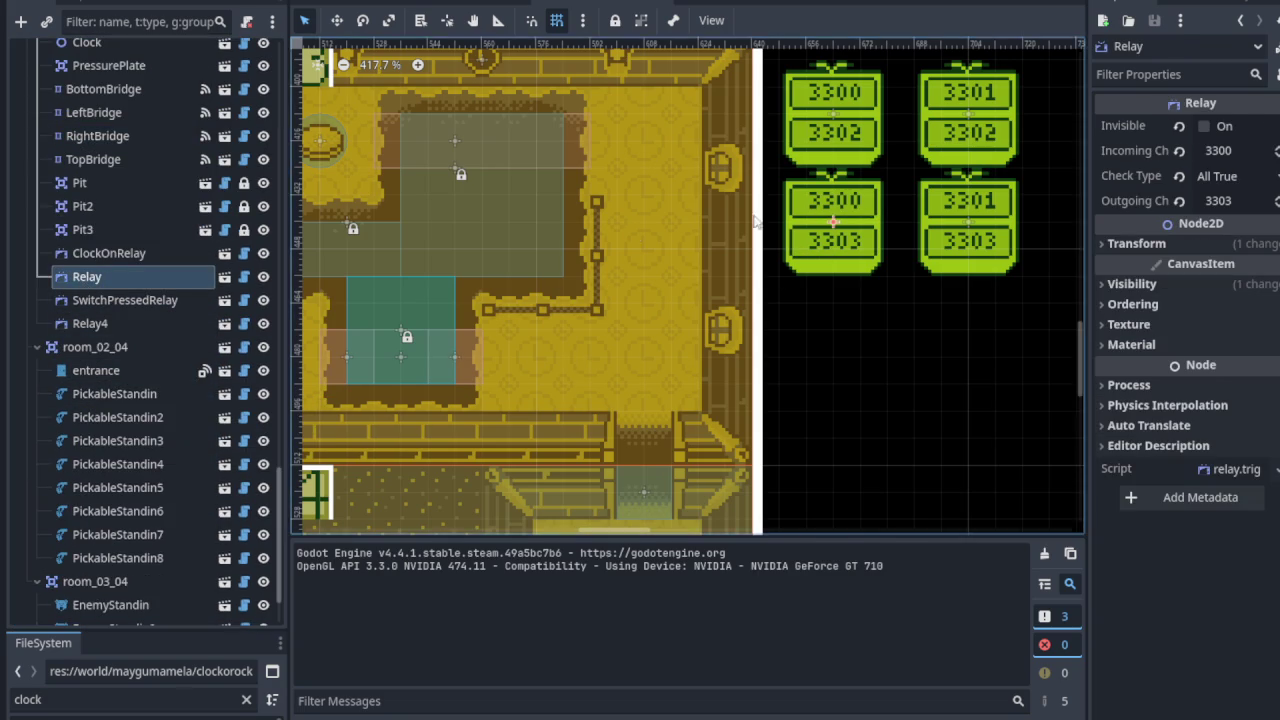
scroll(850, 226, "up", 3)
scroll(850, 226, "up", 12)
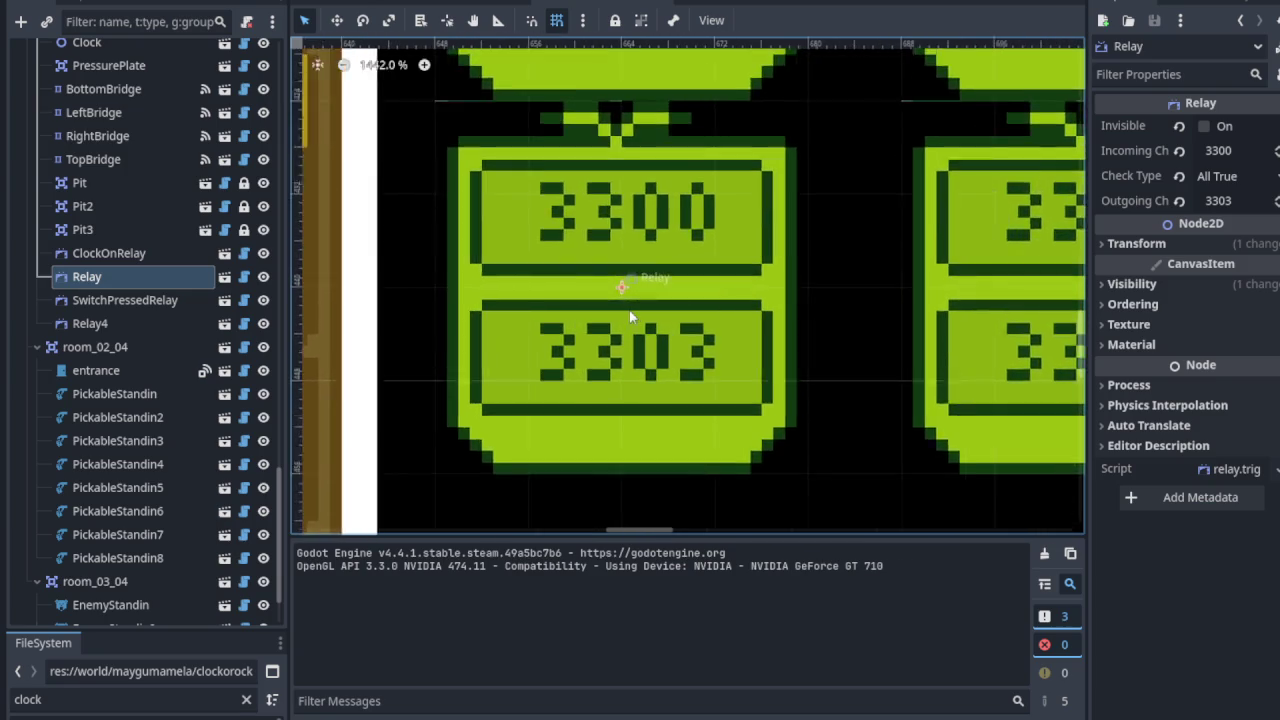
left_click_drag(680, 316, 641, 307)
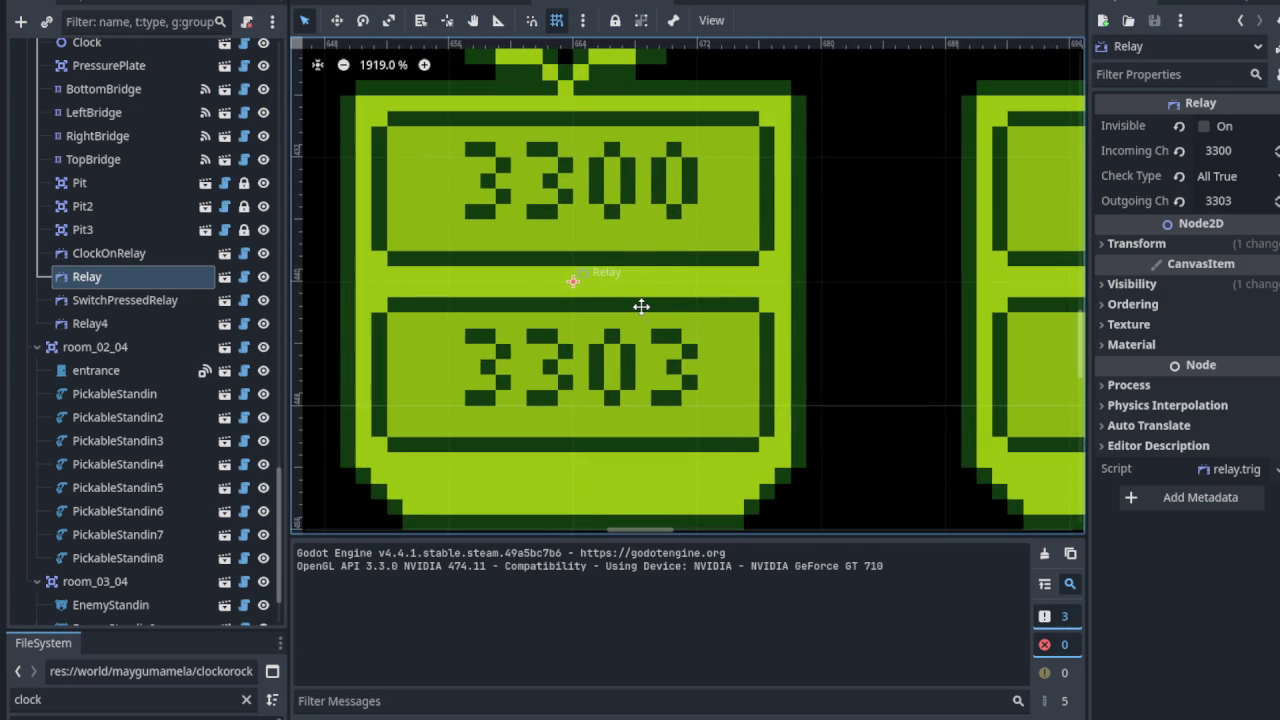
scroll(632, 352, "down", 5)
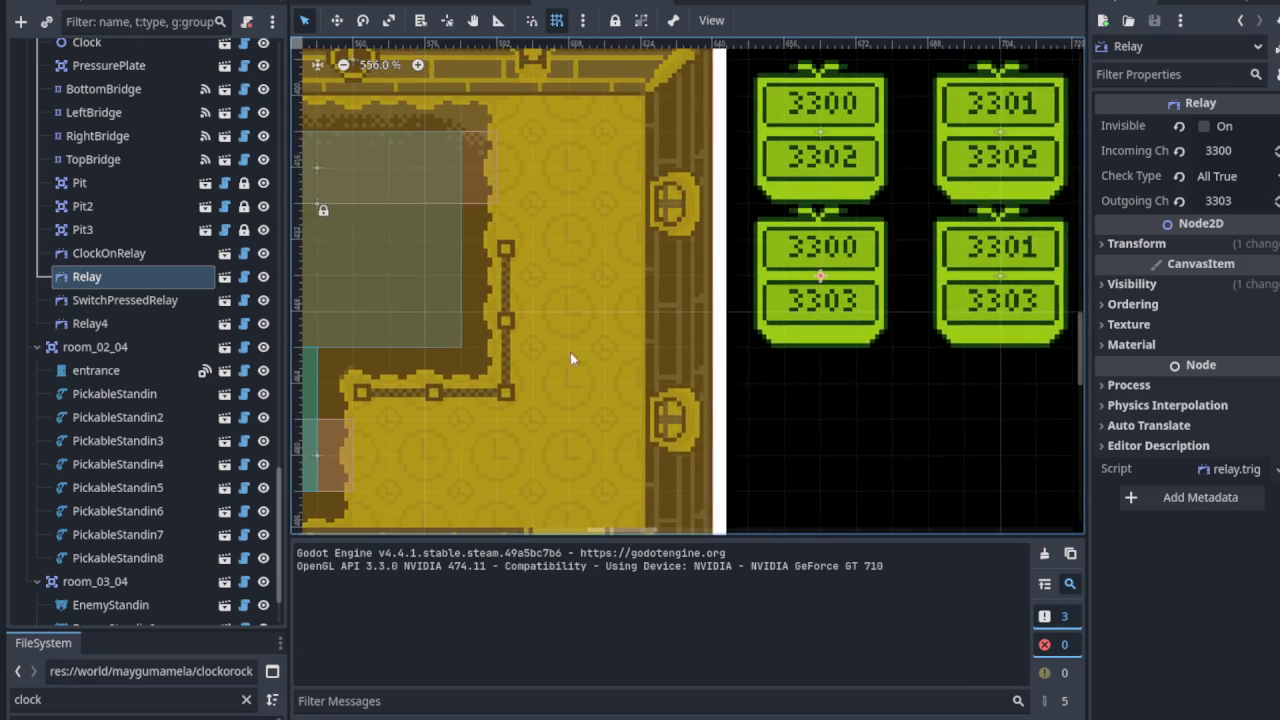
left_click(115, 89)
left_click_drag(115, 89, 394, 452)
scroll(429, 387, "up", 1)
scroll(470, 383, "up", 5)
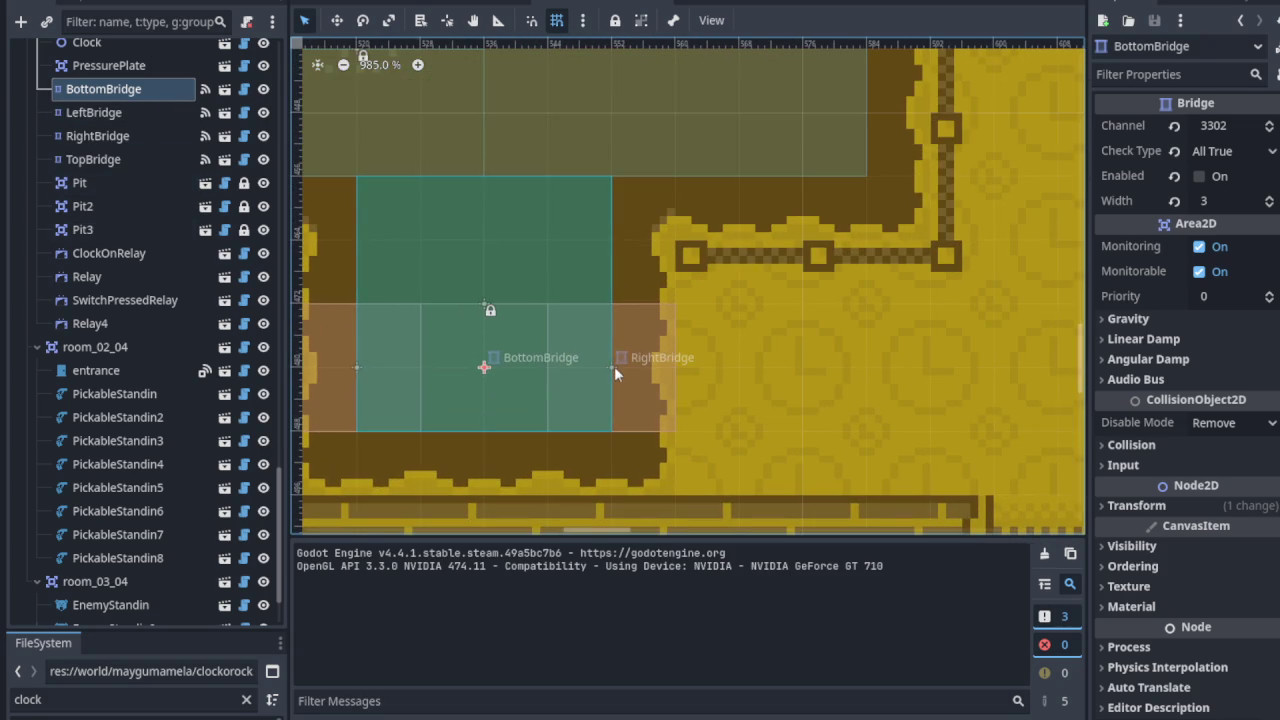
left_click(614, 368)
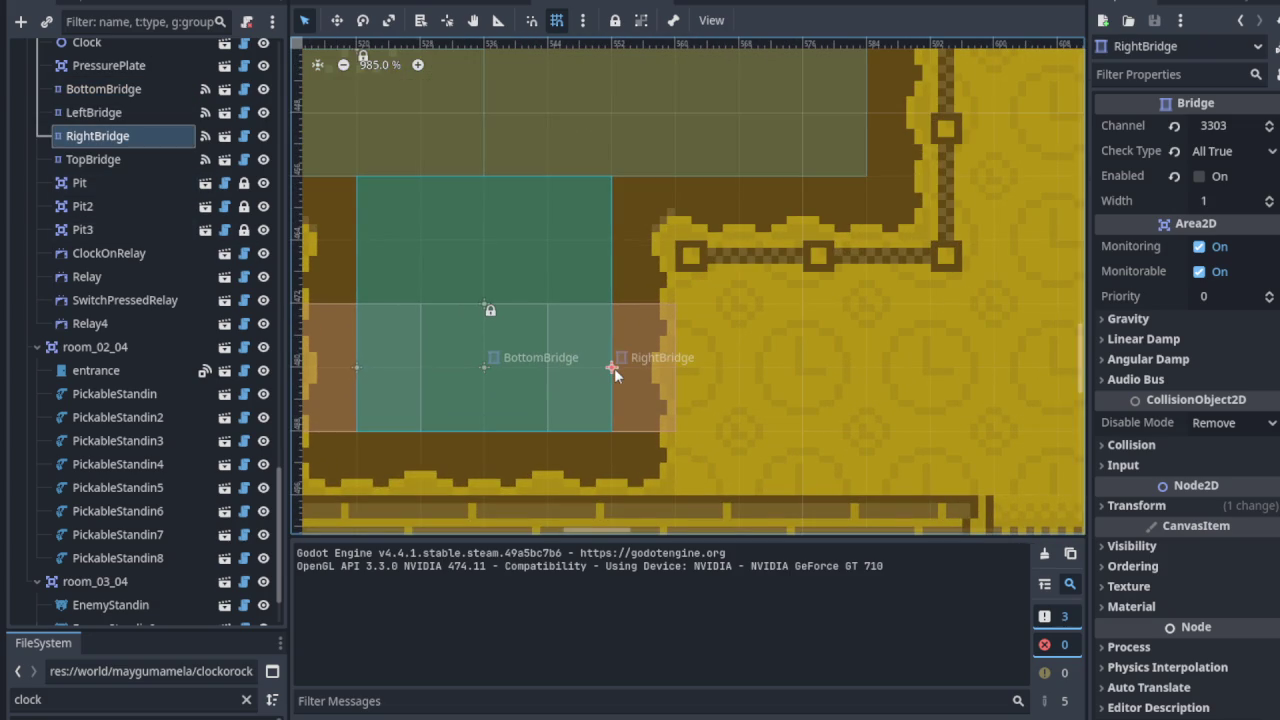
left_click(352, 364)
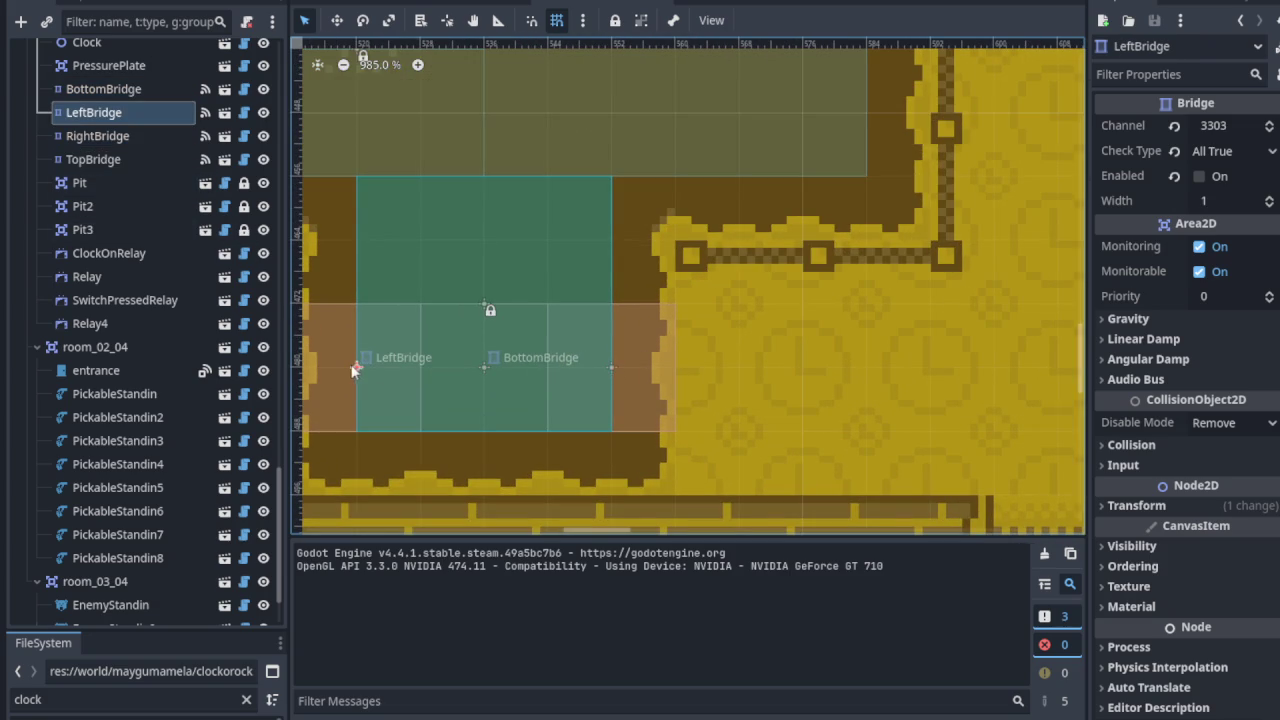
left_click(612, 369)
scroll(612, 369, "down", 6)
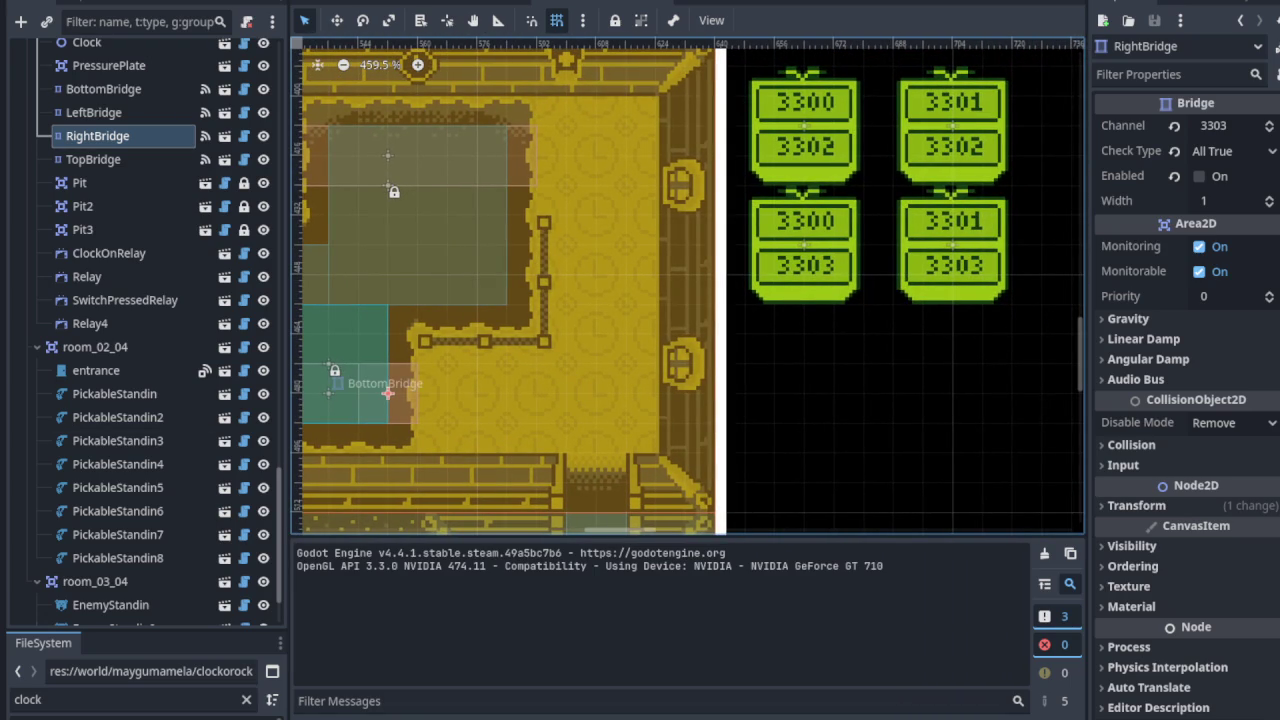
scroll(790, 265, "up", 6)
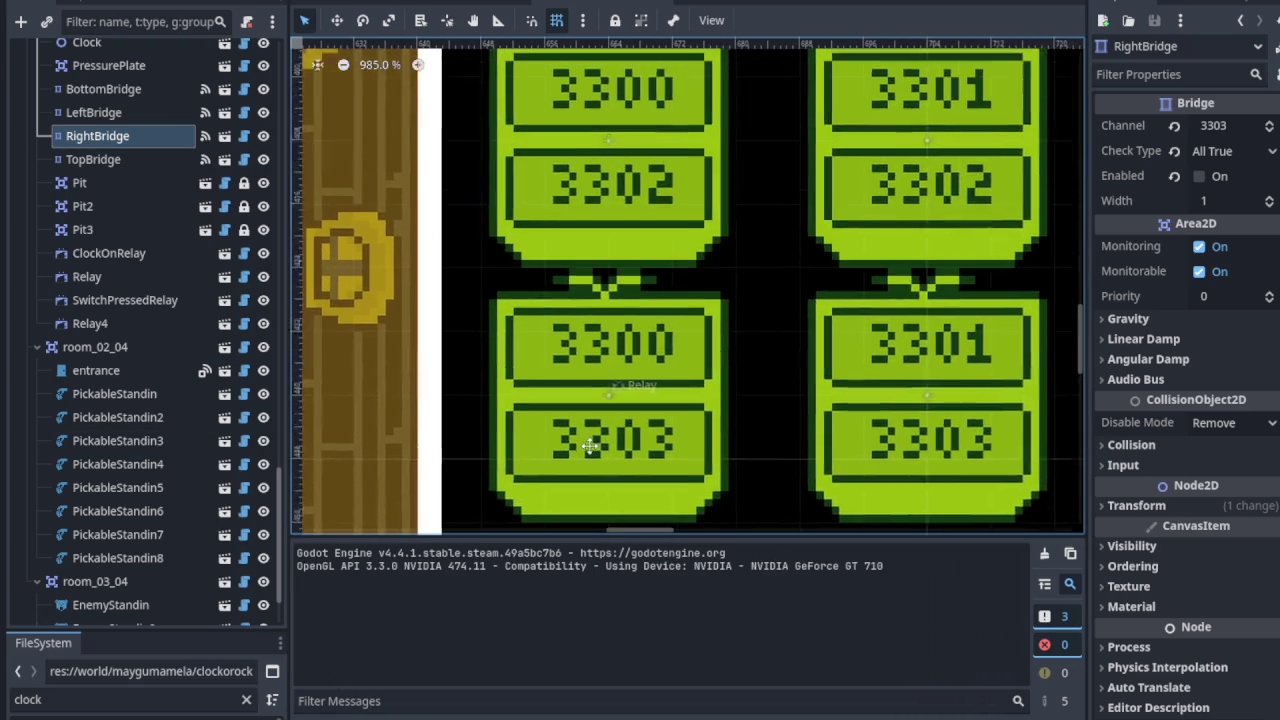
scroll(590, 447, "down", 1)
scroll(593, 383, "down", 1)
scroll(593, 383, "down", 3)
left_click(107, 280)
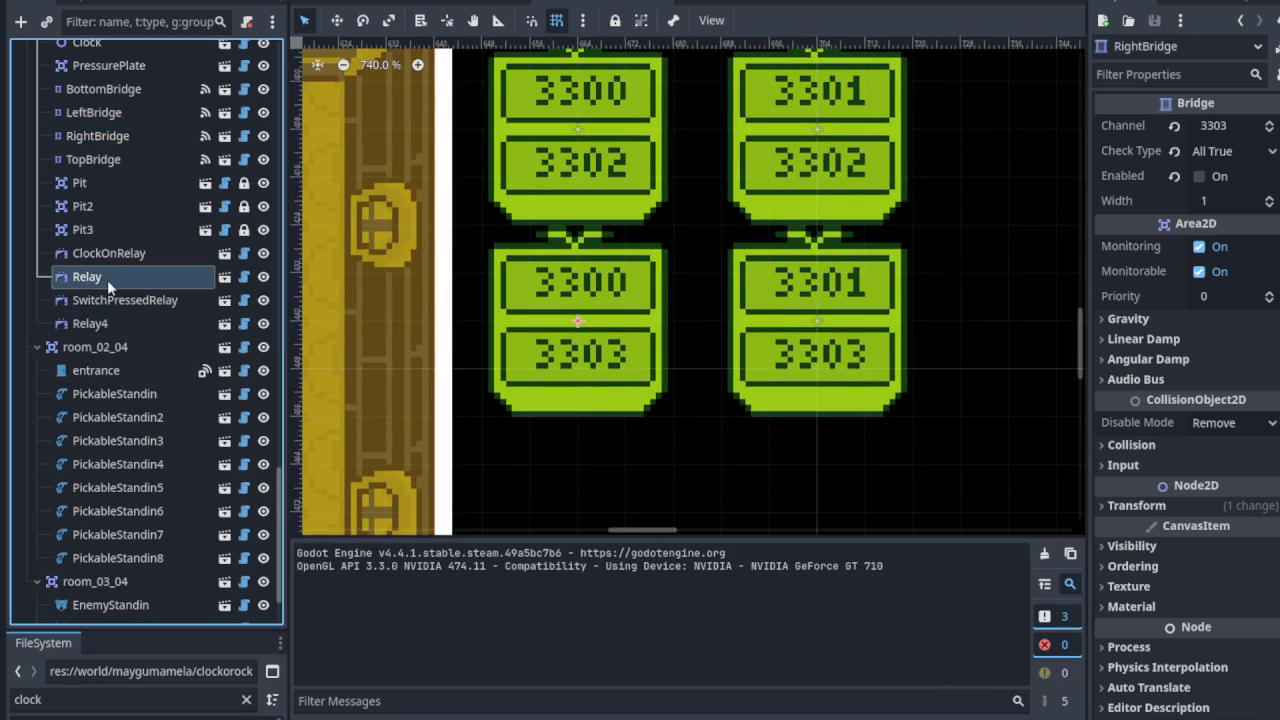
right_click(104, 280)
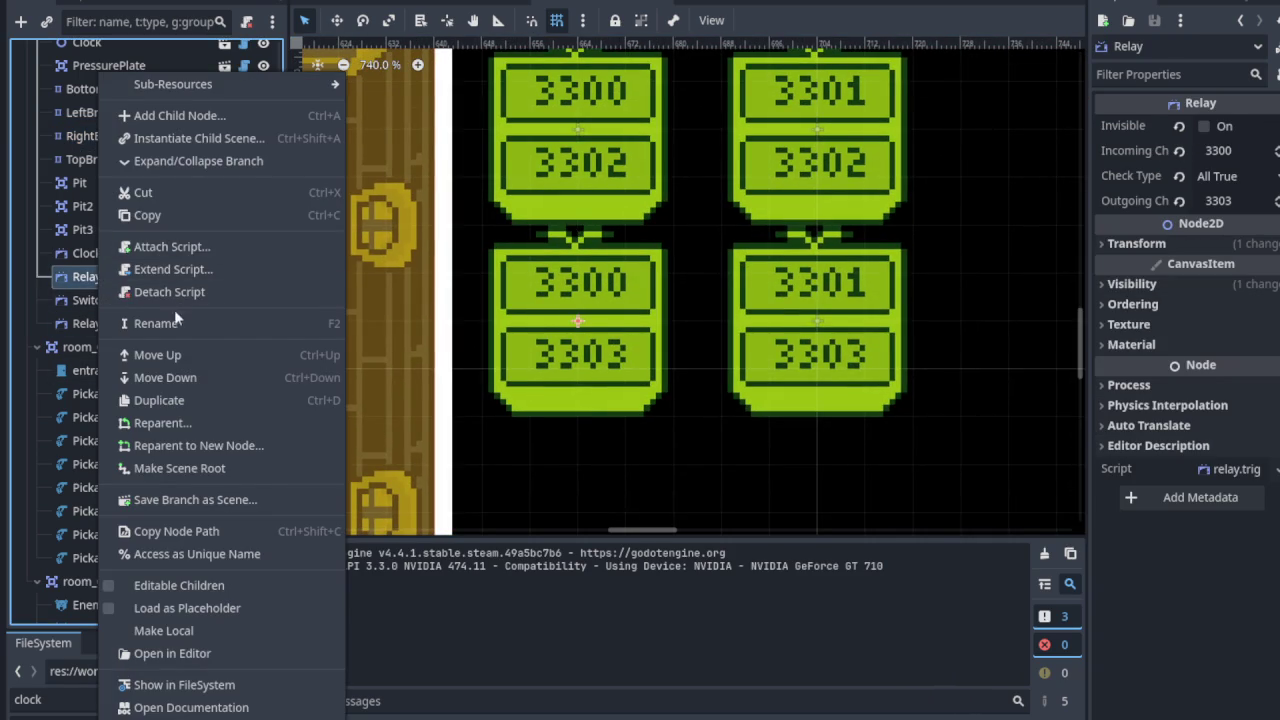
Step: Rename the Relay node to ClockOnRelay2 and save the scene
left_click(174, 316)
type("C")
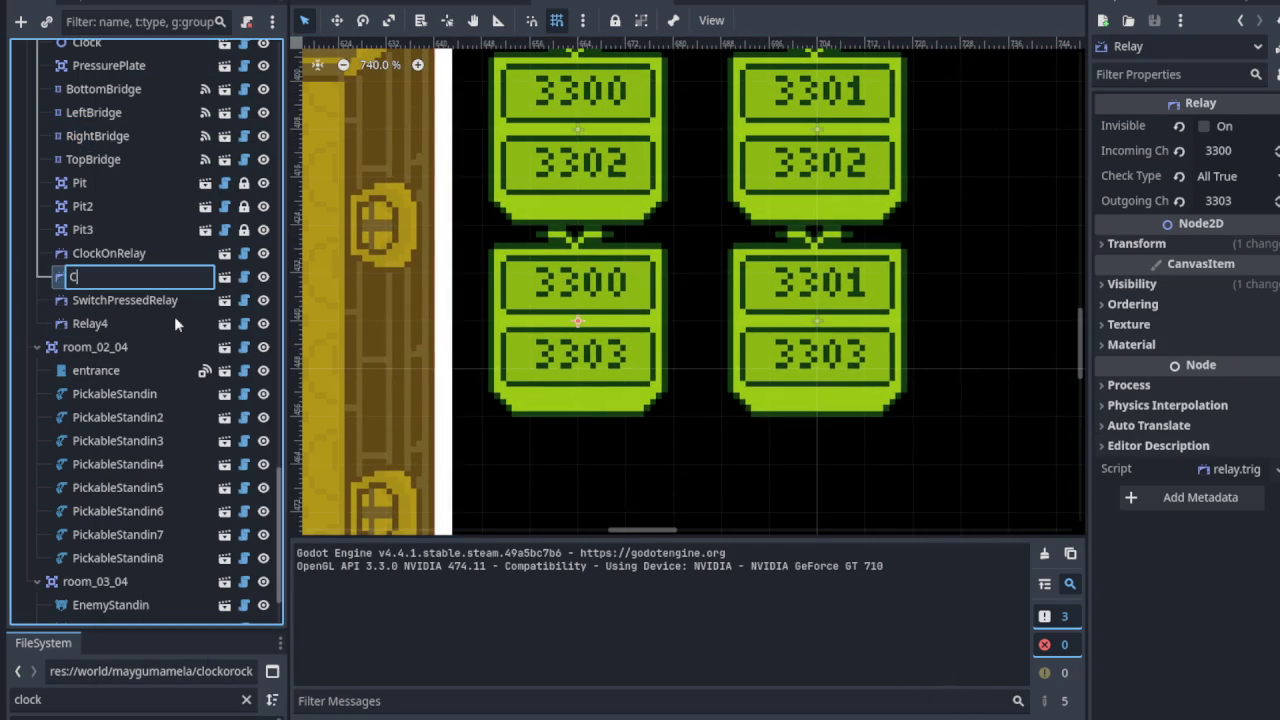
type("lockOnRelay2")
key("Return")
key("ctrl+s")
Step: Select Relay4 to check its channels in the Inspector
scroll(816, 336, "up", 3)
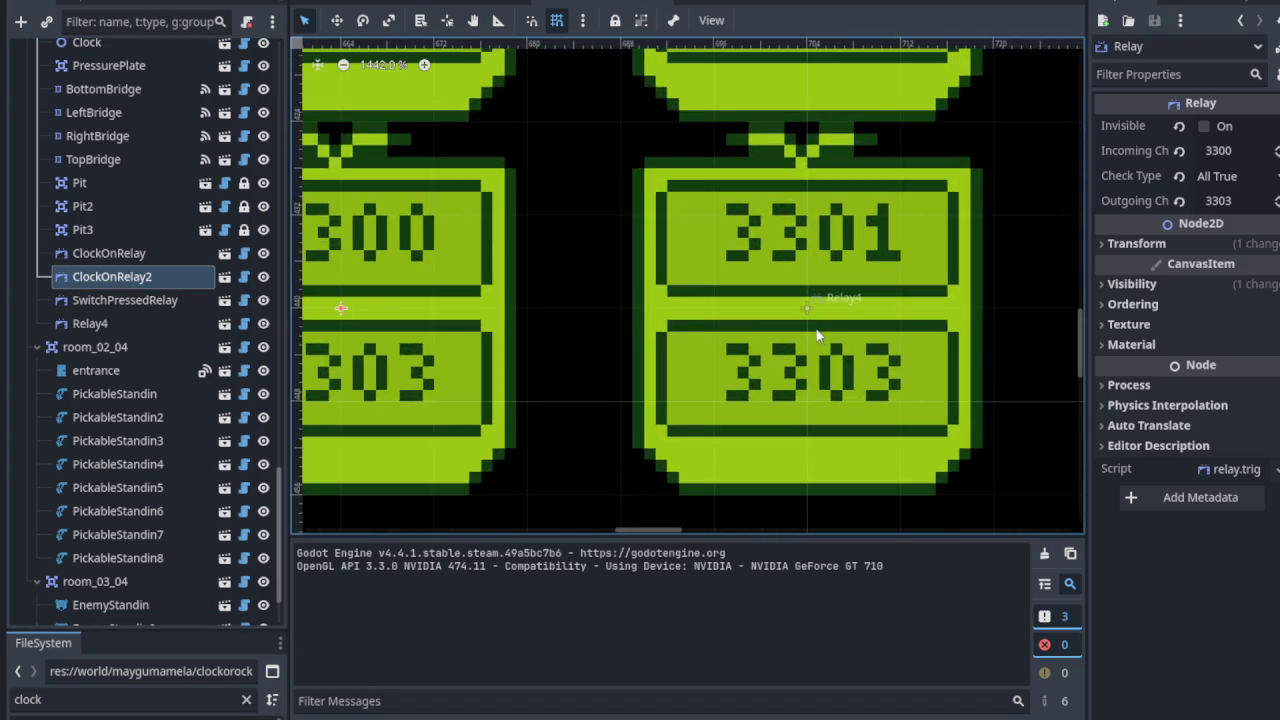
left_click(806, 308)
scroll(810, 312, "down", 2)
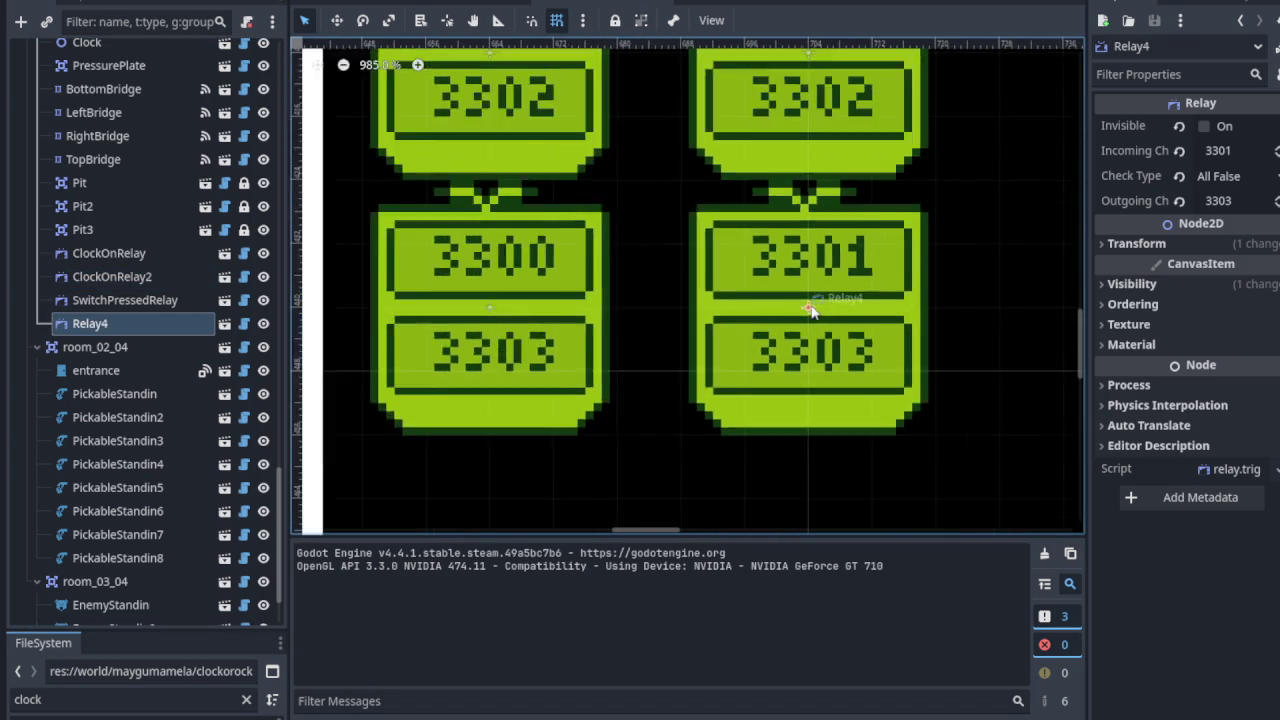
scroll(810, 312, "down", 2)
scroll(701, 312, "left", 2)
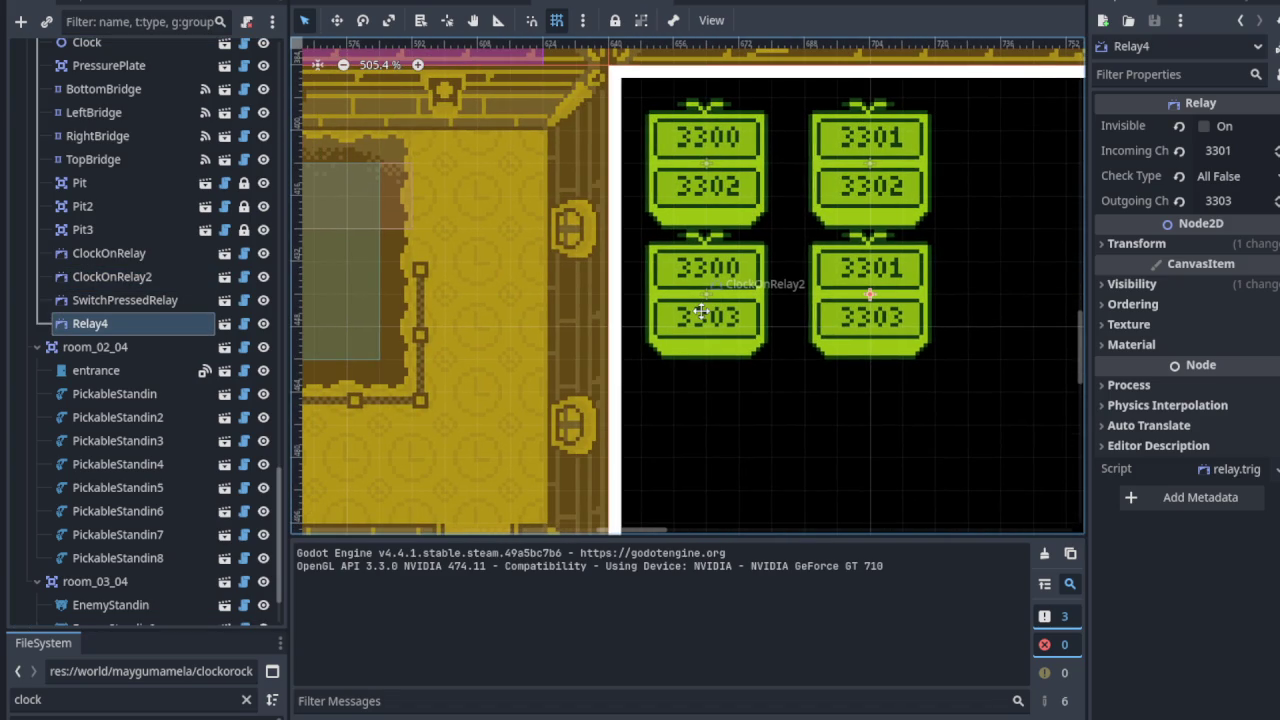
scroll(701, 312, "left", 3)
scroll(738, 347, "up", 2)
scroll(738, 347, "left", 3)
scroll(600, 330, "down", 3)
scroll(441, 311, "left", 2)
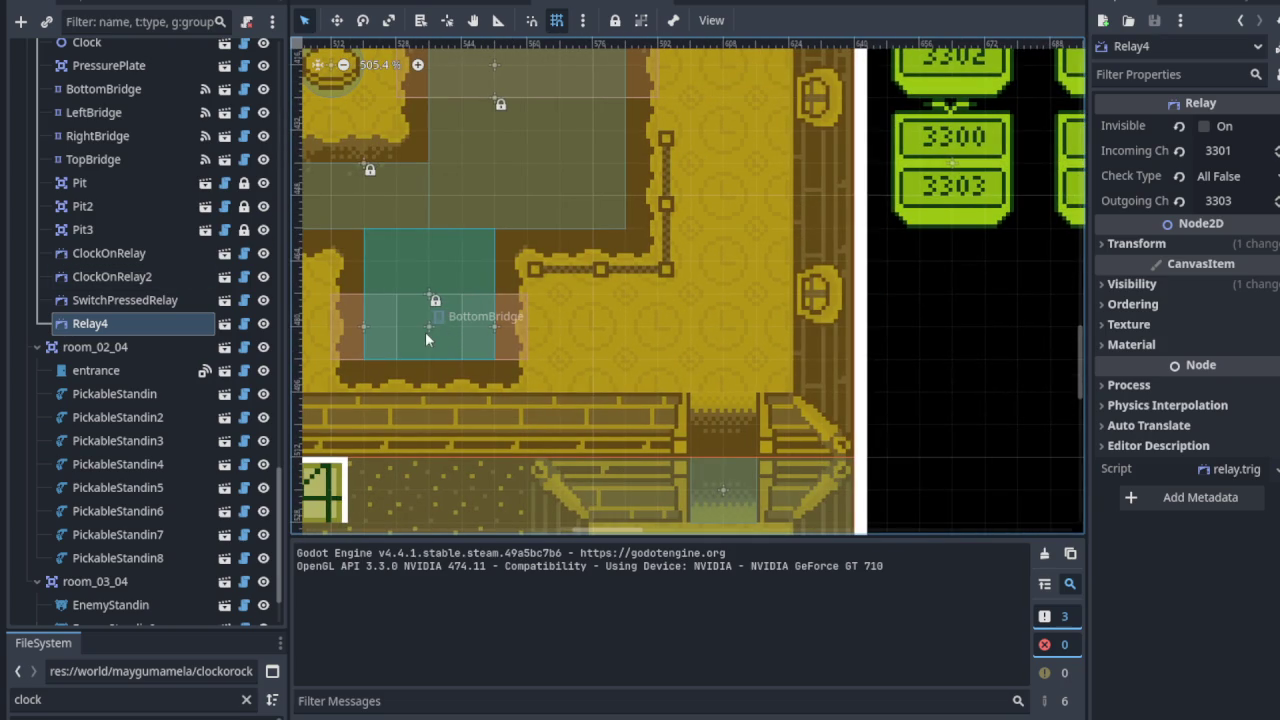
left_click(429, 330)
scroll(523, 364, "right", 4)
scroll(523, 364, "up", 2)
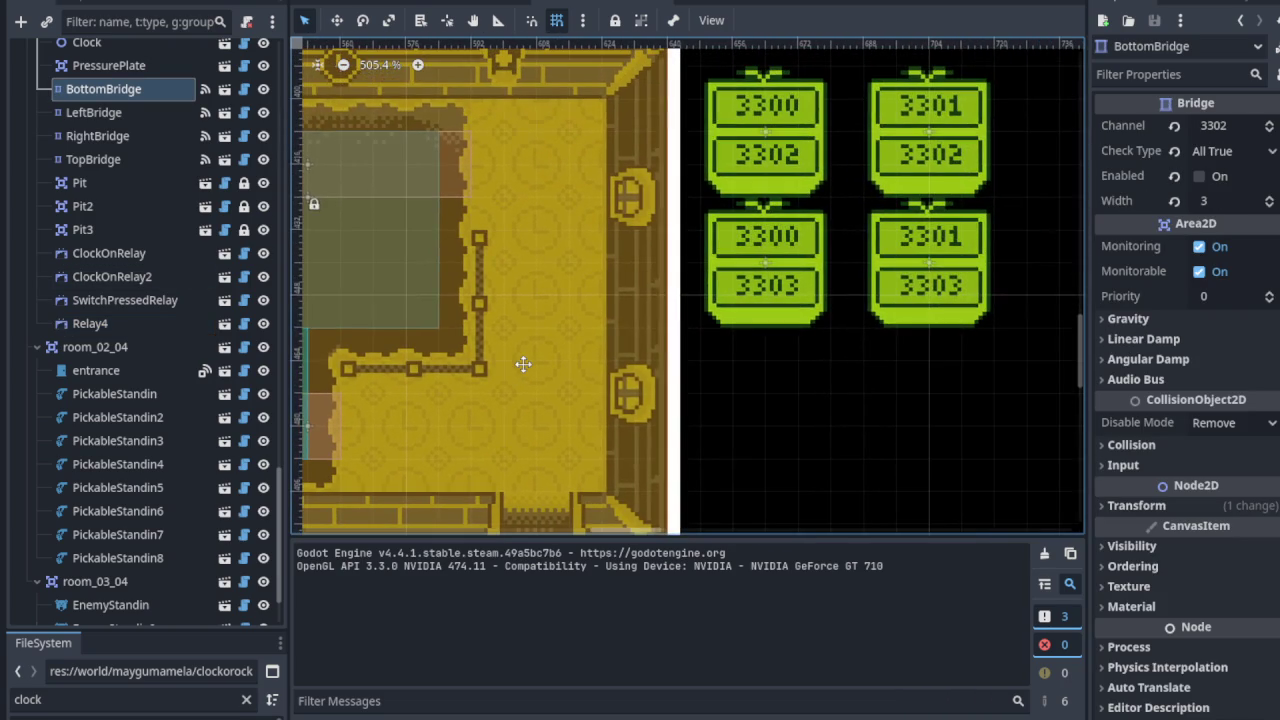
scroll(523, 364, "left", 4)
scroll(523, 364, "down", 1)
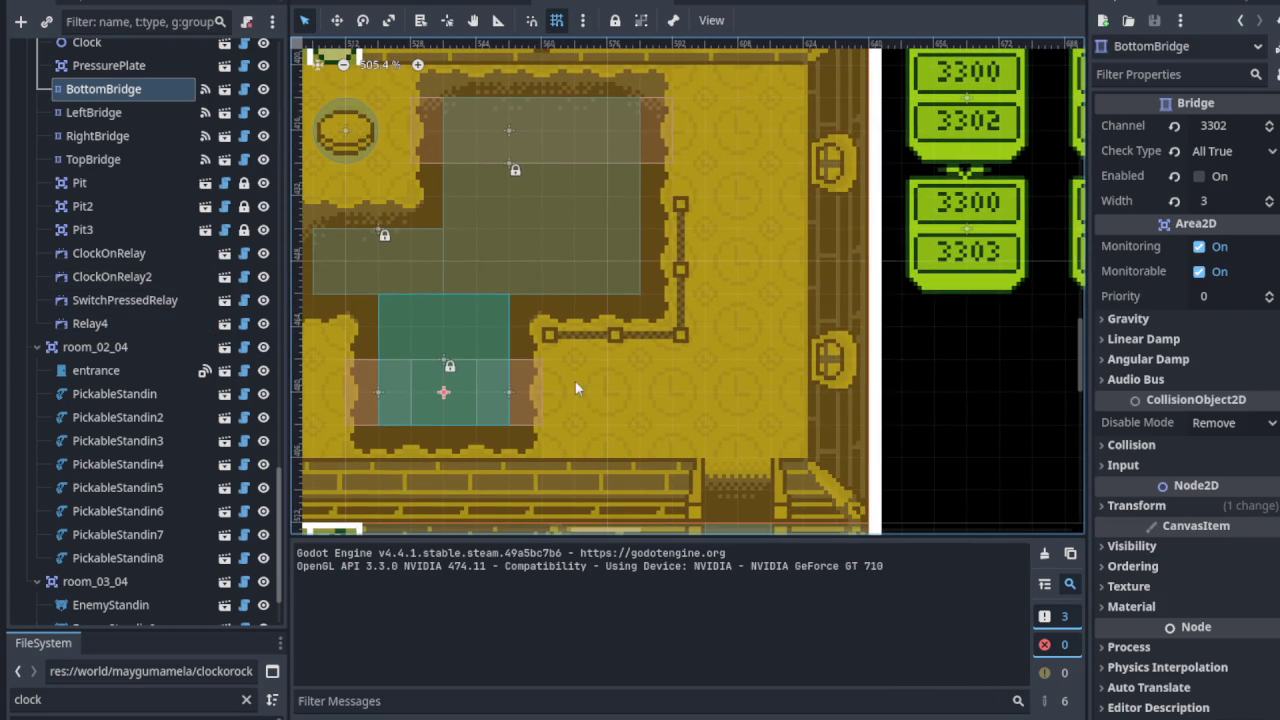
left_click(505, 397)
scroll(505, 397, "up", 2)
scroll(505, 397, "left", 2)
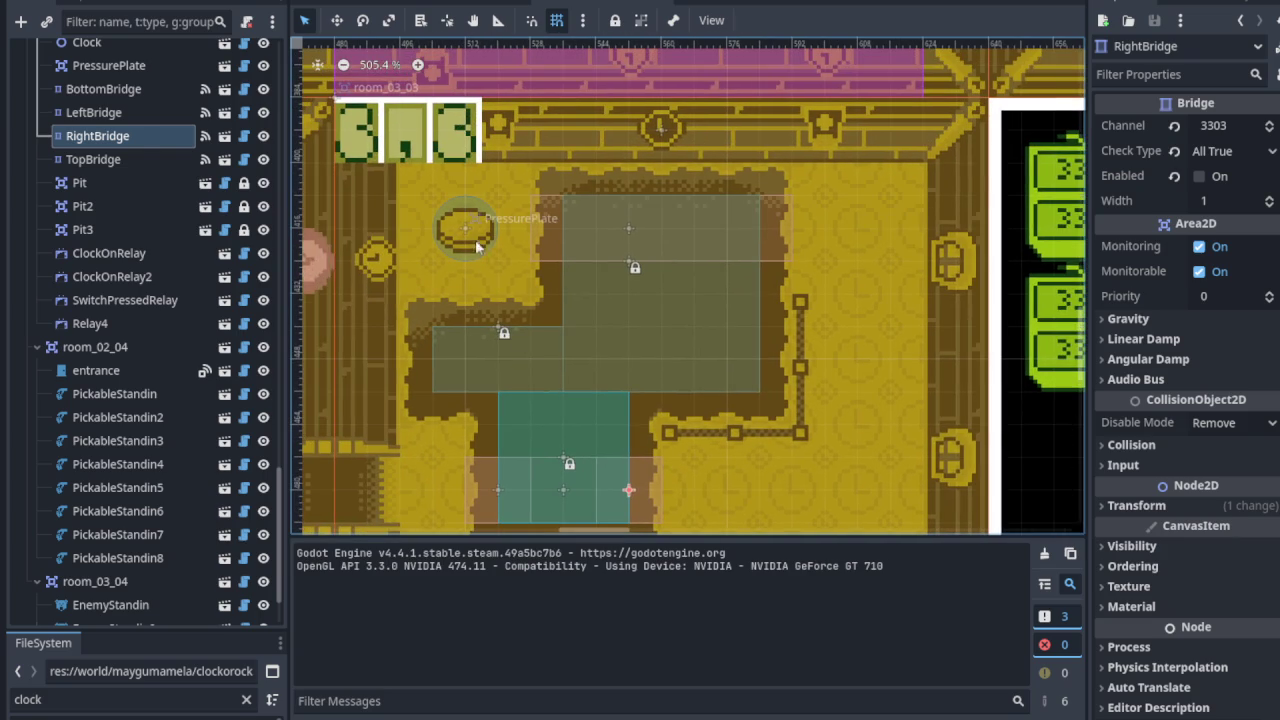
left_click(463, 229)
scroll(463, 229, "down", 1)
scroll(463, 229, "right", 6)
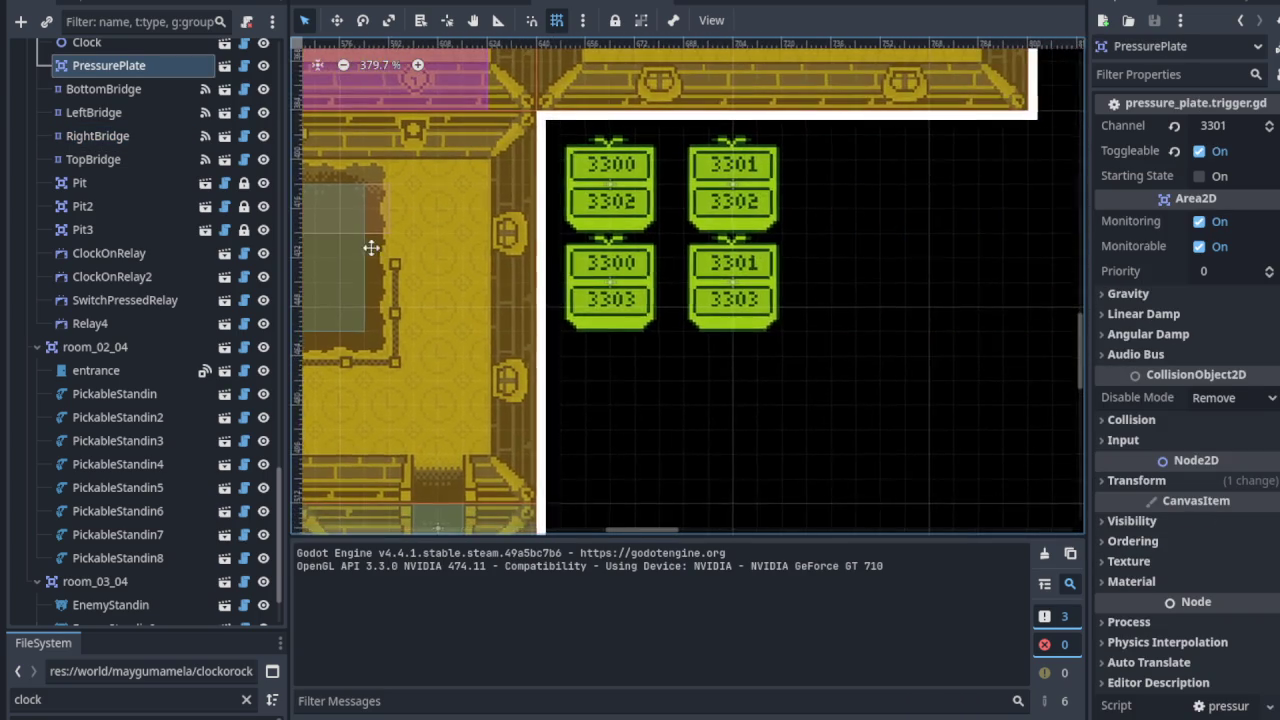
scroll(681, 268, "up", 2)
scroll(679, 240, "up", 1)
scroll(679, 225, "down", 1)
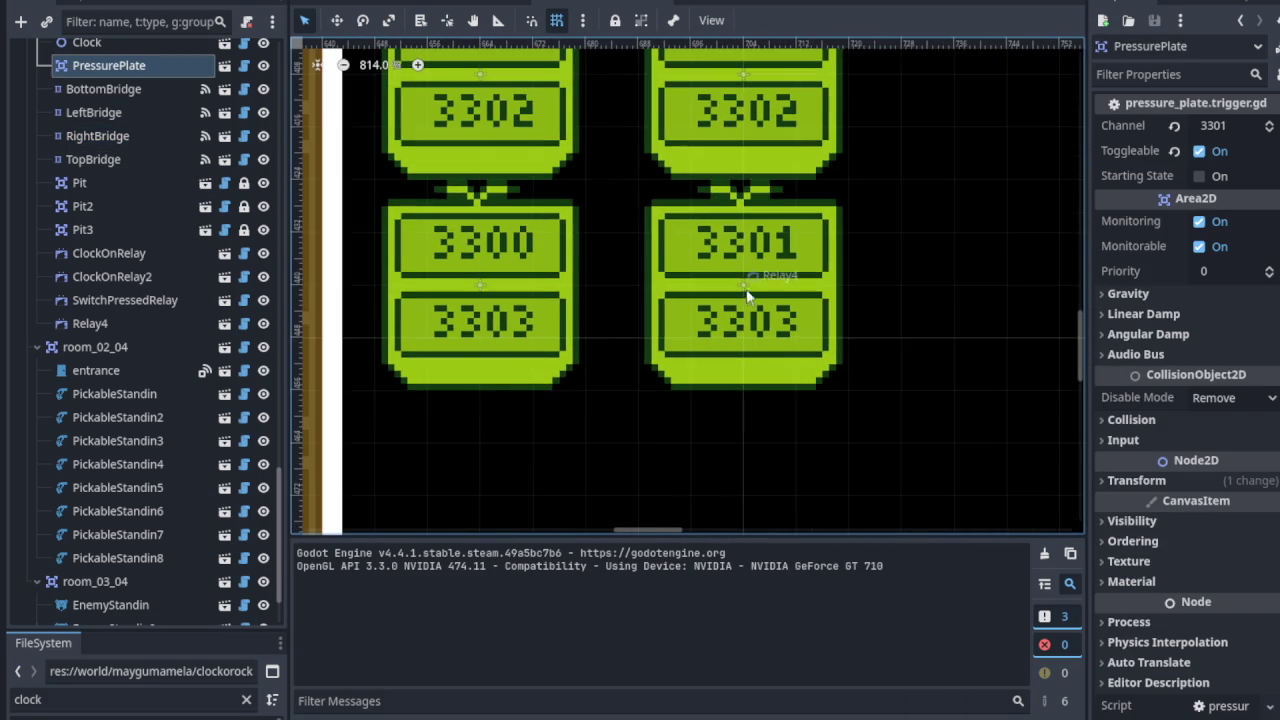
scroll(679, 225, "up", 3)
left_click(723, 170)
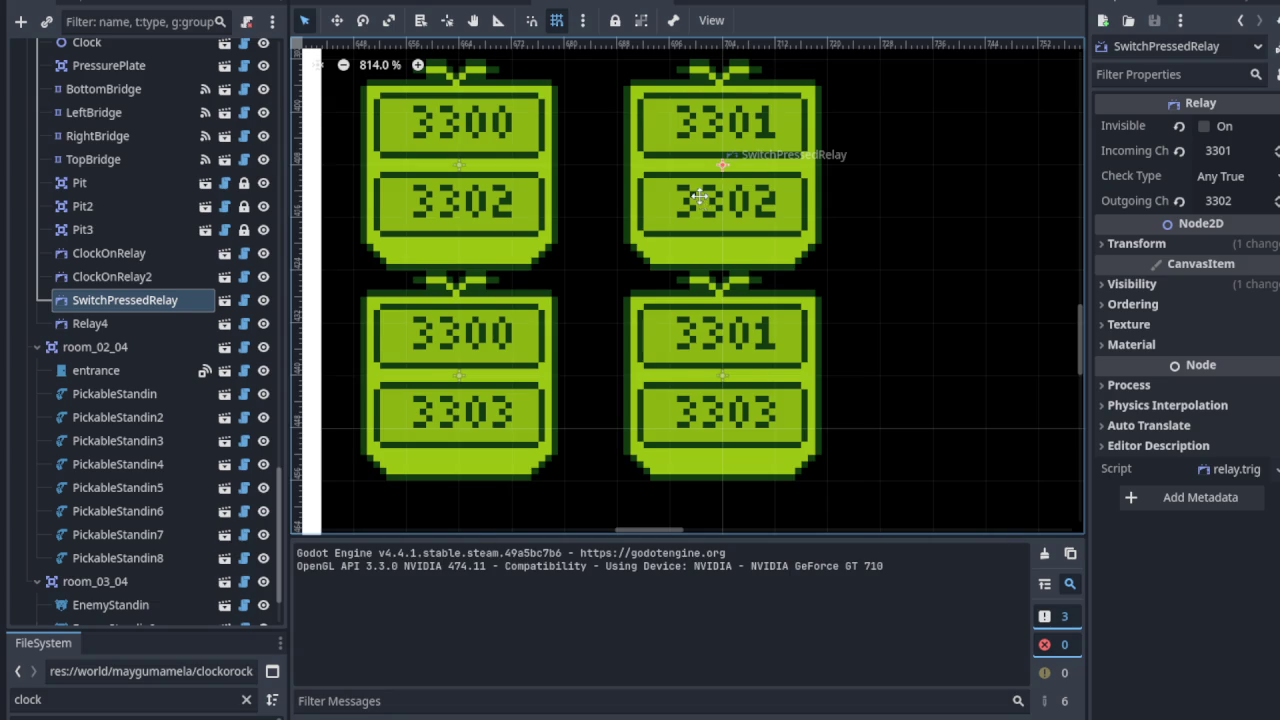
scroll(703, 203, "up", 1)
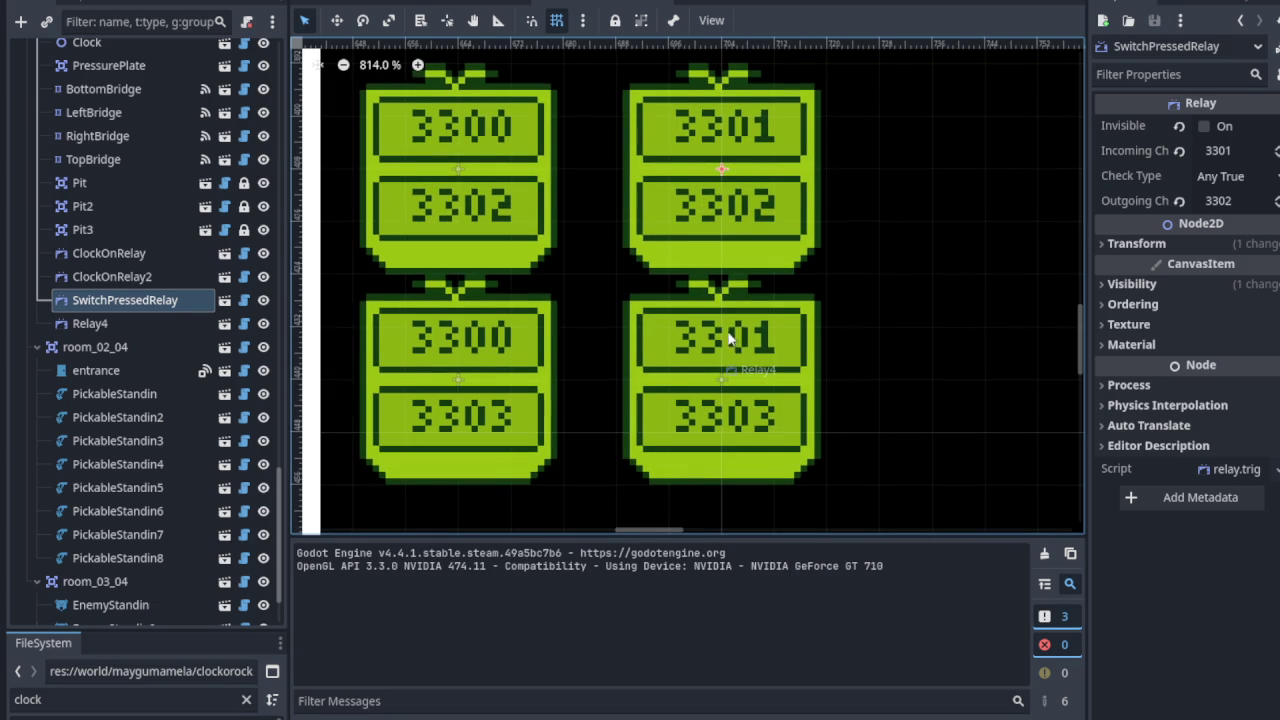
scroll(730, 341, "down", 4)
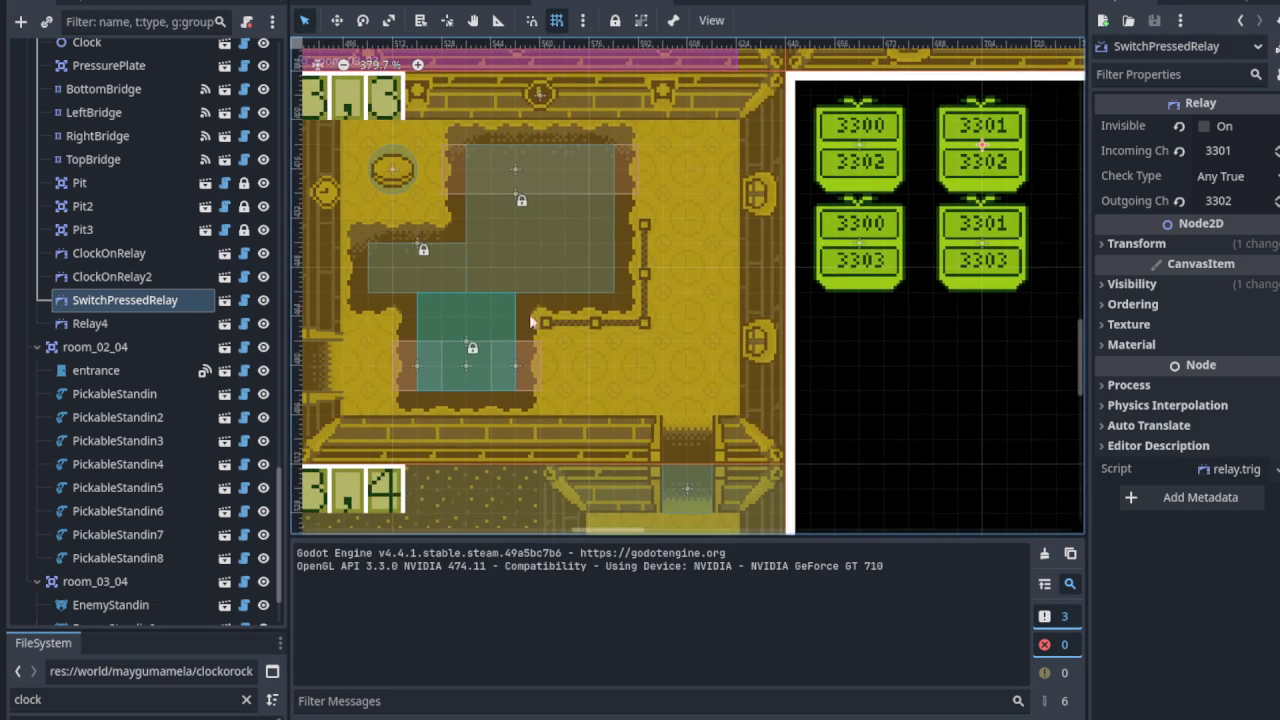
scroll(543, 336, "up", 1)
scroll(541, 336, "up", 4)
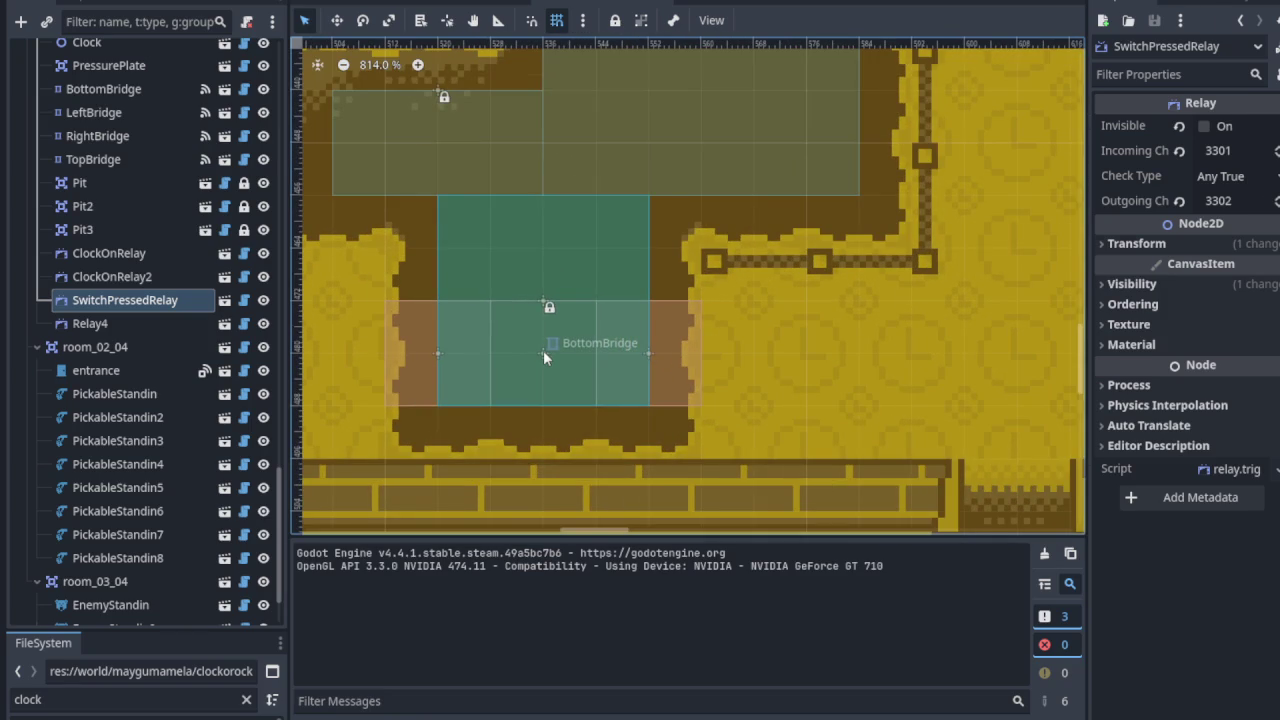
left_click(543, 356)
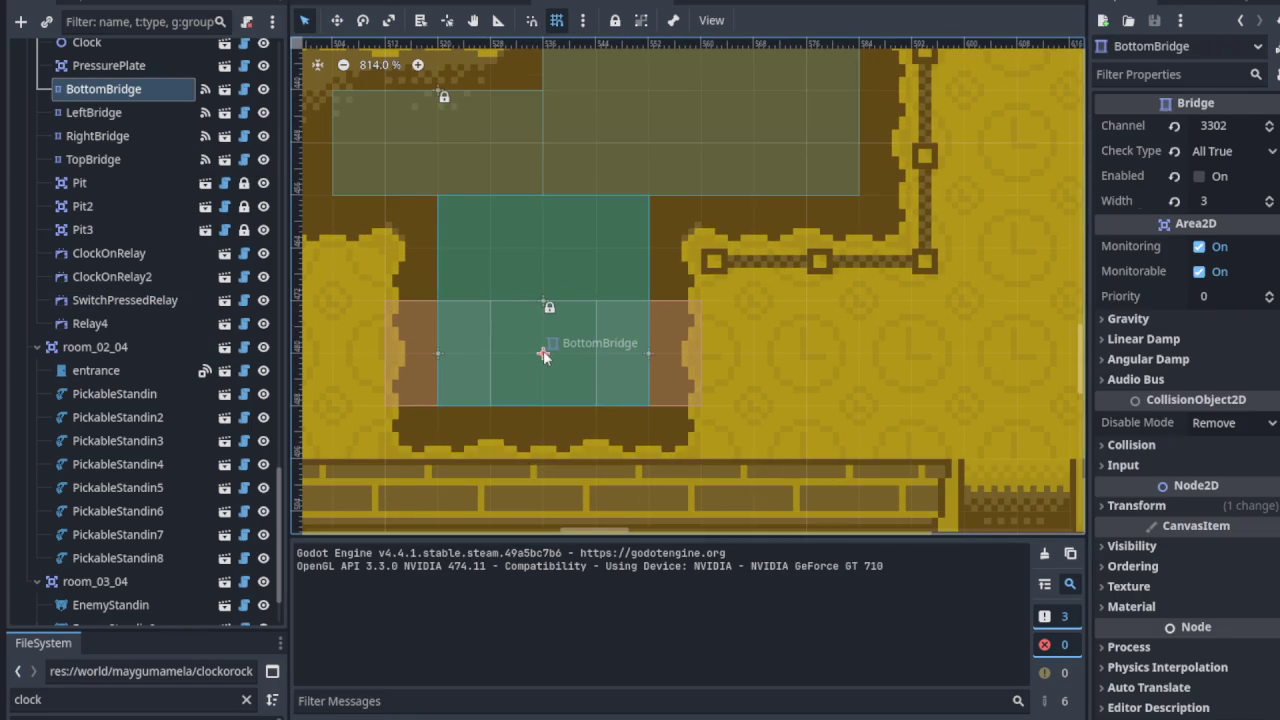
left_click(434, 353)
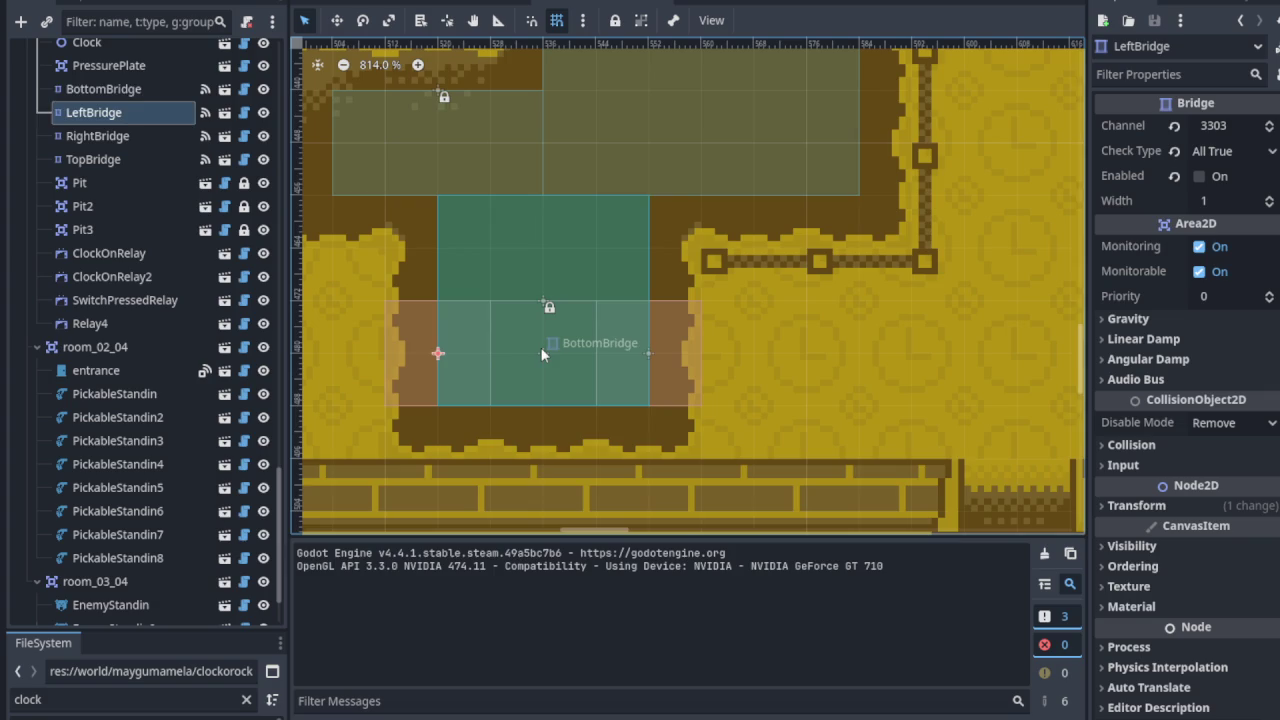
left_click(543, 354)
scroll(543, 354, "down", 3)
scroll(608, 325, "up", 6)
left_click(608, 325)
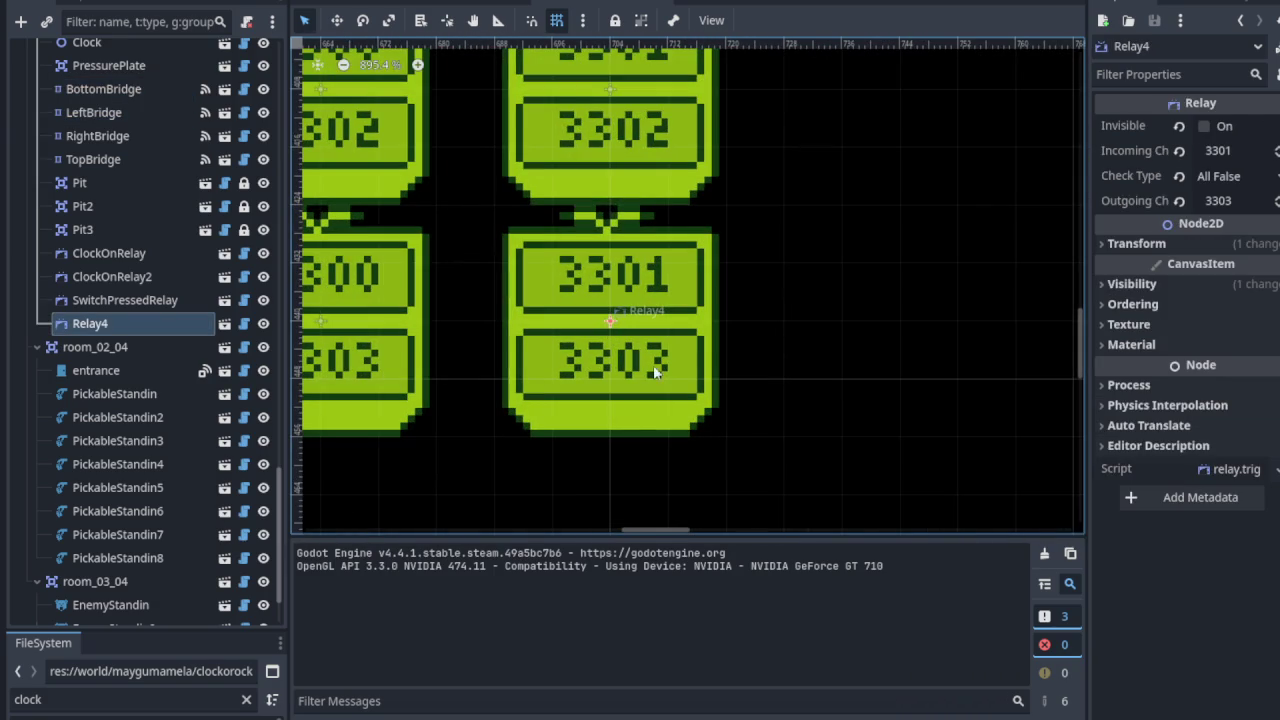
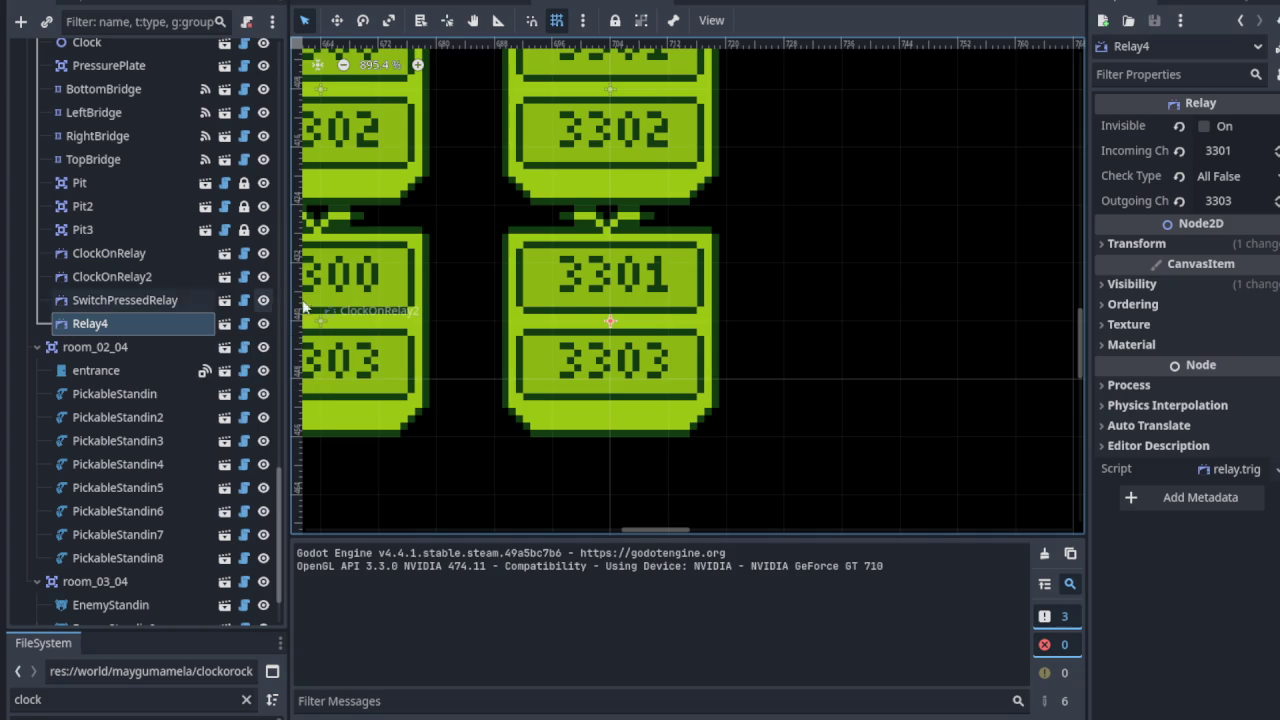
Step: Pan the canvas around the relay markers and the neighbouring room
mouse_move(611, 280)
left_mouse_down()
mouse_move(608, 422)
mouse_move(656, 292)
mouse_move(658, 316)
mouse_move(672, 318)
left_mouse_up()
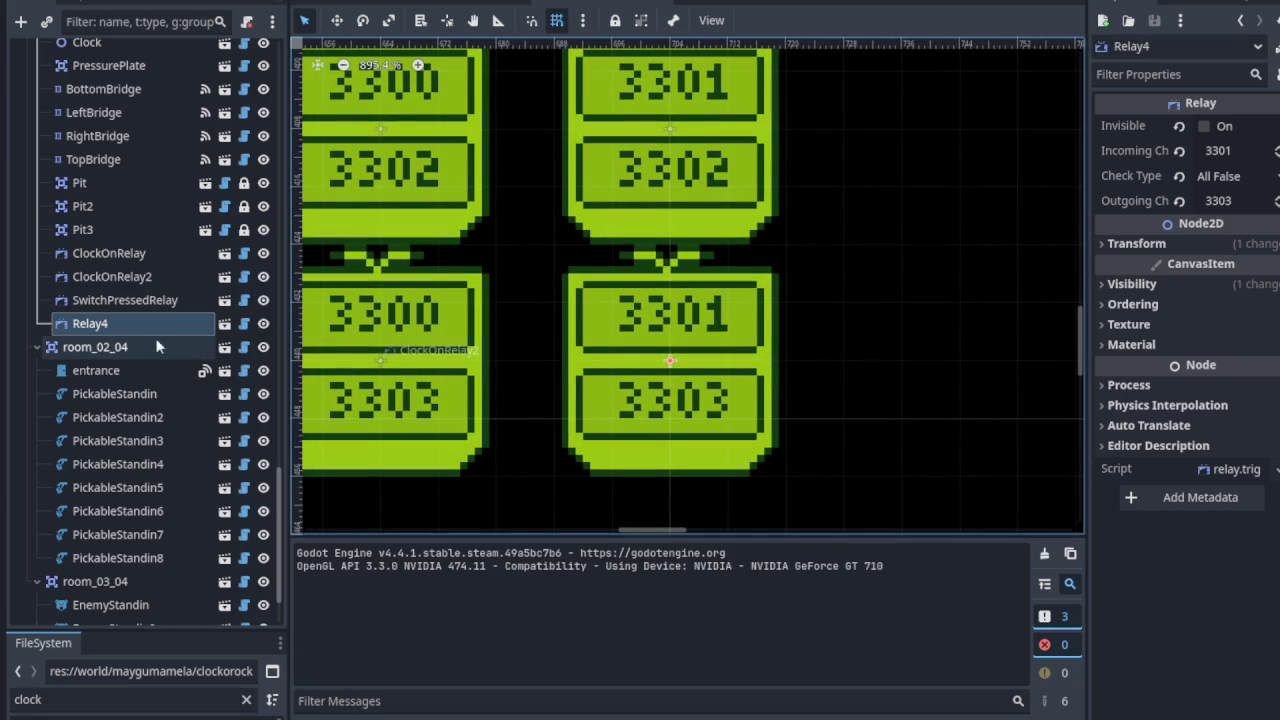
scroll(550, 365, "down", 2)
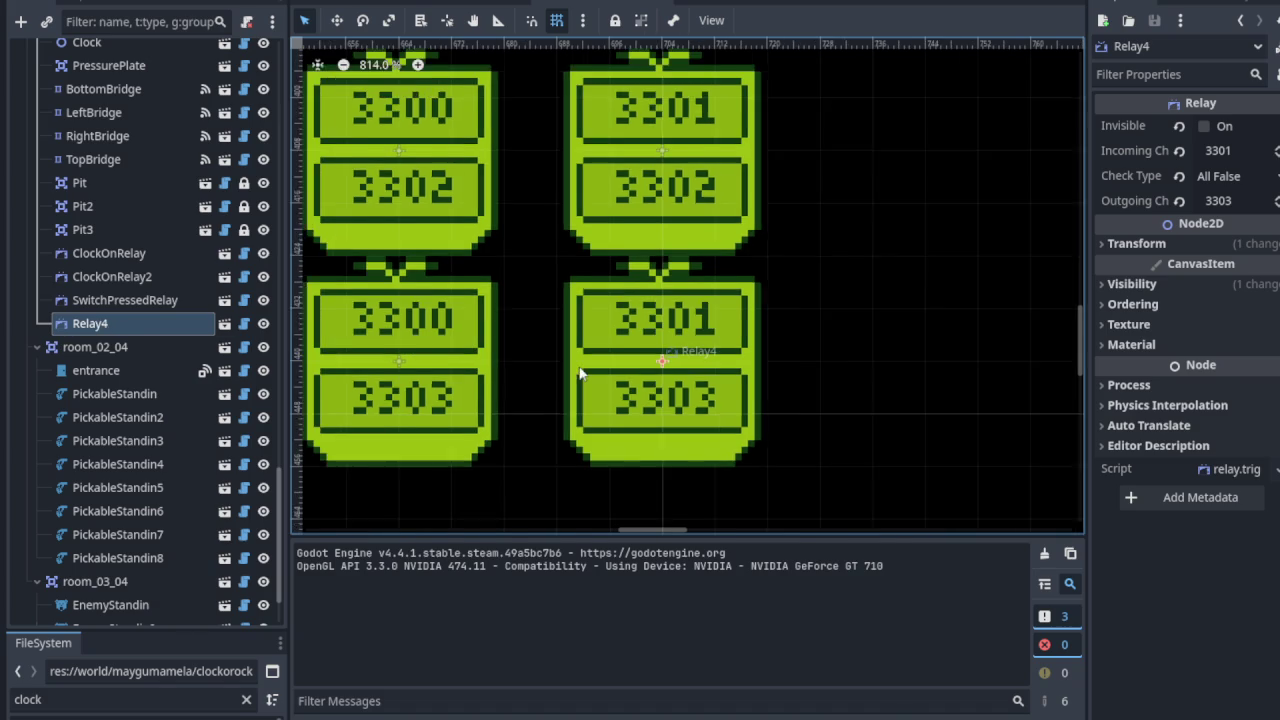
mouse_move(537, 354)
left_mouse_down()
mouse_move(618, 352)
mouse_move(729, 300)
left_mouse_up()
scroll(571, 351, "down", 6)
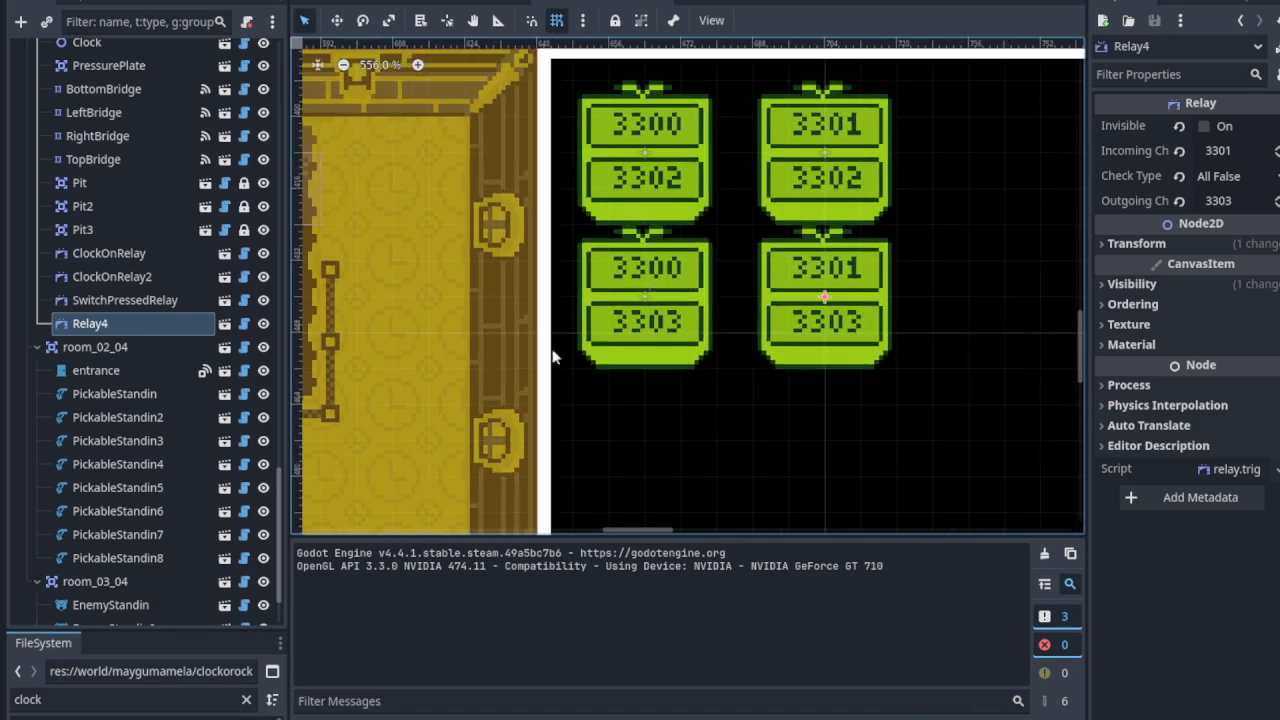
left_click_drag(661, 323, 707, 332)
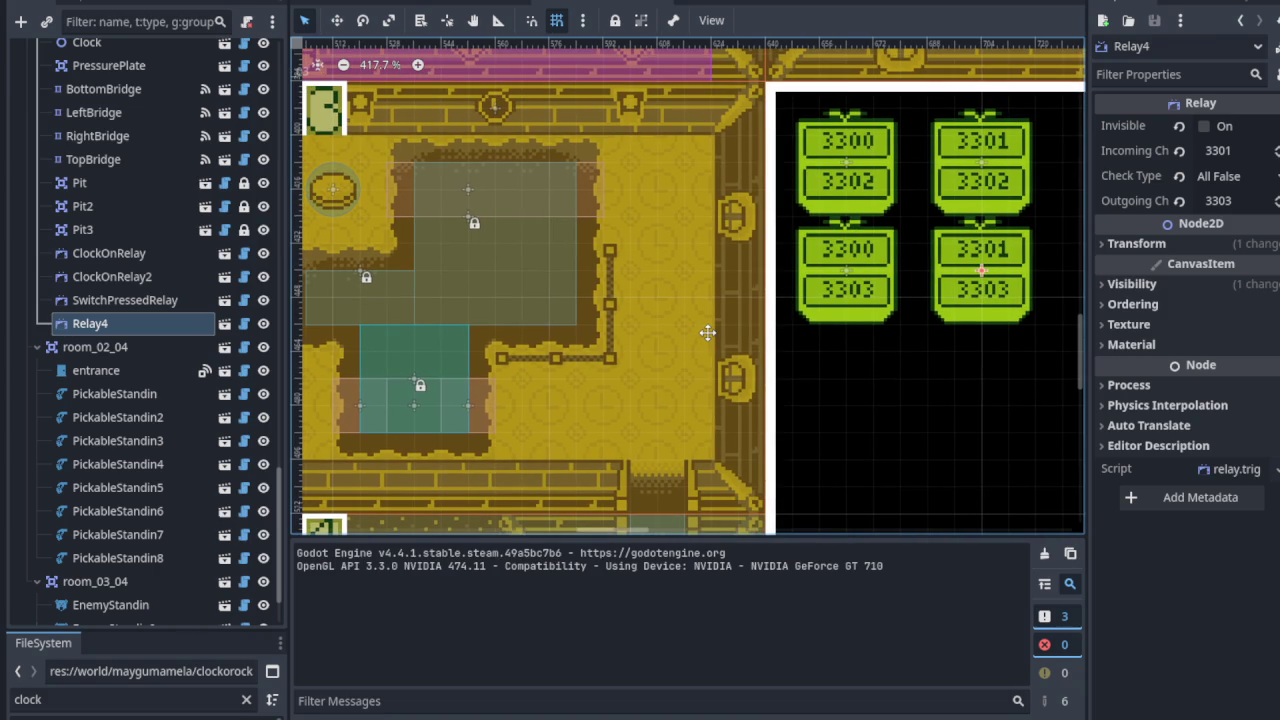
scroll(707, 332, "left", 3)
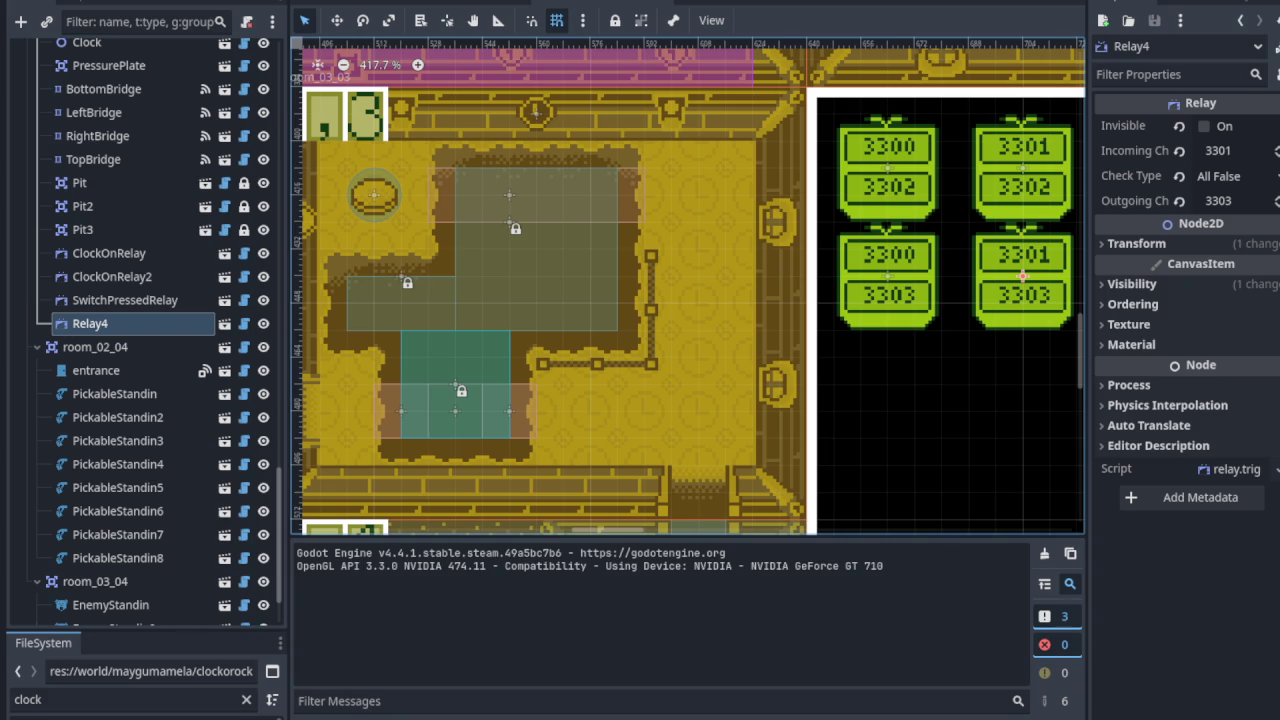
scroll(661, 458, "right", 2)
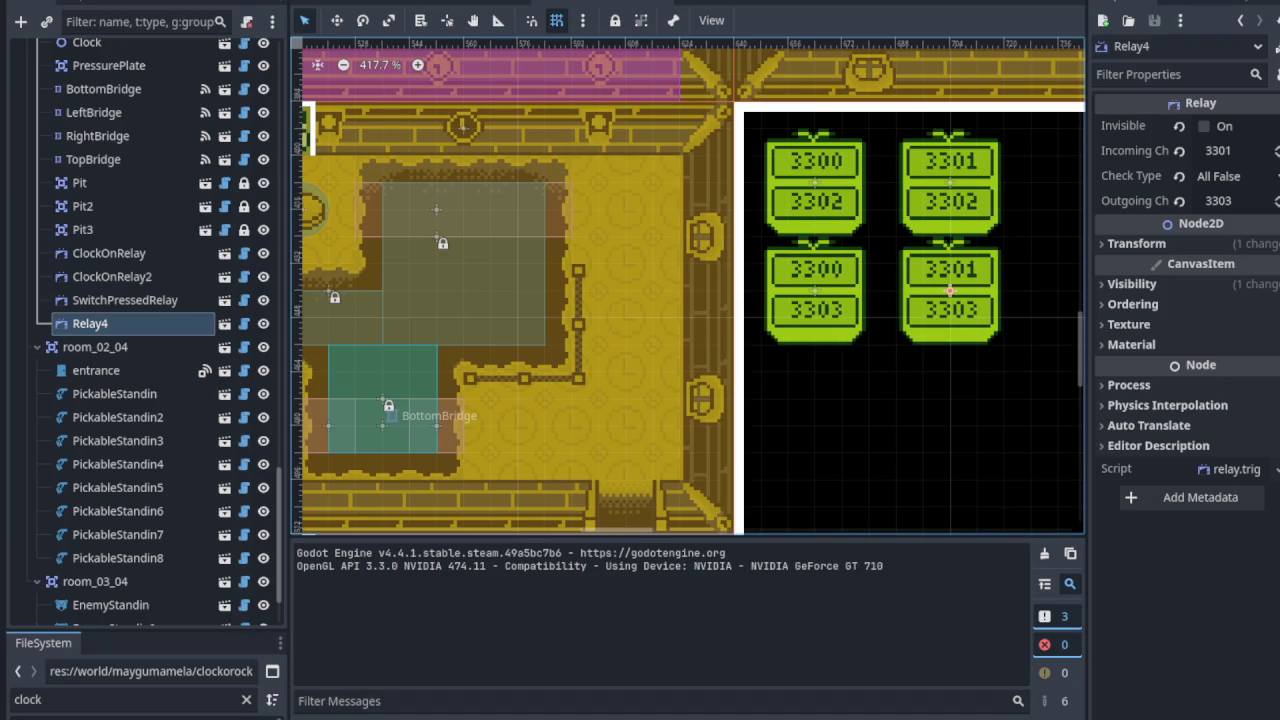
left_click(1113, 177)
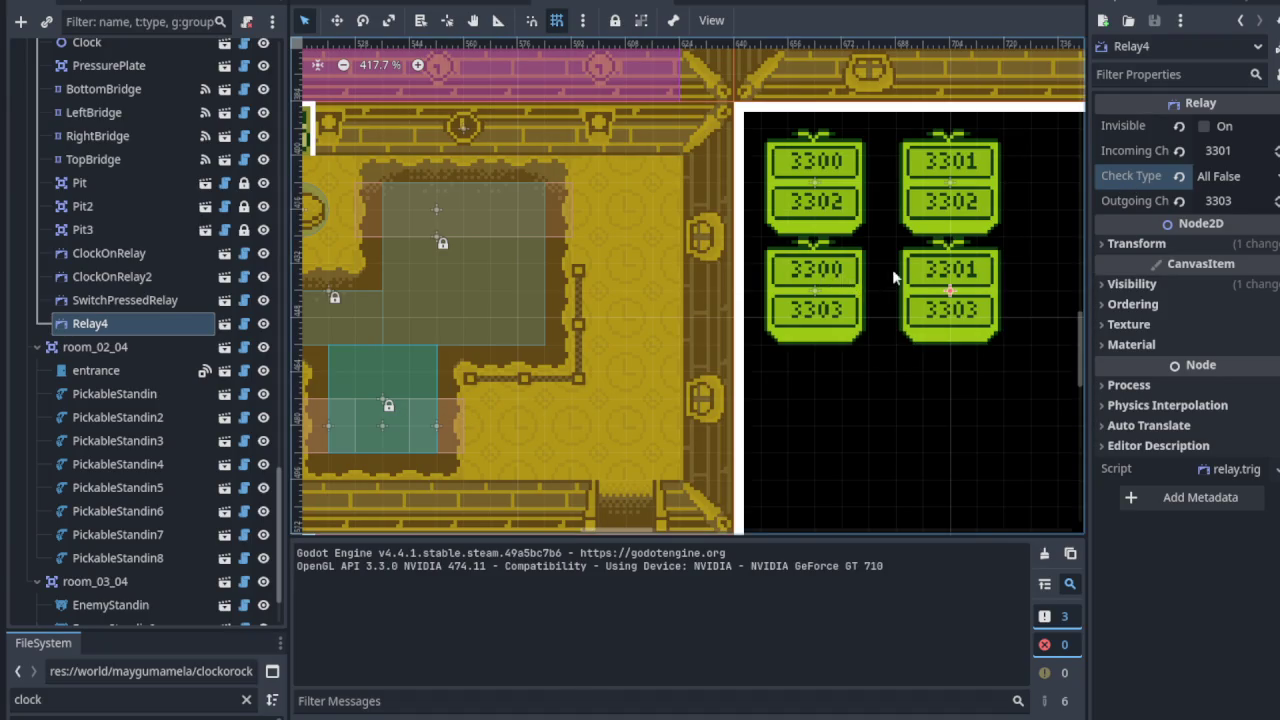
scroll(898, 285, "up", 2)
scroll(898, 285, "up", 4)
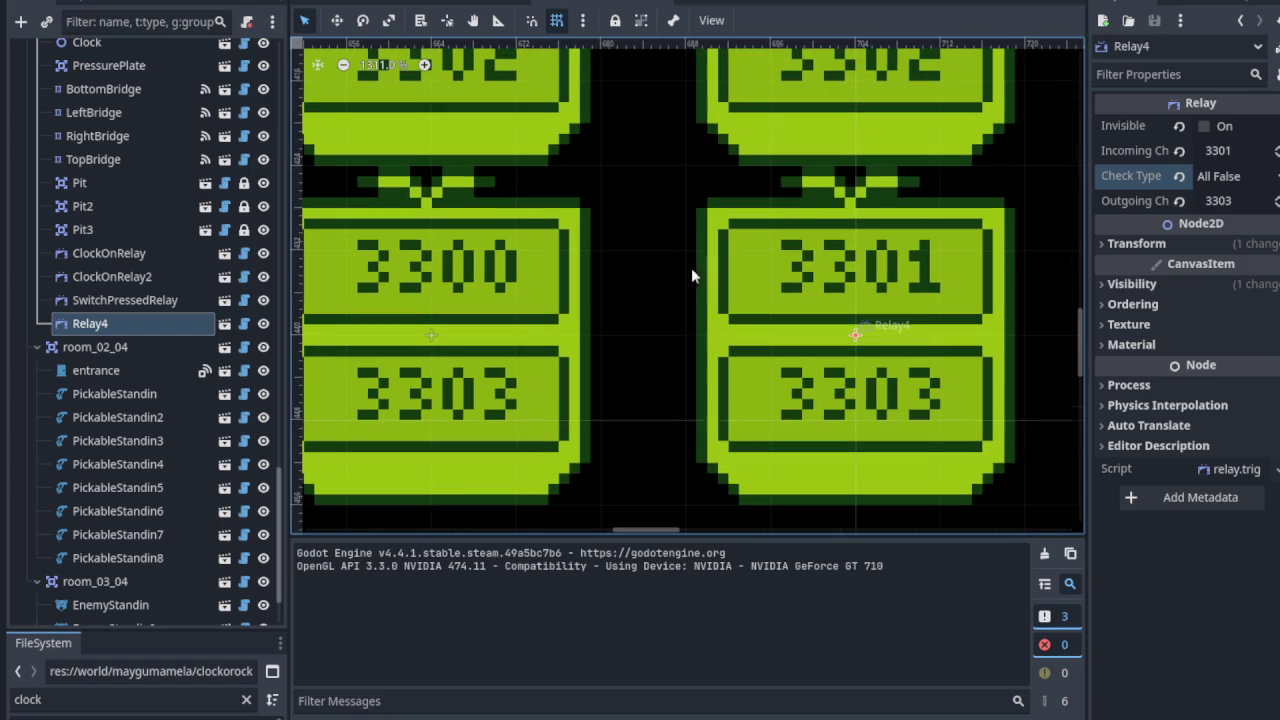
Step: Compare the settings of SwitchPressedRelay, ClockOnRelay and ClockOnRelay2
left_click(111, 300)
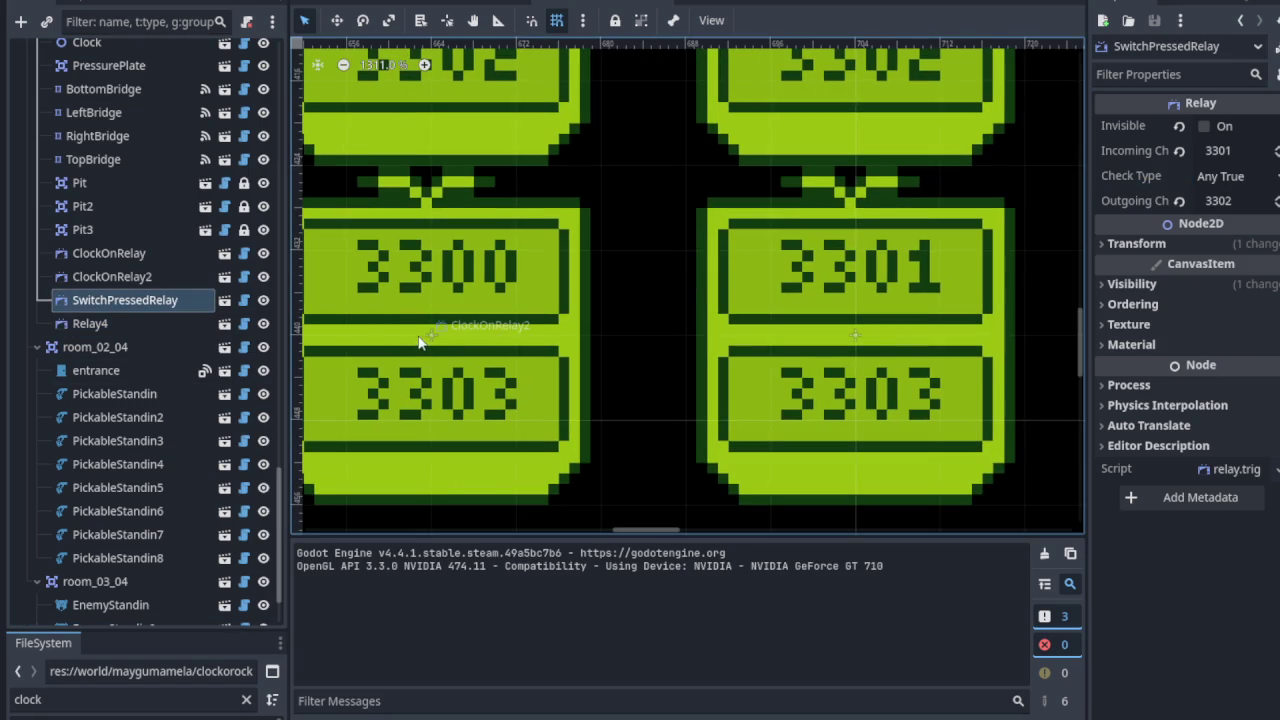
scroll(418, 343, "down", 4)
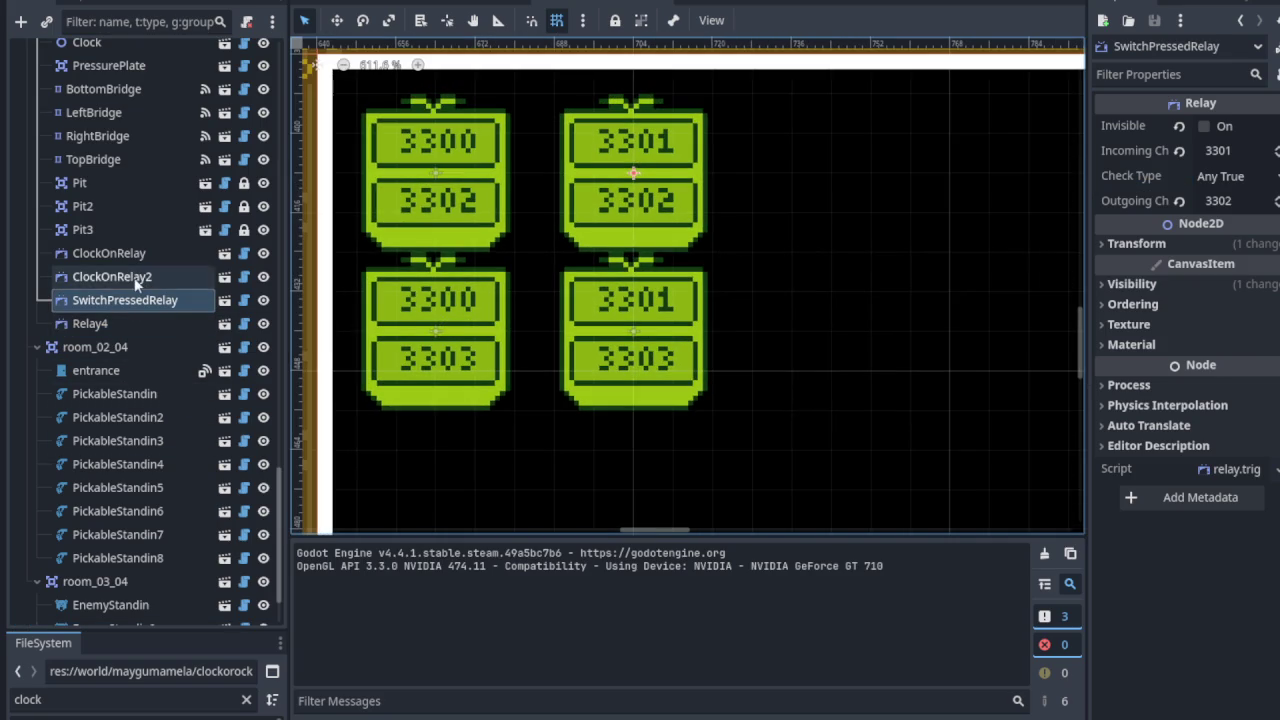
left_click(112, 277)
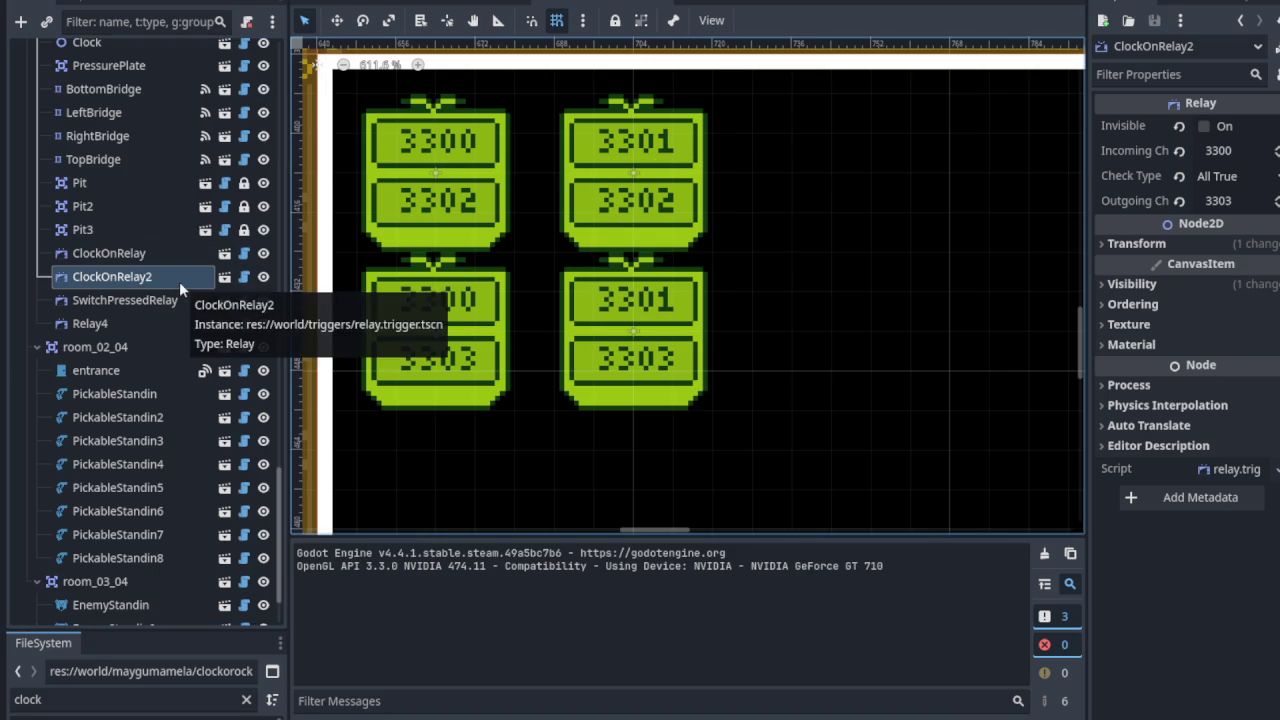
left_click(632, 186)
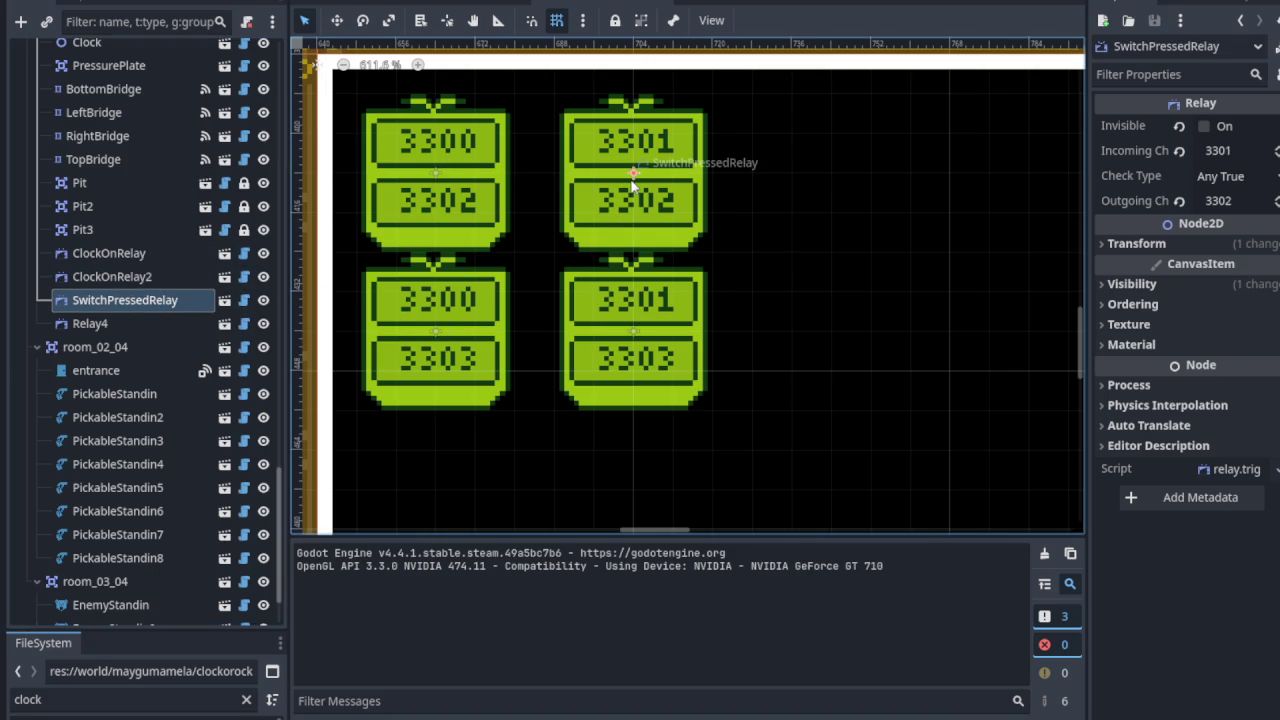
left_click(436, 183)
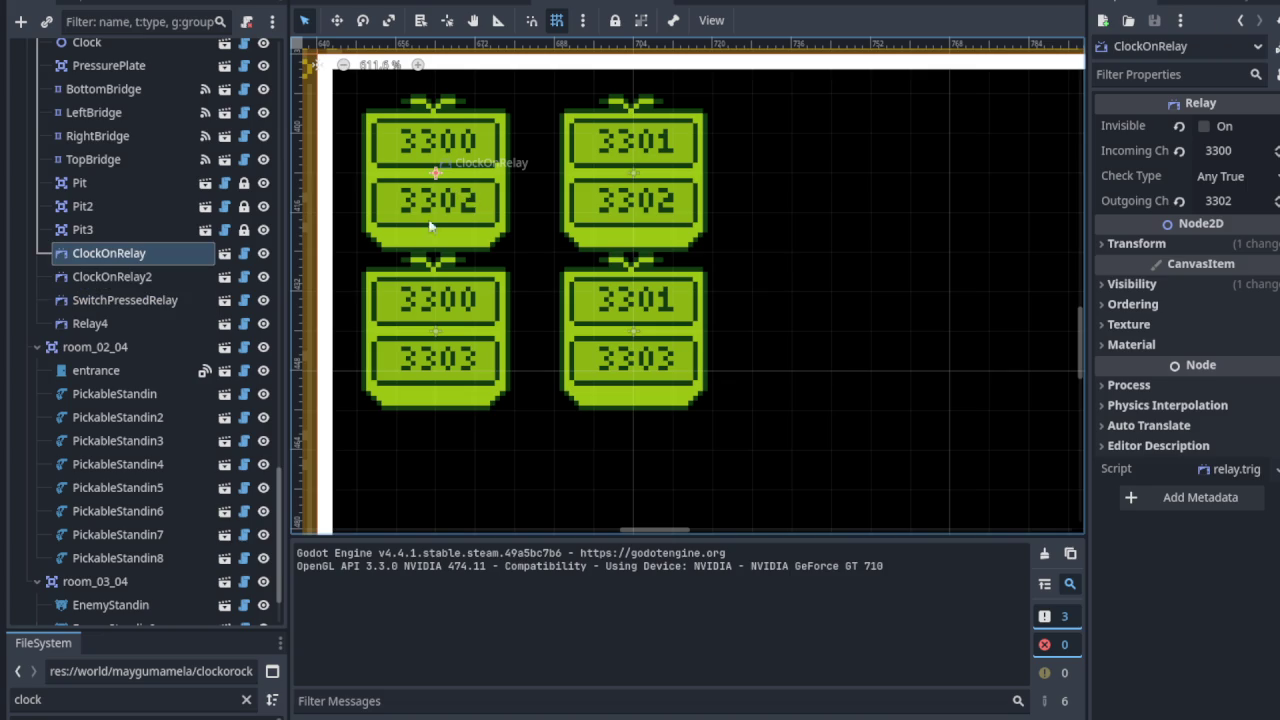
left_click(436, 330)
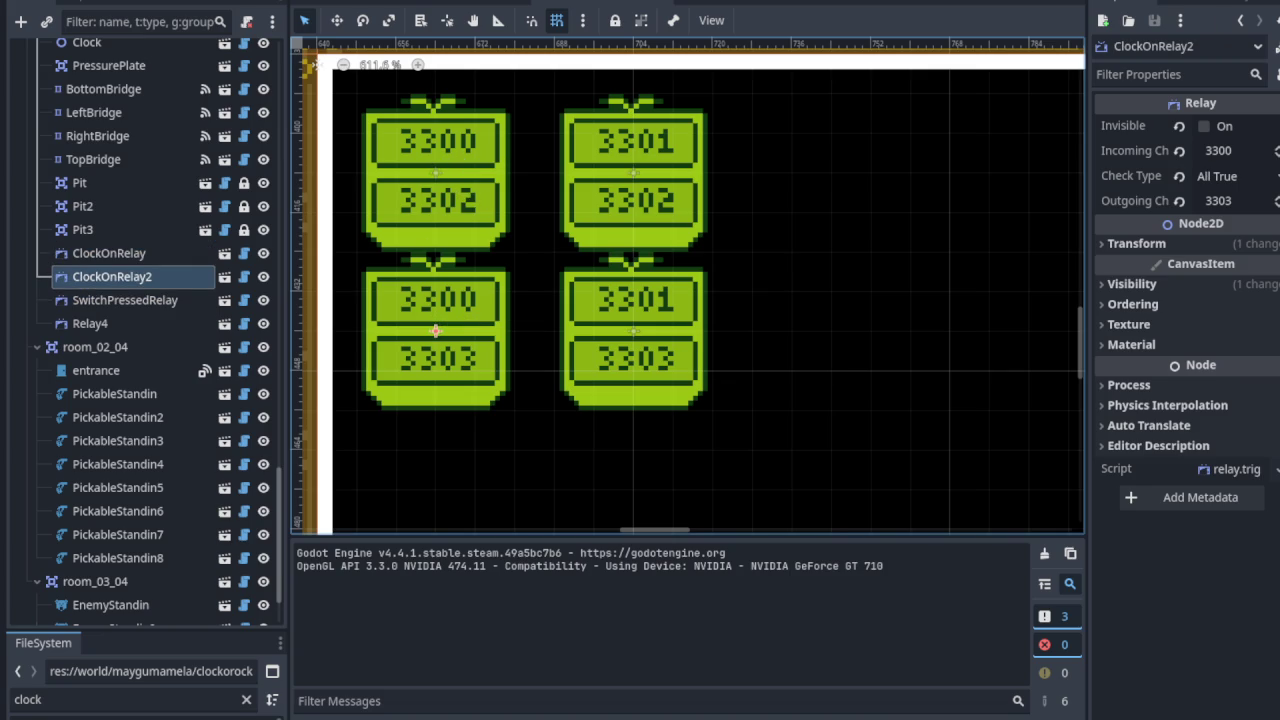
Step: Rename Relay4 to SwitchNotPressedRelay and save the scene with Ctrl+S
left_click(83, 318)
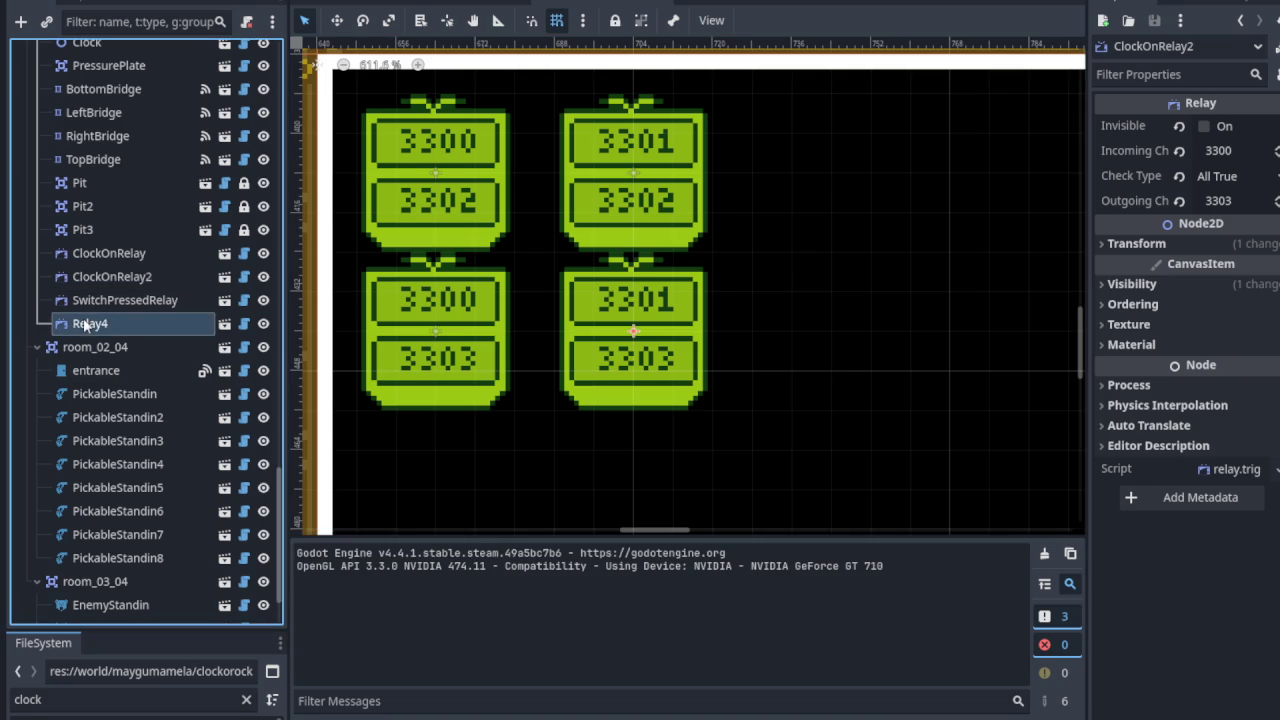
right_click(83, 318)
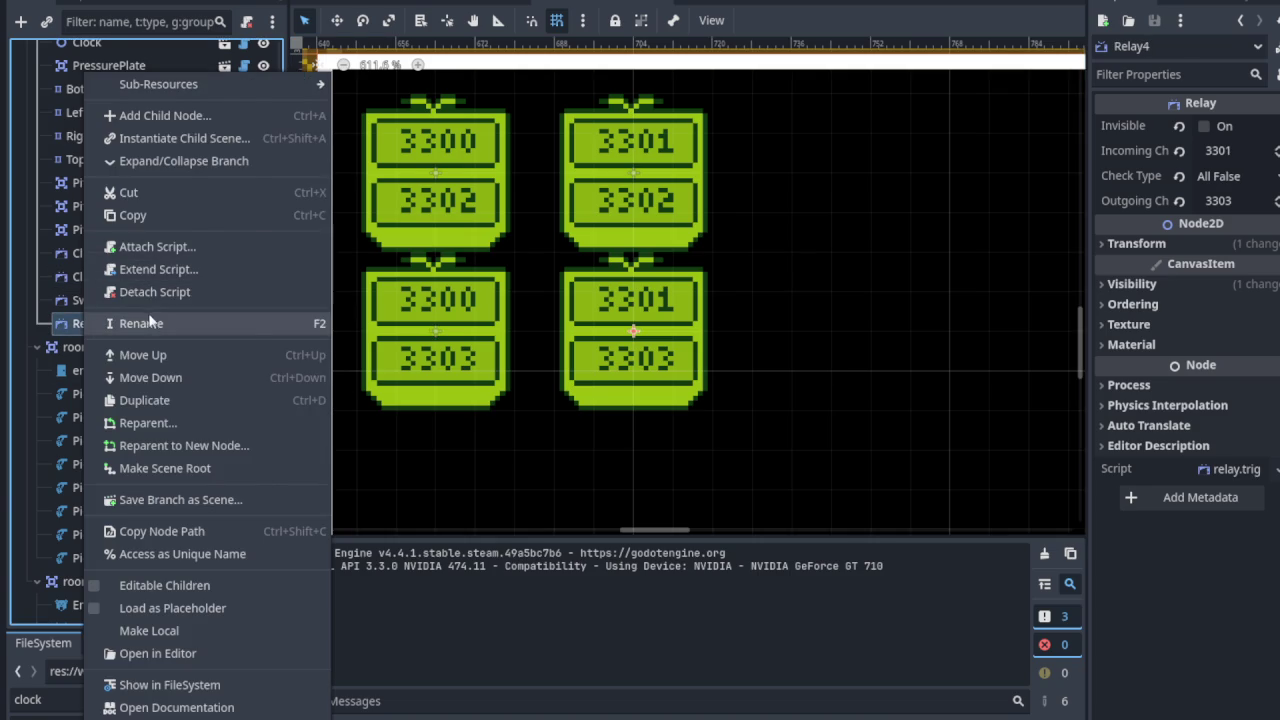
left_click(141, 323)
type("Switch")
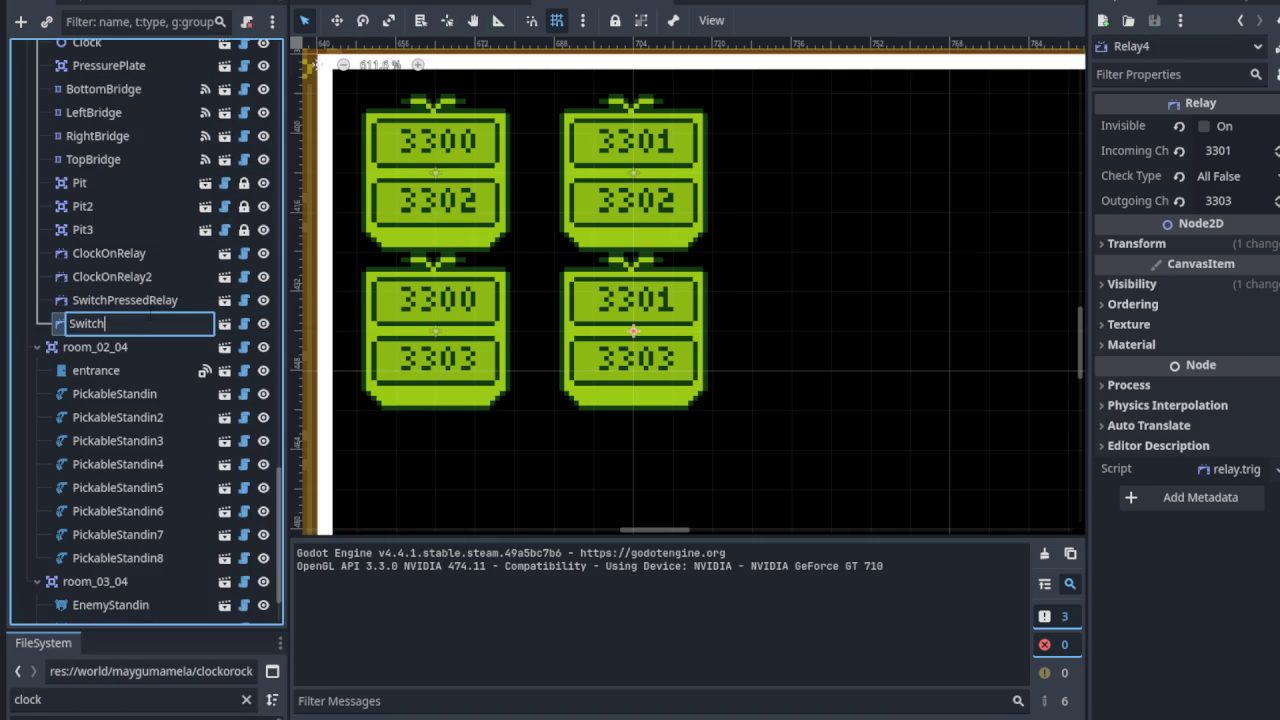
type("NOt")
type("tPressedRelay")
key("Return")
key("ctrl+s")
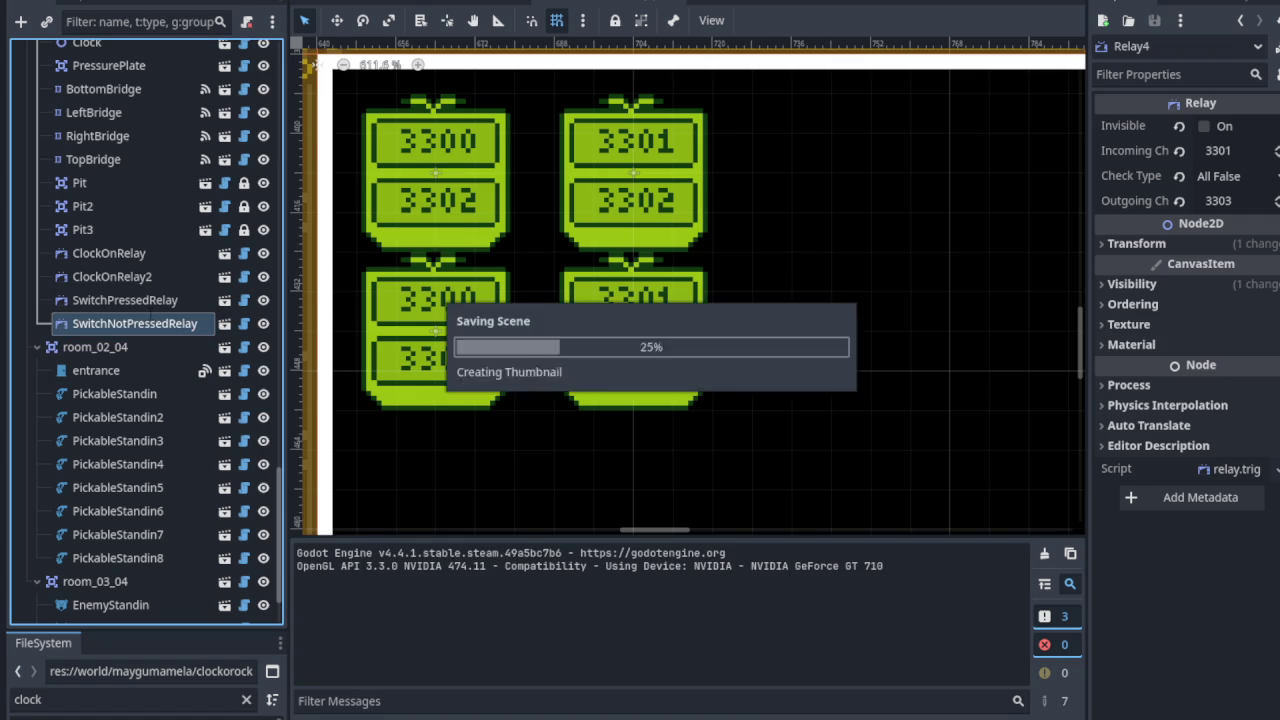
mouse_move(197, 327)
left_mouse_down()
mouse_move(615, 325)
mouse_move(581, 341)
left_mouse_up()
scroll(590, 335, "down", 2)
scroll(548, 334, "left", 1)
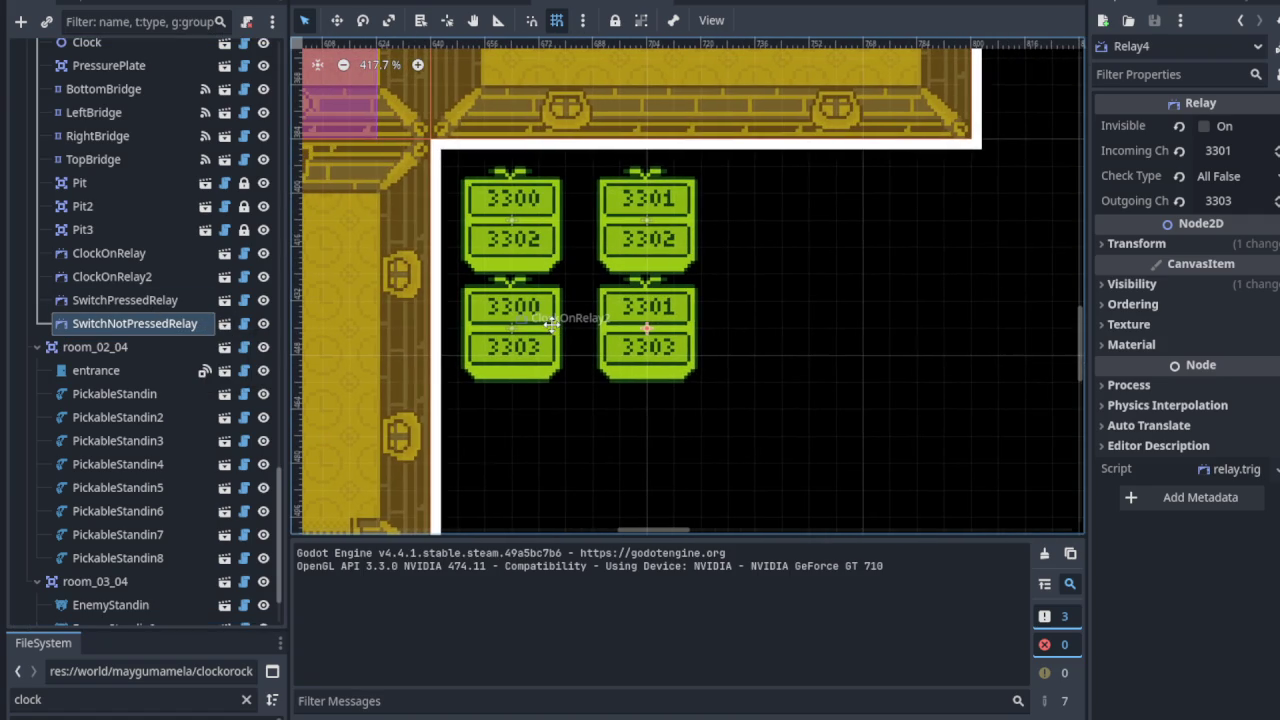
left_click(119, 256)
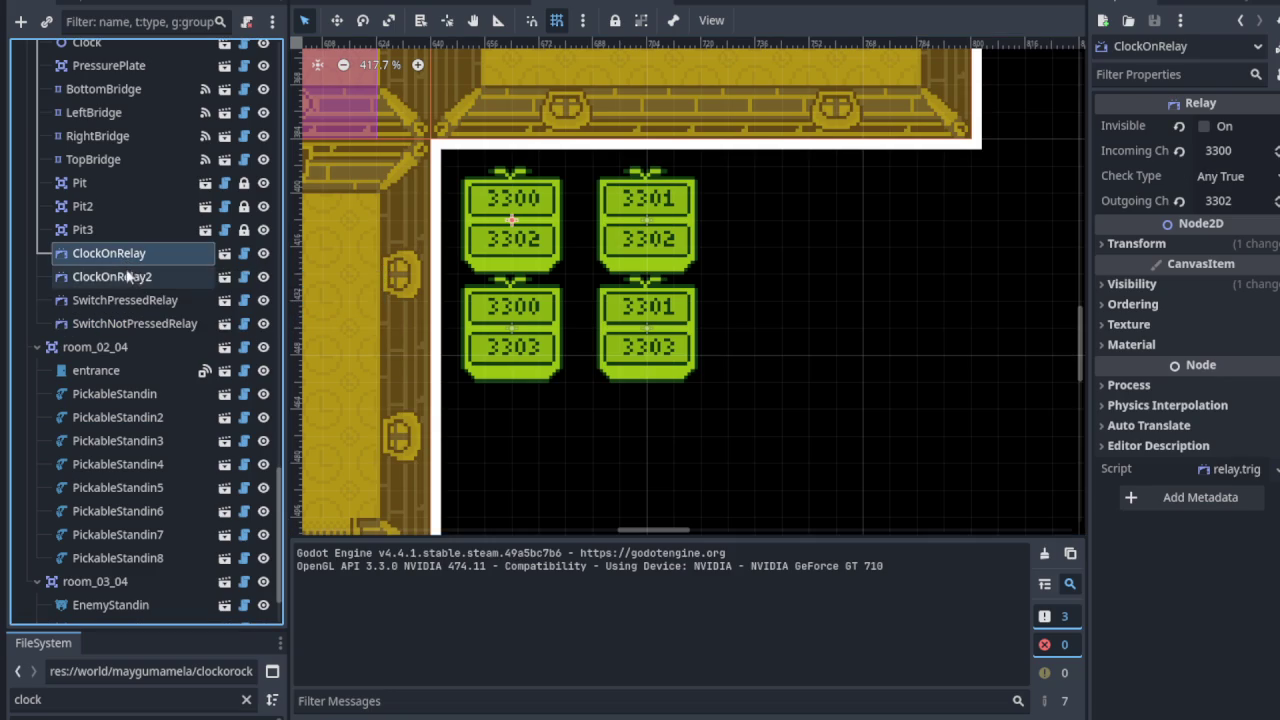
scroll(500, 256, "down", 3)
scroll(677, 280, "down", 2)
scroll(677, 280, "left", 1)
scroll(533, 302, "up", 3)
key("ctrl+s")
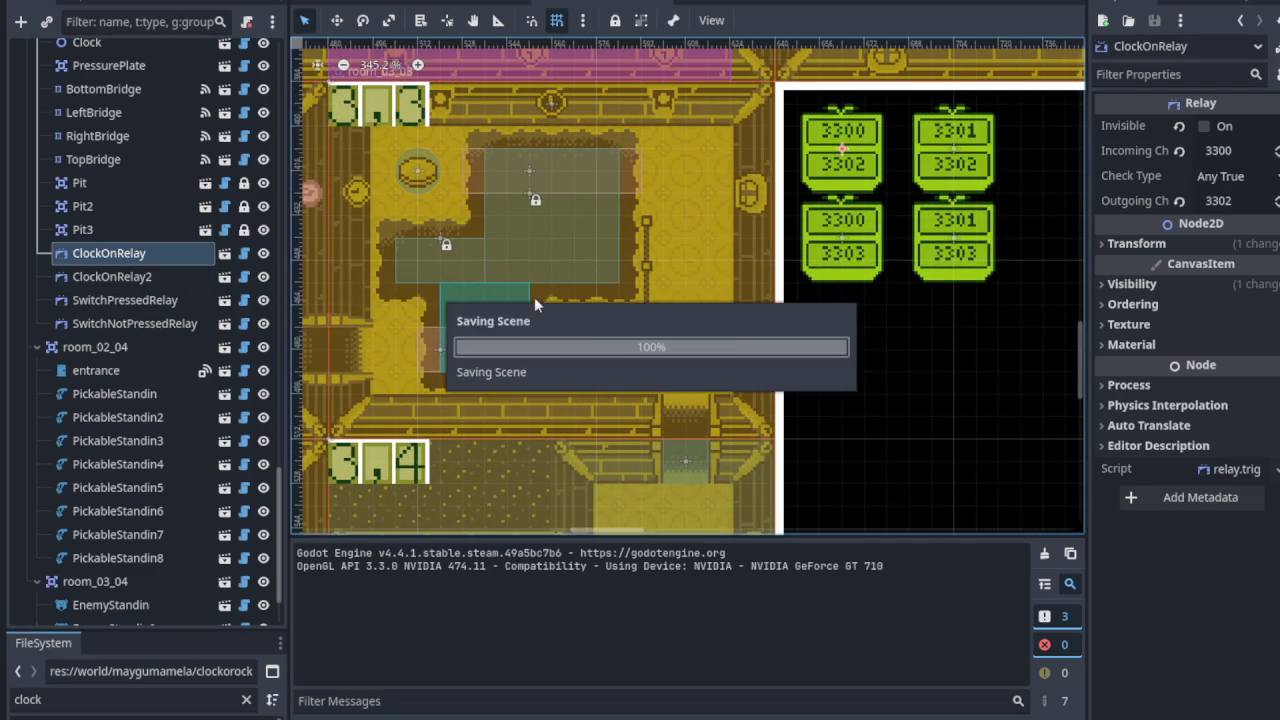
scroll(540, 320, "down", 6)
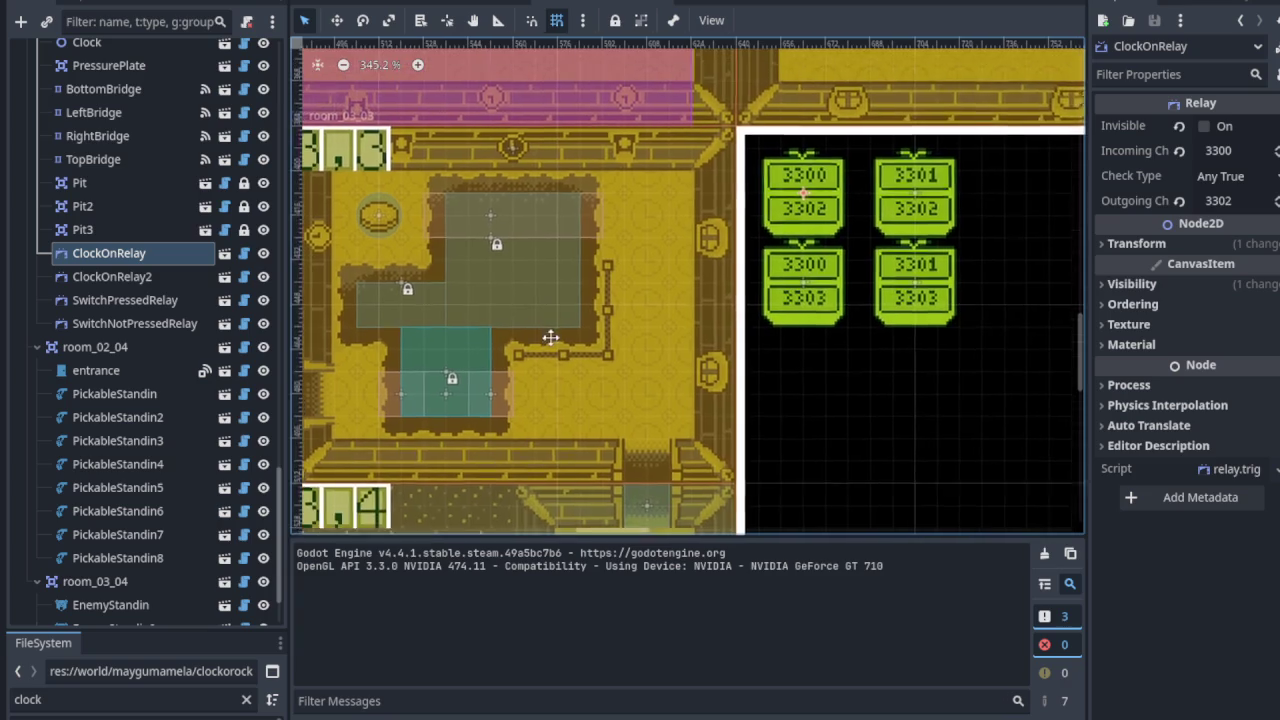
scroll(560, 375, "up", 3)
scroll(560, 375, "left", 1)
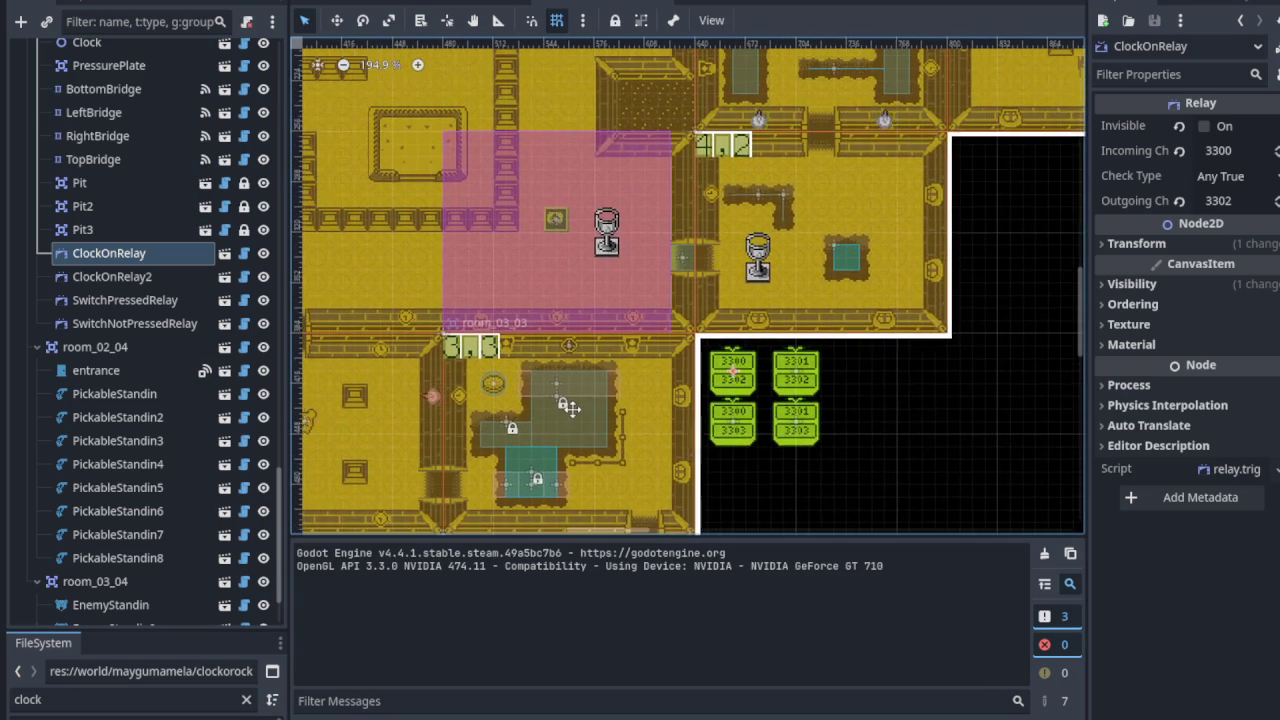
scroll(568, 405, "down", 4)
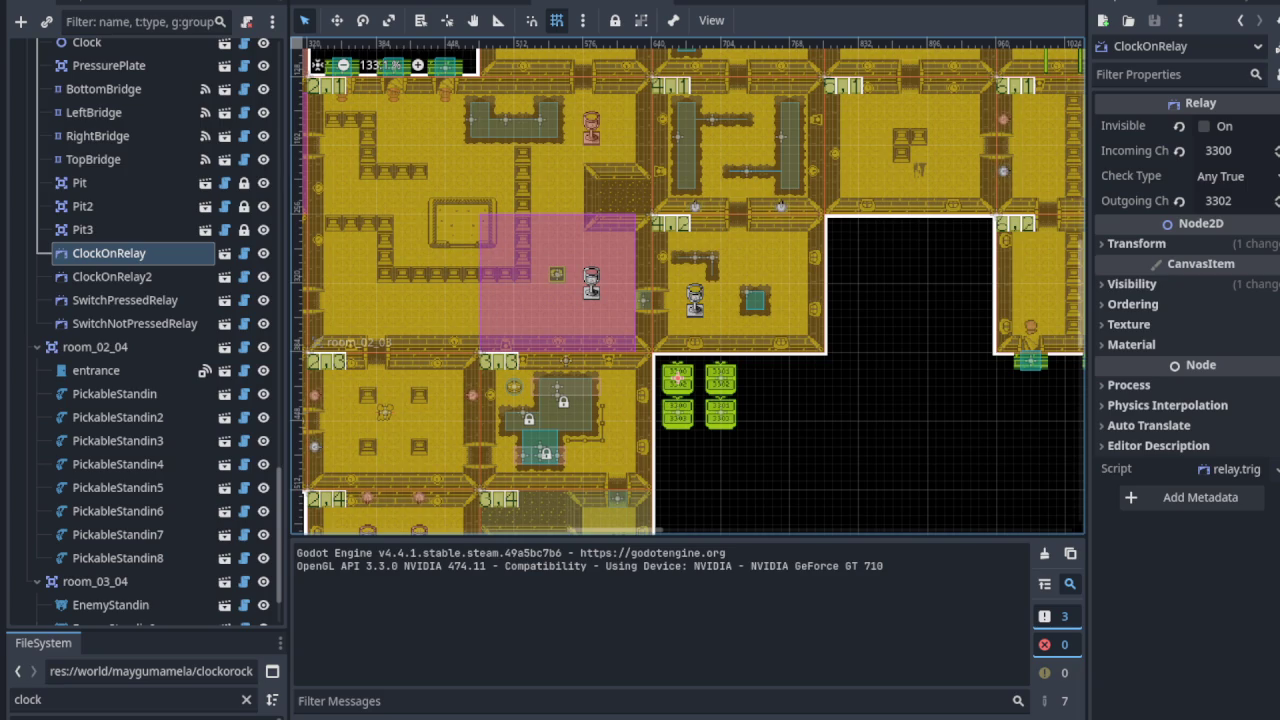
scroll(575, 435, "up", 5)
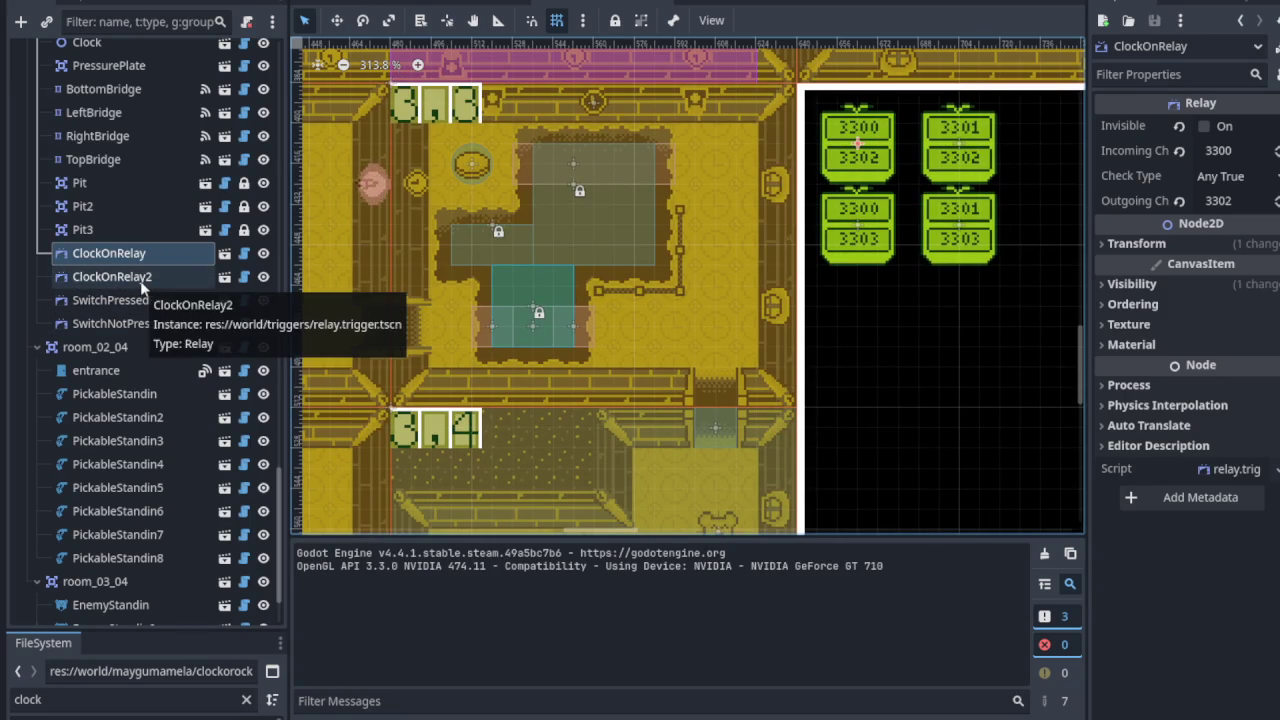
left_click_drag(546, 251, 491, 327)
scroll(523, 328, "up", 3)
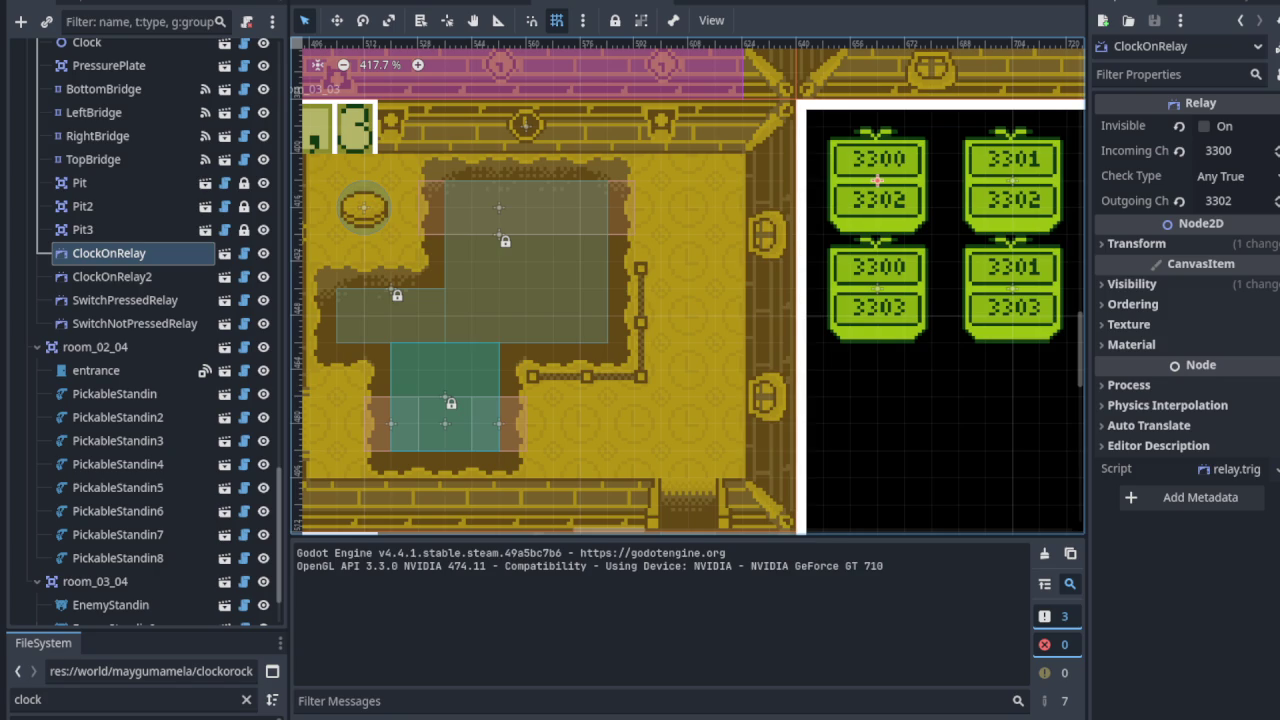
left_click_drag(617, 389, 614, 392)
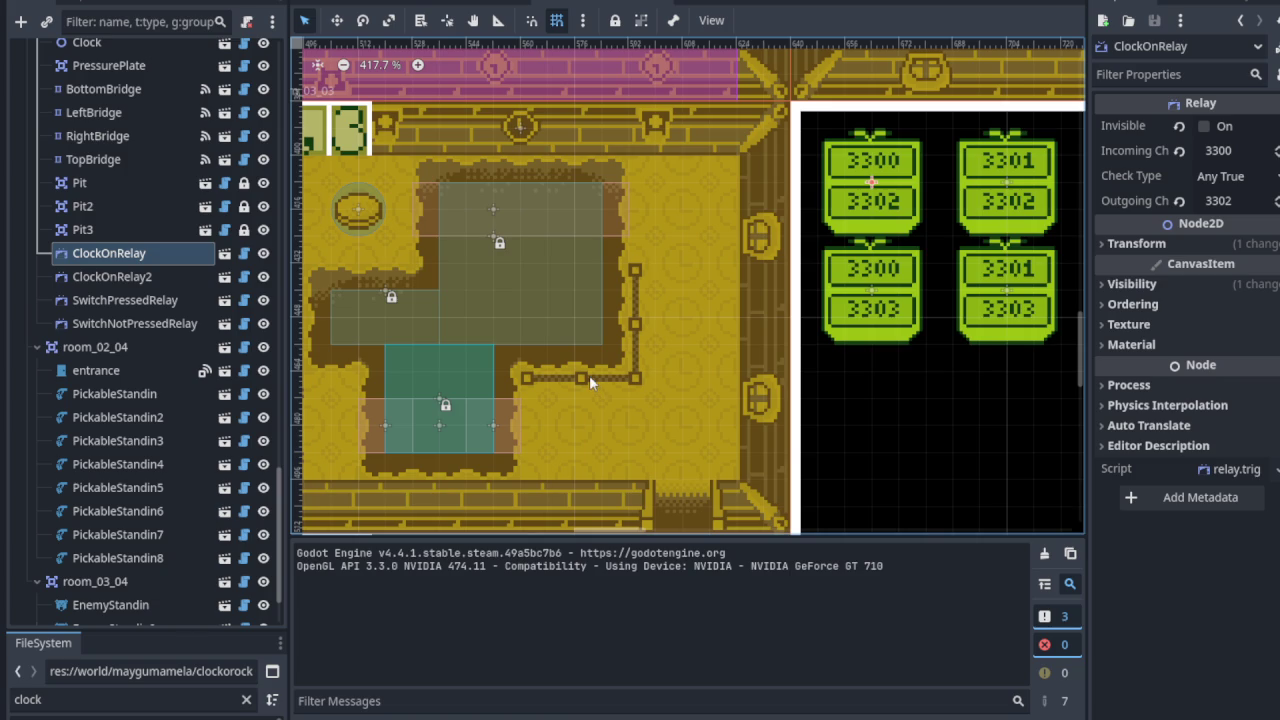
key("ctrl+s")
scroll(527, 334, "down", 3)
scroll(517, 332, "down", 2)
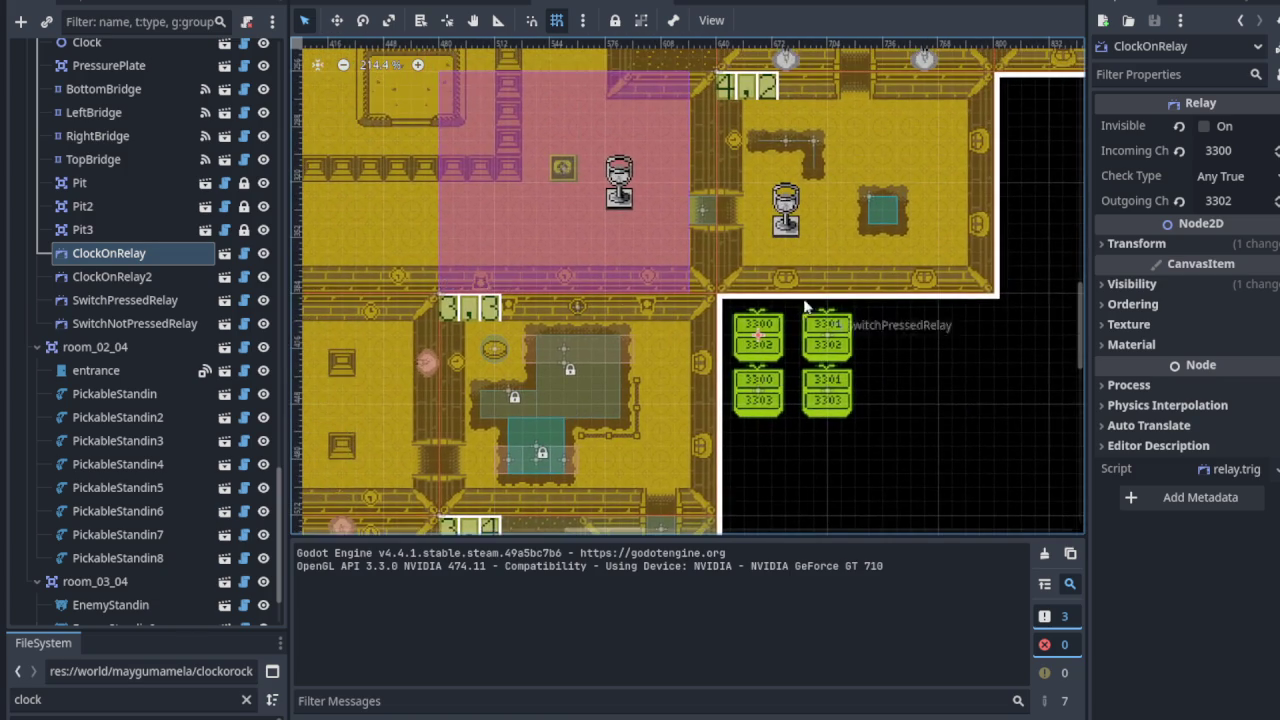
scroll(680, 364, "down", 3)
scroll(631, 294, "up", 5)
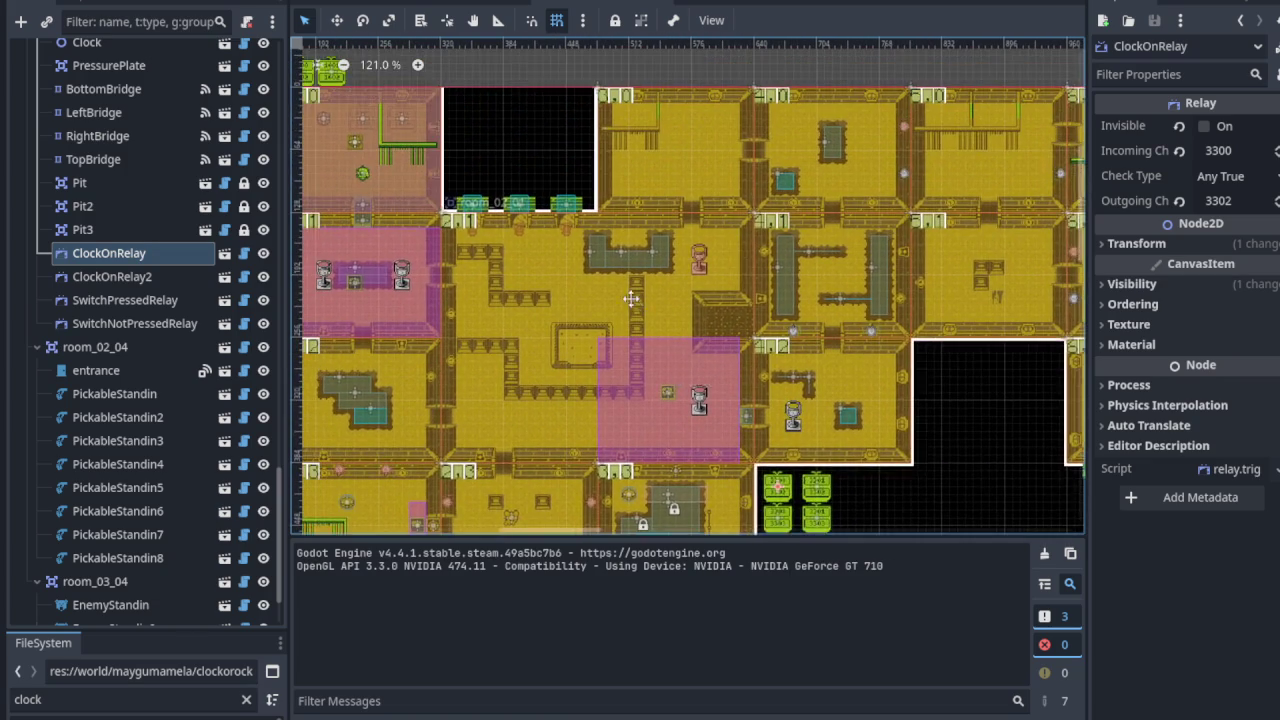
scroll(516, 293, "up", 1)
scroll(516, 293, "up", 3)
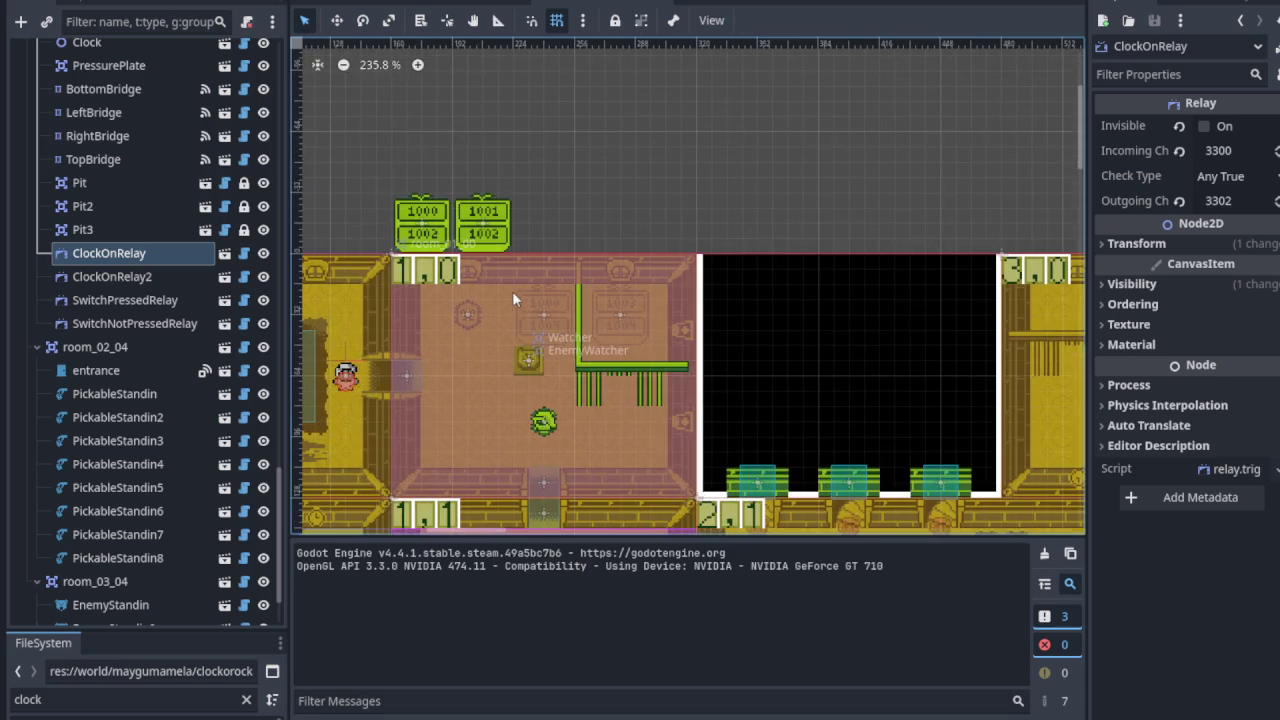
Step: Frame room 1,0 and select its EnemyWatcher trigger (channel 1001, width 10, height 8)
mouse_move(508, 291)
left_mouse_down()
mouse_move(518, 268)
mouse_move(540, 377)
left_mouse_up()
scroll(517, 283, "up", 3)
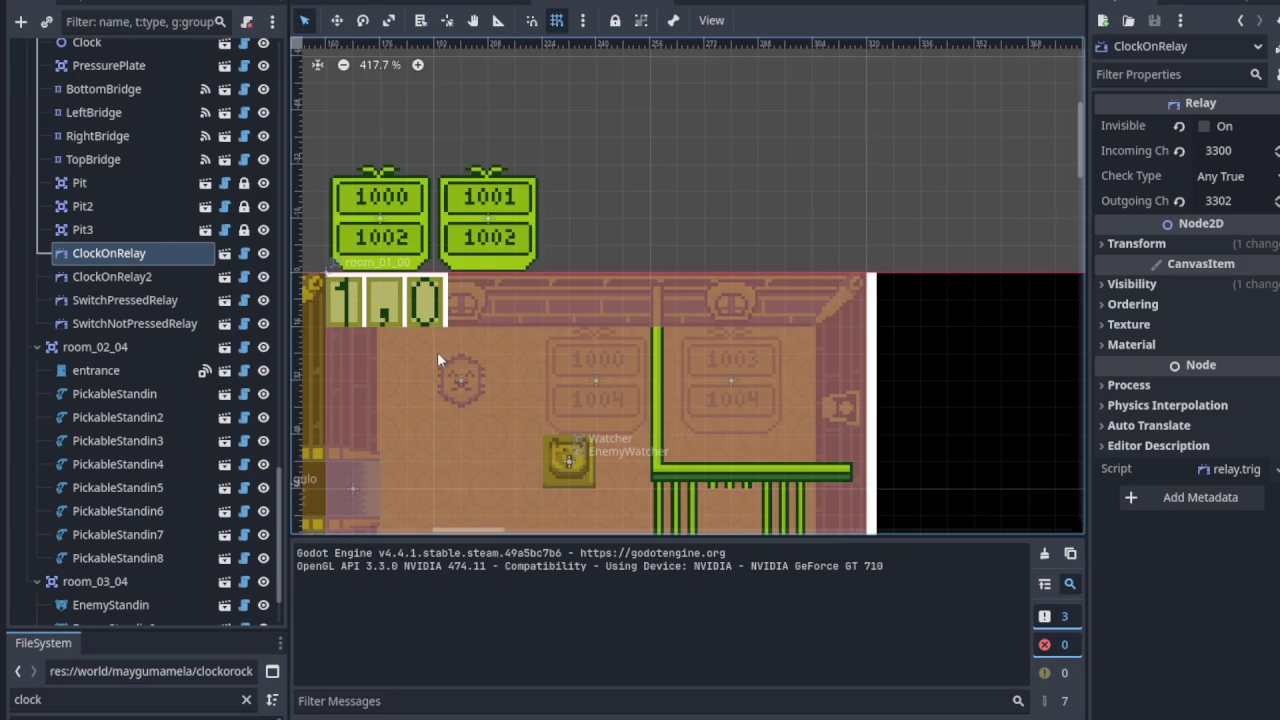
left_click_drag(437, 352, 437, 298)
mouse_move(551, 309)
left_mouse_down()
mouse_move(563, 409)
mouse_move(528, 331)
left_mouse_up()
scroll(516, 284, "up", 3)
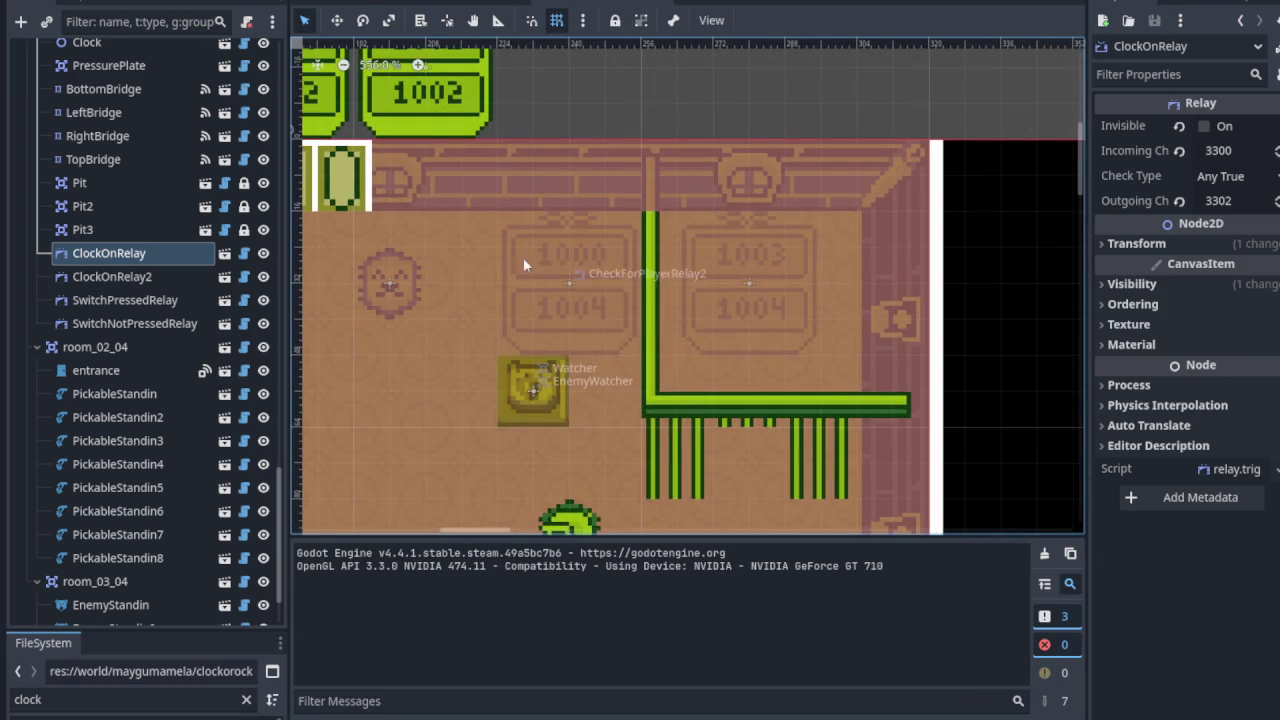
scroll(498, 226, "up", 1)
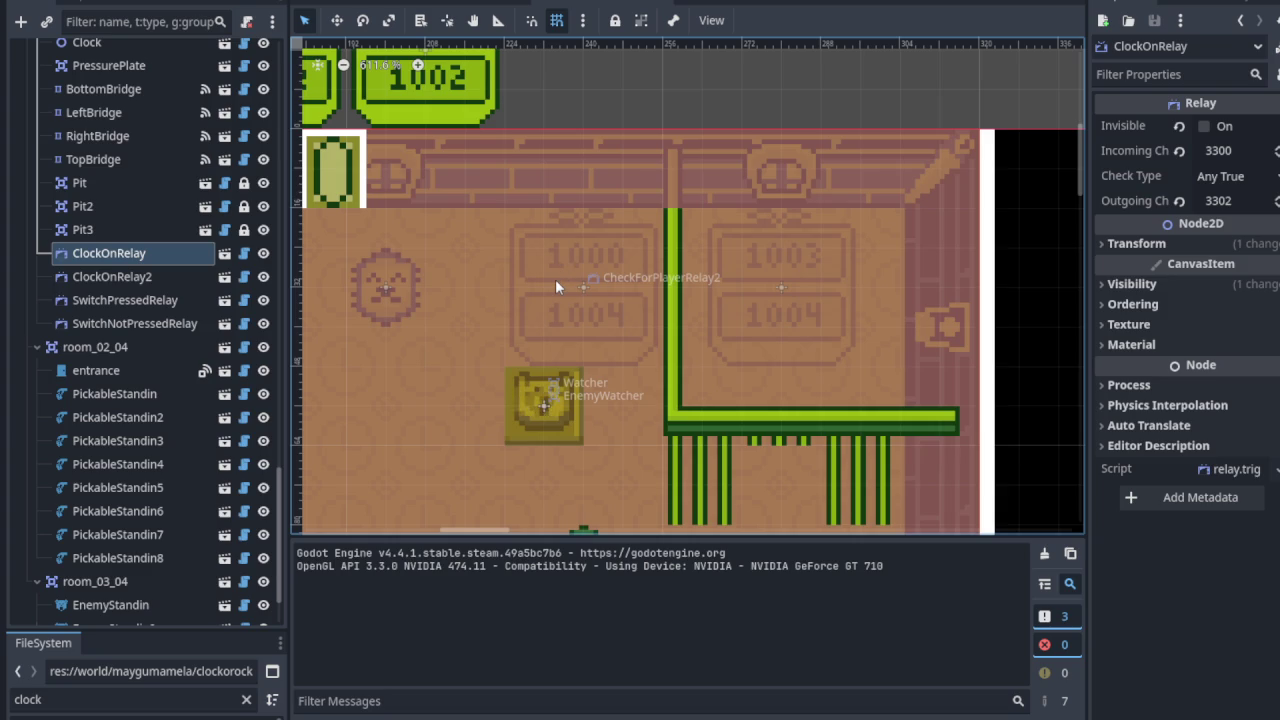
scroll(555, 279, "down", 1)
scroll(555, 280, "down", 4)
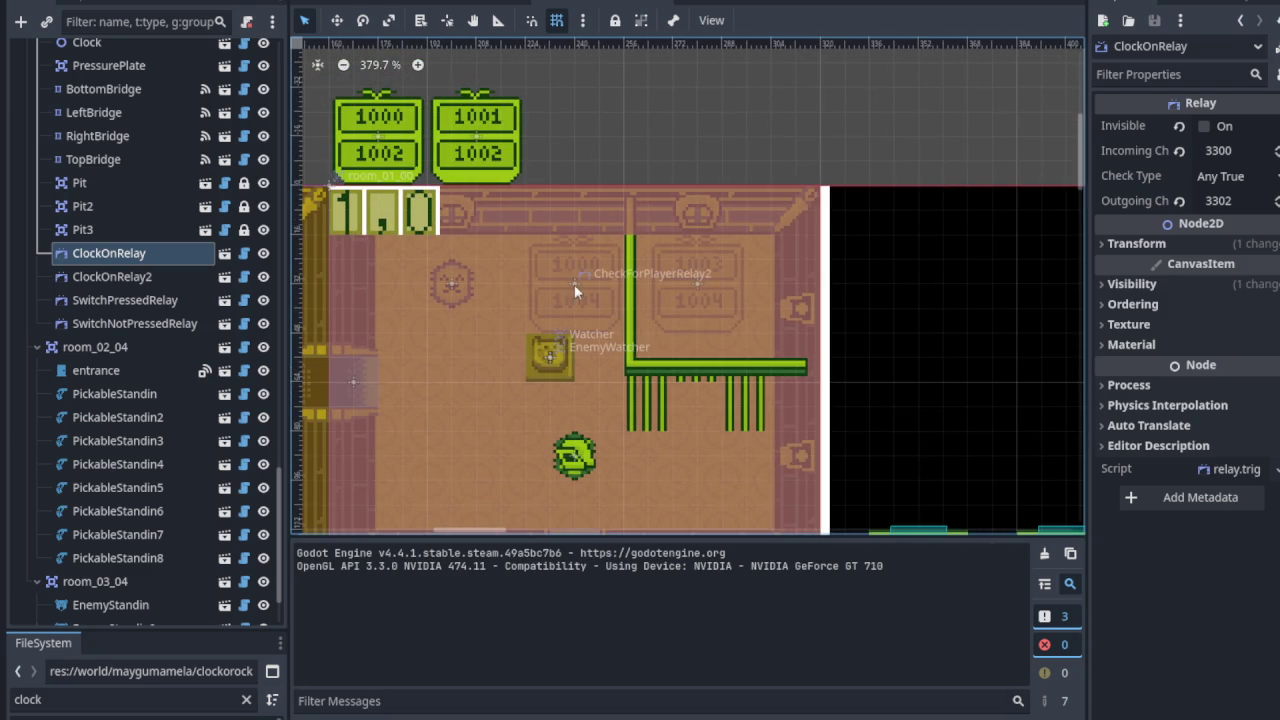
left_click_drag(573, 286, 545, 363)
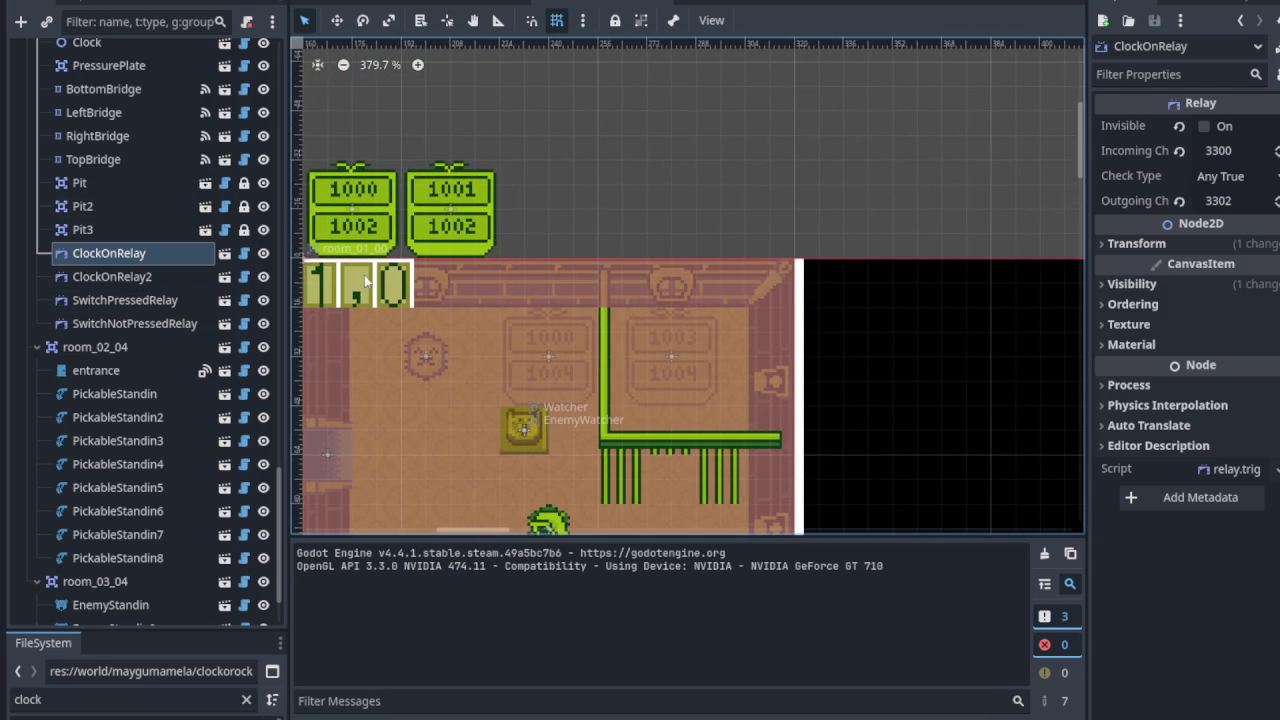
left_click(356, 275)
scroll(521, 338, "up", 5)
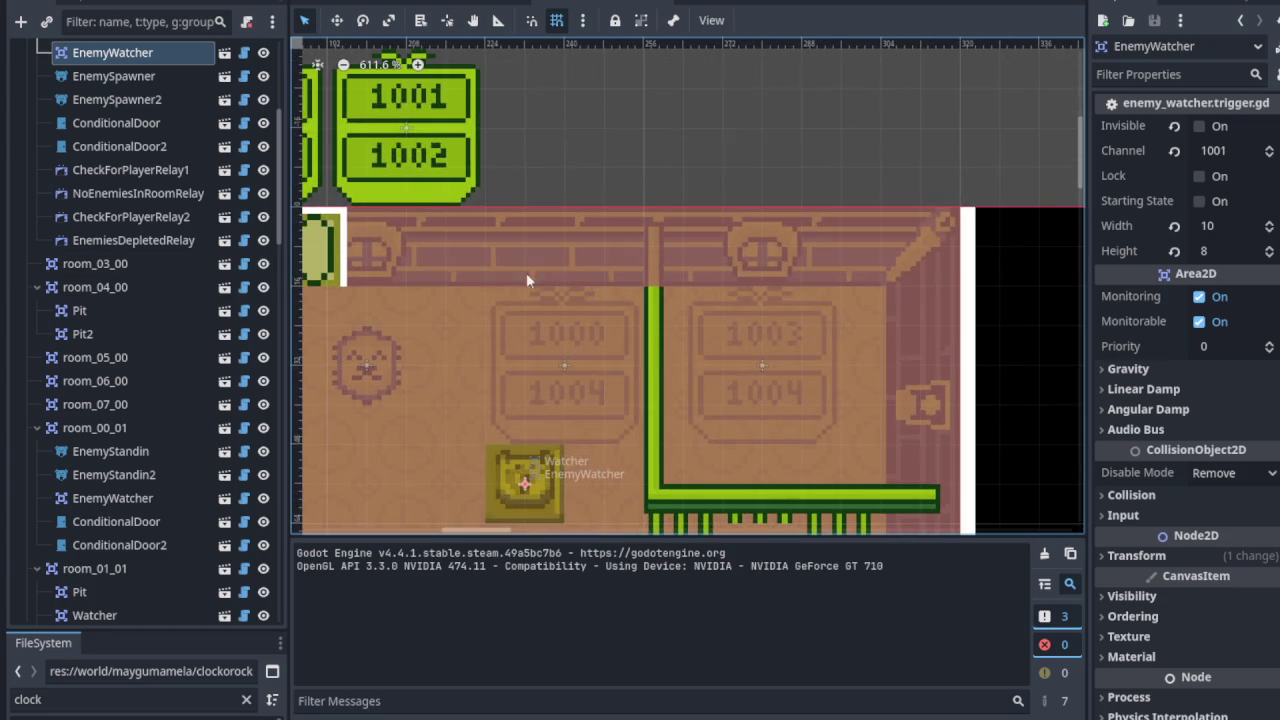
Step: Move the 1000→1002 and 1001→1002 relays up above the room's top wall
left_click_drag(635, 347, 774, 436)
left_click_drag(380, 236, 431, 381)
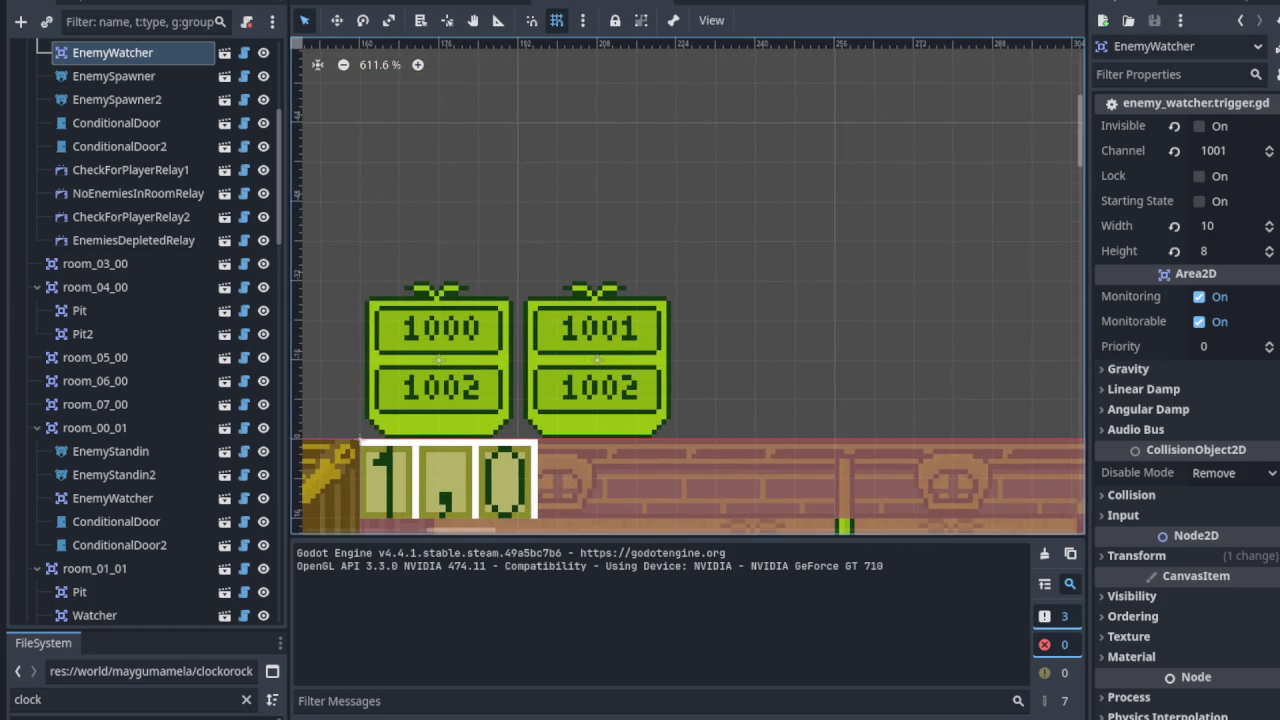
left_click_drag(494, 360, 474, 384)
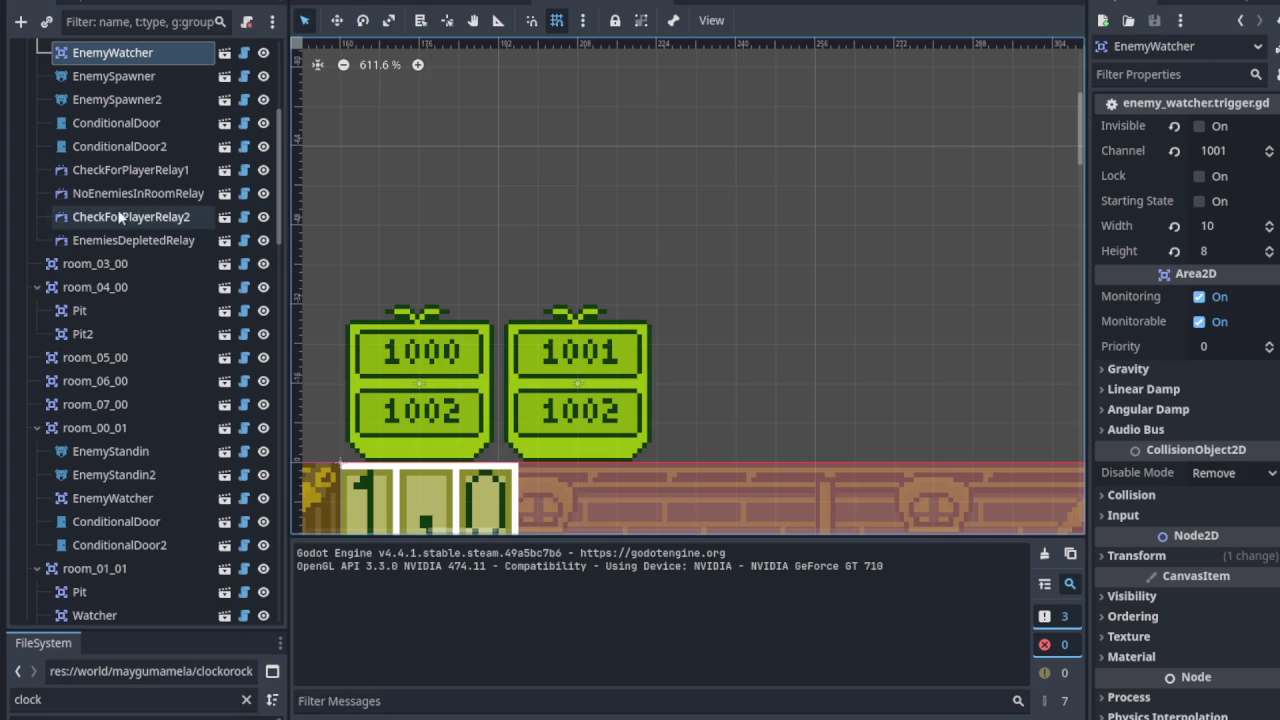
left_click(130, 170)
left_click_drag(410, 380, 414, 224)
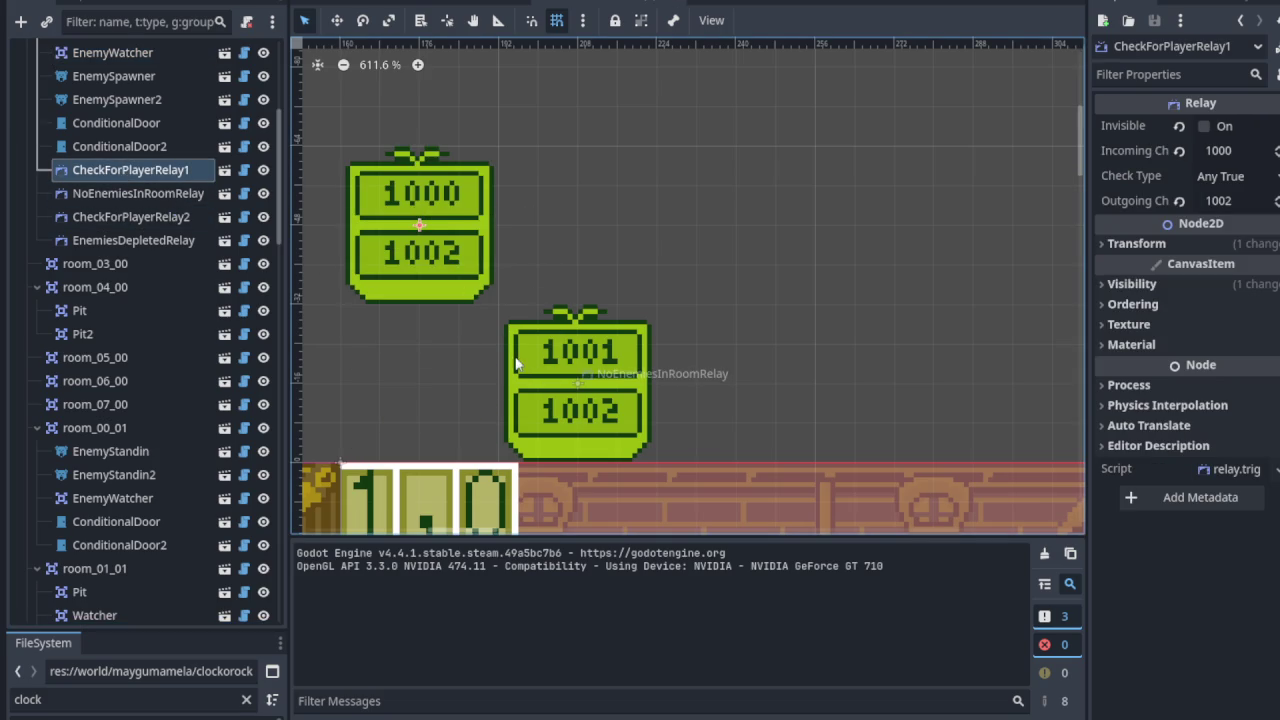
left_click(577, 388)
left_click_drag(580, 408, 580, 253)
Step: Move the 1000→1004 and 1003→1004 relays above the room and line them up
scroll(590, 250, "down", 2)
scroll(766, 366, "down", 3)
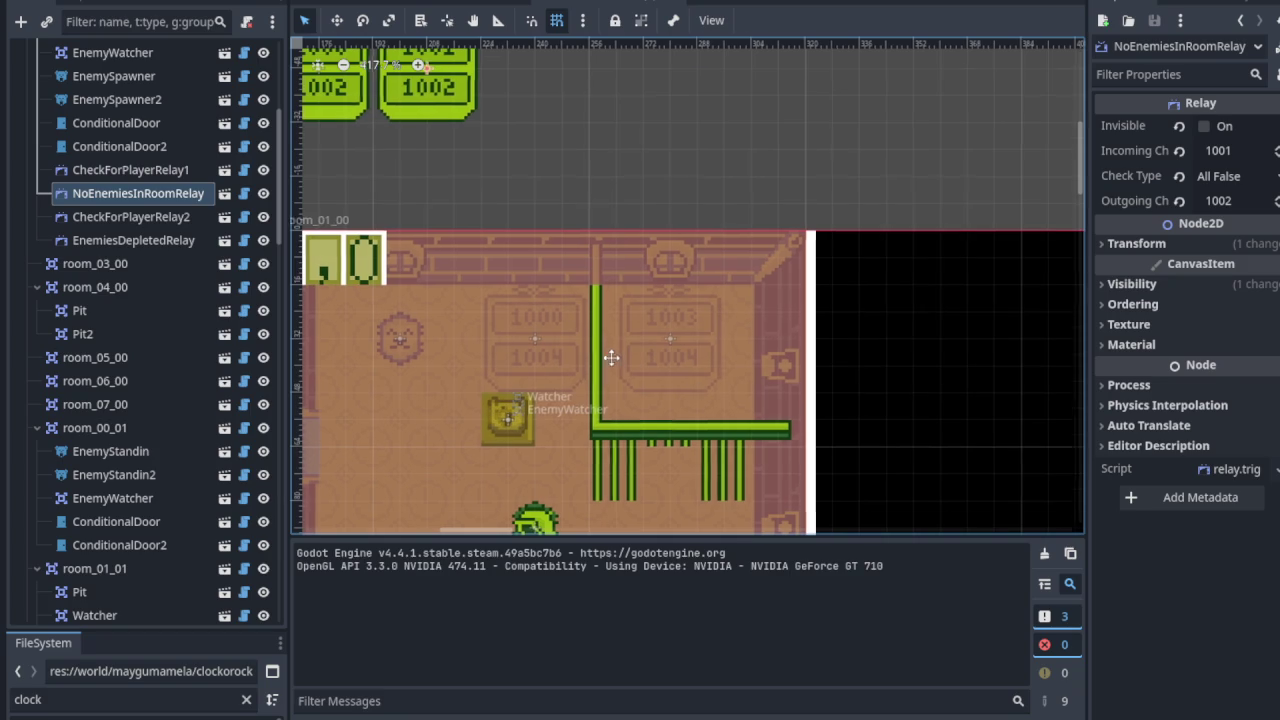
left_click(575, 425)
mouse_move(575, 425)
left_mouse_down()
mouse_move(508, 326)
mouse_move(350, 230)
mouse_move(346, 245)
left_mouse_up()
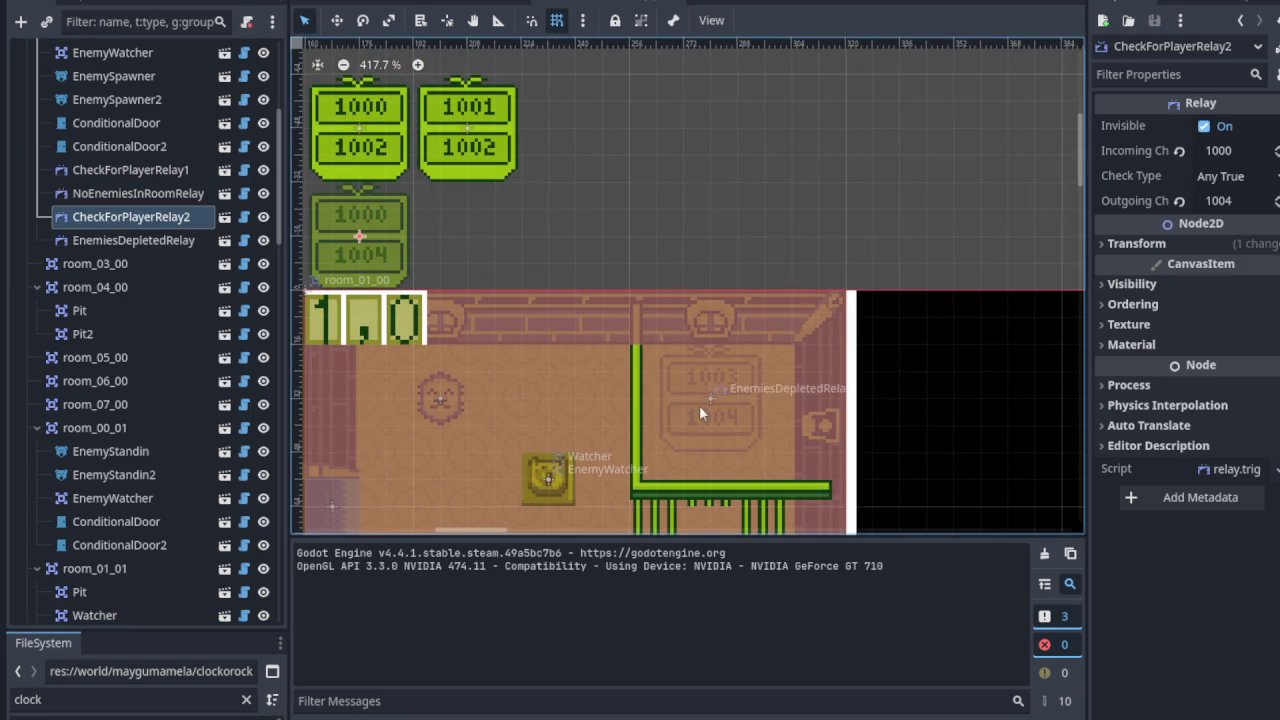
left_click(100, 240)
mouse_move(703, 396)
left_mouse_down()
mouse_move(466, 260)
mouse_move(684, 254)
mouse_move(784, 236)
left_mouse_up()
left_click_drag(370, 240, 693, 240)
left_click_drag(466, 133, 790, 133)
Step: Complete the 2×2 relay grid; make CheckForPlayerRelay1 and NoEnemiesInRoomRelay invisible
left_click_drag(383, 137, 706, 130)
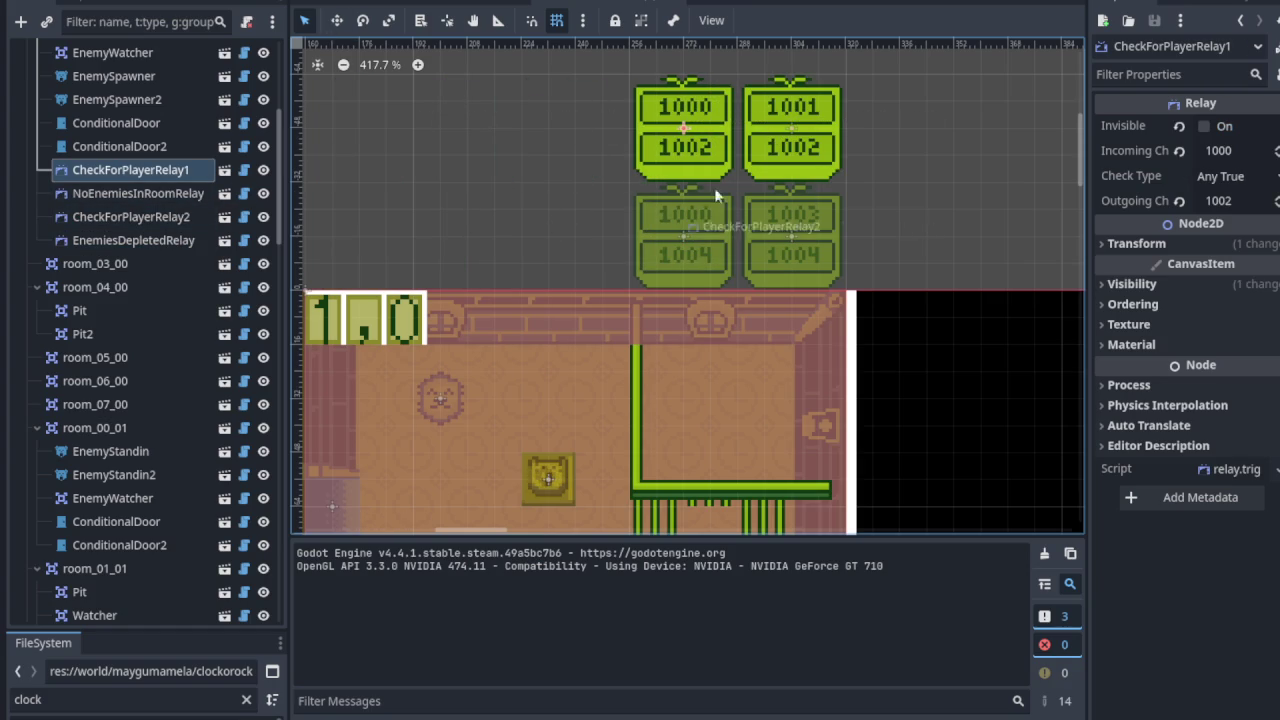
left_click(1204, 126)
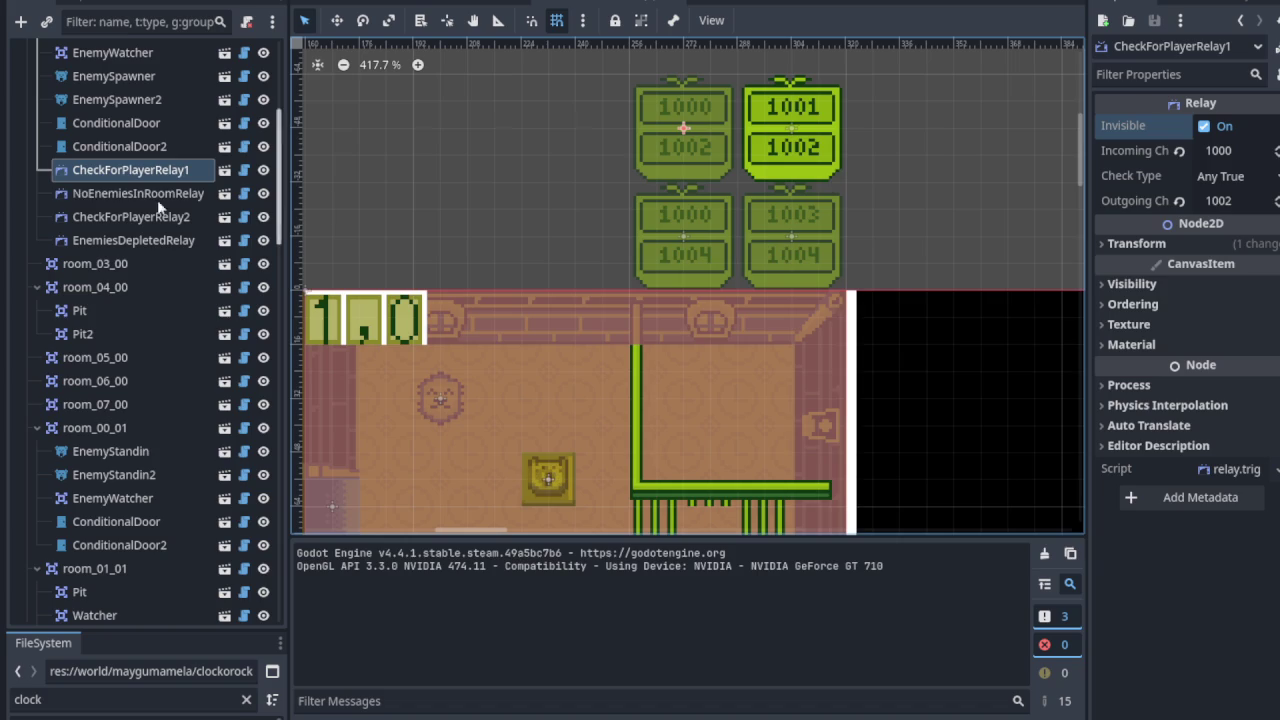
left_click(167, 196)
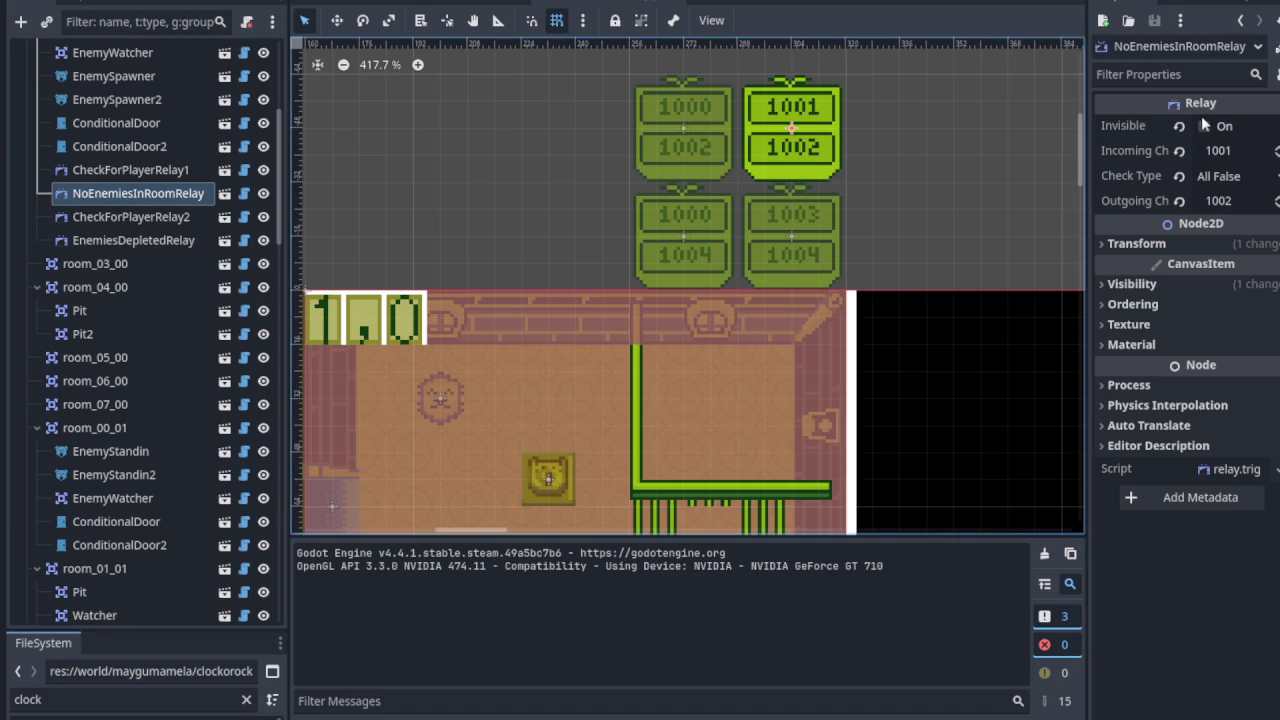
left_click(1206, 128)
Step: Check both ConditionalDoors, then make EnemySpawner2 and EnemySpawner invisible
scroll(148, 242, "up", 3)
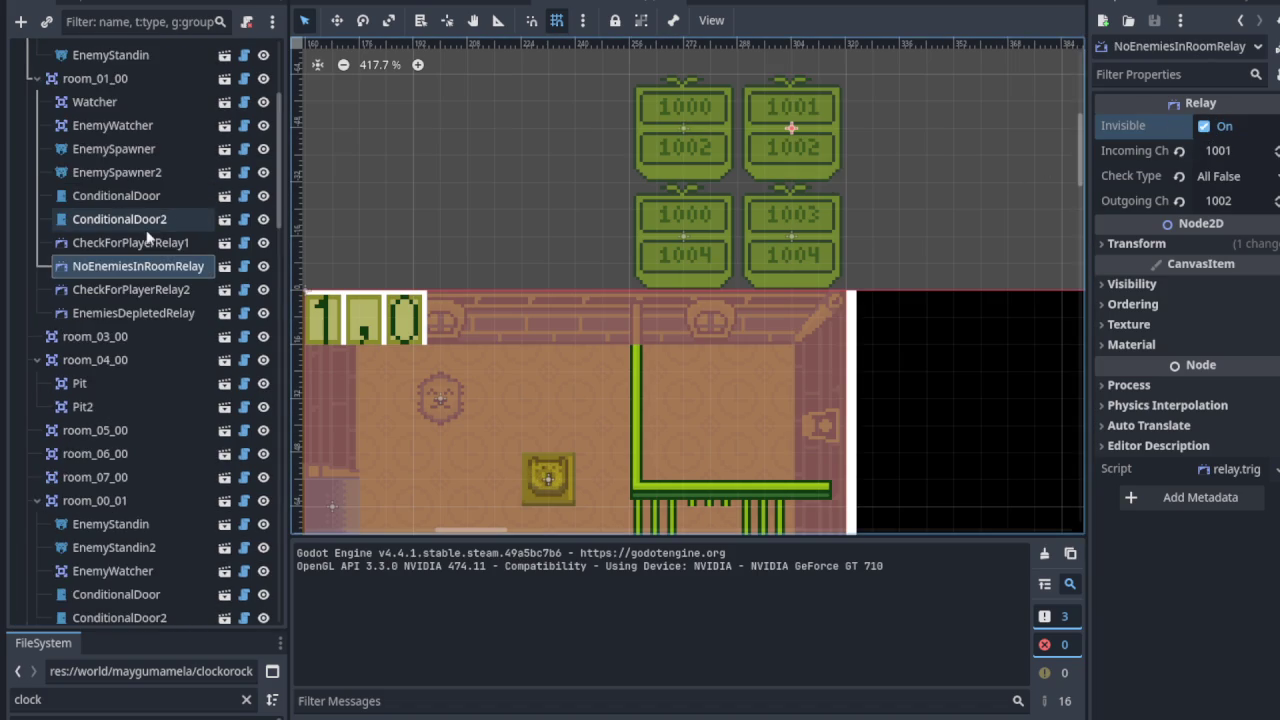
left_click(140, 291)
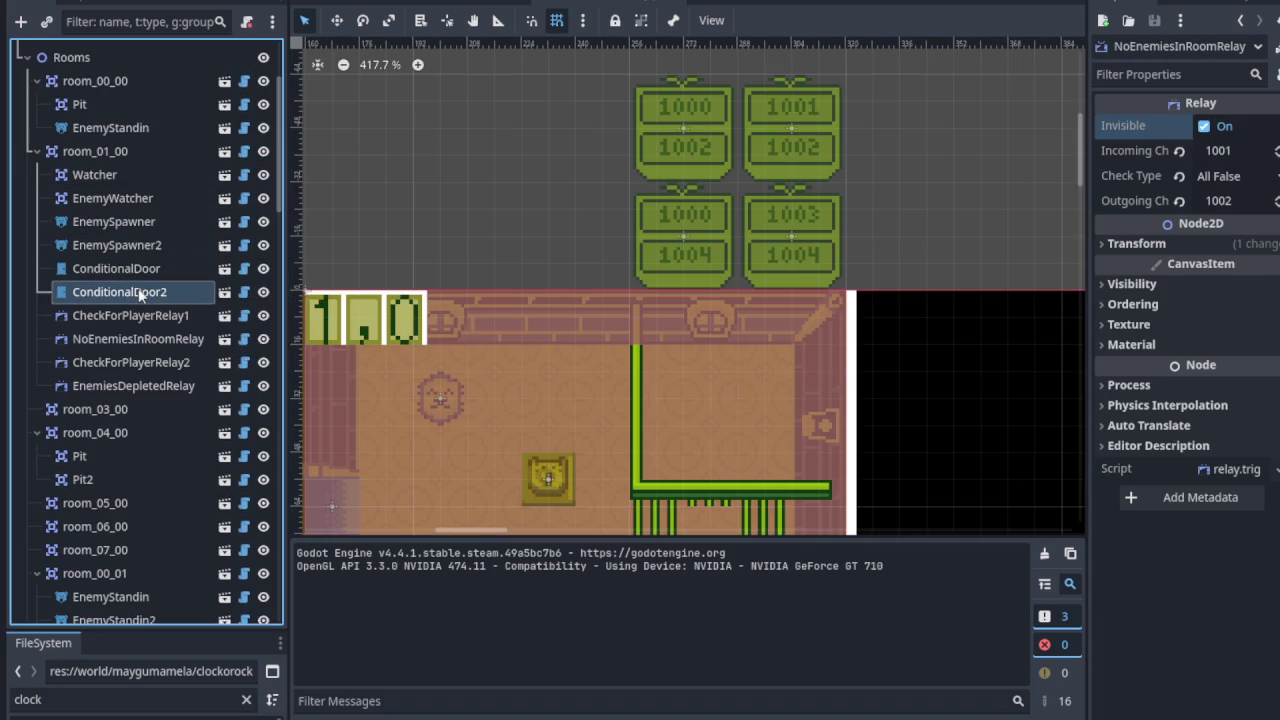
left_click(140, 269)
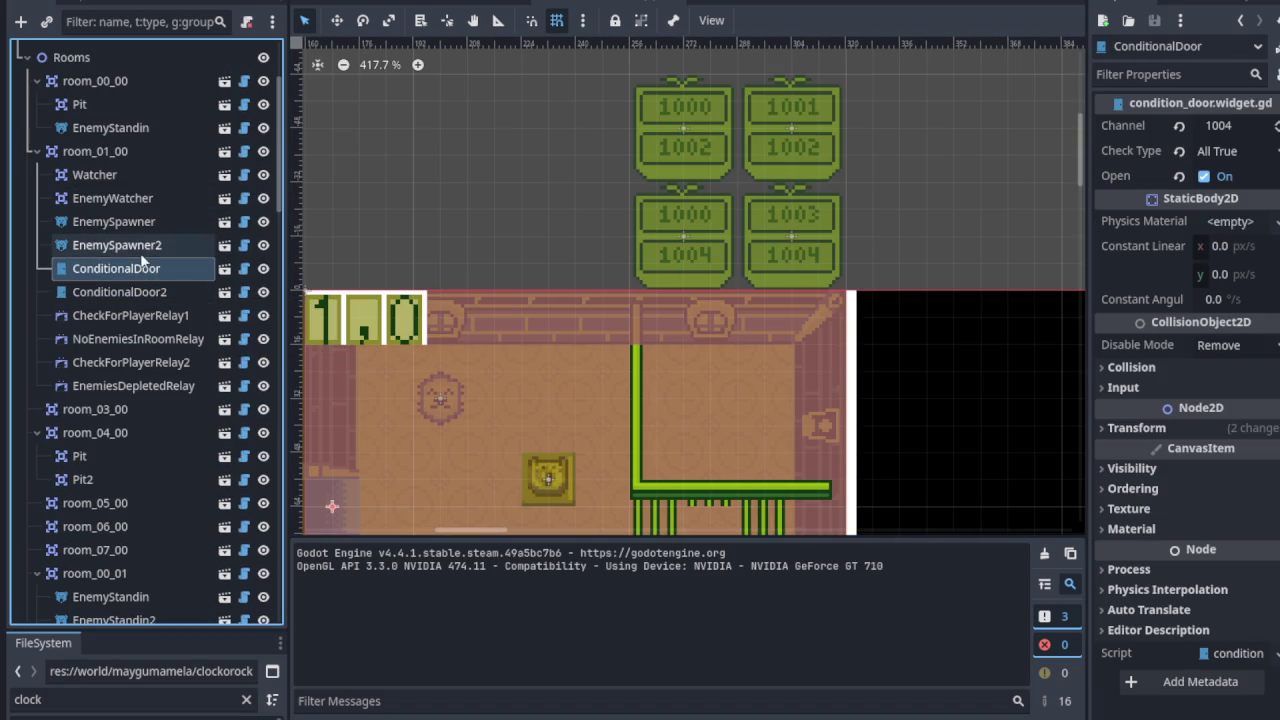
left_click(140, 250)
left_click(1204, 126)
left_click(168, 224)
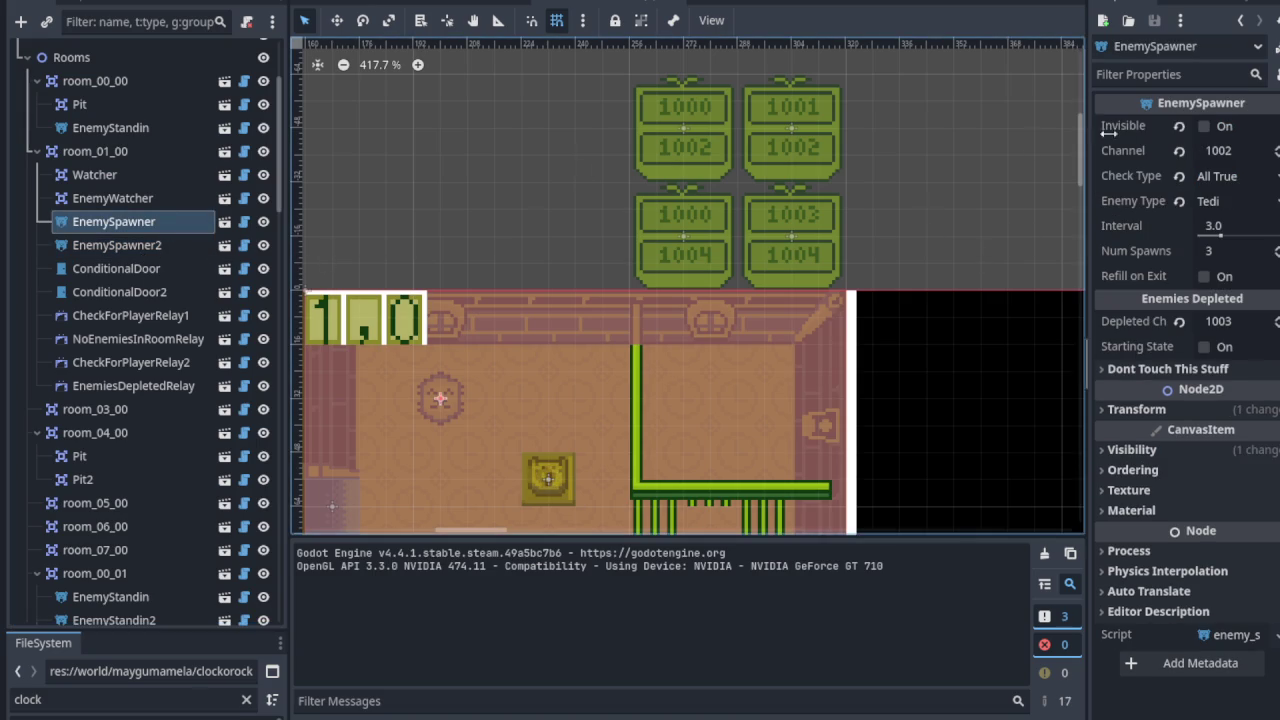
left_click(1180, 126)
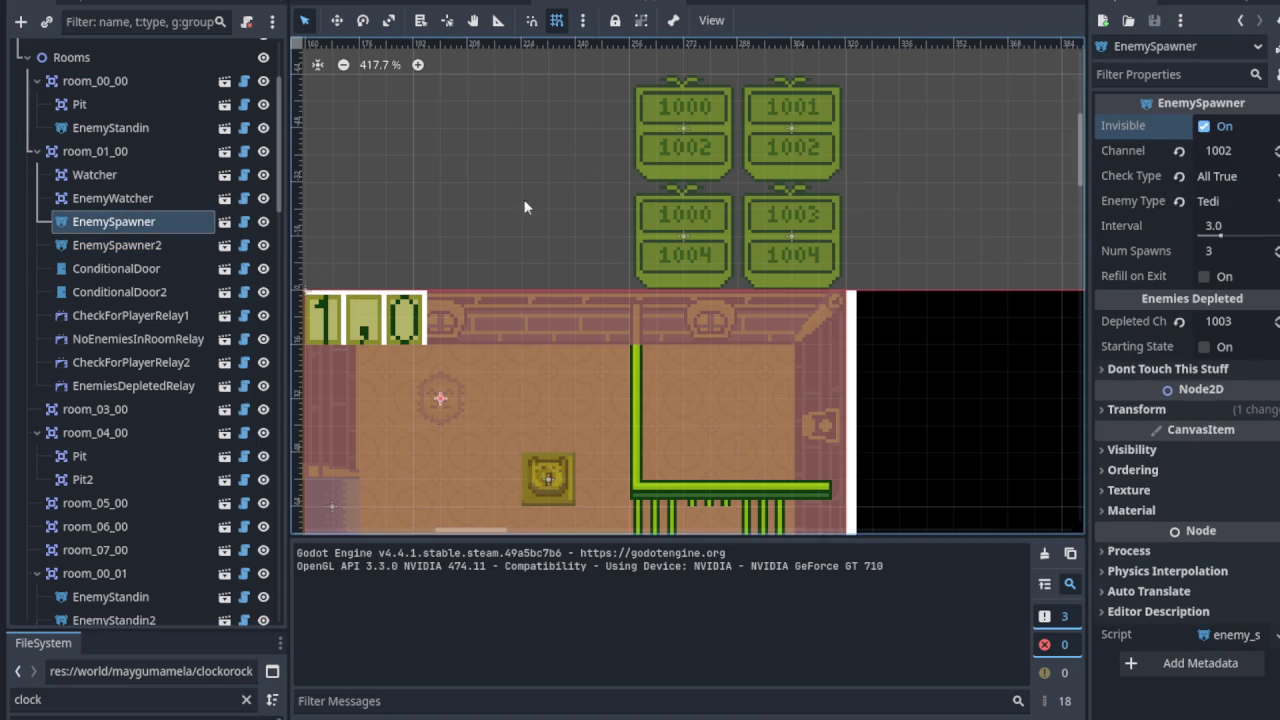
Step: Make the EnemyWatcher and channel-1000 Watcher invisible, then run the game with F5
left_click(139, 199)
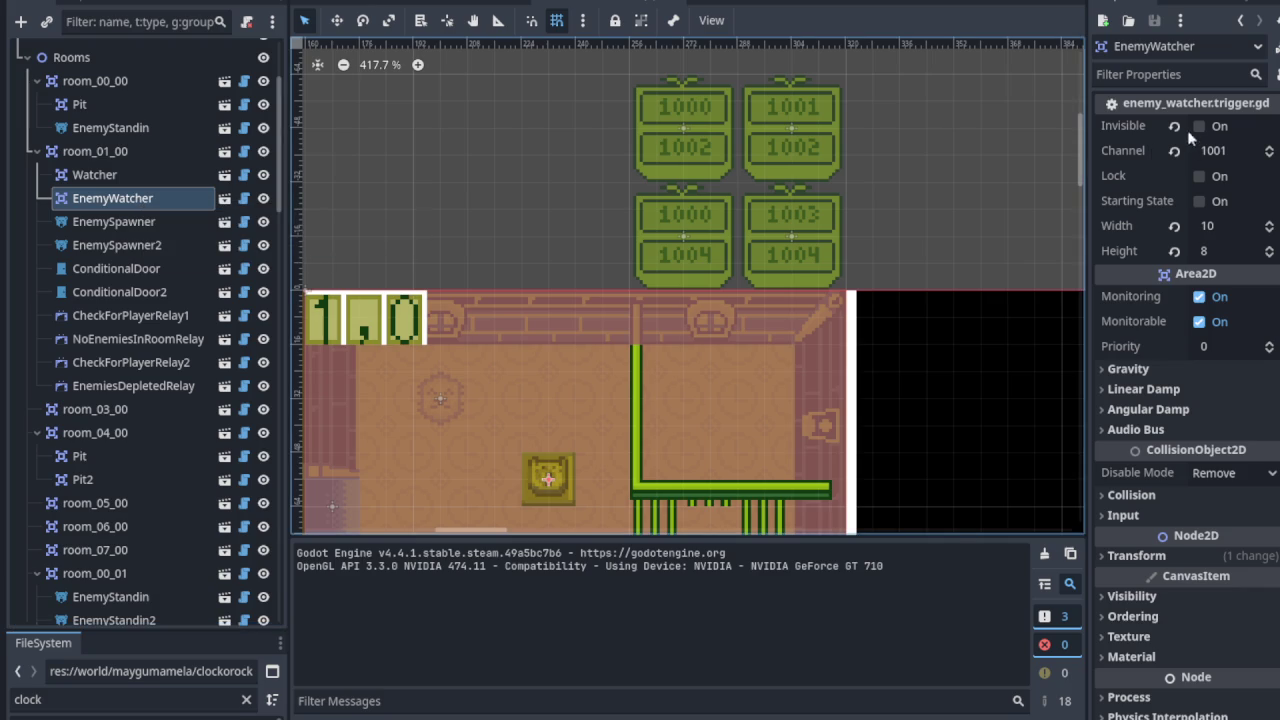
left_click(1175, 127)
left_click(92, 177)
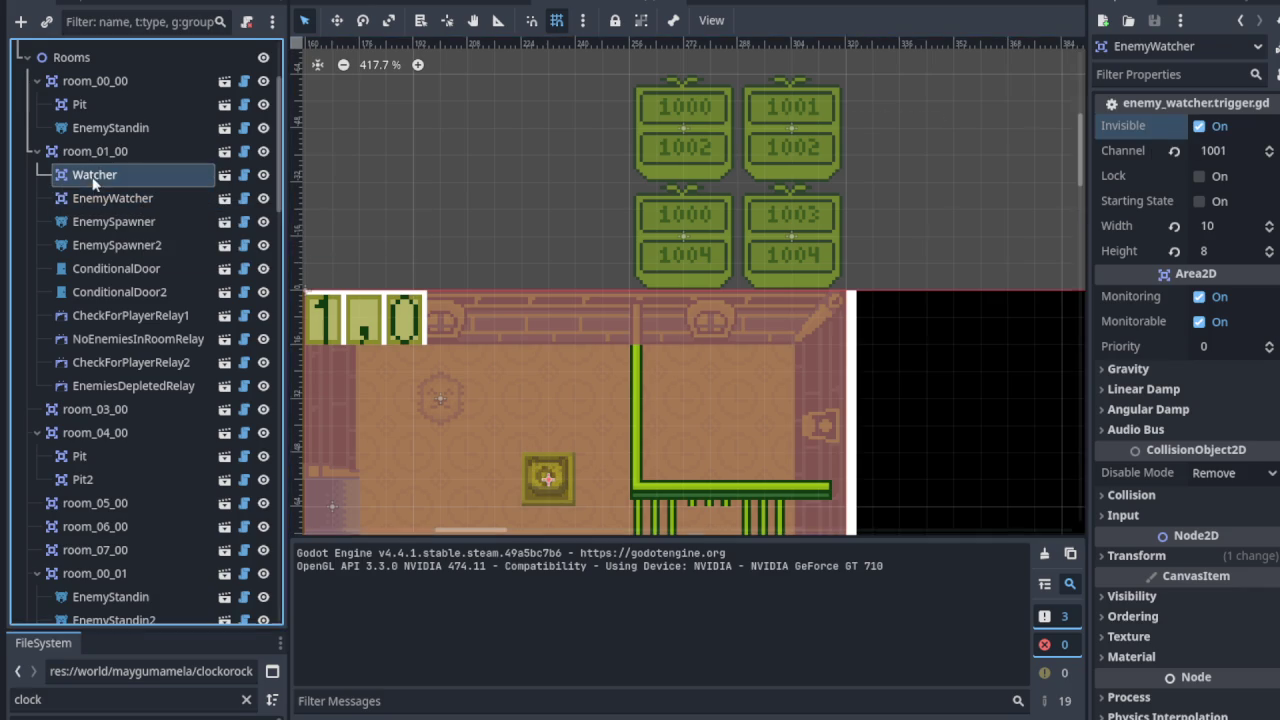
left_click(1174, 127)
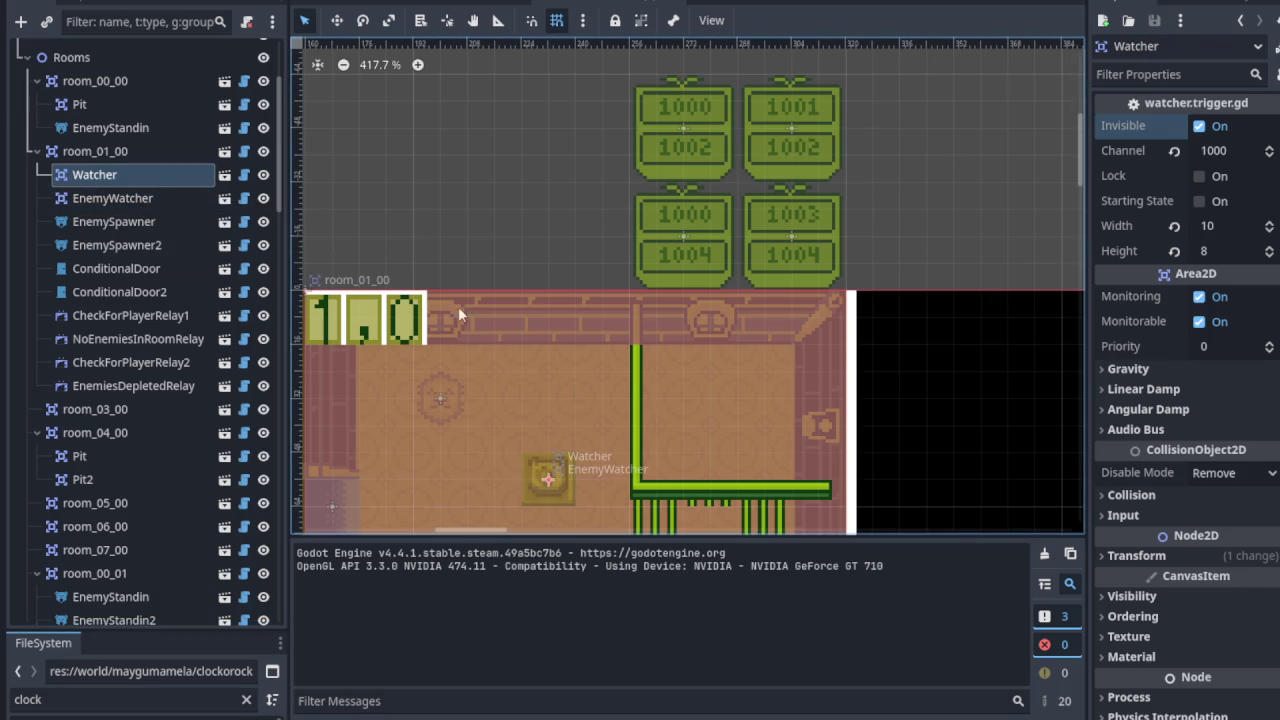
scroll(477, 336, "down", 3)
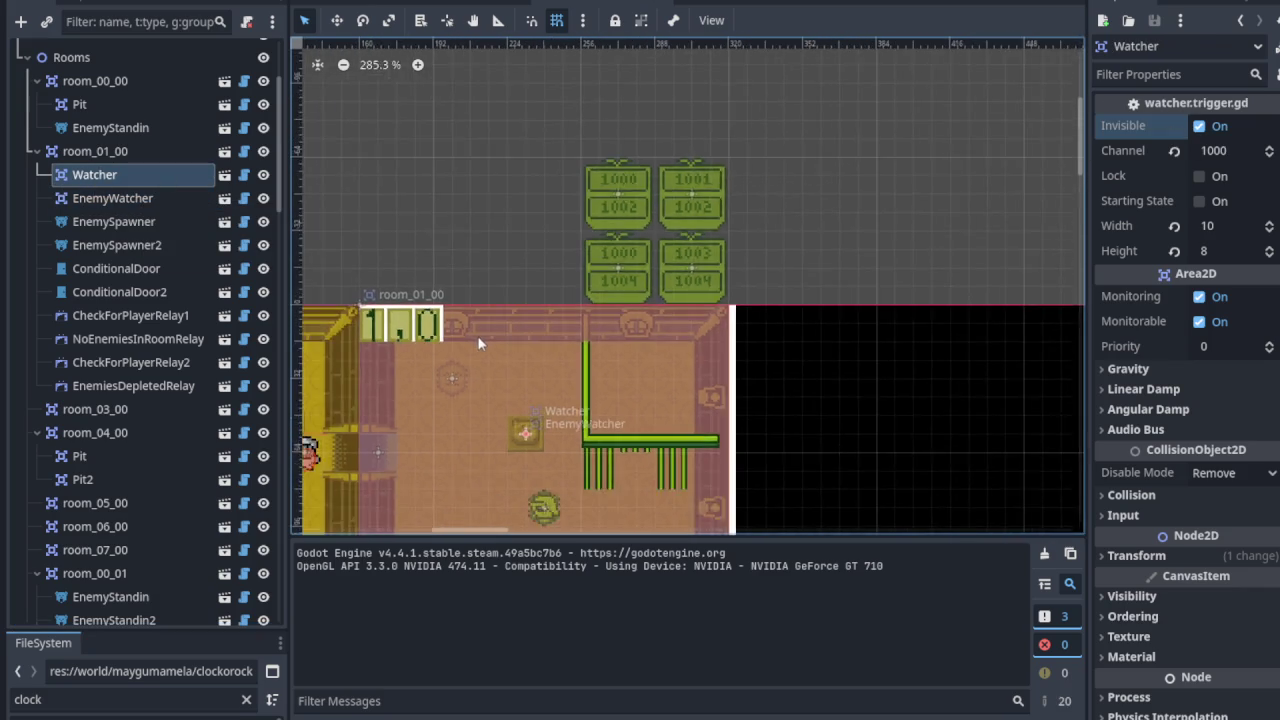
mouse_move(498, 385)
left_mouse_down()
mouse_move(515, 250)
mouse_move(560, 186)
left_mouse_up()
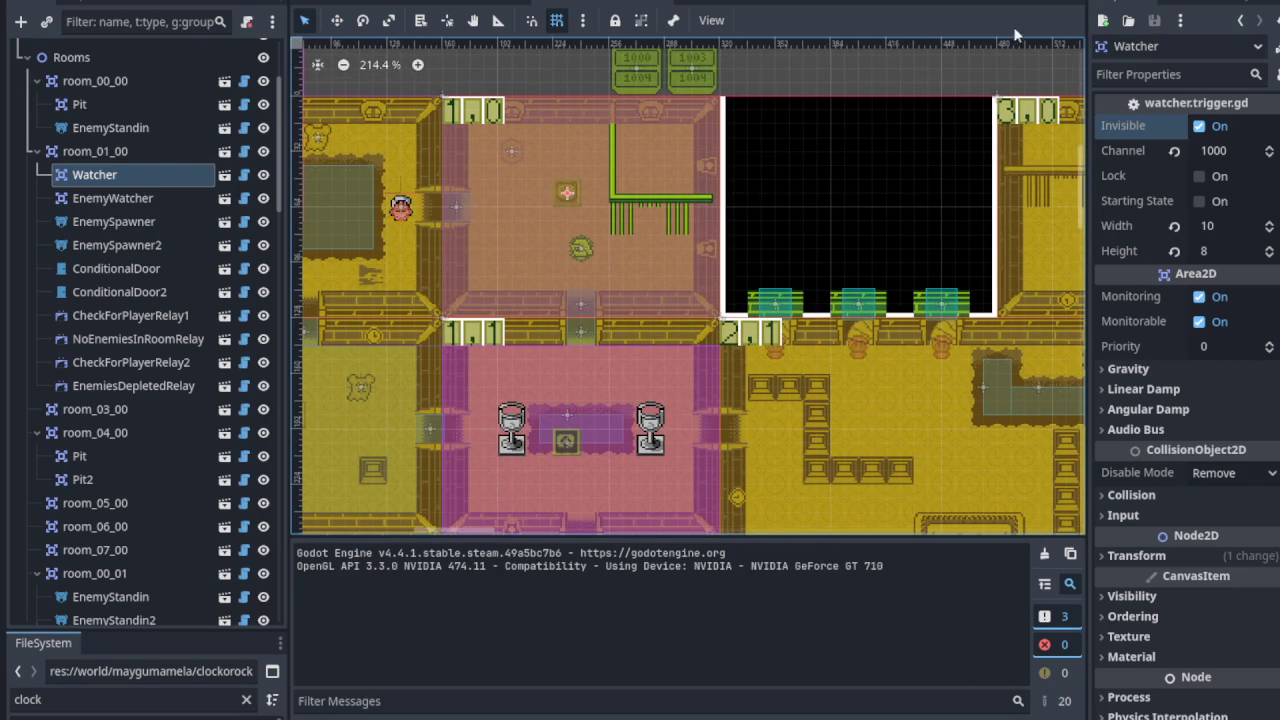
key("F5")
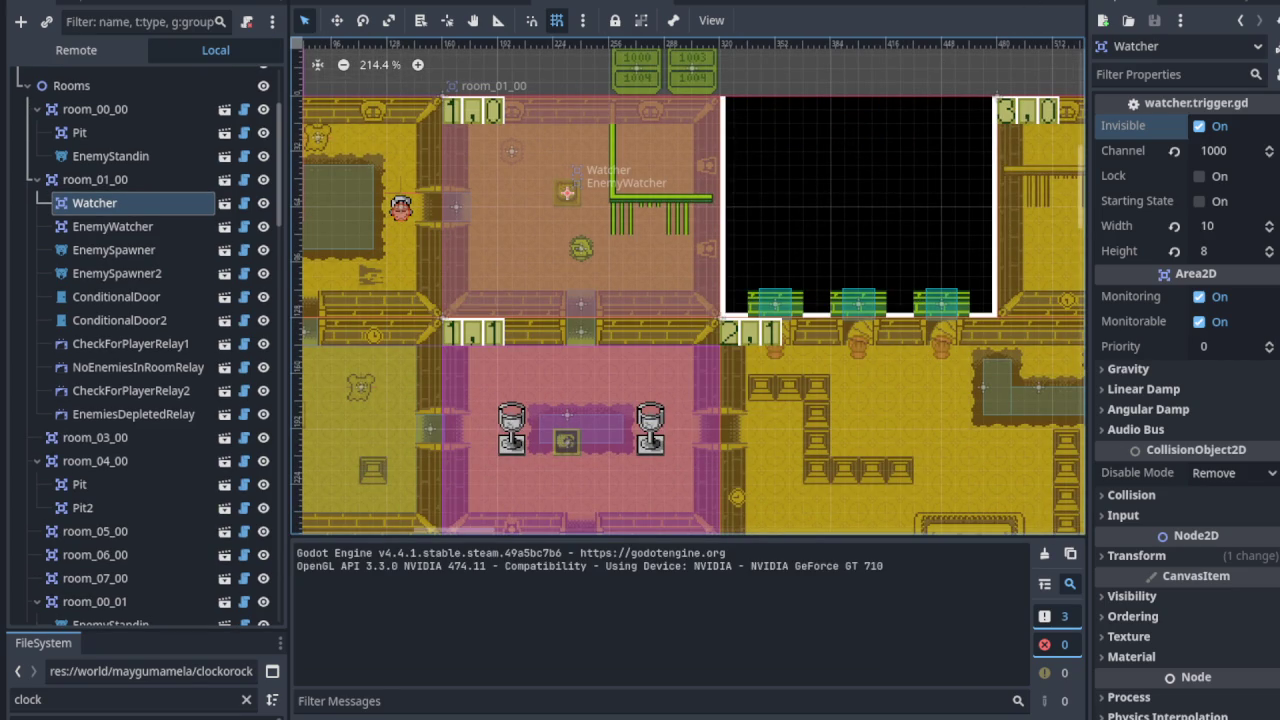
Step: Walk right through the door and attack the ghost watcher with sword swings
key("Right")
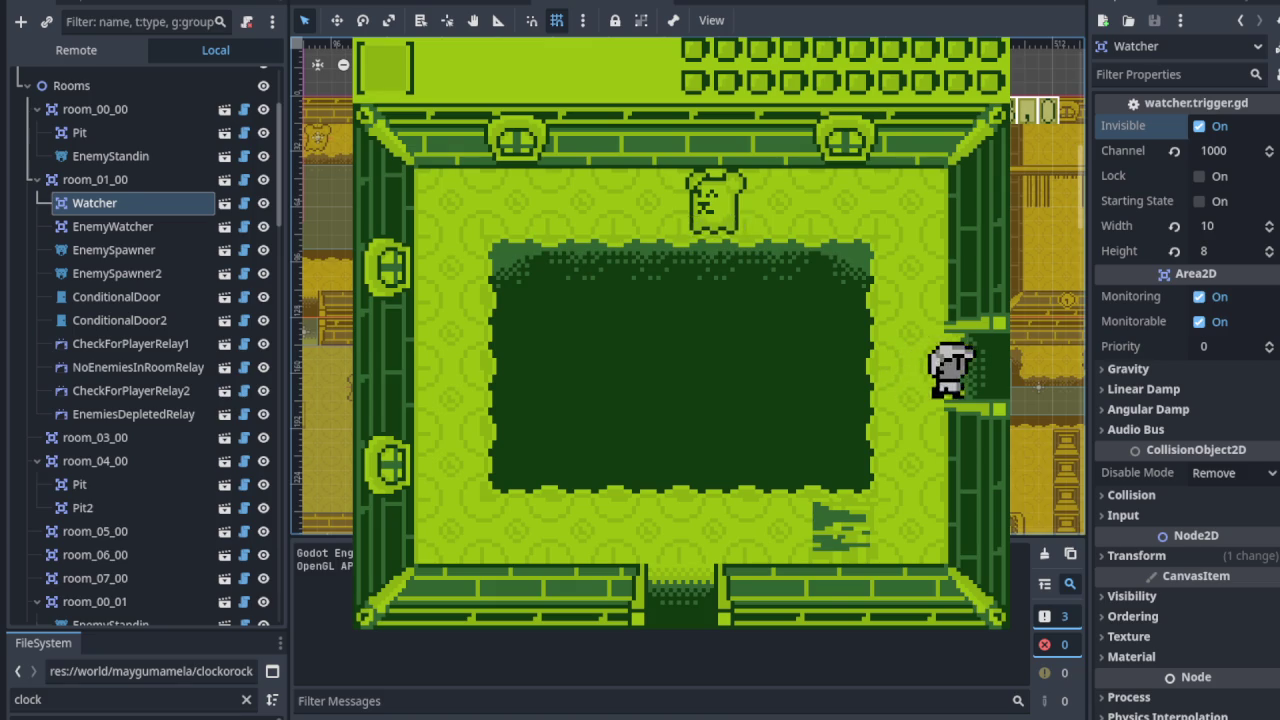
key("Up")
key("Right")
key("x")
key("Right")
key("Down")
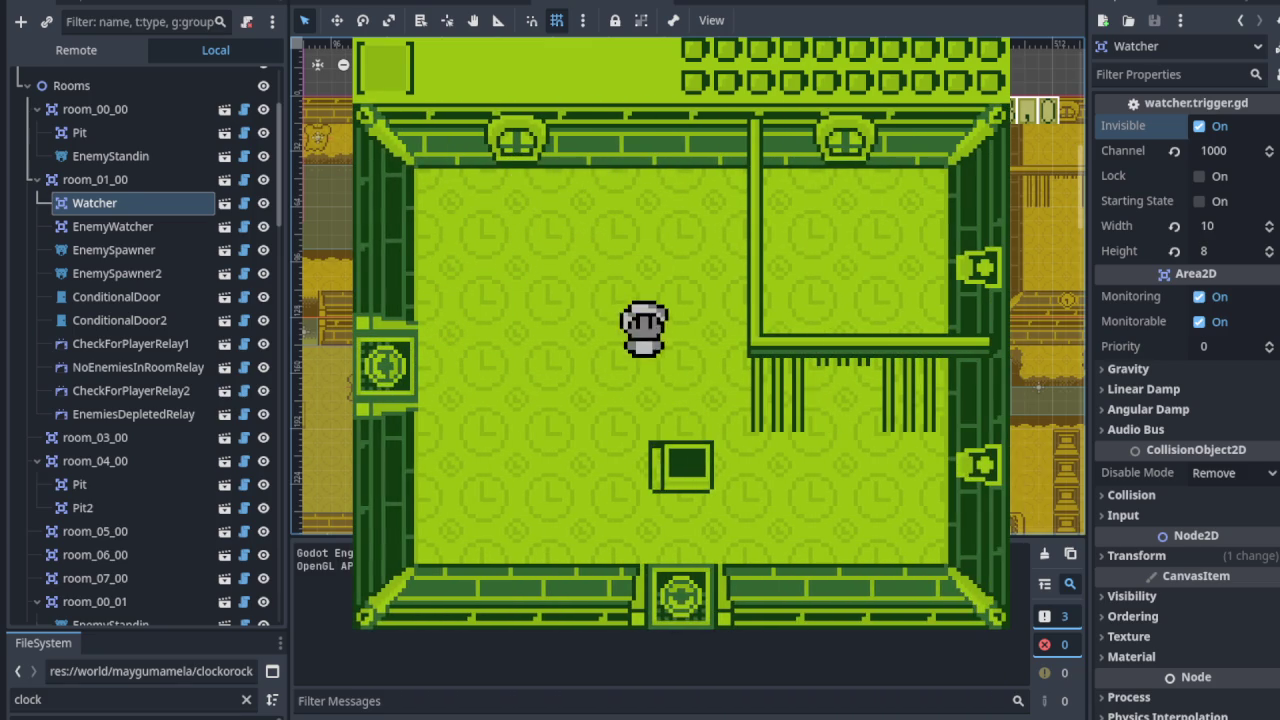
key("x")
key("Left")
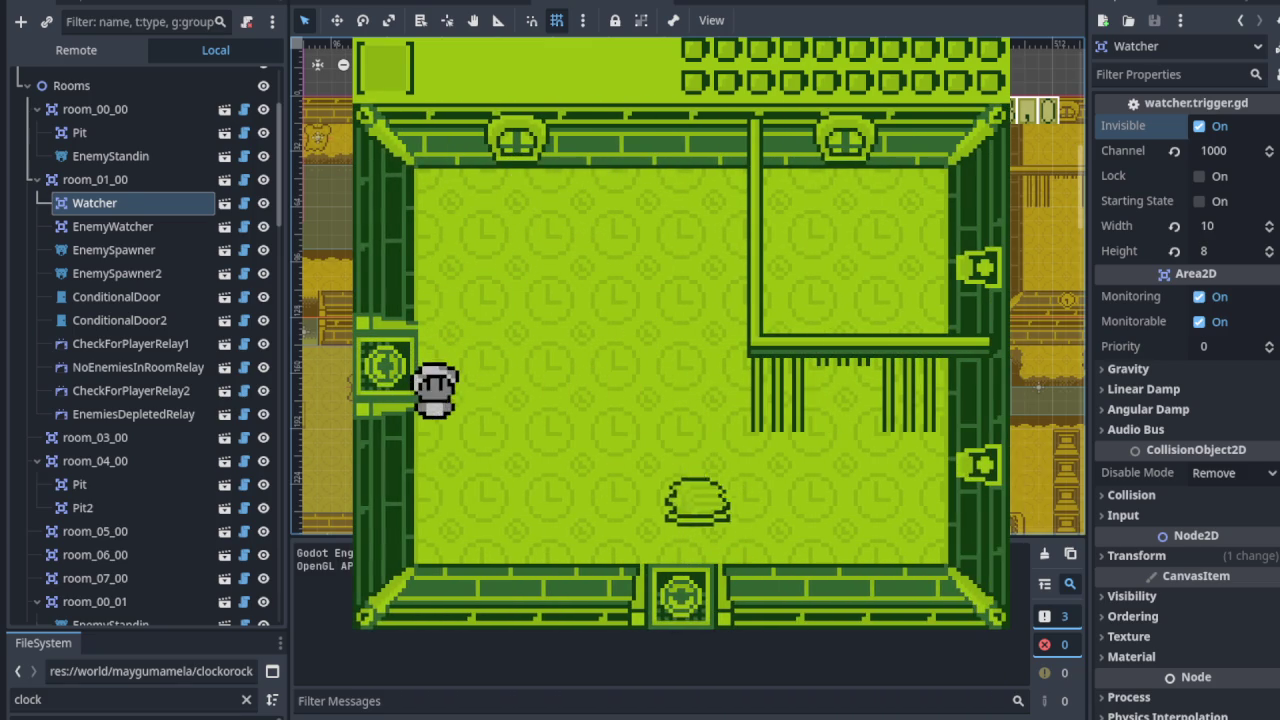
key("Right")
key("x")
key("Left")
key("Up")
key("x")
key("Right")
Step: Reposition the player around the room and swing the sword to the right
key("Right")
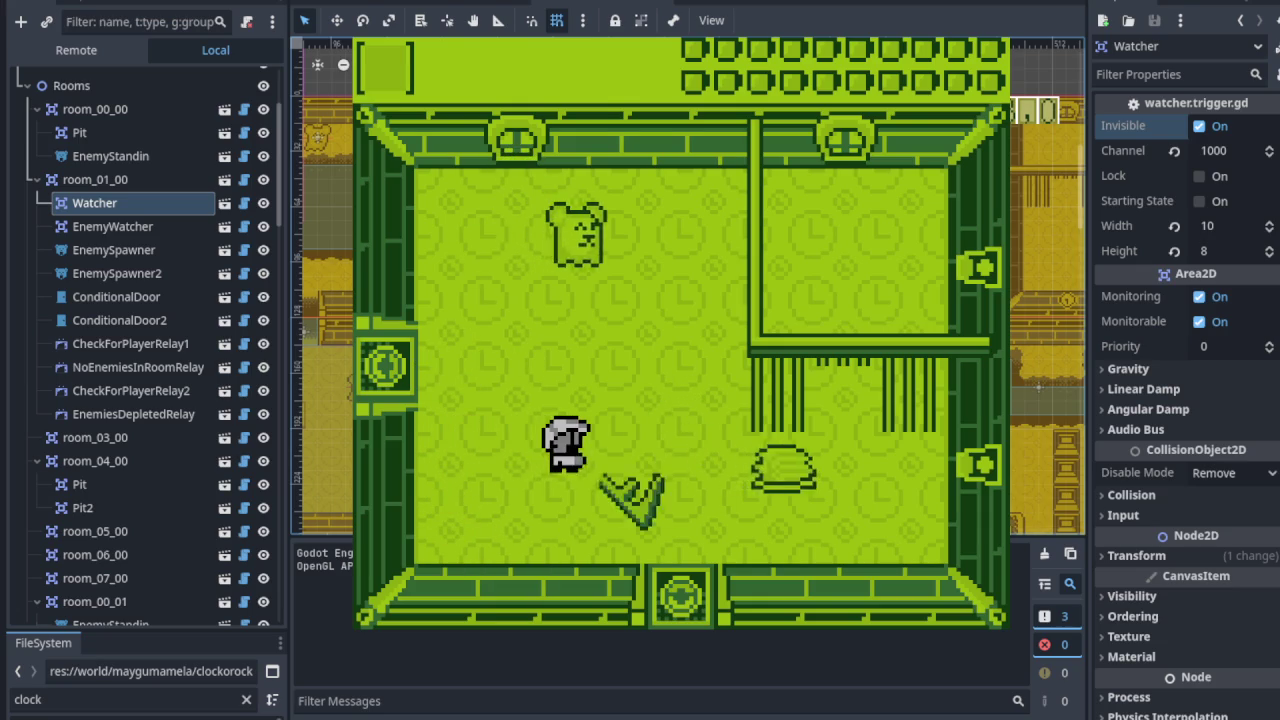
key("Left")
key("Up")
key("Down")
key("Left")
key("Up")
key("Down")
key("Left")
key("Up")
key("x")
key("Right")
Step: Walk down into the room below via the left doorway to trigger the enemies
key("Down")
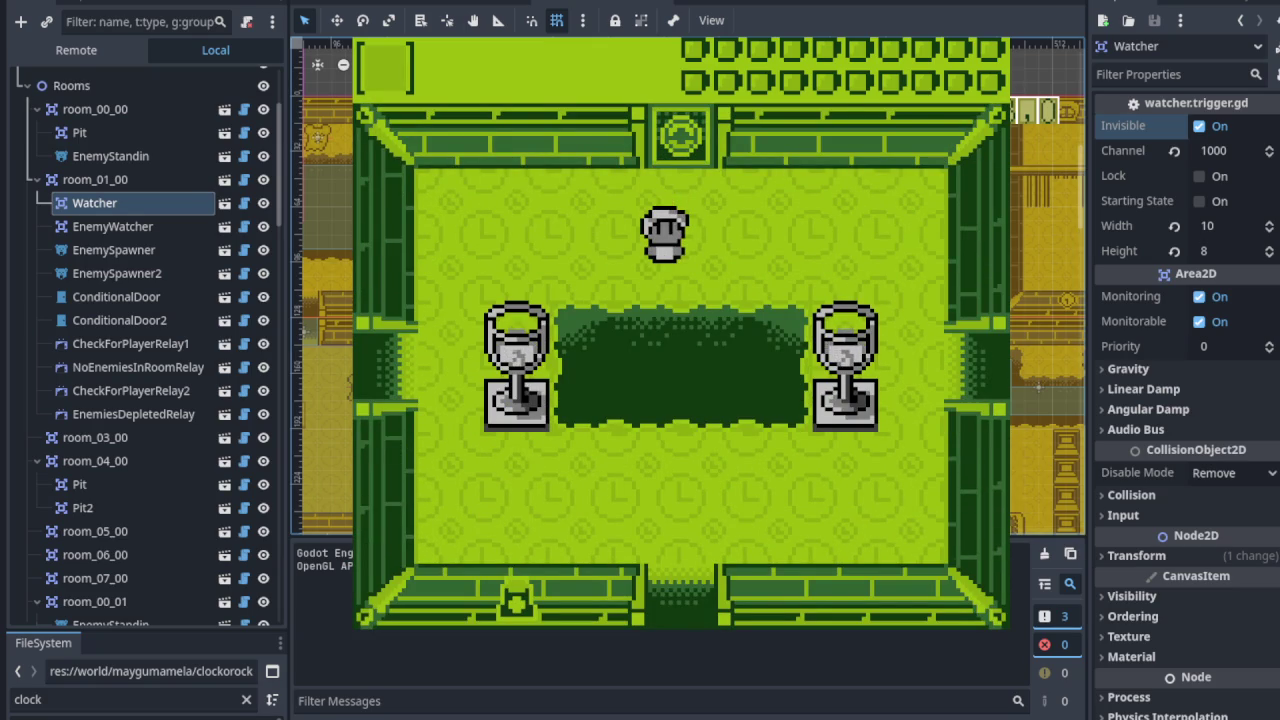
key("Left")
key("Down")
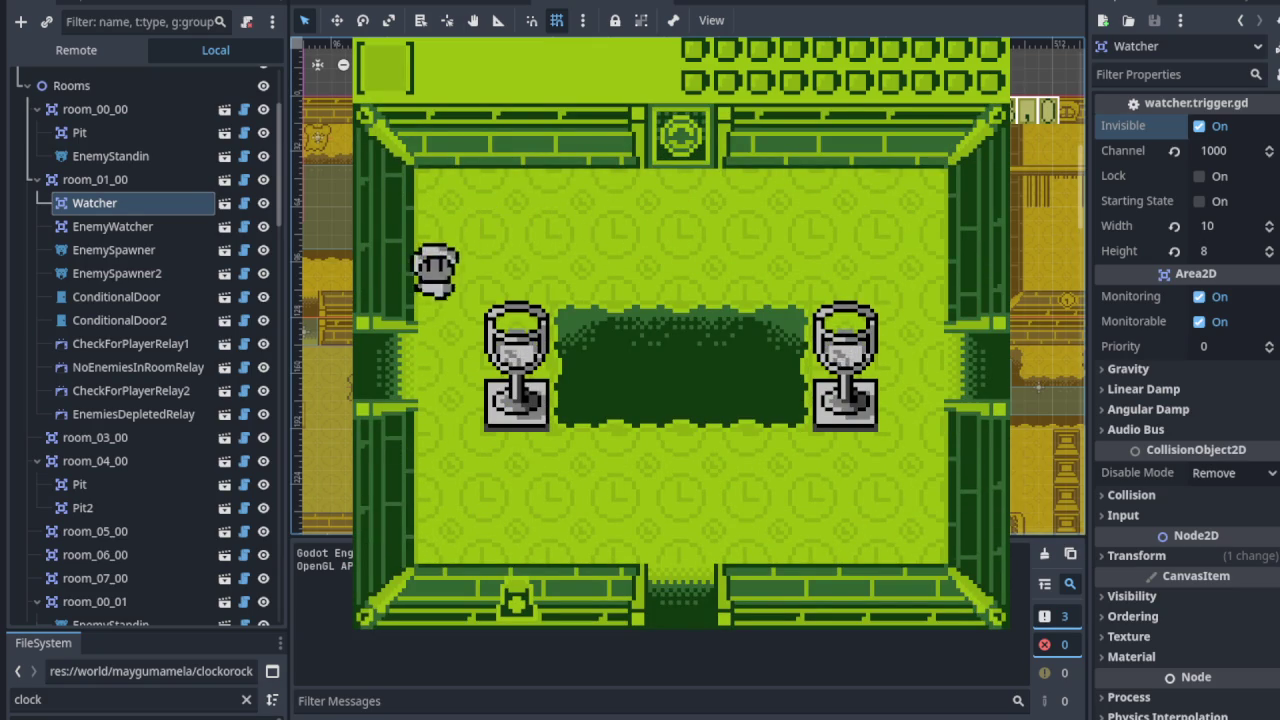
key("Left")
key("Down")
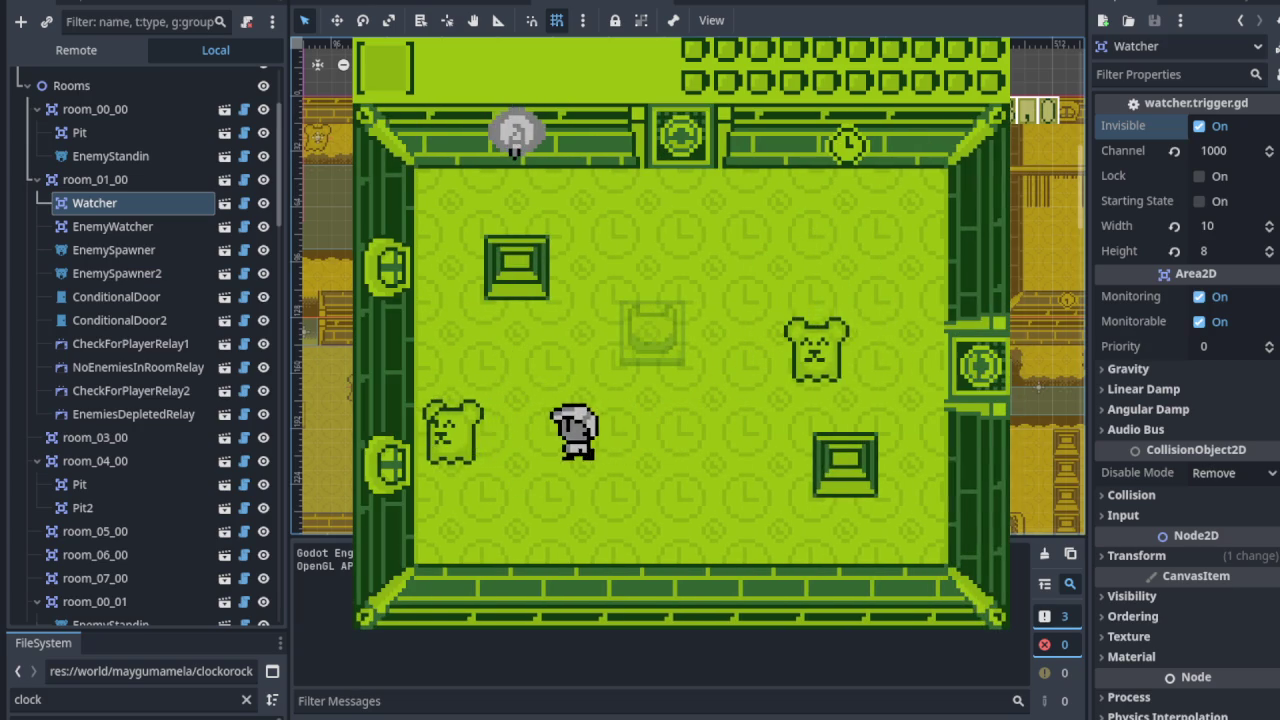
key("Down")
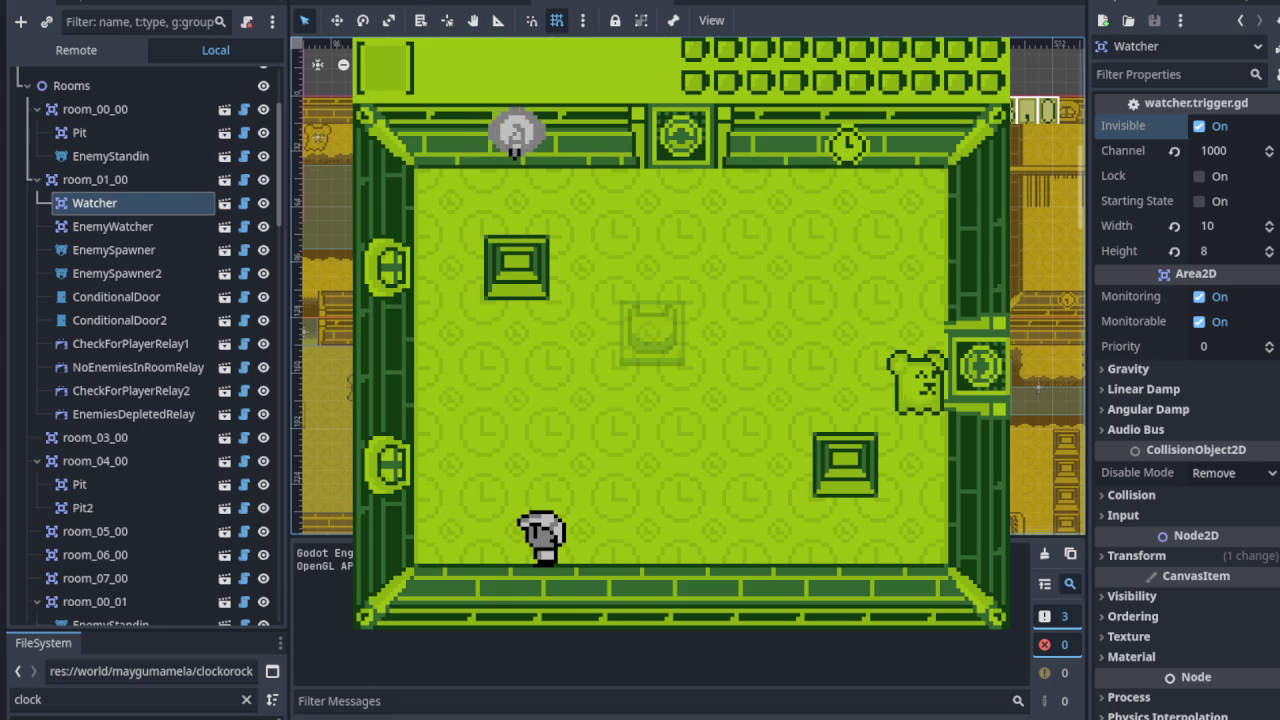
Step: Defeat the bear enemy, head toward the top doorway, and stop the game with F8
key("Up")
key("Right")
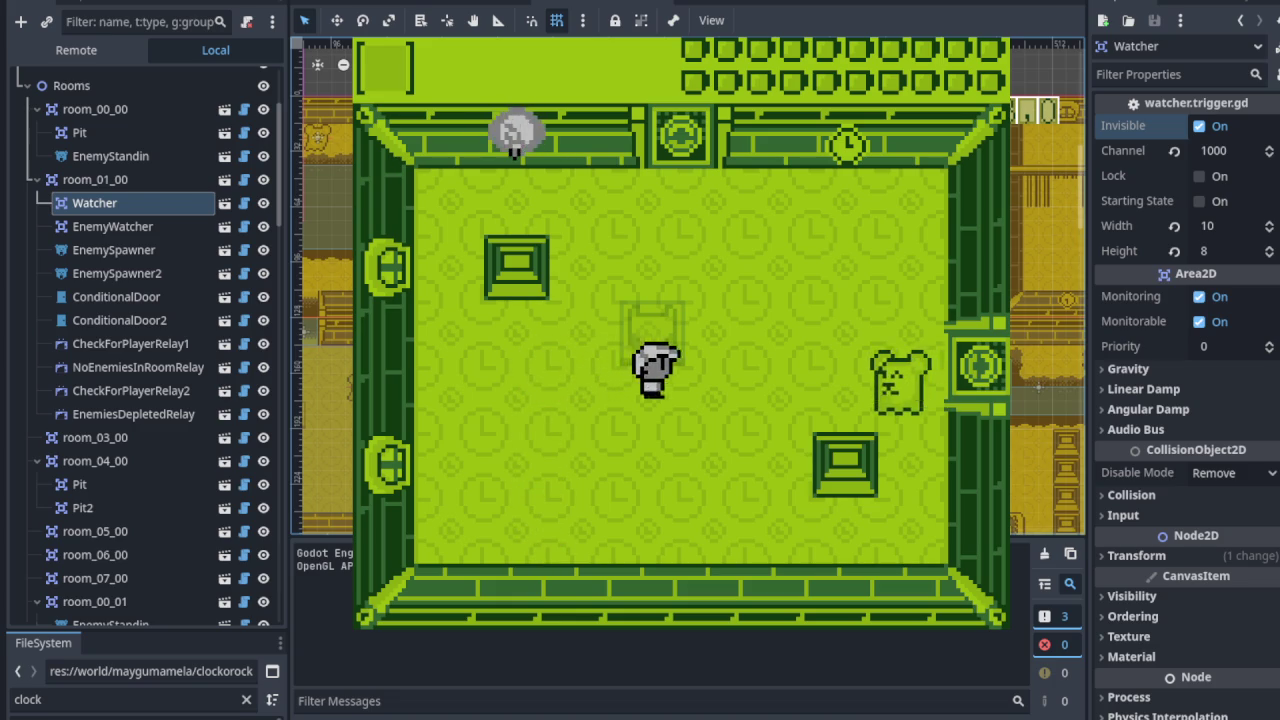
key("x")
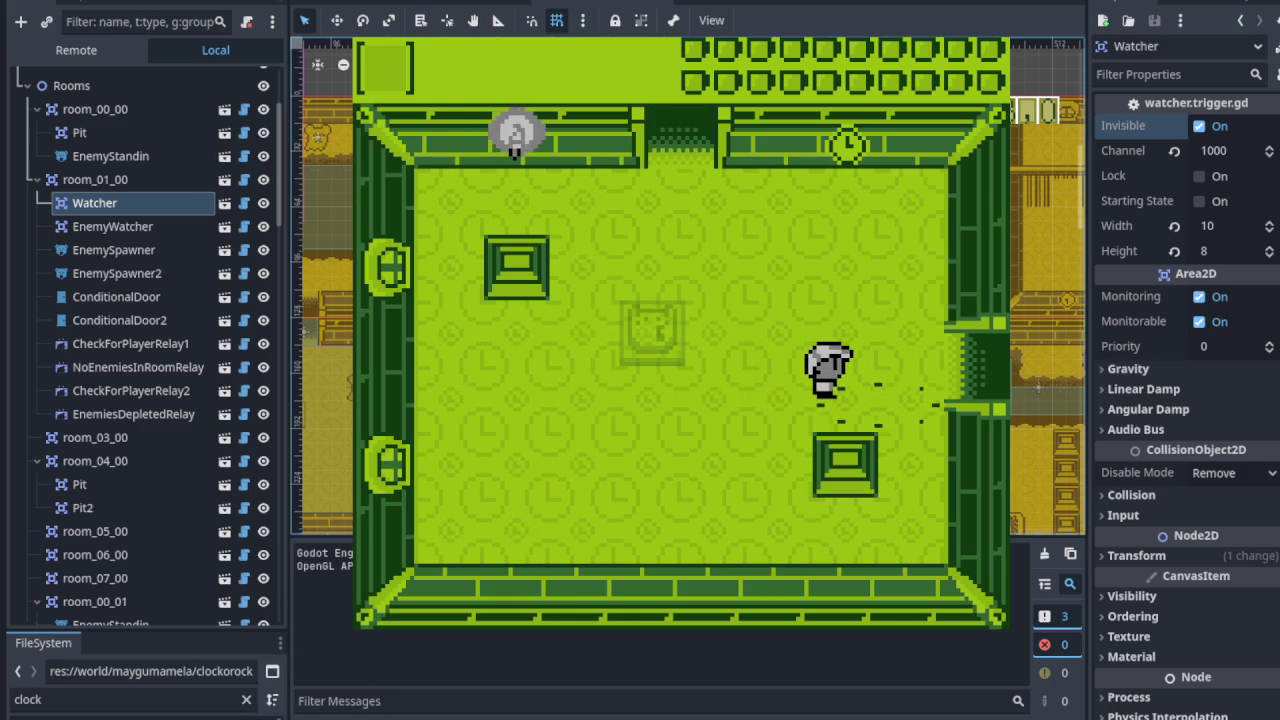
key("Up")
key("Left")
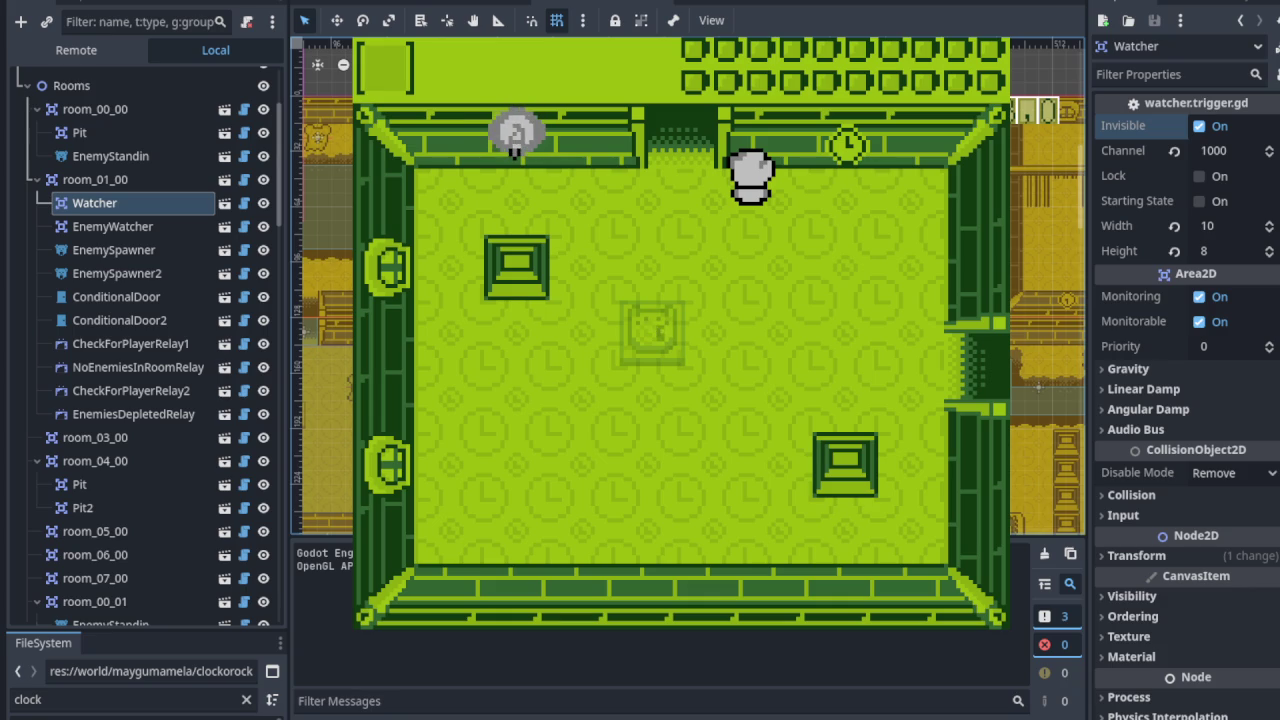
key("F8")
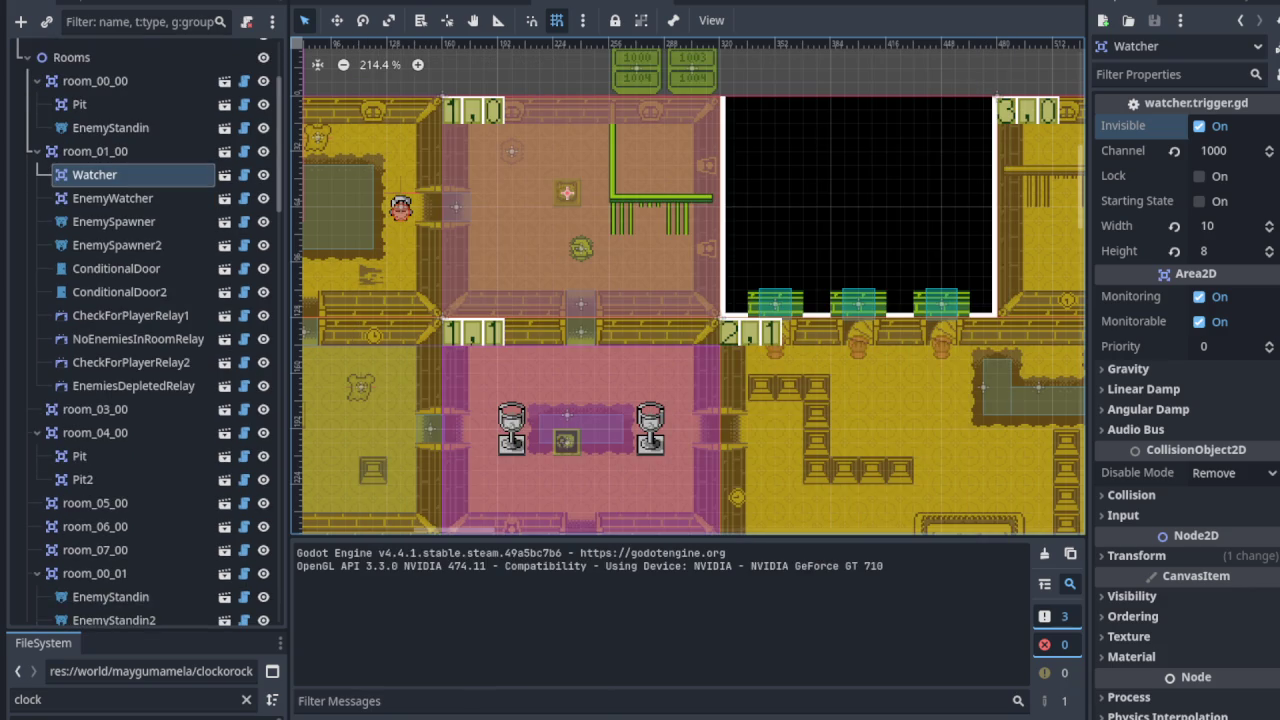
scroll(557, 333, "down", 3)
Step: Drag gulo_gulo just below the house entrance in Move mode, then relaunch the game
scroll(150, 300, "up", 5)
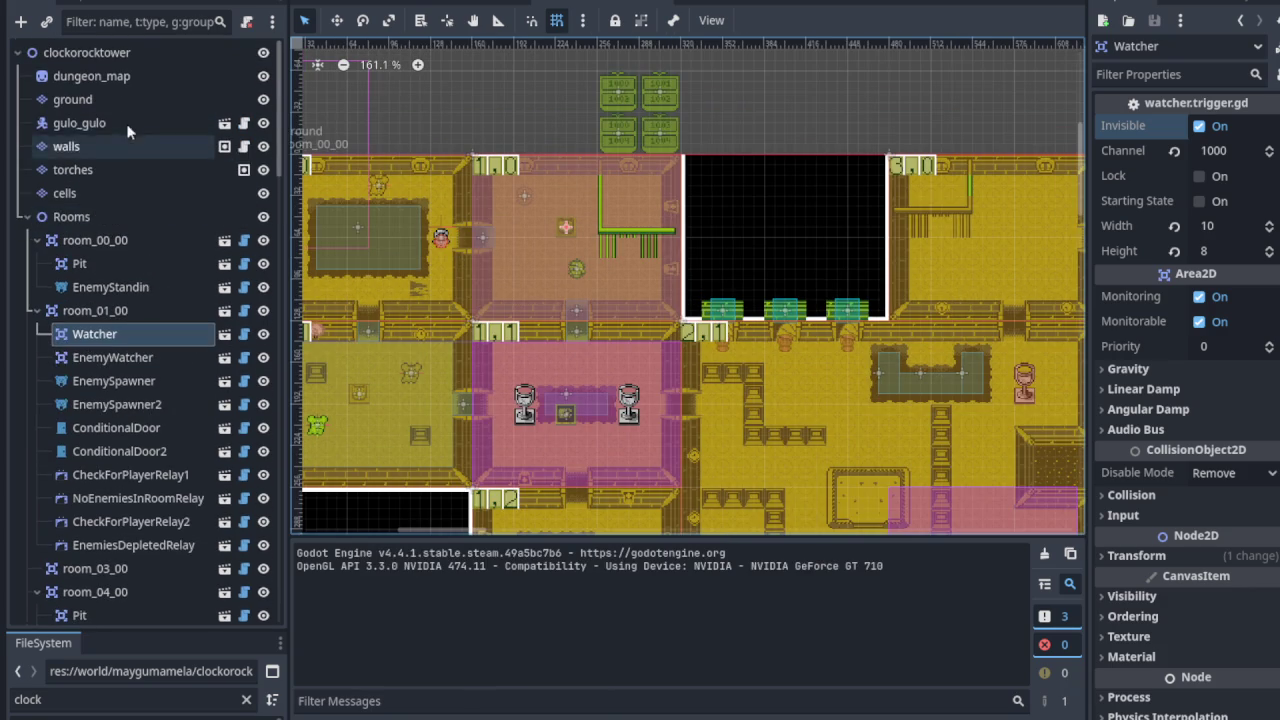
left_click(440, 242)
left_click(440, 244)
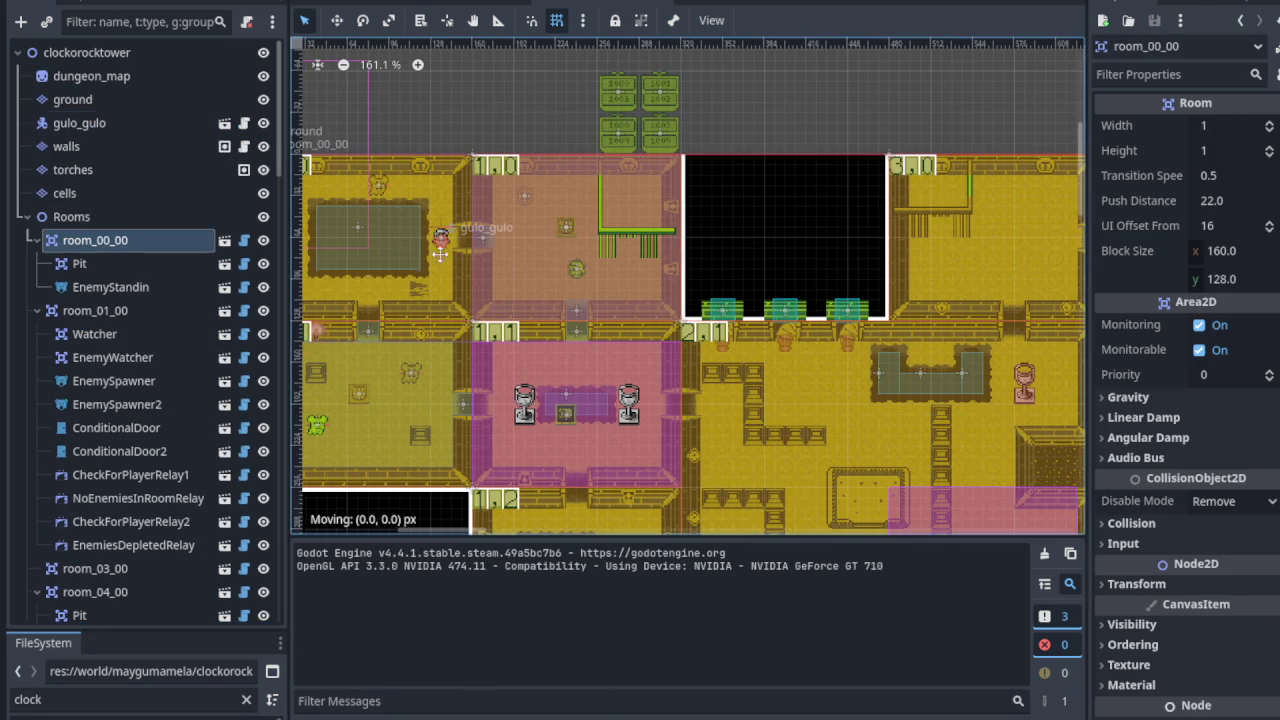
left_click(92, 123)
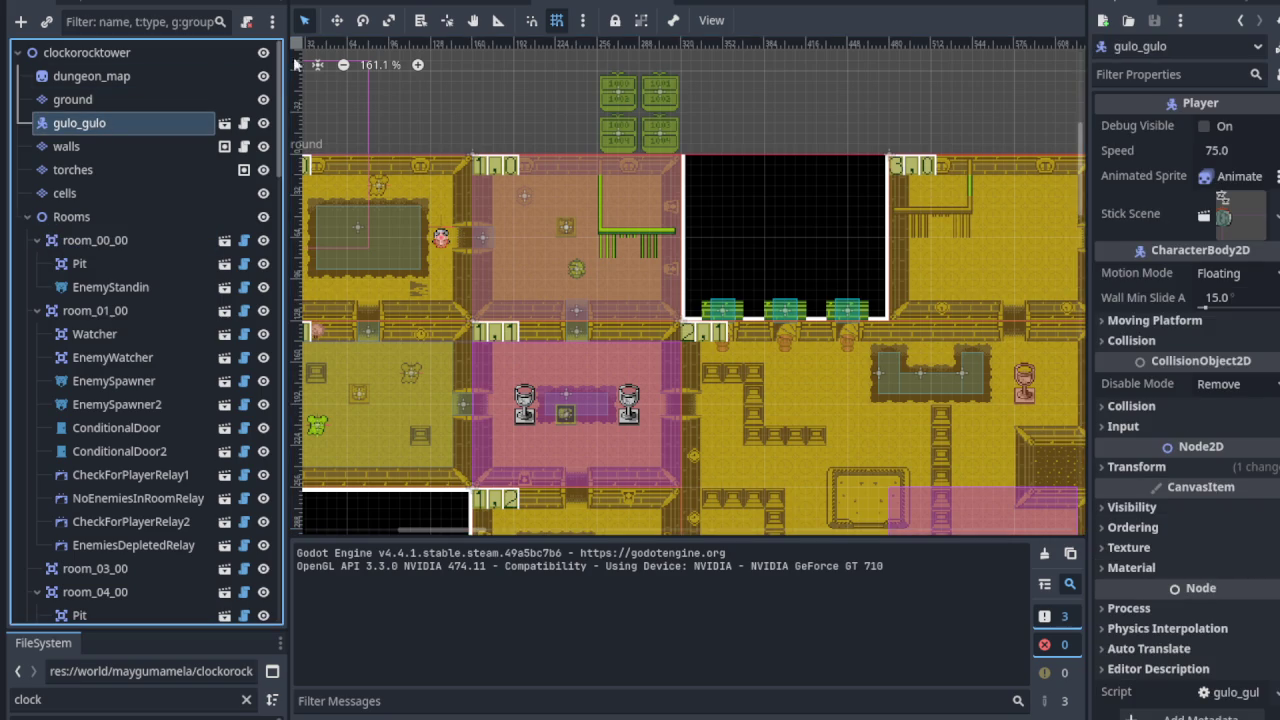
key("w")
mouse_move(440, 238)
left_mouse_down()
mouse_move(576, 479)
mouse_move(485, 505)
mouse_move(365, 48)
mouse_move(497, 252)
left_mouse_up()
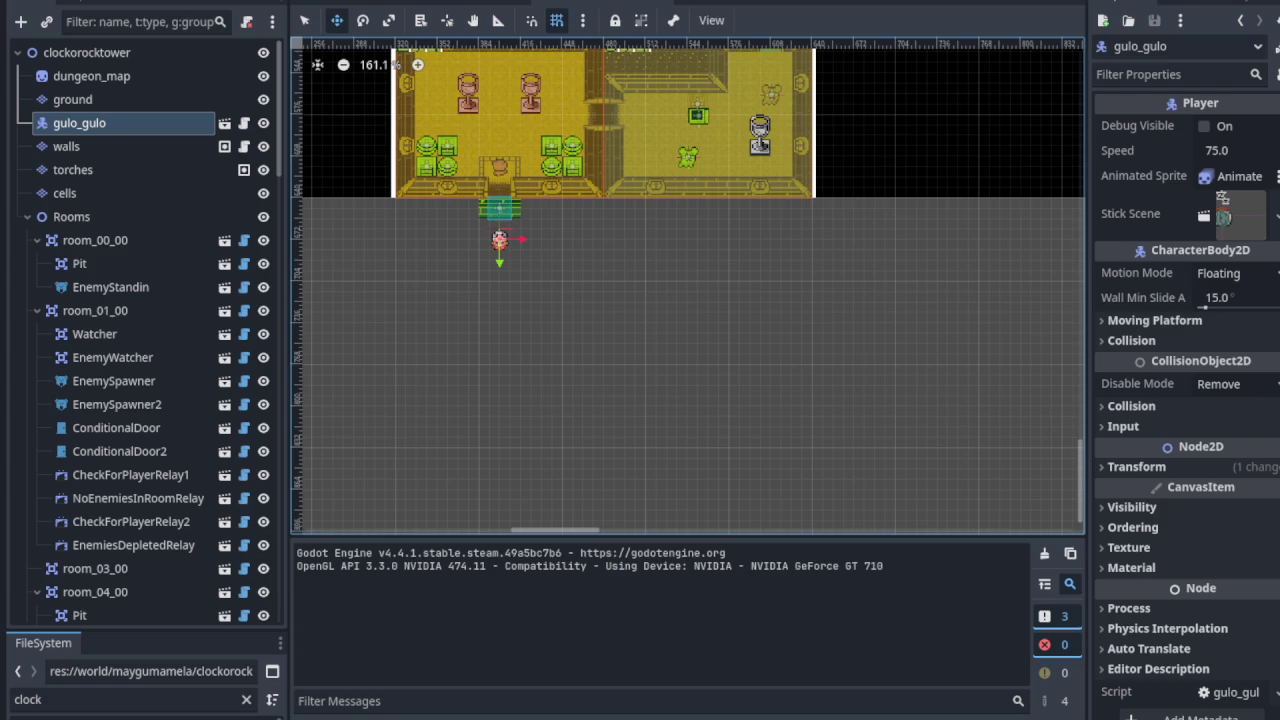
key("F5")
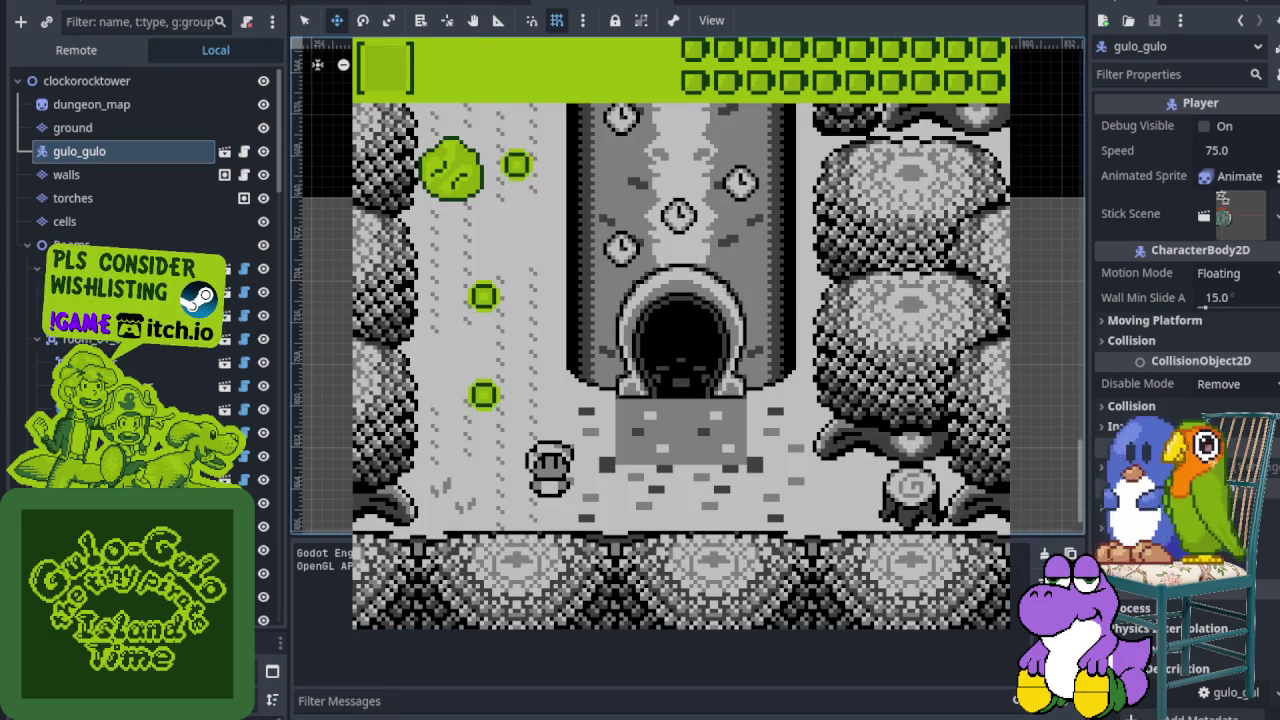
Step: Walk the player from the start past the tower and into the frying-pan house room
key("Left")
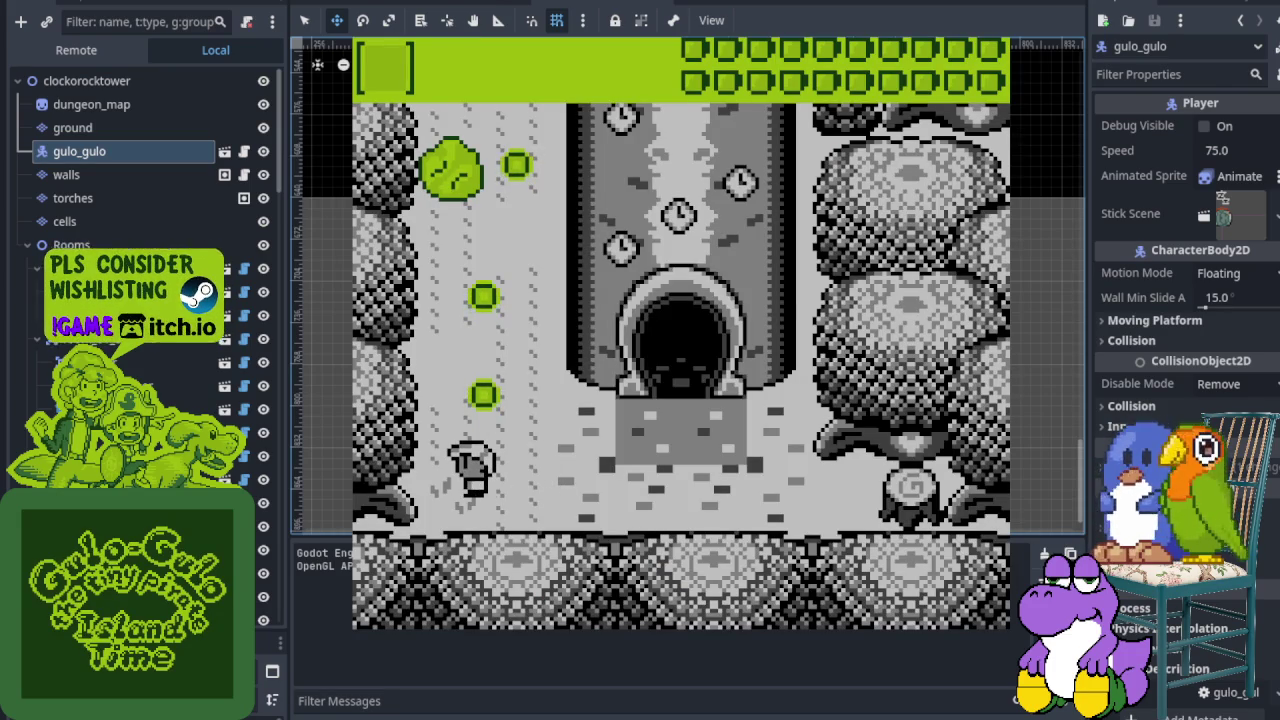
key("Up")
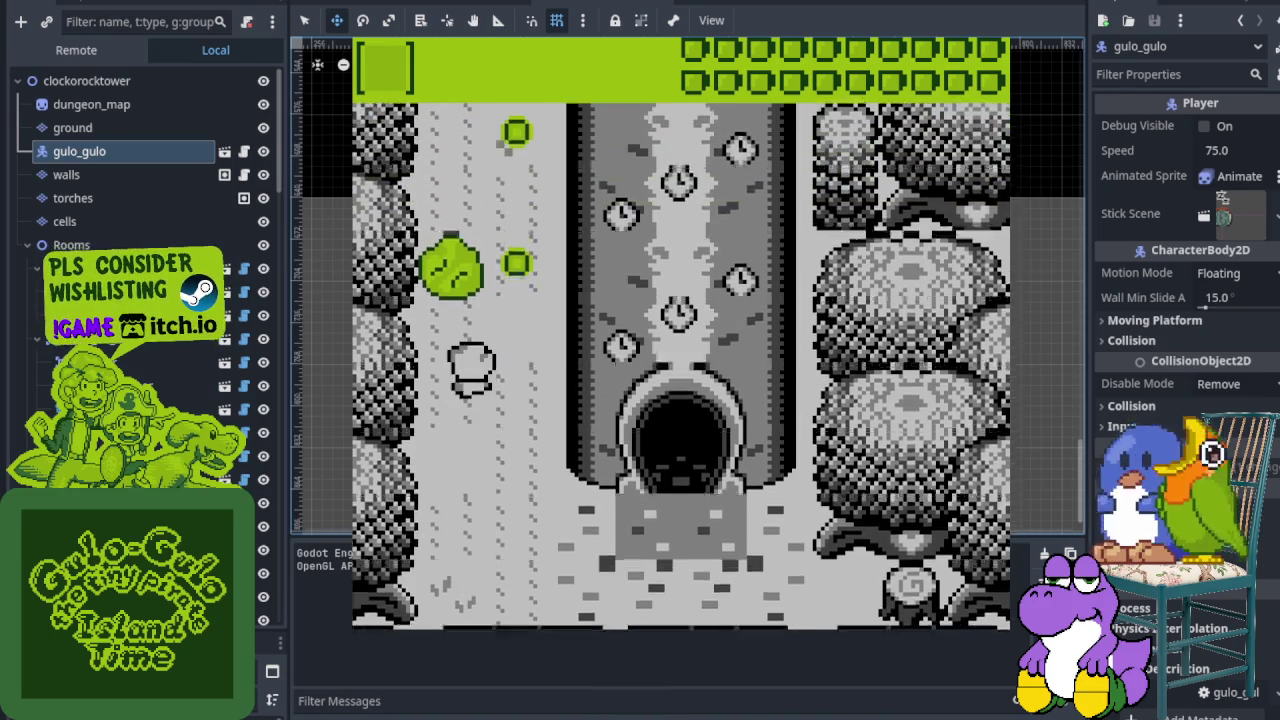
key("Right")
key("Up")
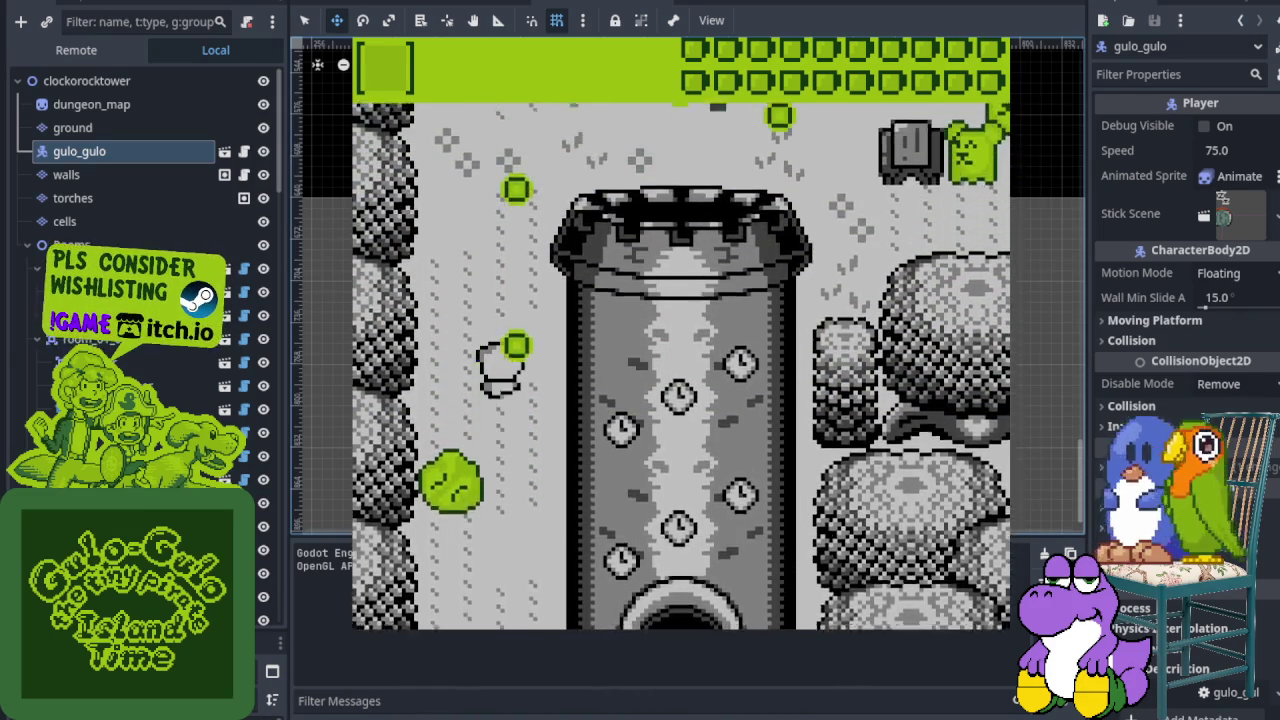
key("Right")
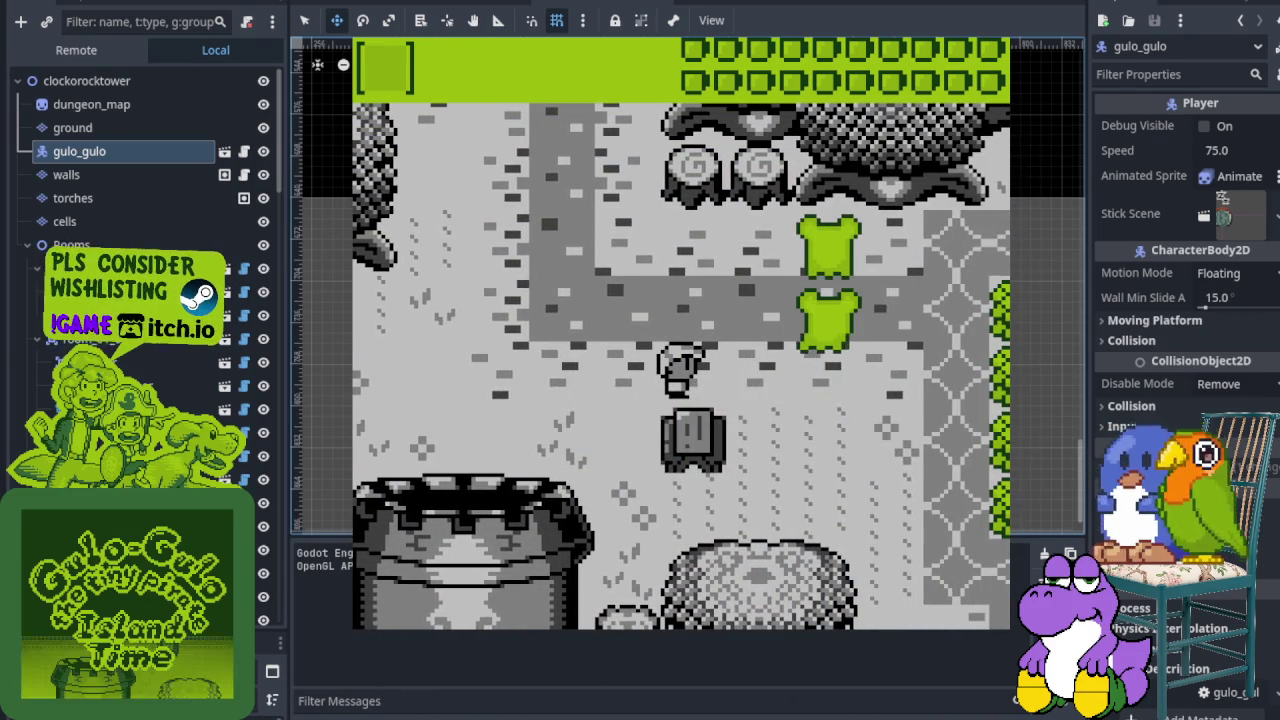
key("Up")
key("Left")
key("Right")
key("Right")
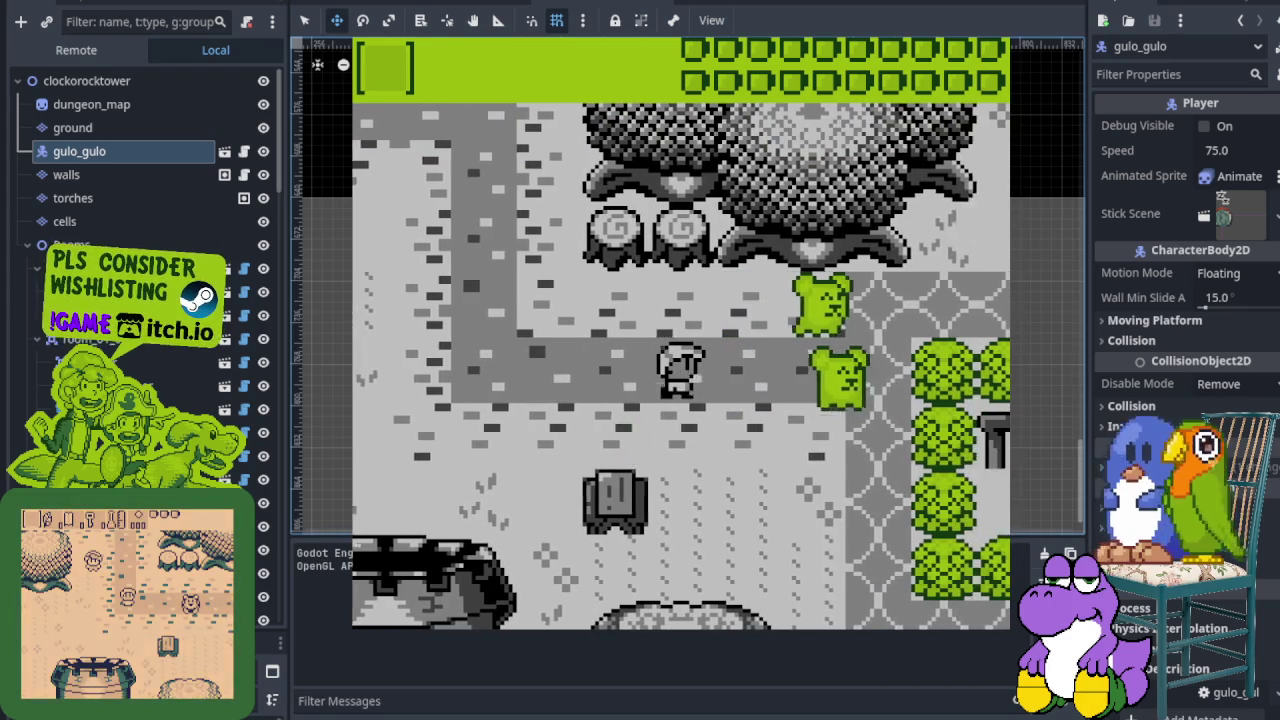
key("x")
key("Left")
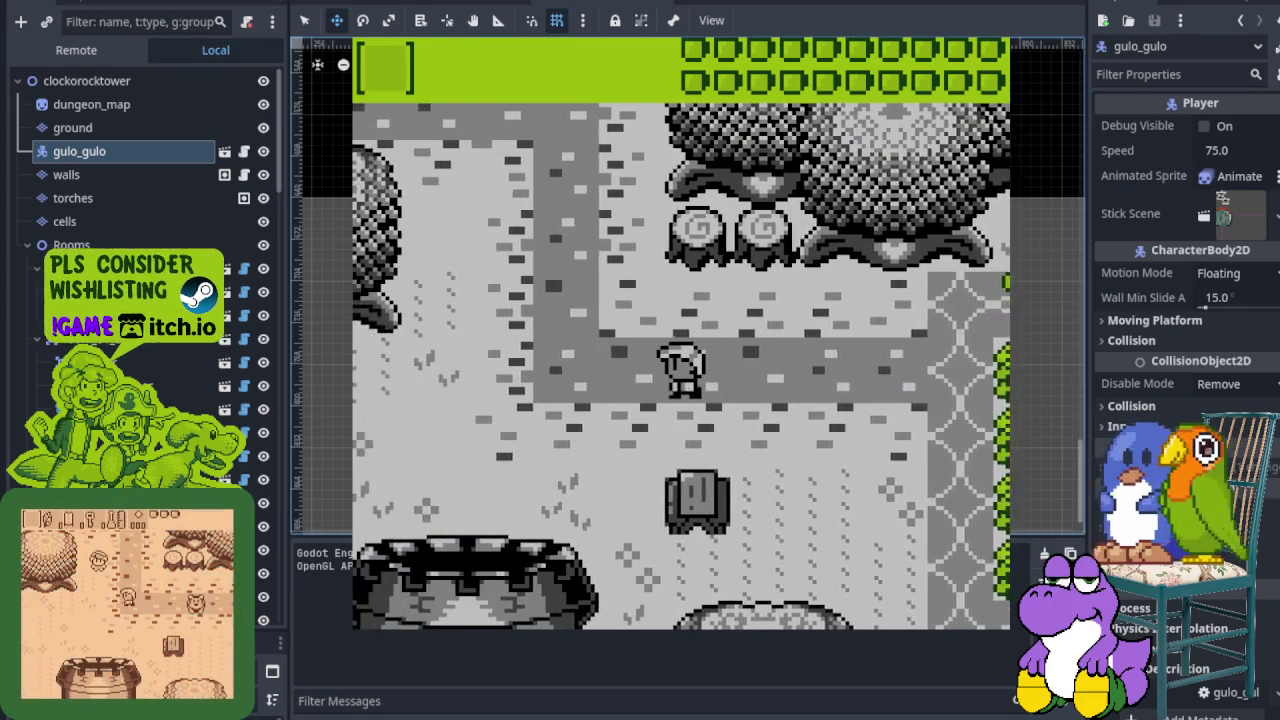
key("Up")
key("Left")
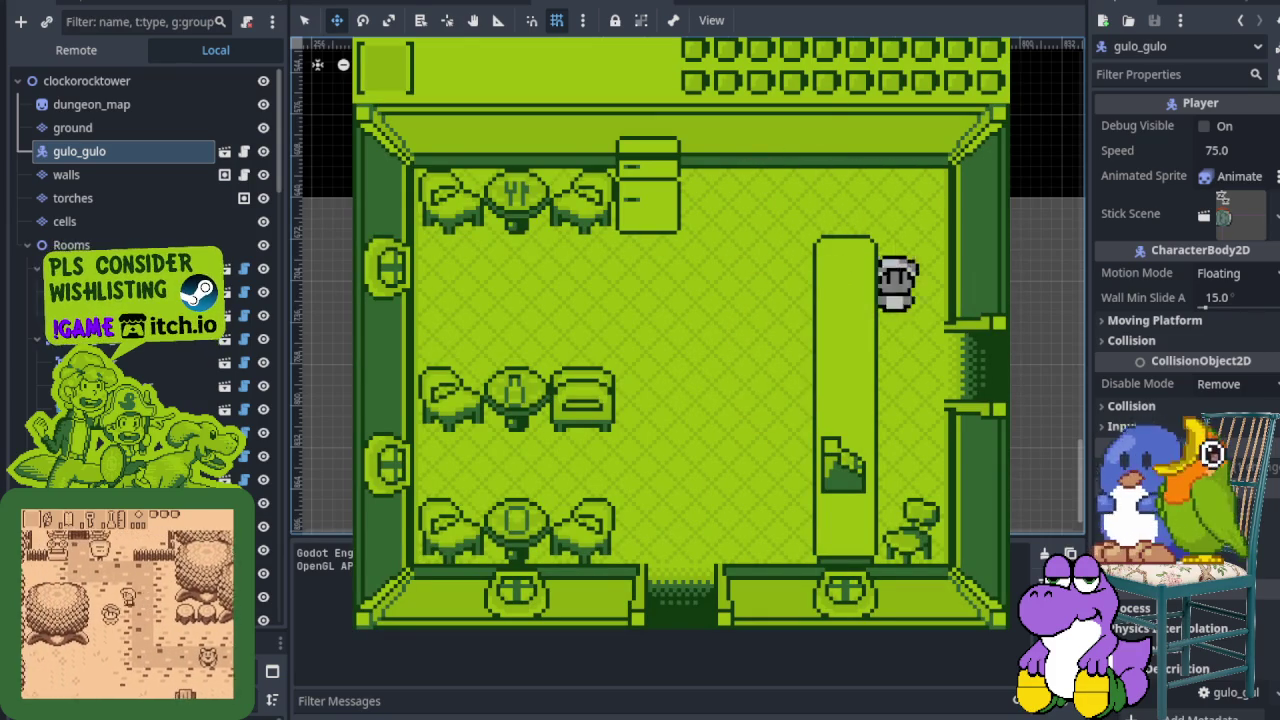
key("Left")
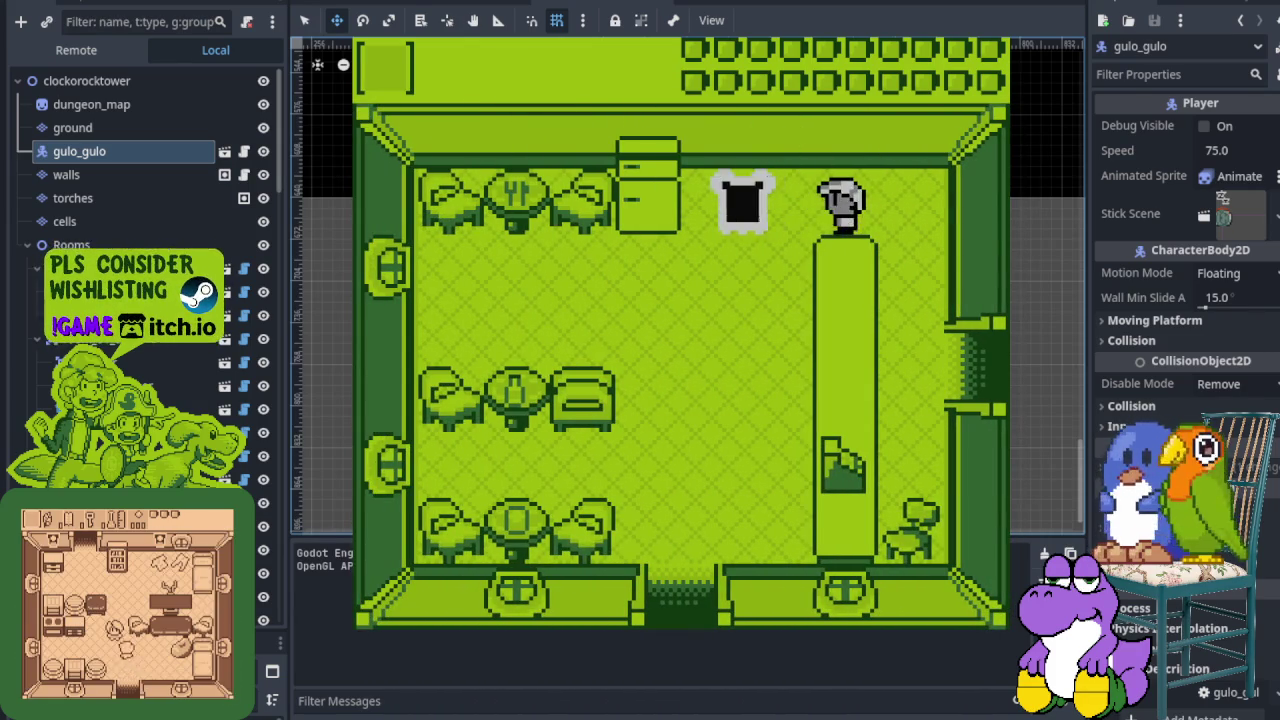
Step: Walk through the room's right and left doorways and along the top wall to check layering
key("Right")
key("Down")
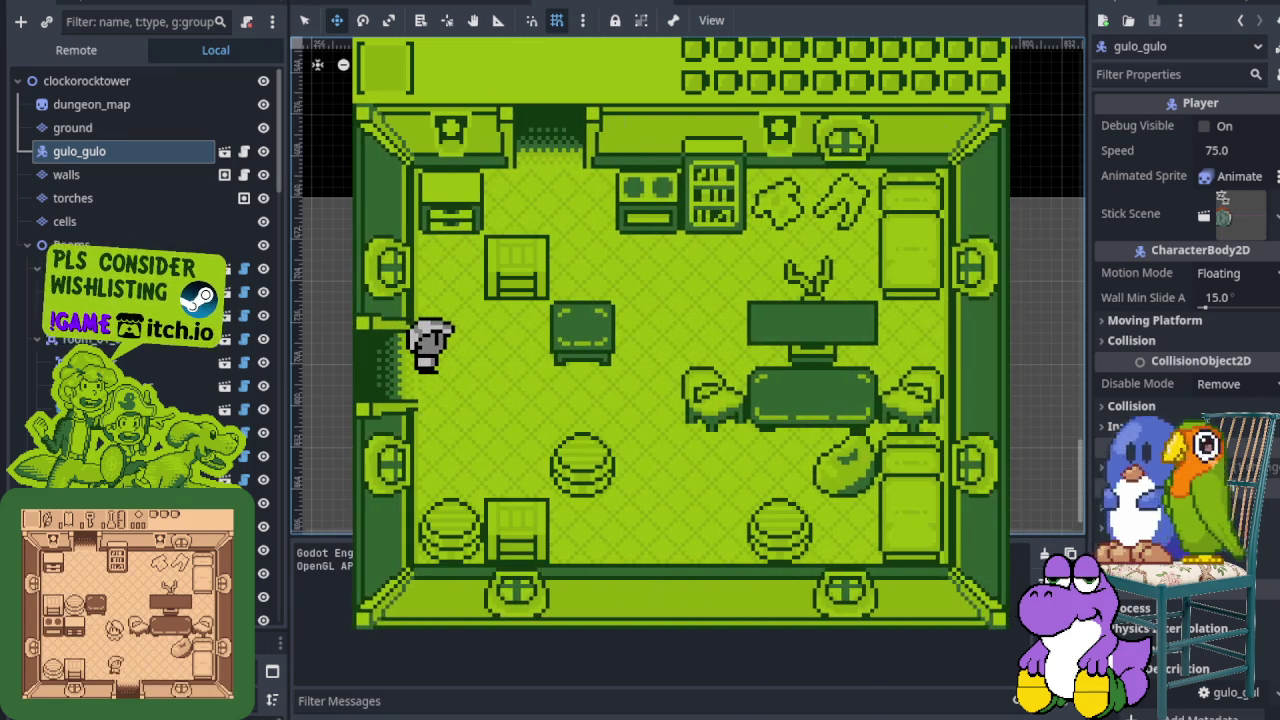
key("Left")
key("Up")
key("Left")
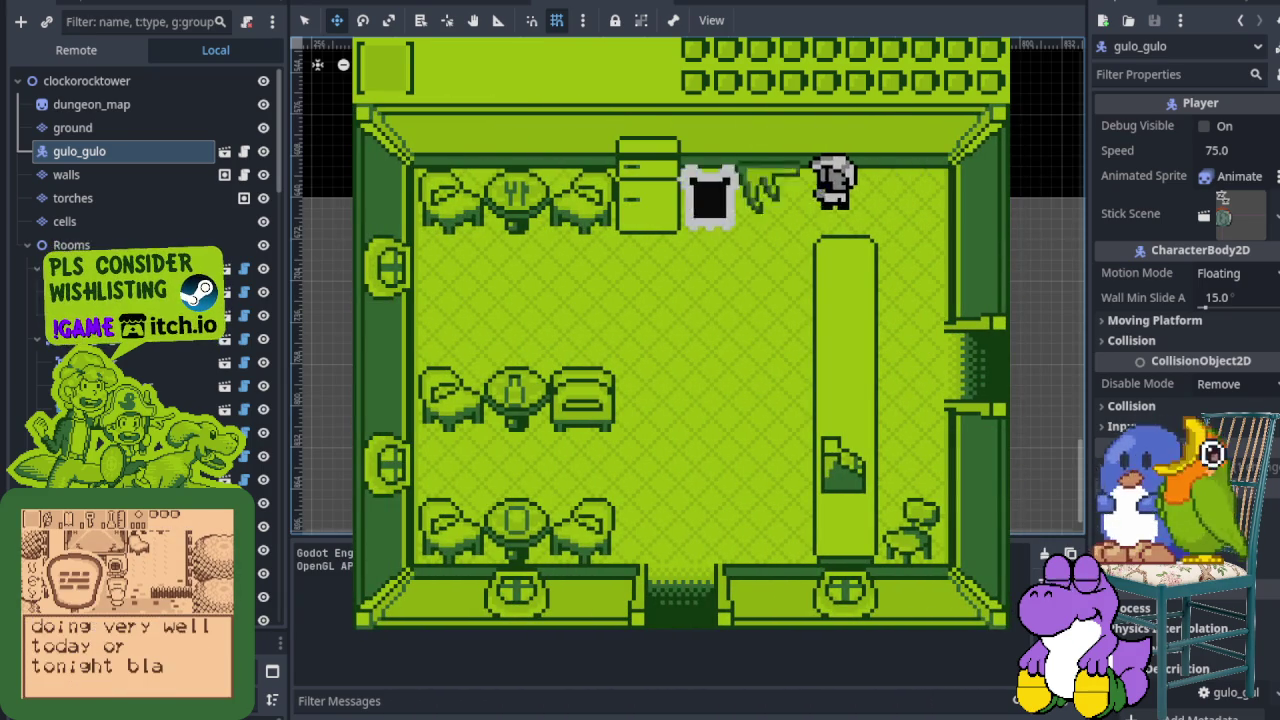
key("Down")
key("Right")
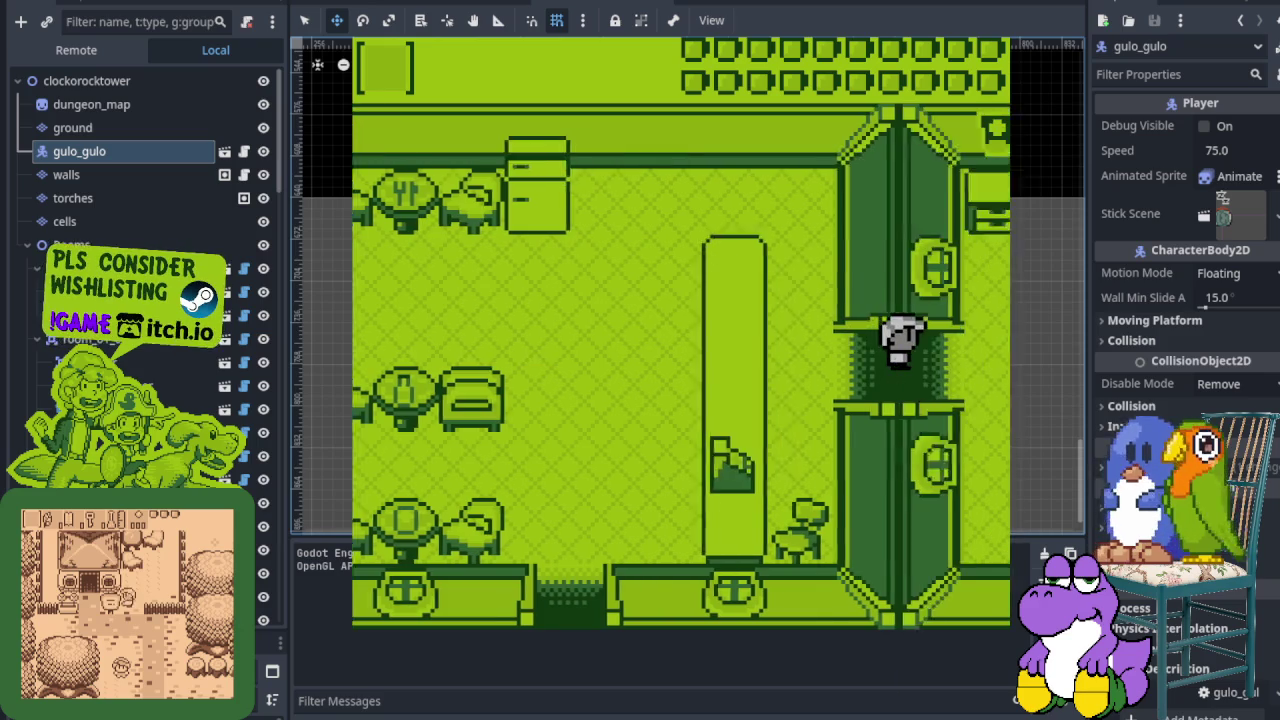
key("Right")
Step: Push the top cabinet, then lift and throw two stools toward the chairs
key("Up")
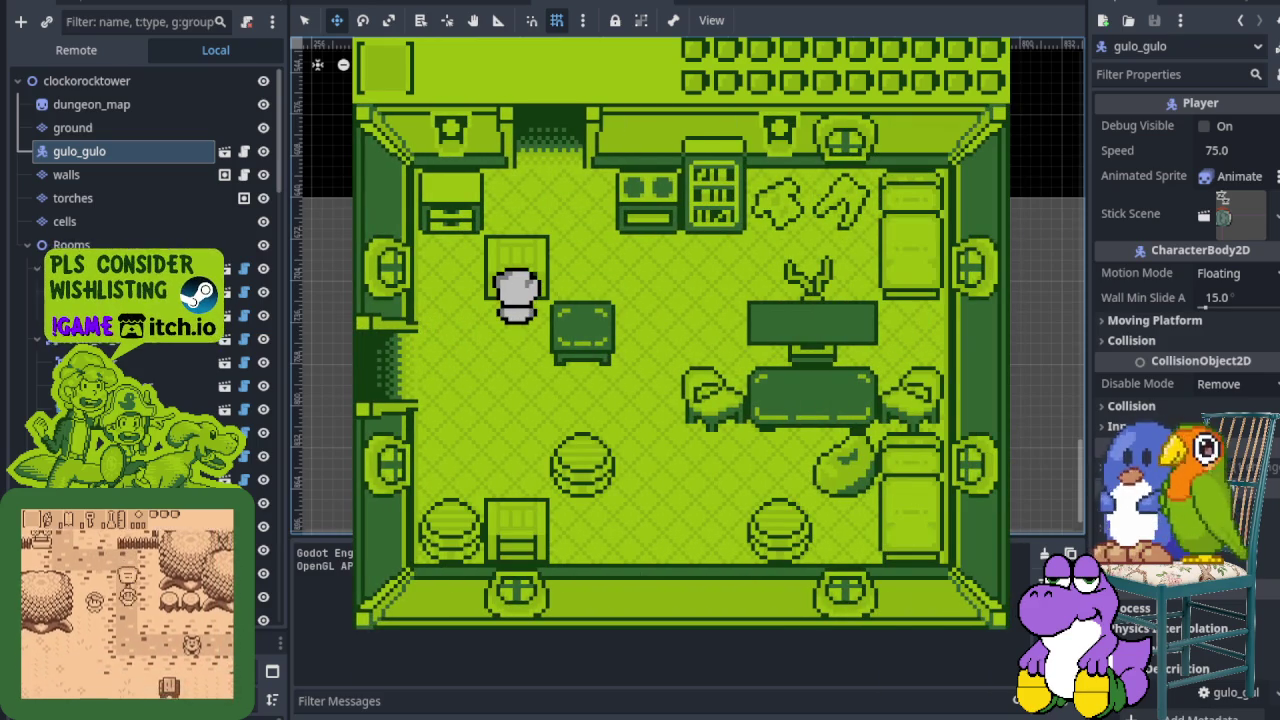
key("Right")
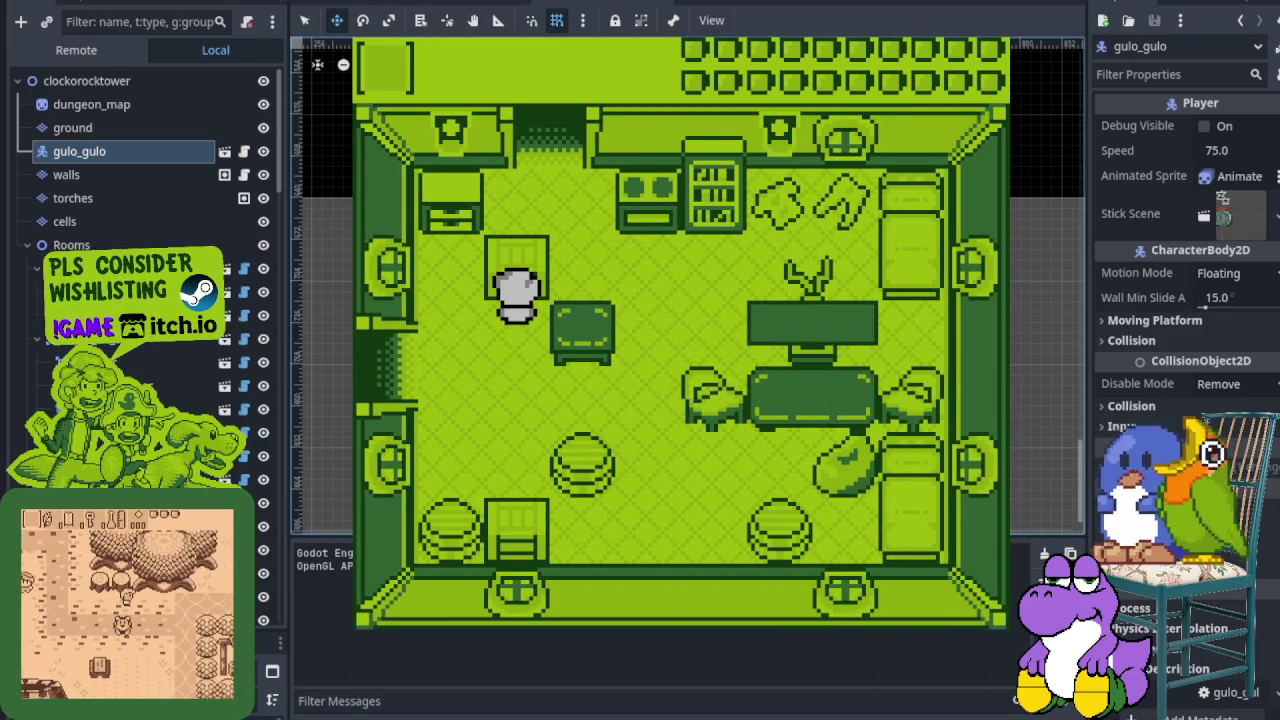
key("Down")
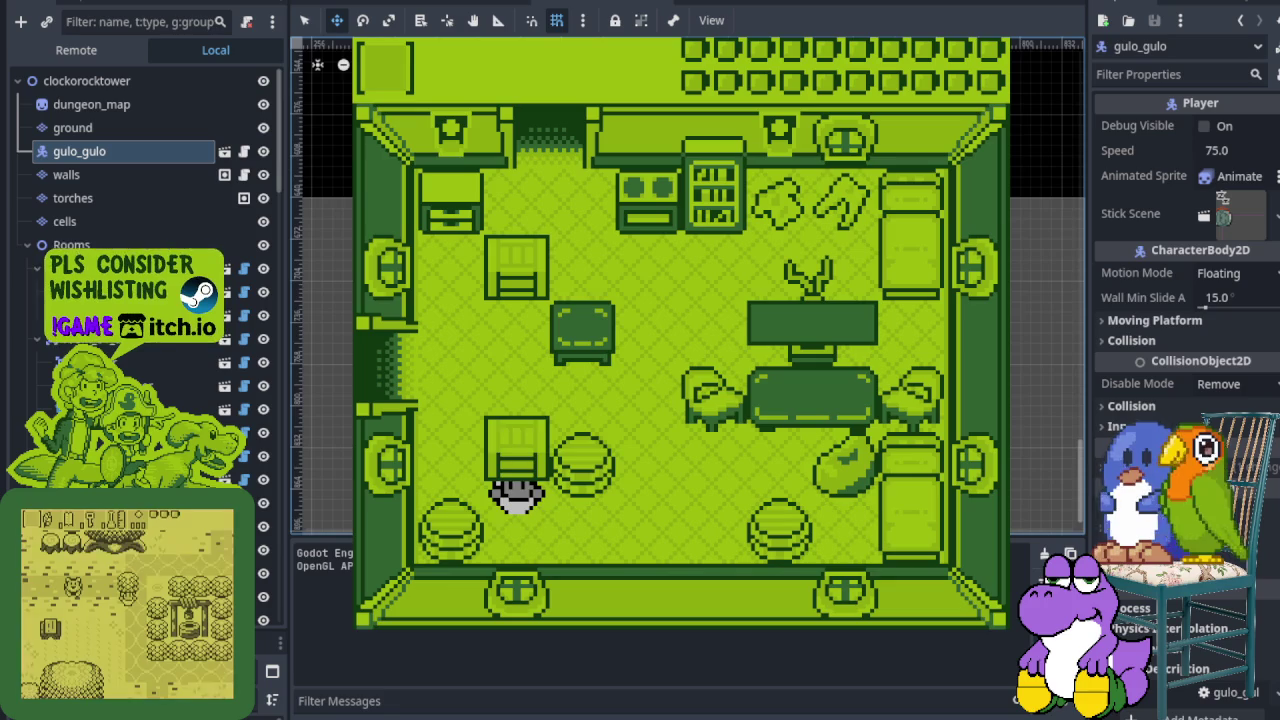
key("Up")
key("Down")
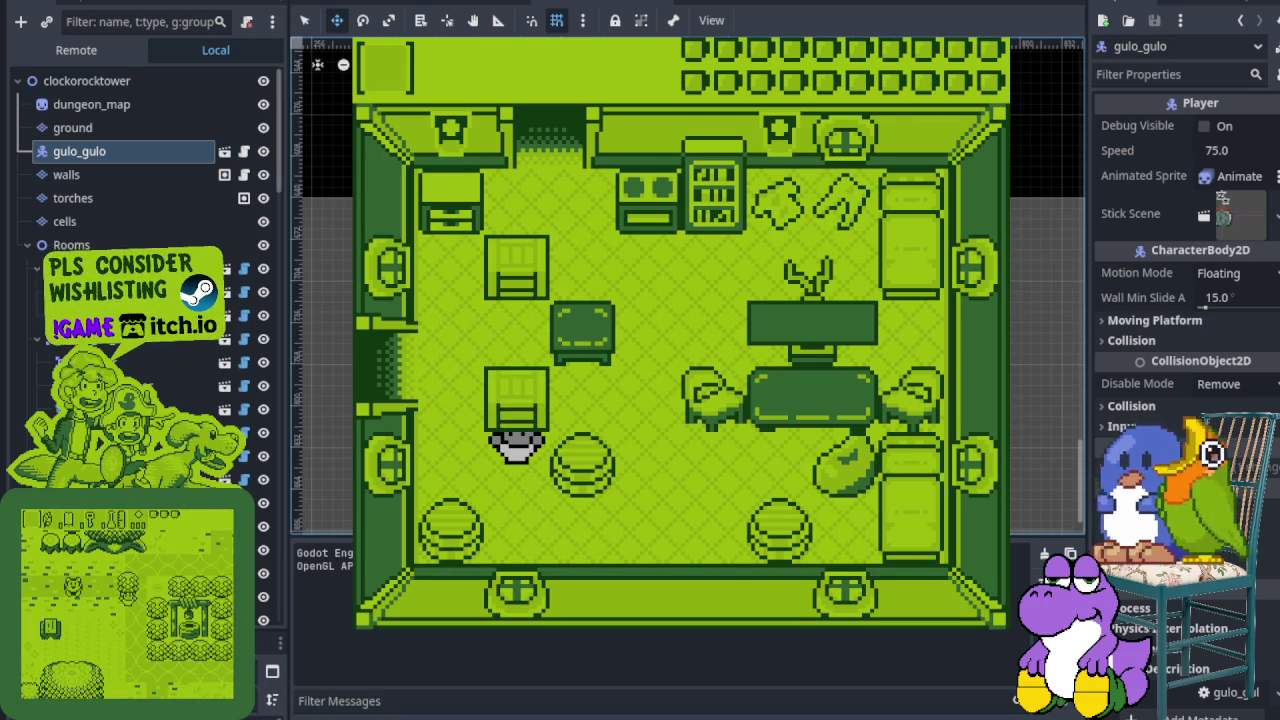
key("Up")
key("Left")
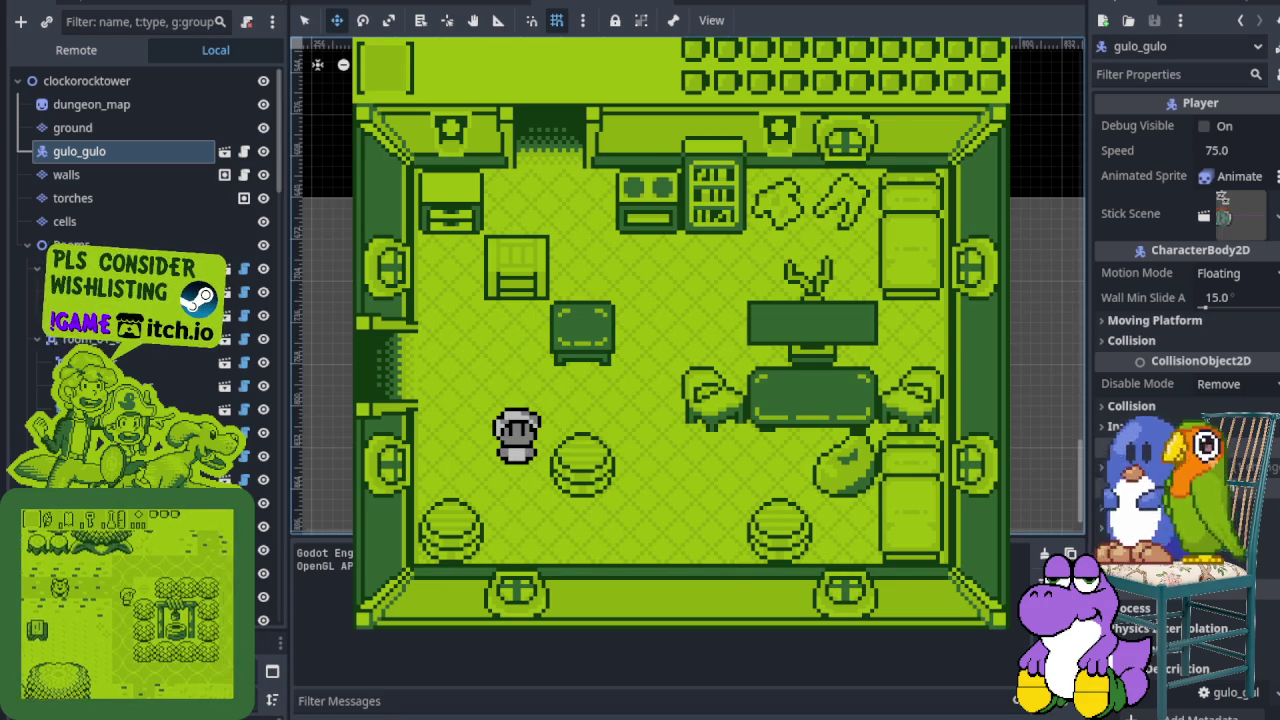
key("Right")
key("space")
key("space")
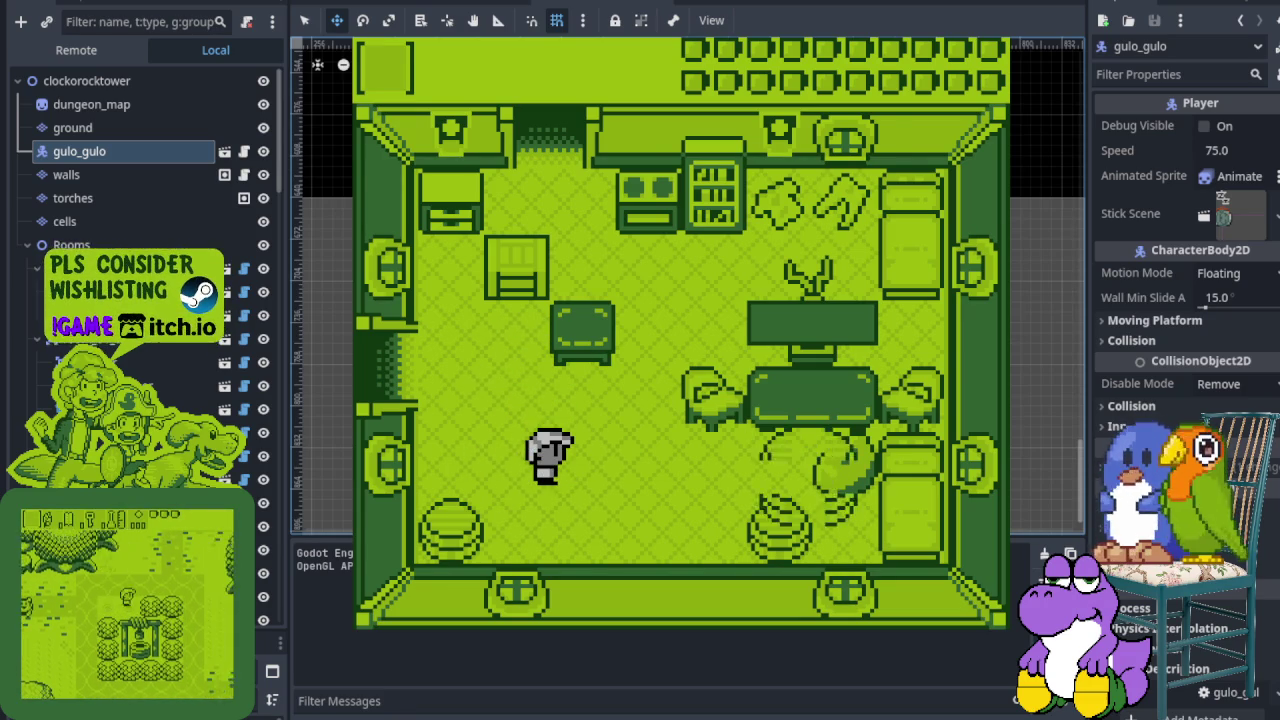
key("Left")
key("Down")
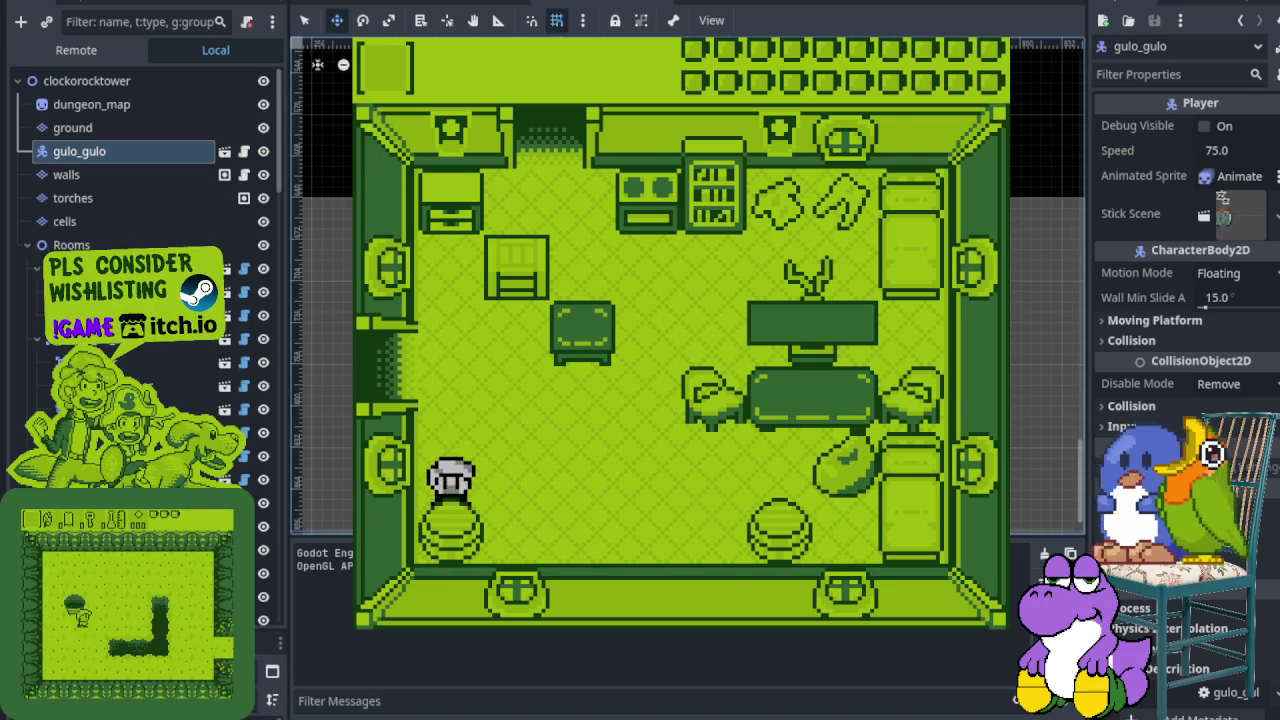
key("space")
key("Right")
key("space")
Step: Walk around and behind the bed to test its layering, pushing it against the wall
key("Left")
key("Up")
key("Up")
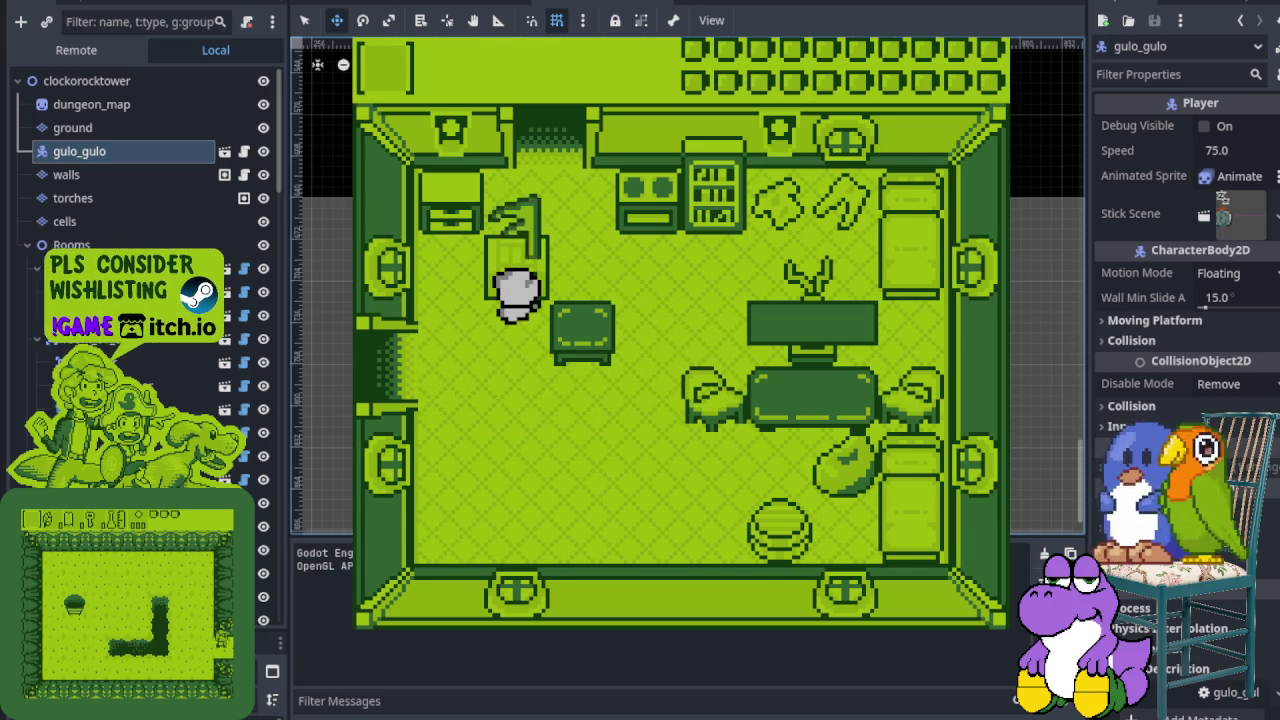
key("space")
key("Down")
key("Right")
key("Up")
key("Left")
key("Up")
key("Left")
key("Up")
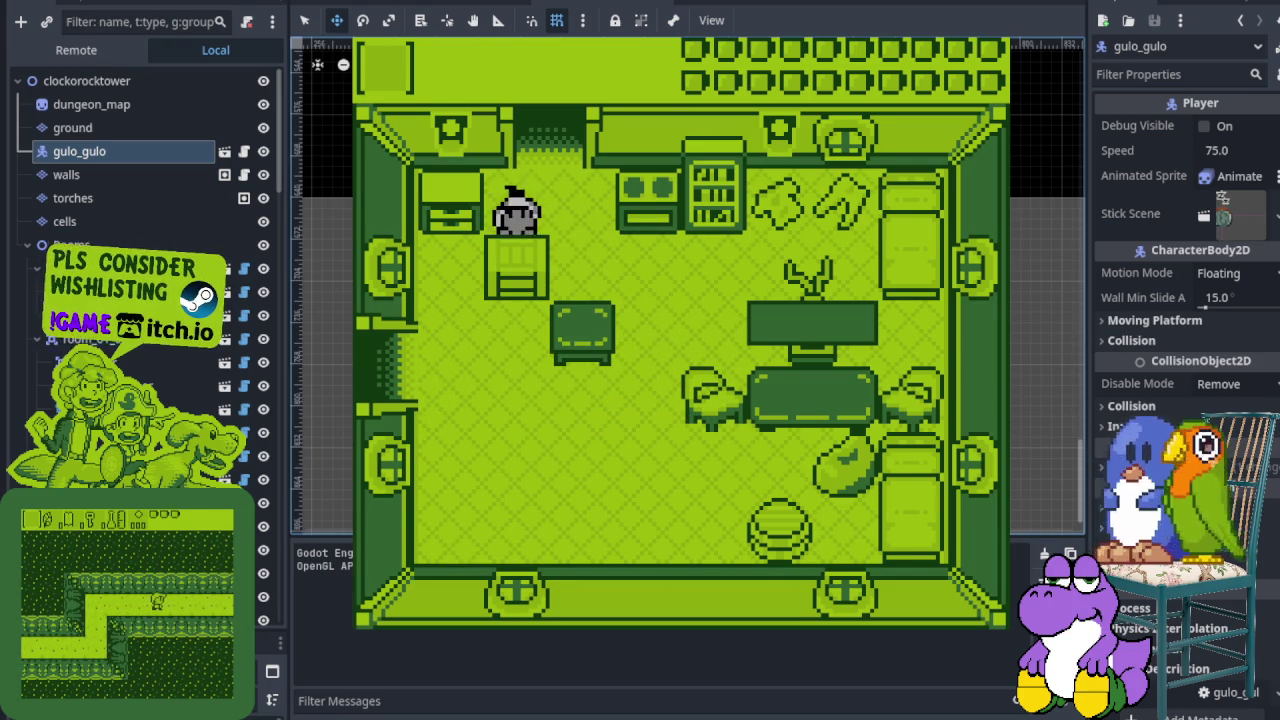
key("space")
key("Down")
Step: Lift and throw the round stool, then walk out the left doorway and back to the small table
key("Right")
key("Right")
key("Down")
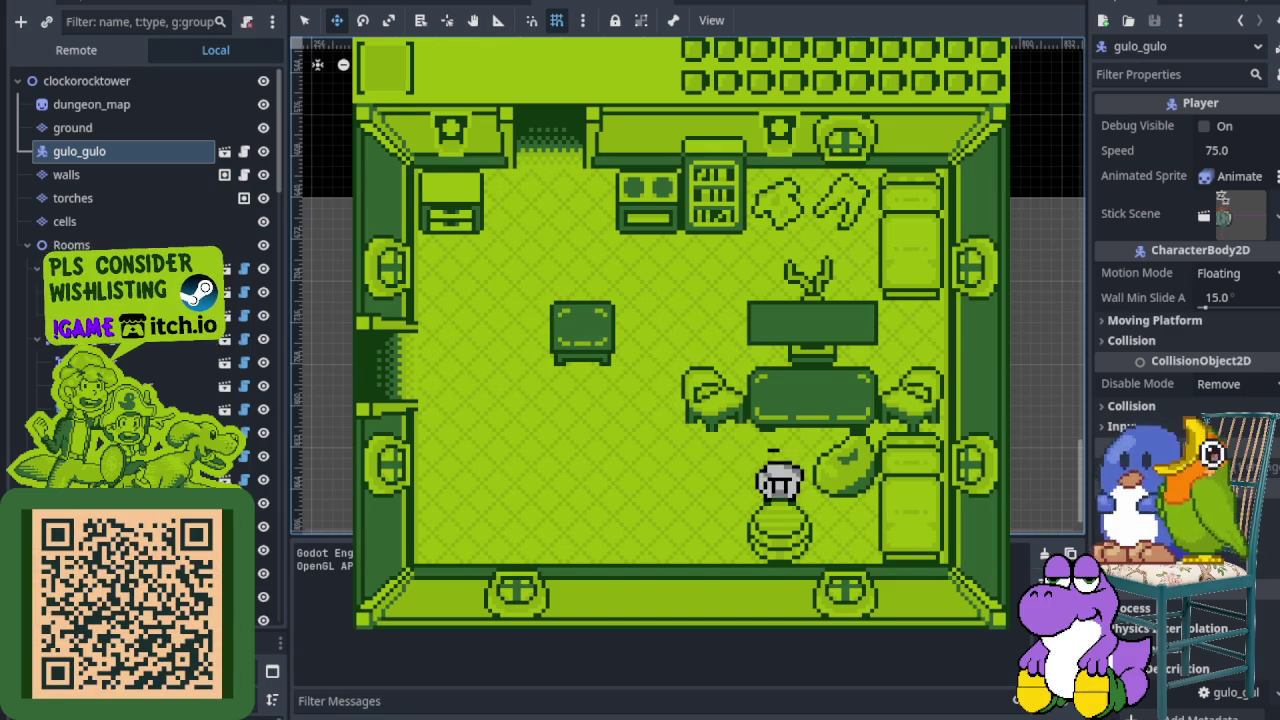
key("space")
key("Left")
key("space")
key("Up")
key("Left")
key("Left")
key("Right")
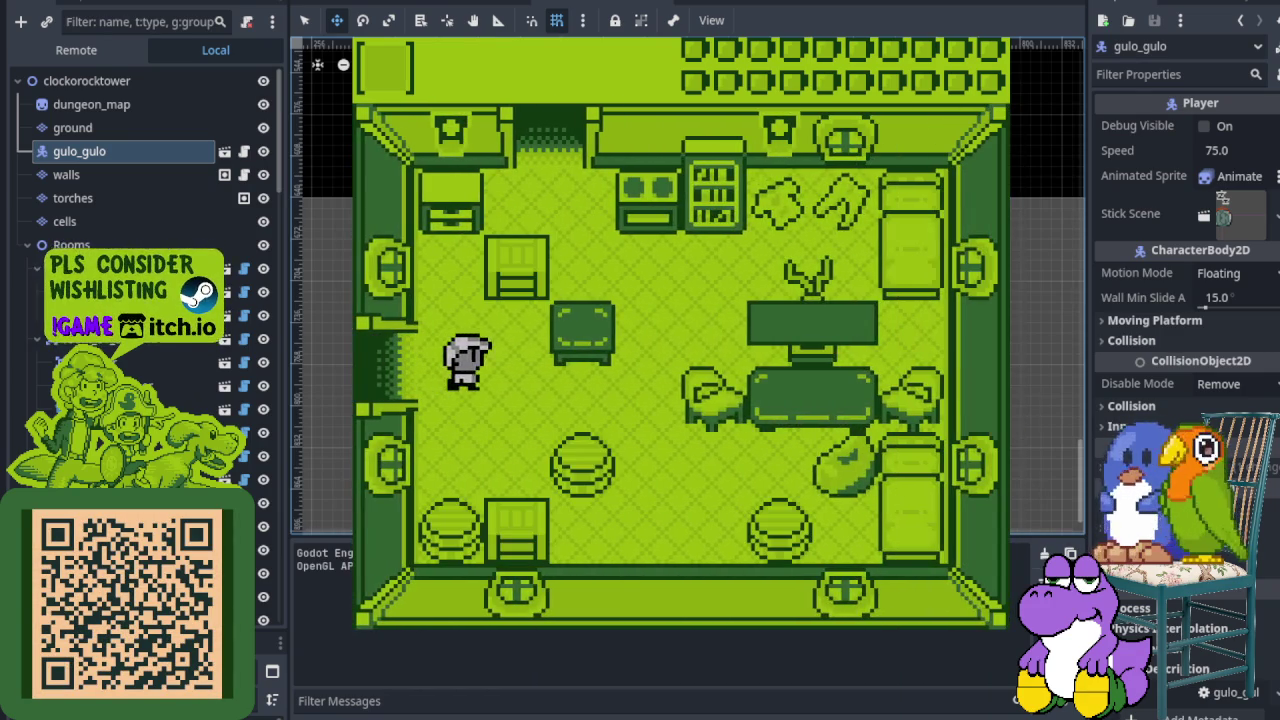
key("Up")
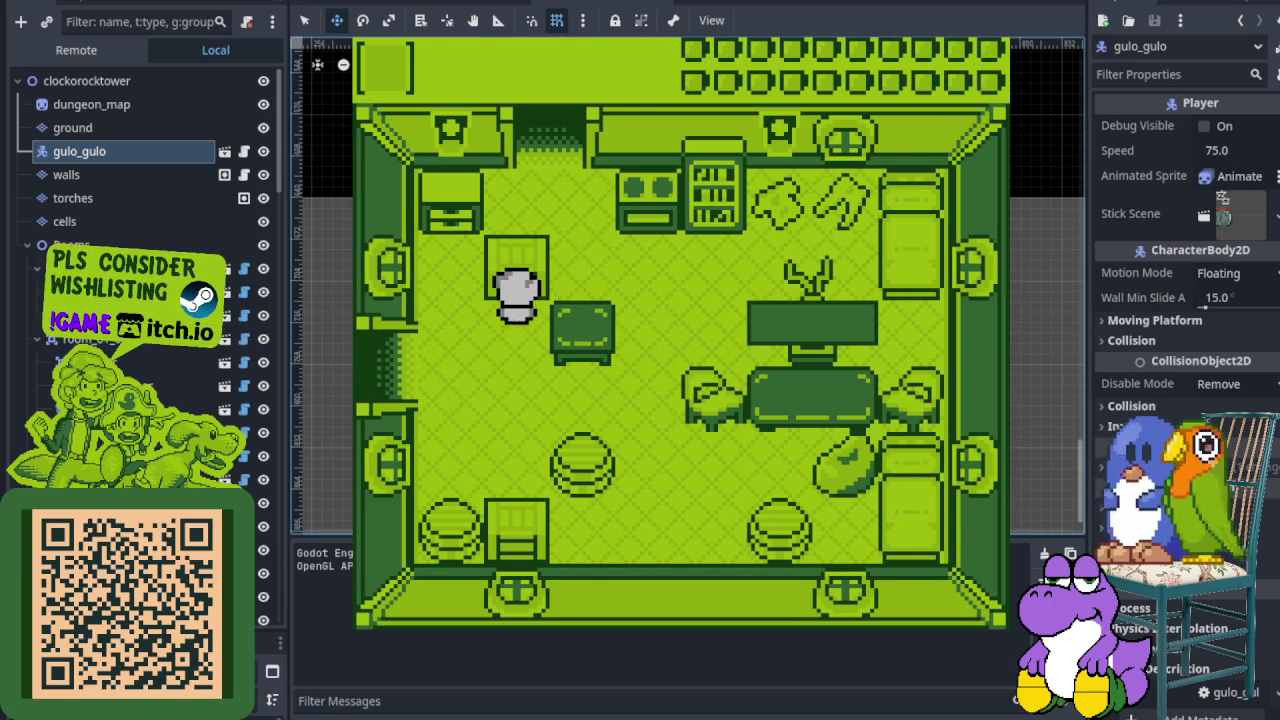
Step: Walk toward the top-left cabinet, onto the round stool, and out and back through the left doorway
key("Left")
key("Up")
key("Right")
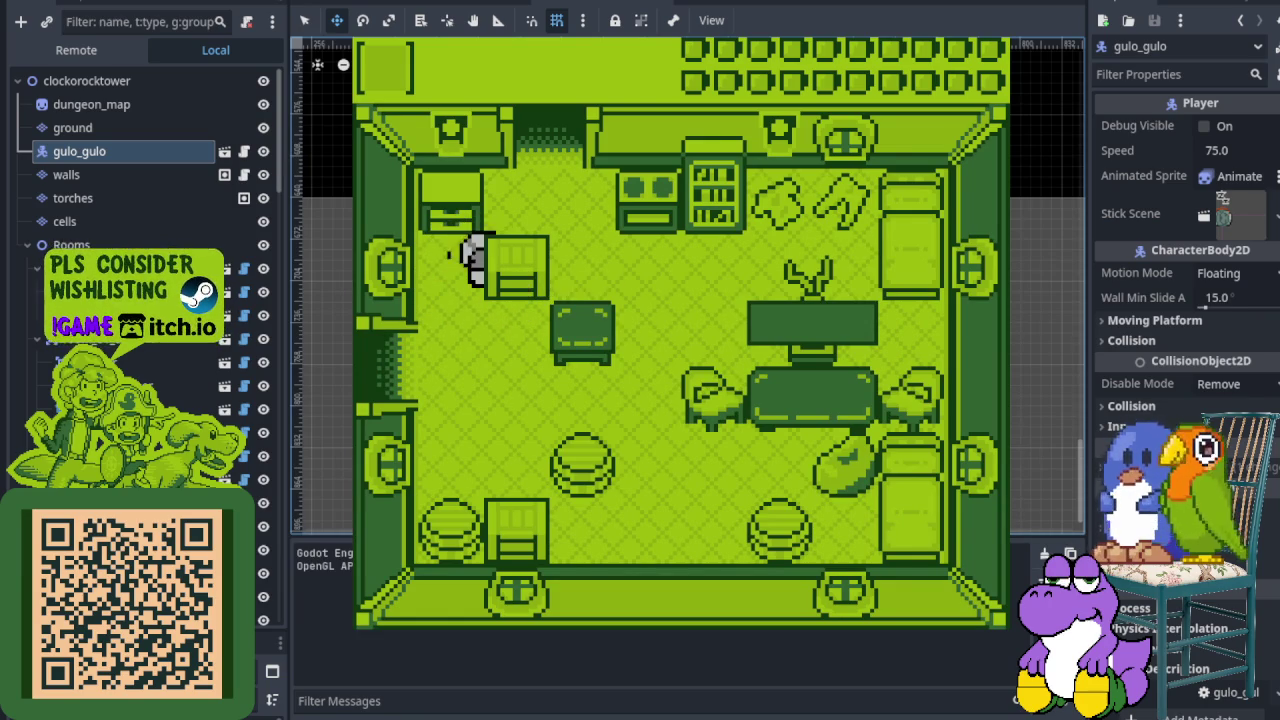
key("Down")
key("Right")
key("Left")
key("Up")
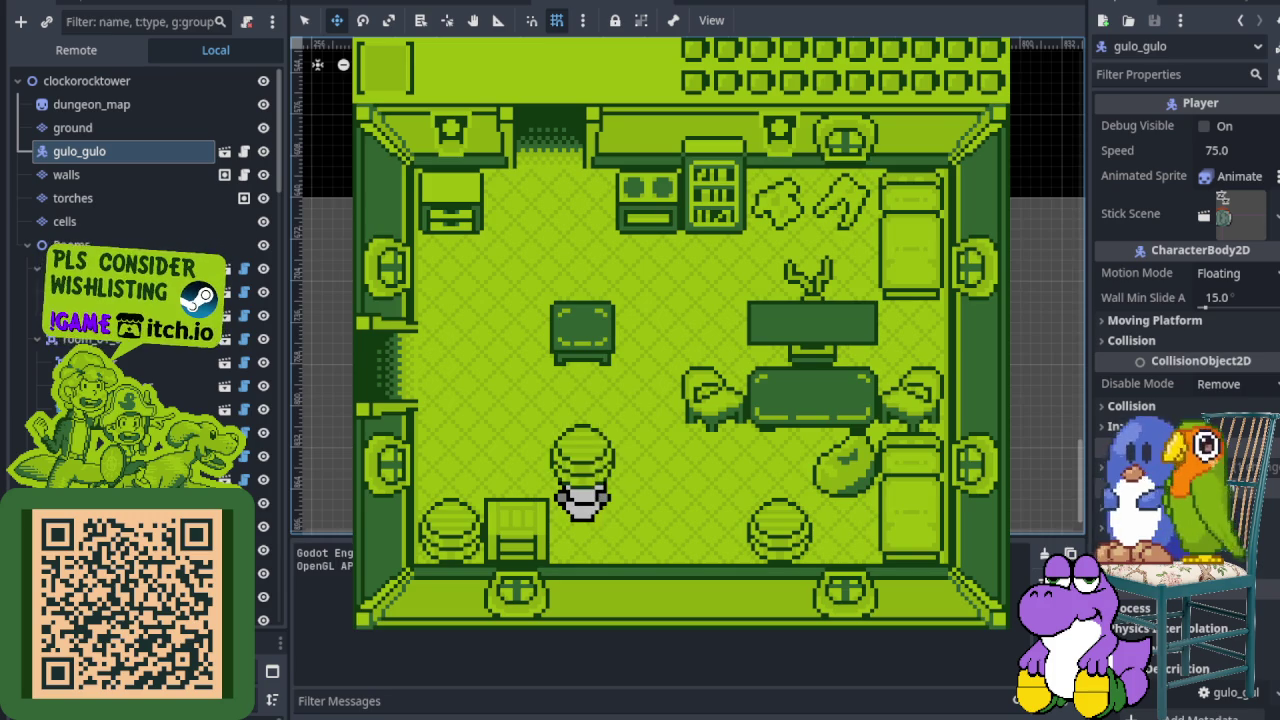
key("Up")
key("Left")
key("Up")
key("Left")
key("Right")
Step: Walk onto the chair beside the table, then stop the running game with F8
key("Up")
key("Down")
key("Left")
key("Right")
key("Up")
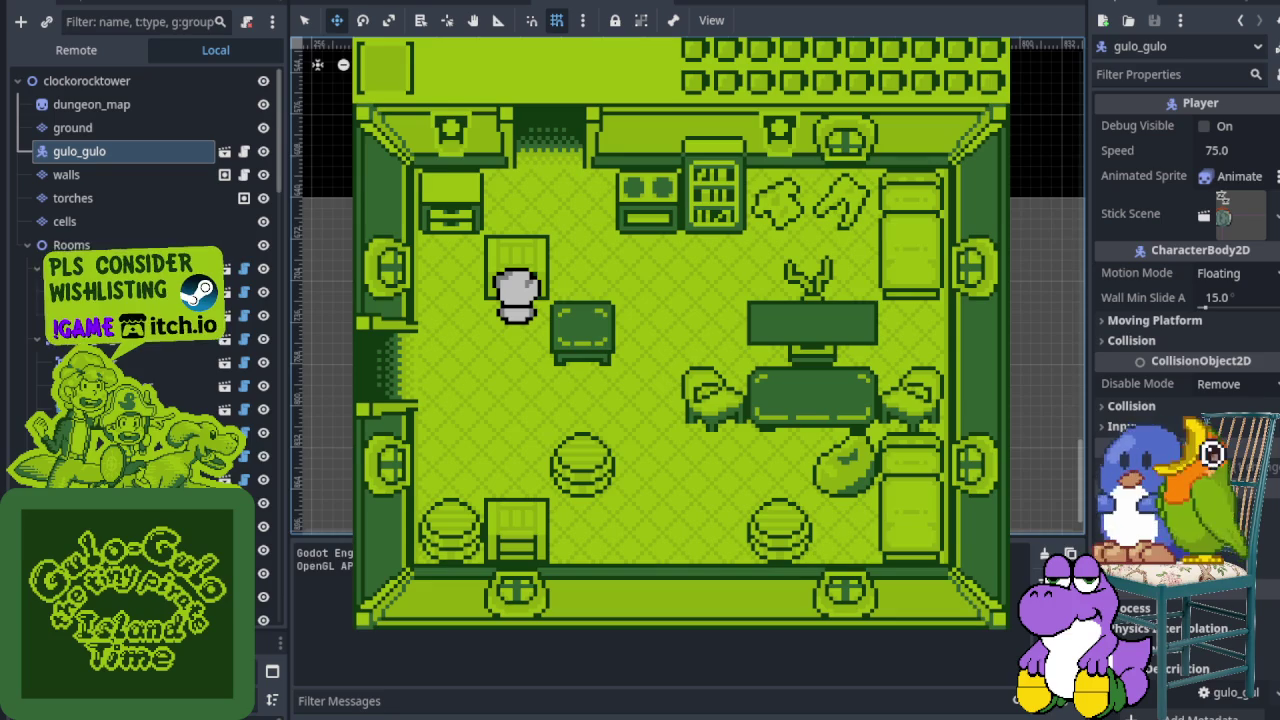
key("F8")
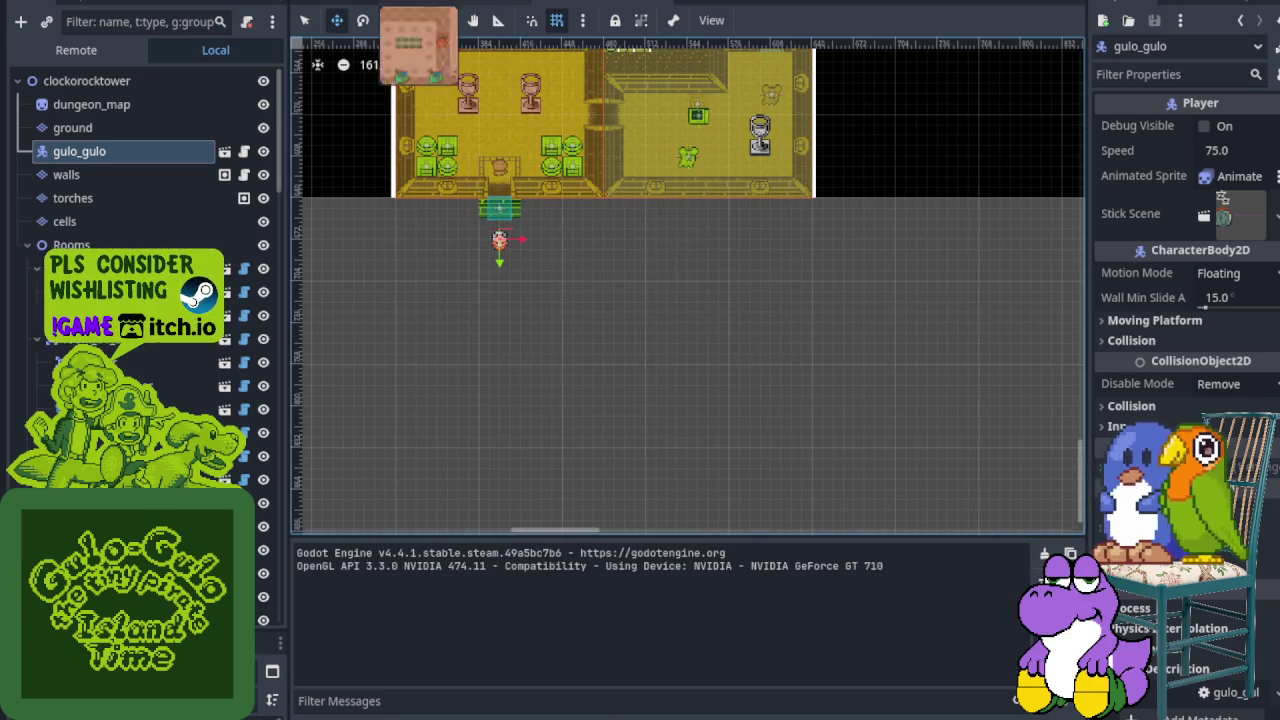
Step: Add a new Todo card on the task board and title it 'Bug: Kandarapa's House'
left_click(481, 2)
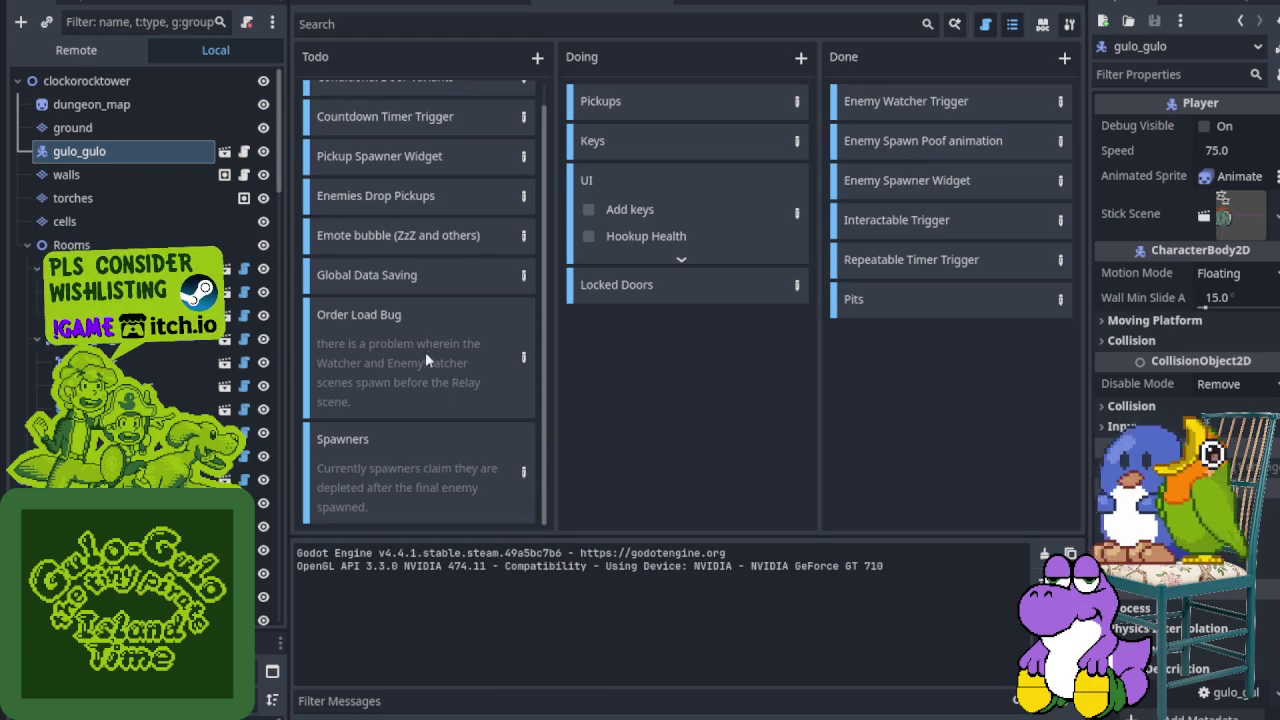
left_click(537, 57)
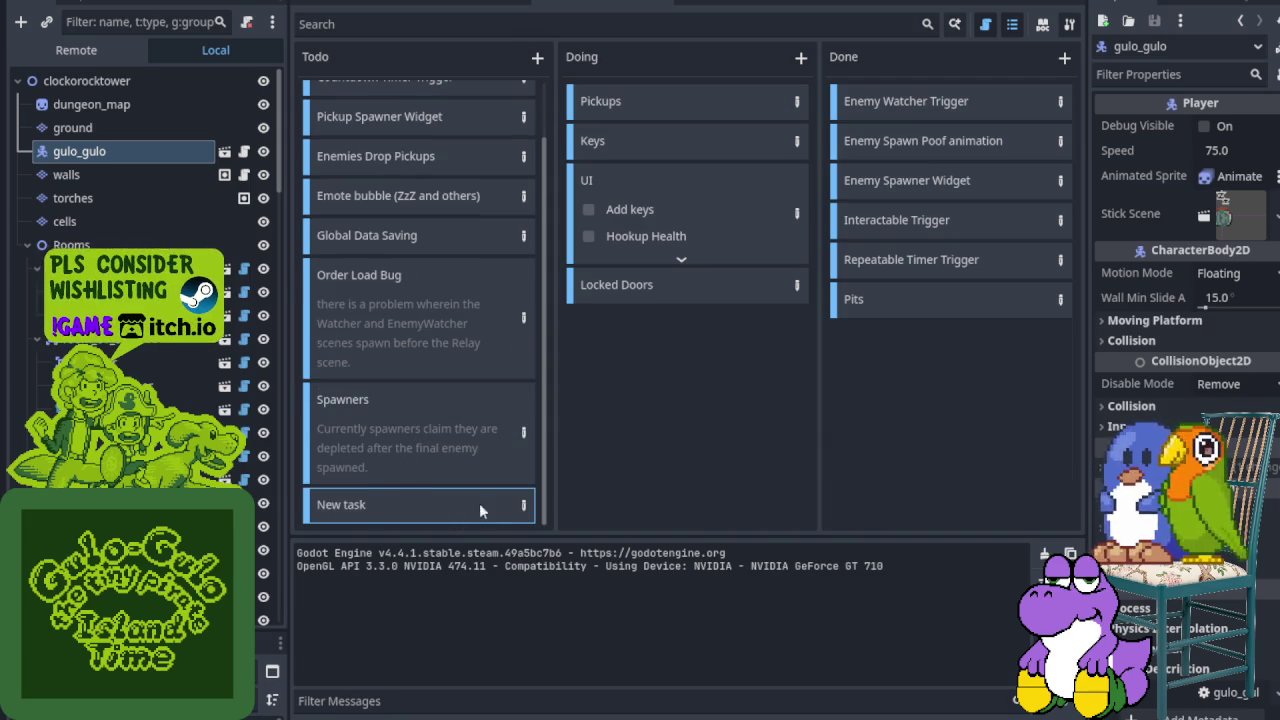
left_click(521, 506)
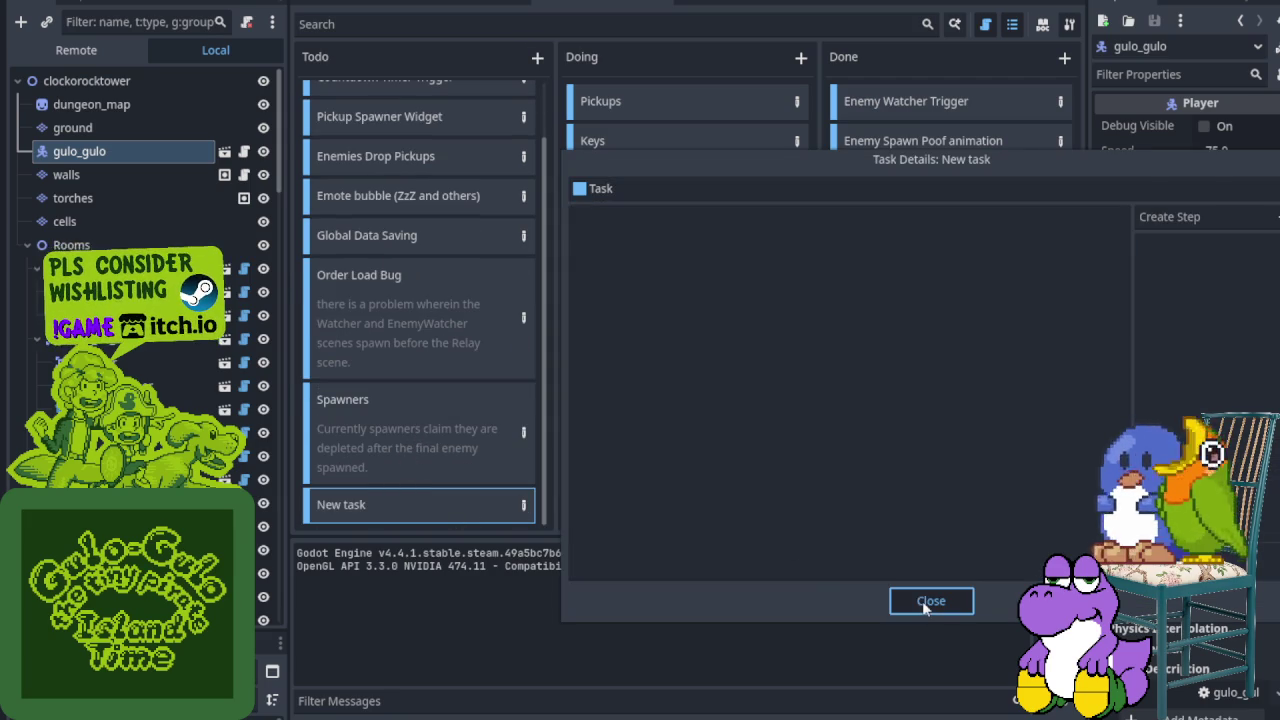
left_click(922, 600)
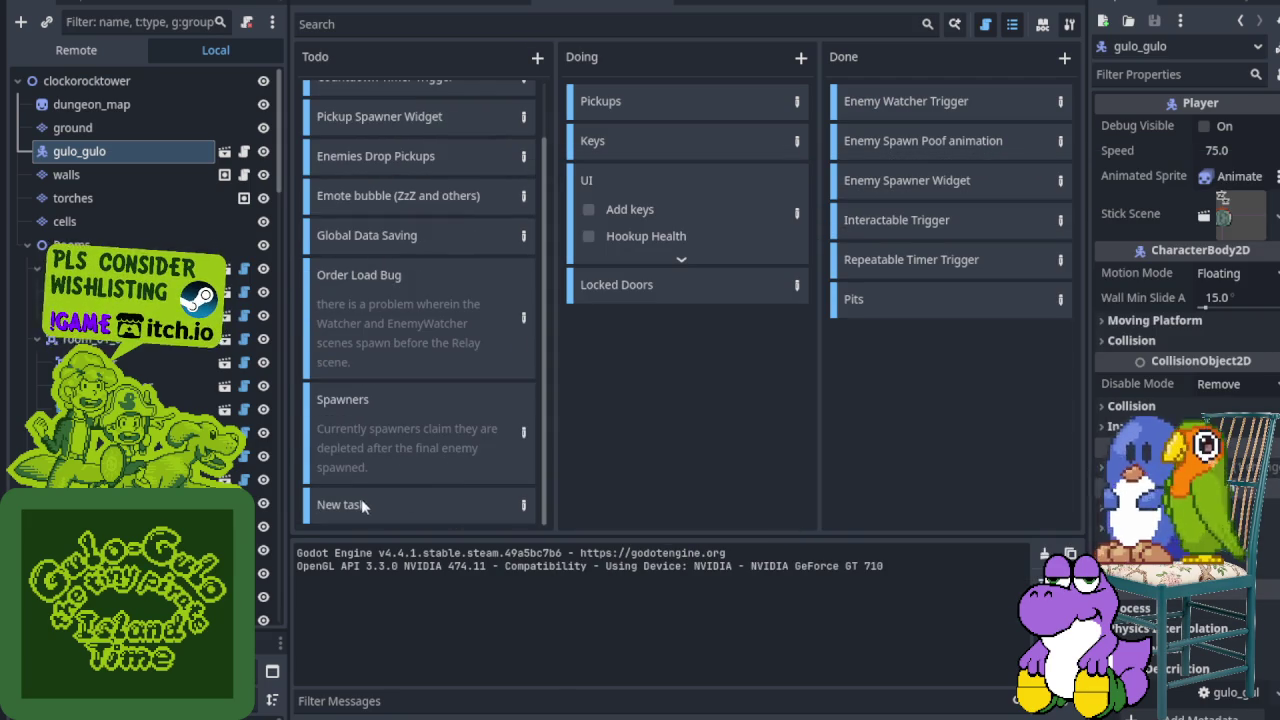
double_click(362, 502)
key("ctrl+a")
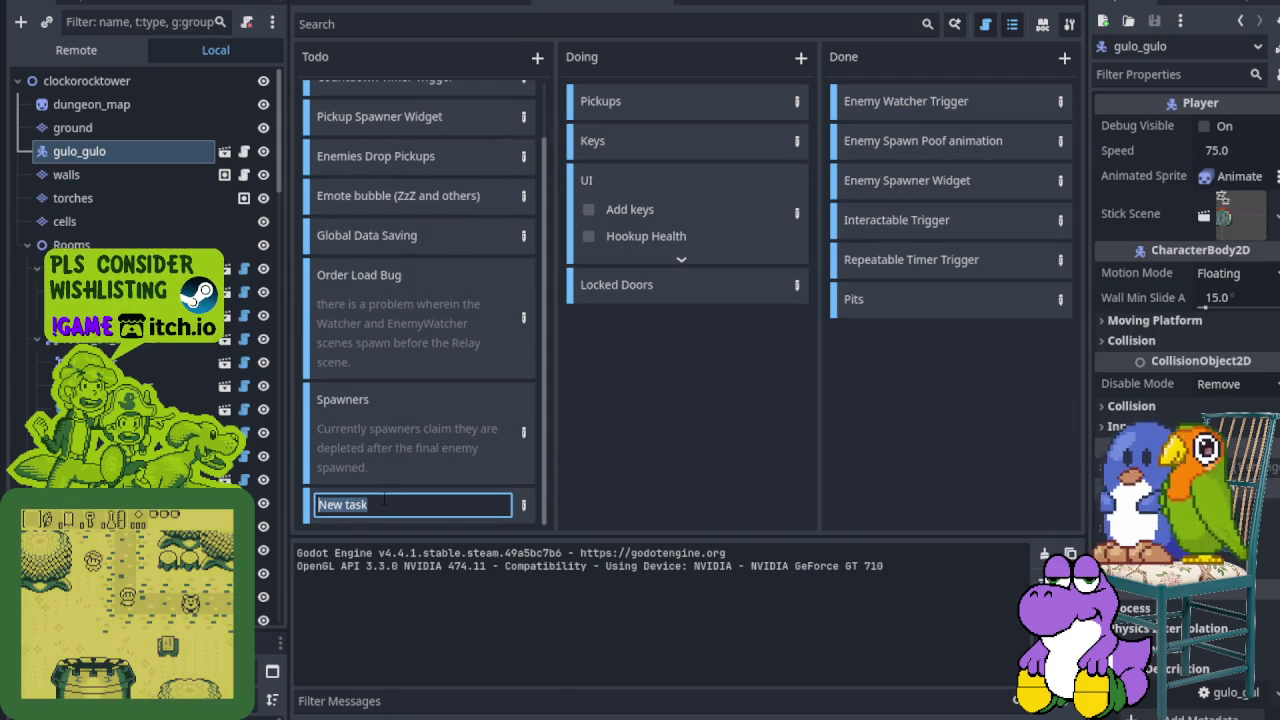
type("Bug: Kandara")
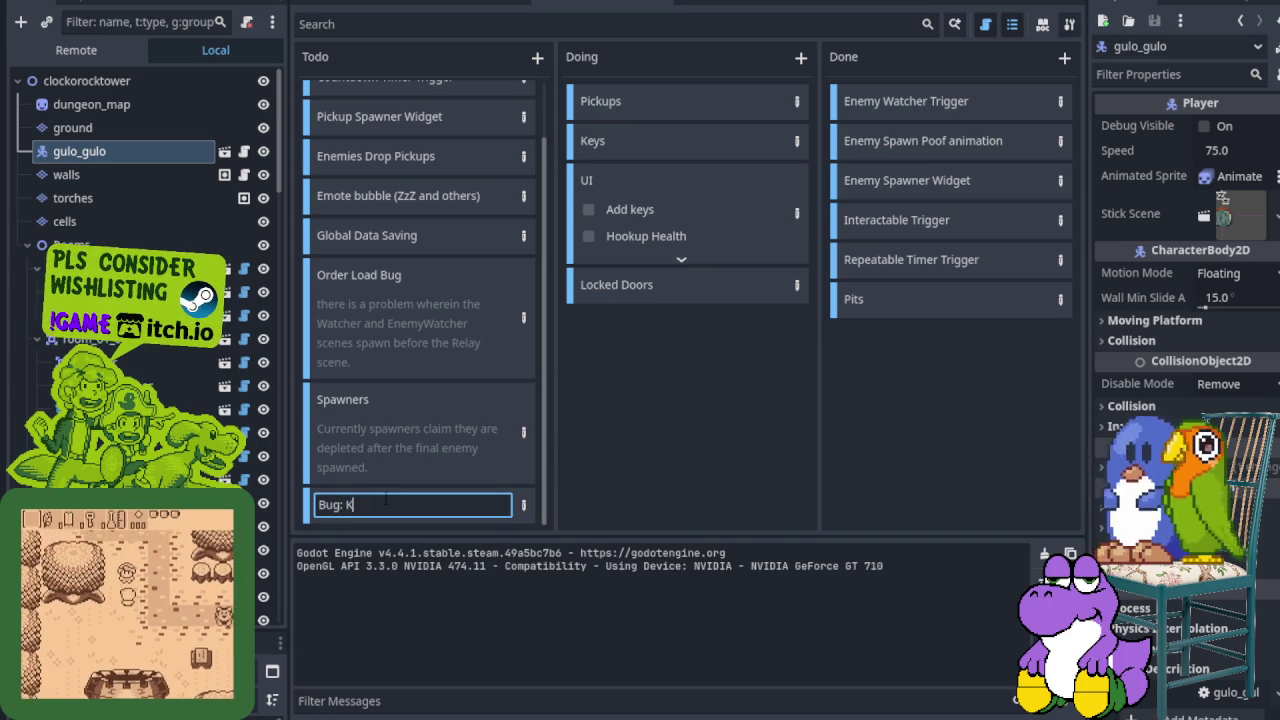
type("pa#")
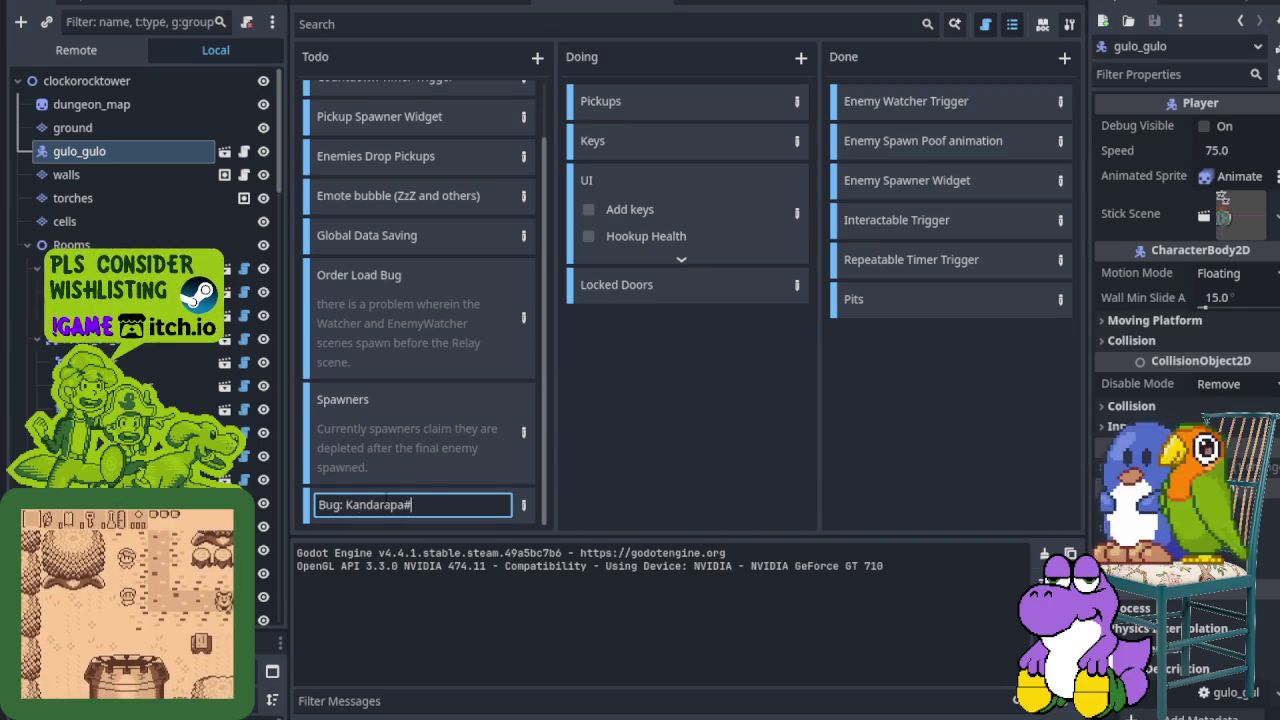
type("'s ")
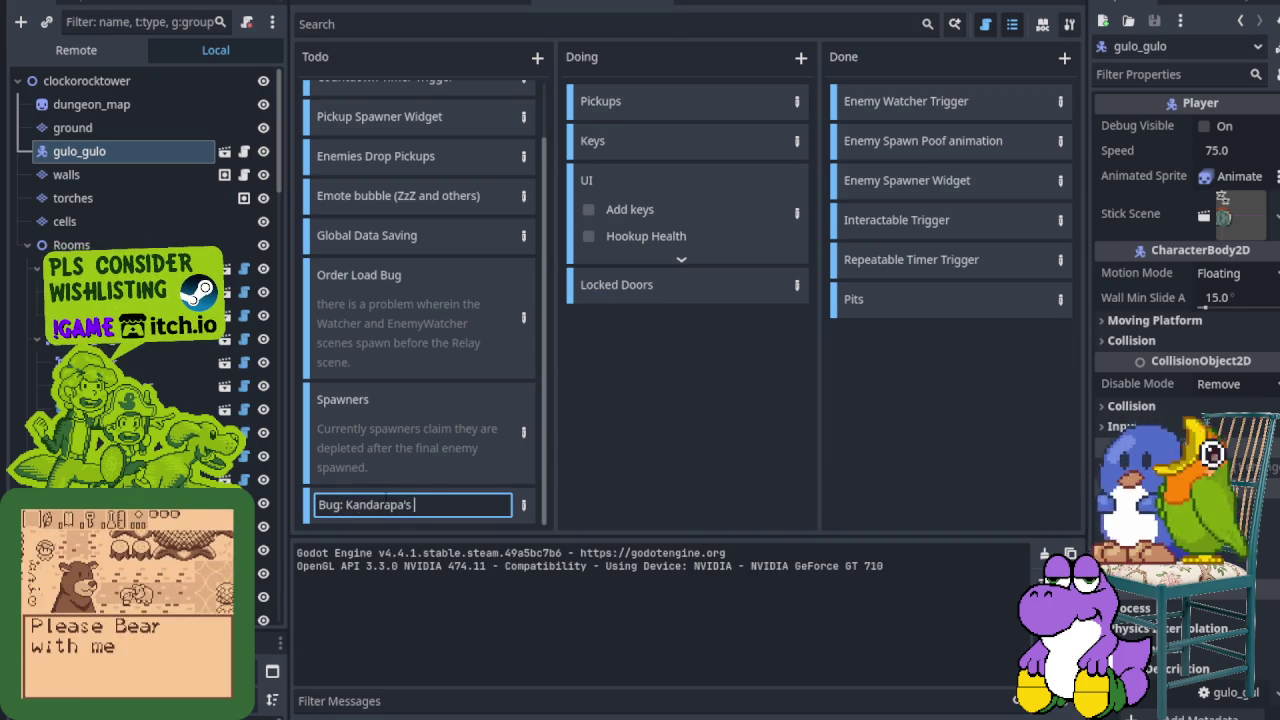
type("House")
key("Return")
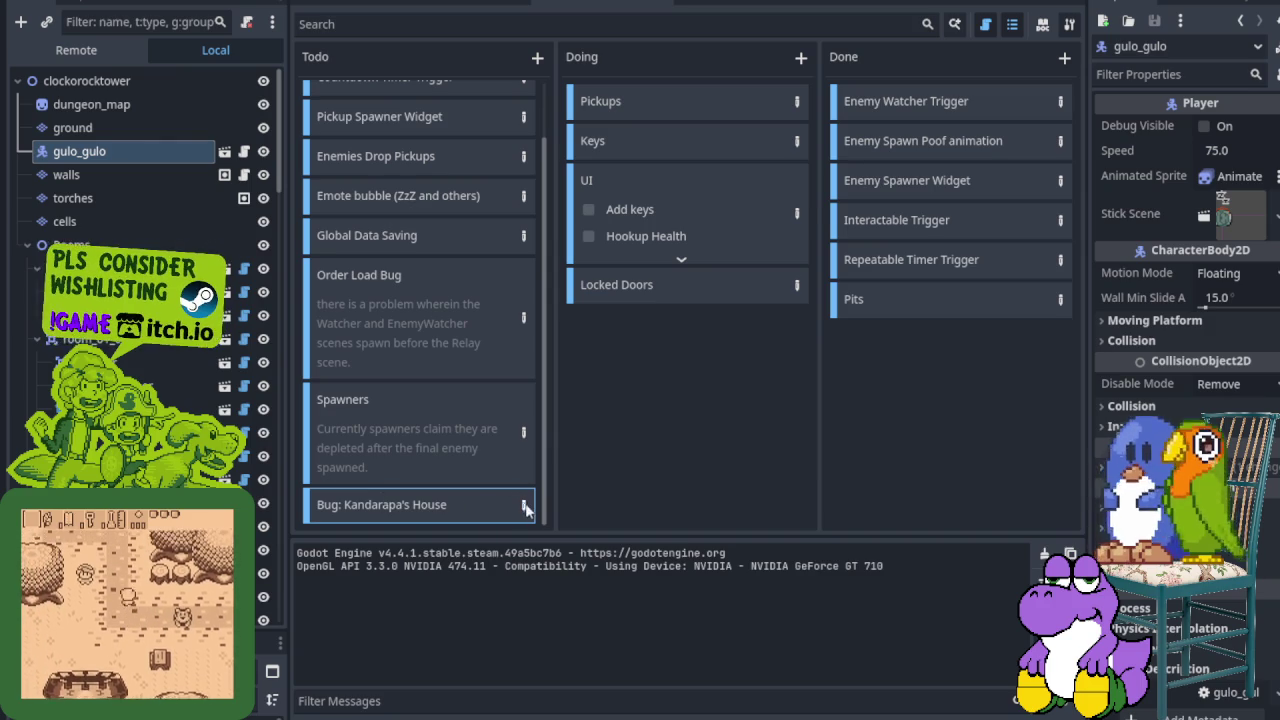
Step: Write in the card's details that the top-left crate can't be picked up when the player stands below it
left_click(523, 505)
type("The house is the wok in the")
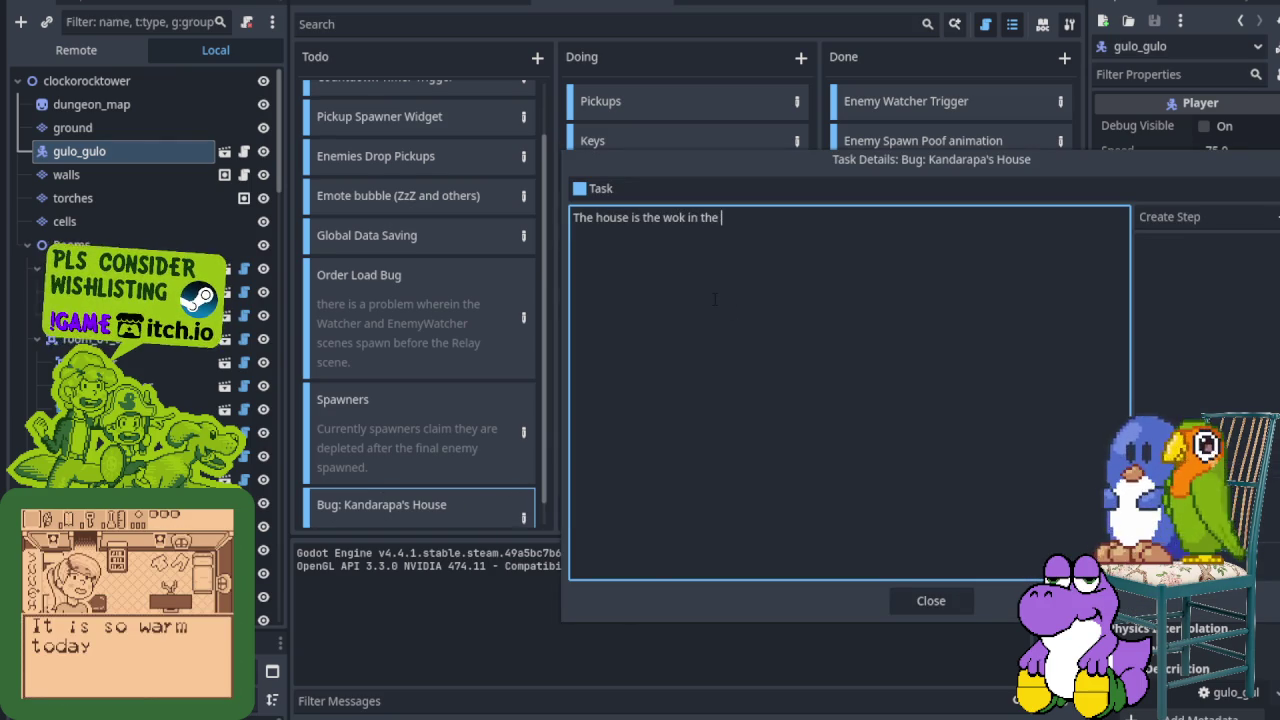
type("t corner of the overworld test")
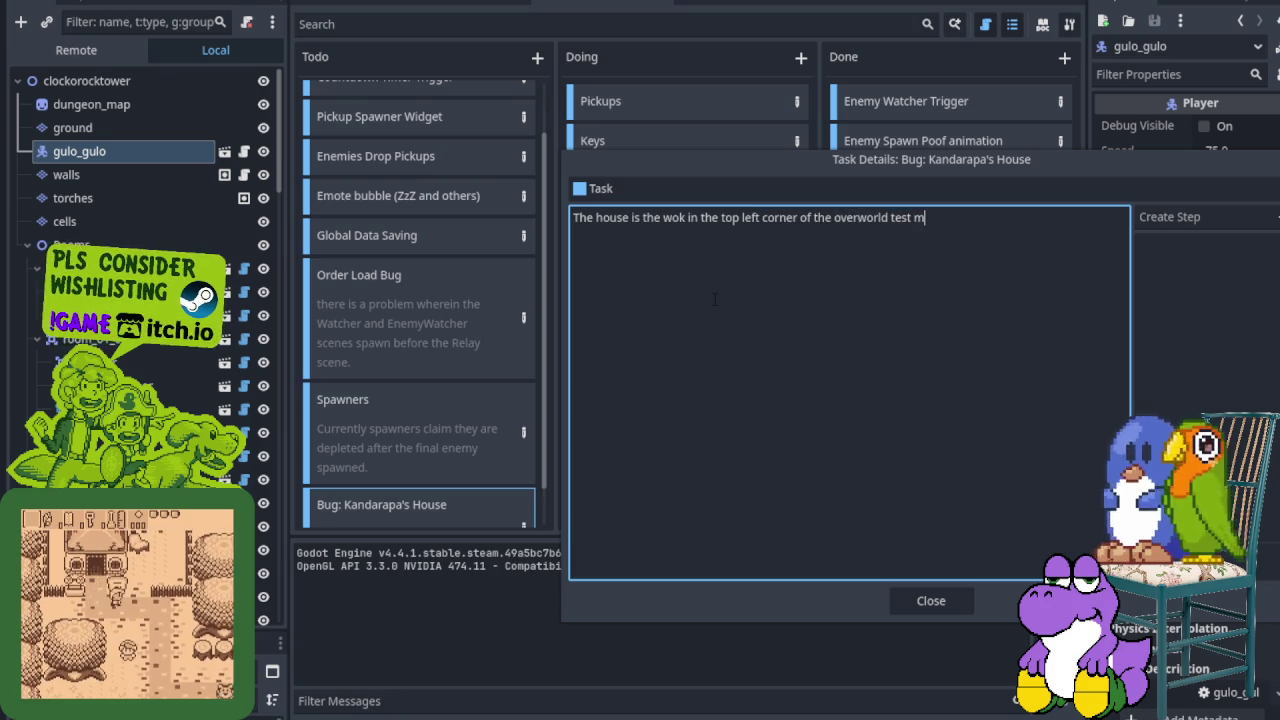
type("map.")
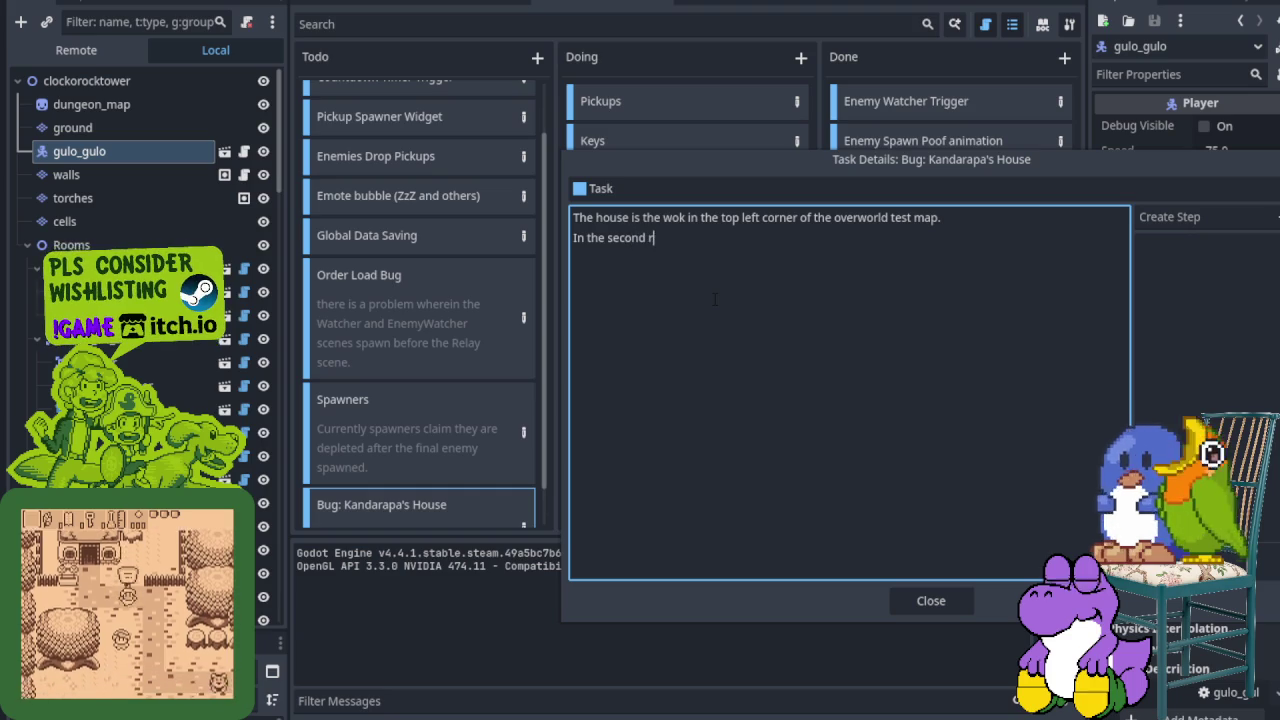
type("near the top left t")
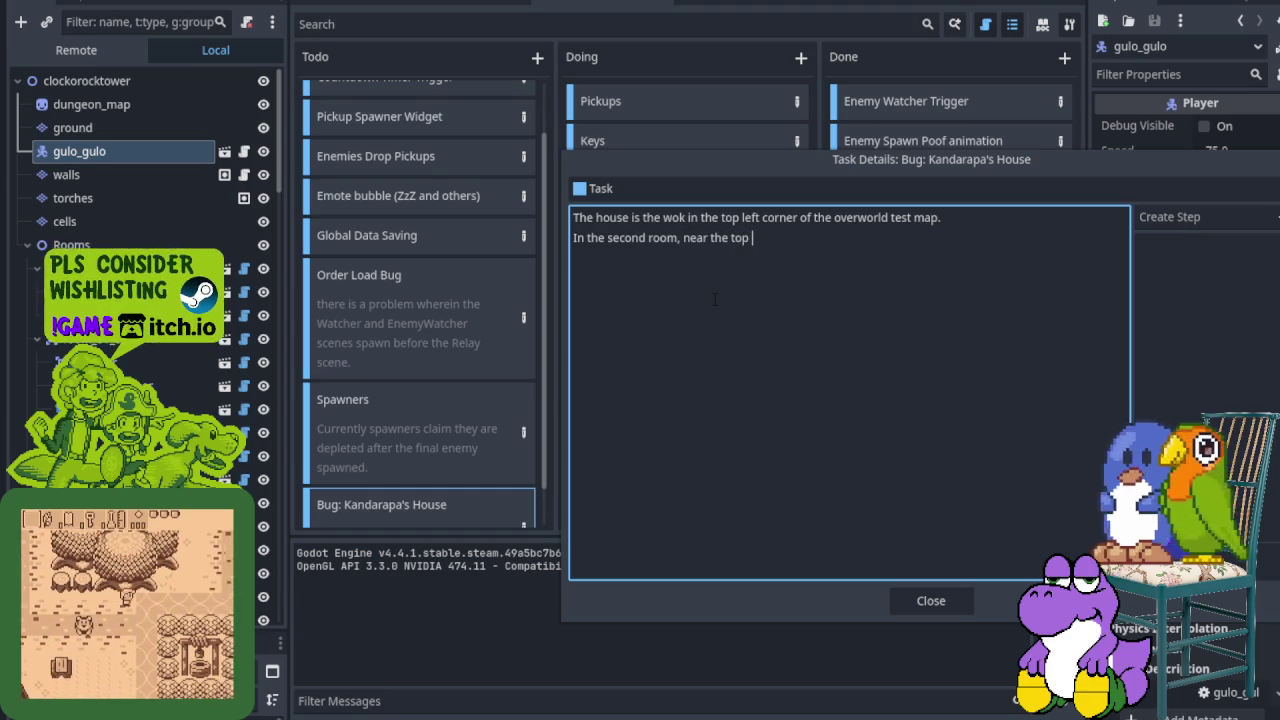
type("here is a crate, ")
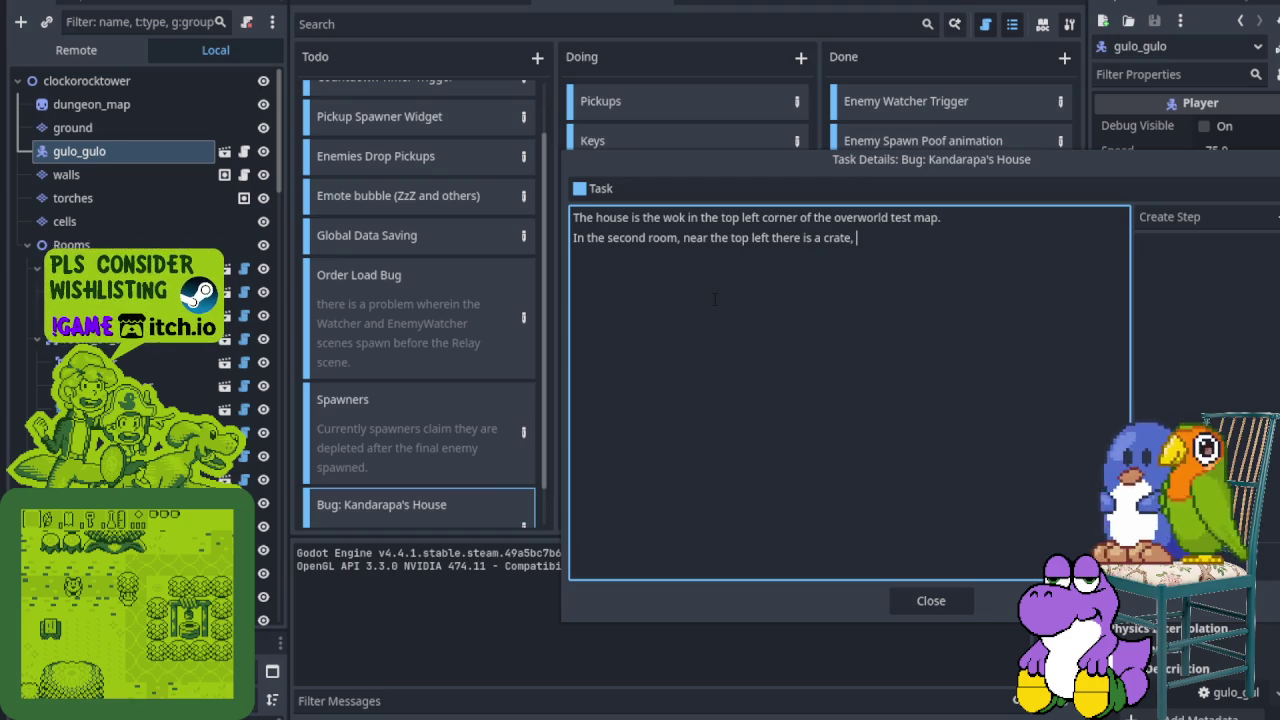
key("BackSpace")
key("BackSpace")
type(" that can")
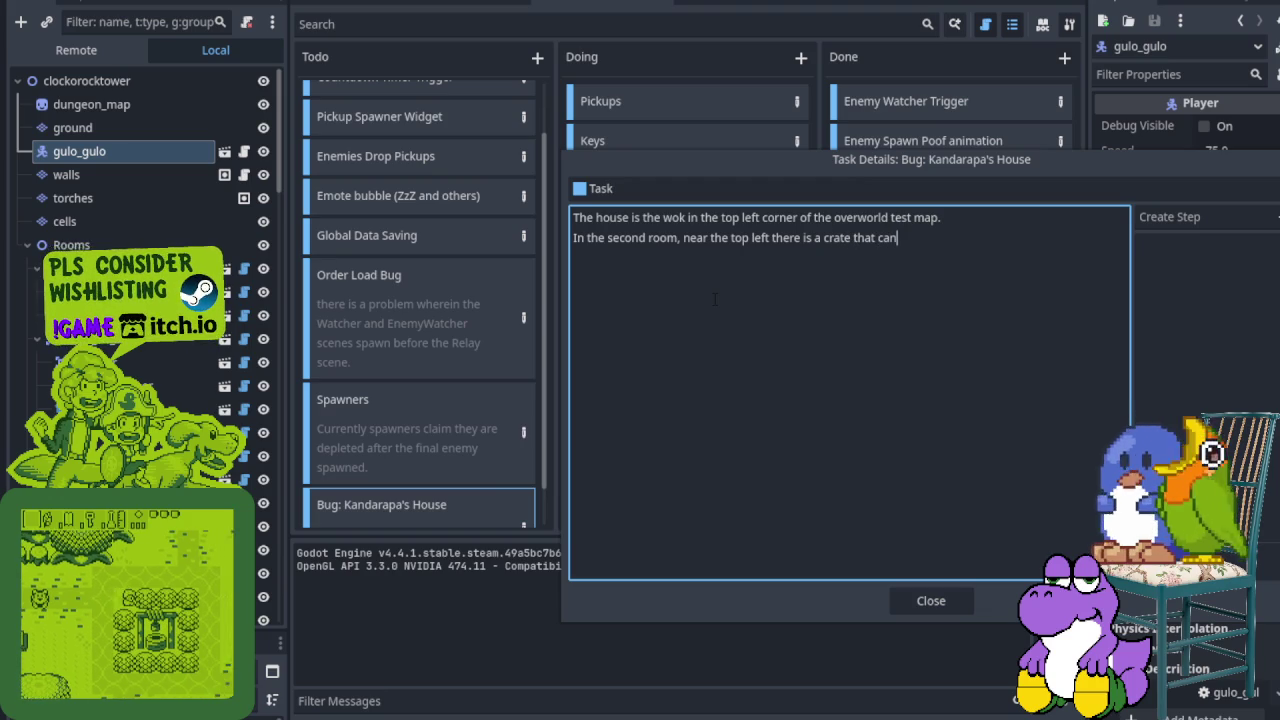
type("not be p")
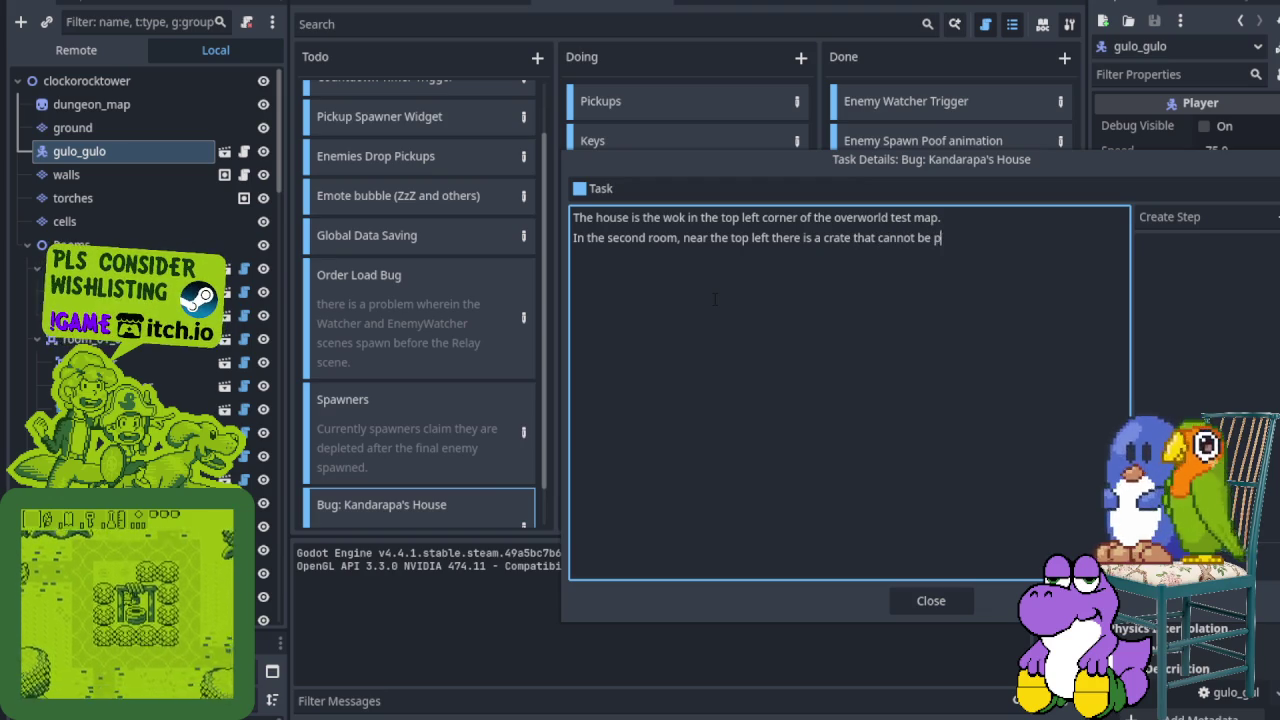
type("icked up, if the ")
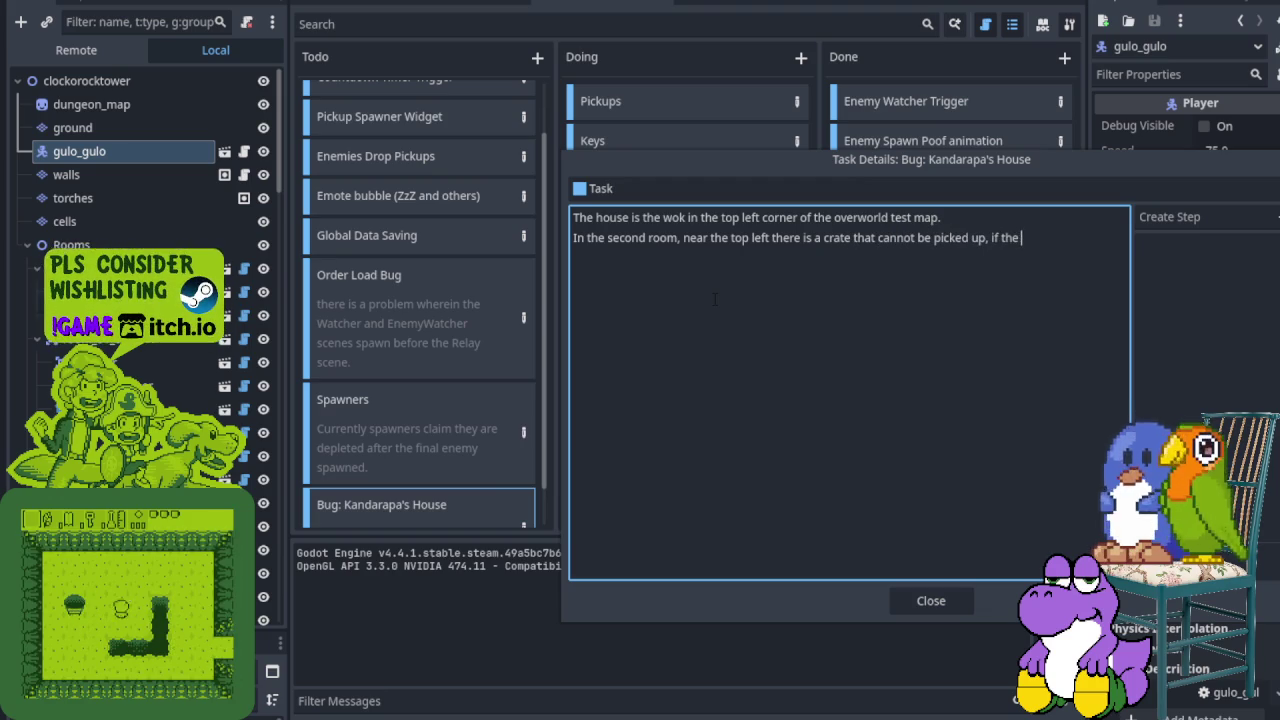
type("player is s")
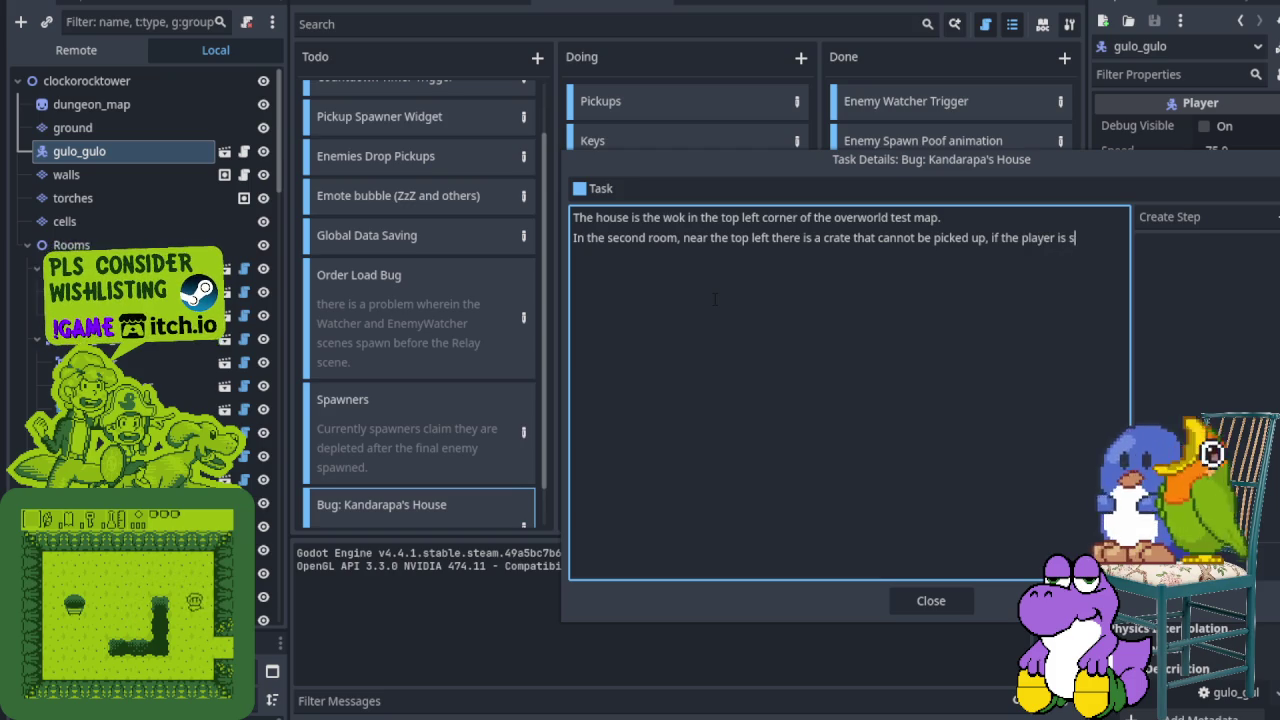
type("tanding below")
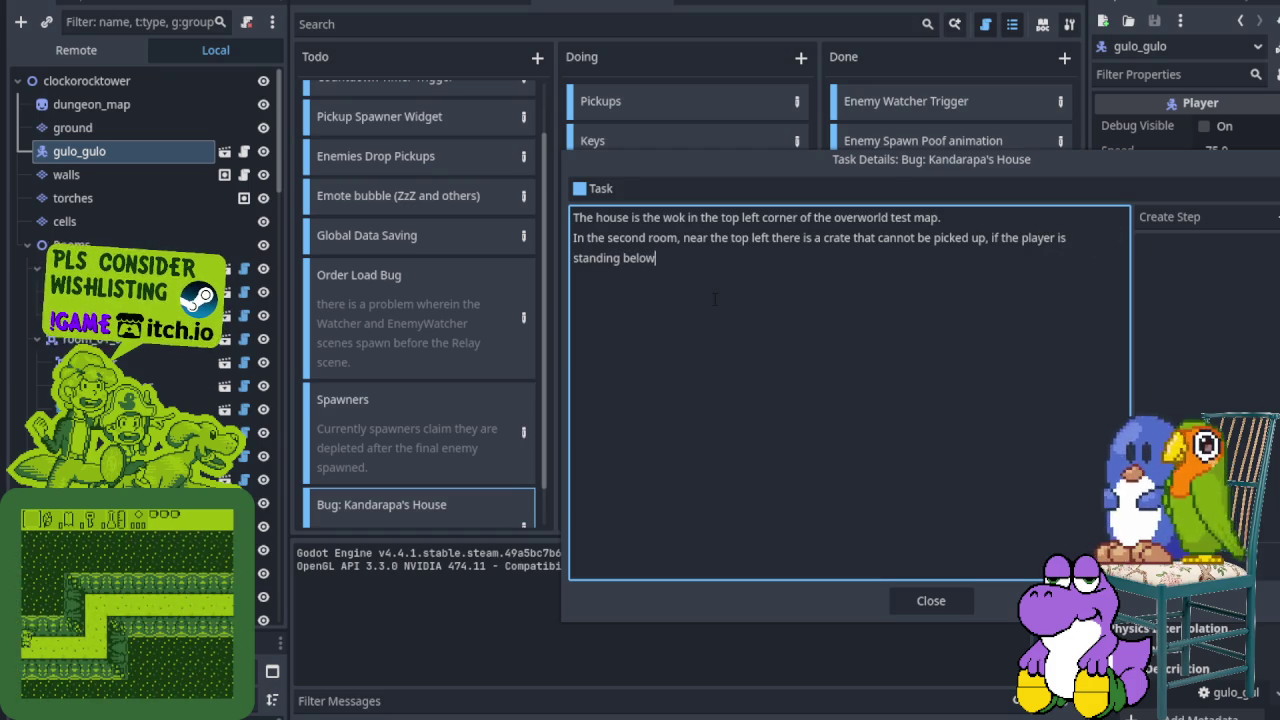
type(" it and tryingto")
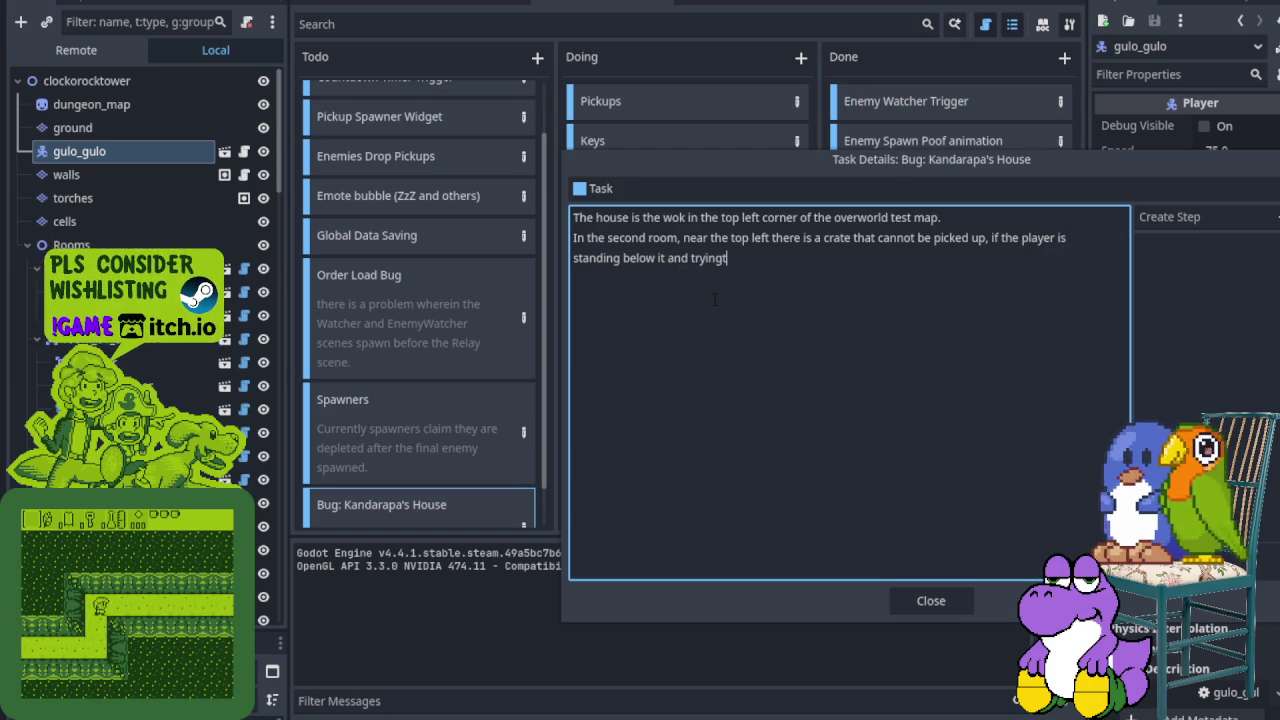
key("BackSpace")
key("BackSpace")
type("to lift")
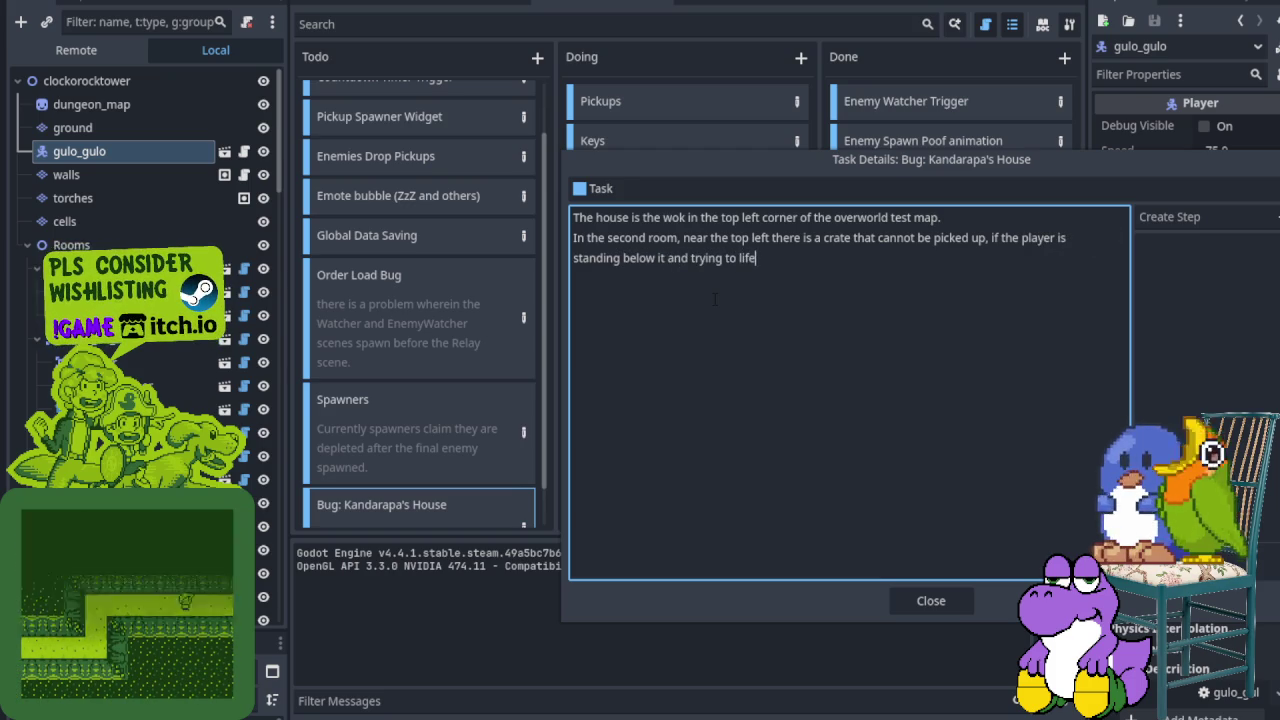
type(" it")
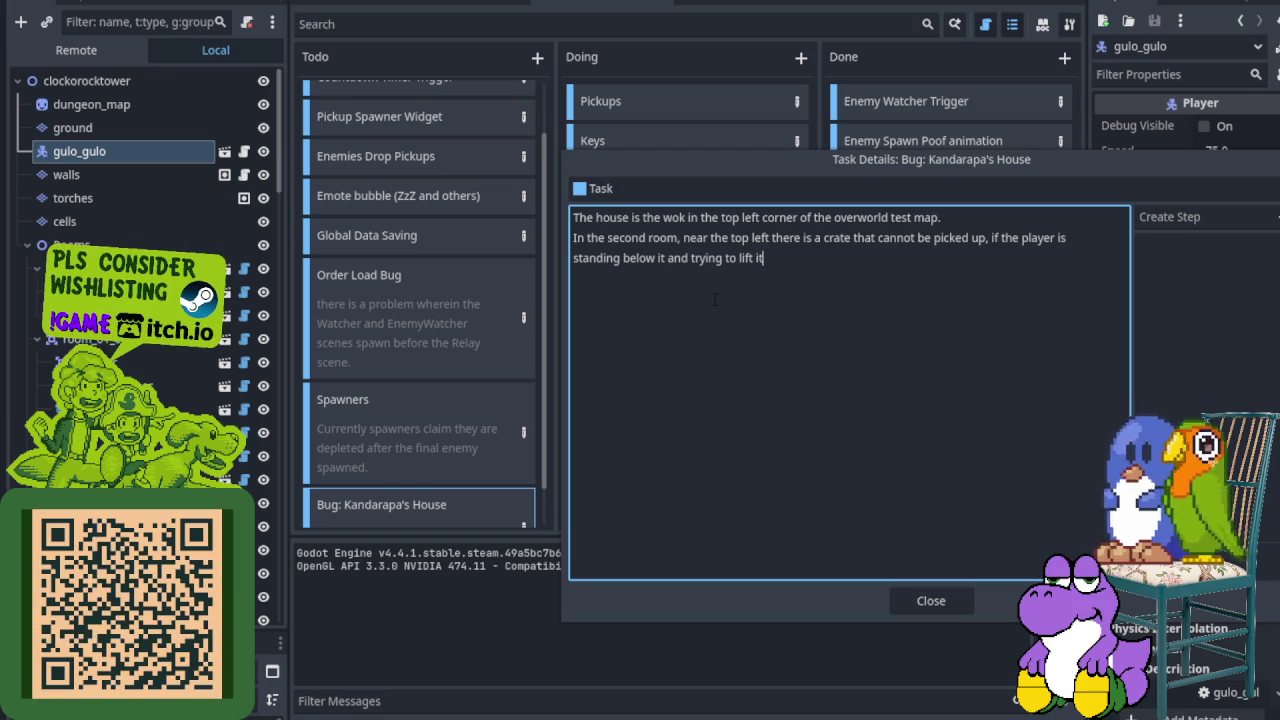
left_click(938, 600)
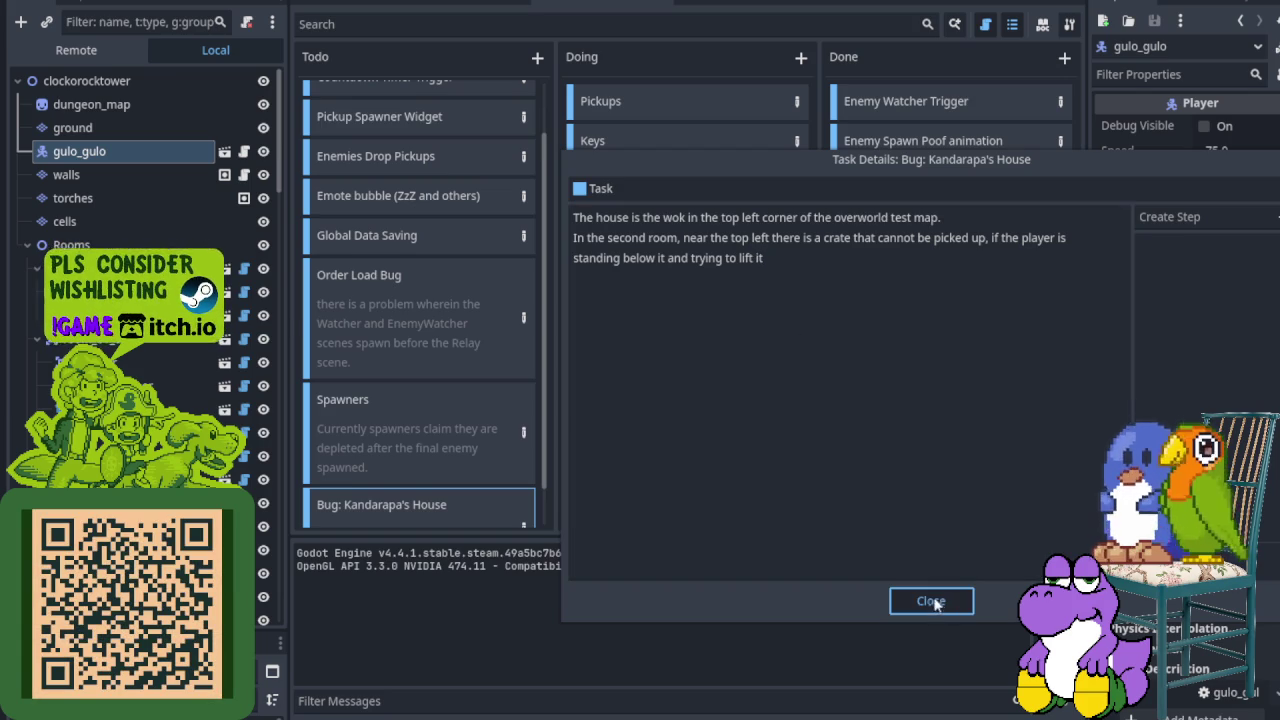
Step: Walk the player down to the lower-left stool and back up beside the upper table
scroll(419, 421, "down", 2)
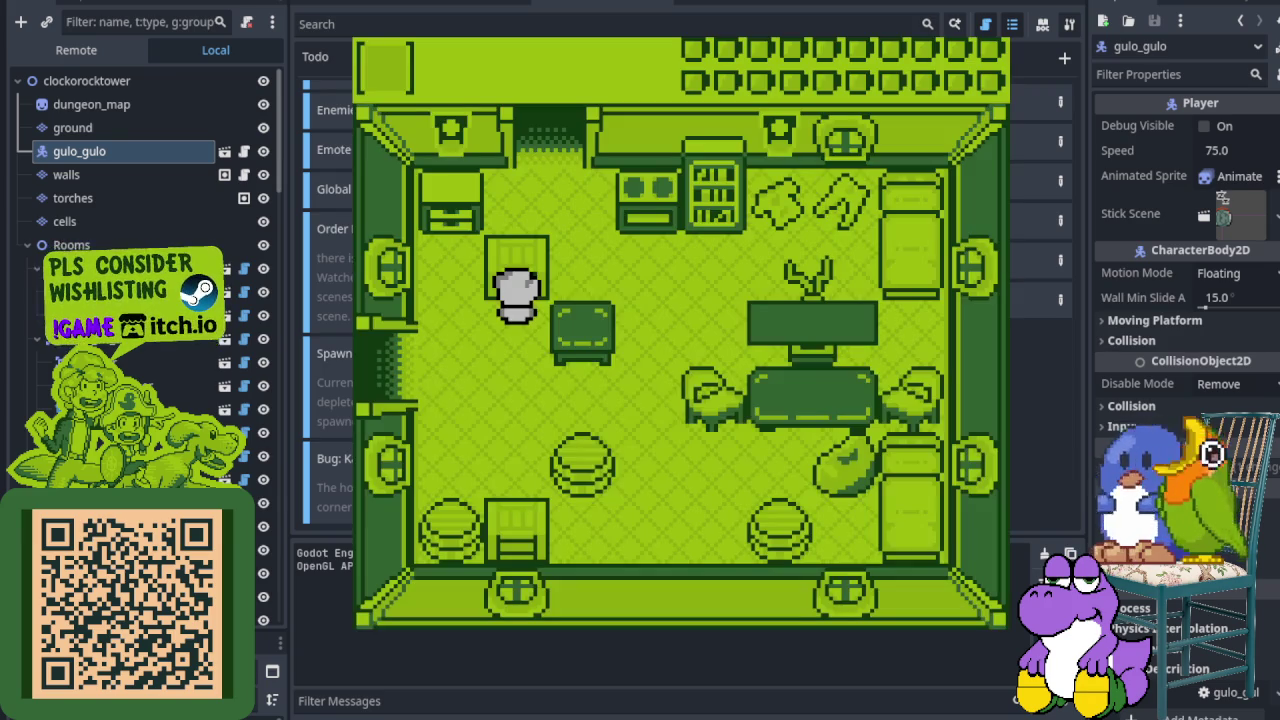
key("Down")
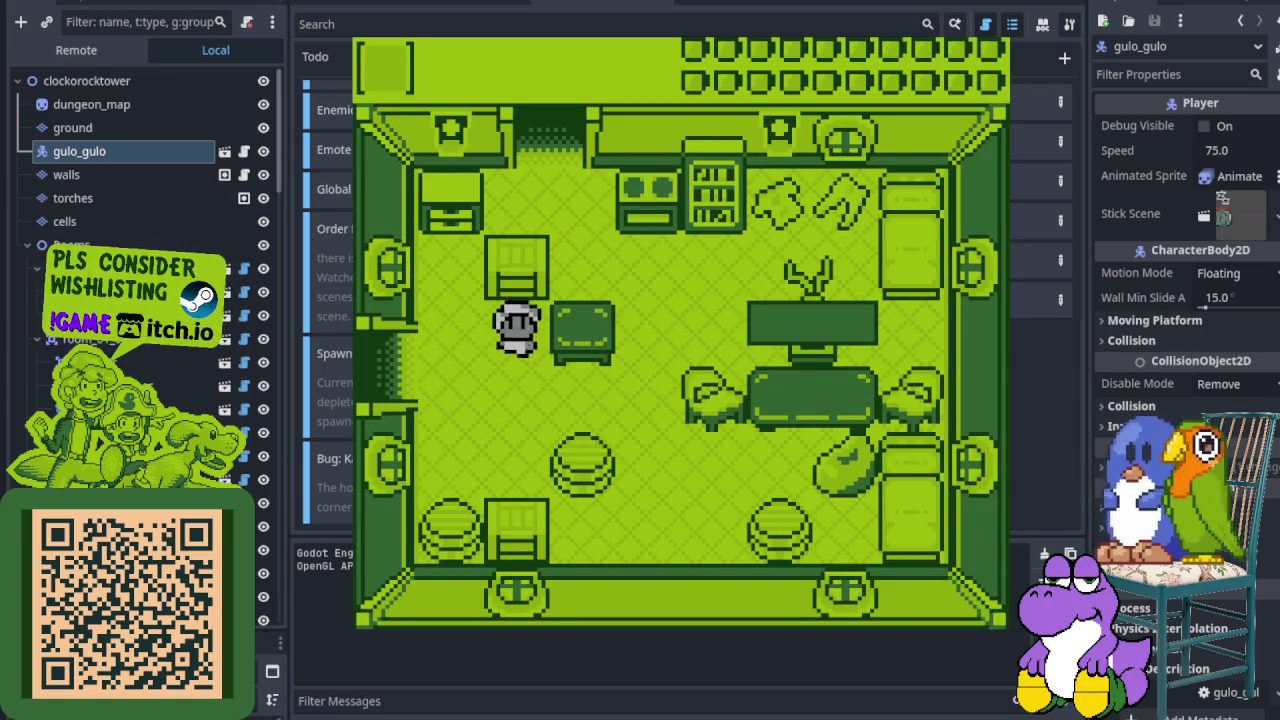
key("Up")
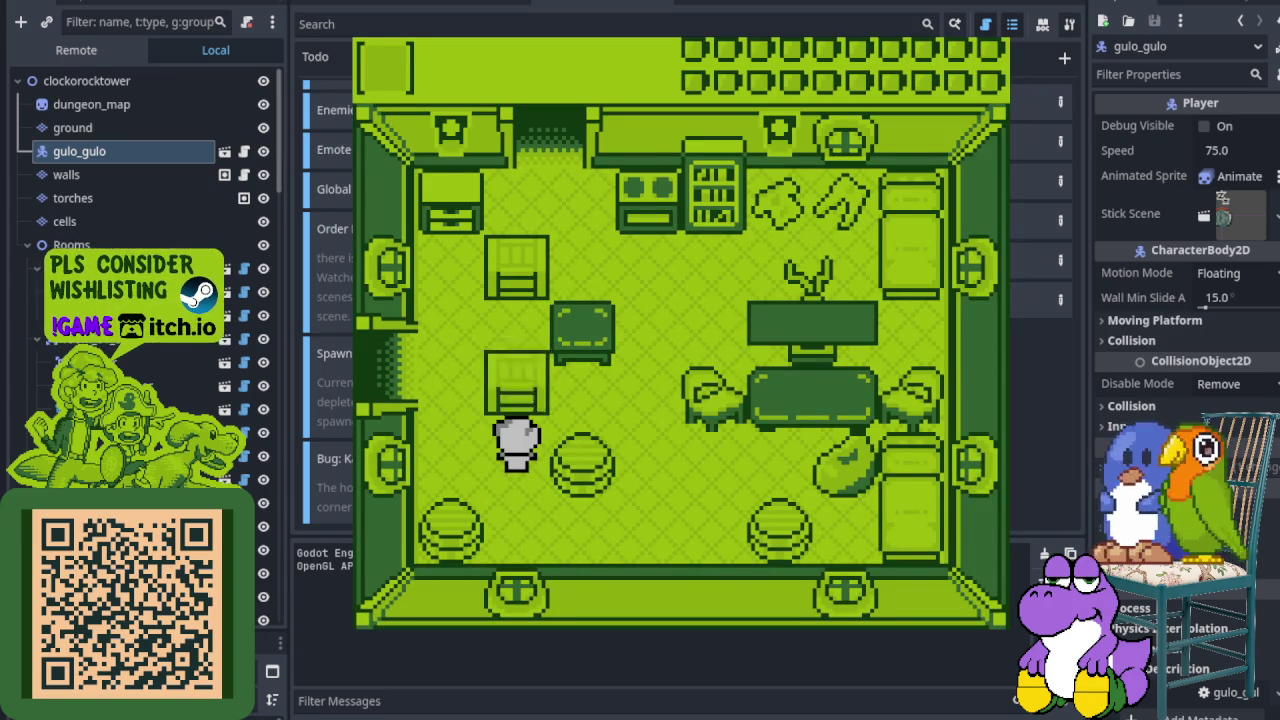
key("Right")
key("Up")
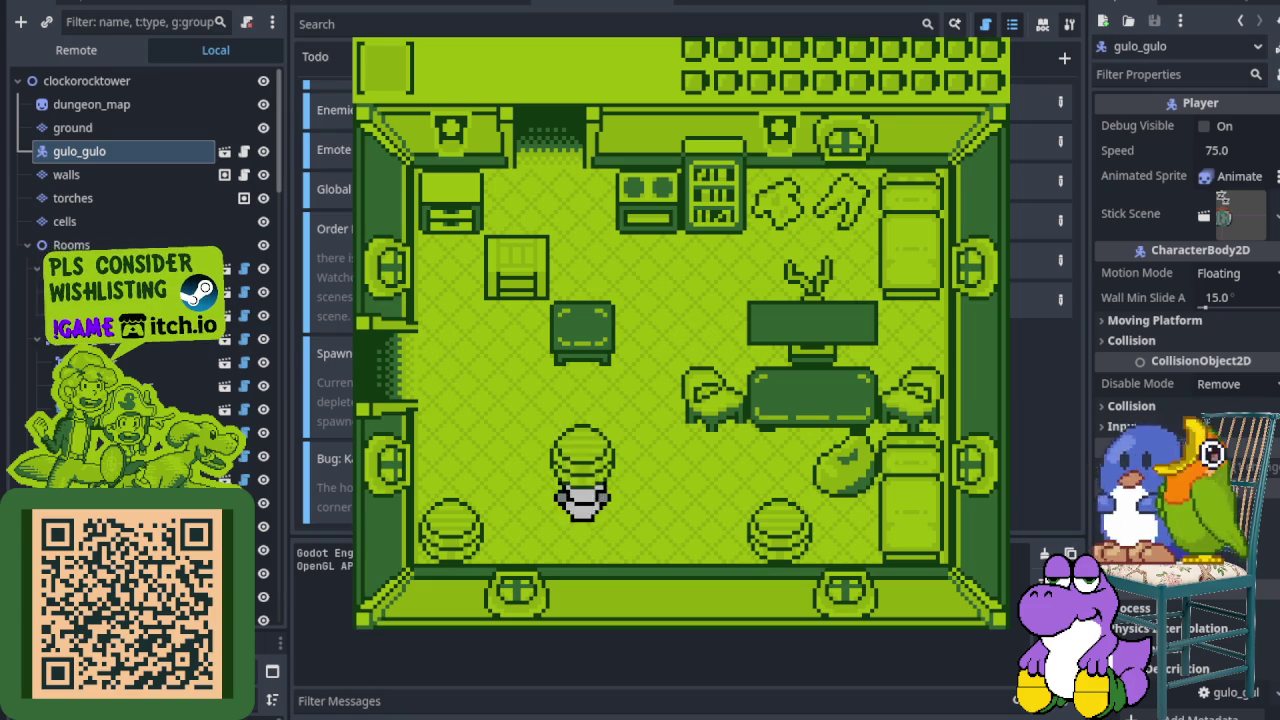
key("Left")
key("Up")
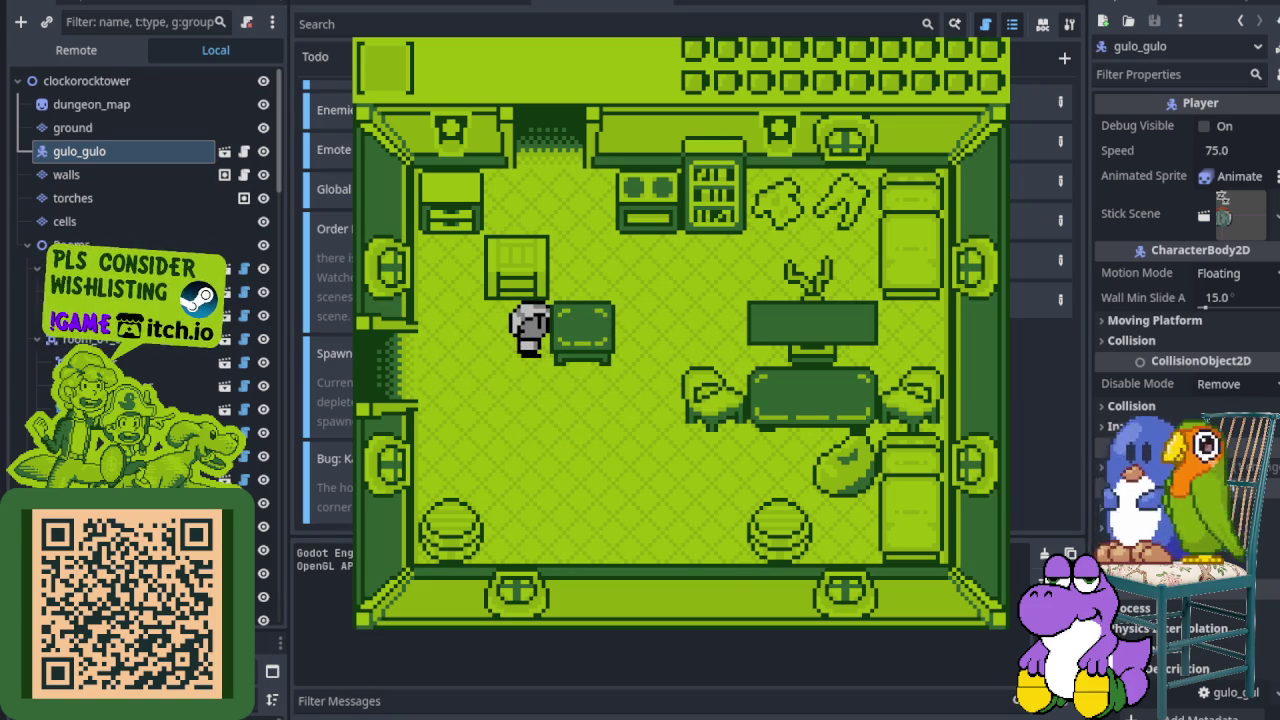
Step: Circle the upper-left table and visit the left door, then stop the running game
key("Left")
key("Up")
key("Right")
key("Left")
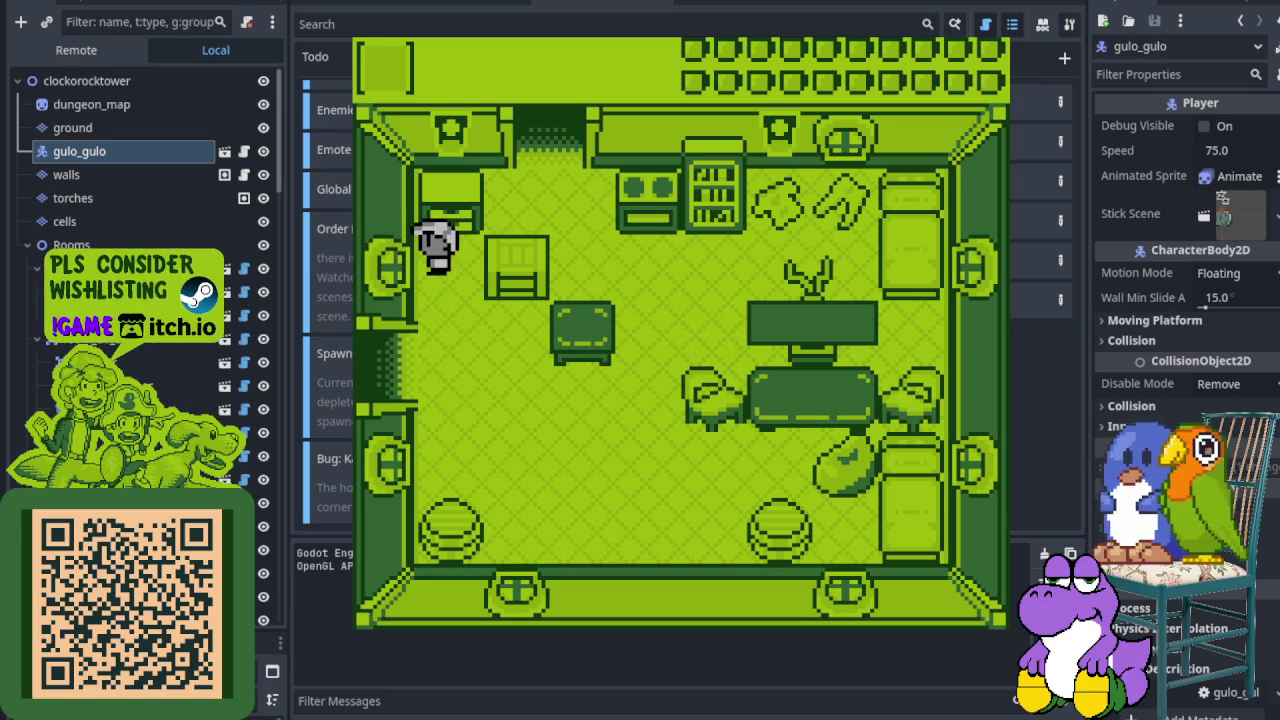
key("Down")
key("Up")
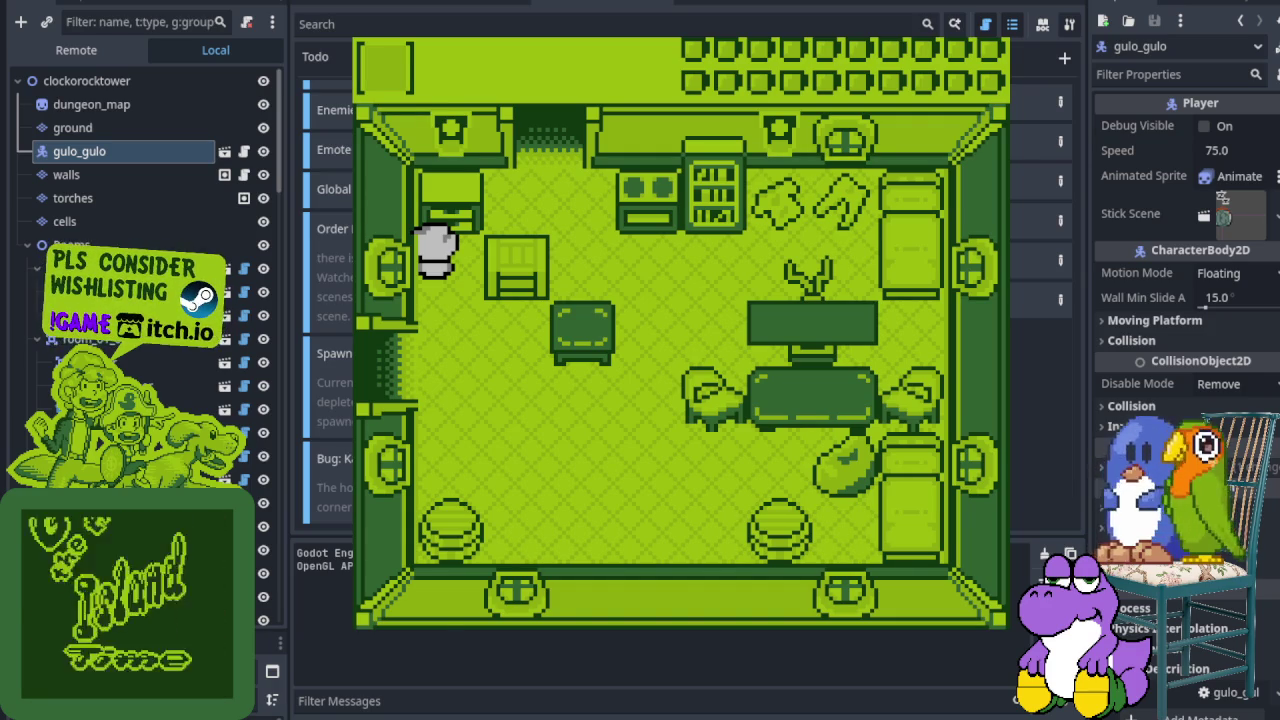
key("F8")
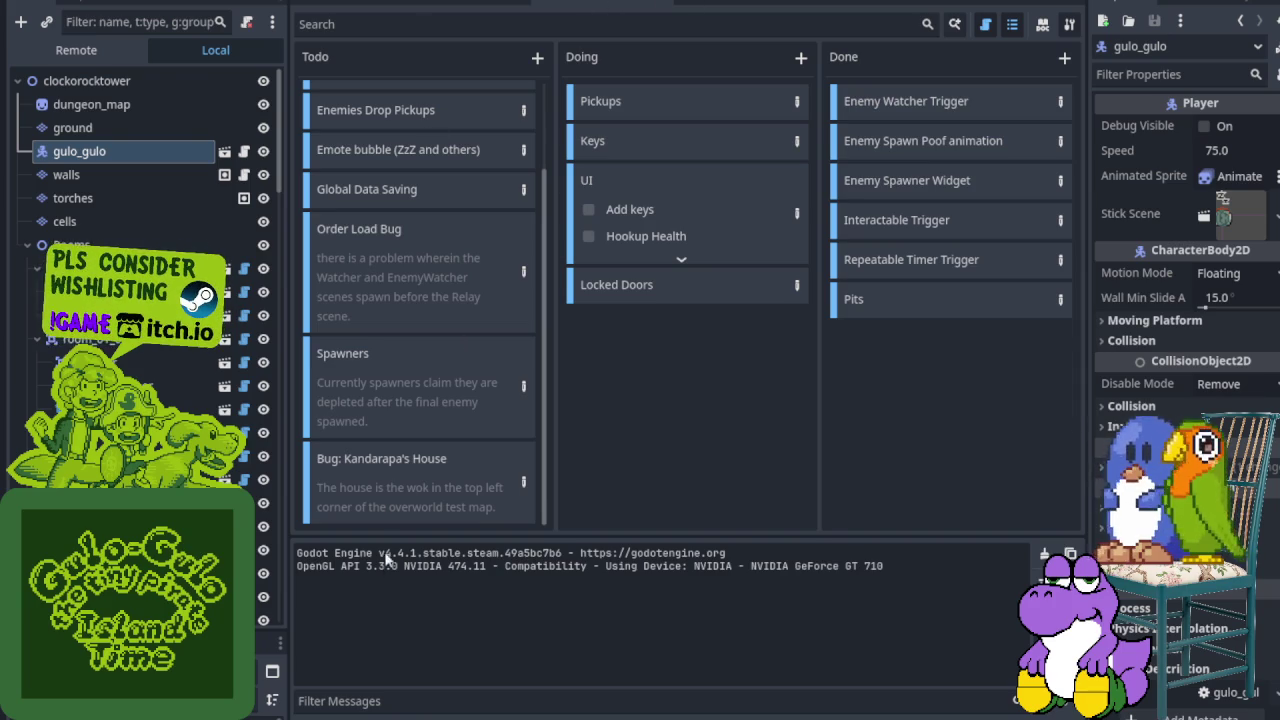
Step: Add a new Todo card, delete the extra duplicate, and title it 'Issue: Sorting Houses'
scroll(533, 61, "up", 1)
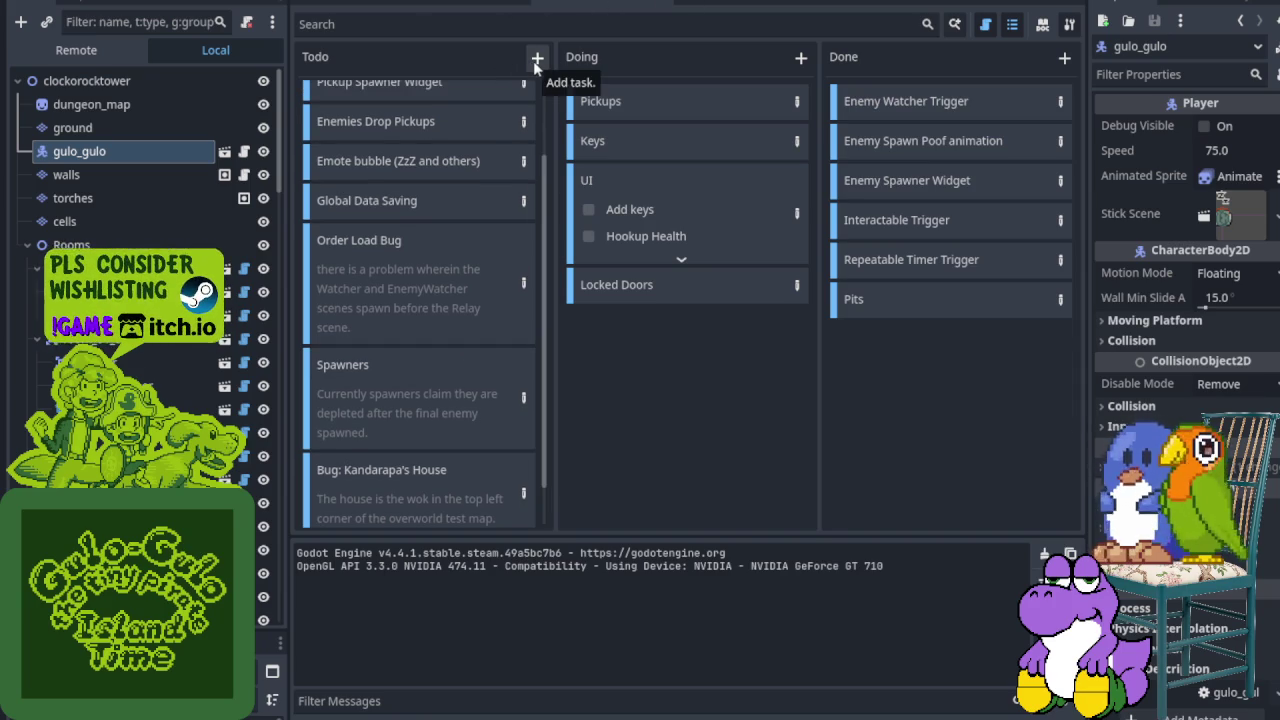
left_click(536, 60)
left_click(536, 60)
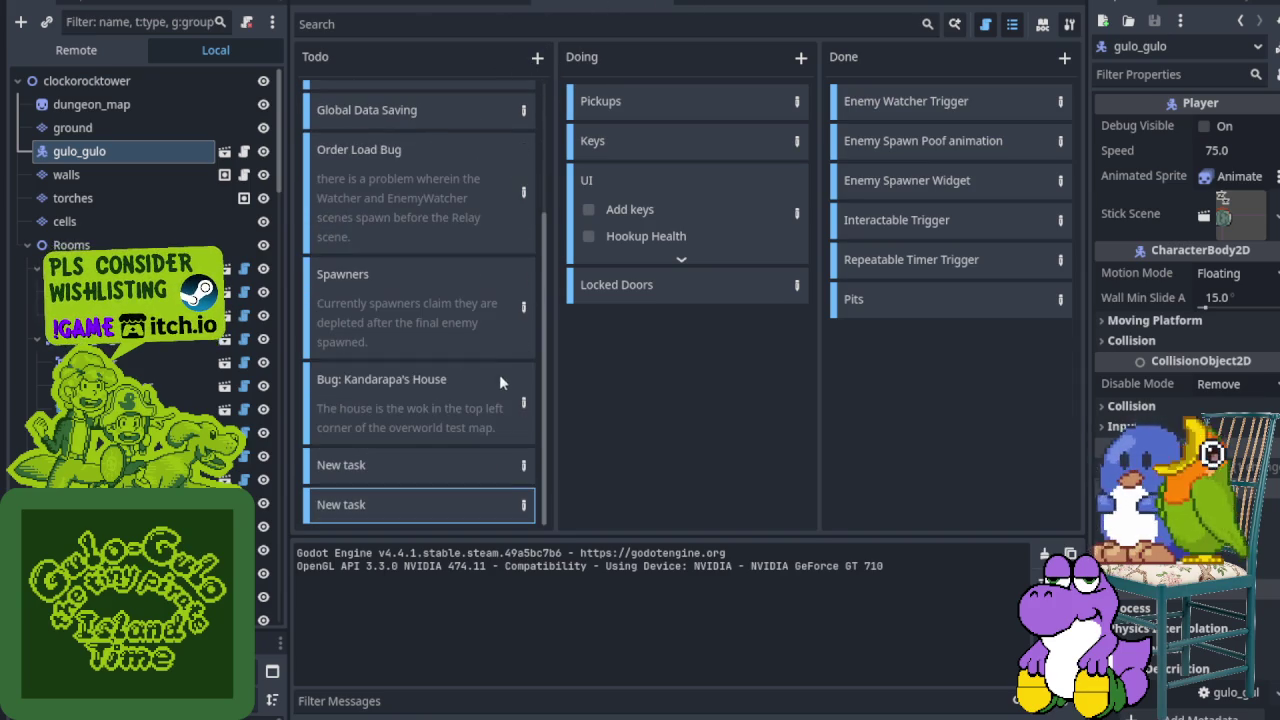
left_click(524, 505)
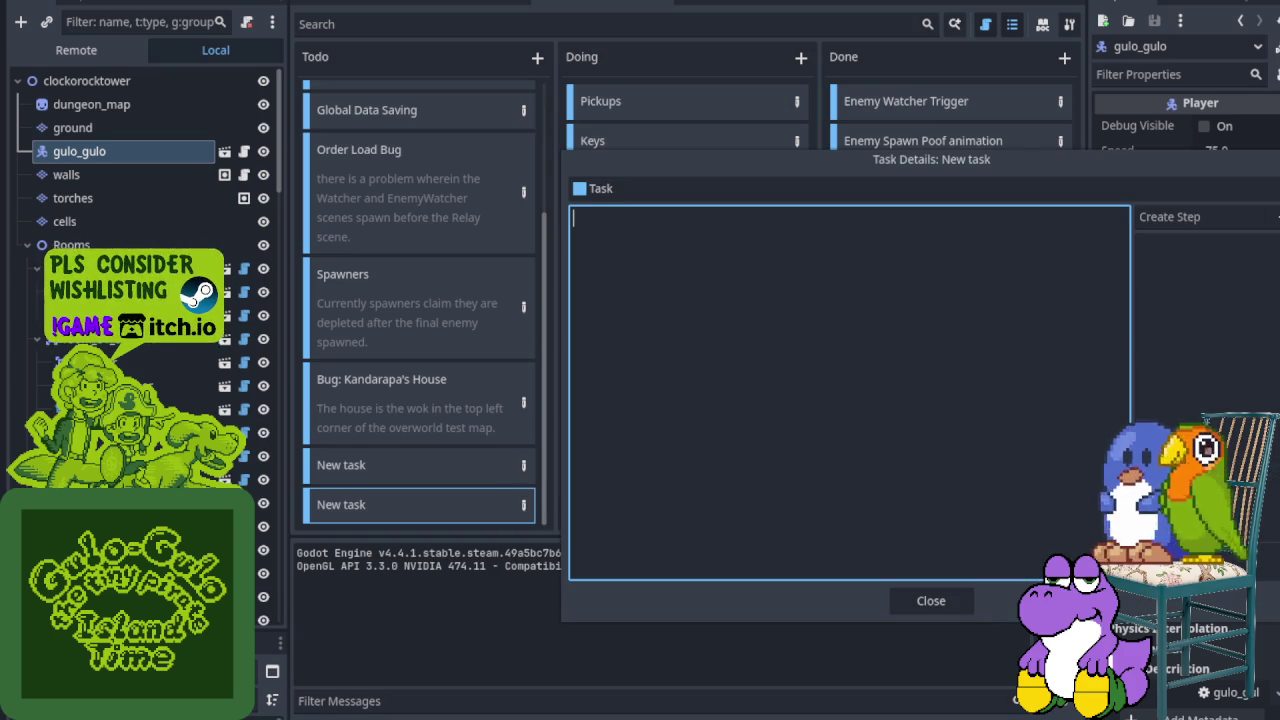
key("Escape")
right_click(410, 503)
left_click(446, 580)
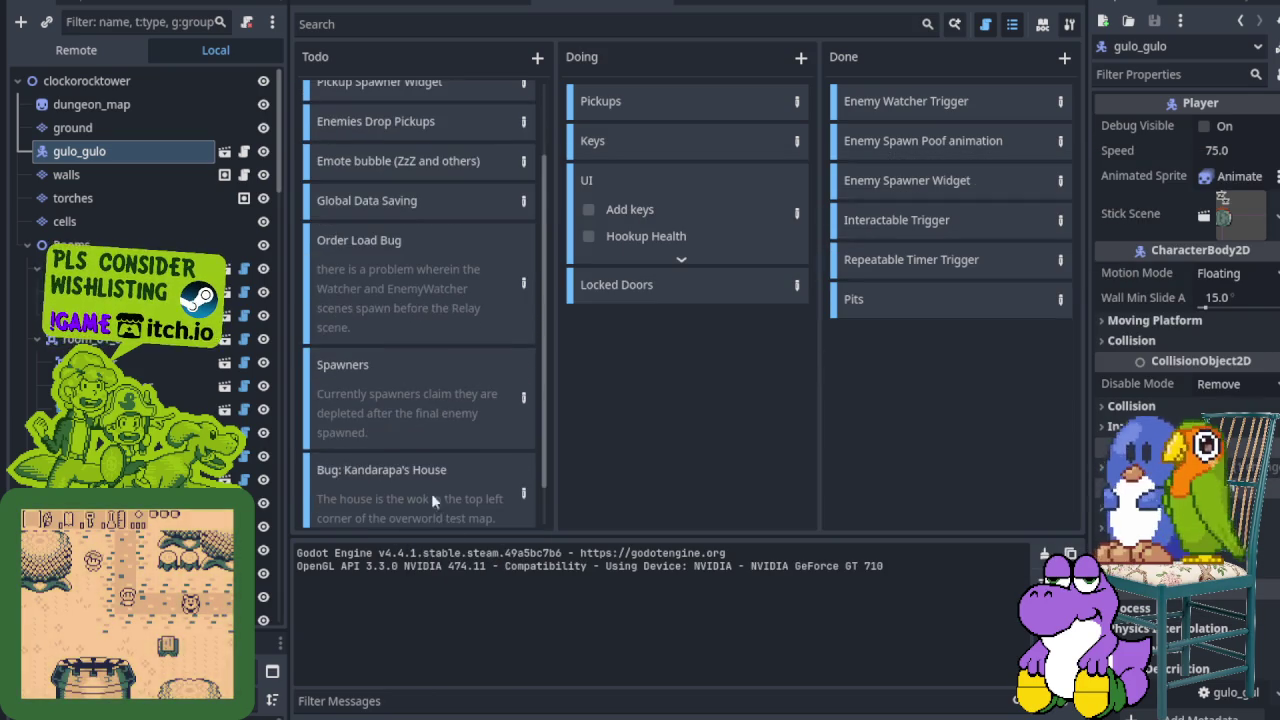
key("ctrl+z")
double_click(397, 497)
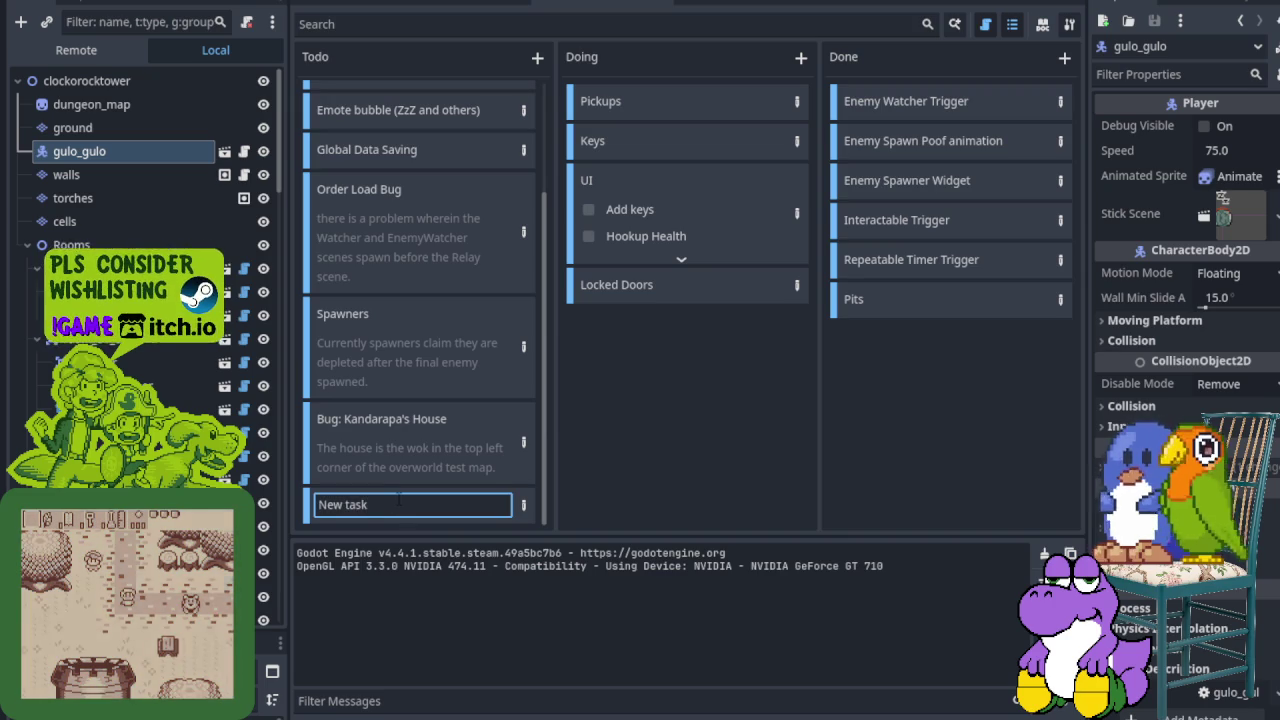
type("Sorter")
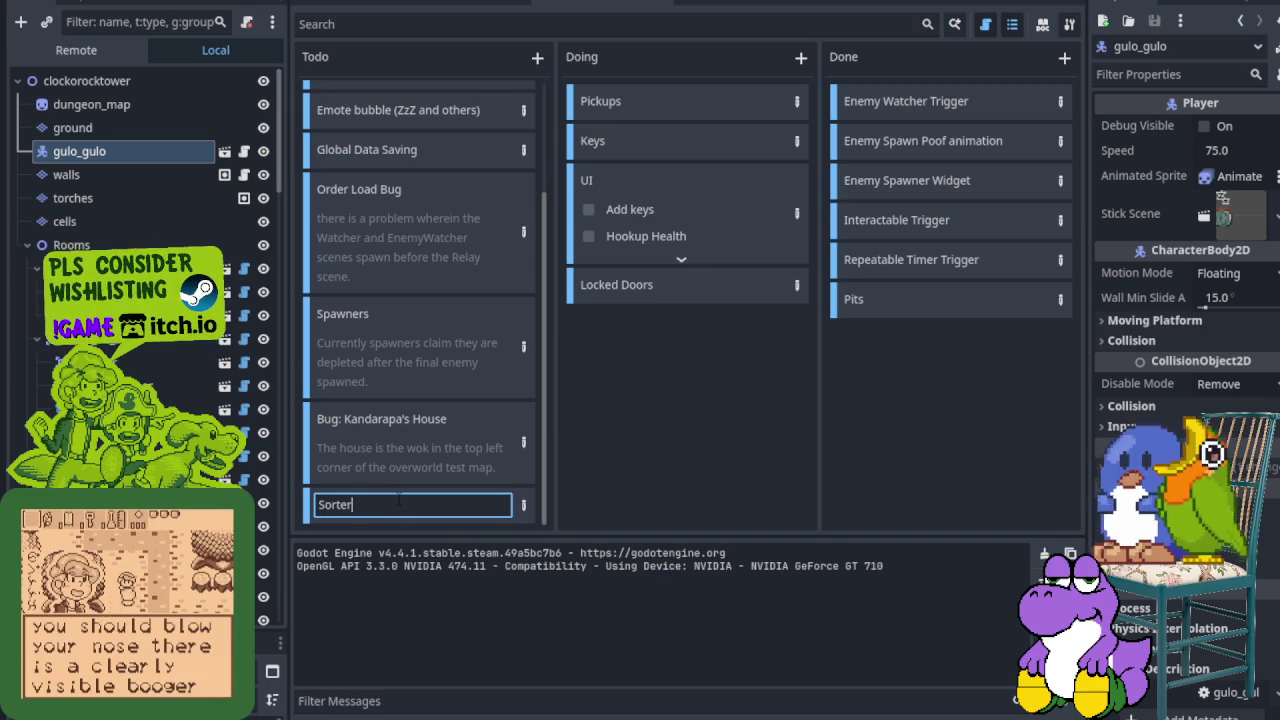
key("BackSpace")
key("BackSpace")
key("BackSpace")
type("Issue:")
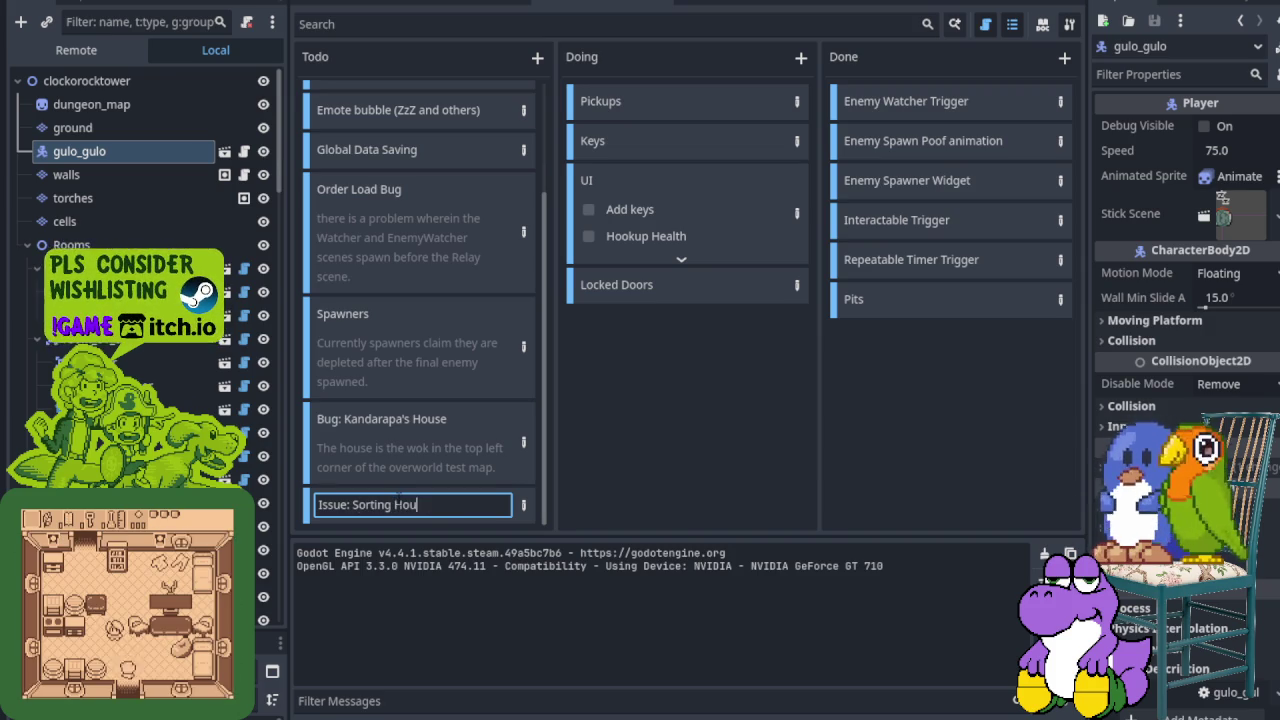
Step: Describe in its details that the player appears slightly below the wall tiles in all houses
left_click(523, 505)
type("I")
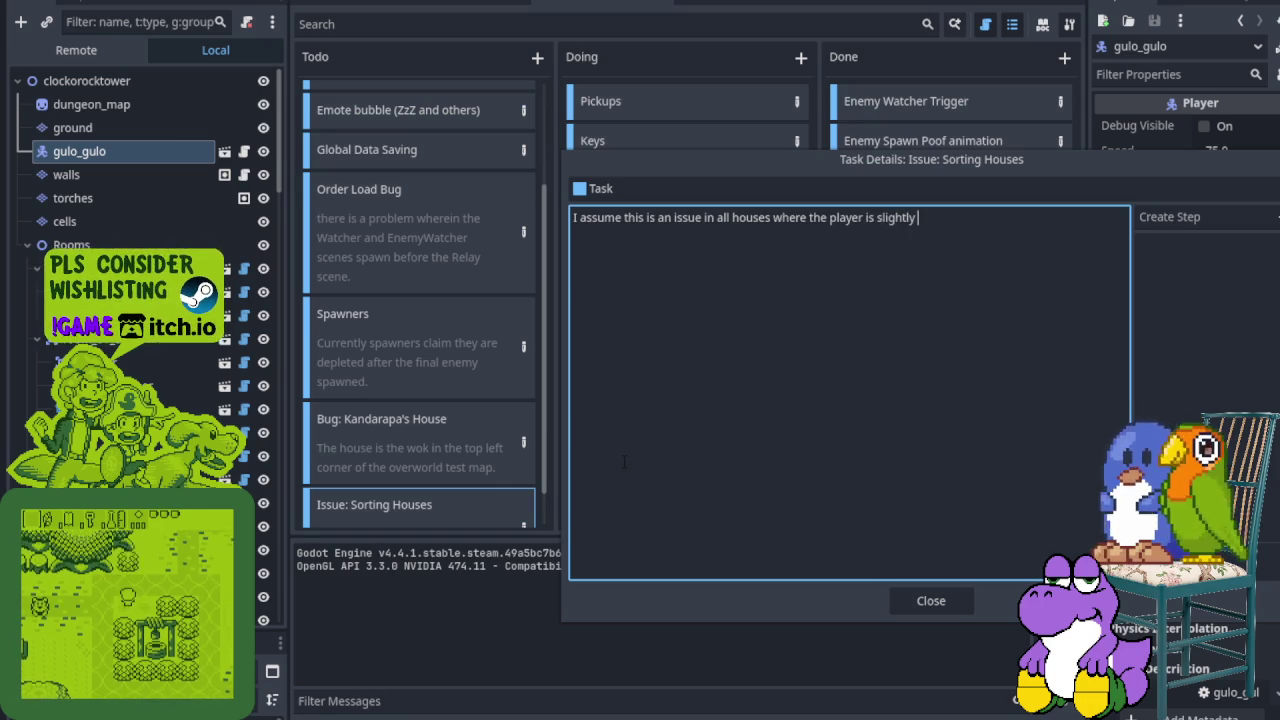
type("below the wall tiles")
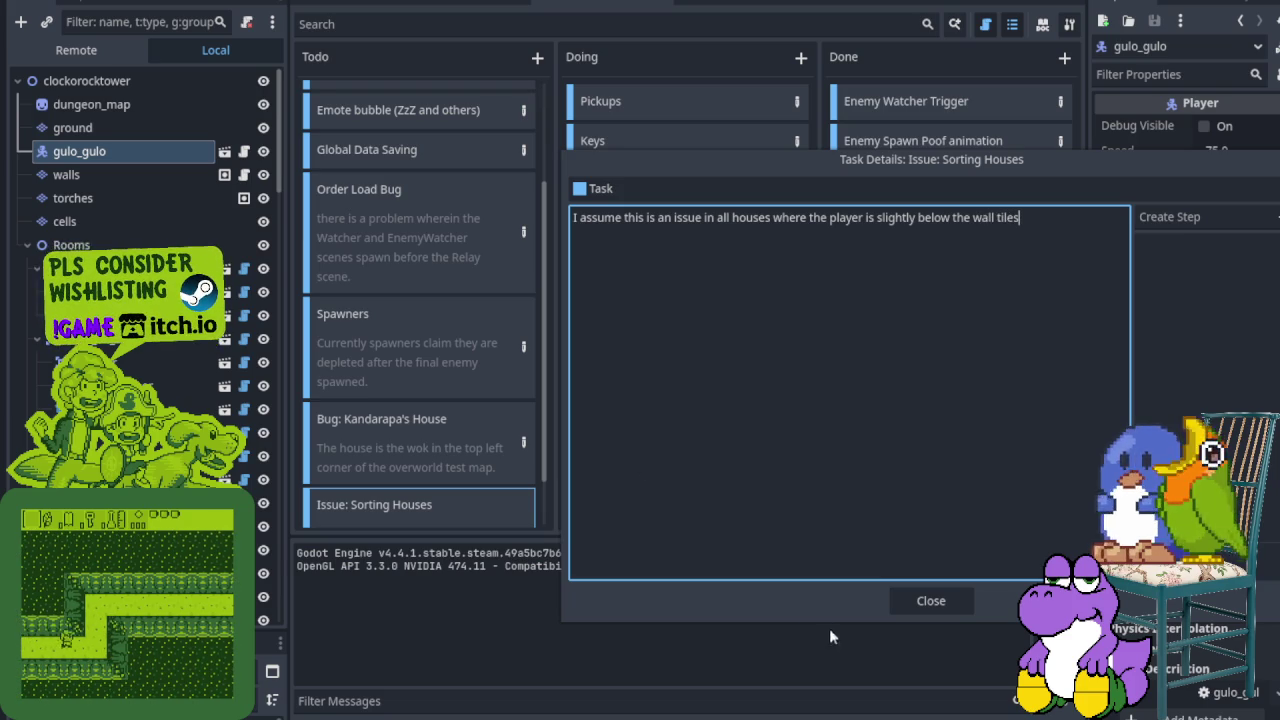
left_click(913, 605)
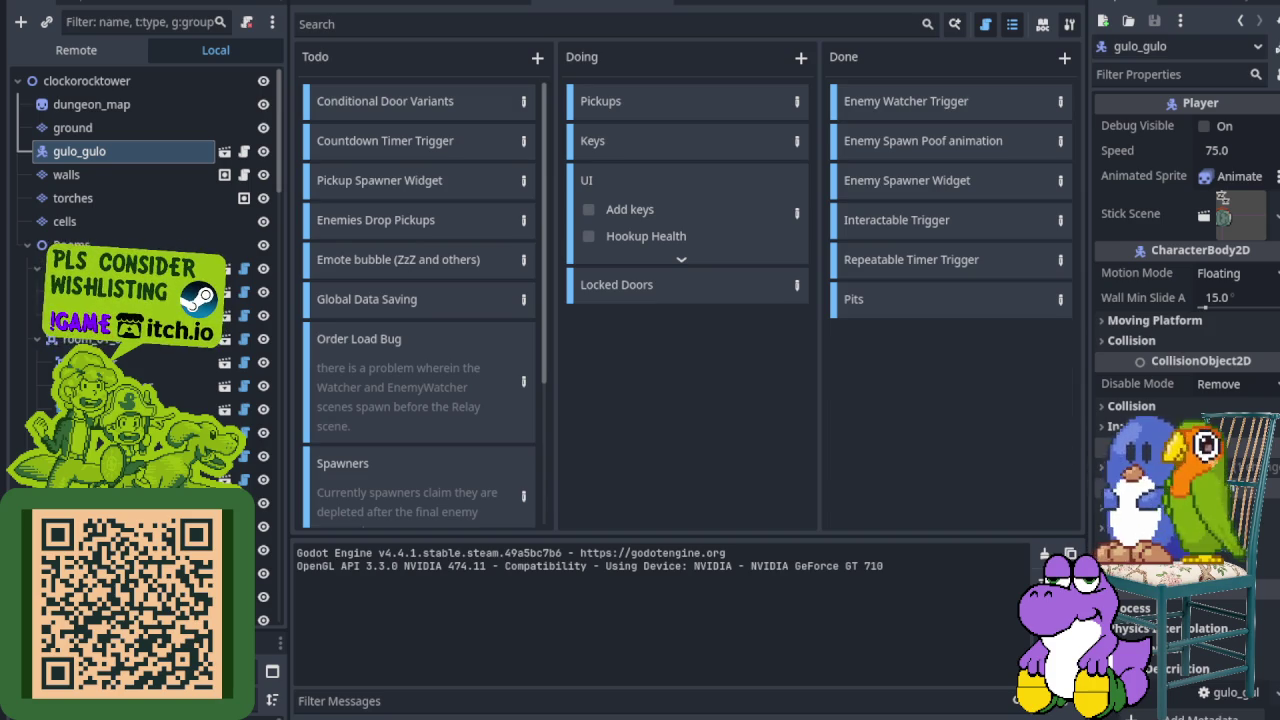
Step: Rename the Kandarapa's House card to 'Bug: Crate from Below'
scroll(397, 403, "down", 5)
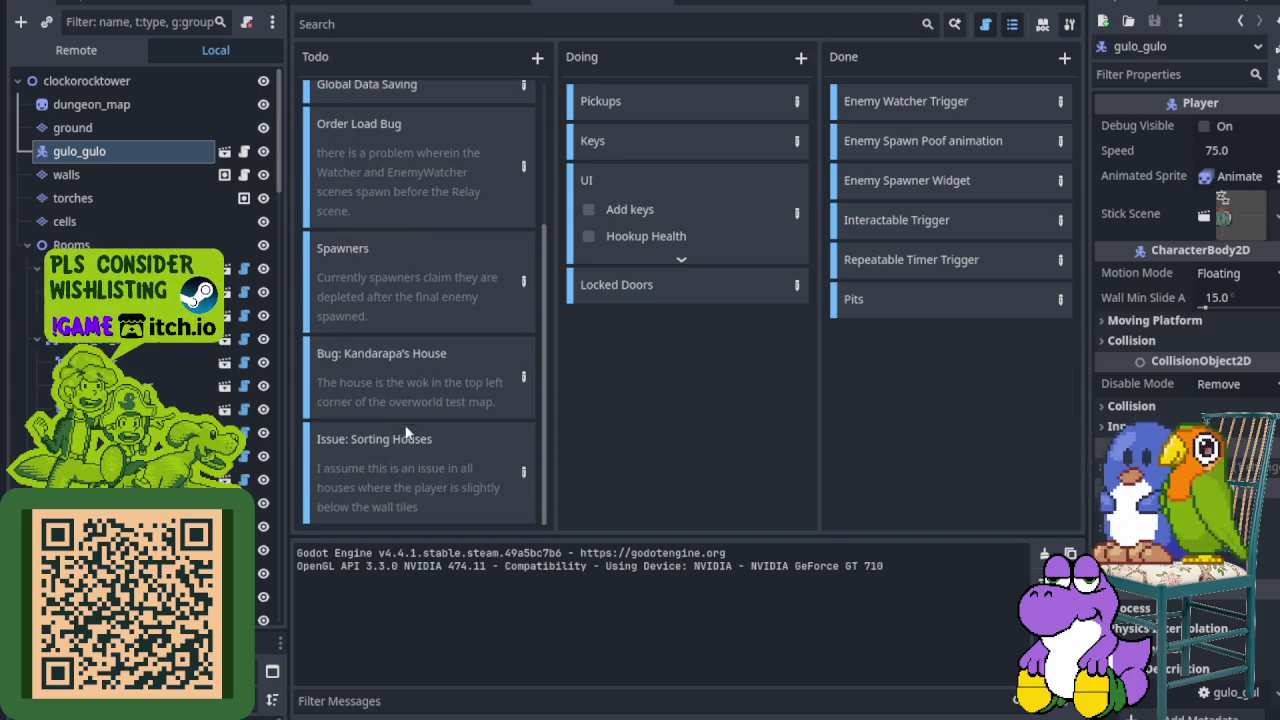
left_click(525, 382)
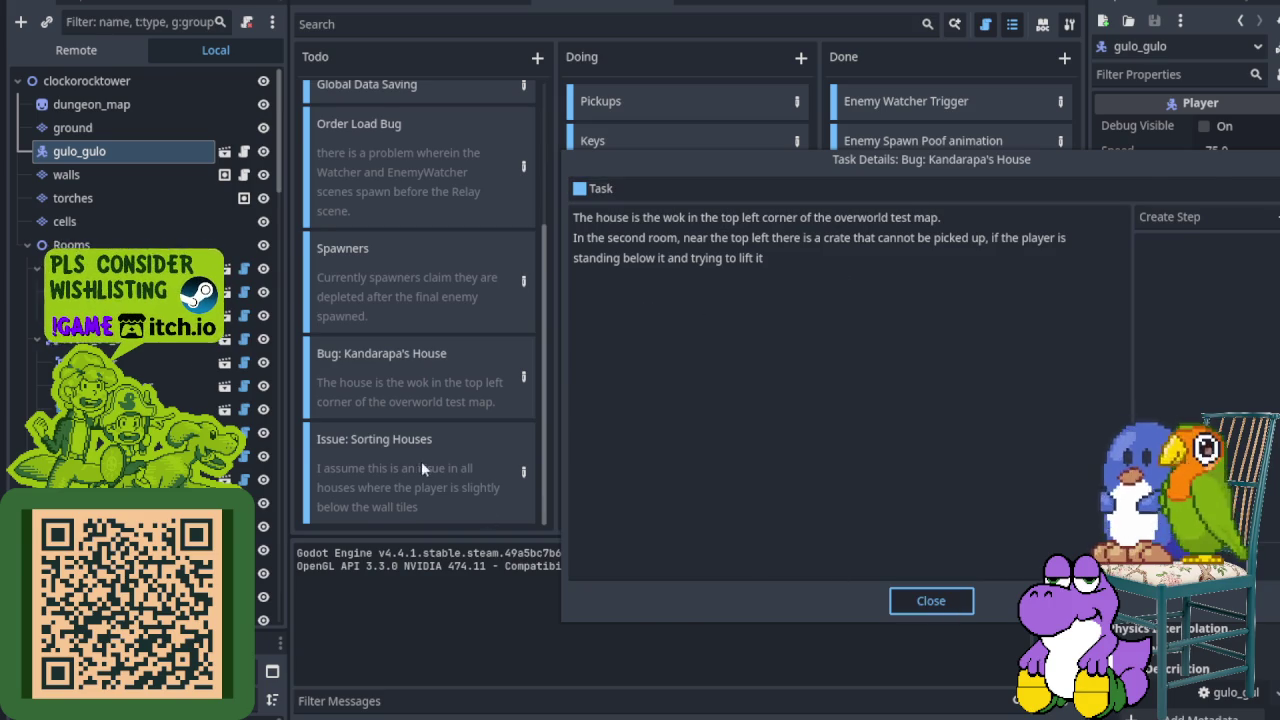
left_click(893, 598)
scroll(397, 426, "down", 4)
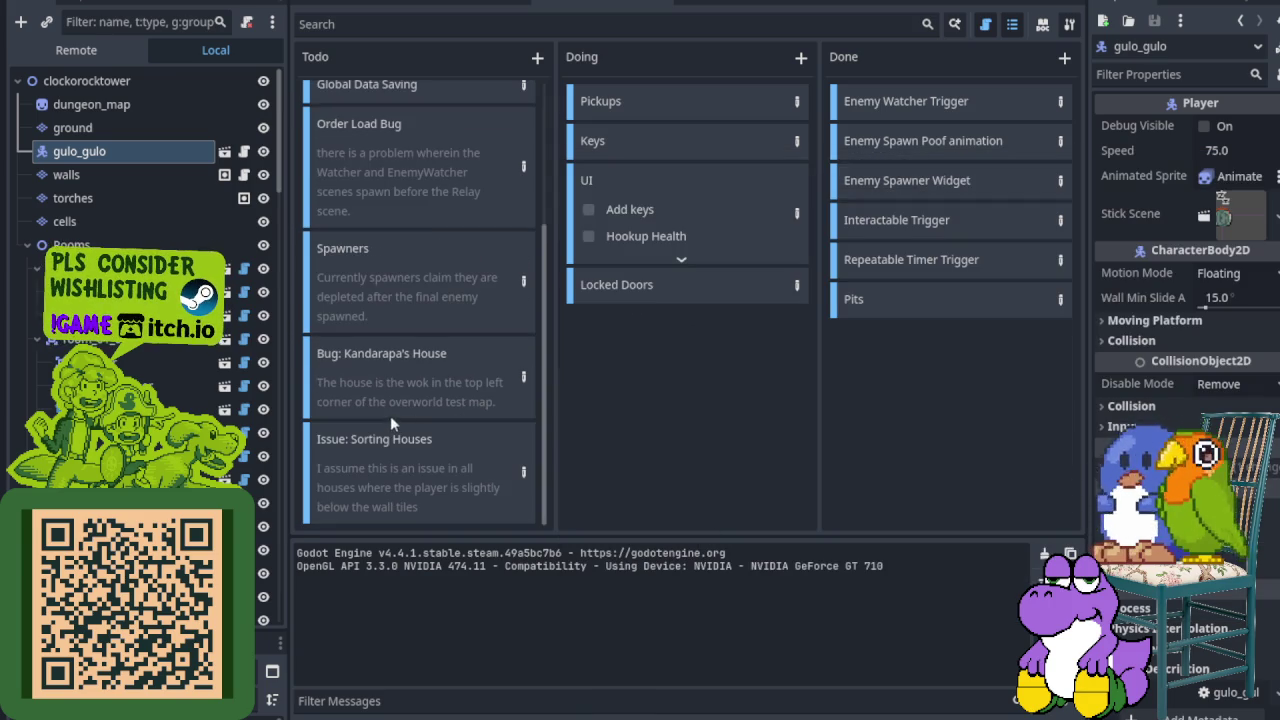
right_click(420, 349)
left_click(462, 392)
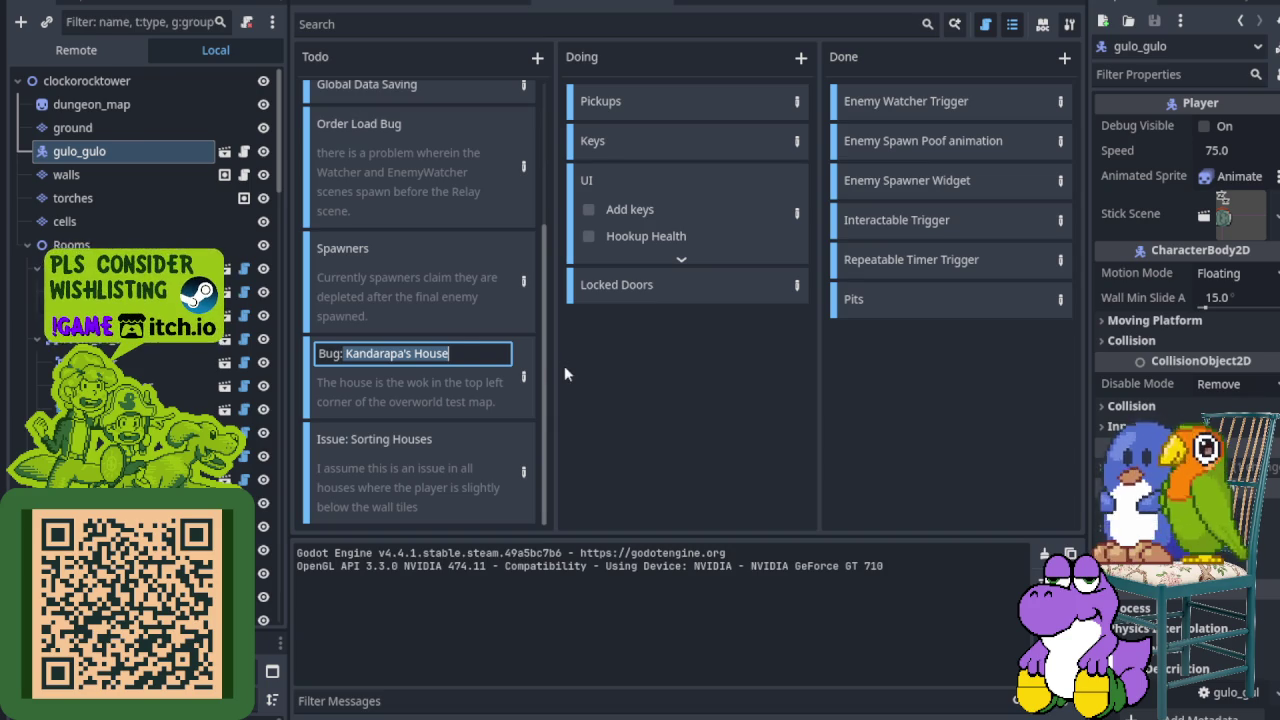
key("BackSpace")
type("Cr")
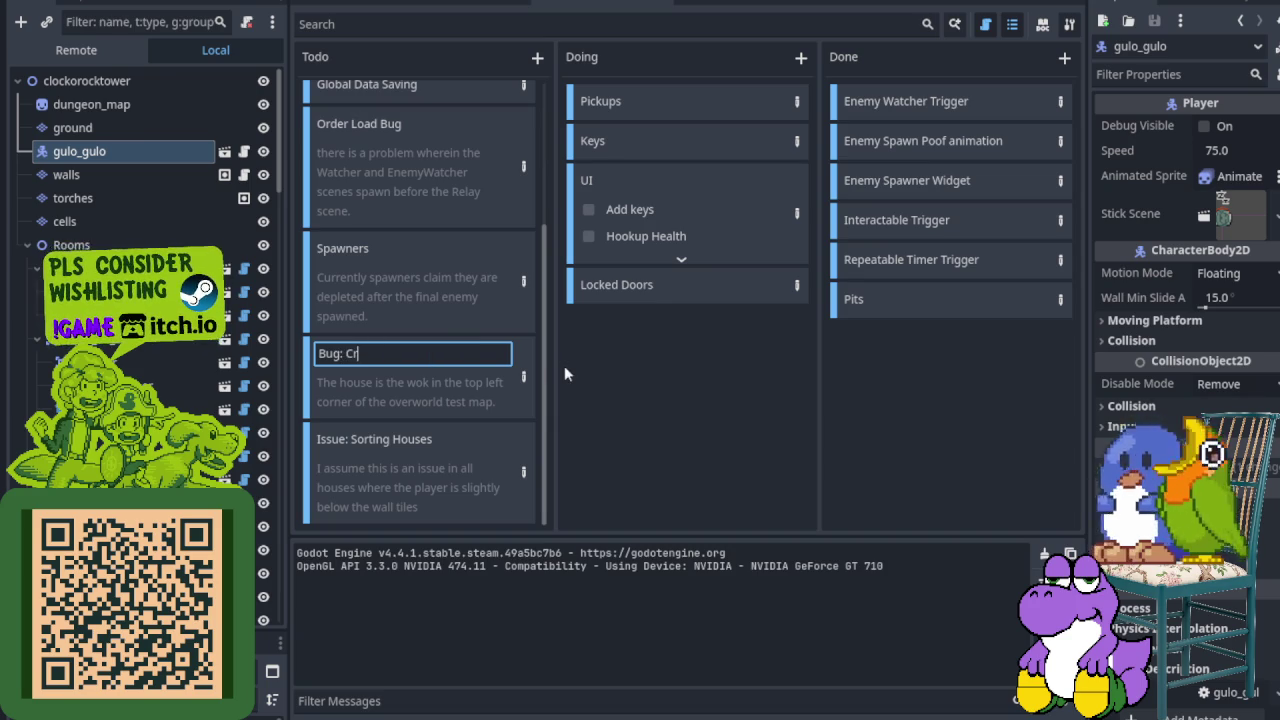
type("ate from Below")
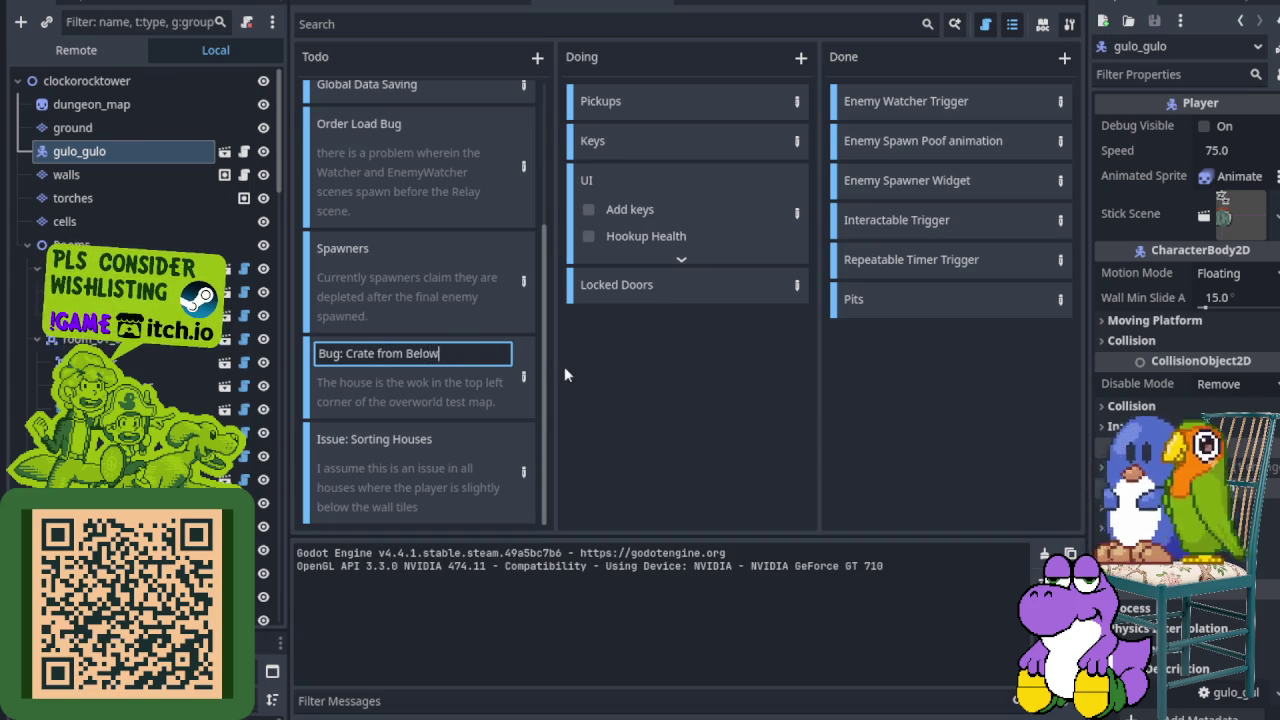
key("Return")
Step: Add where the problem was discovered to its description, then switch to ActivatableTestScene
double_click(516, 376)
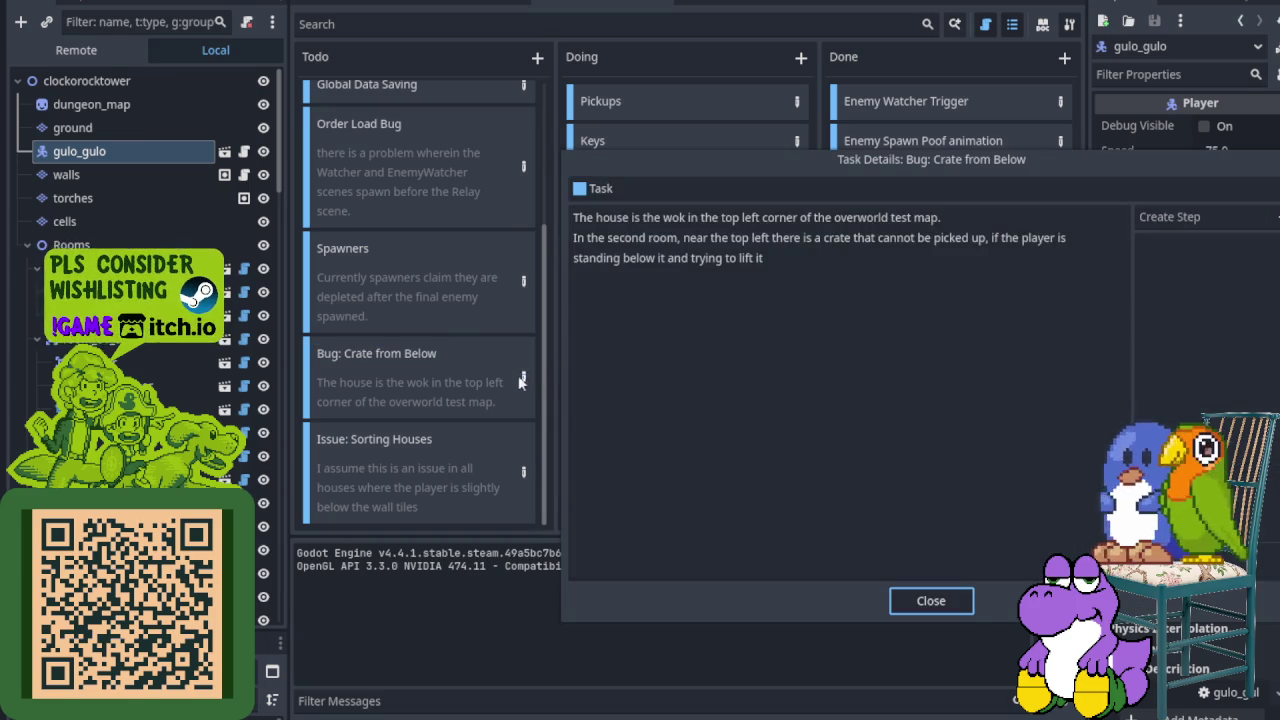
left_click(596, 217)
type("proble")
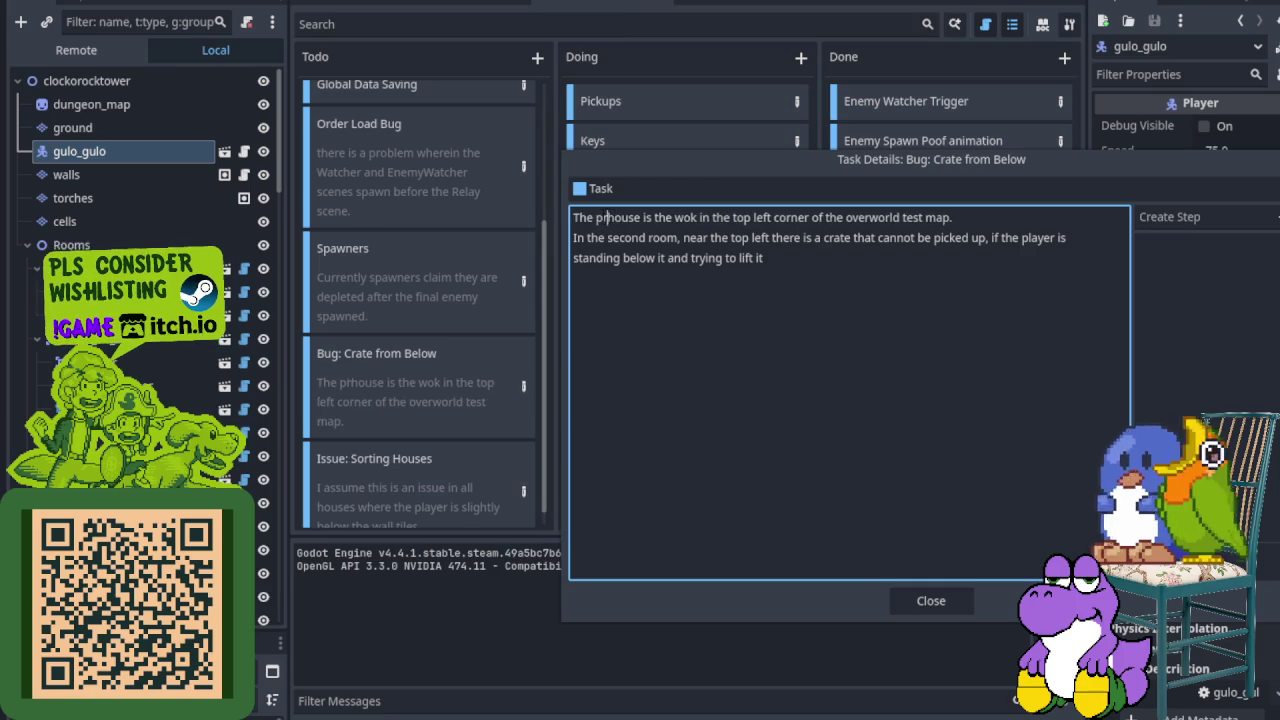
type("was")
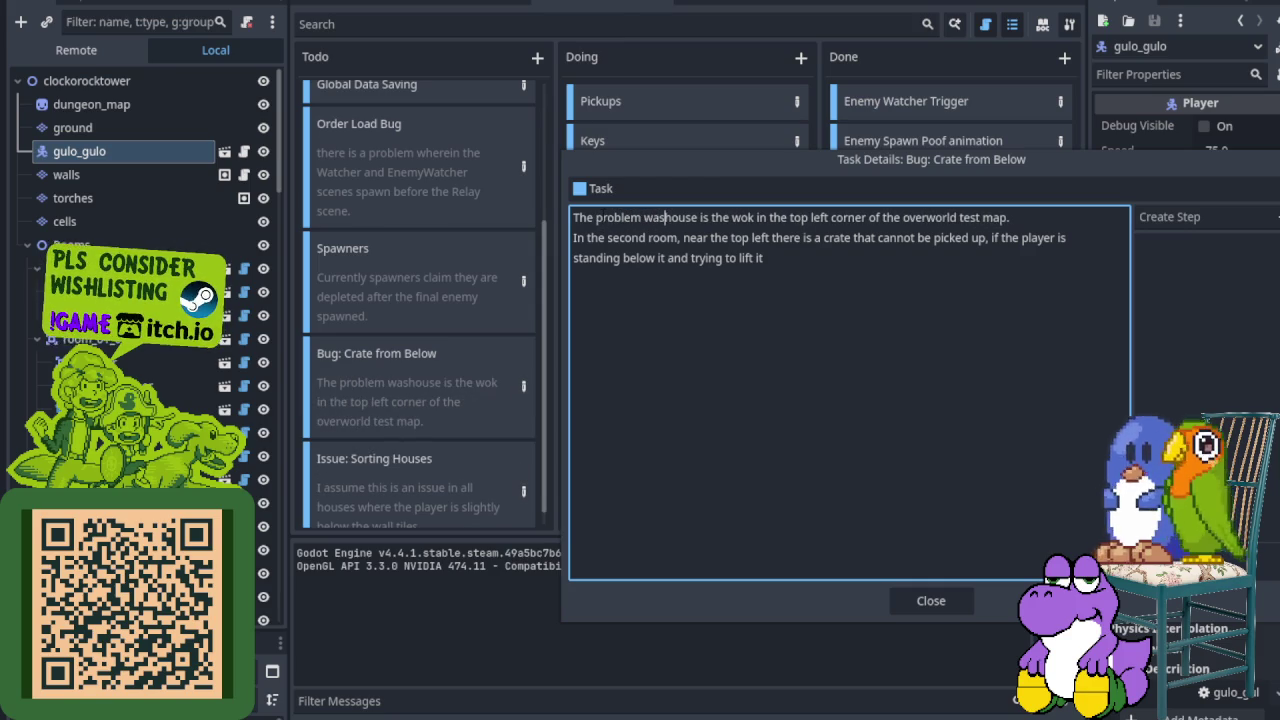
type("dis")
type("covered ")
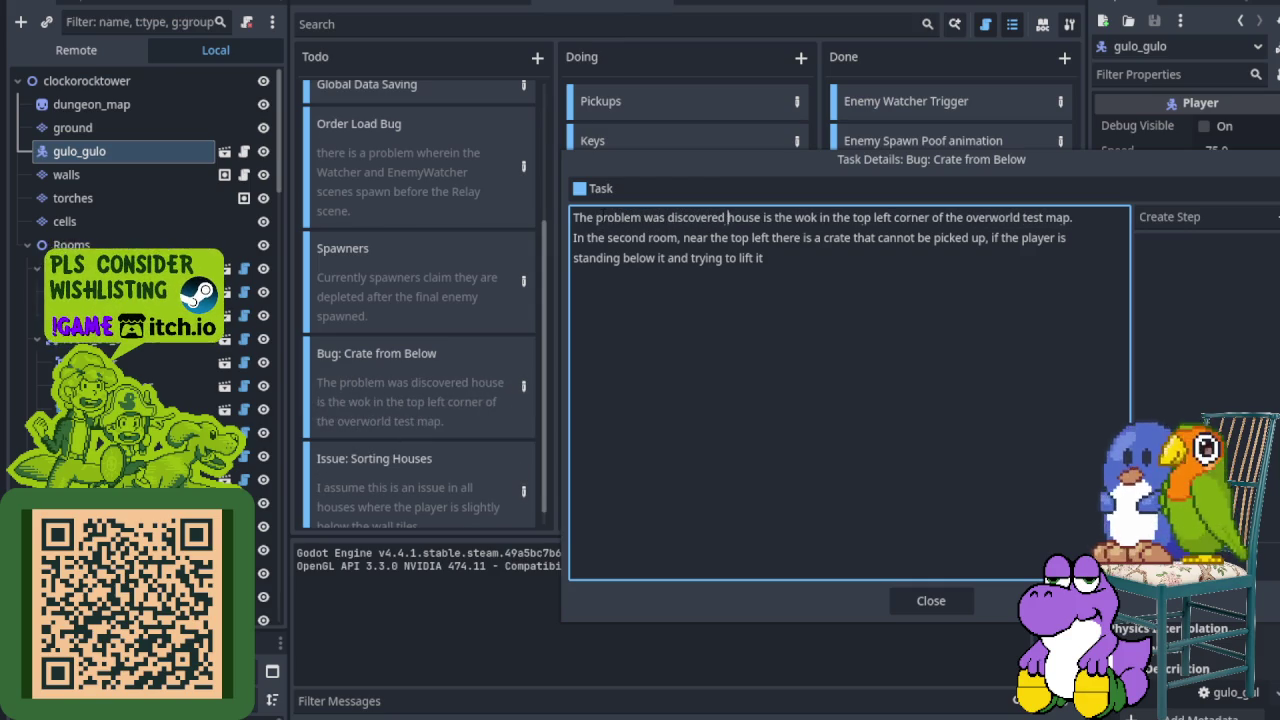
type("in")
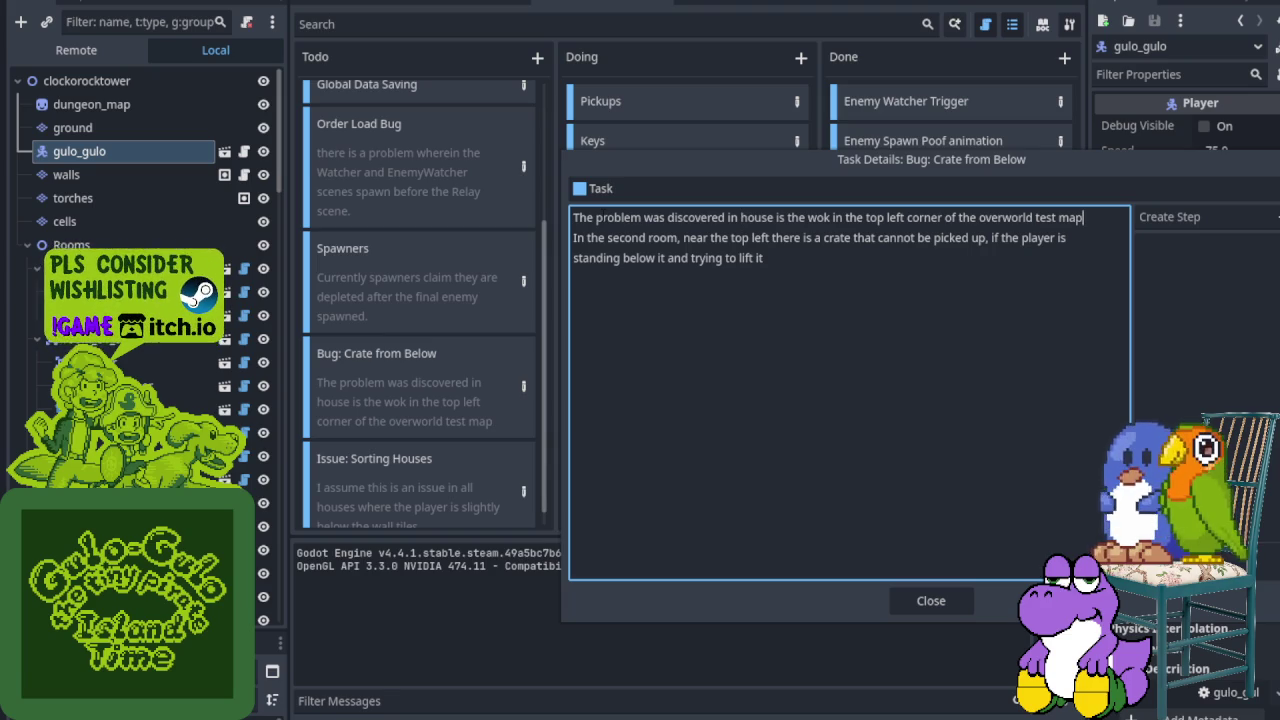
type(", called Kandarapa's Hizs")
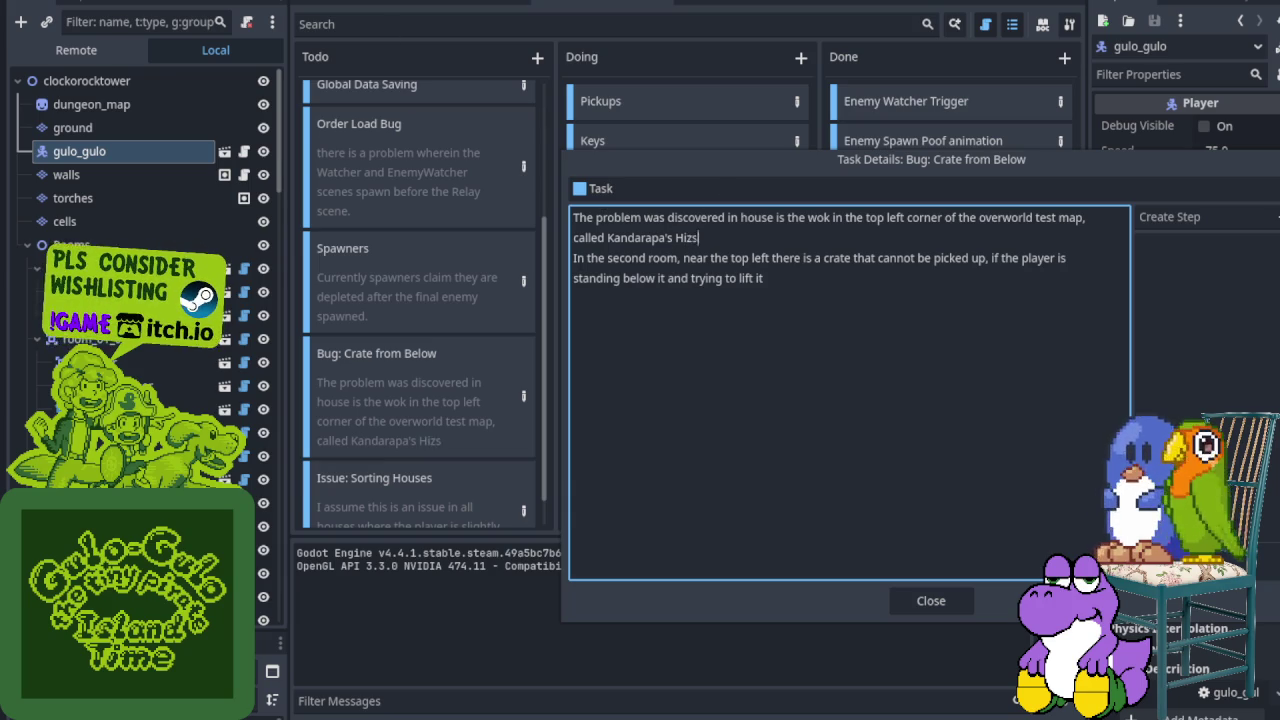
type("i")
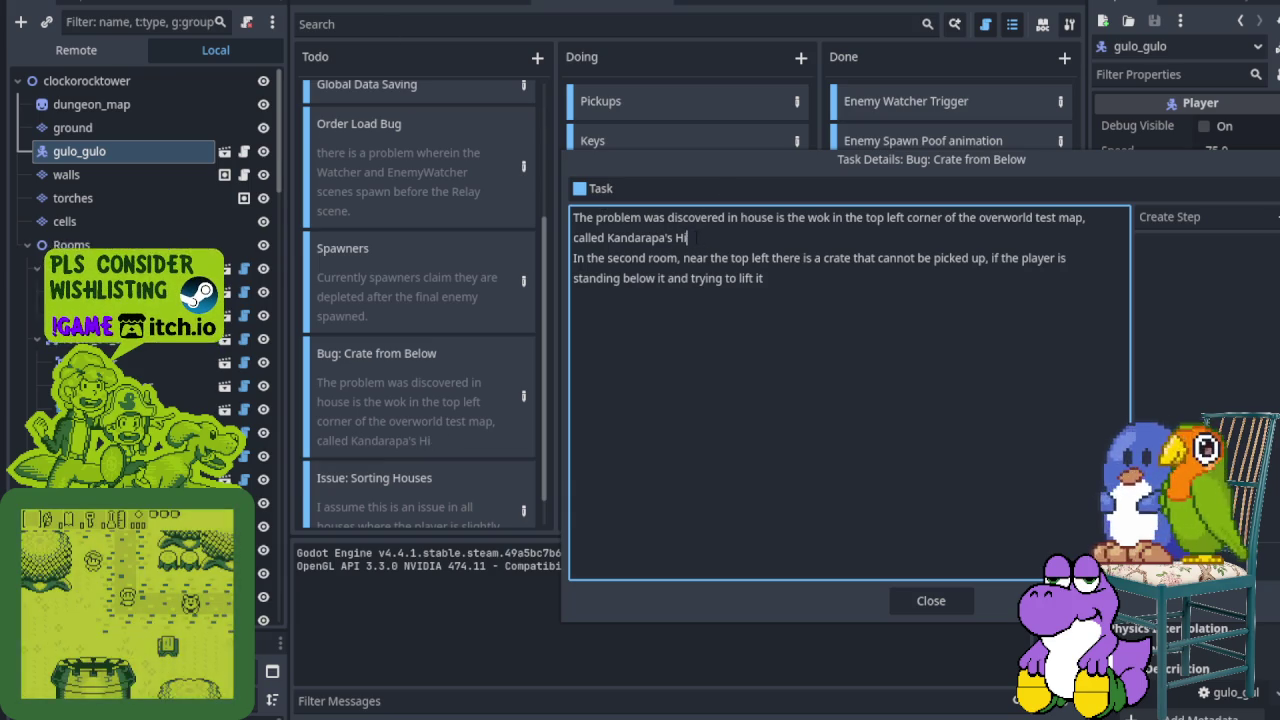
key("BackSpace")
type("ou")
key("Return")
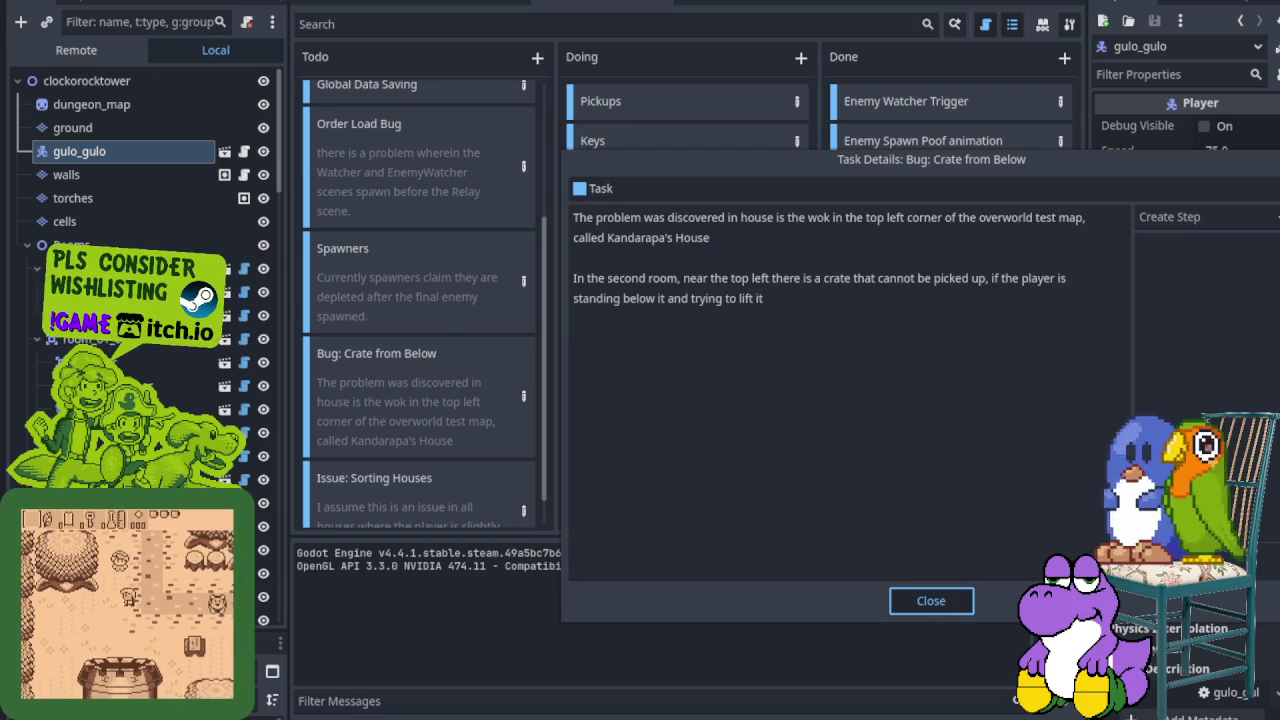
left_click(931, 600)
left_click(425, 5)
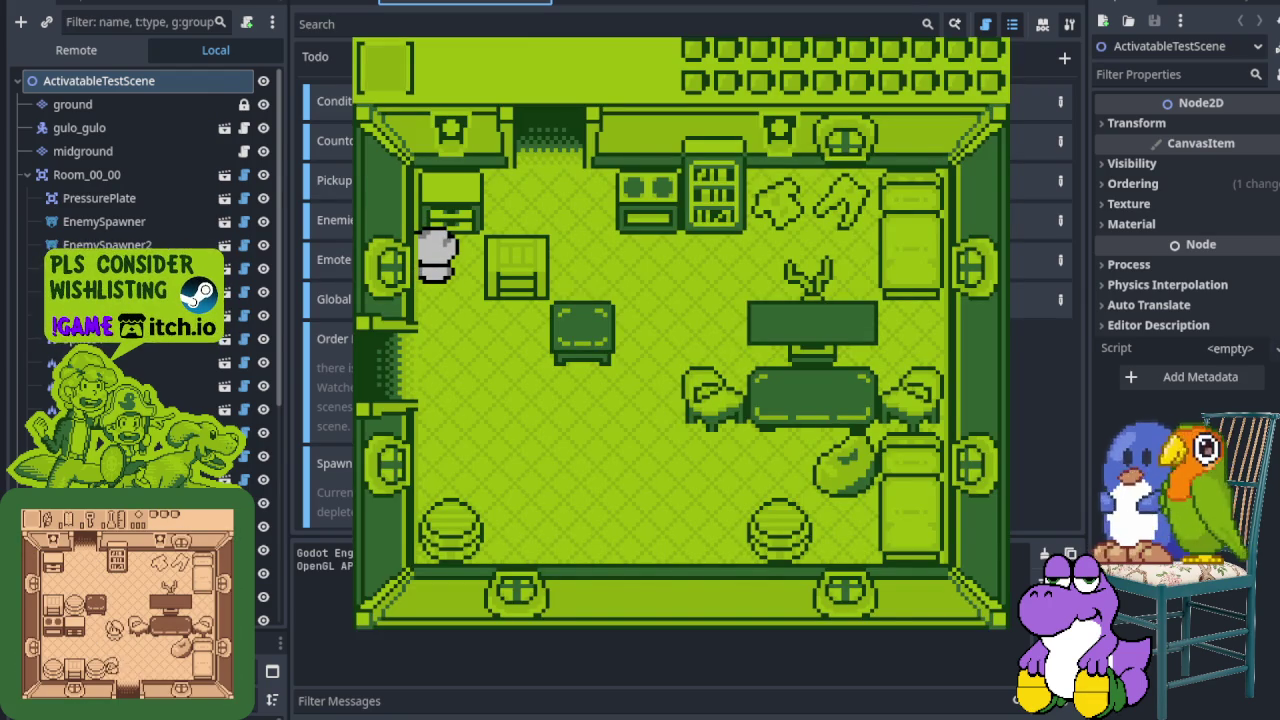
Step: Walk the player around the first room, through the left door, and along the next room's top wall
key("Down")
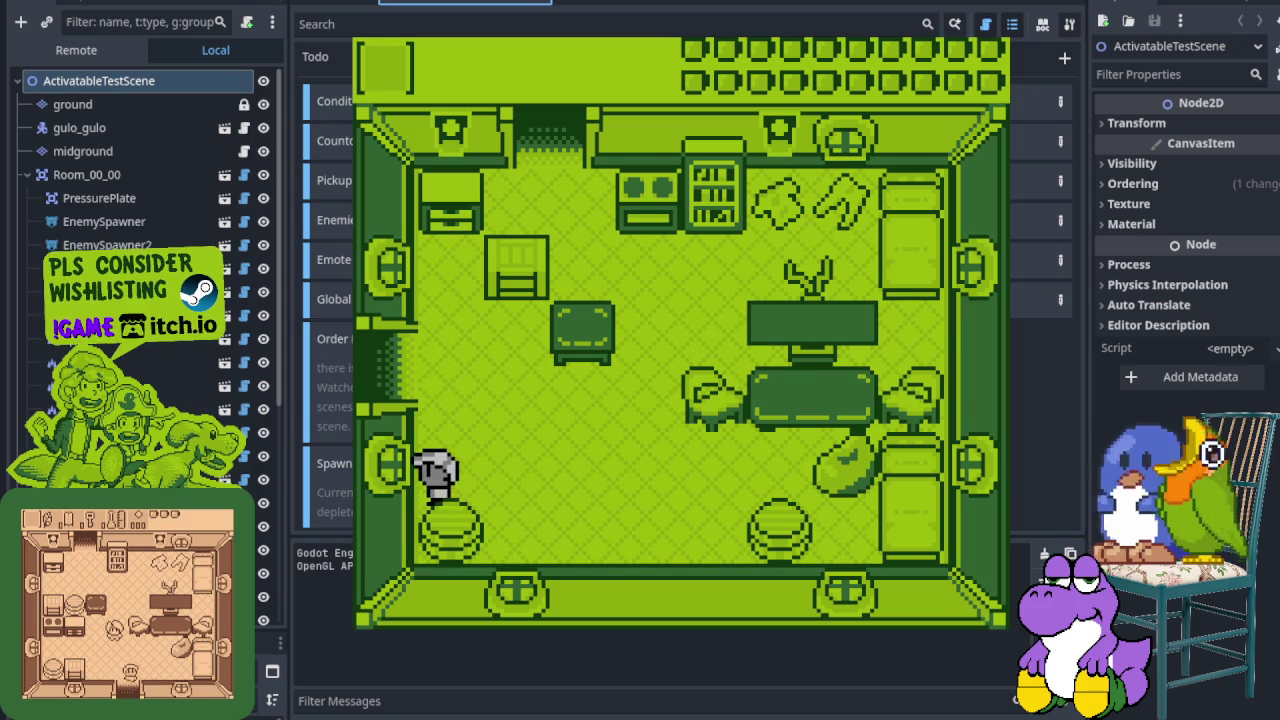
key("Right")
key("Down")
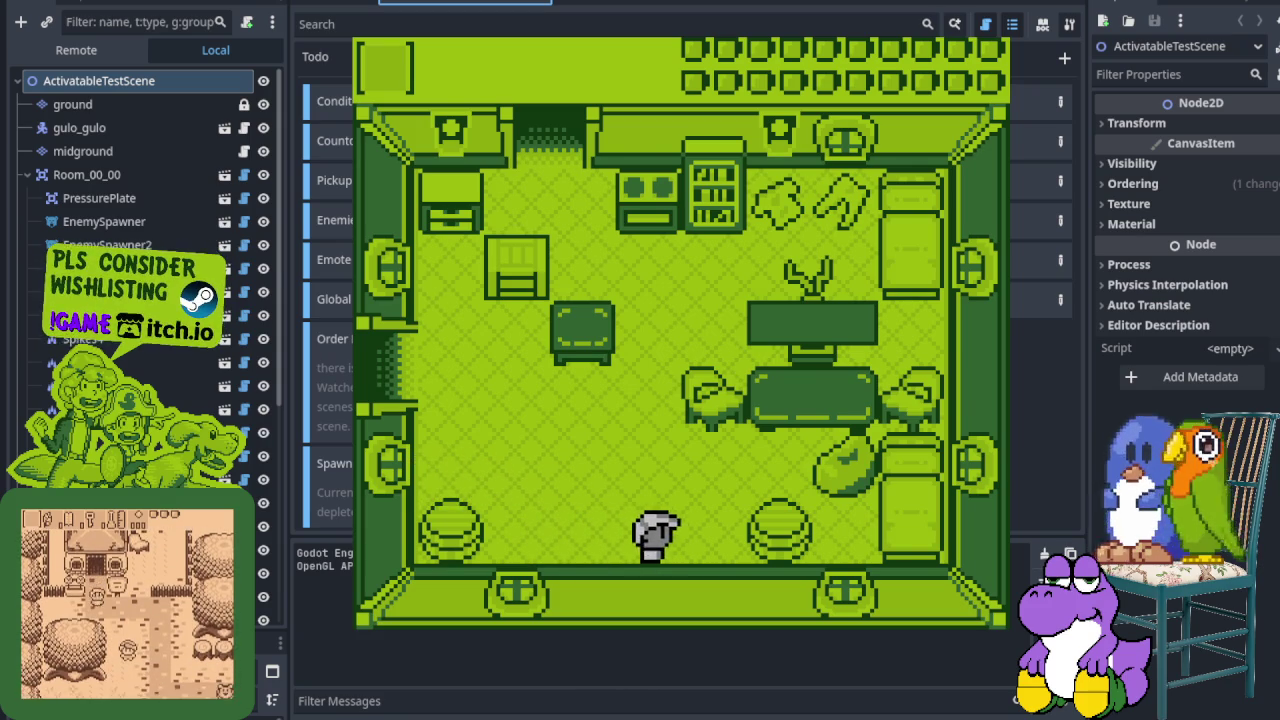
key("Left")
key("Up")
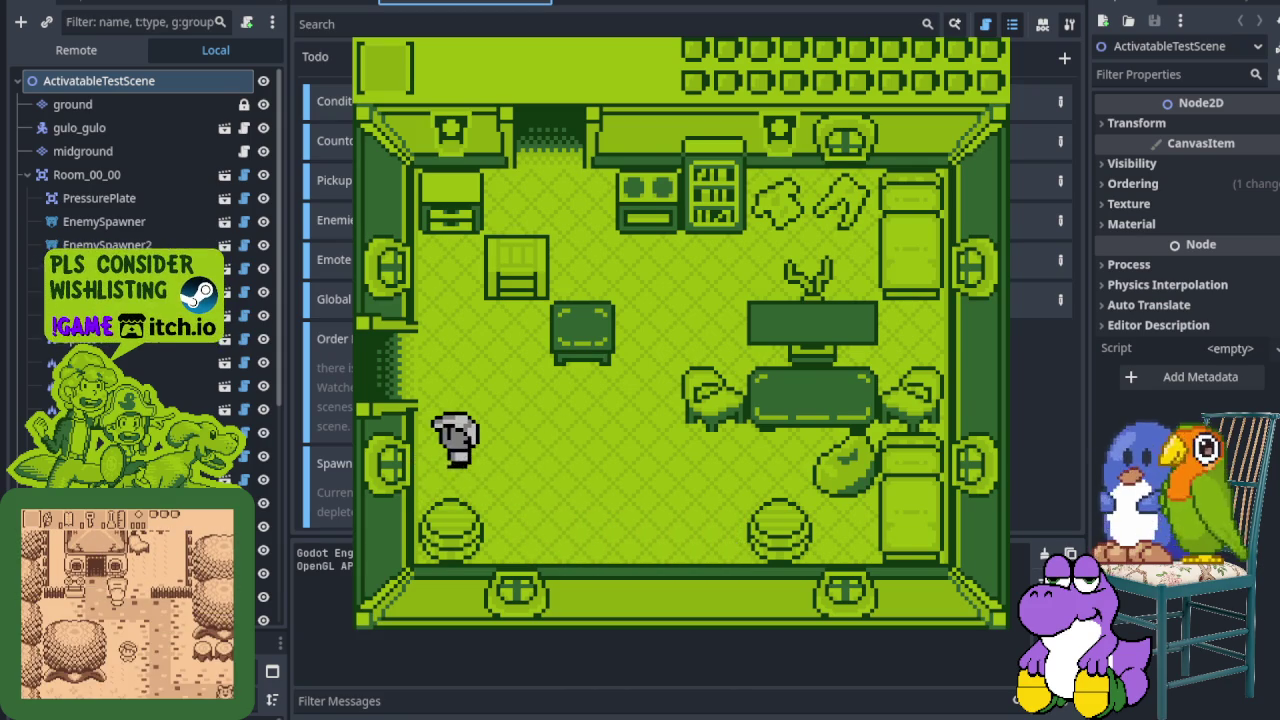
key("Up")
key("Left")
key("Up")
key("Right")
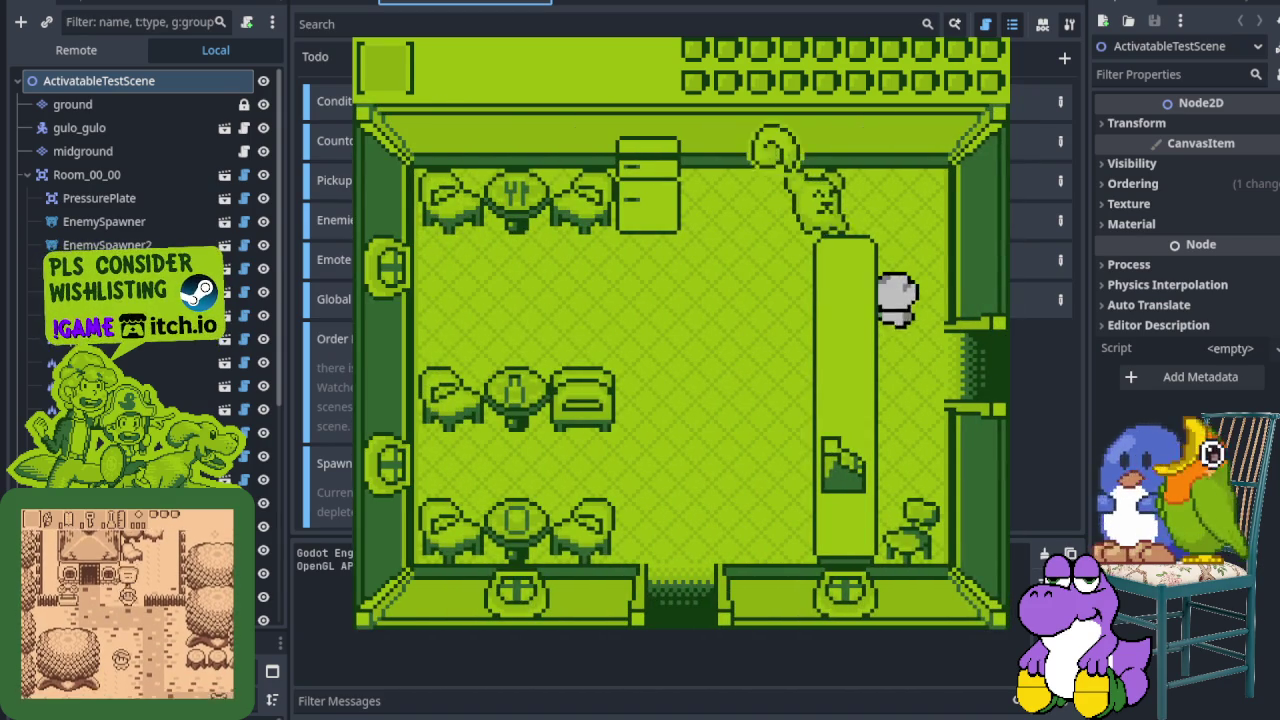
key("Up")
key("Left")
key("Down")
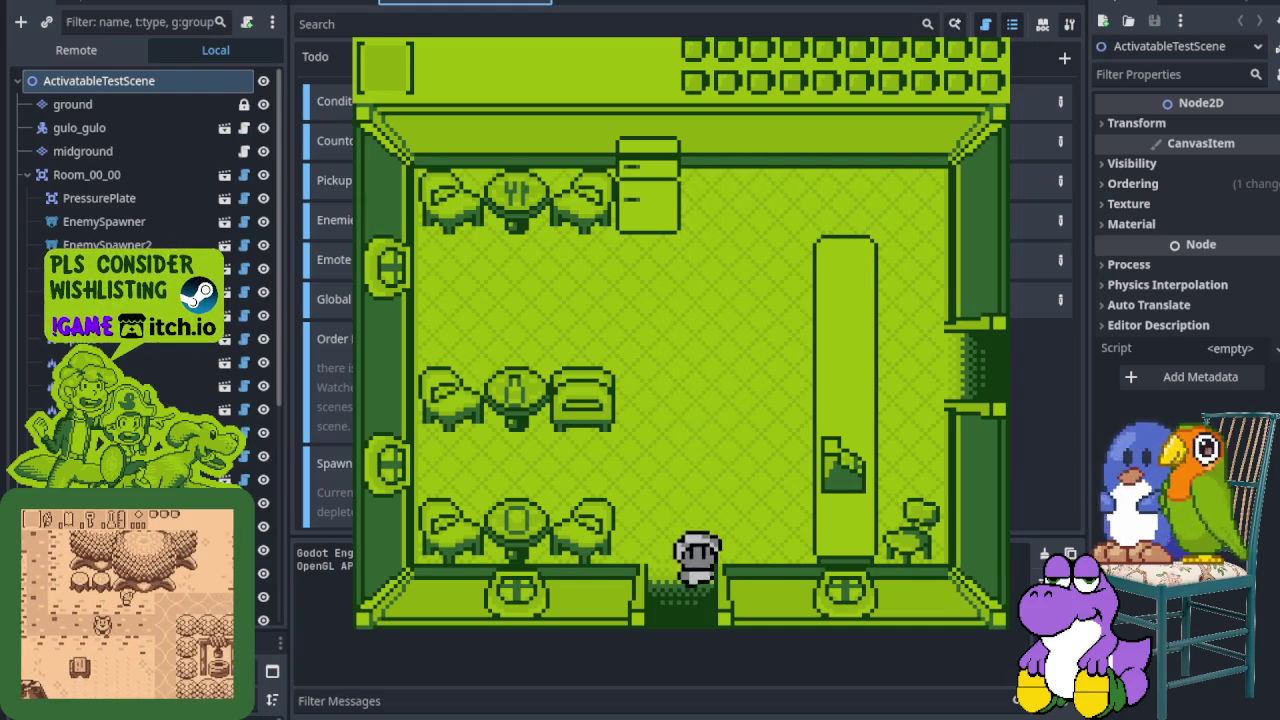
Step: Cross the outdoor area past the tall pillar and enter its doorway into the goblet room
key("Right")
key("Down")
key("Left")
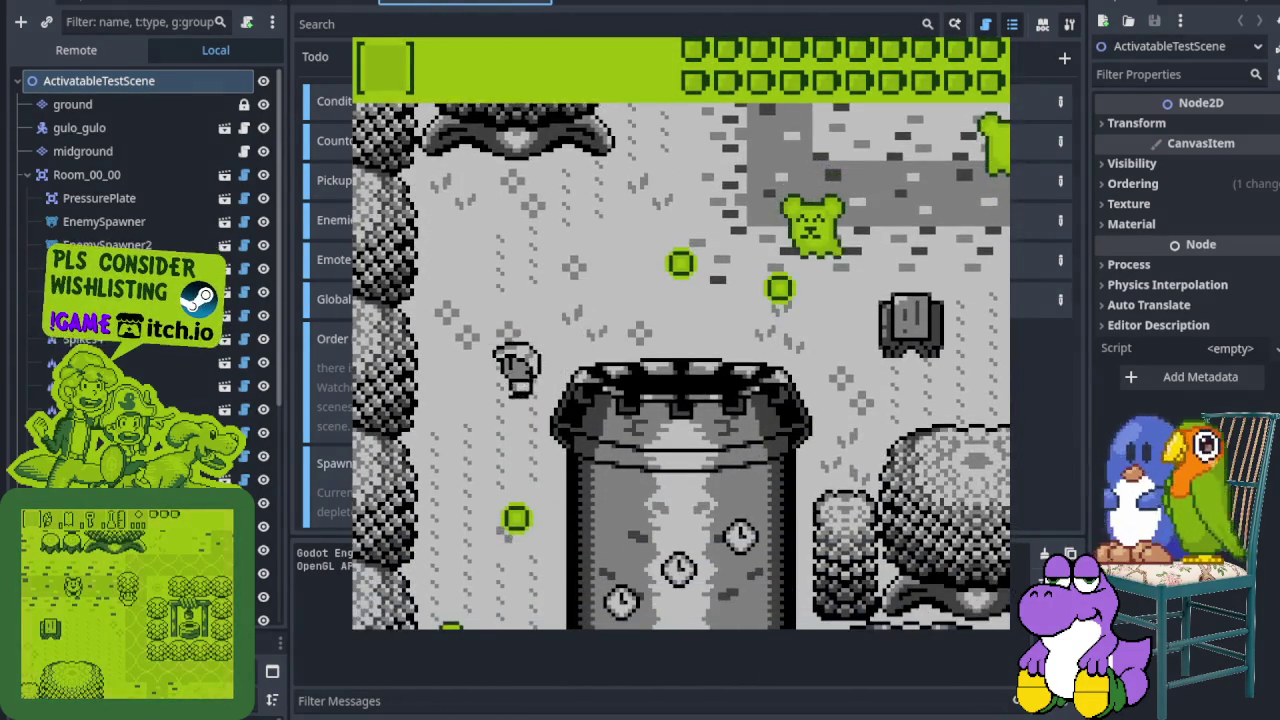
key("Down")
key("Right")
key("Up")
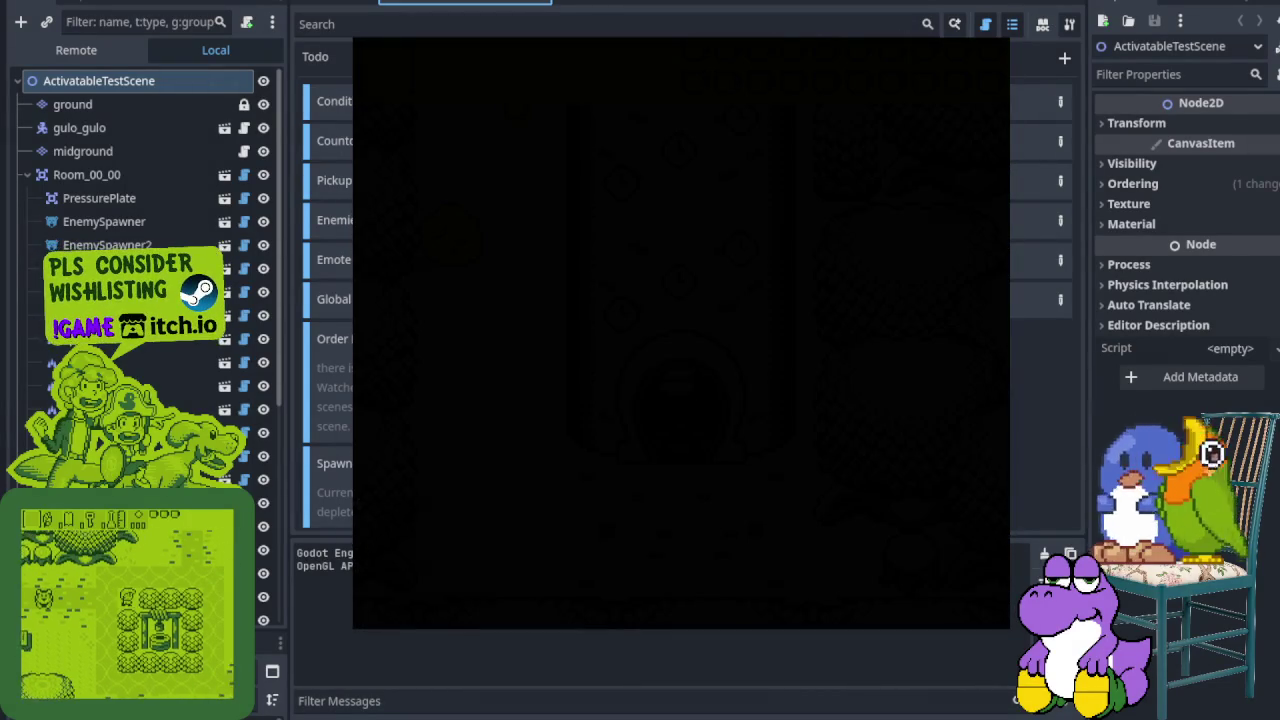
key("Up")
key("Right")
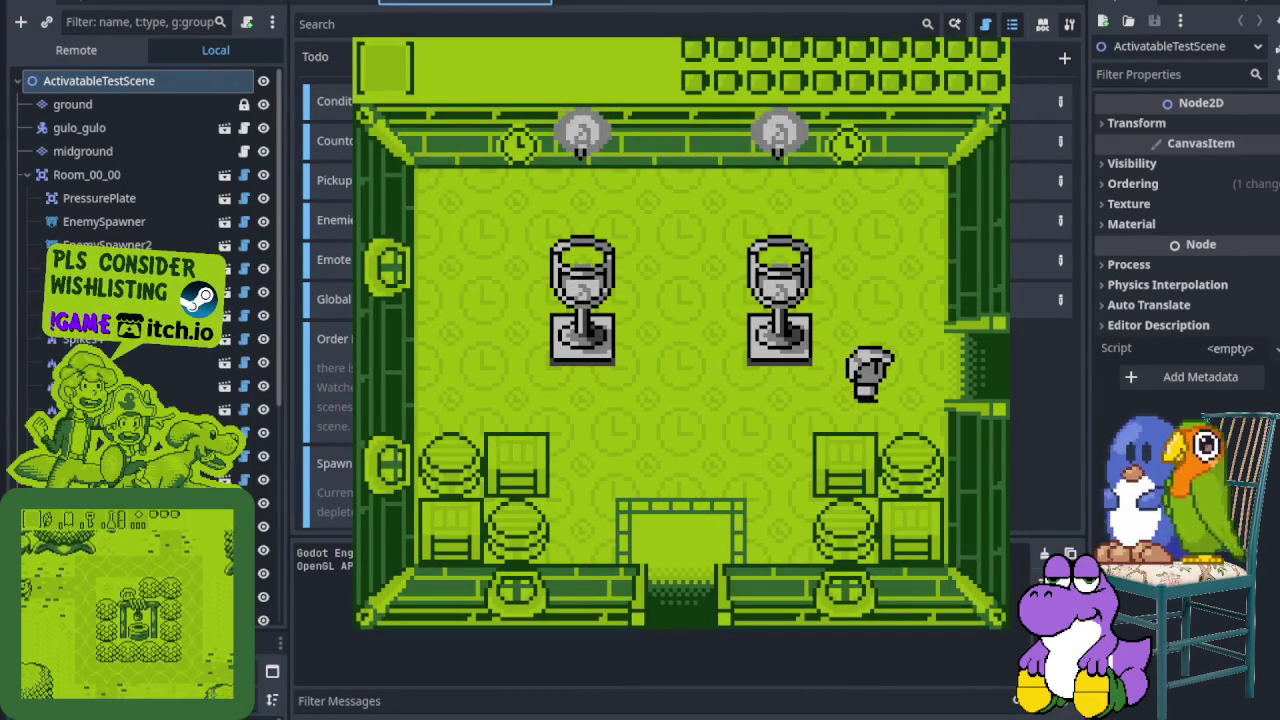
key("Right")
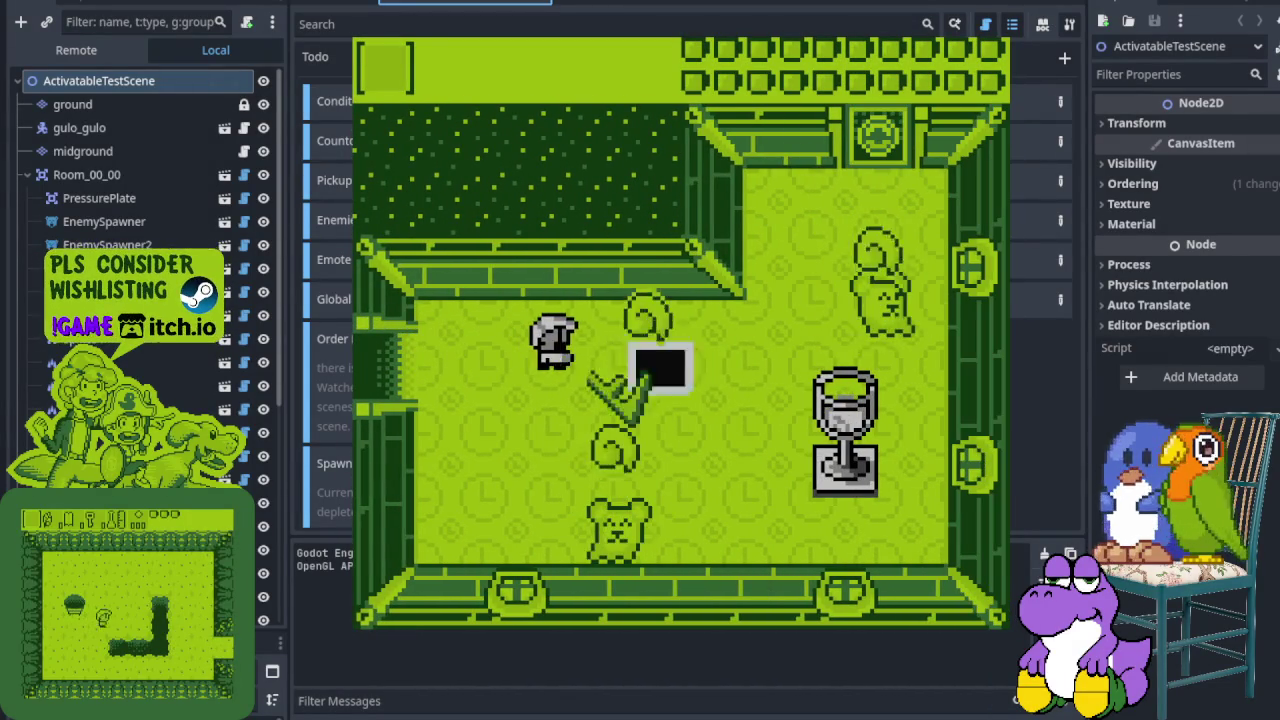
Step: Break the pot, attack the bottom enemy, and go through the opened top door
key("Right")
key("x")
key("Left")
key("Down")
key("x")
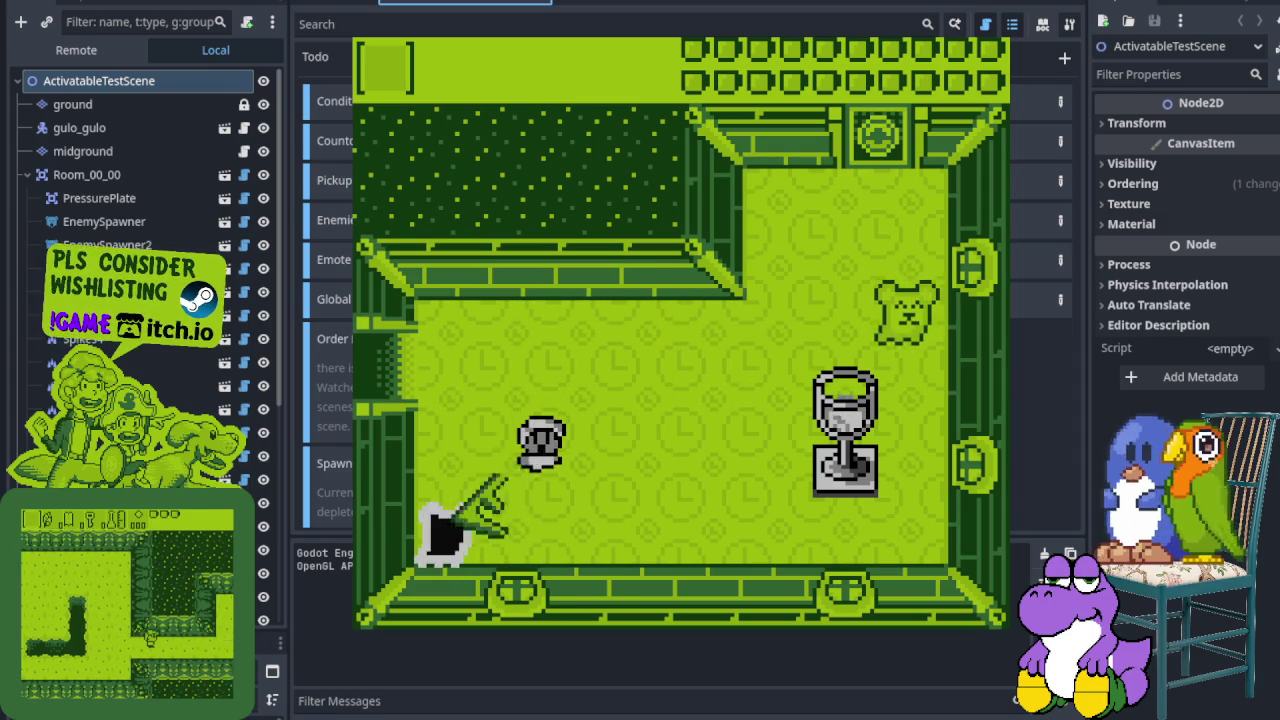
key("Up")
key("Right")
key("Up")
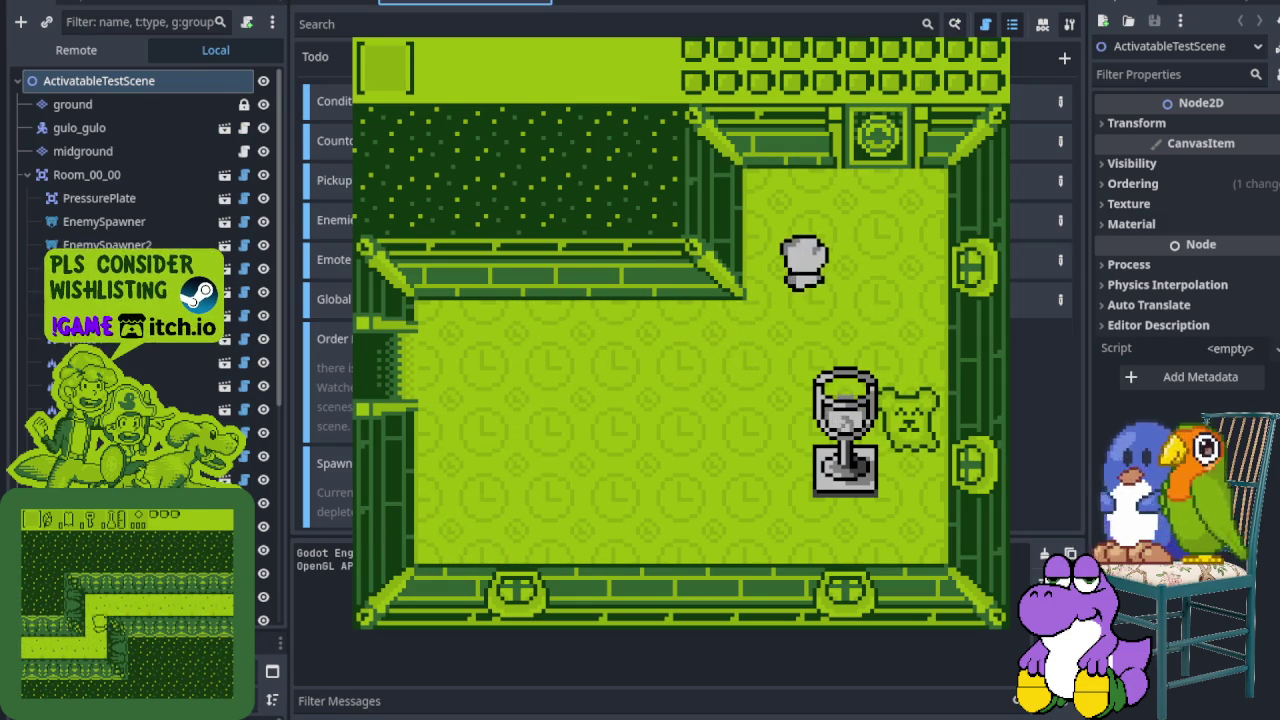
key("Down")
key("Up")
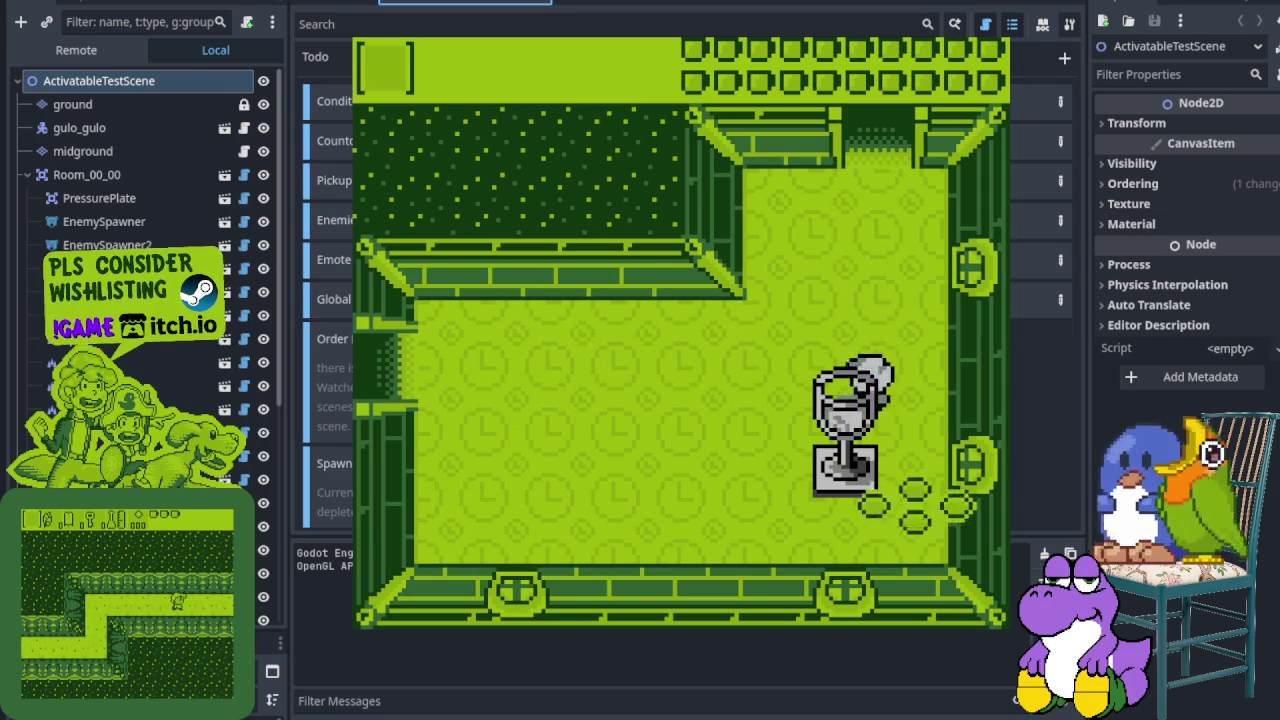
key("Up")
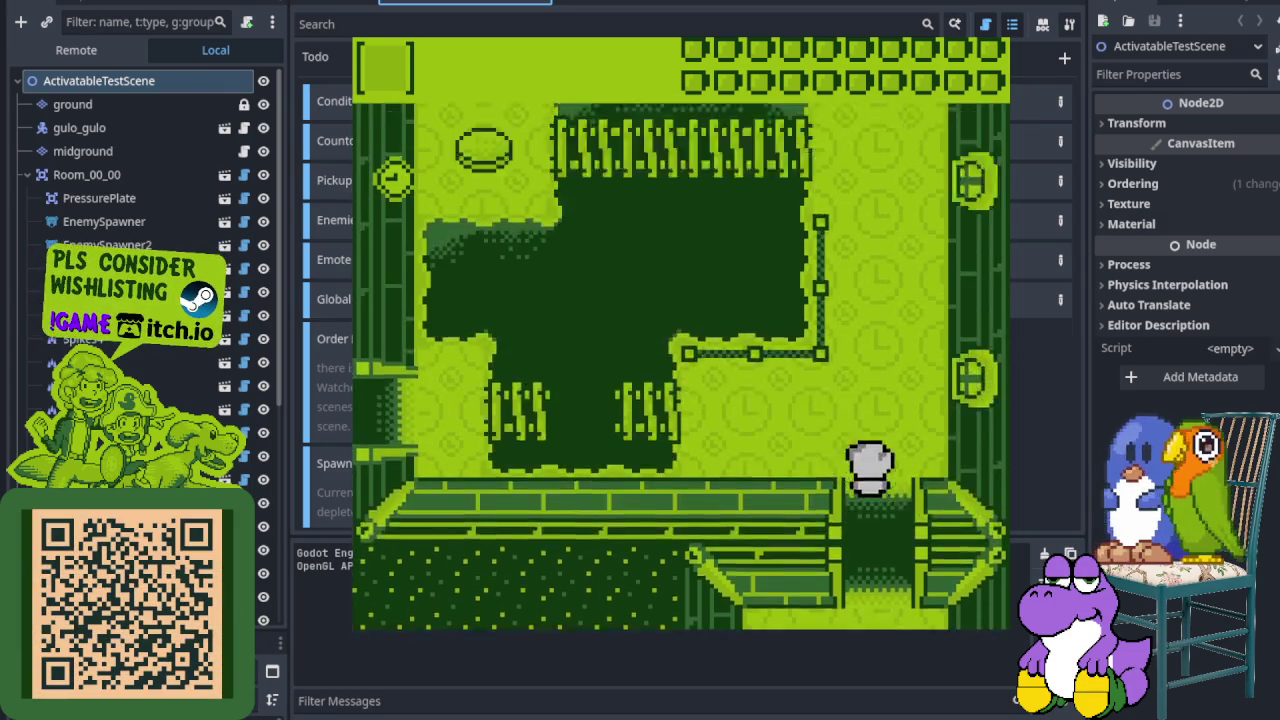
Step: Walk along the grass room's edges, exit left, and attack the bear enemy
key("Up")
key("Up")
key("Left")
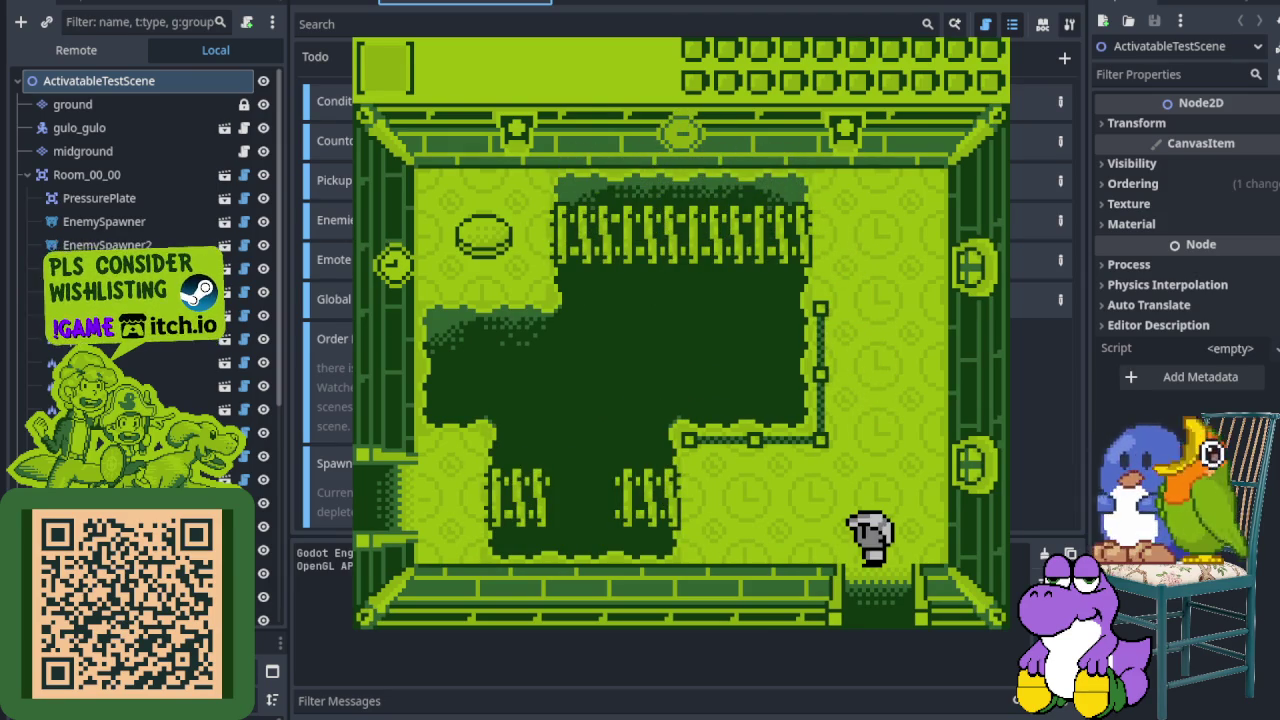
key("Up")
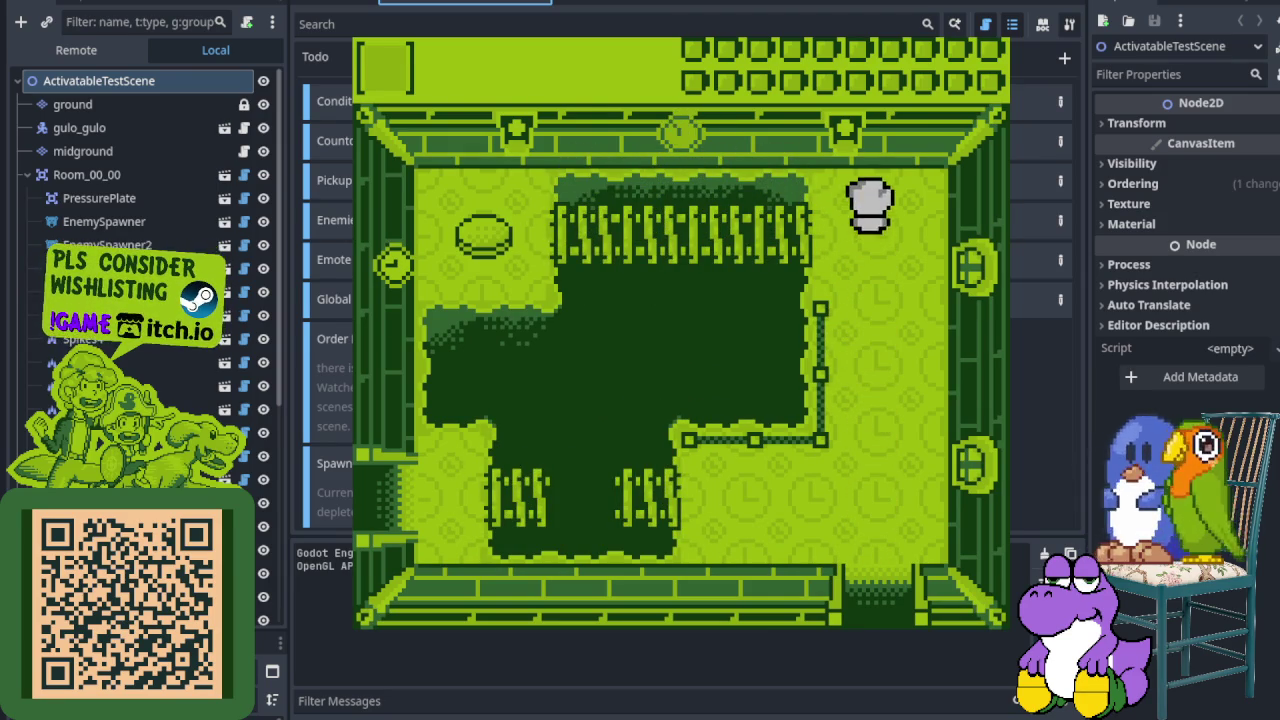
key("Left")
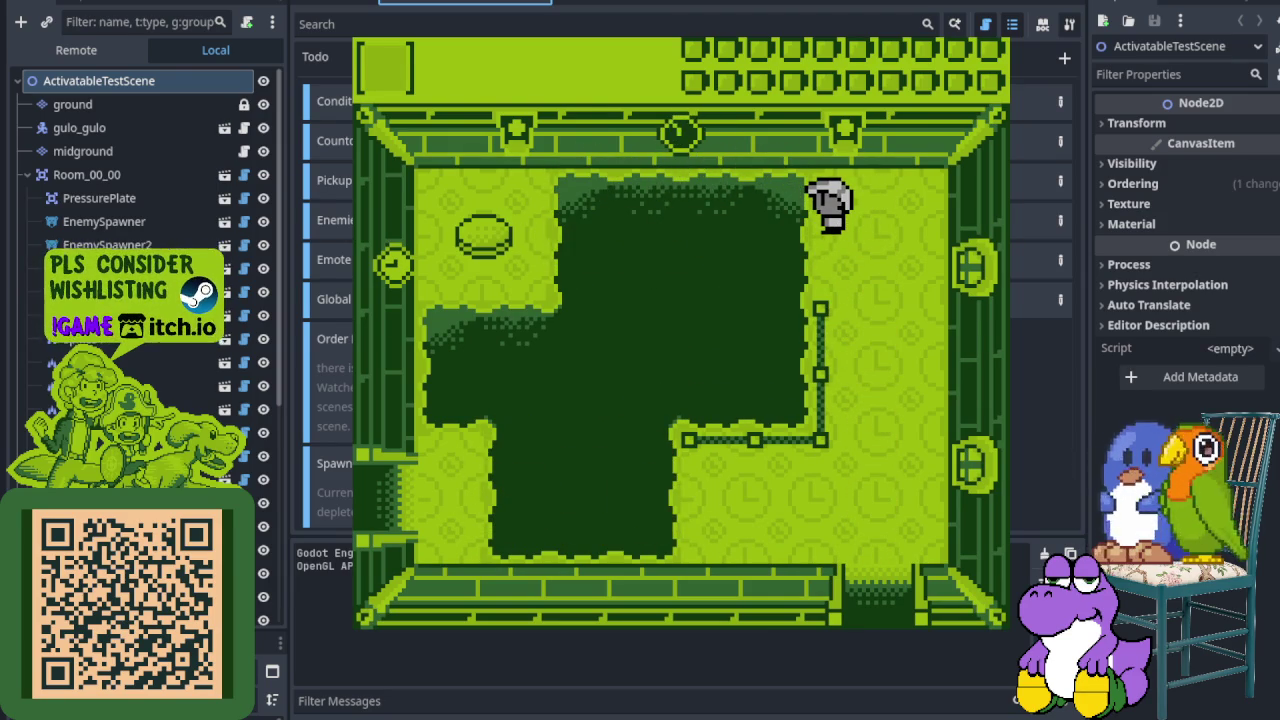
key("Left")
key("Right")
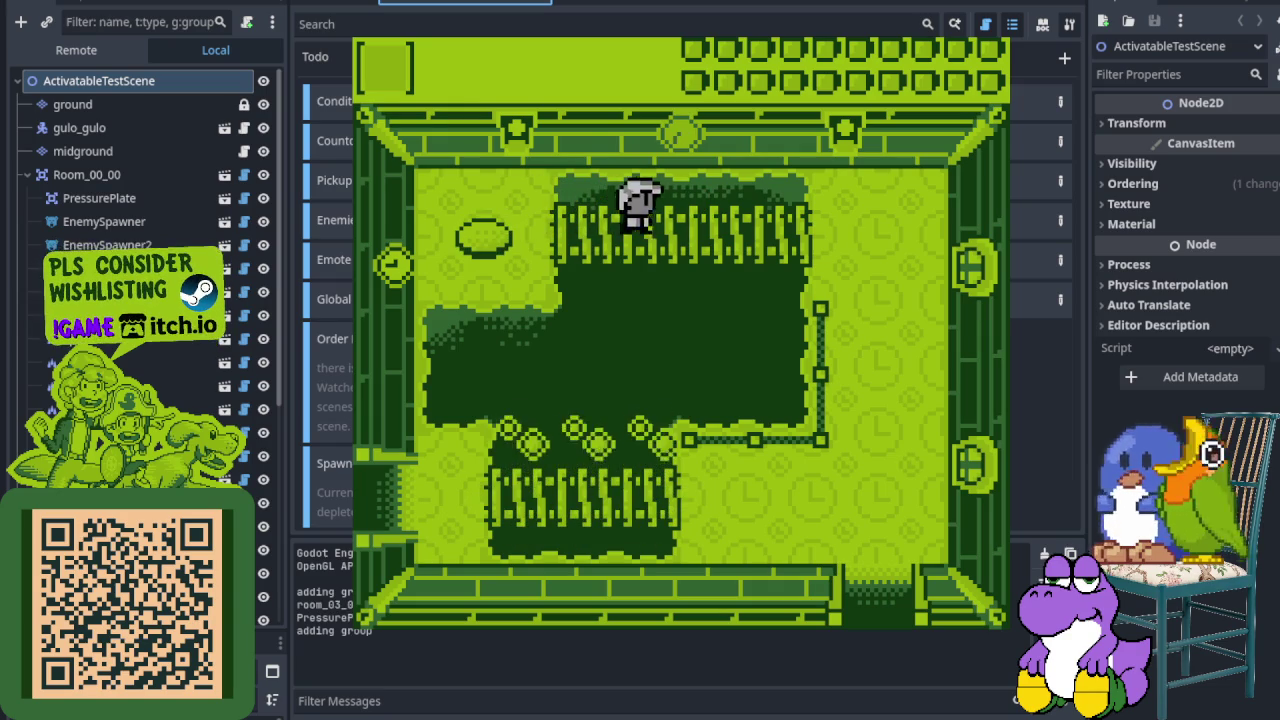
key("Down")
key("Left")
key("Down")
key("Left")
key("Up")
key("Left")
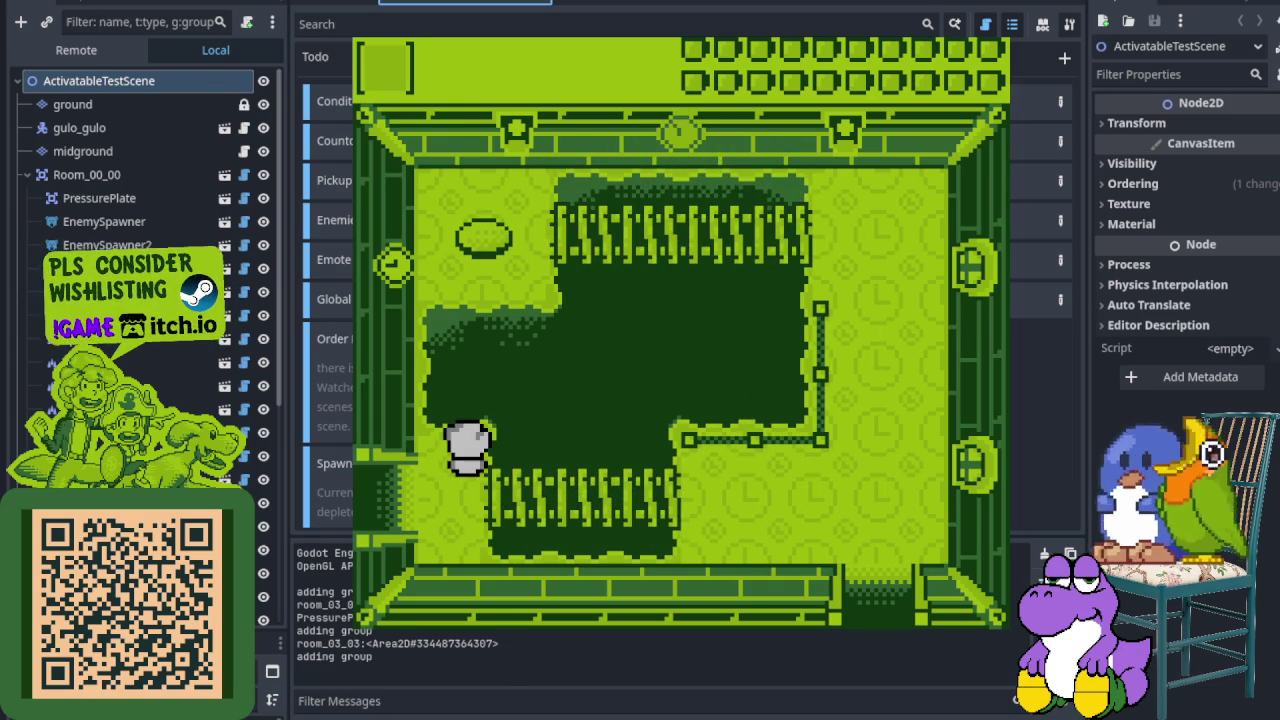
key("Down")
key("Left")
key("Up")
key("Left")
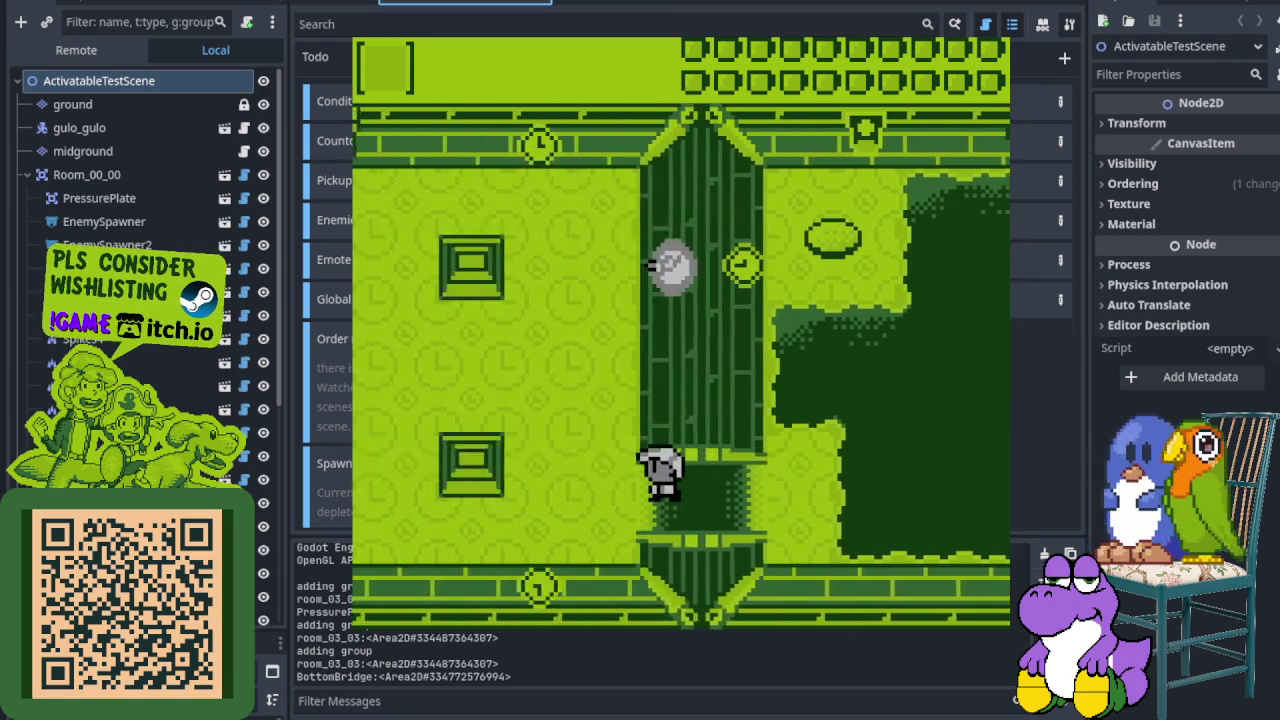
key("Down")
key("Left")
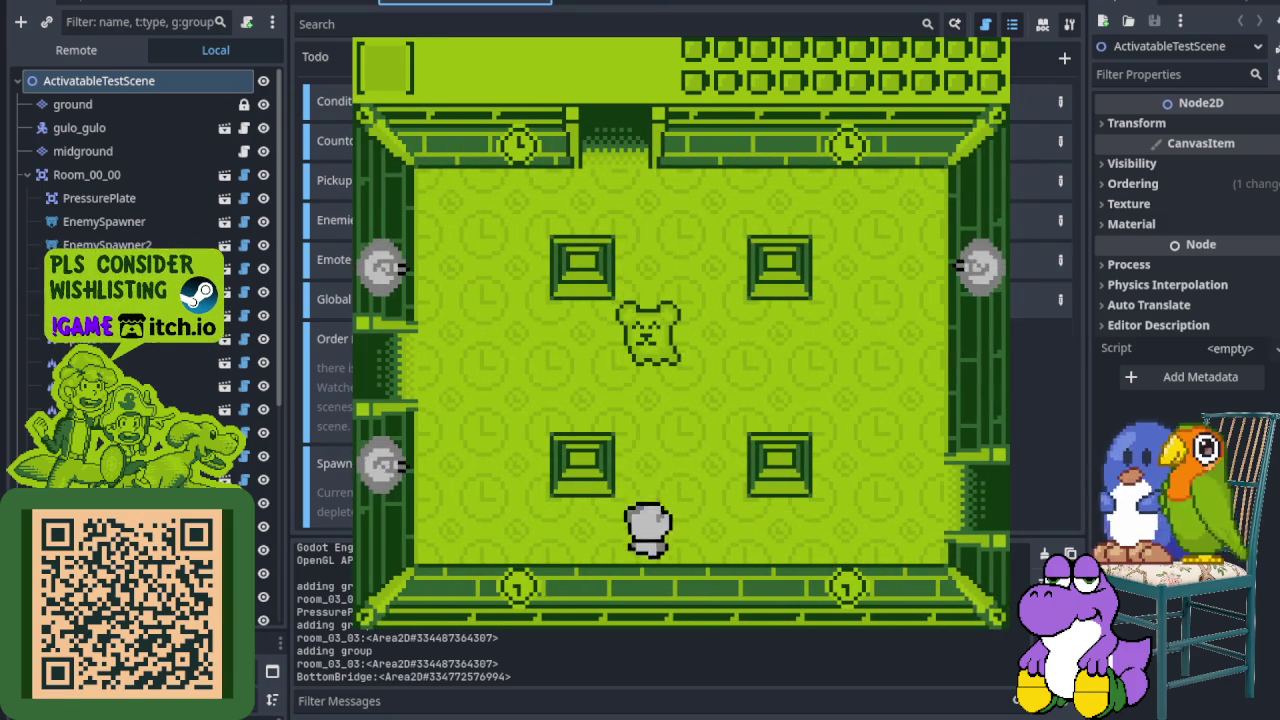
key("Up")
Step: Pass through the corridor and several top doors into further tower rooms
key("Left")
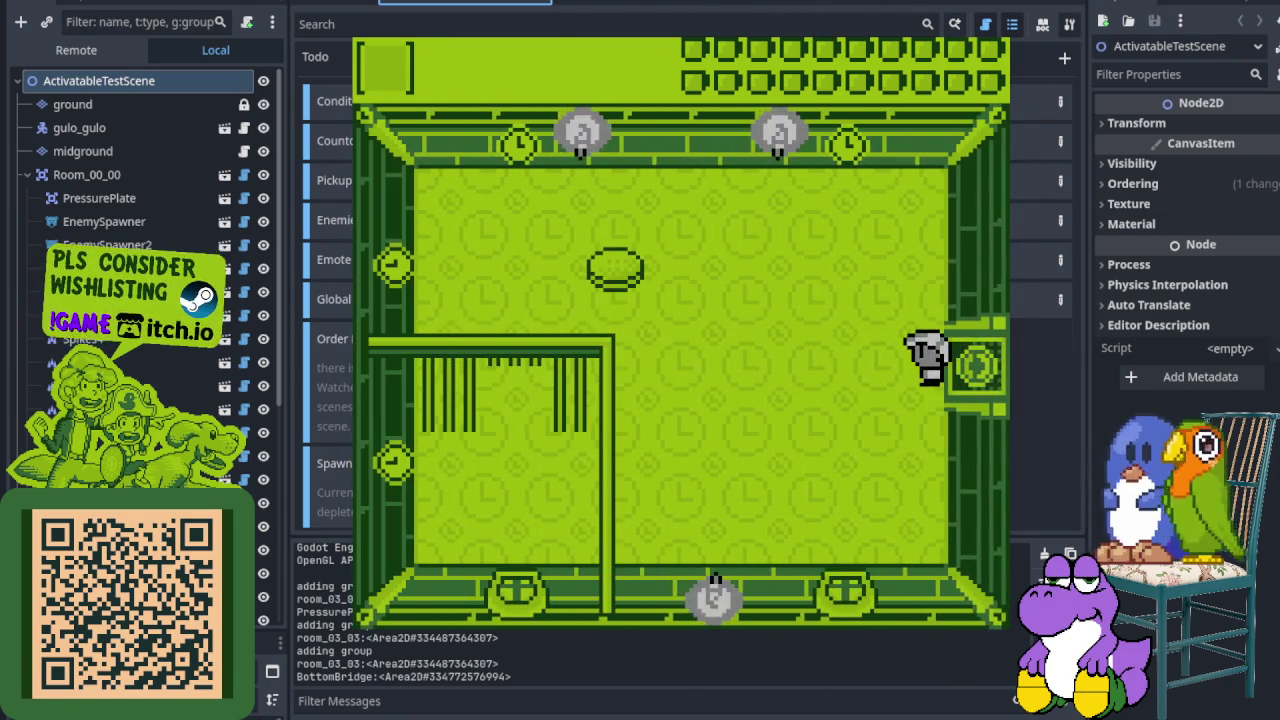
key("Left")
key("Up")
key("Down")
key("Right")
key("Up")
key("Right")
key("Up")
key("Right")
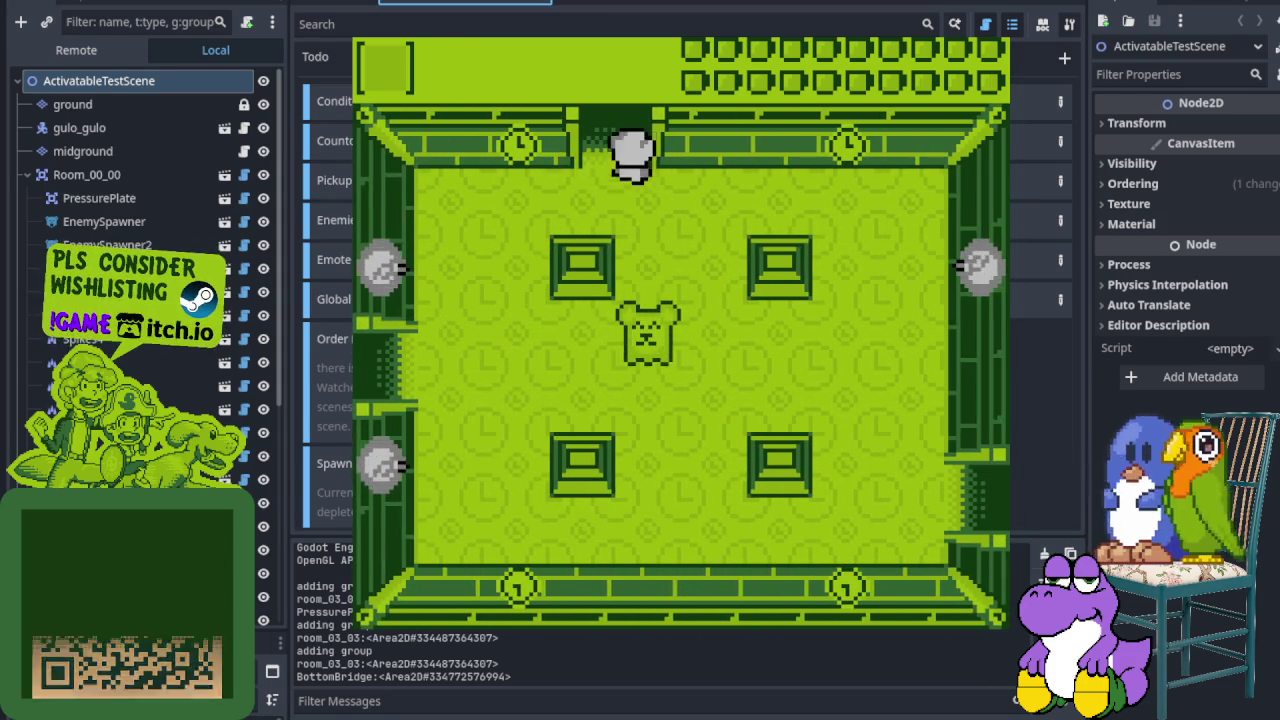
key("Up")
key("Left")
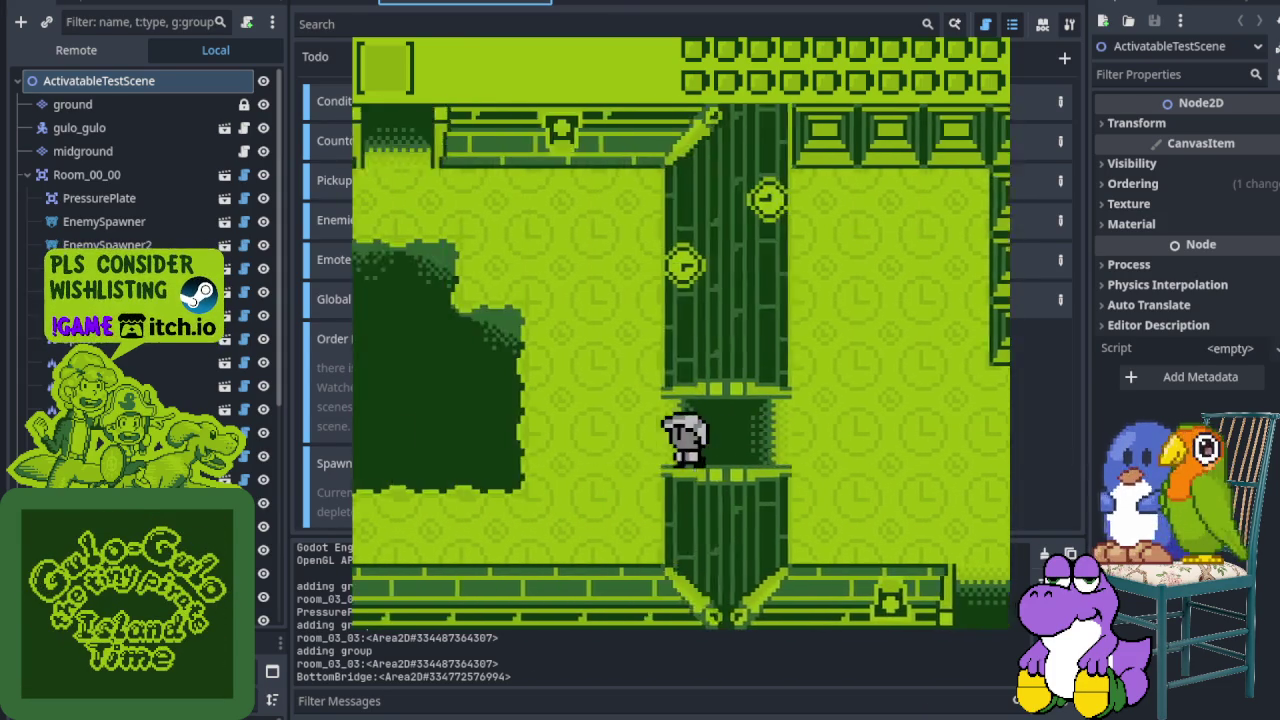
key("Up")
key("Left")
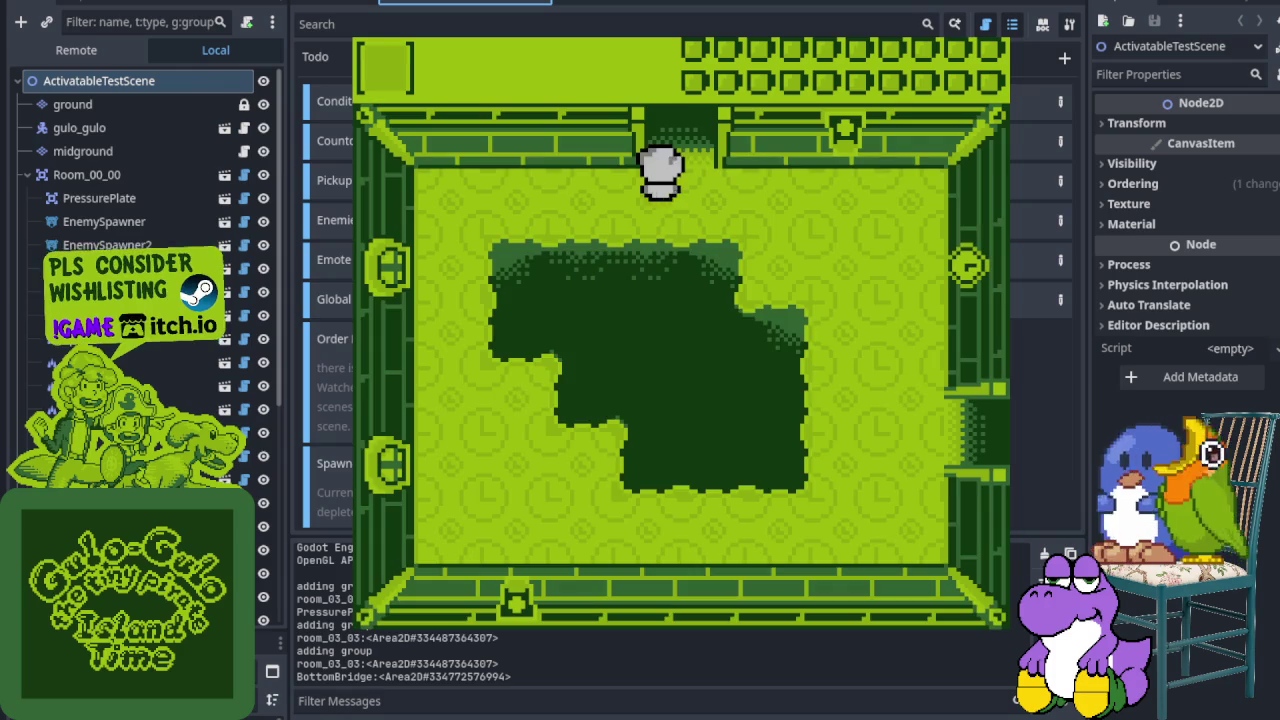
key("Up")
key("Left")
key("Up")
key("Up")
key("Right")
key("Up")
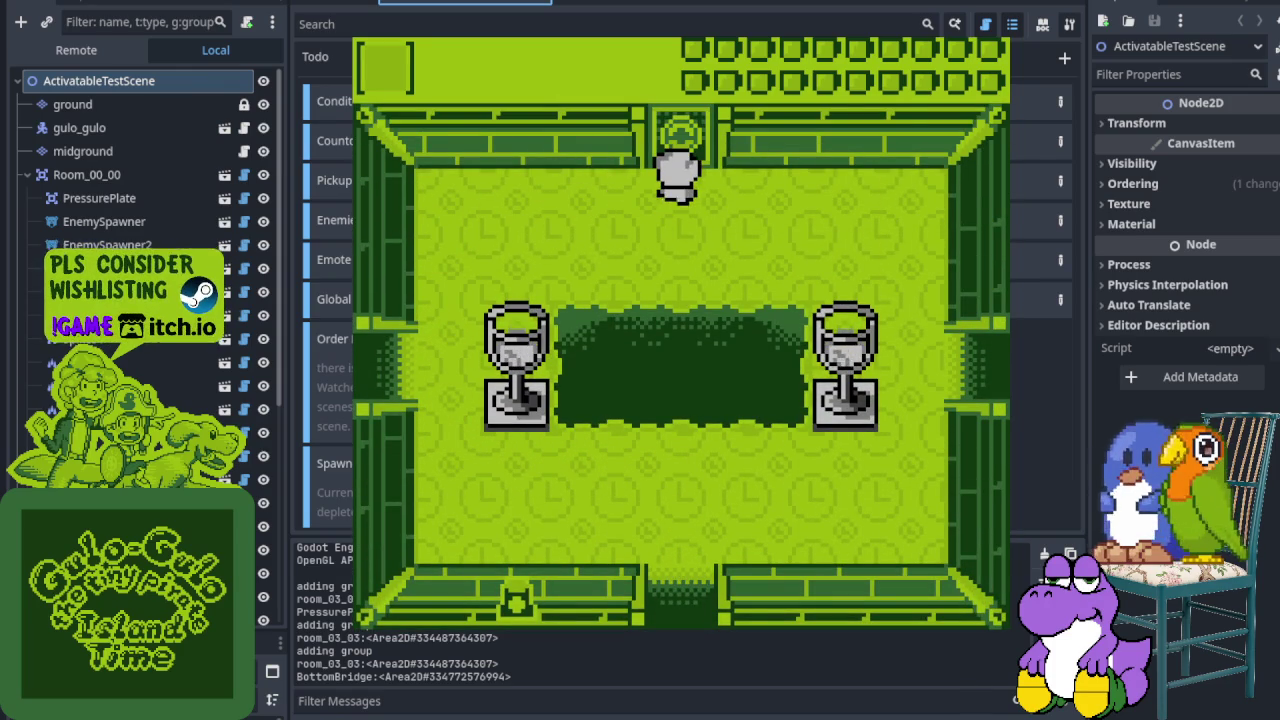
Step: Walk past the left pedestal, through the west doorway, and around the bear's room to the top door
key("Left")
key("Down")
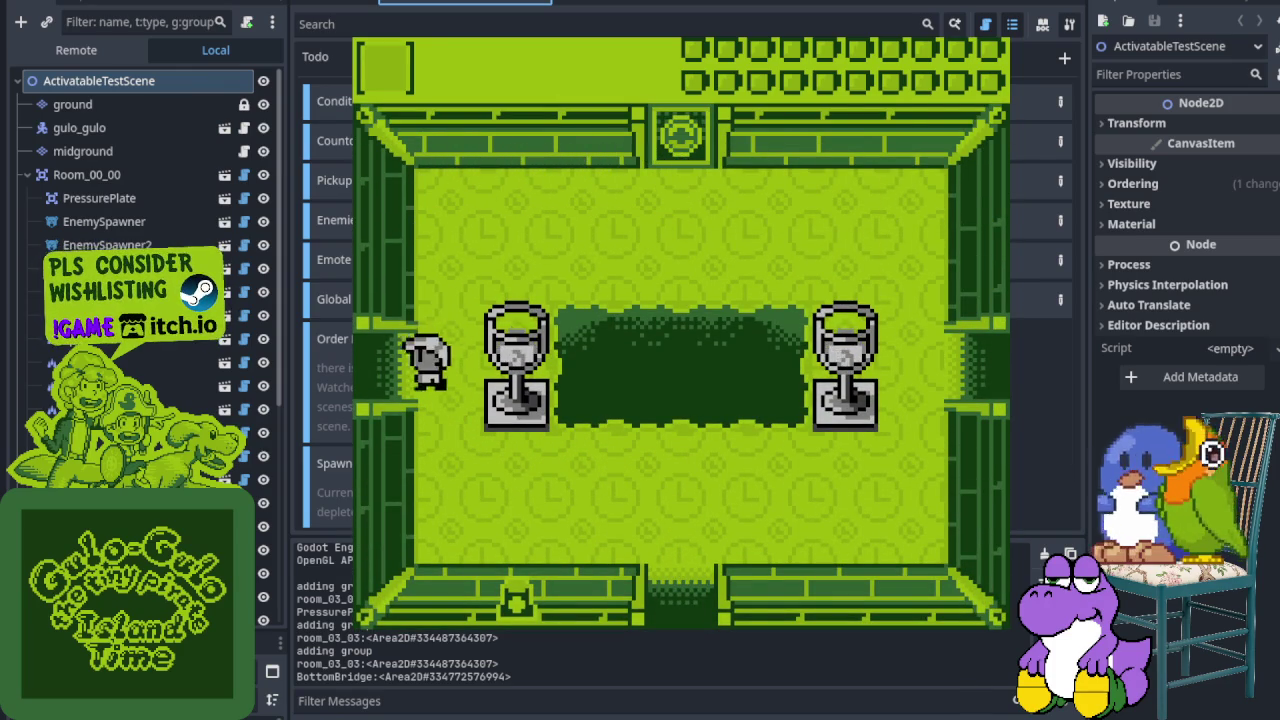
key("Left")
key("Down")
key("Right")
key("Up")
key("Down")
key("Right")
key("Up")
key("Left")
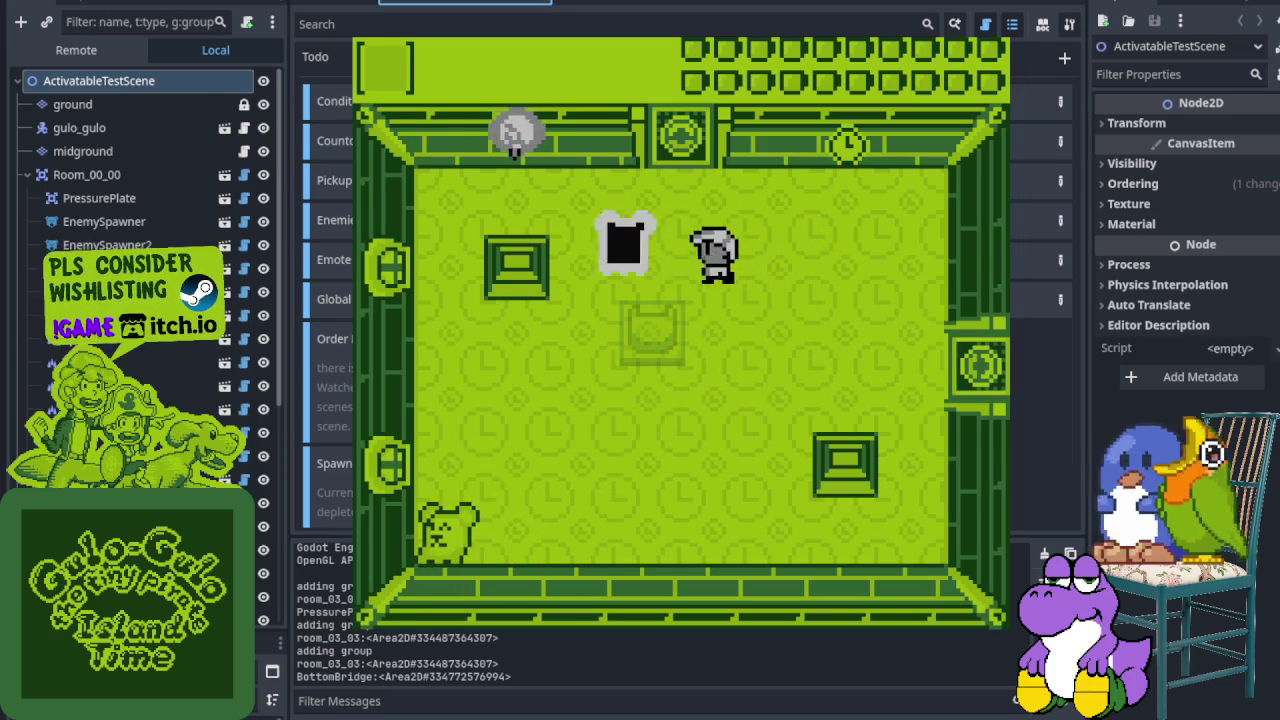
key("Left")
key("Down")
key("Down")
key("Left")
key("Up")
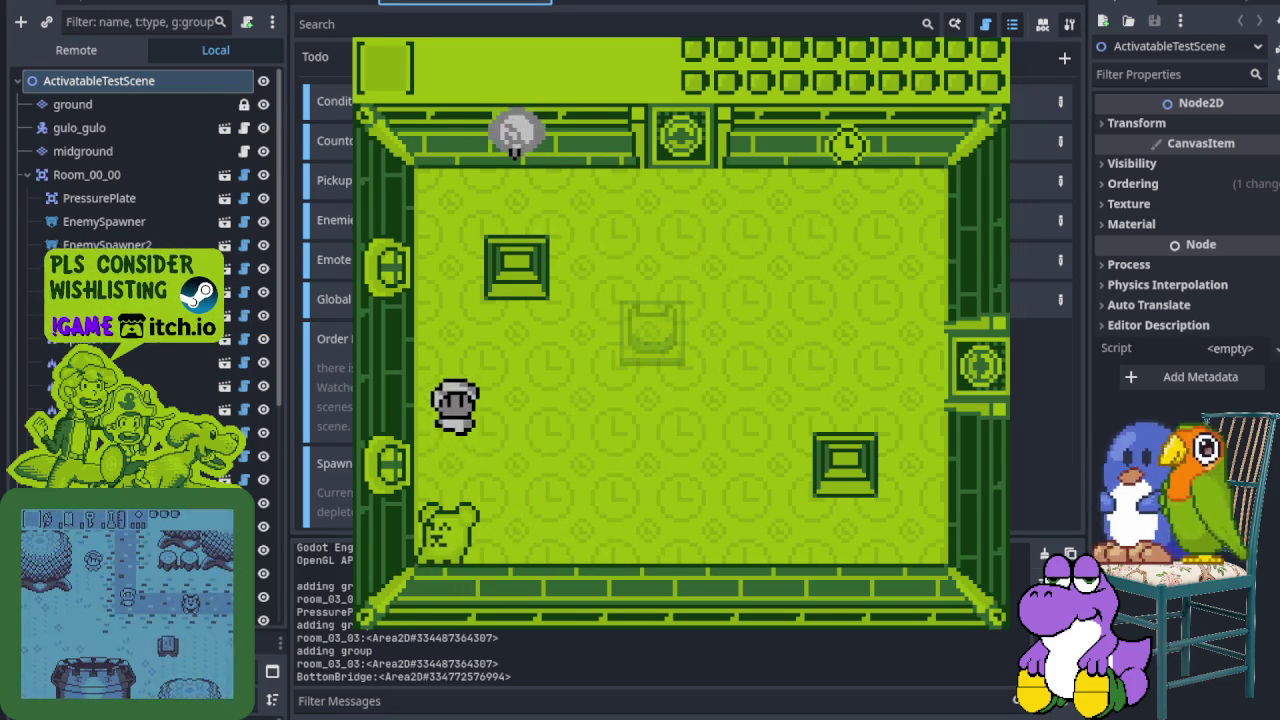
key("Down")
key("Right")
key("Up")
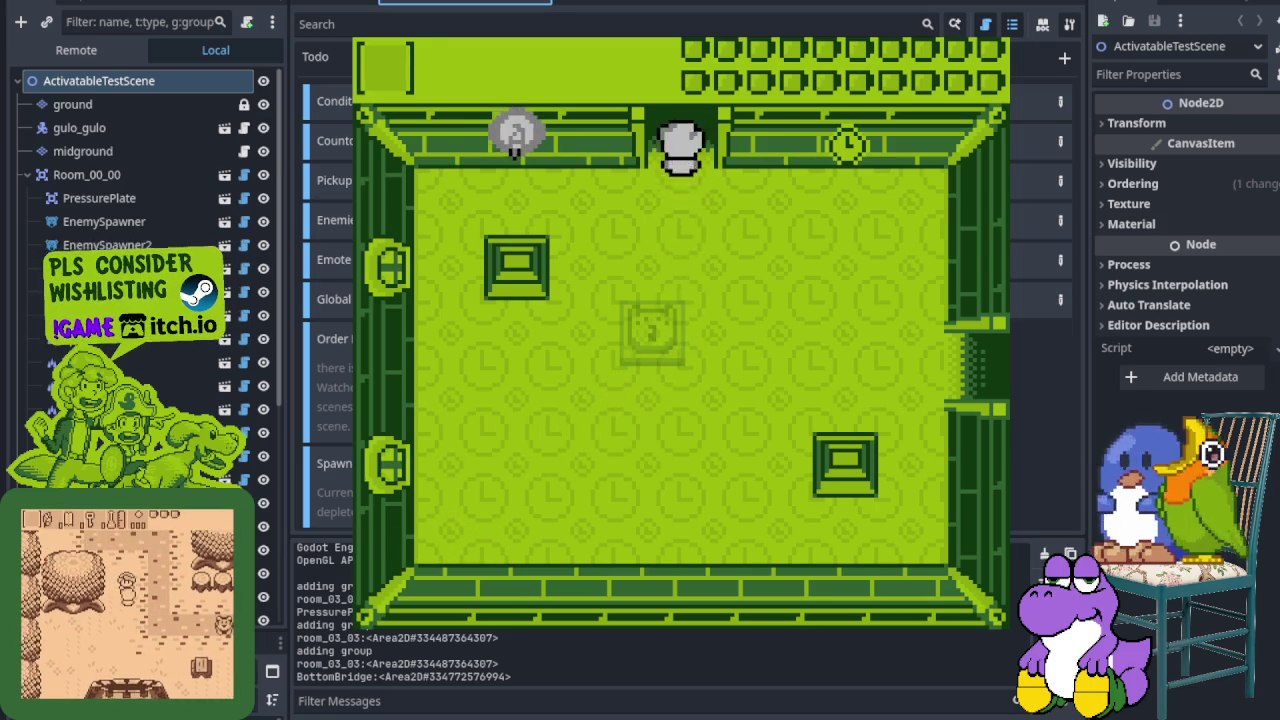
key("Up")
Step: Defeat the bear, throw the boomerang at the enemies, and leave through the bottom door
key("Right")
key("Up")
key("Up")
key("Right")
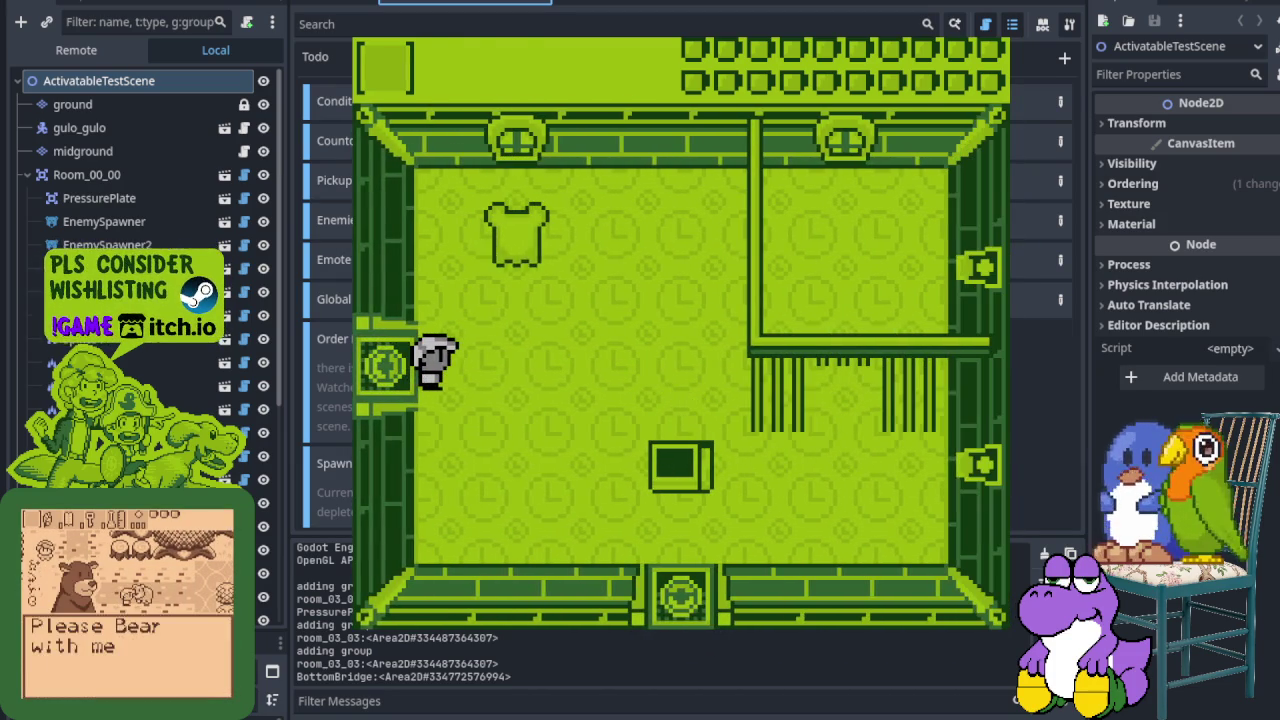
key("Up")
key("Right")
key("x")
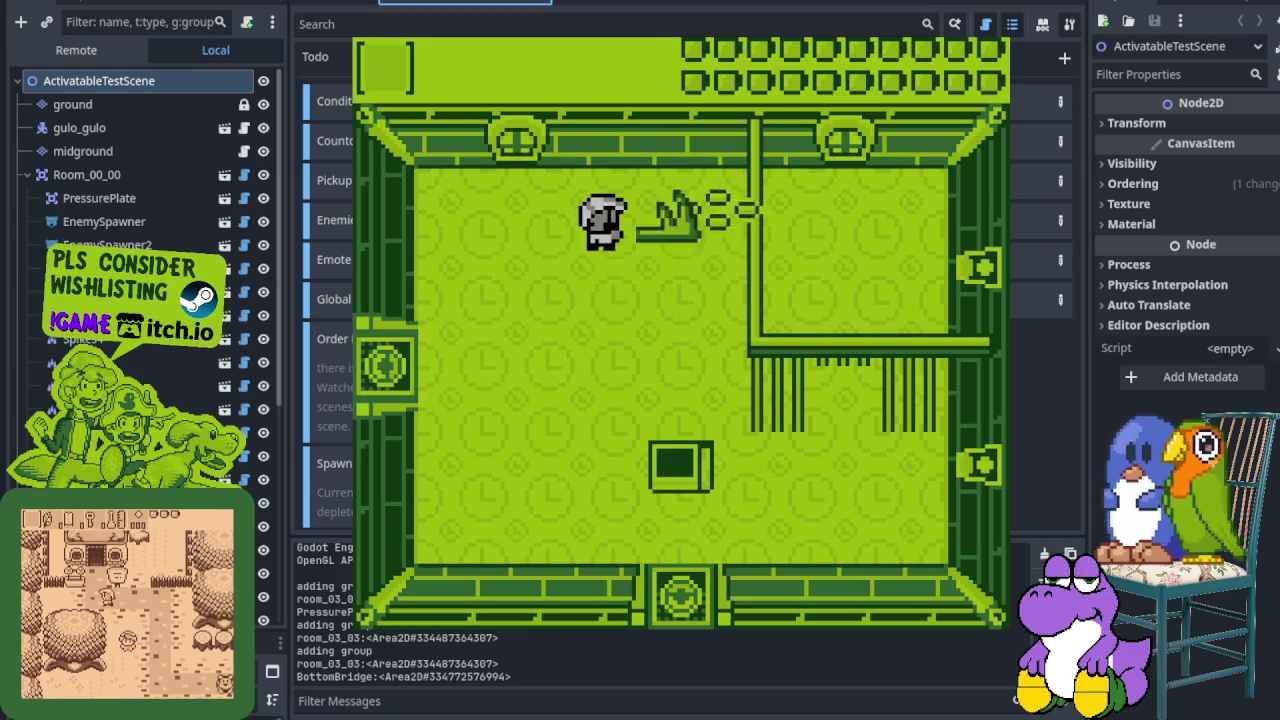
key("Down")
key("Left")
key("Right")
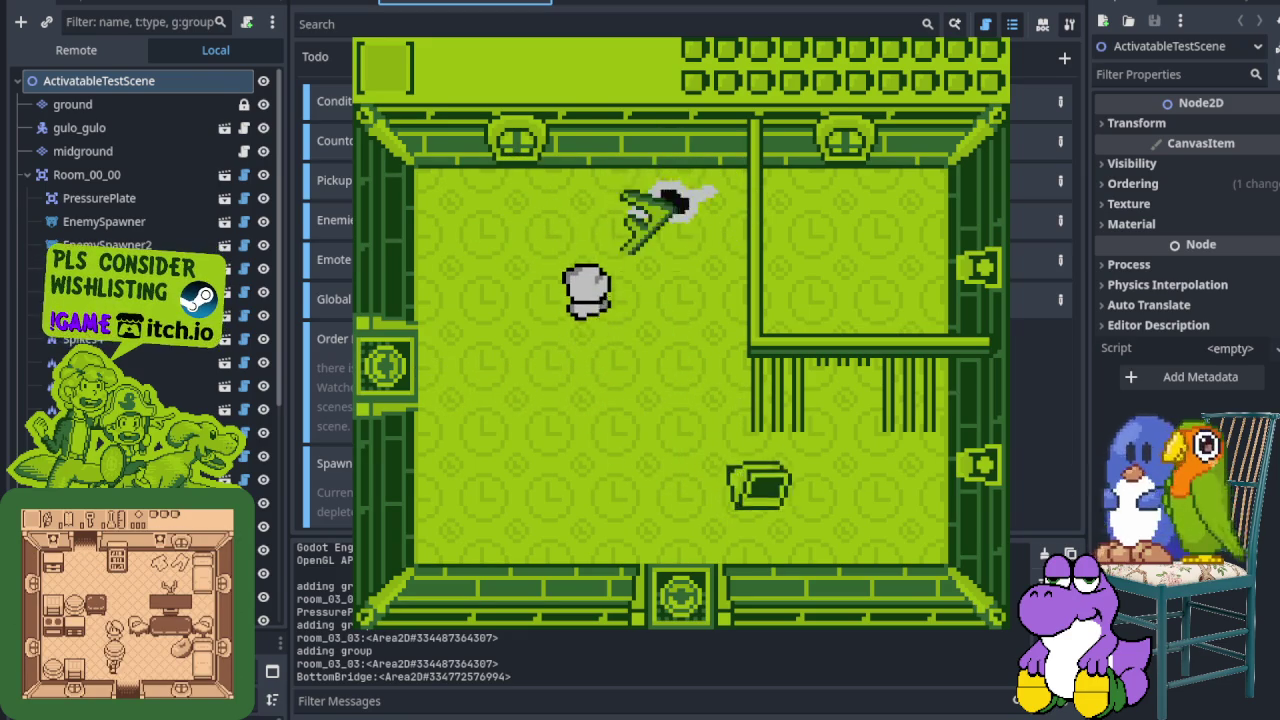
key("Left")
key("x")
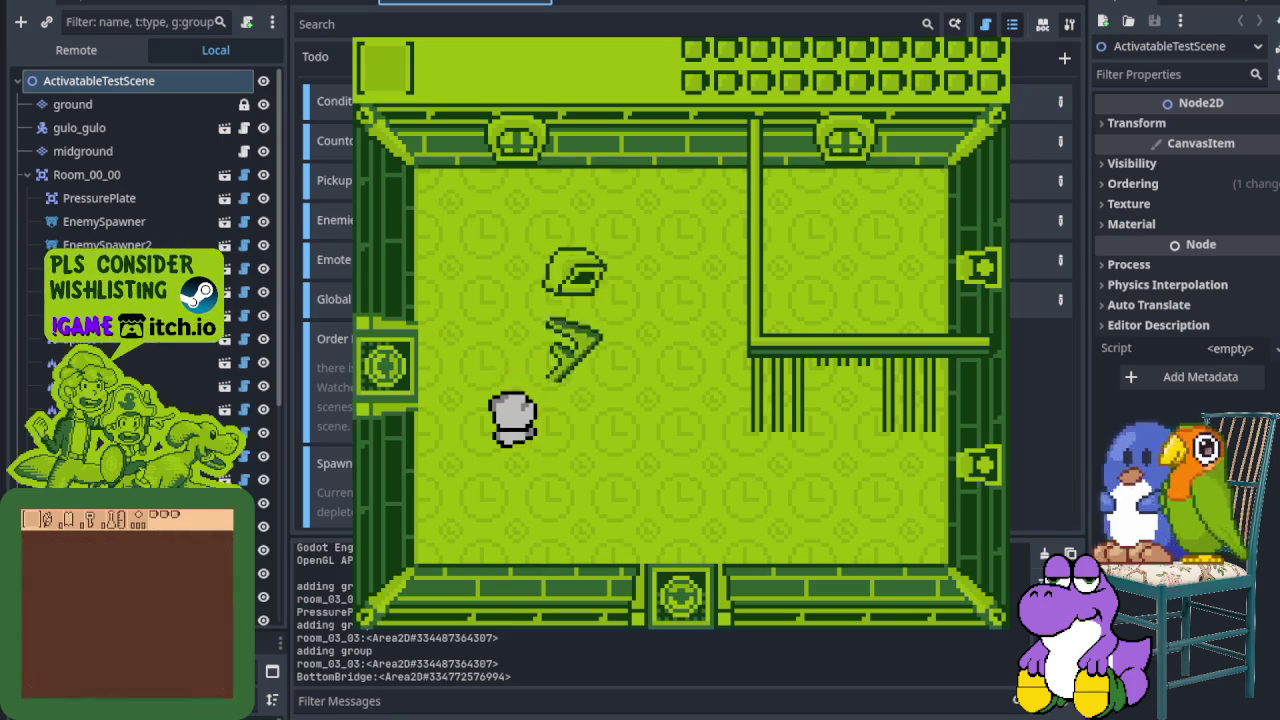
key("Right")
key("x")
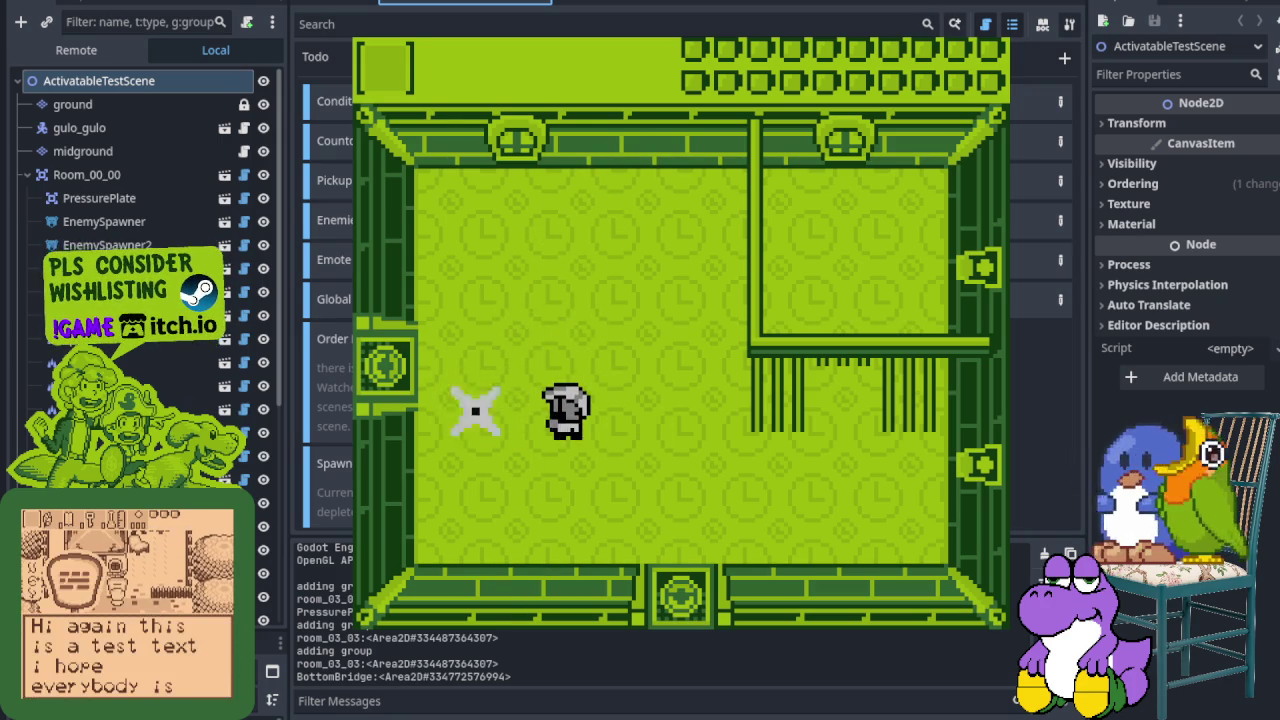
key("Up")
key("Up")
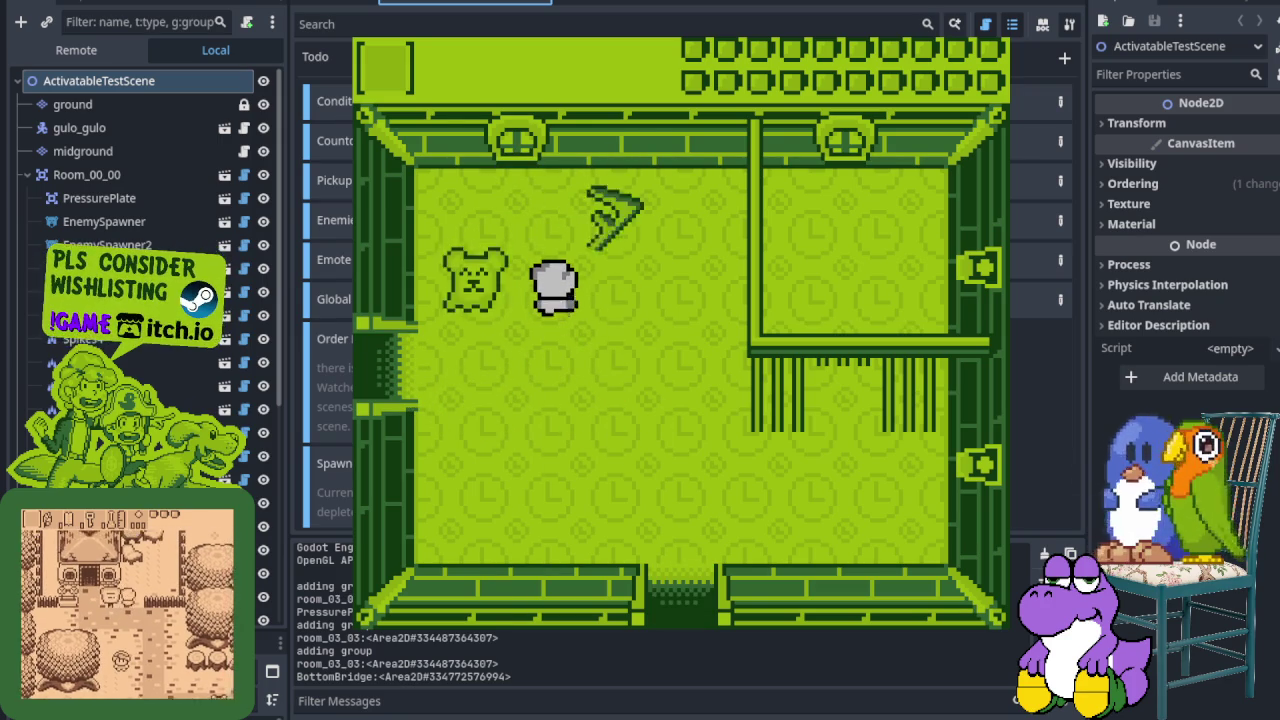
key("Left")
key("x")
key("Down")
key("Right")
key("Down")
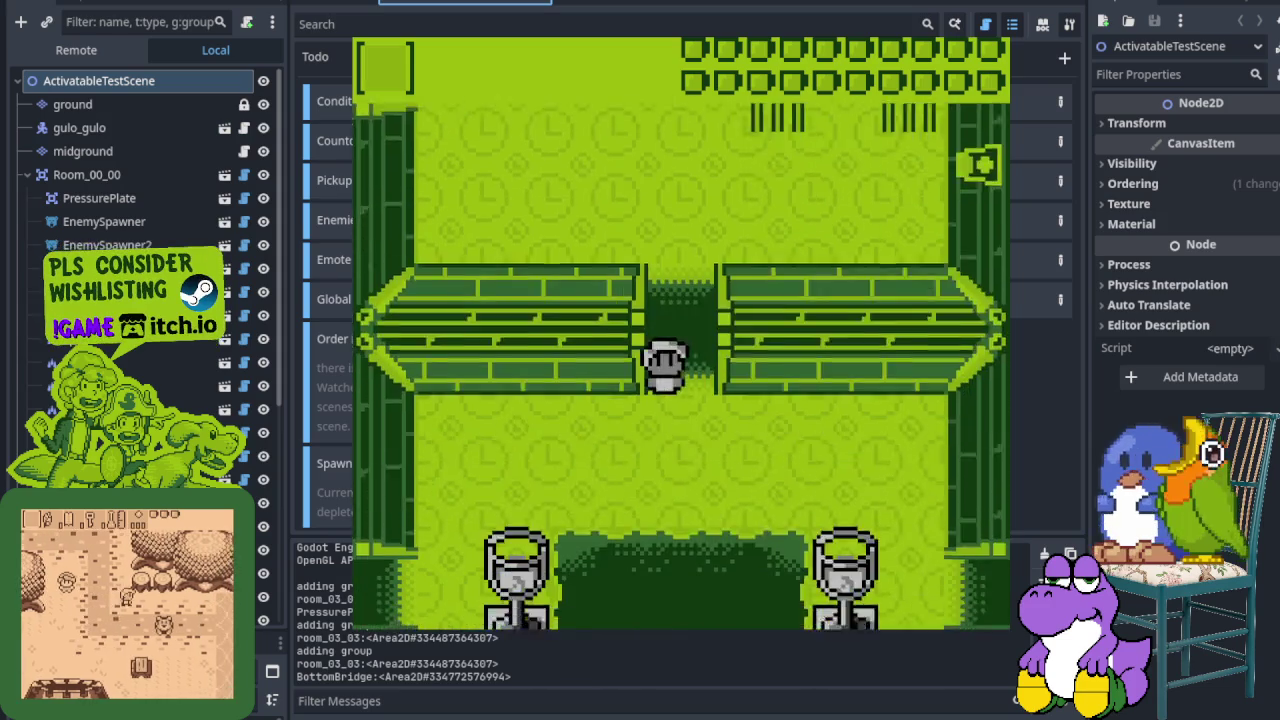
Step: Walk beside the right chalice in the goblet room and stop the game with F8
key("Right")
key("Down")
key("Right")
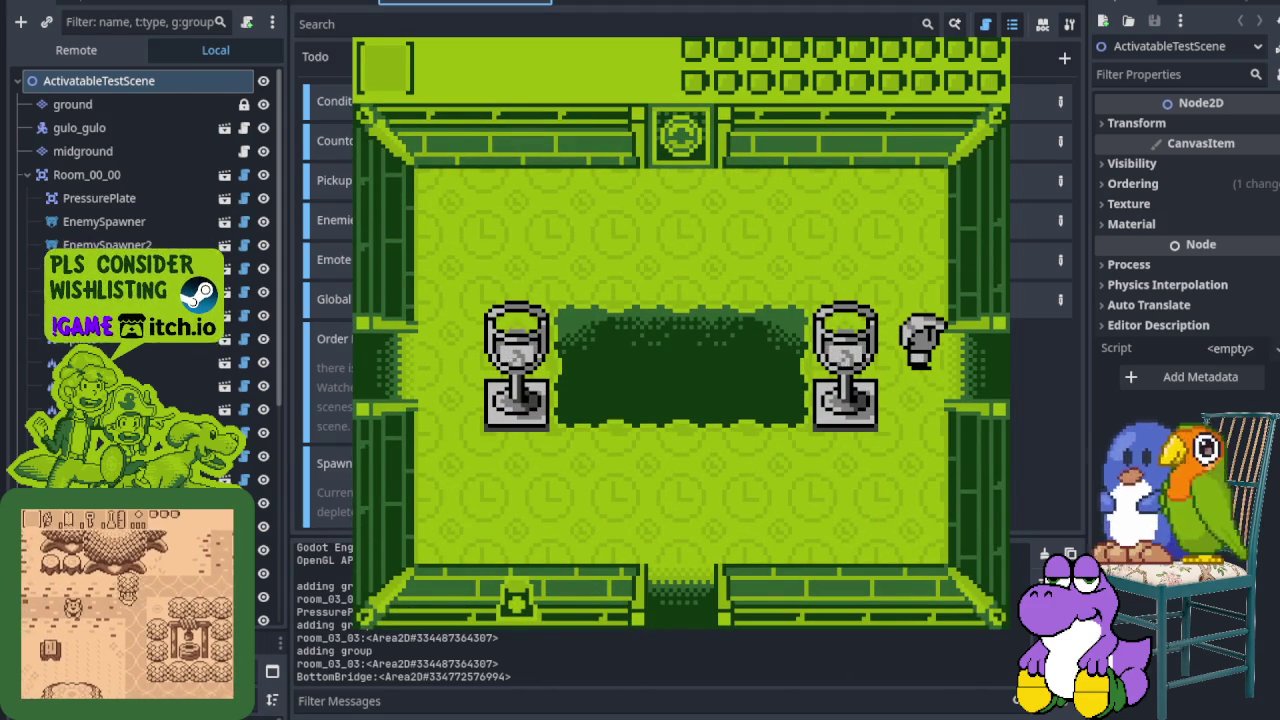
key("F8")
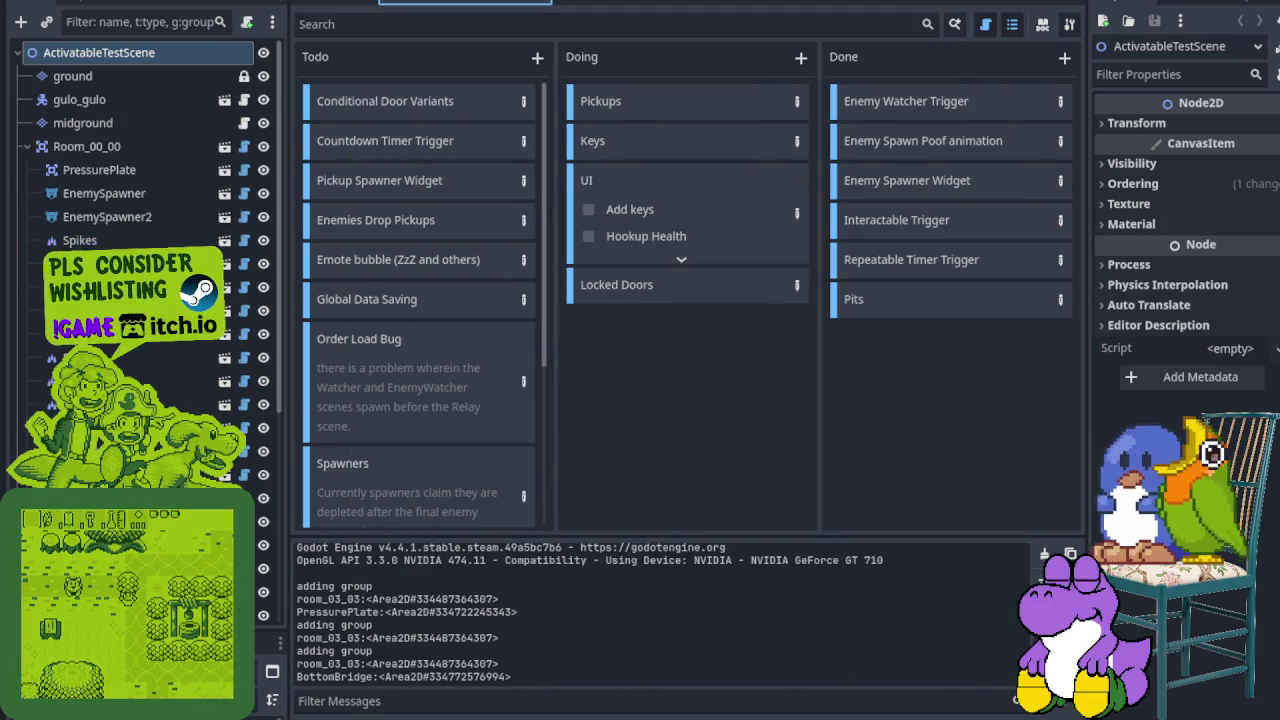
Step: From the overworld tab, filter the FileSystem for 'kanda', open house_kandarapa, and clear the filter
left_click(340, 2)
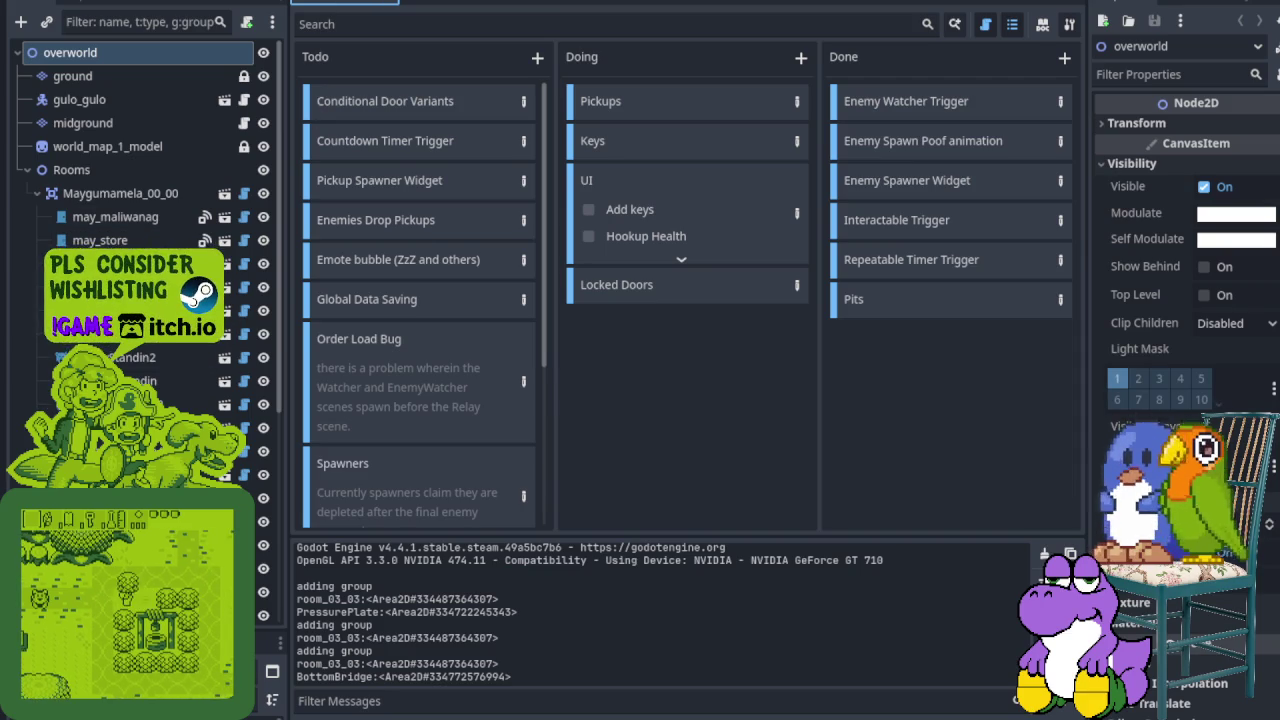
left_click_drag(140, 632, 140, 282)
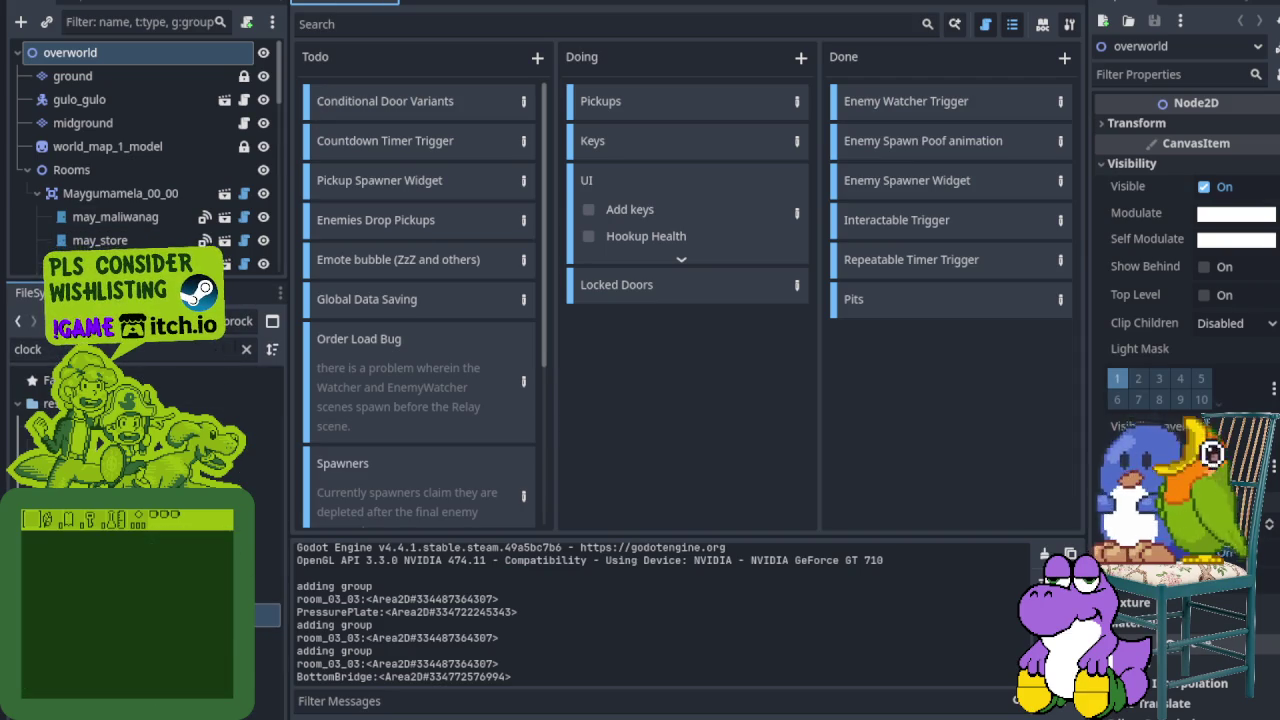
left_click(246, 349)
type("kandara")
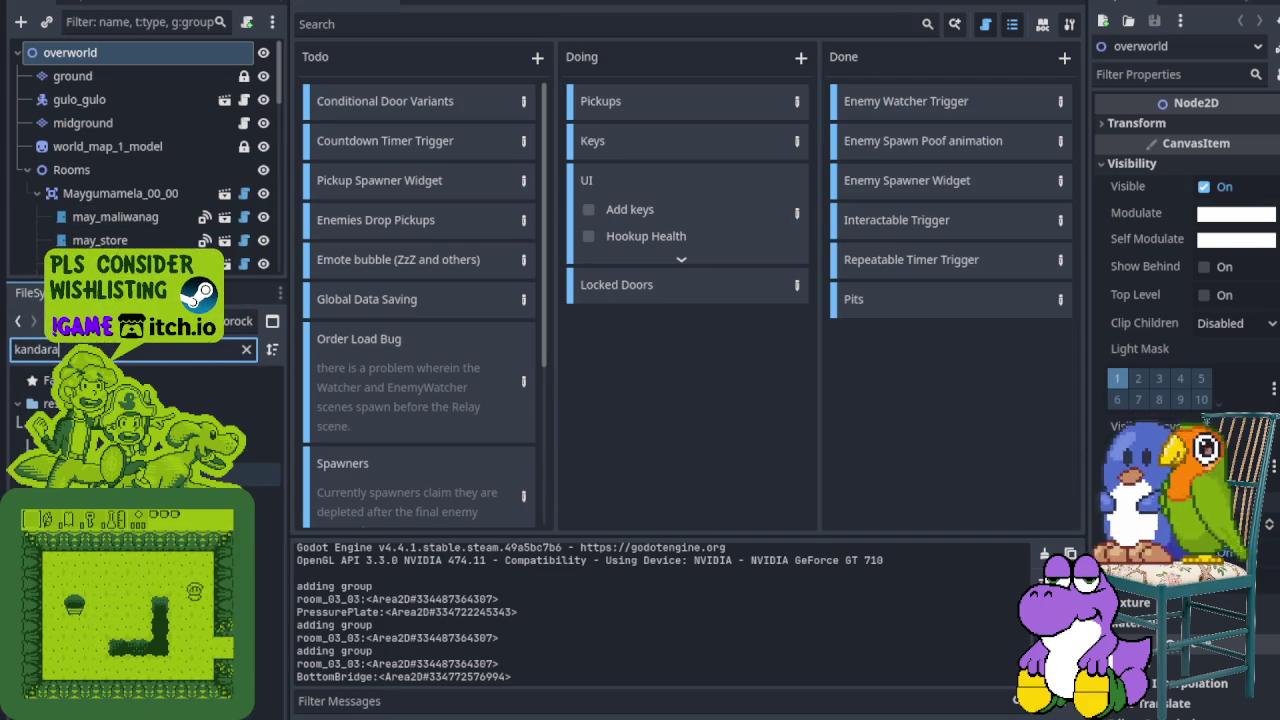
double_click(265, 475)
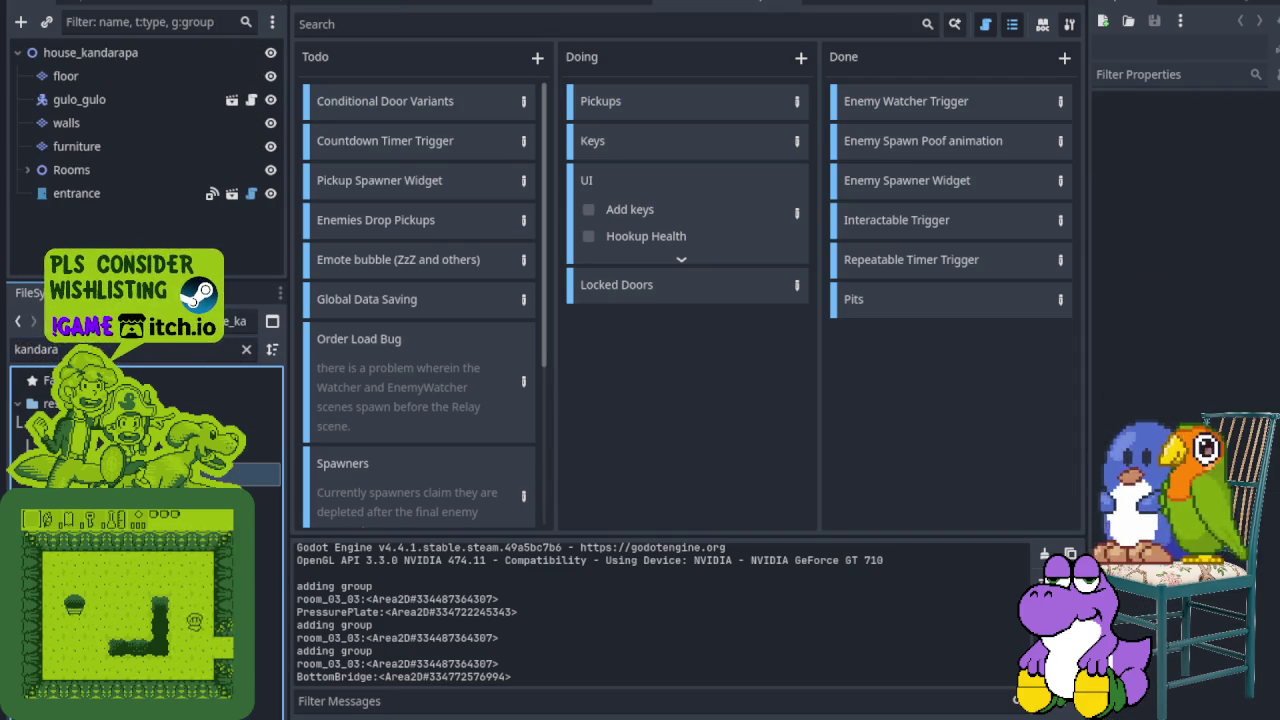
left_click(150, 349)
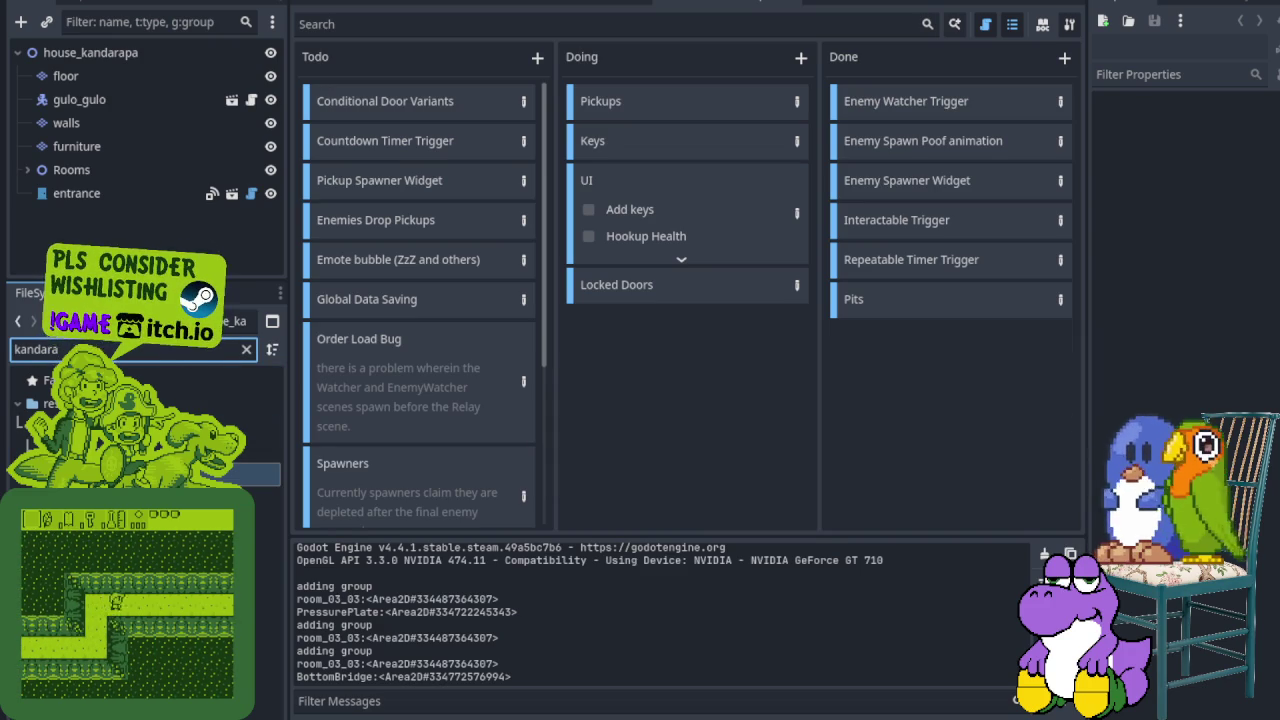
left_click(246, 350)
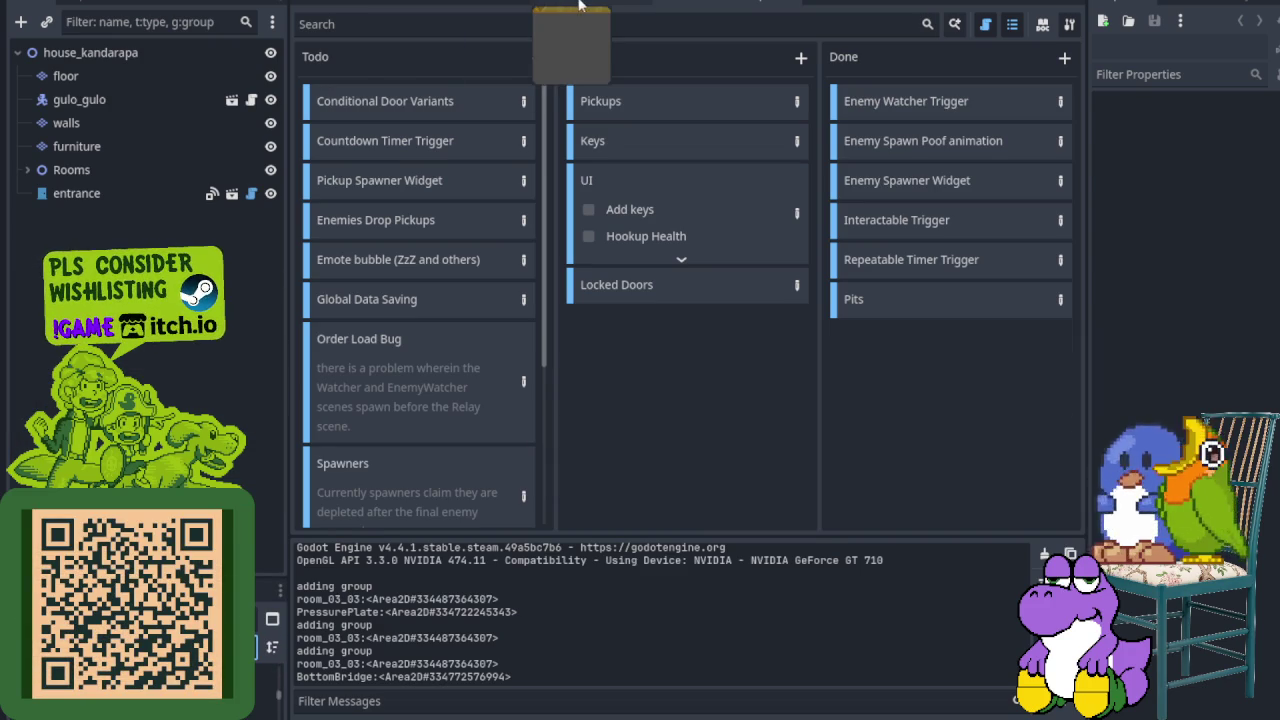
left_click(578, 5)
Step: View the clockorocktower map in 2D with its walls layer selected, then return to house_kandarapa
key("ctrl+F1")
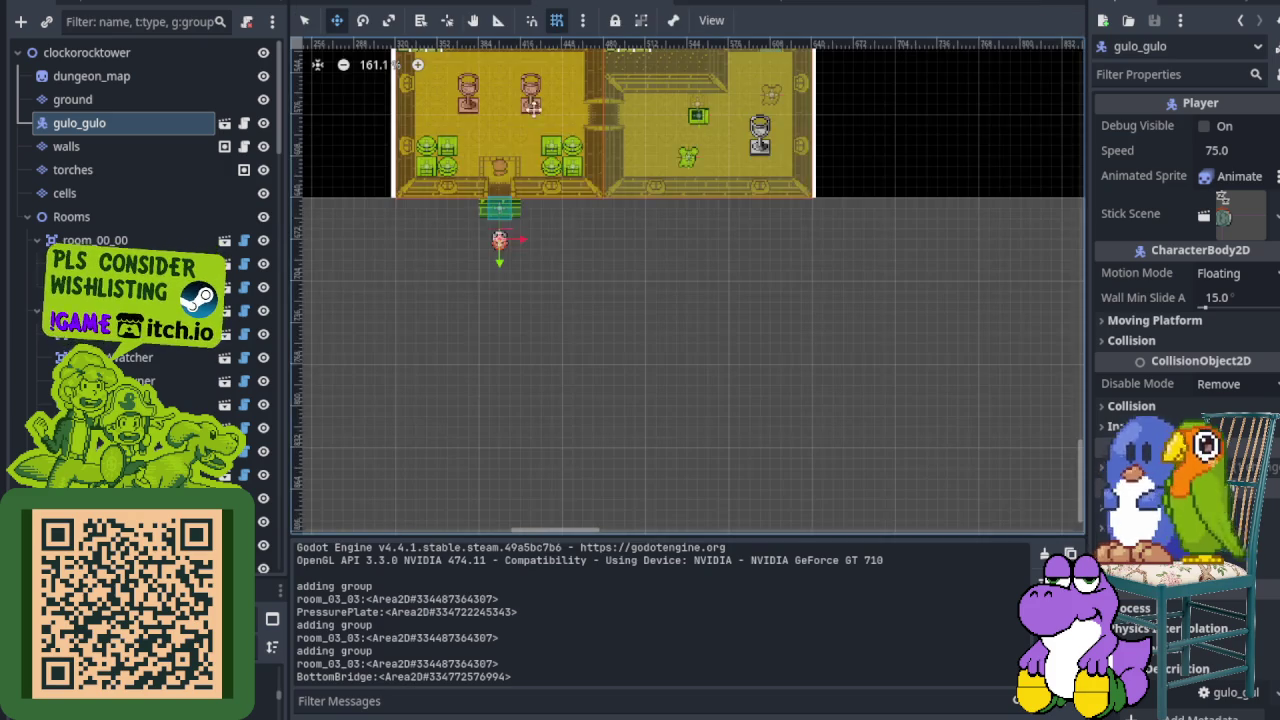
scroll(619, 436, "up", 5)
mouse_move(619, 436)
left_mouse_down()
mouse_move(674, 521)
mouse_move(744, 548)
left_mouse_up()
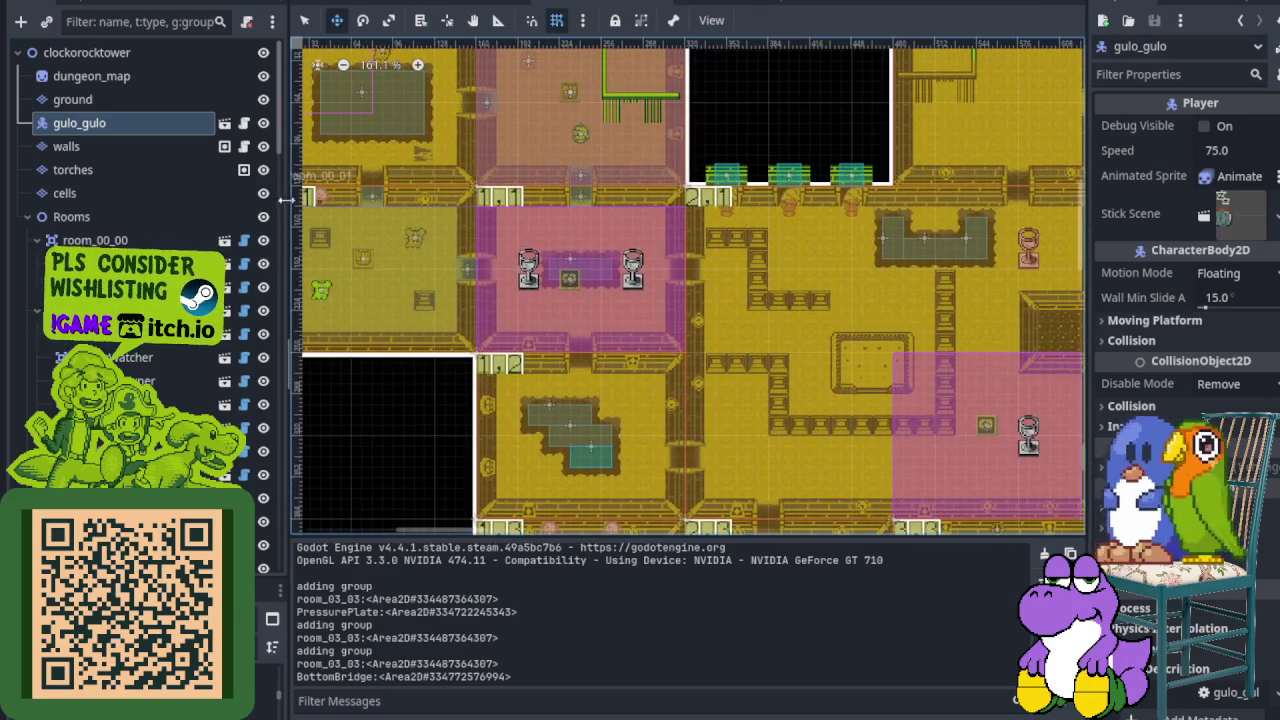
left_click(121, 145)
left_click_drag(300, 453, 482, 471)
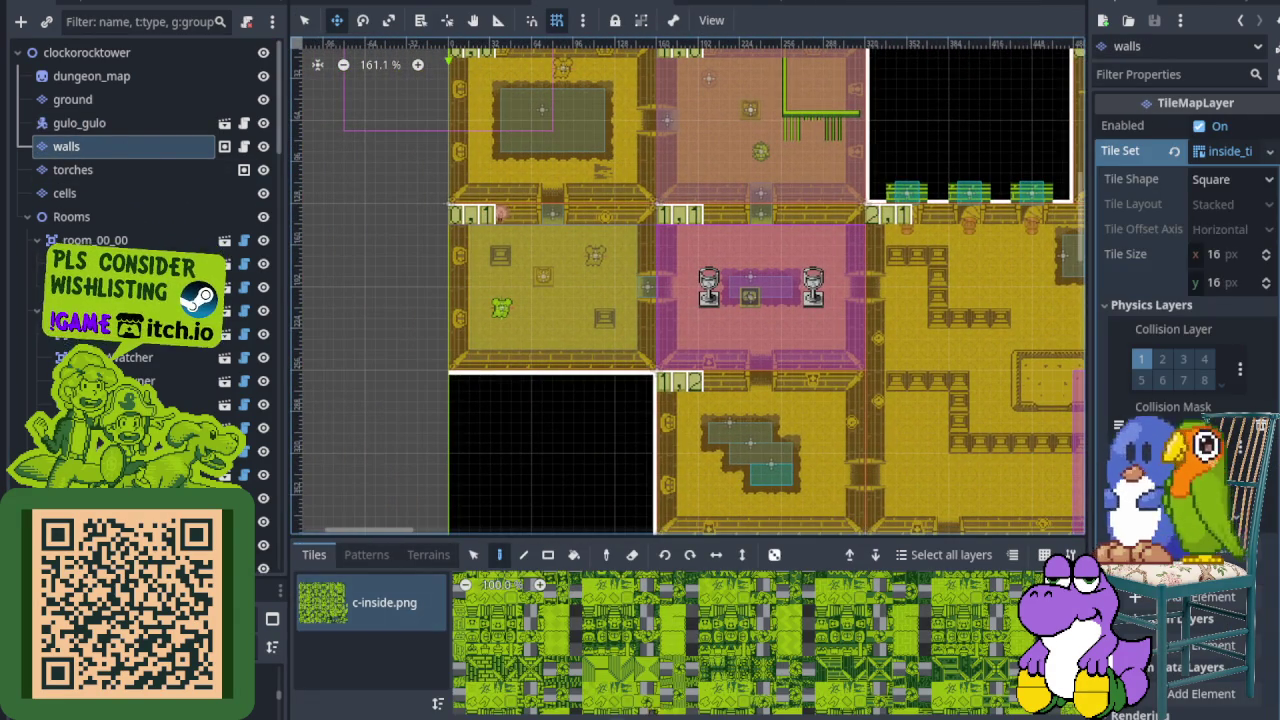
left_click(688, 716)
scroll(588, 378, "up", 5)
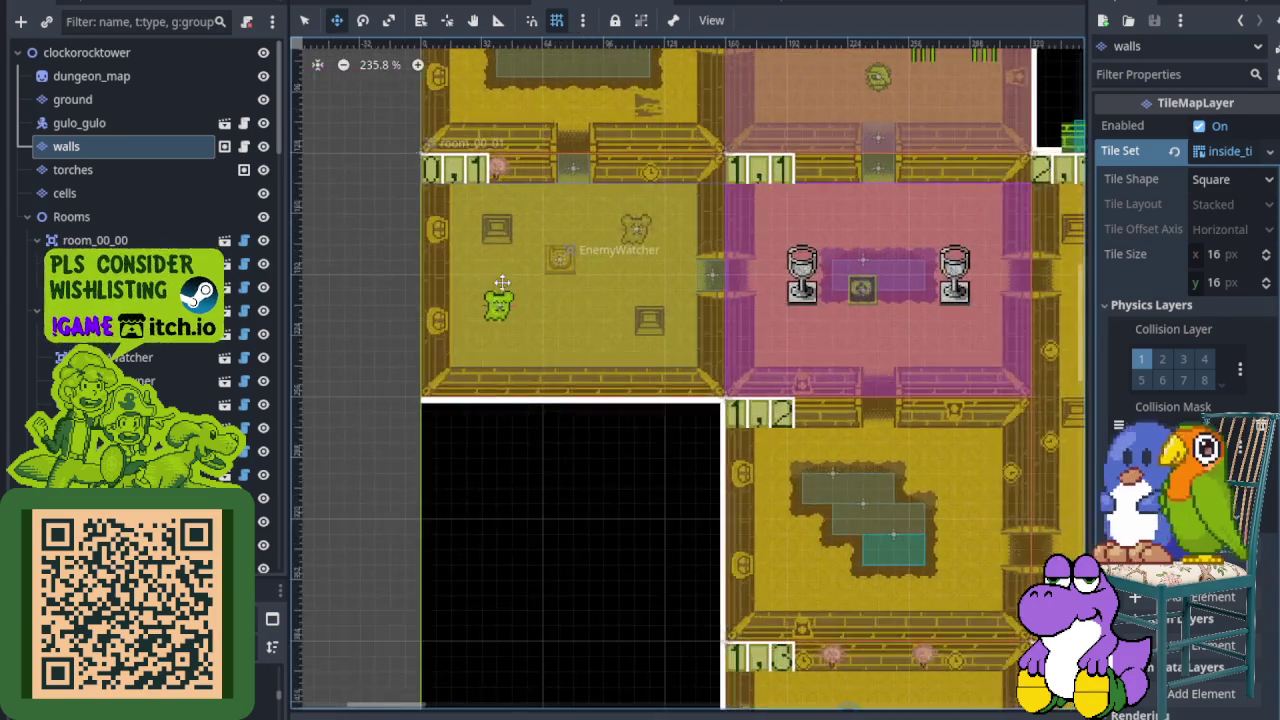
scroll(539, 368, "down", 1)
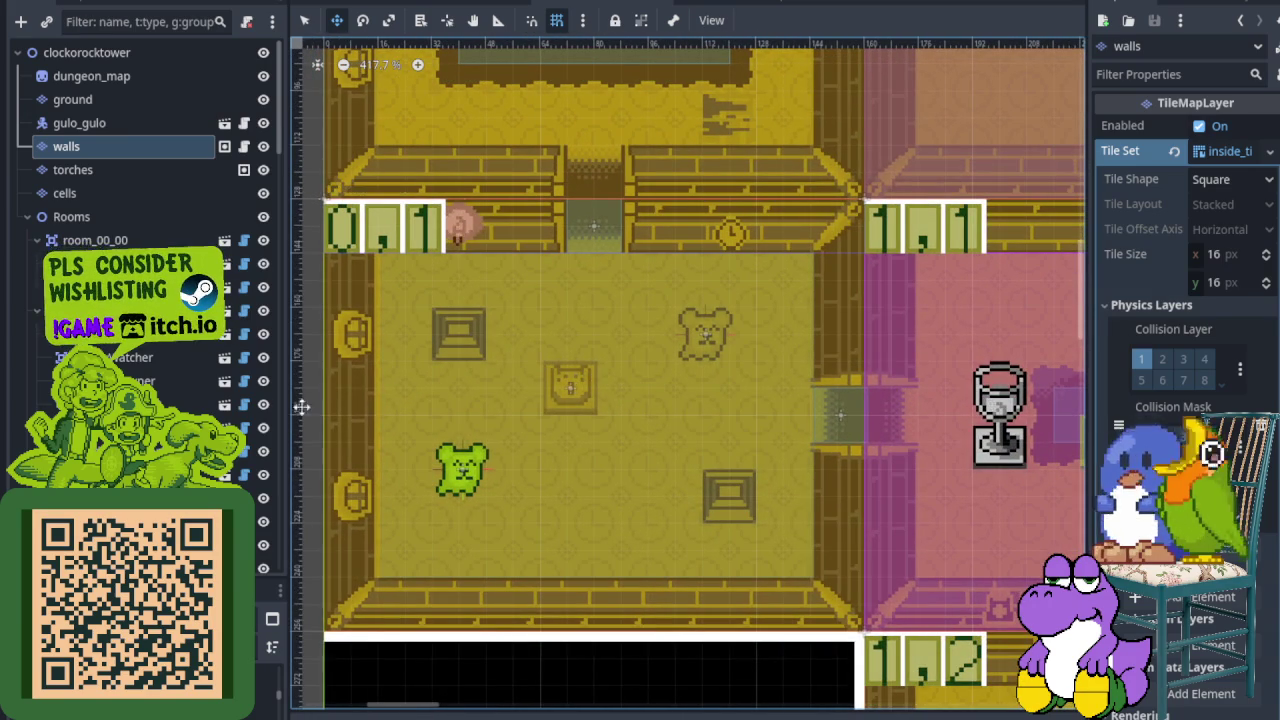
scroll(686, 268, "down", 1)
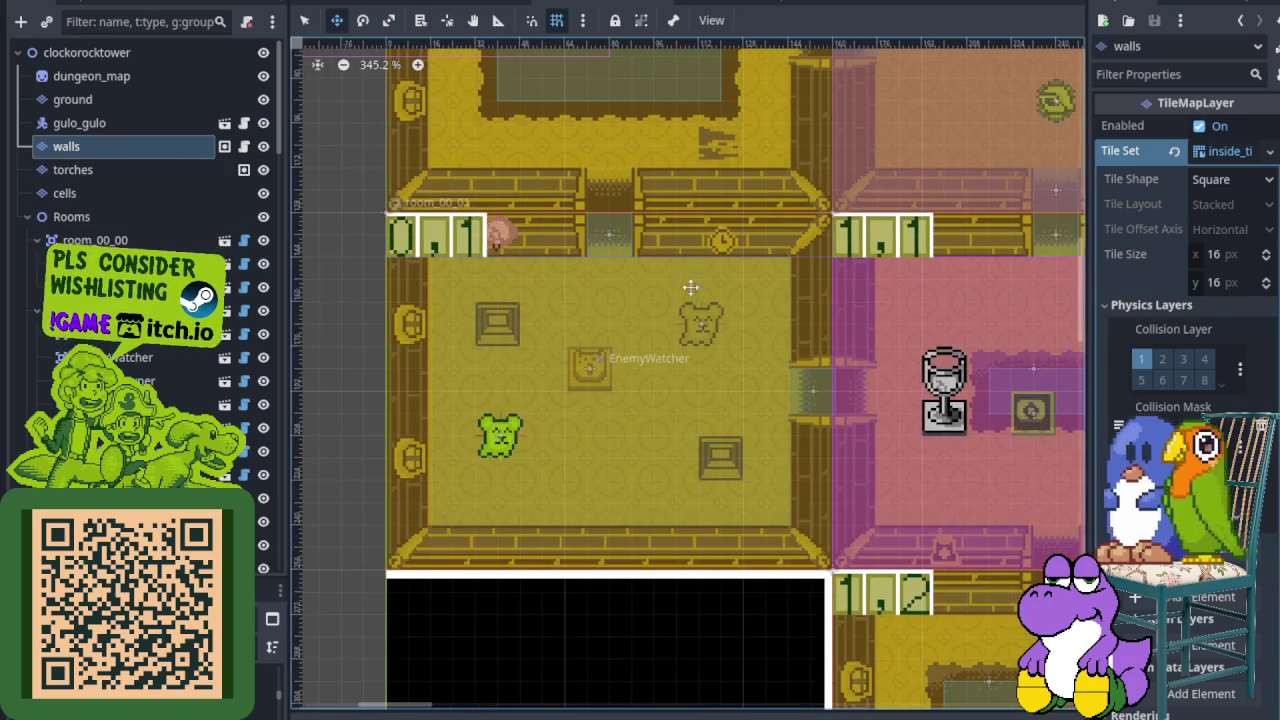
scroll(1187, 250, "down", 3)
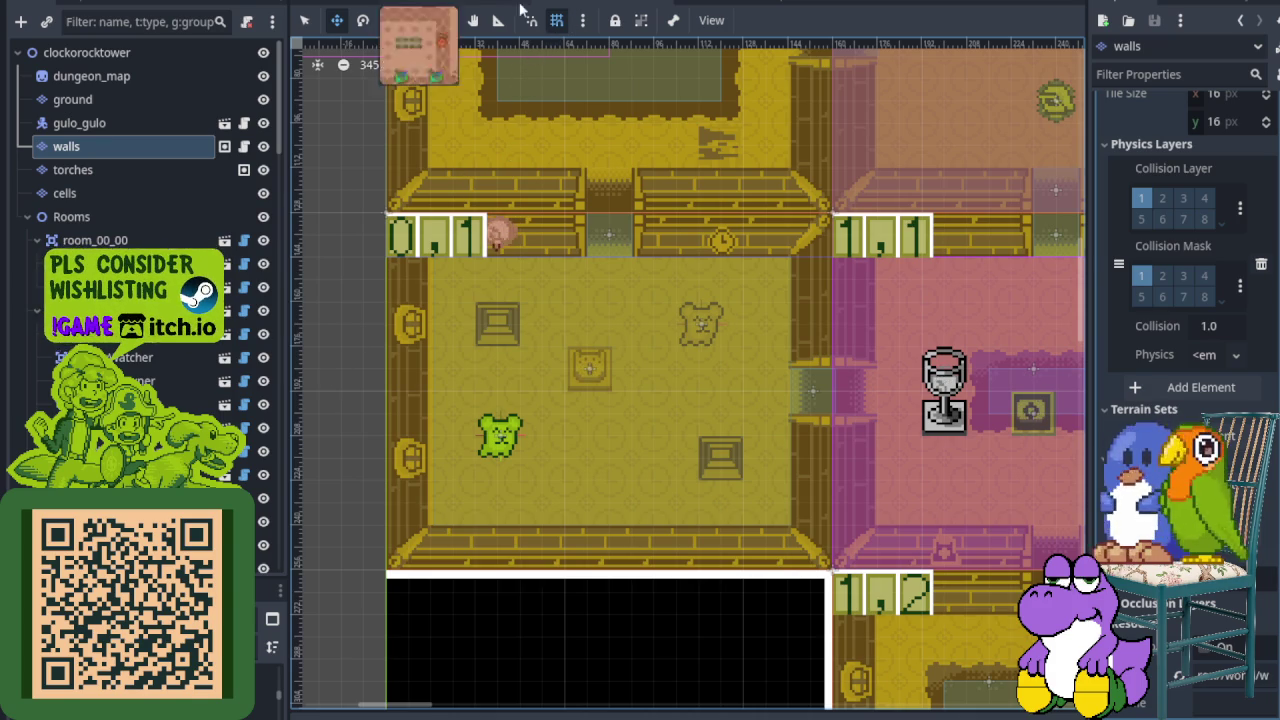
left_click(712, 3)
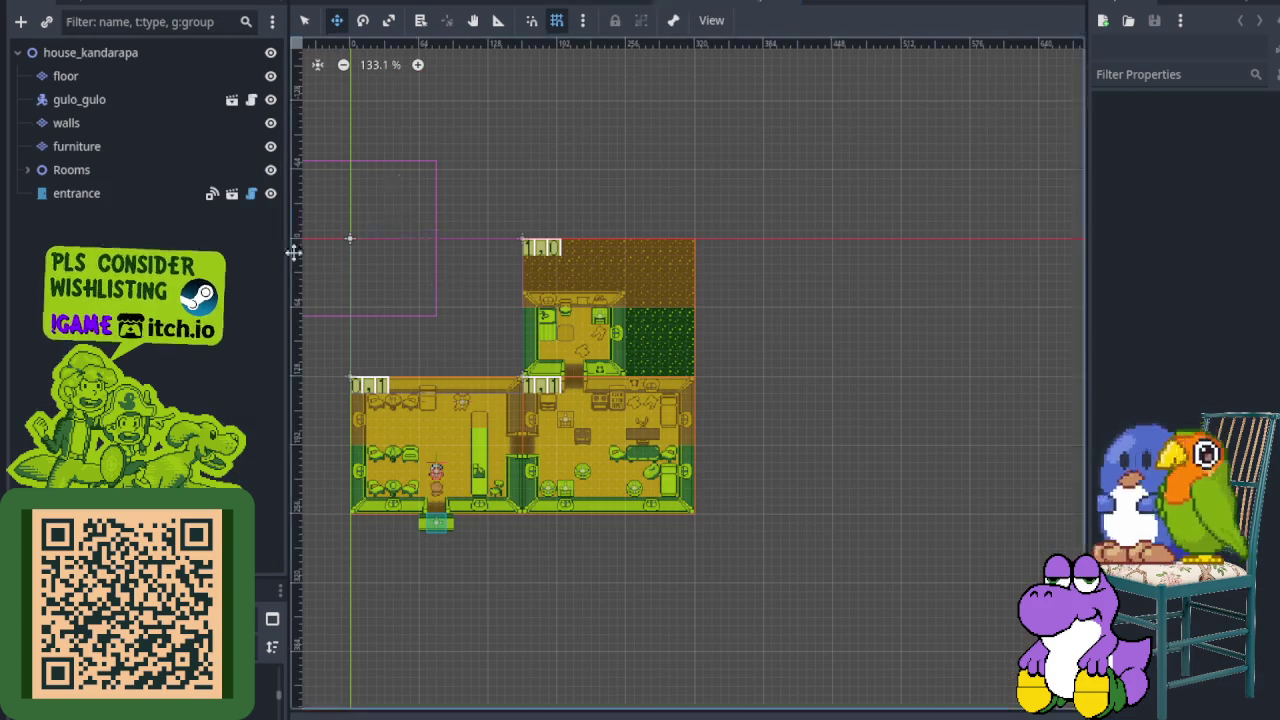
Step: Select the house walls layer and scroll the Inspector to its Ordering settings showing Z Index 0
left_click(100, 118)
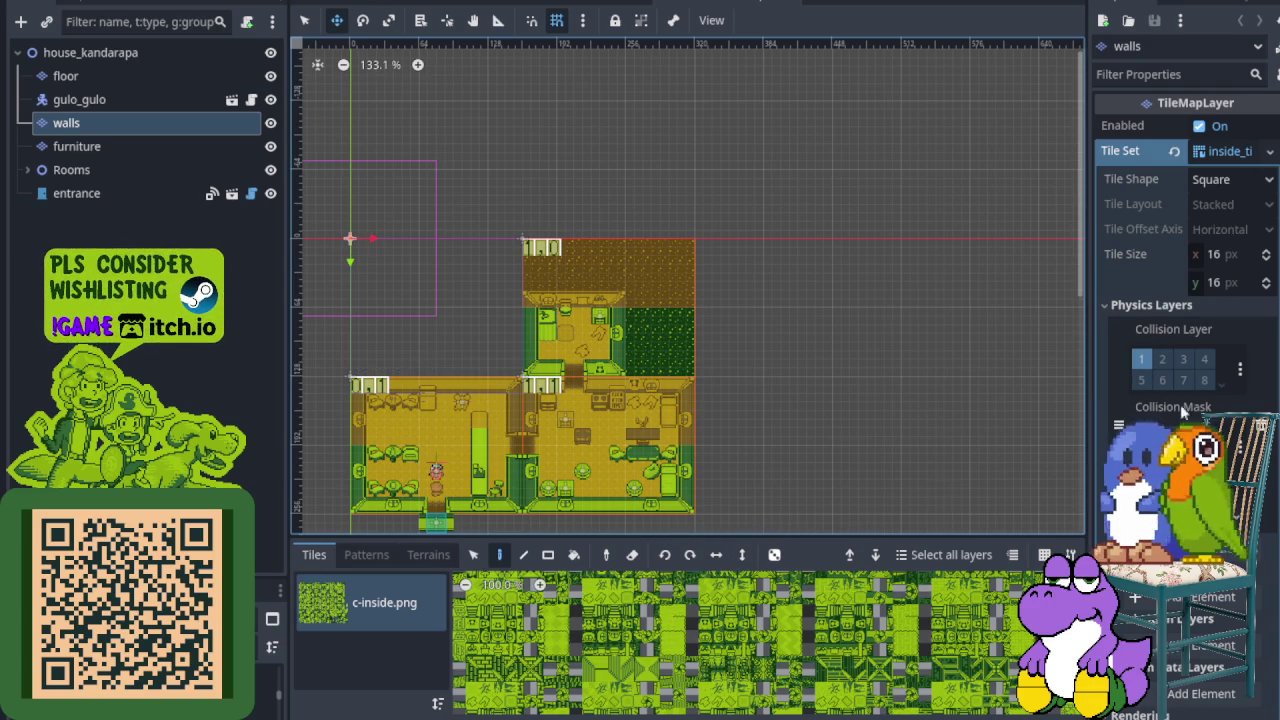
scroll(1213, 308, "down", 10)
scroll(1195, 326, "down", 2)
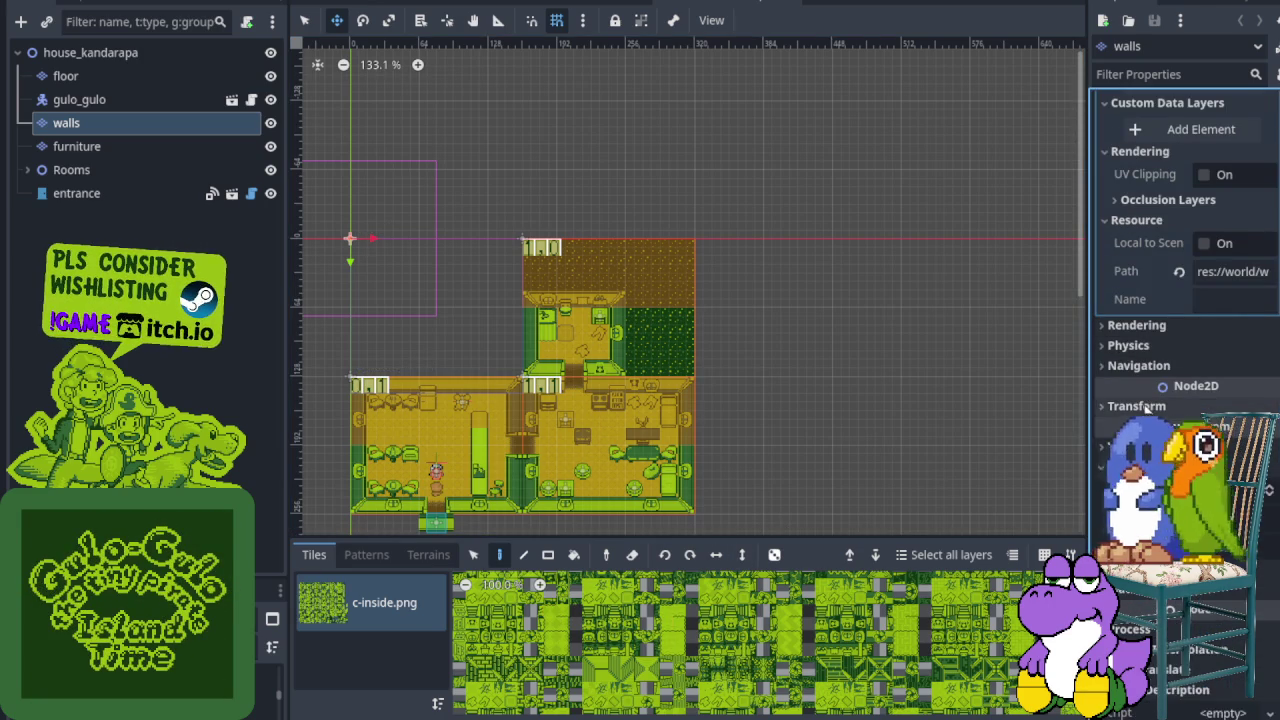
scroll(1147, 410, "down", 4)
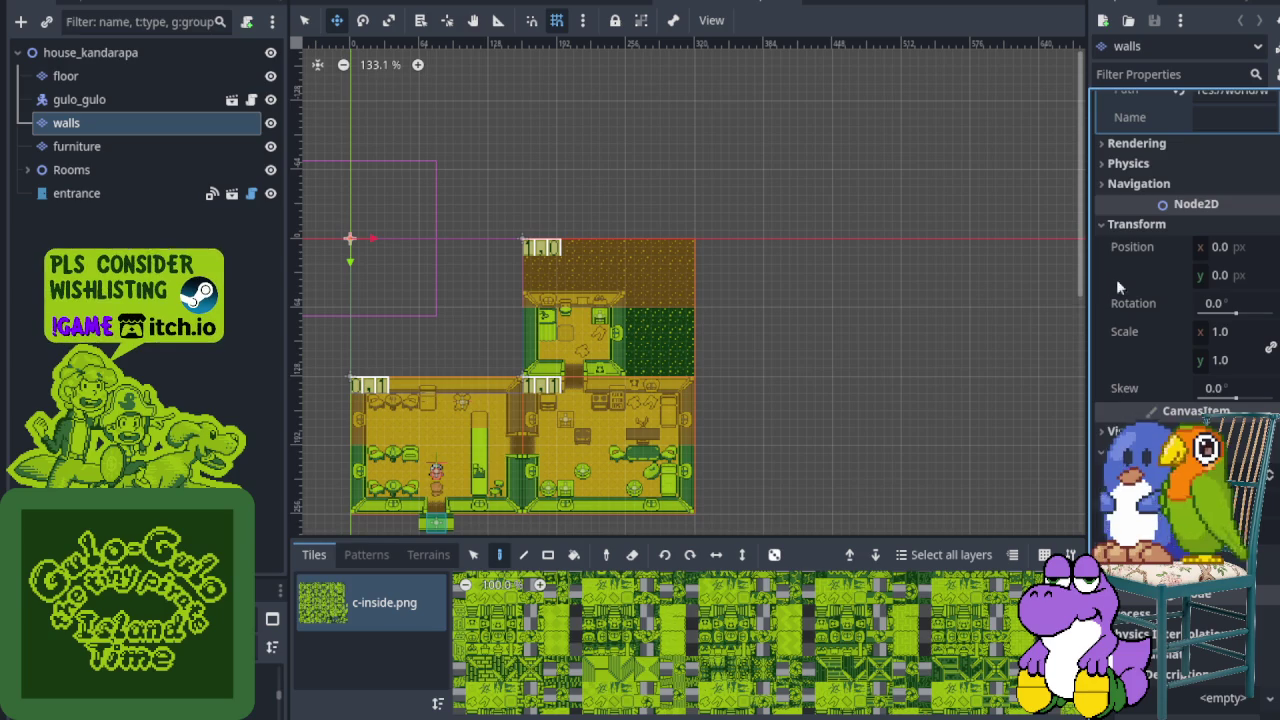
left_click(1130, 226)
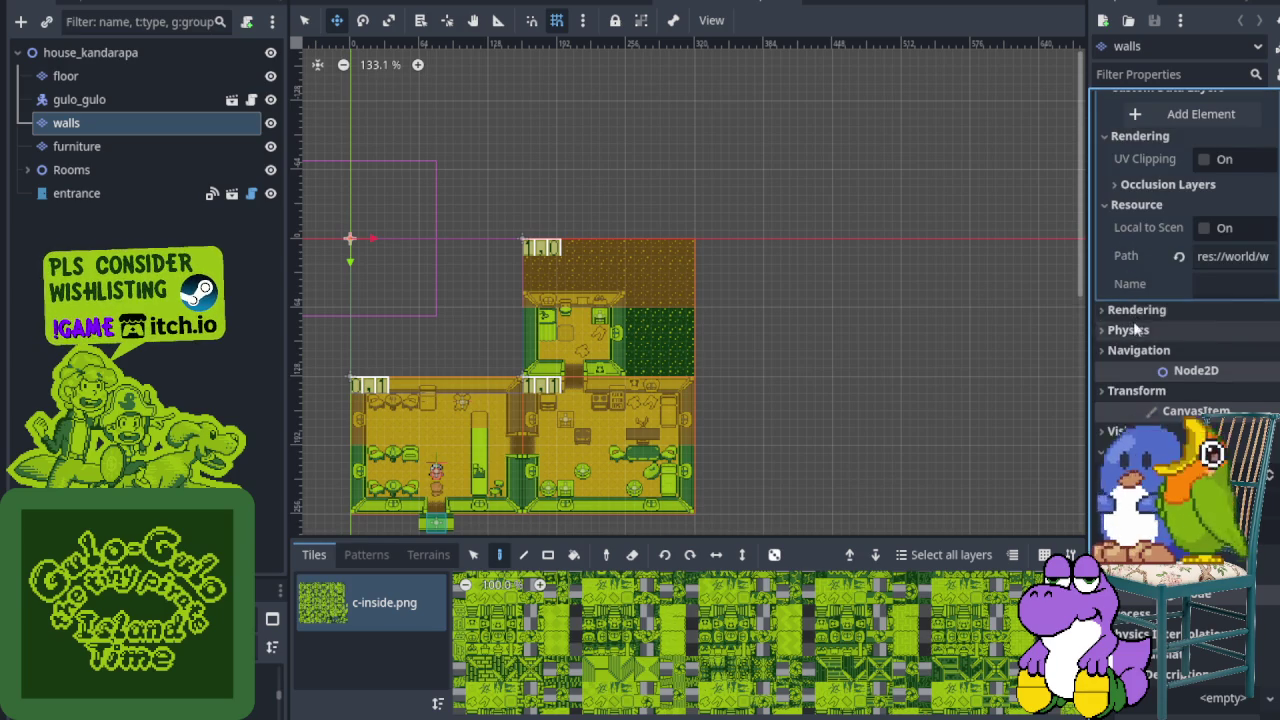
scroll(1134, 321, "up", 10)
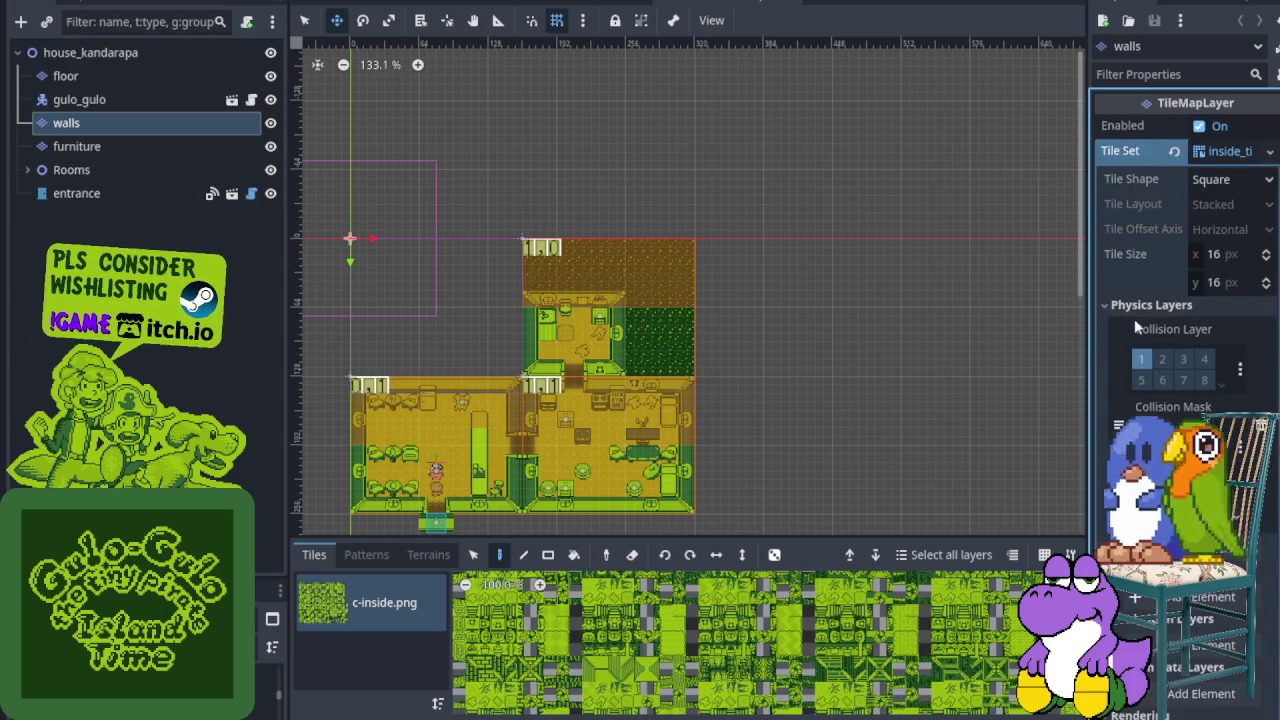
scroll(1134, 318, "down", 5)
scroll(1180, 300, "down", 5)
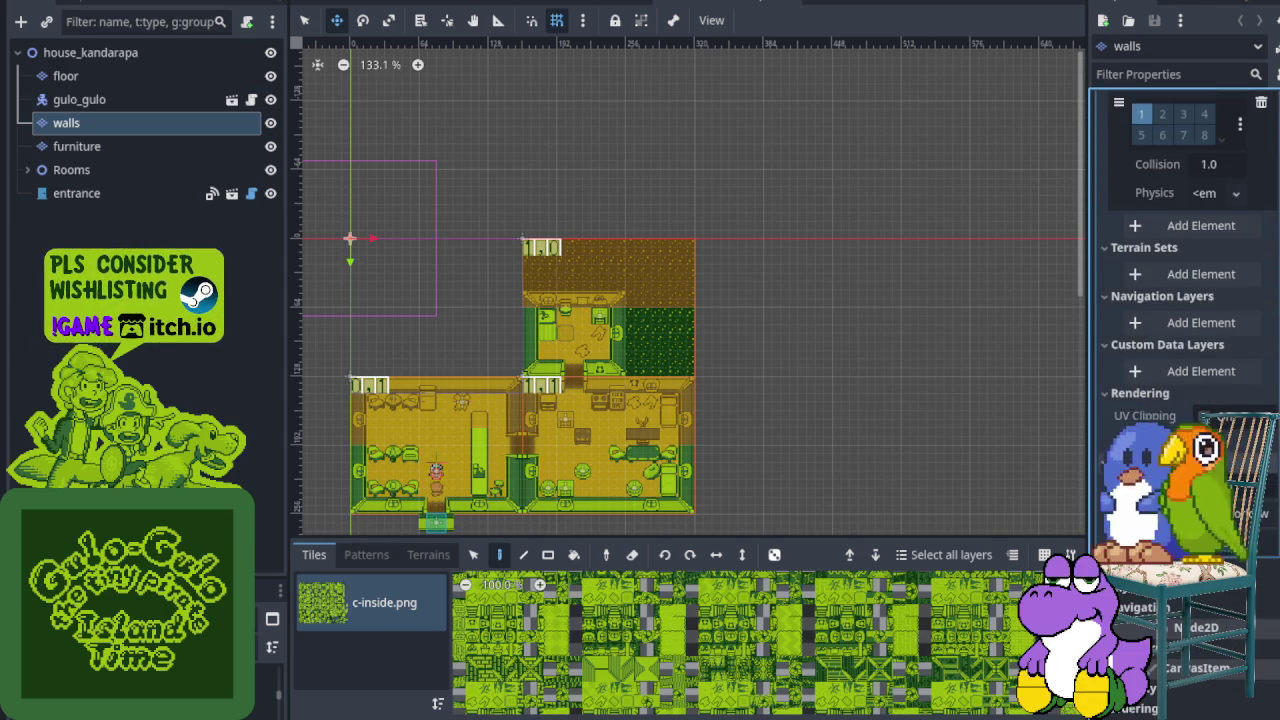
scroll(1180, 300, "down", 2)
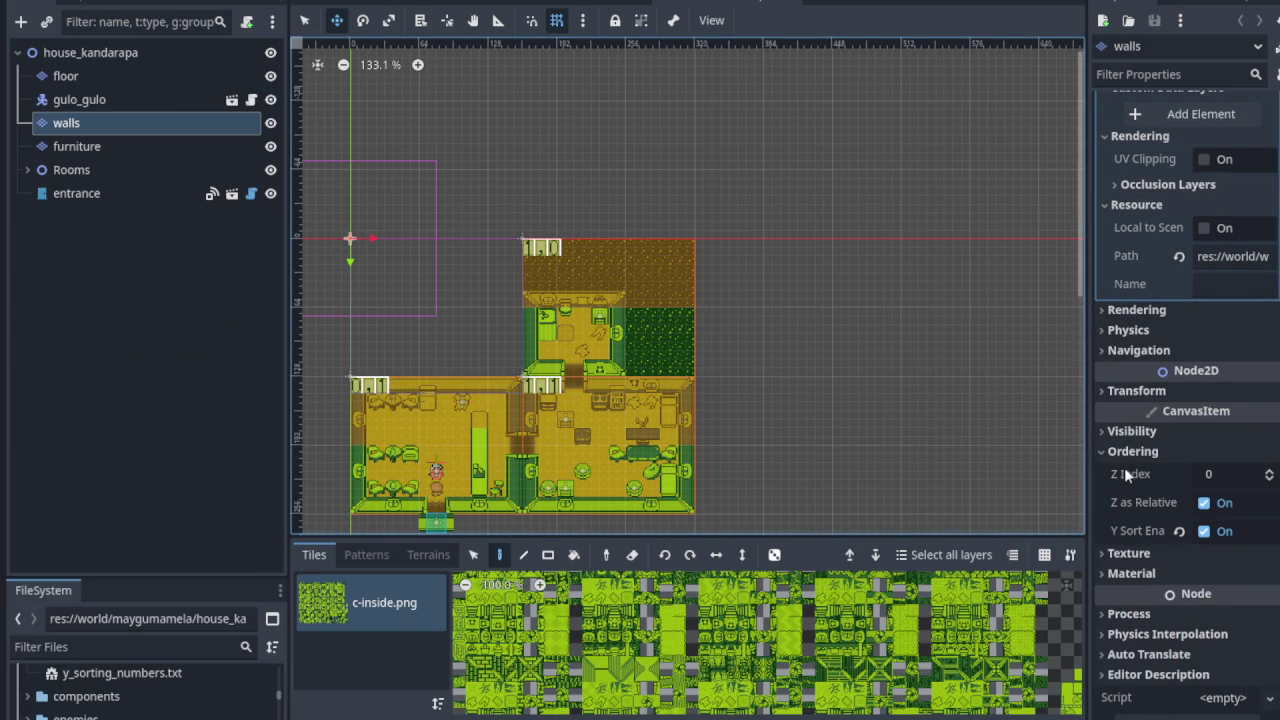
Step: Set the walls layer's Z Index to -1 and confirm the floor layer stays at -5
mouse_move(1138, 474)
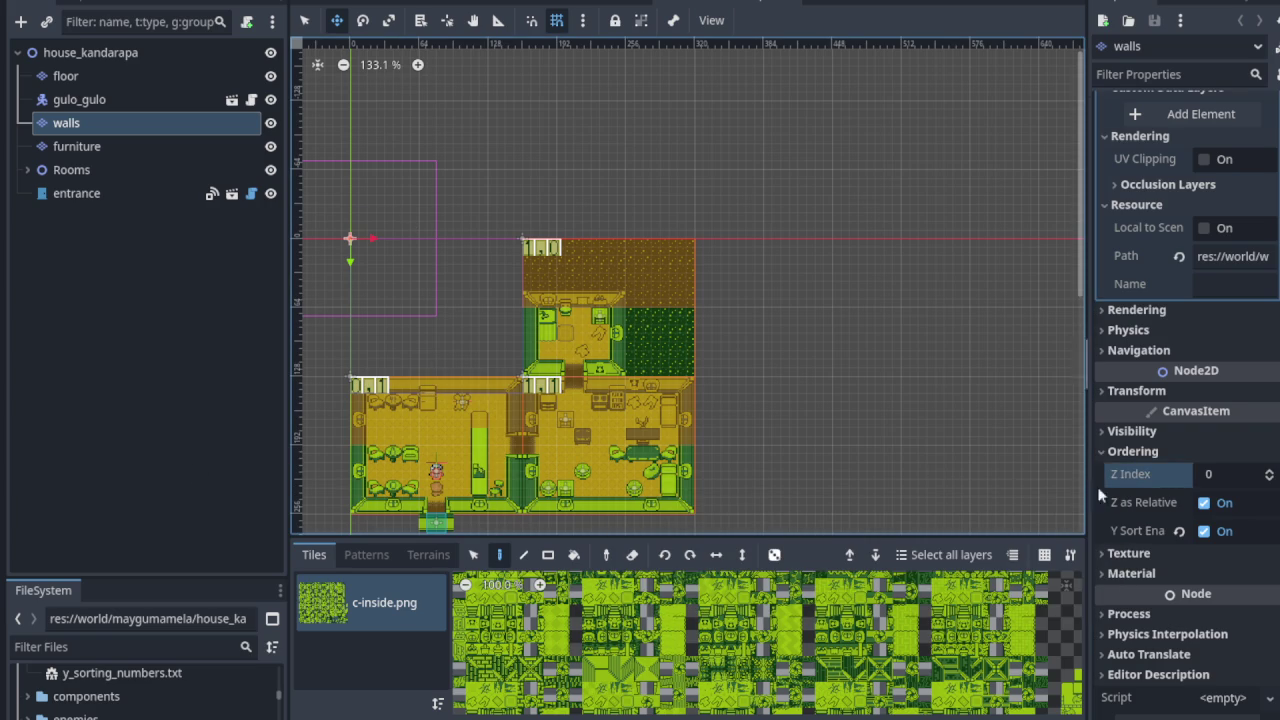
left_click(1271, 480)
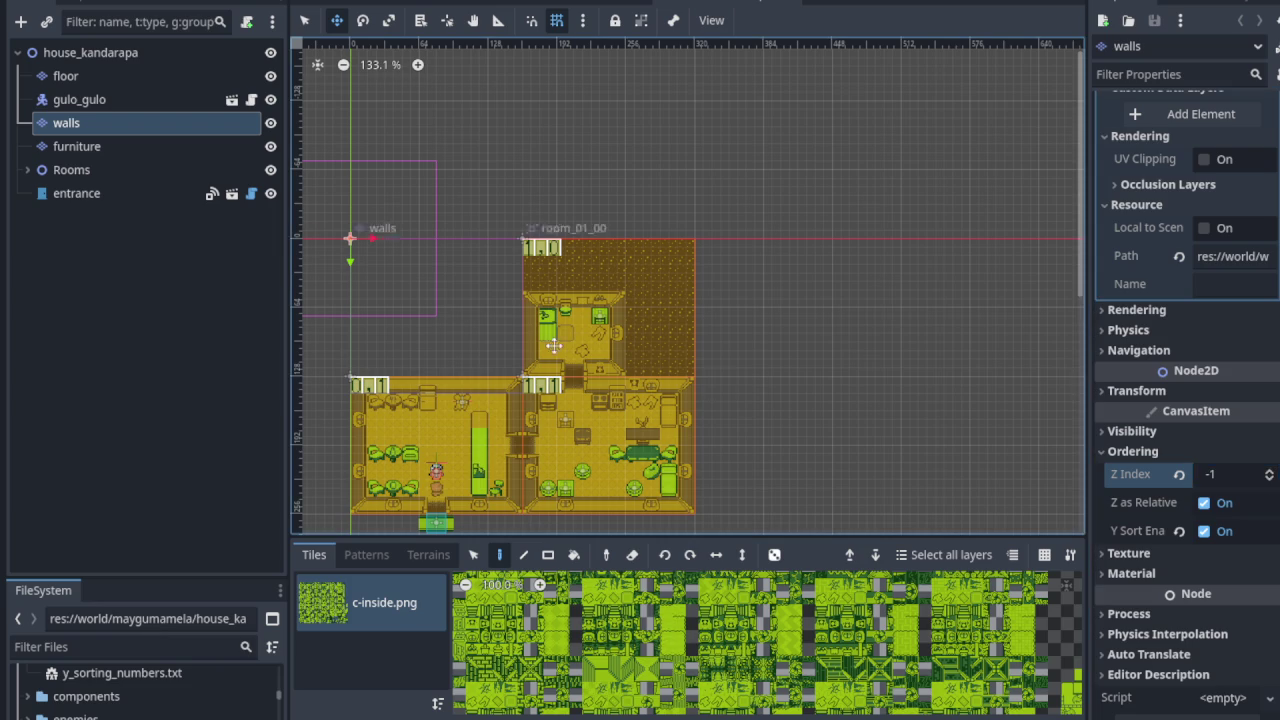
left_click(94, 77)
scroll(1214, 540, "down", 5)
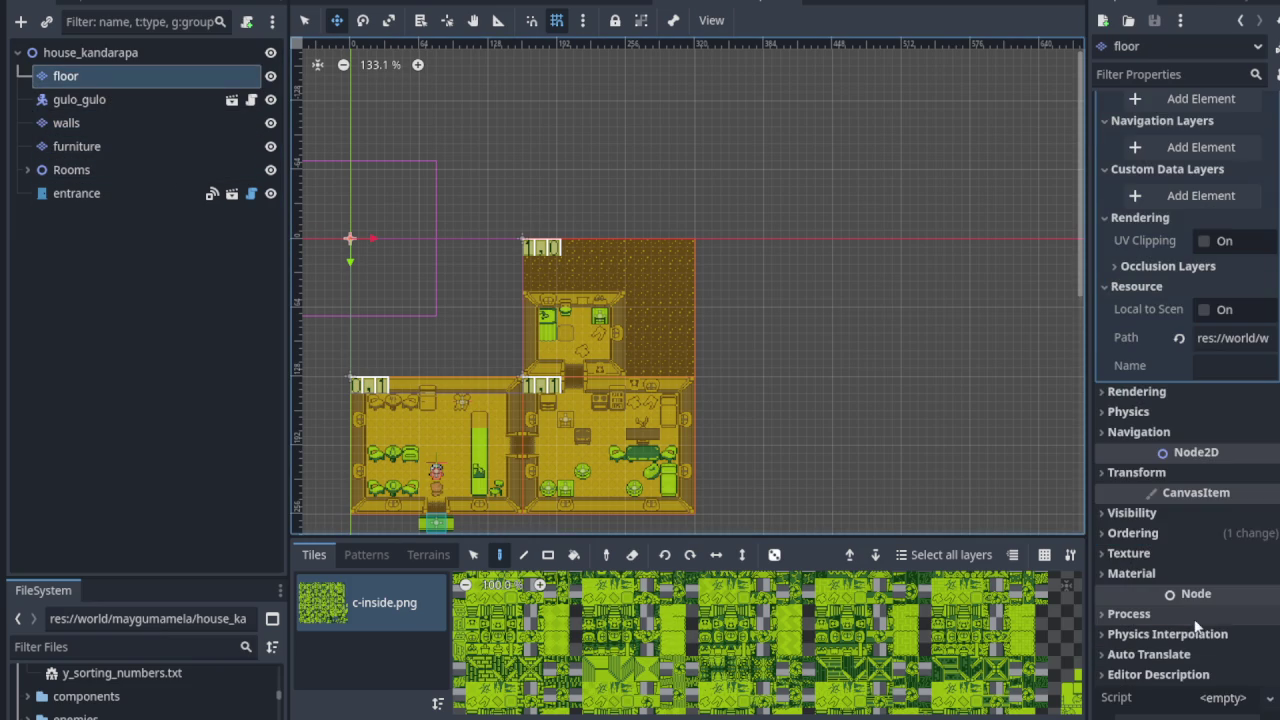
left_click(1132, 533)
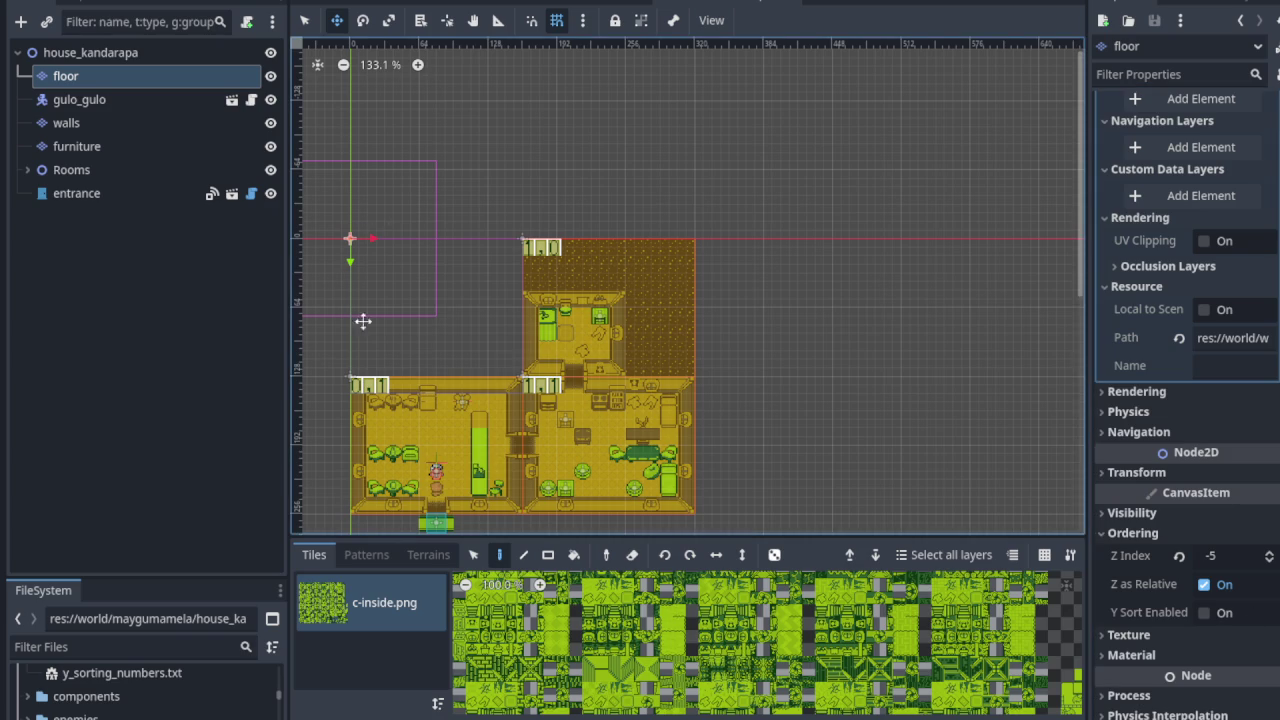
left_click(146, 127)
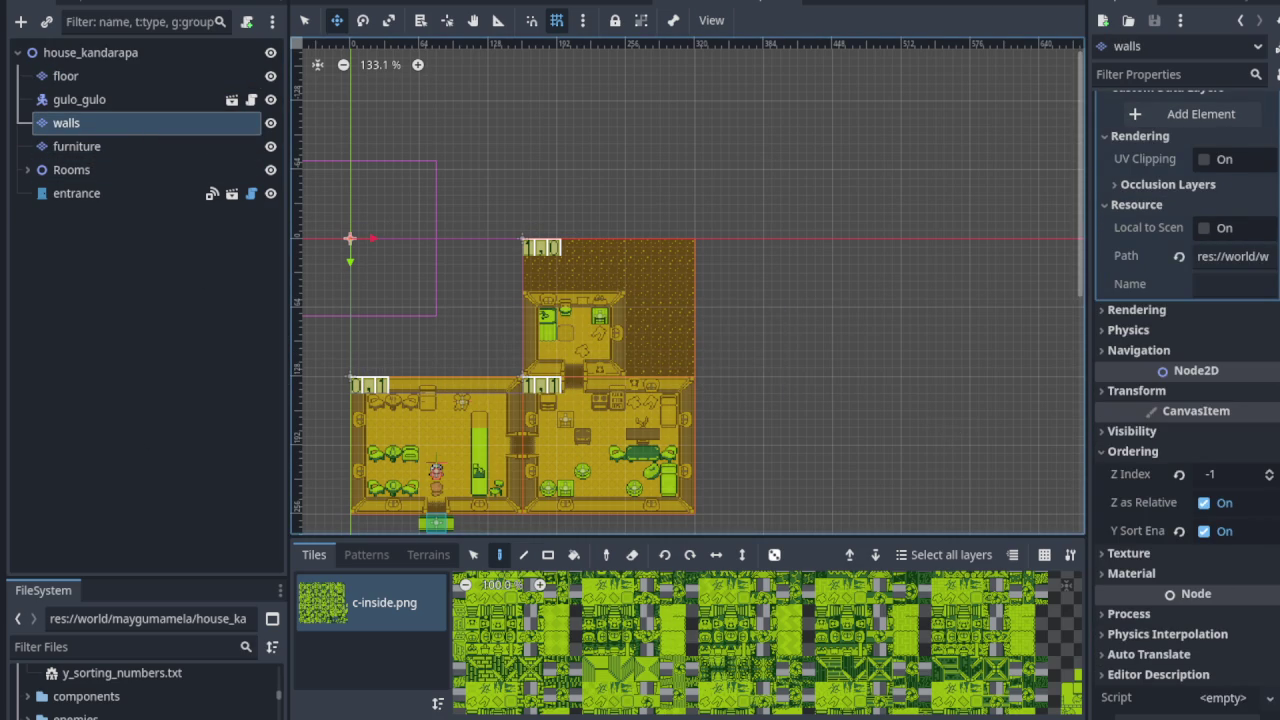
Step: Save and run the game, then walk along the table rows up to the fridge
key("F5")
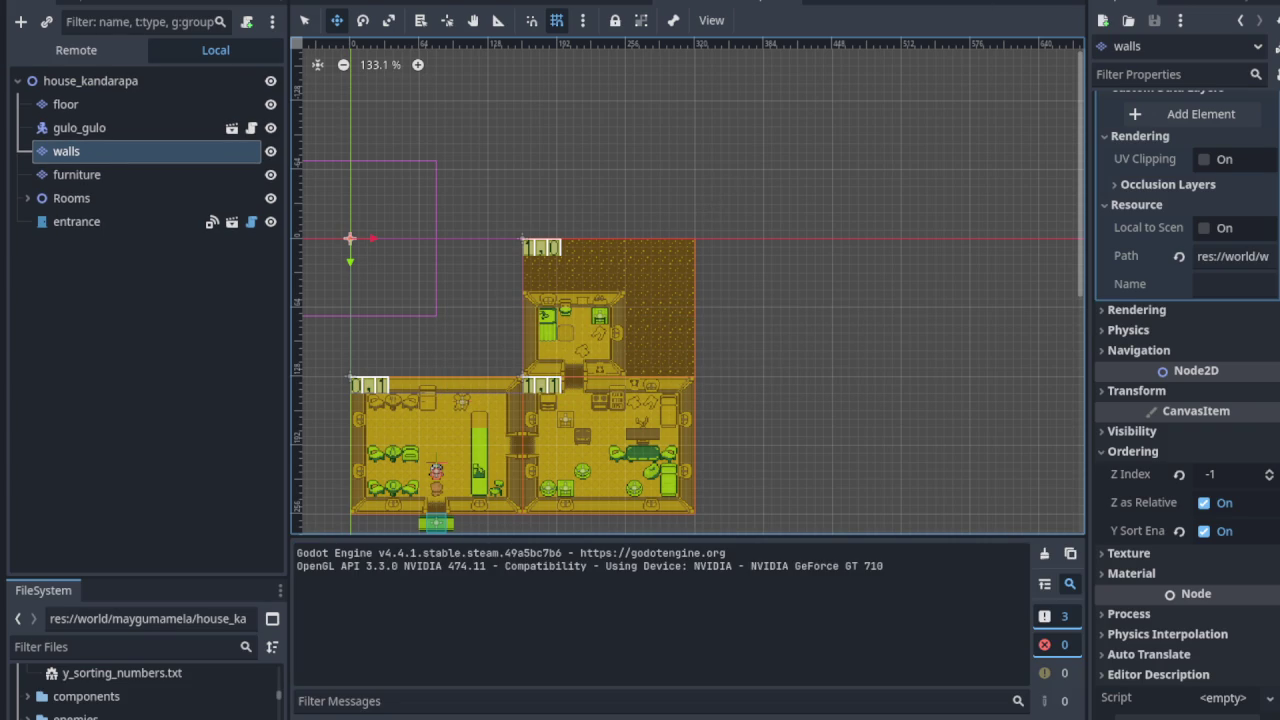
key("Up")
key("Left")
key("Up")
key("Down")
key("Right")
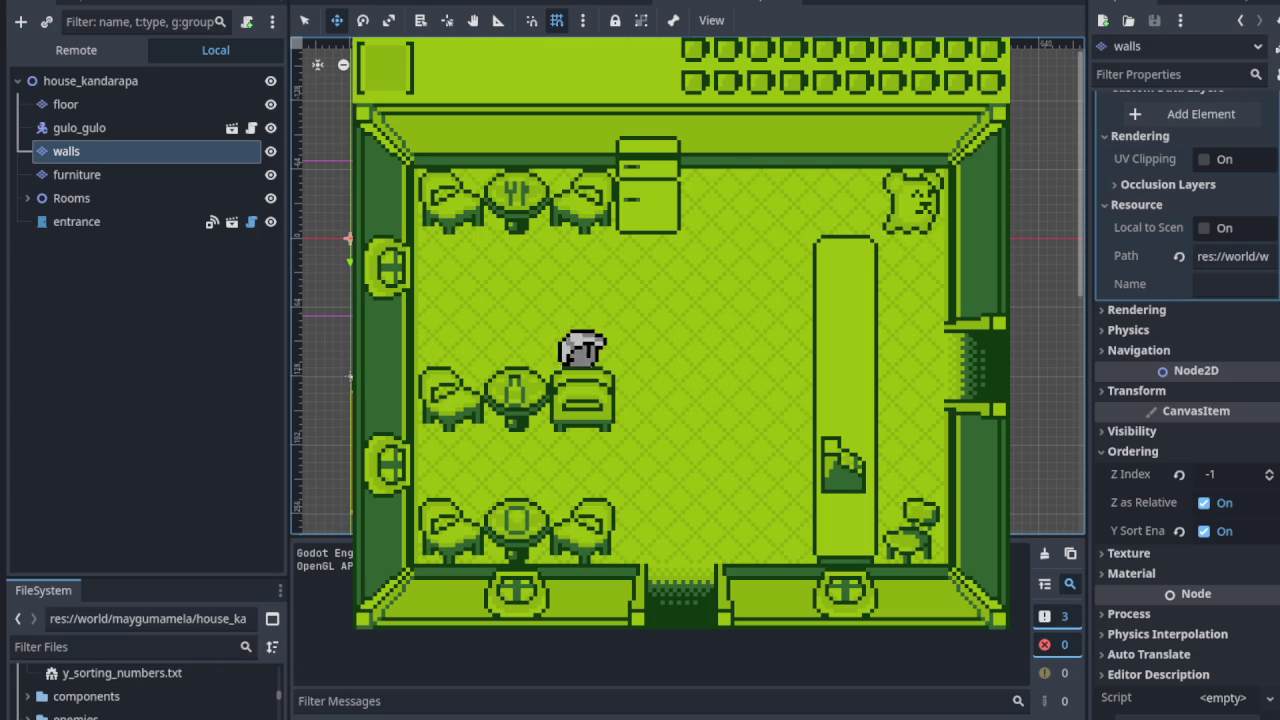
key("Up")
key("Right")
key("Up")
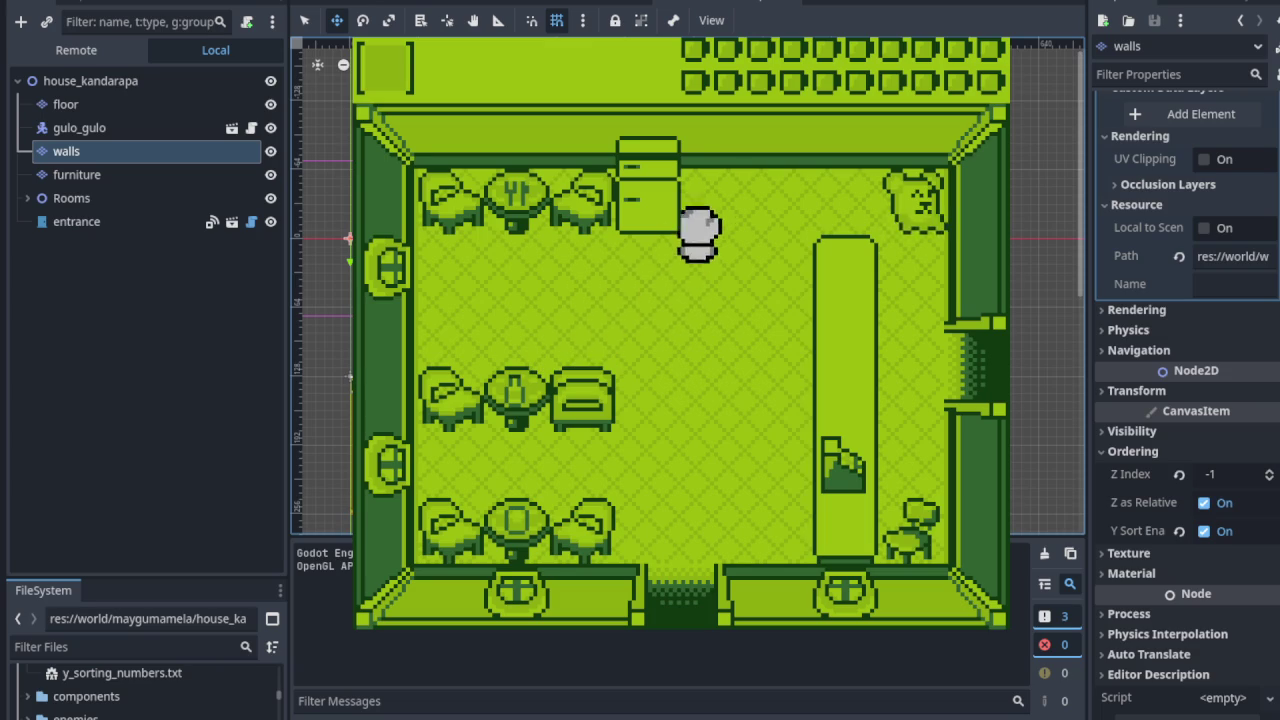
key("Right")
Step: Walk down the right wall and circle around the top of the long table
key("Down")
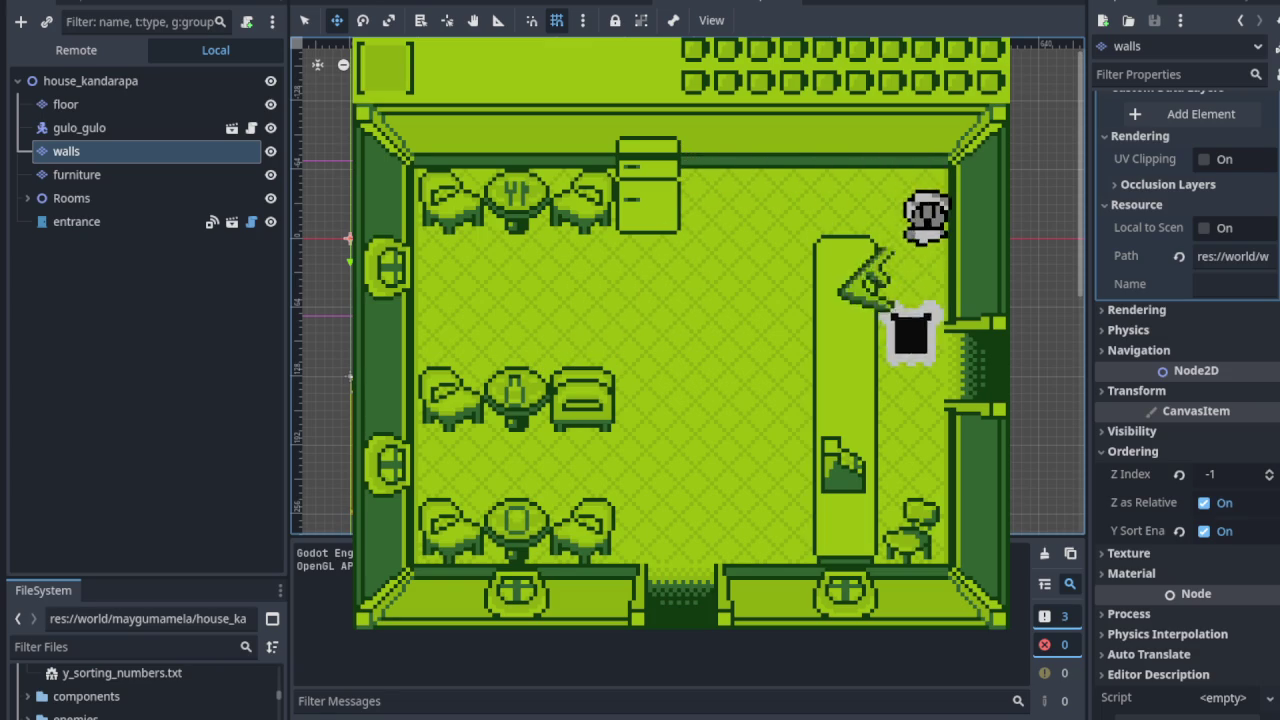
key("Down")
key("Left")
key("Down")
key("Up")
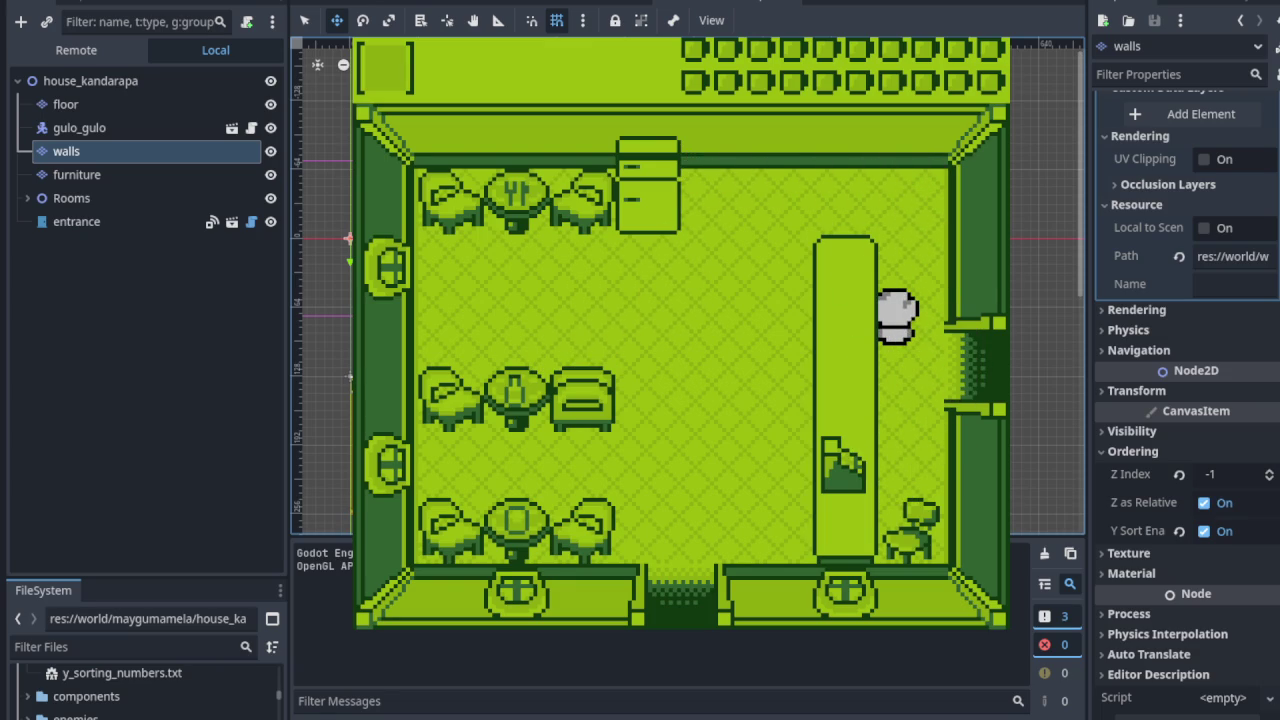
key("Up")
key("Left")
key("Down")
key("Left")
key("Down")
key("Down")
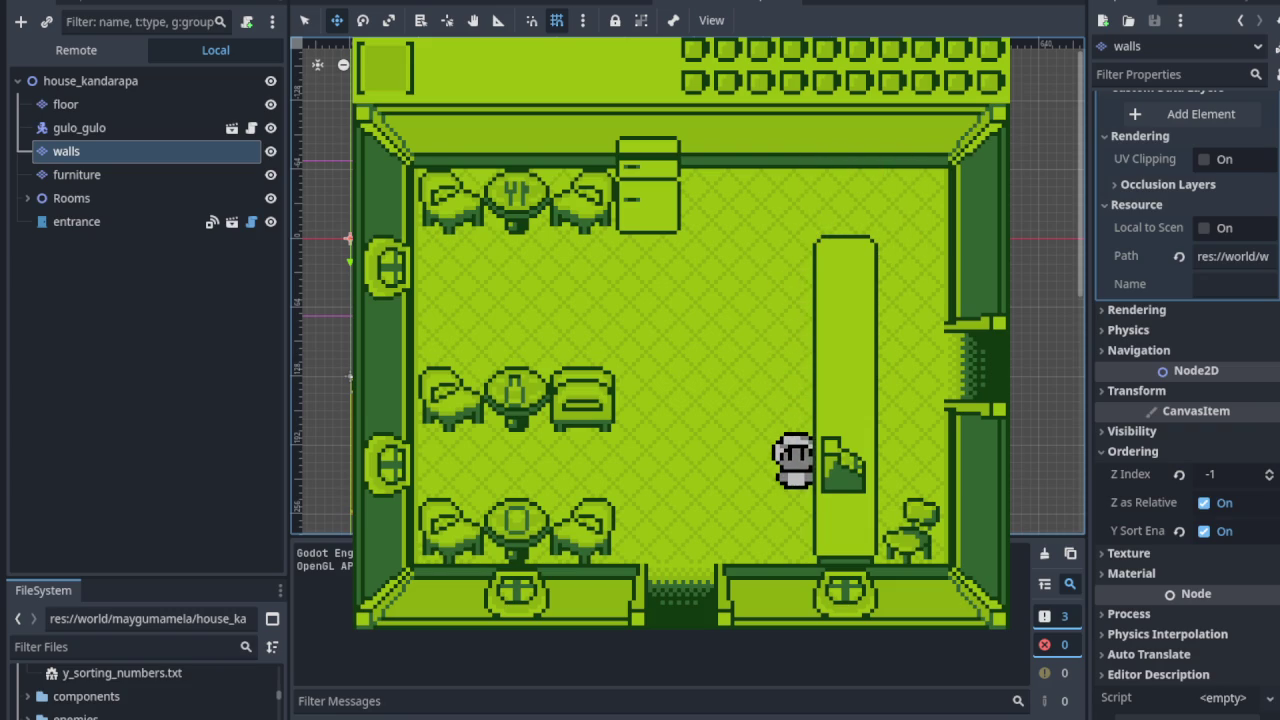
key("Up")
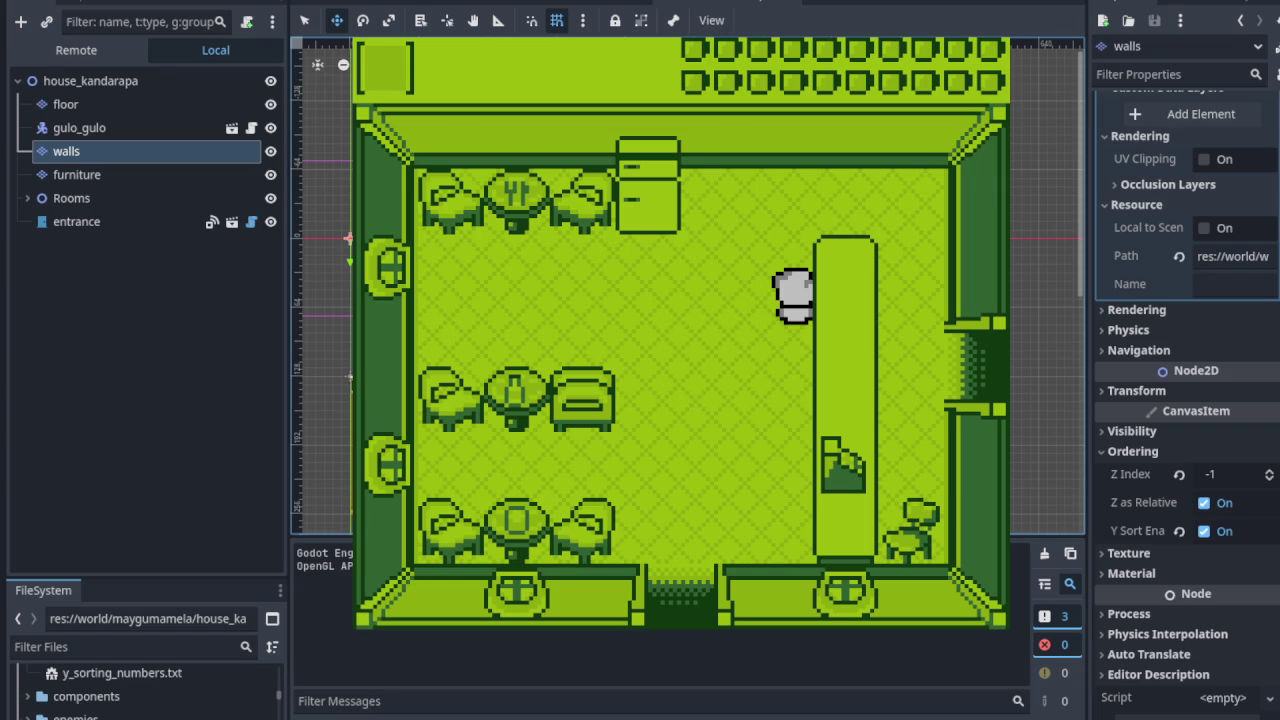
Step: Walk down beside the long table and past the sofa to check overlap
key("Down")
key("Left")
key("Down")
key("Left")
key("Left")
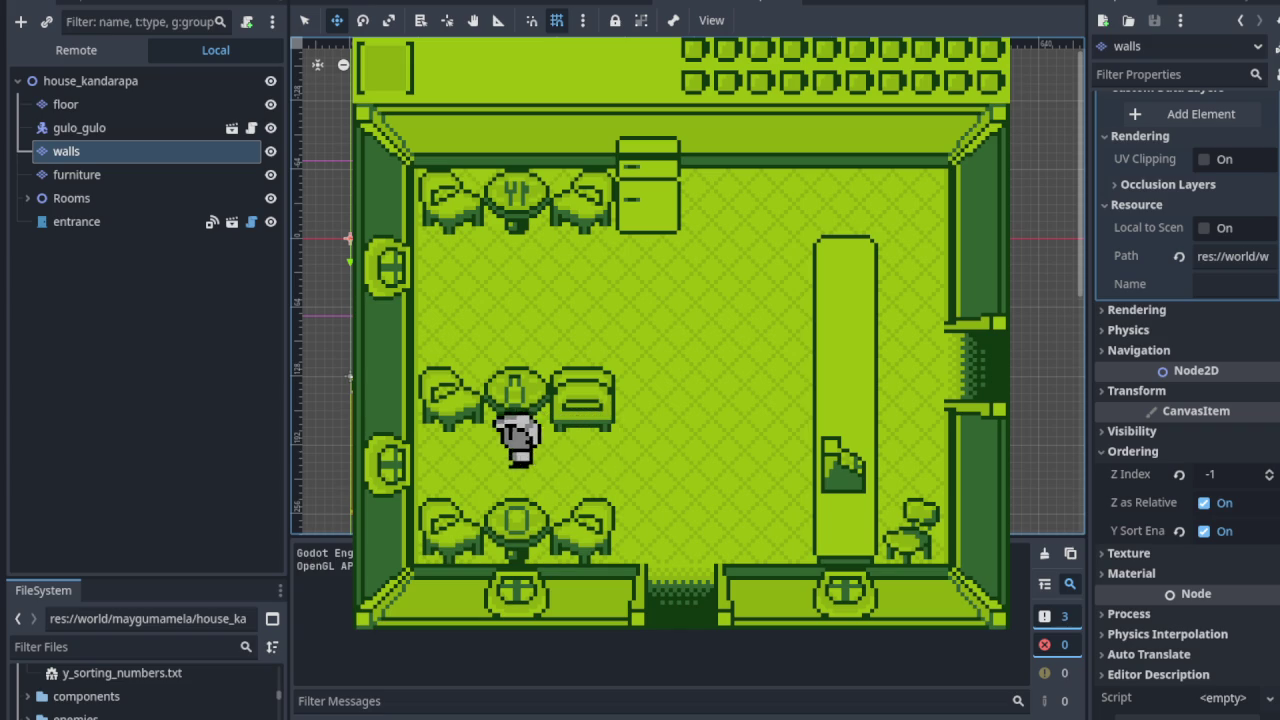
key("Right")
key("Up")
key("Left")
Step: Walk over to the right wall and through the right doorway into the next room
key("Left")
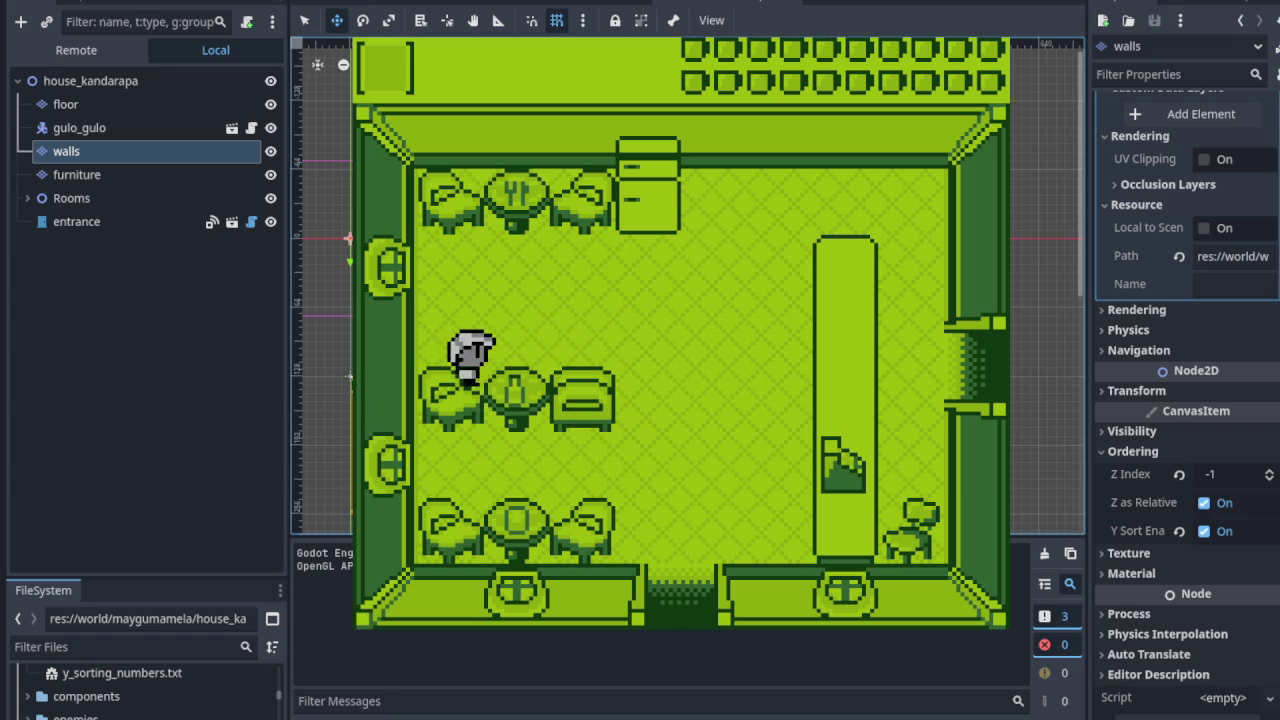
key("Right")
key("Left")
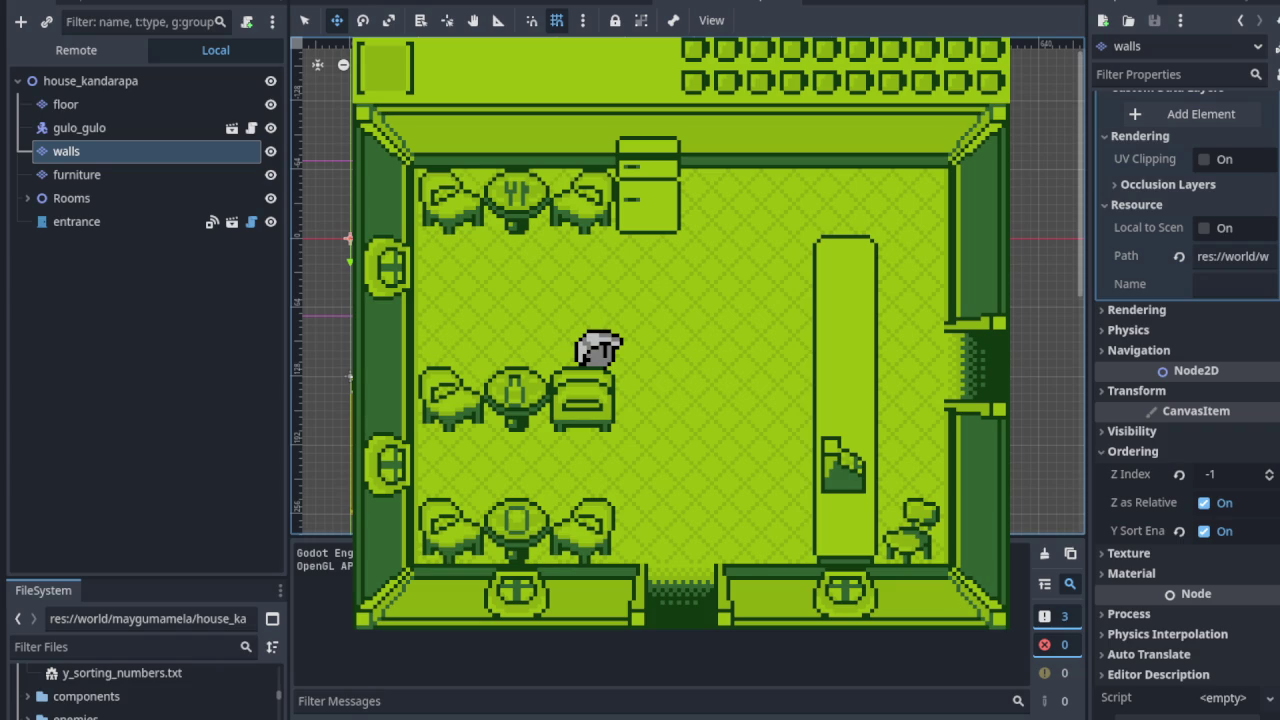
key("Up")
key("Right")
key("Down")
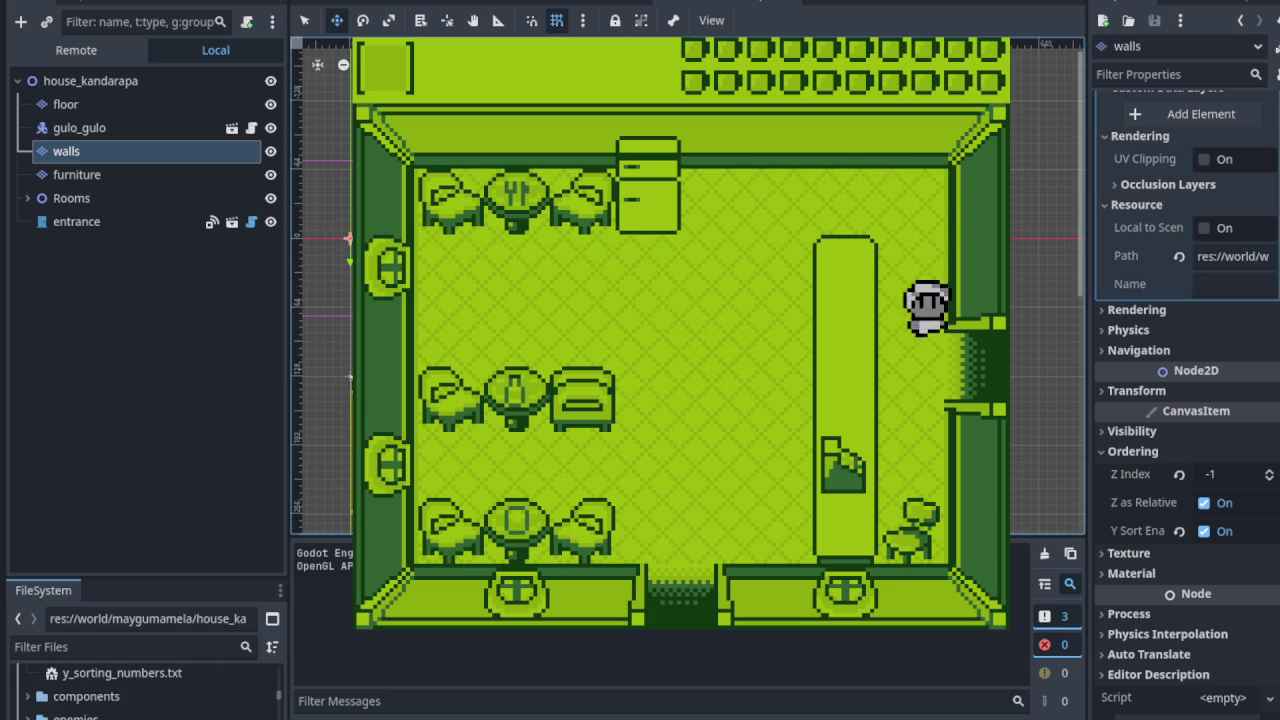
key("Down")
key("Right")
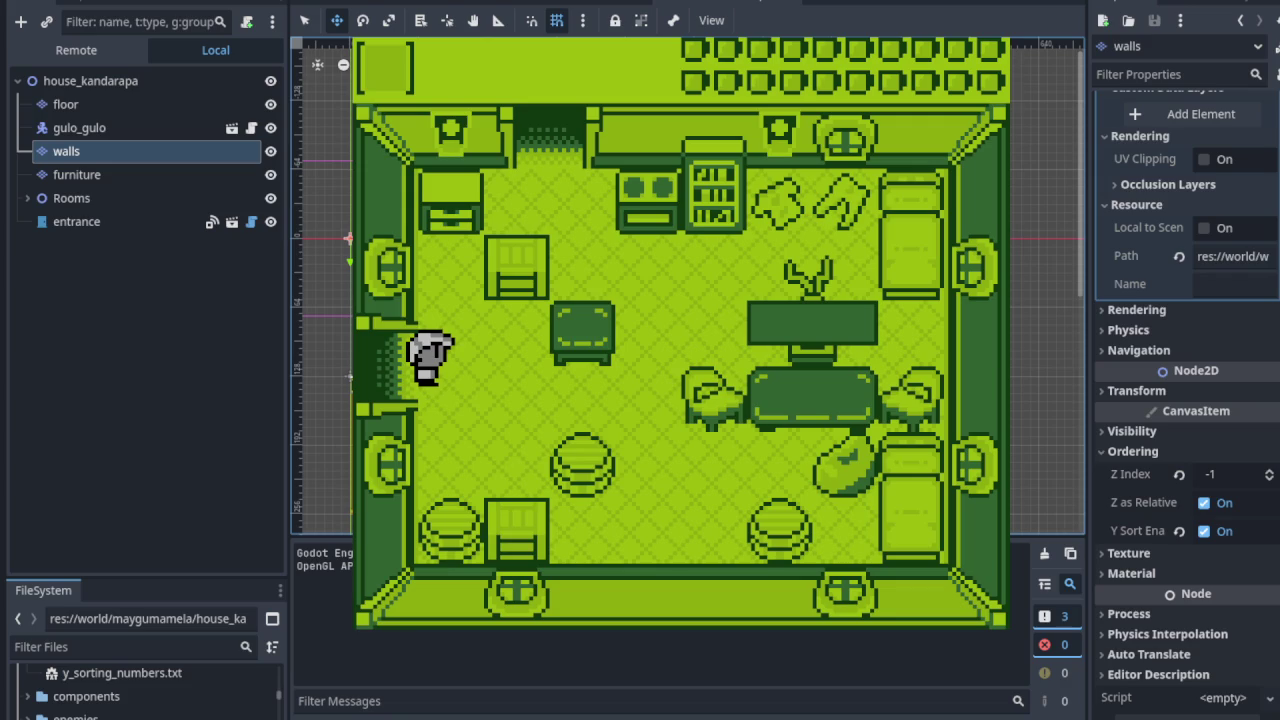
Step: Walk behind the second room's table and past the plant to test layering
key("Right")
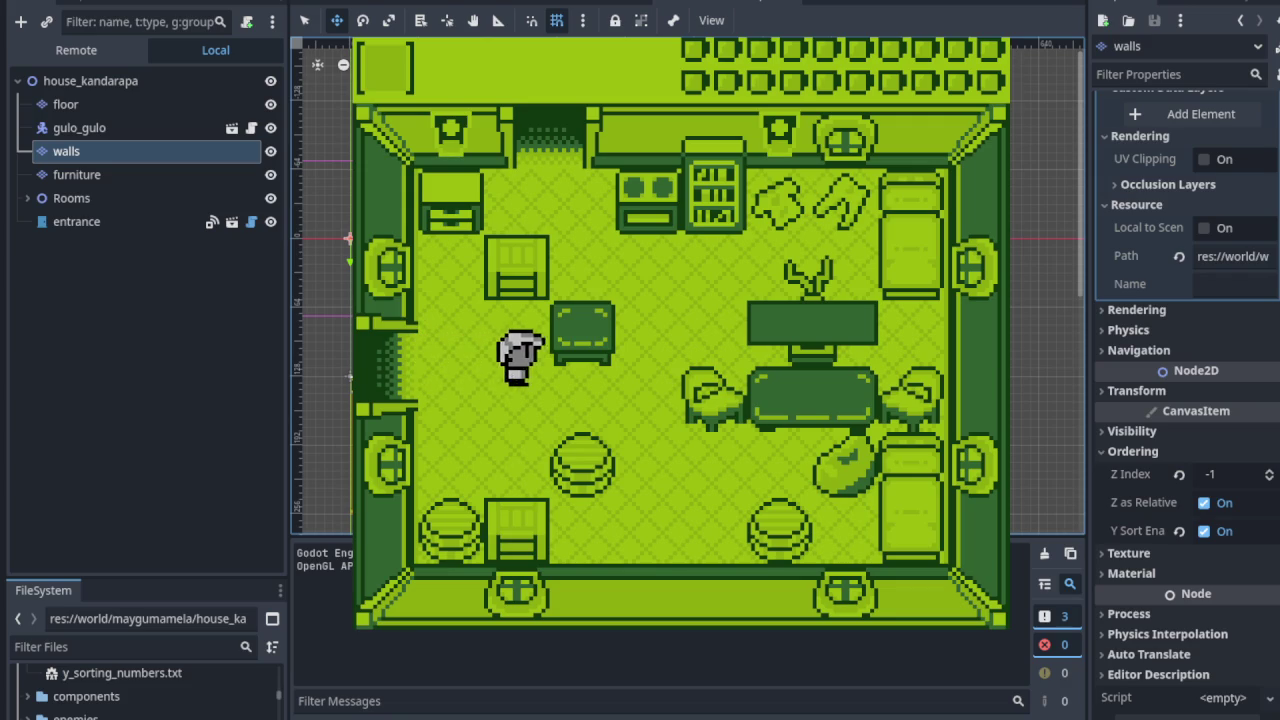
key("Up")
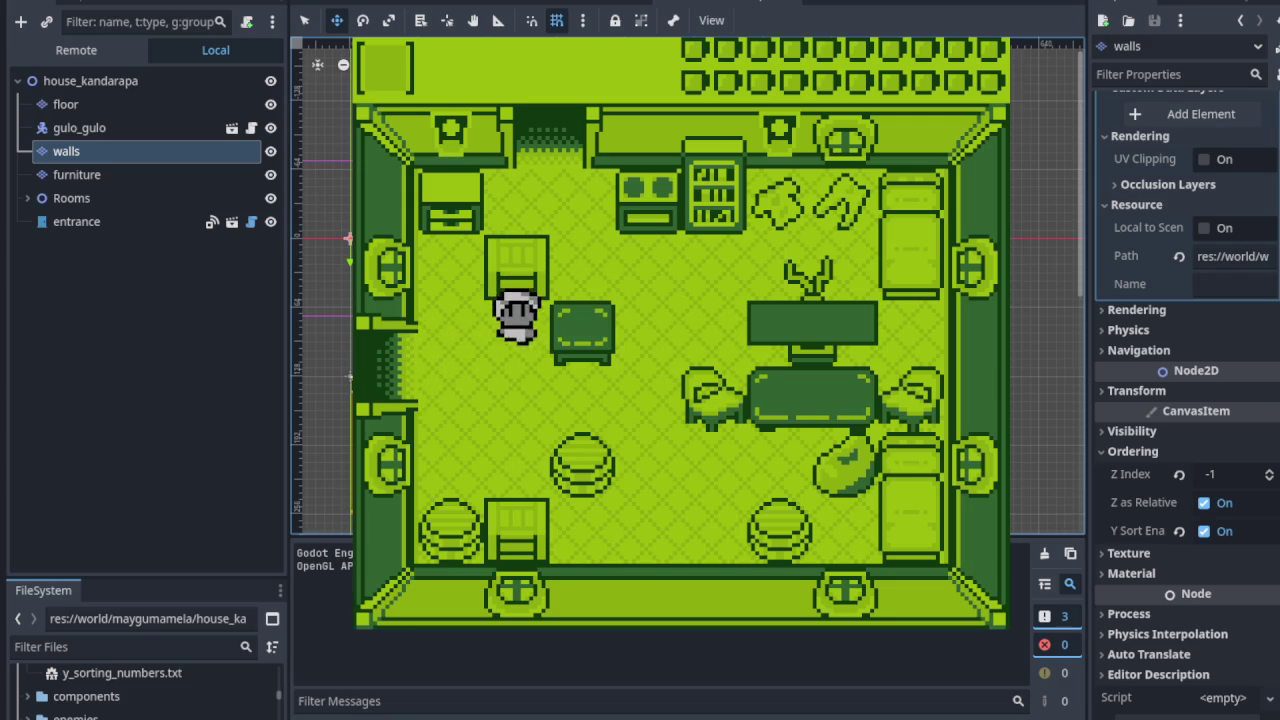
key("Down")
key("Right")
key("Up")
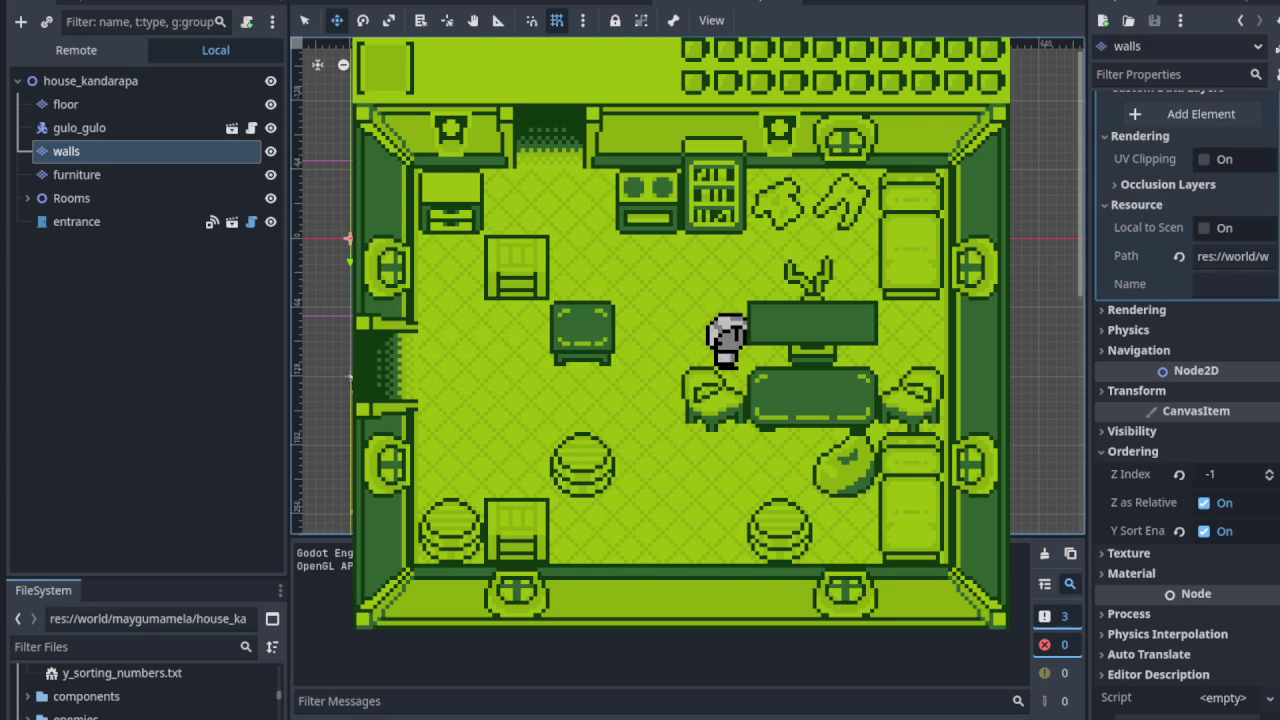
key("Up")
key("Right")
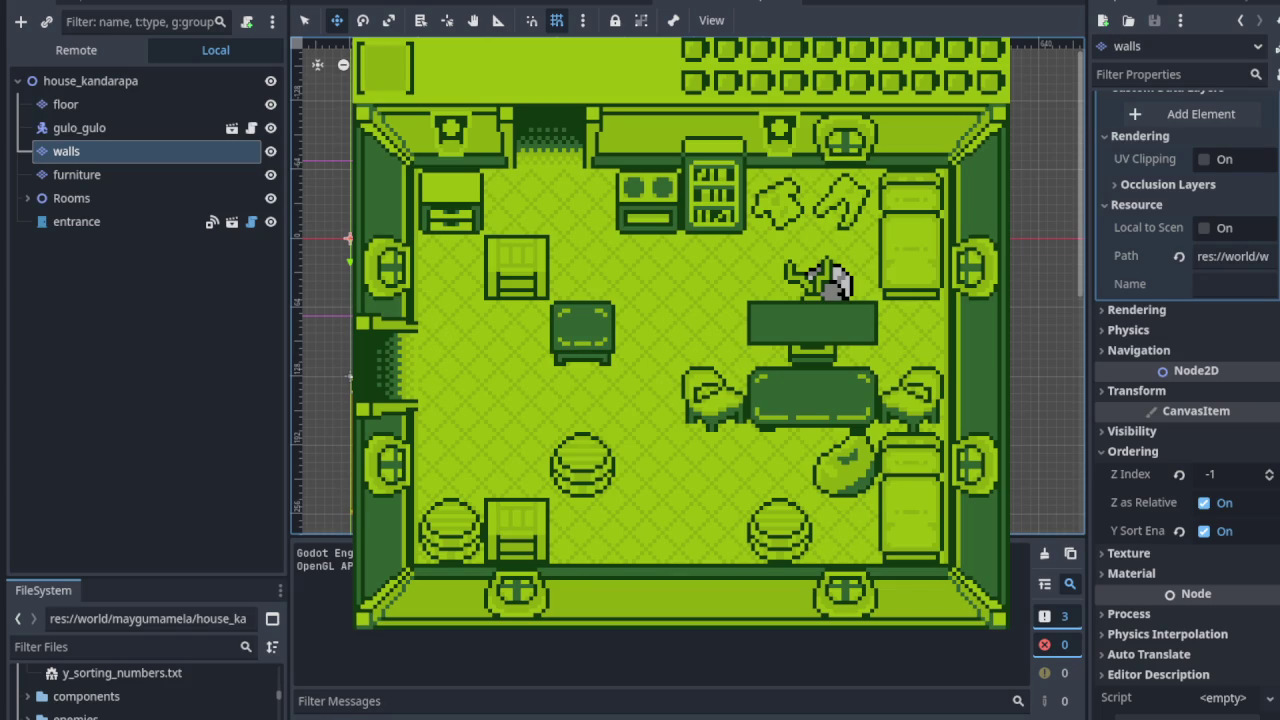
key("Left")
key("Down")
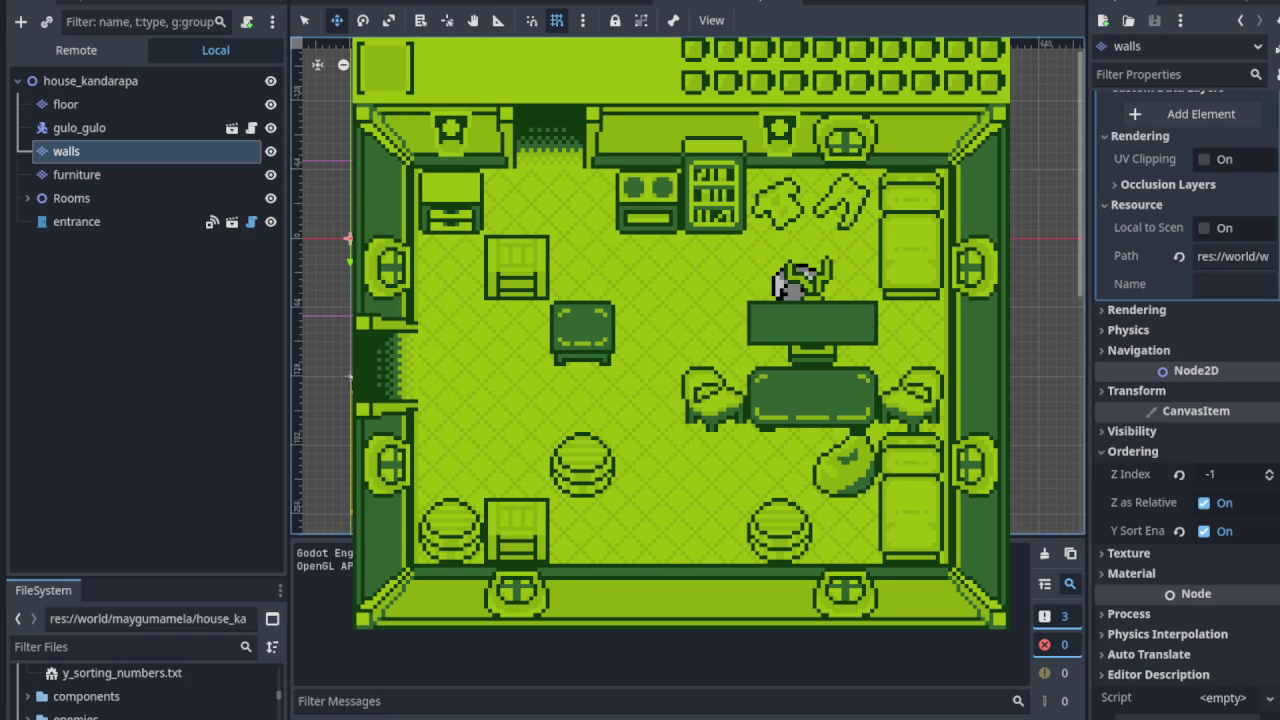
key("Right")
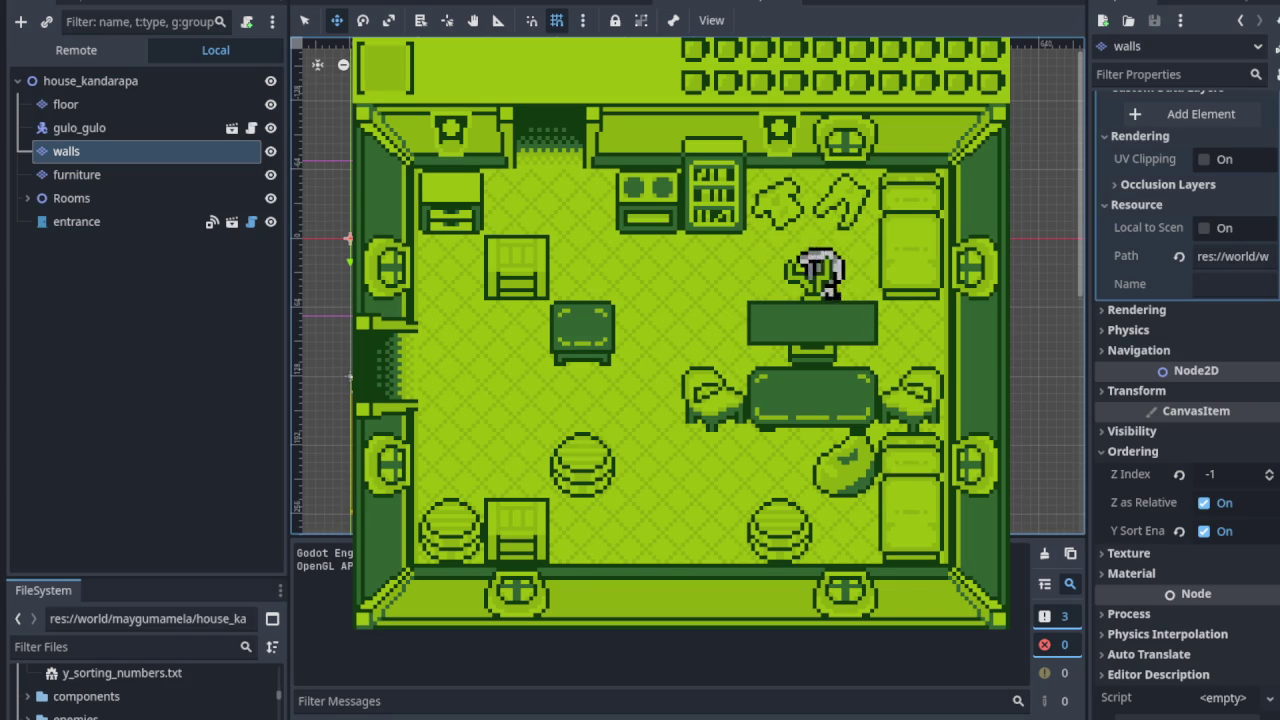
key("Left")
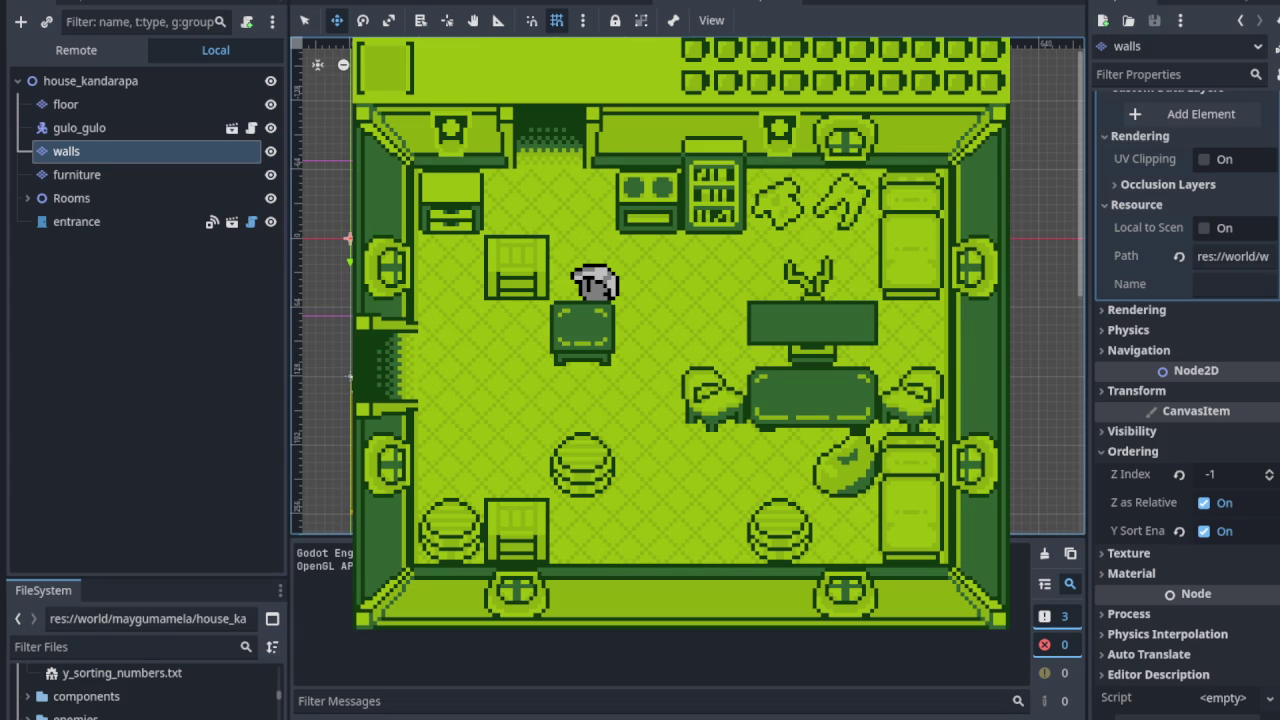
Step: Enter the room through the top doorway, walk around, then return and cross the room
key("Up")
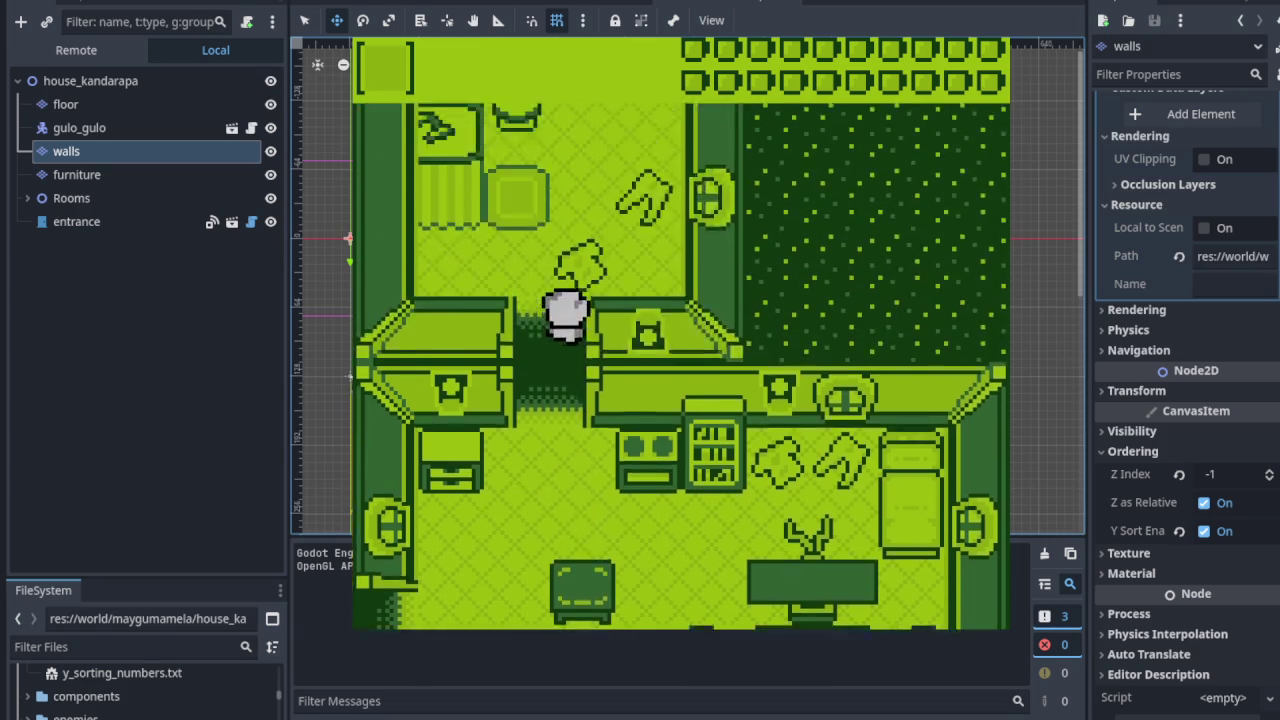
key("Up")
key("Right")
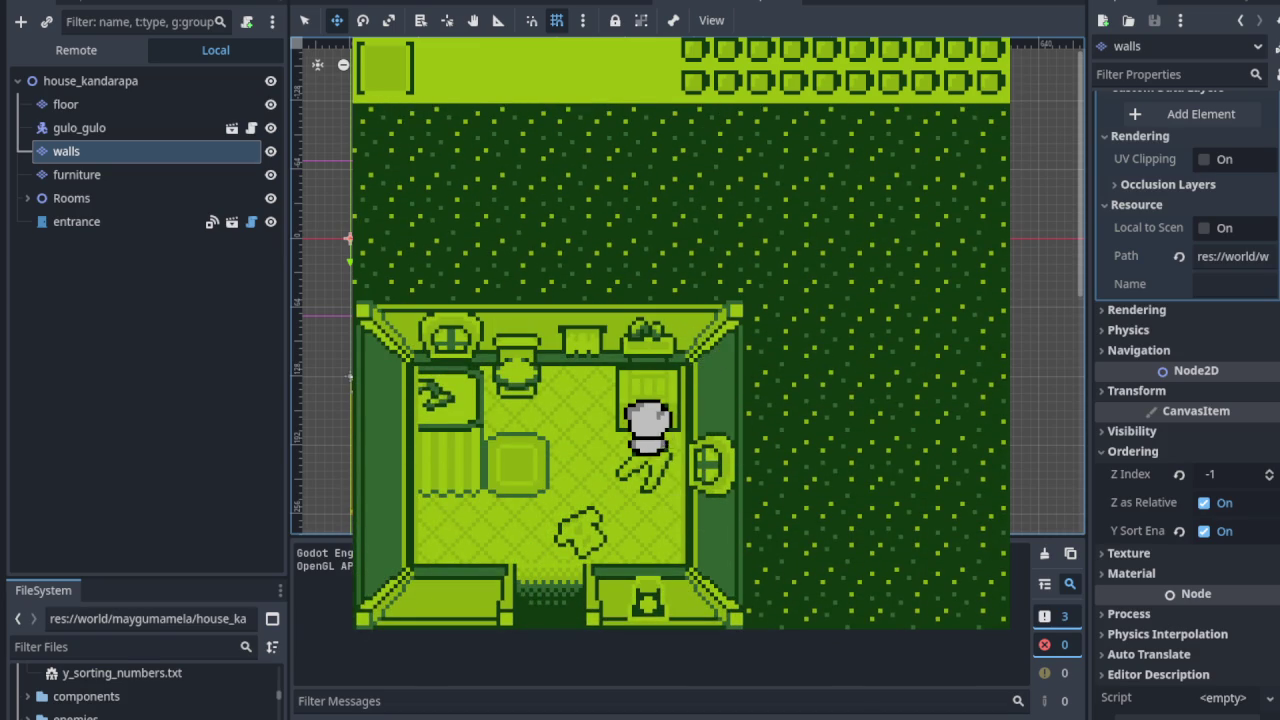
key("Left")
key("Down")
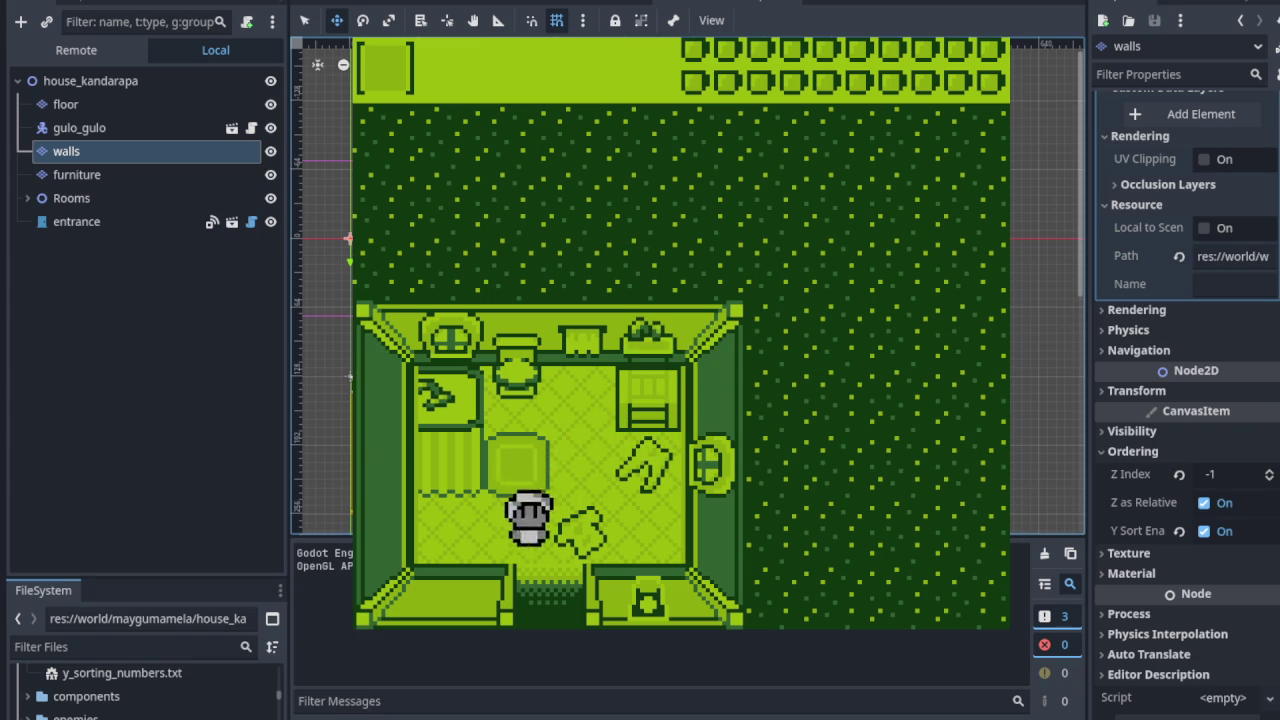
key("Right")
key("Down")
Step: Go back through the left door, walk along the counter, and exit the house
key("Up")
key("Left")
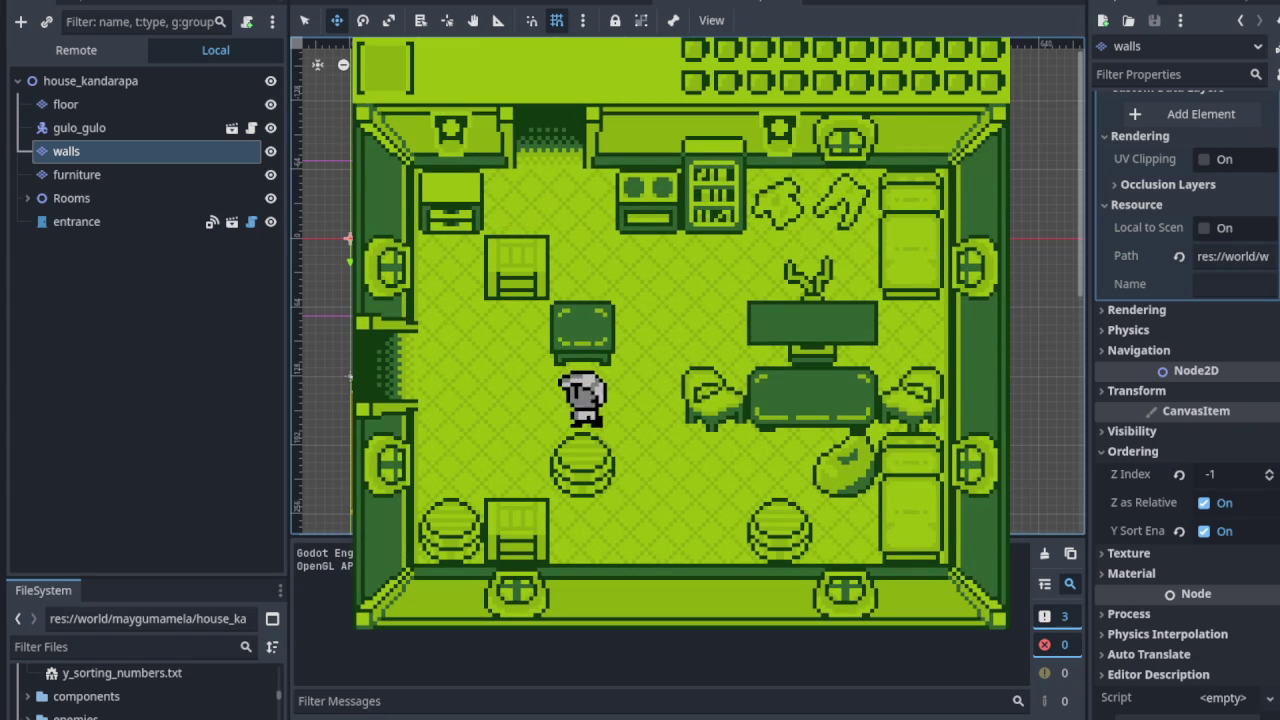
key("Up")
key("Left")
key("Left")
key("Down")
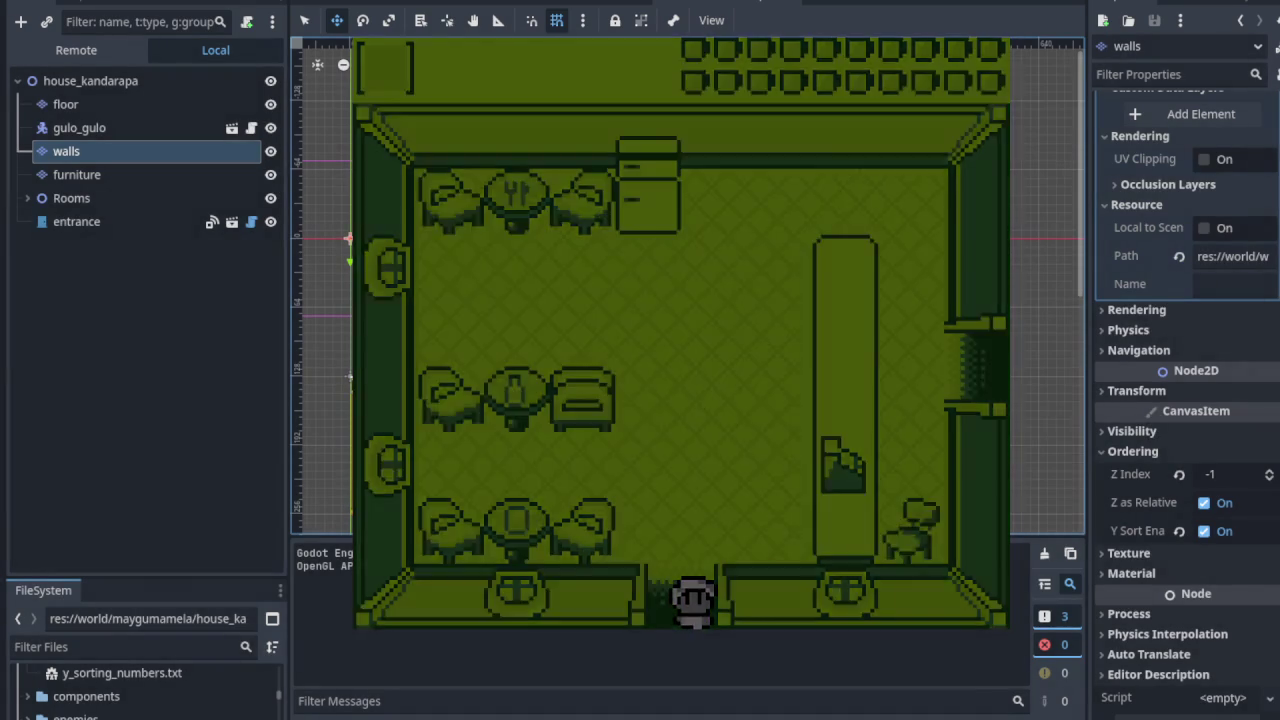
key("Right")
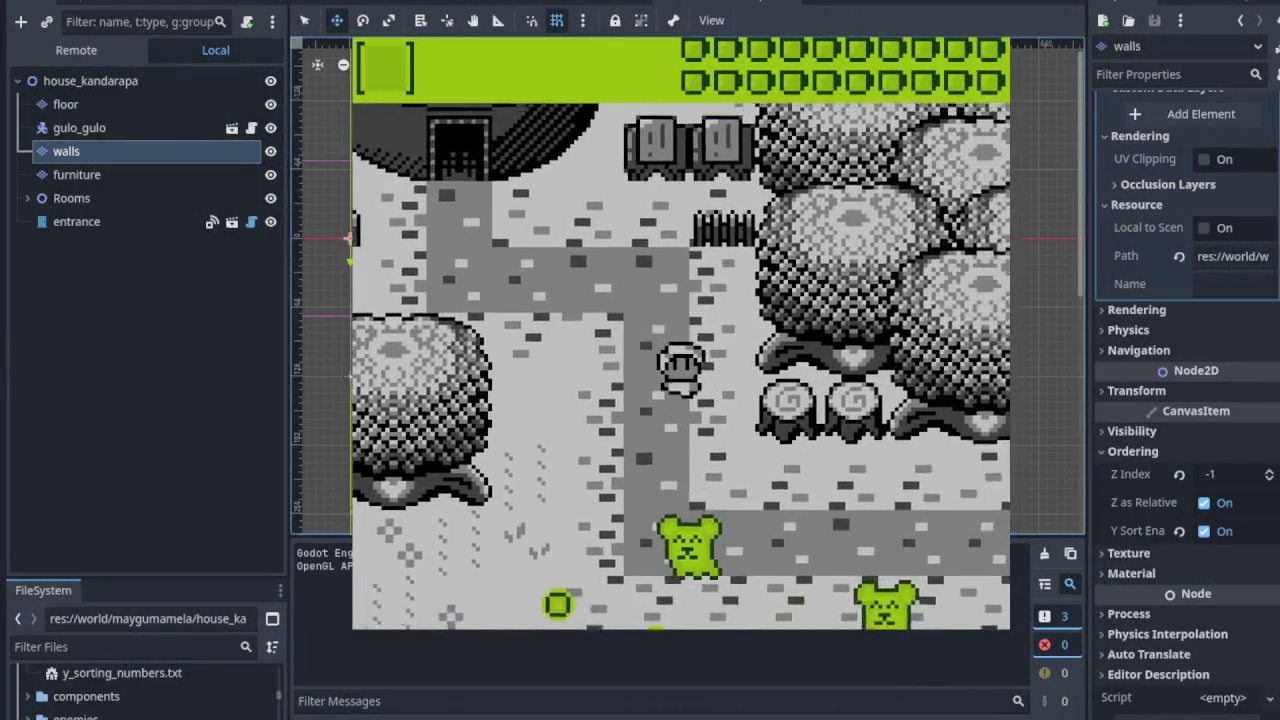
Step: Walk down the village path and enter the DOOR building
key("Down")
key("Right")
key("Down")
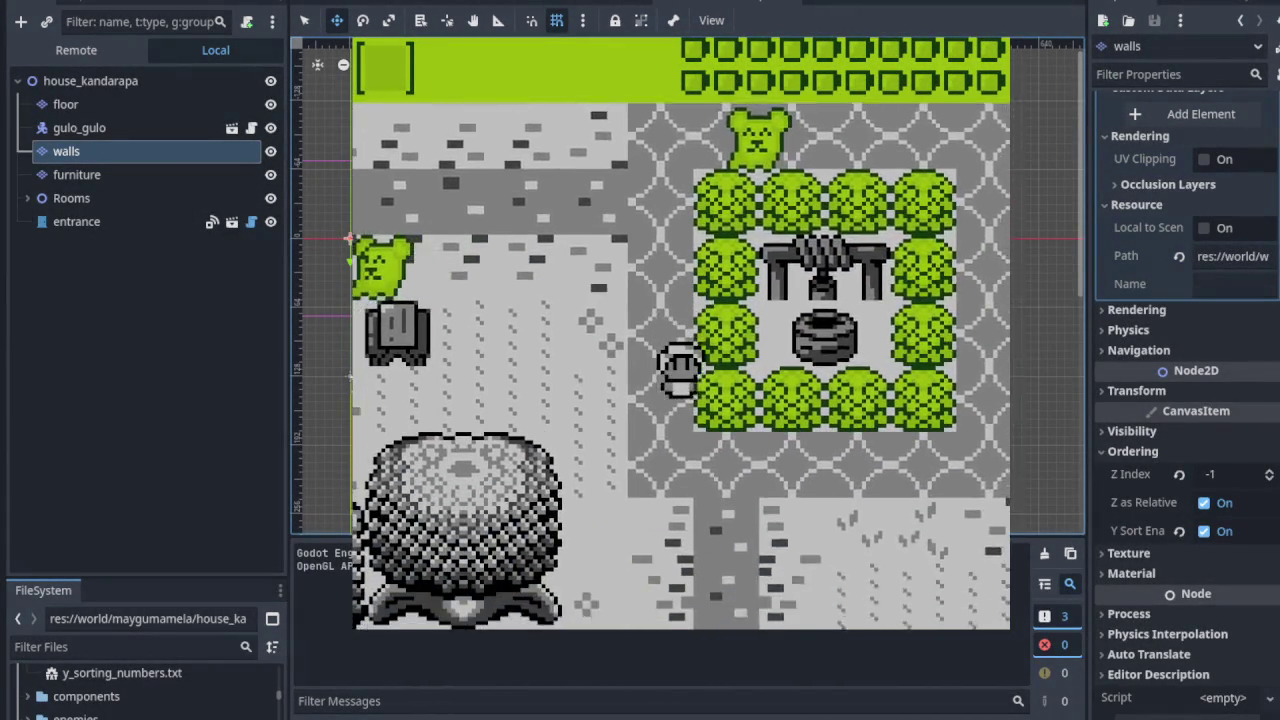
key("Down")
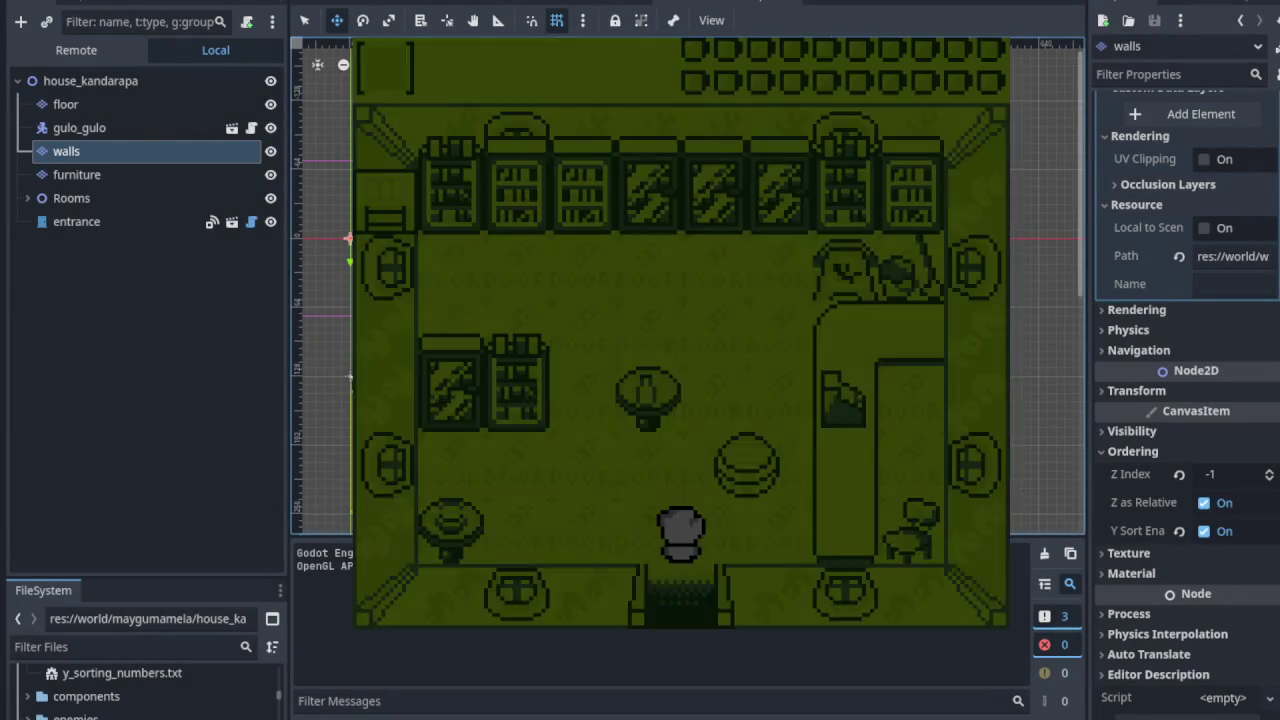
Step: Walk around the bookshelf toward the round table and against the top-left wall to test overlap
key("Left")
key("Down")
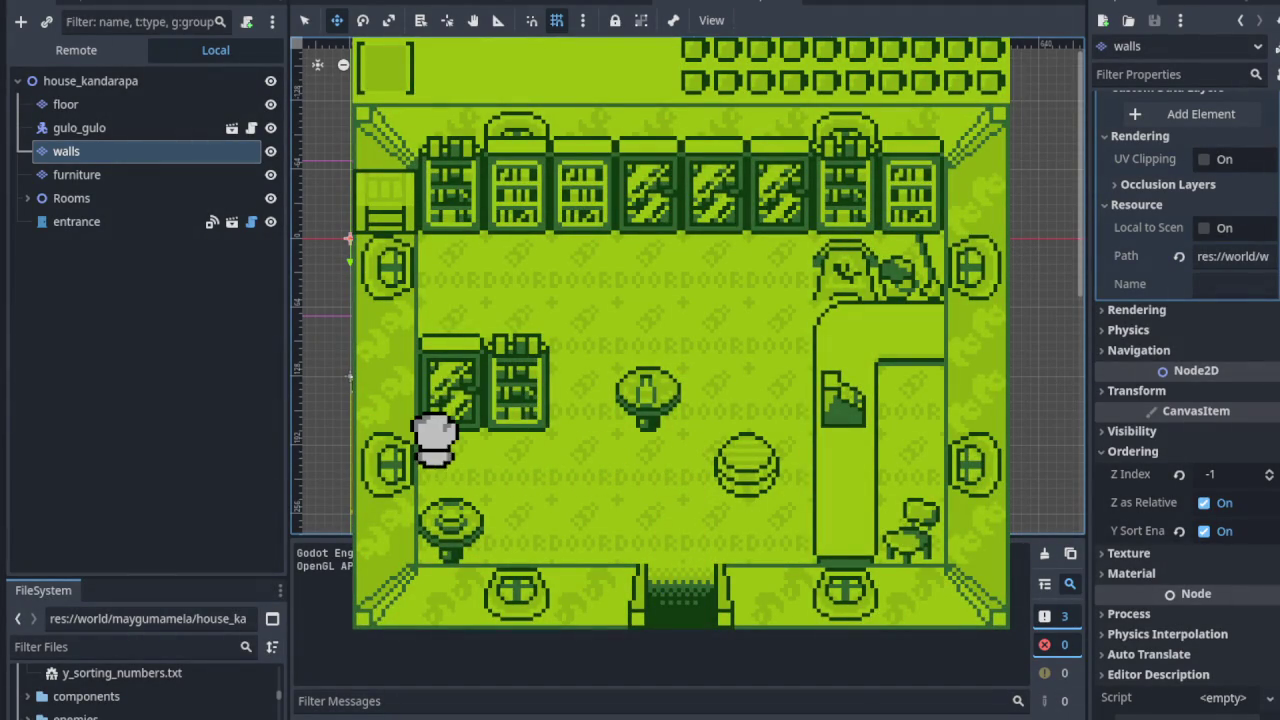
key("Right")
key("Up")
key("Right")
key("Up")
key("Left")
key("Up")
key("Up")
key("Down")
key("Right")
key("Up")
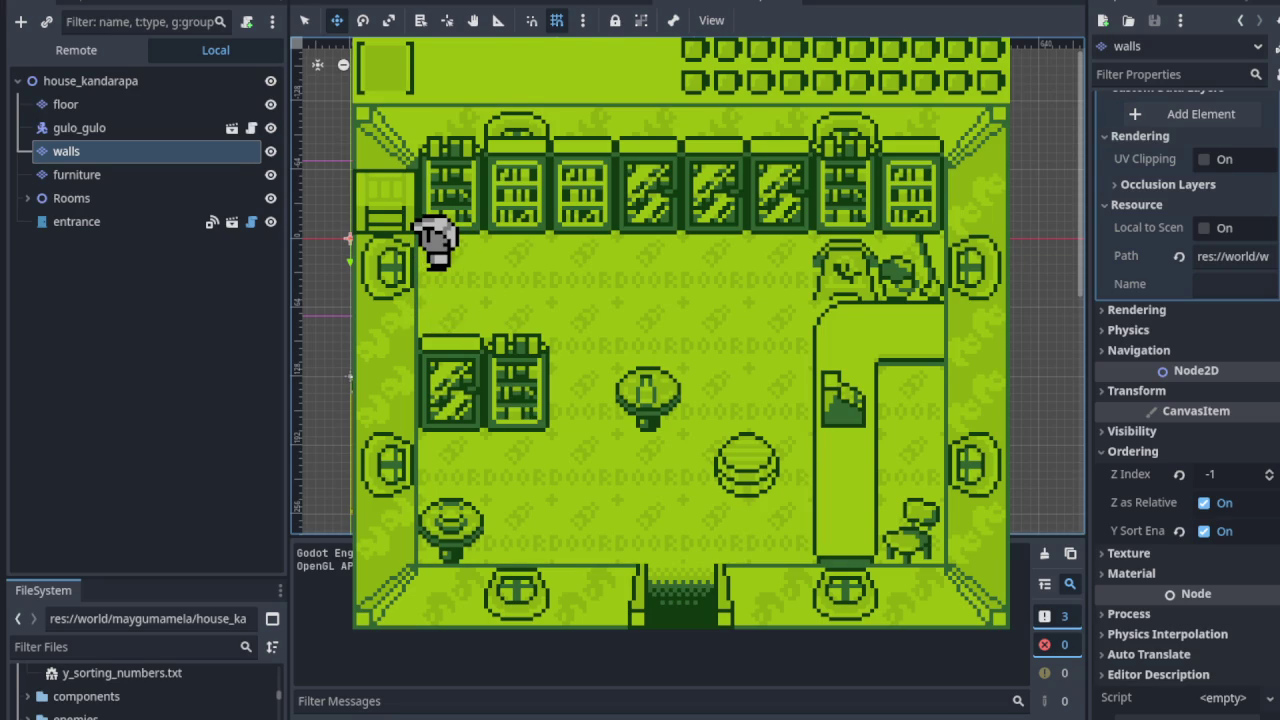
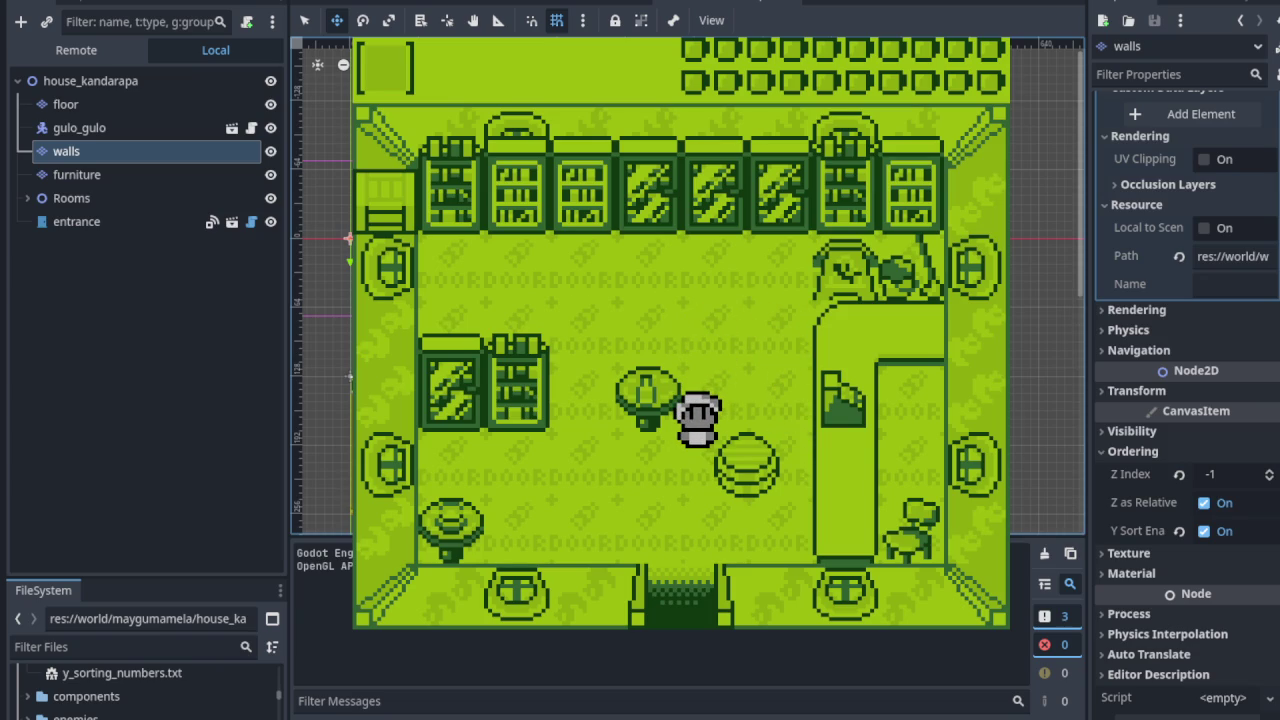
Step: Stop the running game, enlarge the FileSystem dock, and focus its filter field
key("F8")
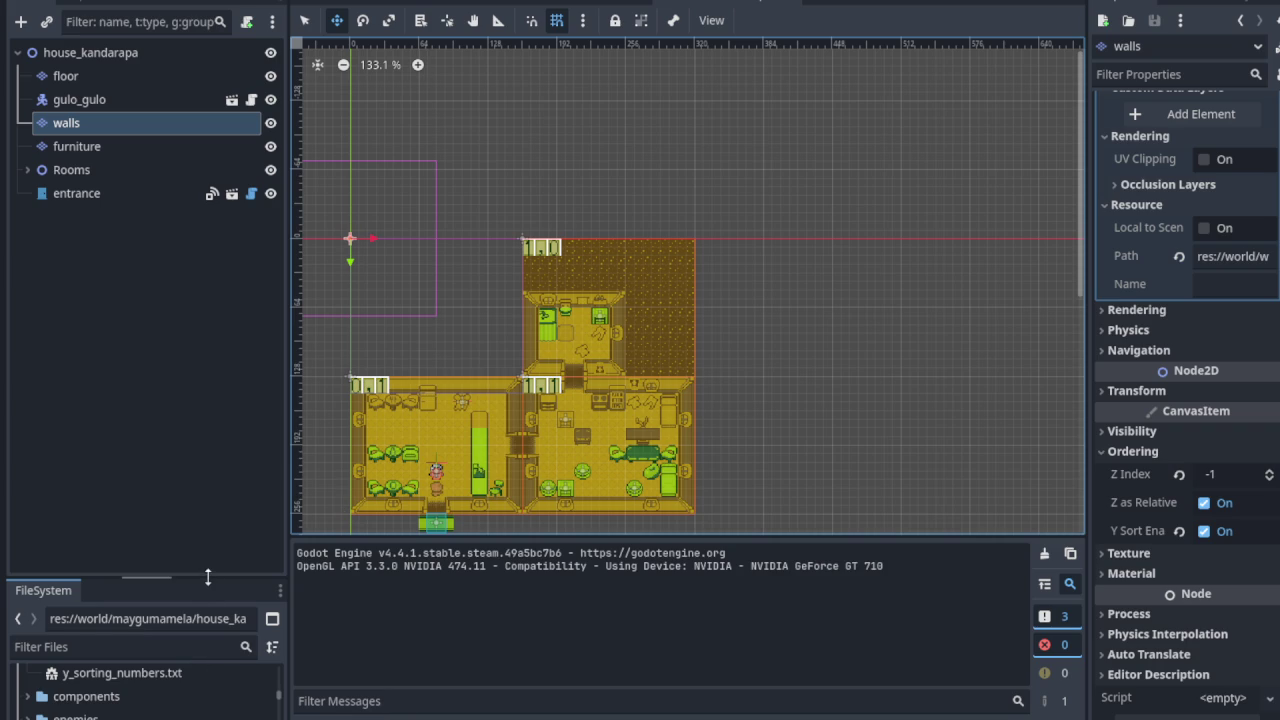
left_click_drag(208, 577, 221, 366)
left_click(207, 426)
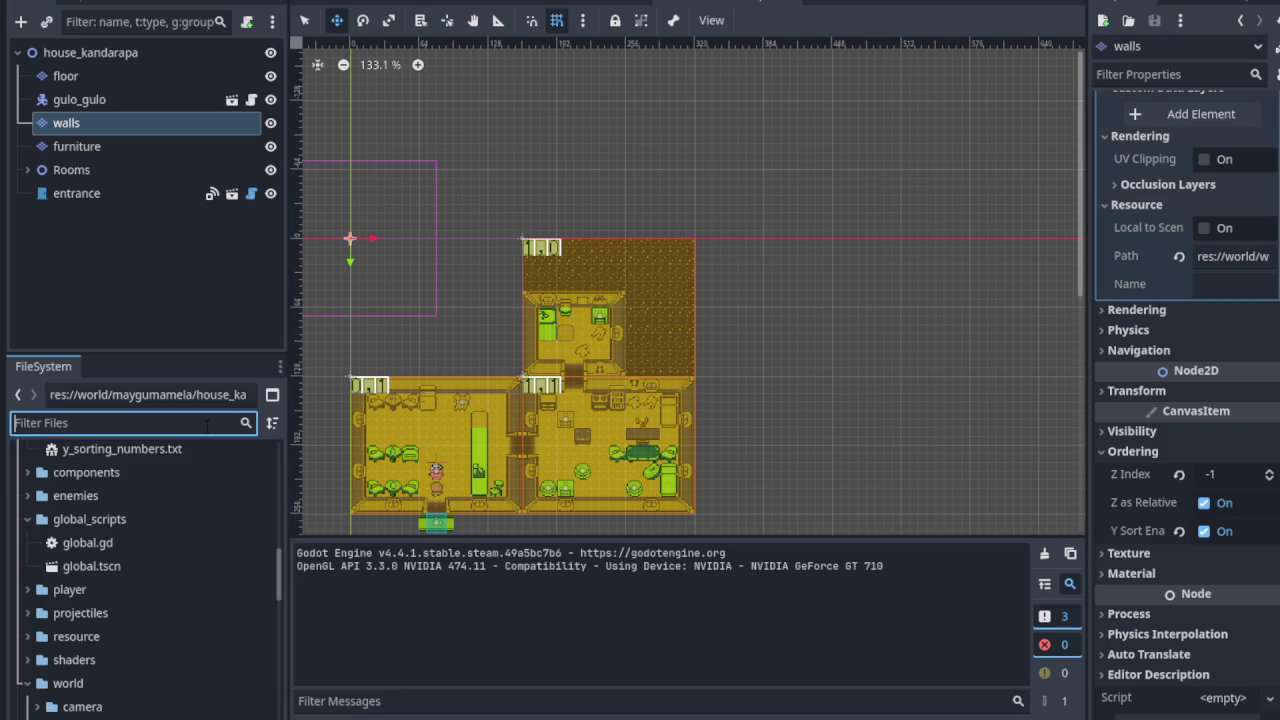
Step: Filter the FileSystem for 'store' and open store_maygumamela.tscn
type("store")
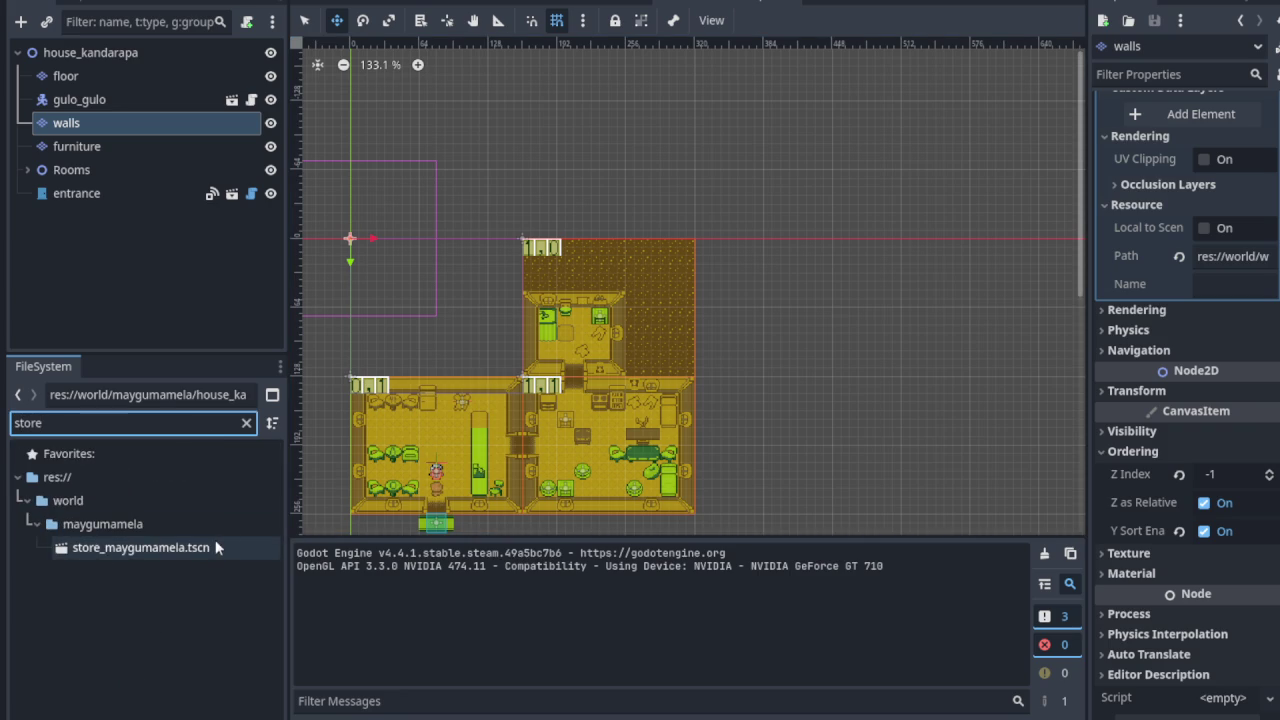
double_click(210, 547)
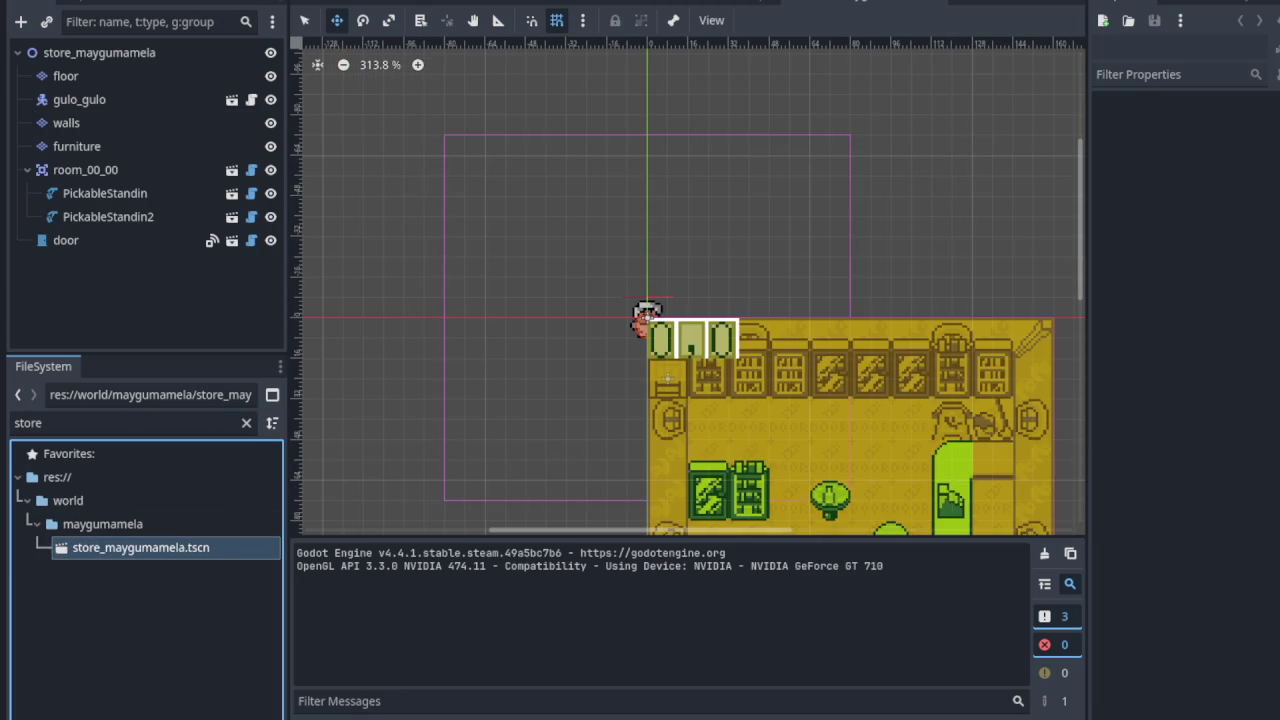
scroll(785, 470, "down", 2)
scroll(660, 300, "down", 5)
scroll(660, 300, "right", 3)
scroll(564, 160, "up", 4)
scroll(564, 160, "up", 1)
Step: Move the crate PickableStandin up near the top bookshelves
left_click(145, 196)
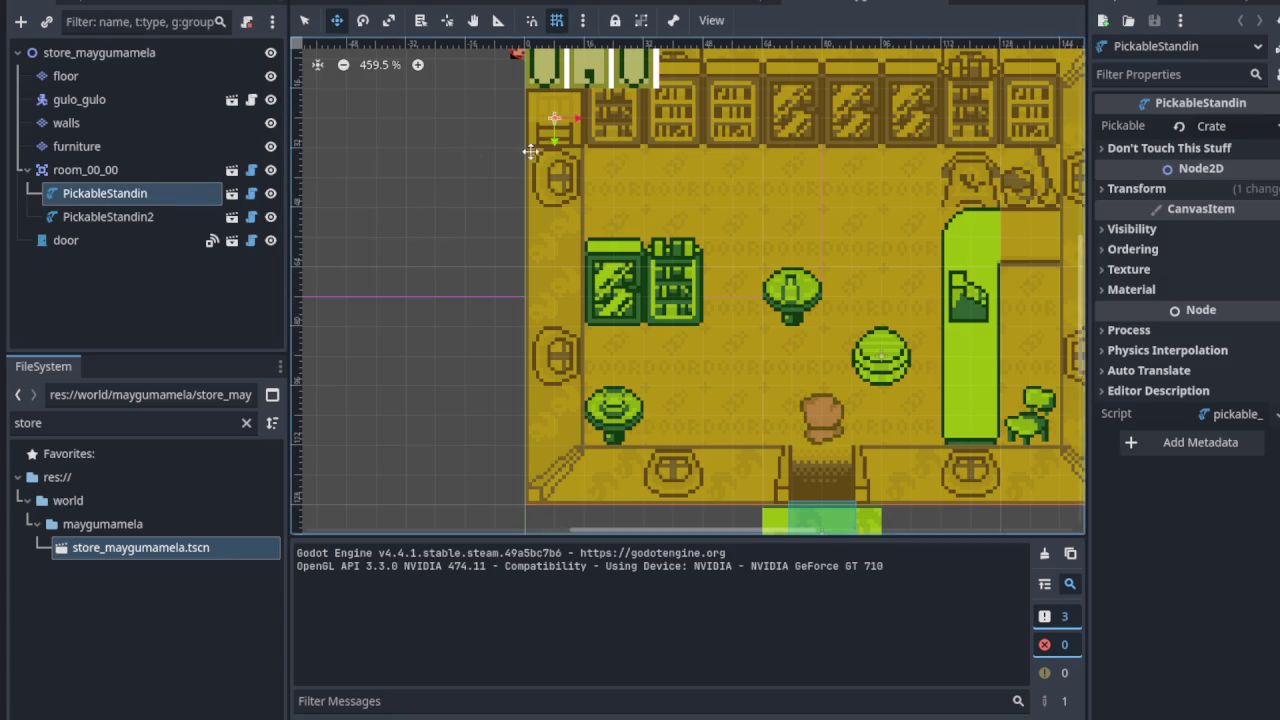
scroll(528, 150, "up", 3)
mouse_move(565, 122)
left_mouse_down()
mouse_move(651, 206)
mouse_move(808, 259)
left_mouse_up()
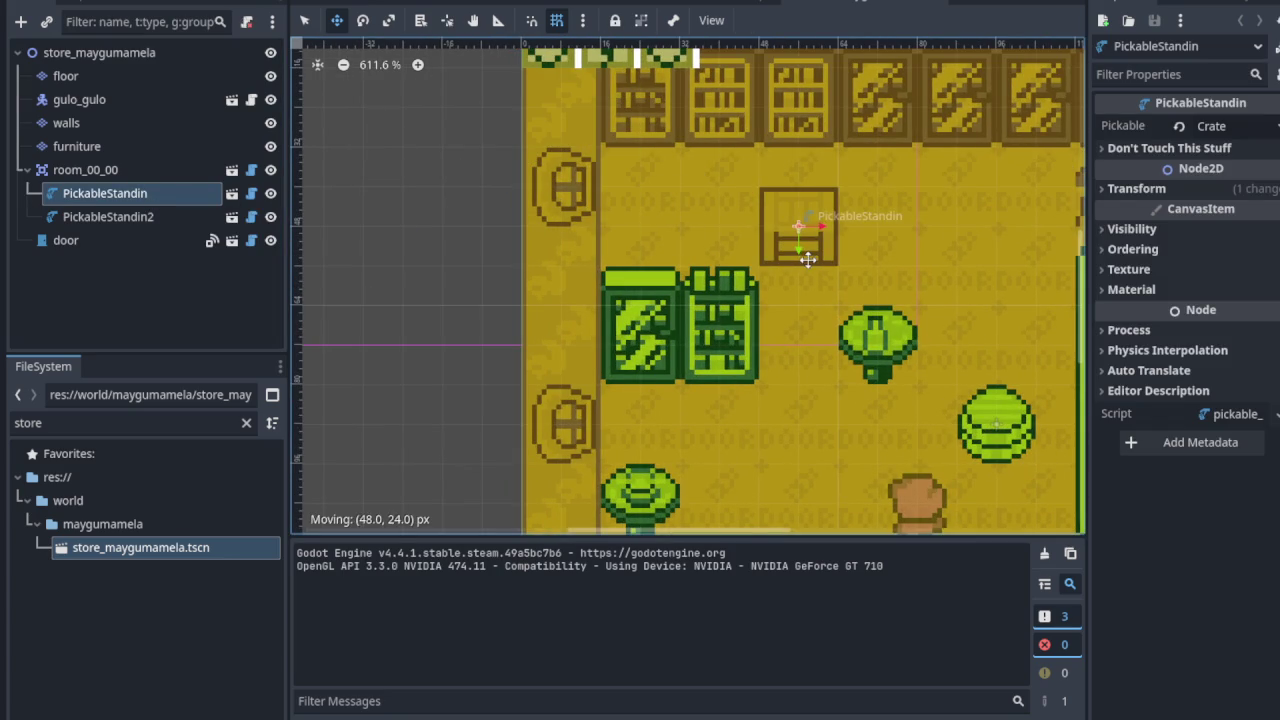
scroll(771, 309, "down", 1)
scroll(760, 315, "down", 2)
scroll(752, 320, "right", 3)
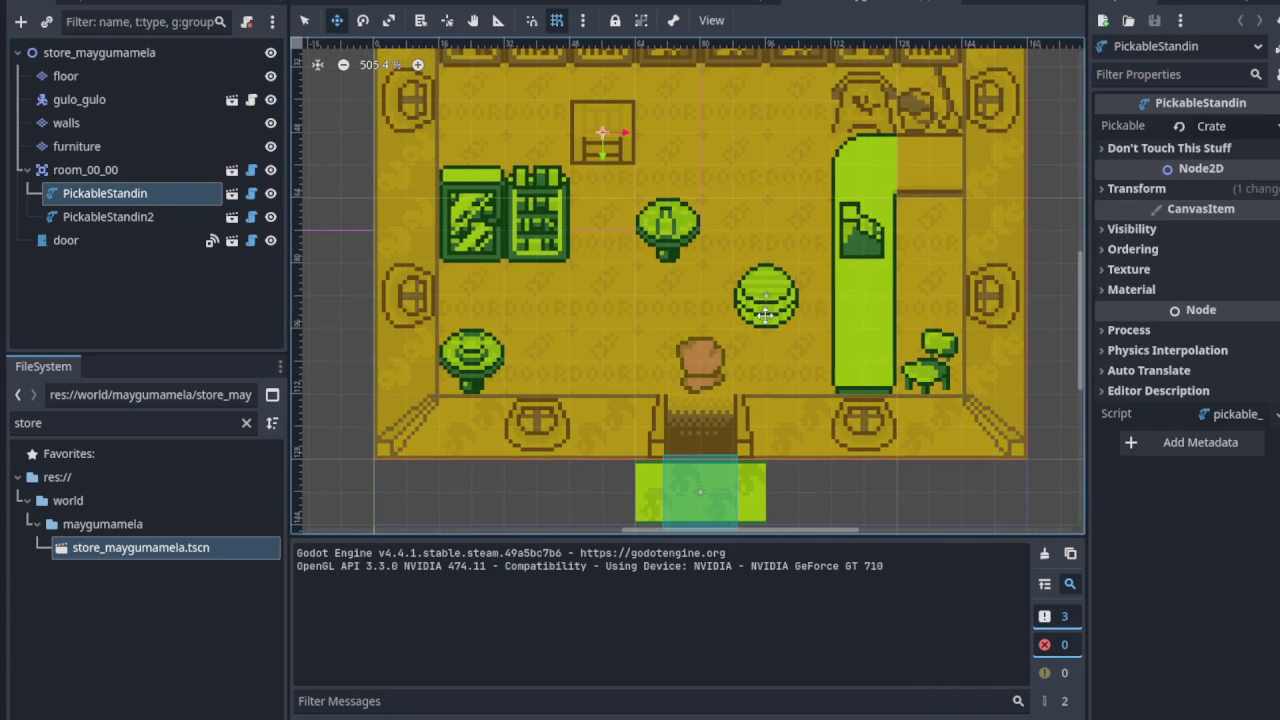
scroll(767, 312, "down", 2)
scroll(740, 330, "down", 3)
scroll(700, 410, "up", 1)
scroll(770, 373, "up", 4)
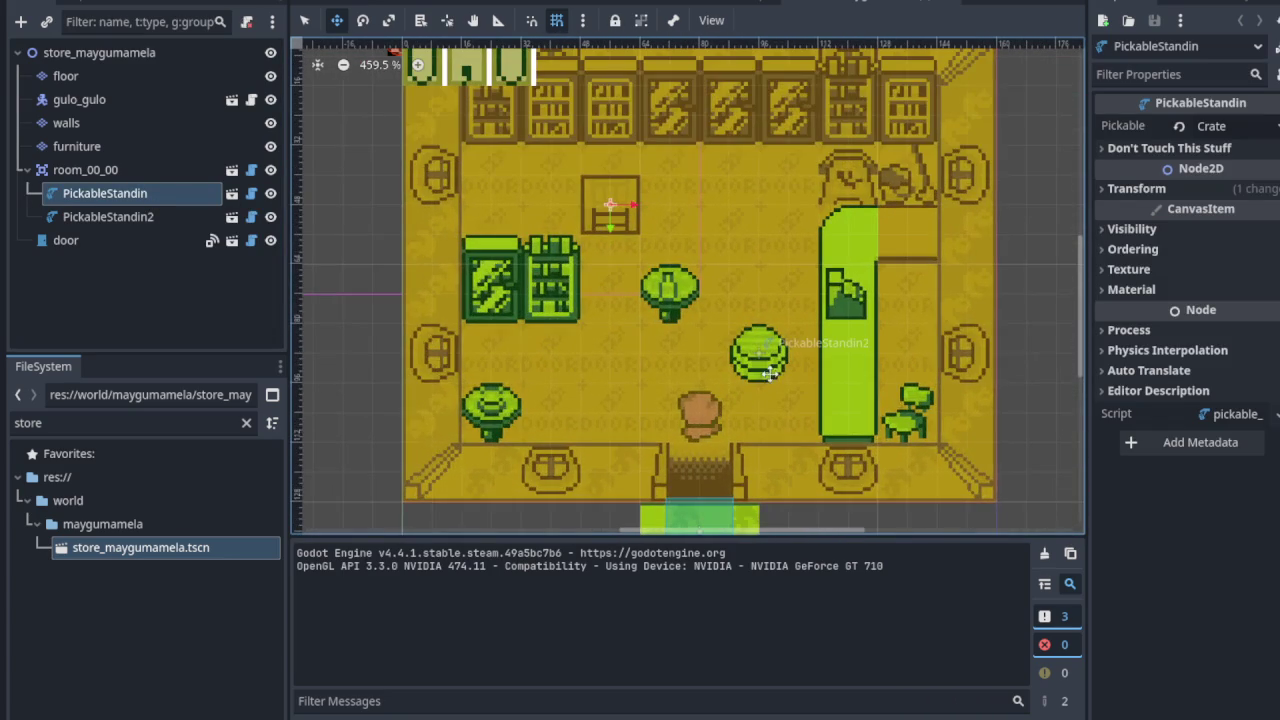
mouse_move(763, 370)
left_mouse_down()
mouse_move(763, 345)
mouse_move(763, 370)
mouse_move(694, 228)
mouse_move(667, 202)
mouse_move(749, 203)
left_mouse_up()
Step: Place the barrel PickableStandin2 near the top of the store room and select the walls layer
left_click(150, 217)
scroll(747, 250, "down", 2)
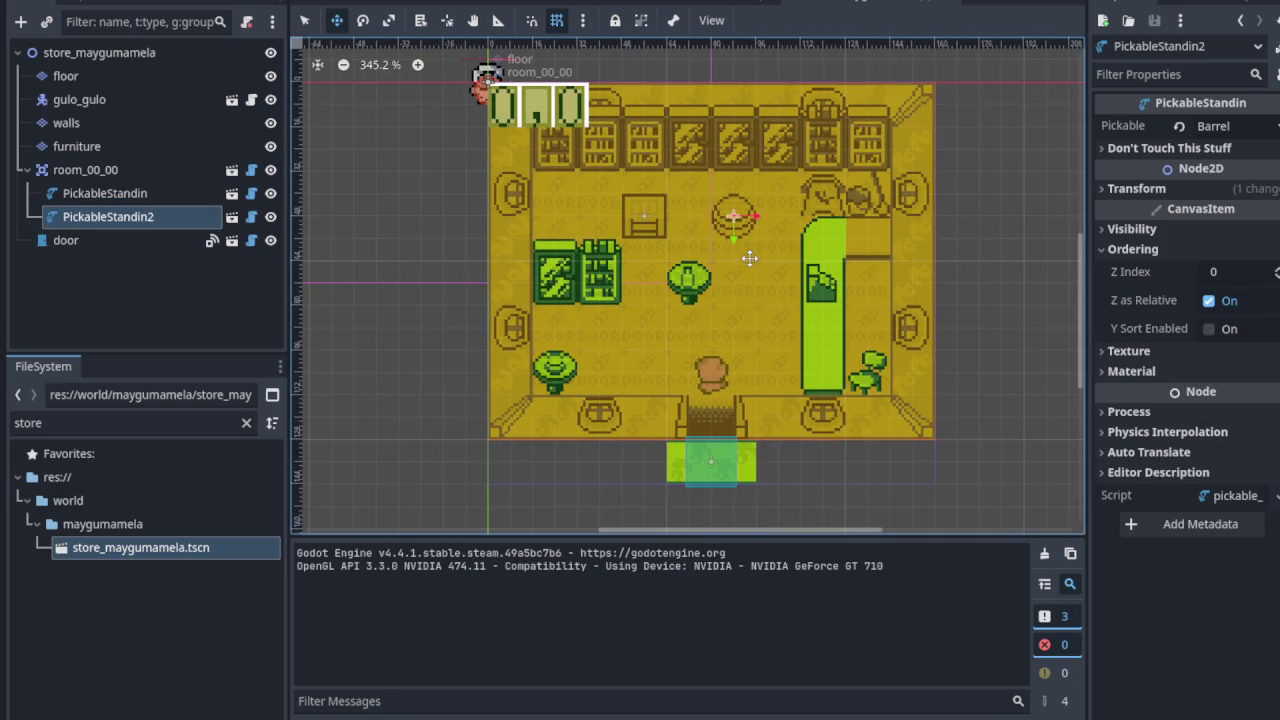
scroll(745, 245, "down", 1)
left_click_drag(729, 281, 698, 355)
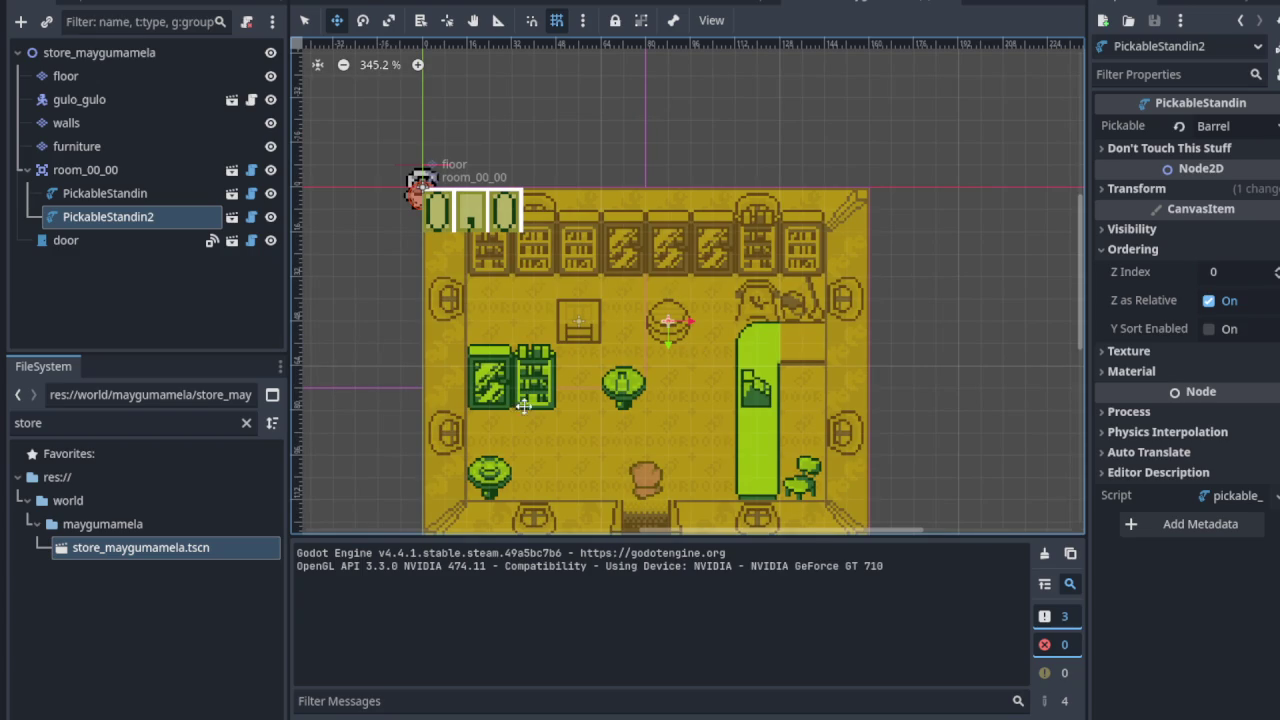
left_click(66, 122)
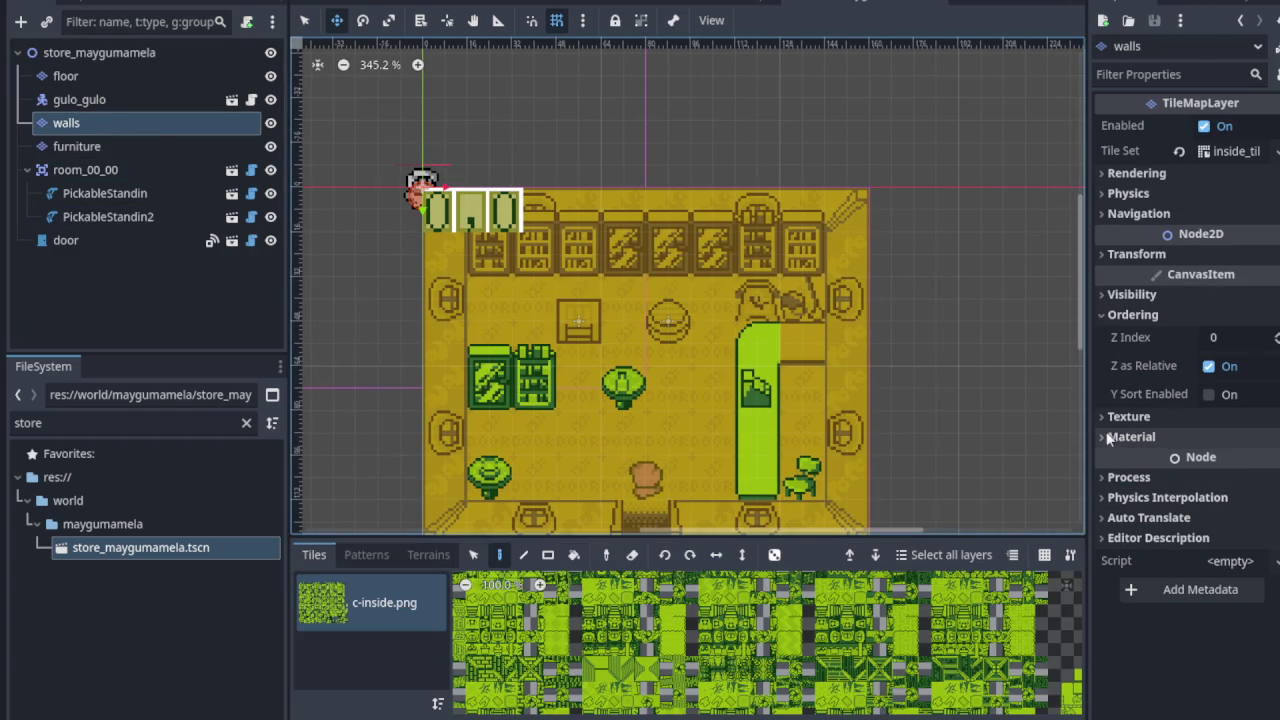
Step: Set the walls layer's Z Index to -1 and check the floor layer's Z index
left_click(1276, 342)
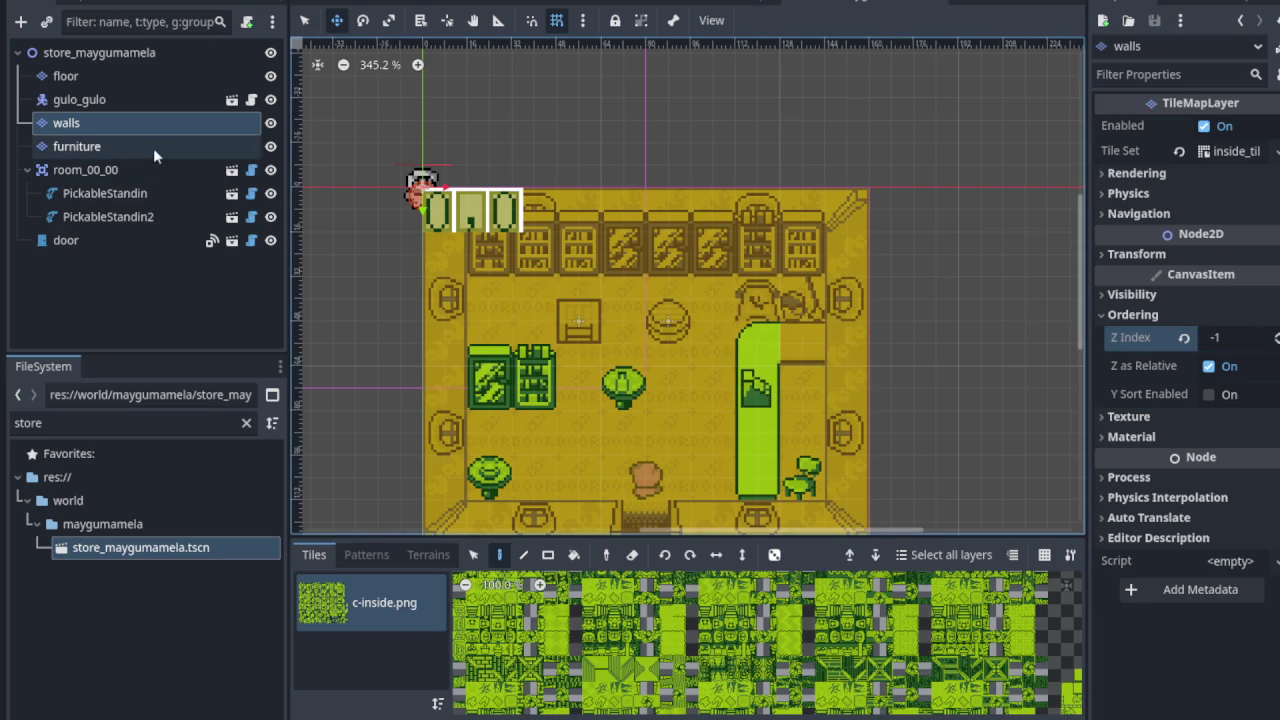
left_click(122, 76)
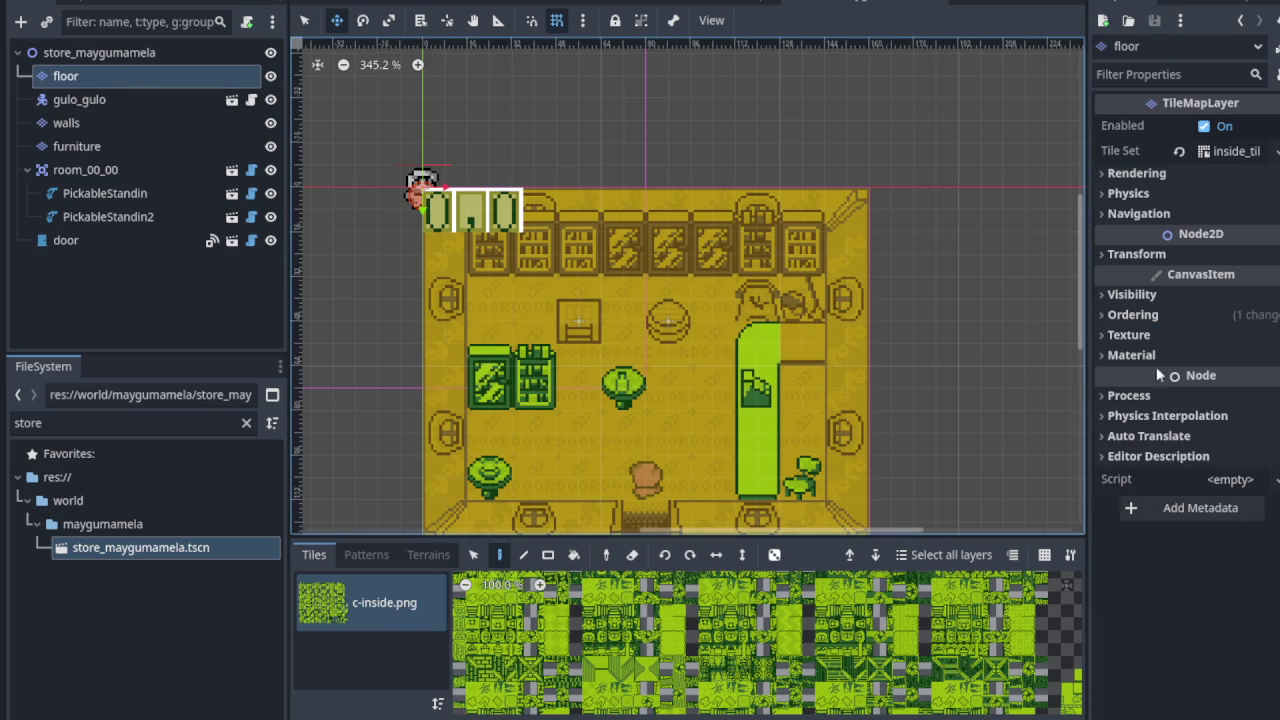
left_click(1135, 315)
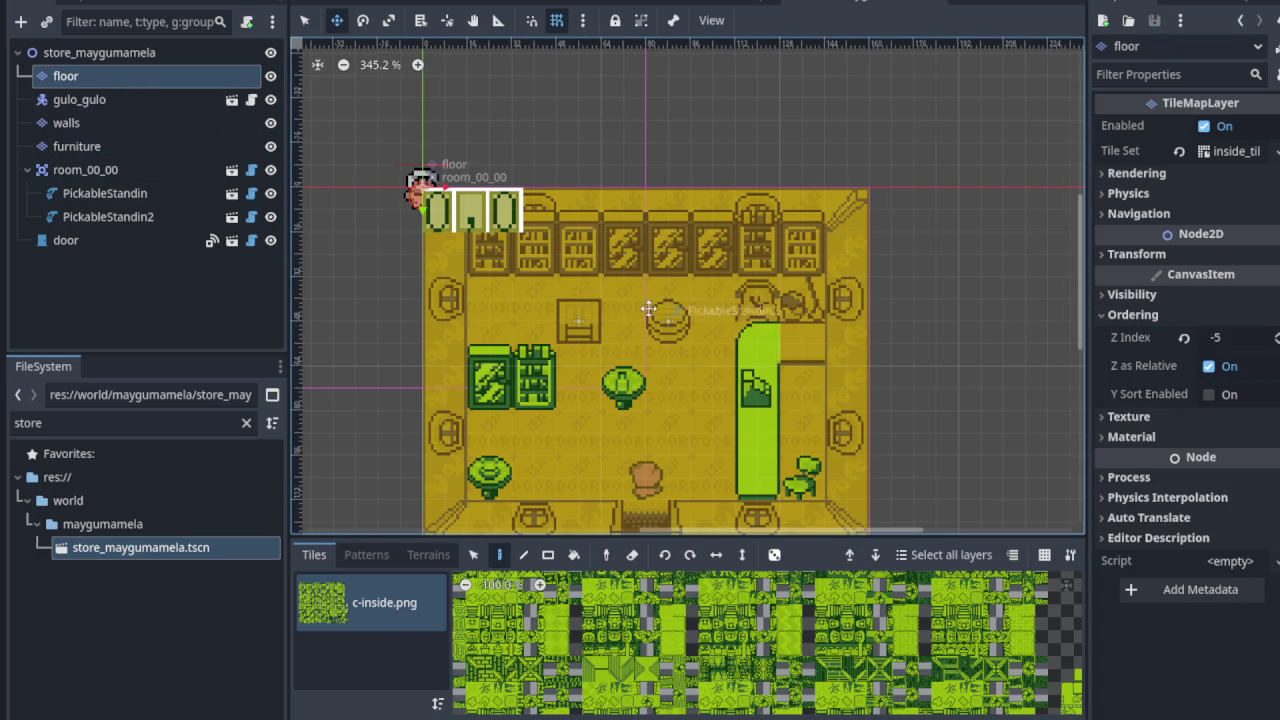
mouse_move(421, 188)
left_mouse_down()
mouse_move(371, 263)
mouse_move(395, 363)
left_mouse_up()
right_click(395, 363)
Step: Move gulo_gulo just below the store entrance and save the store scene
left_click(79, 99)
mouse_move(420, 178)
left_mouse_down()
mouse_move(385, 180)
mouse_move(536, 612)
mouse_move(629, 614)
left_mouse_up()
key("ctrl+s")
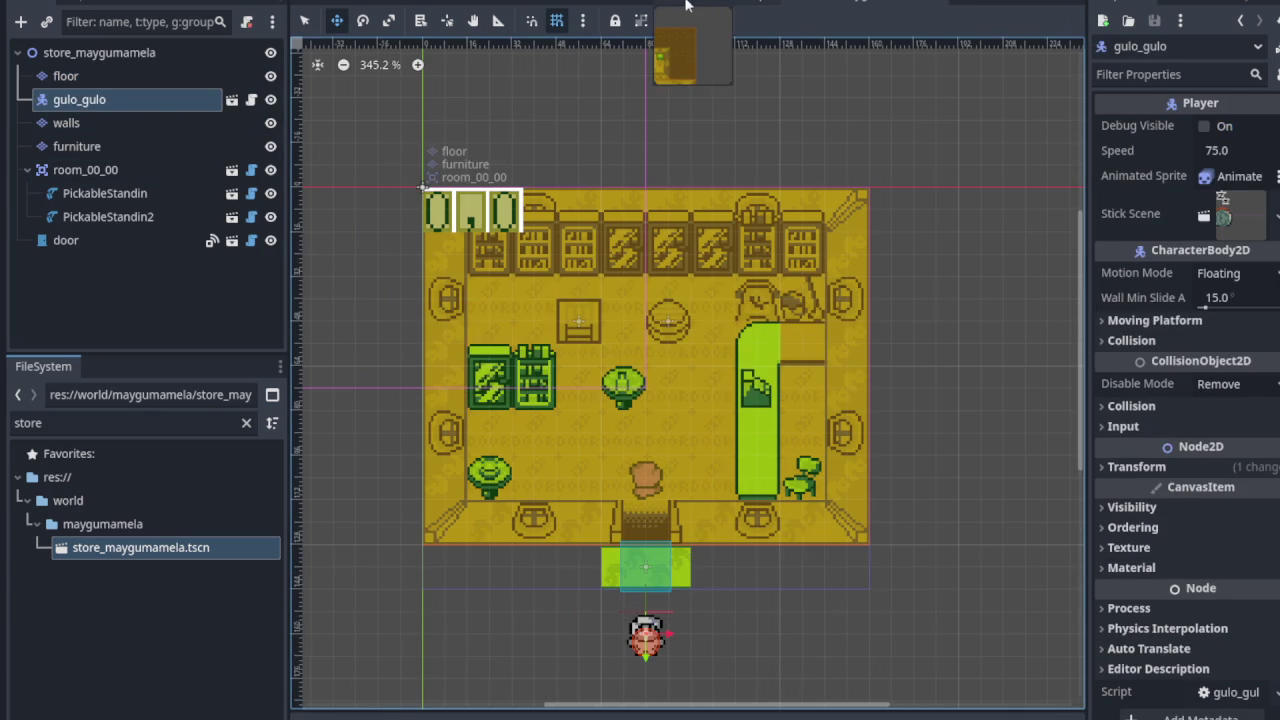
Step: In house_kandarapa, move gulo_gulo down to just outside the door
left_click(697, 5)
scroll(414, 243, "down", 3)
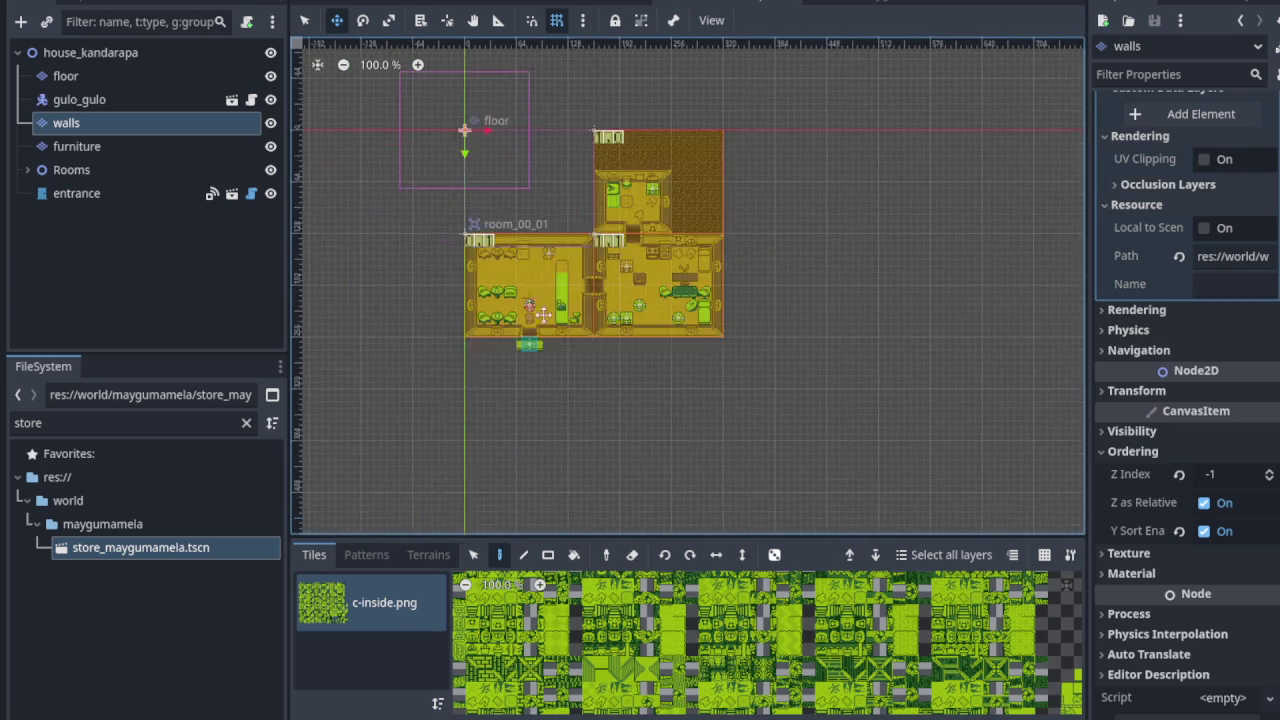
scroll(524, 312, "up", 4)
scroll(524, 312, "up", 4)
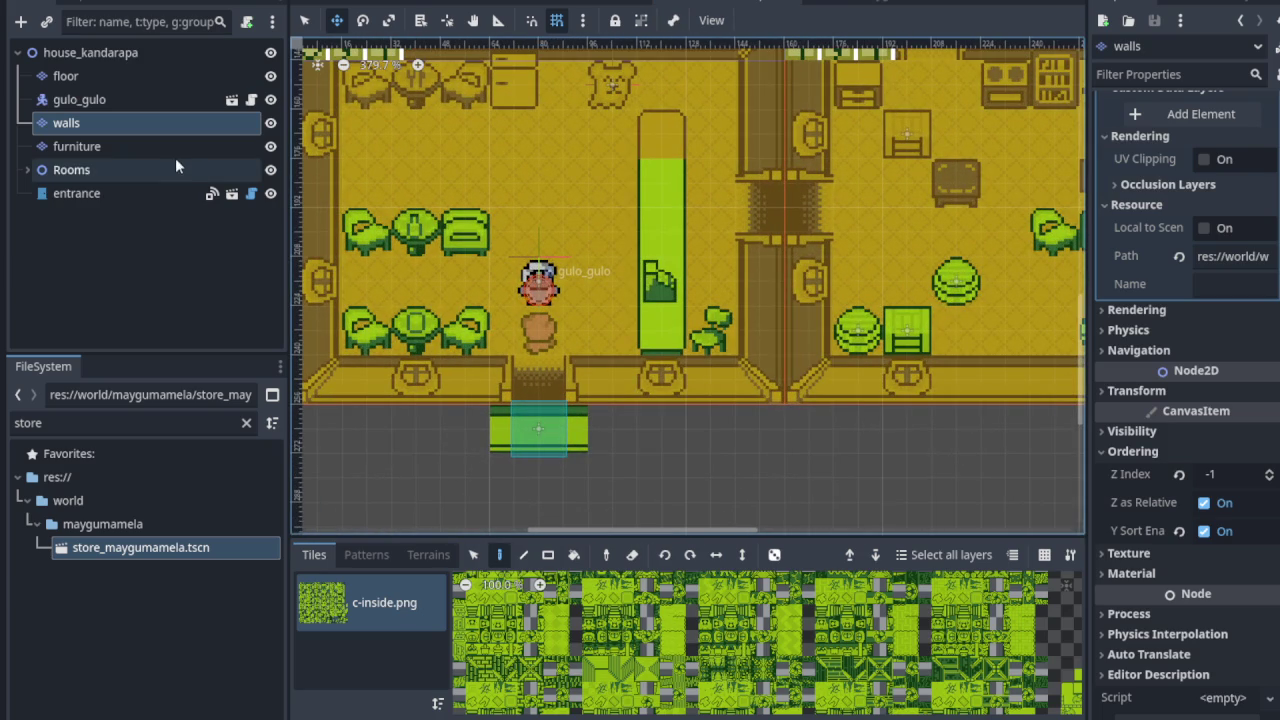
left_click(130, 99)
left_click_drag(538, 285, 538, 508)
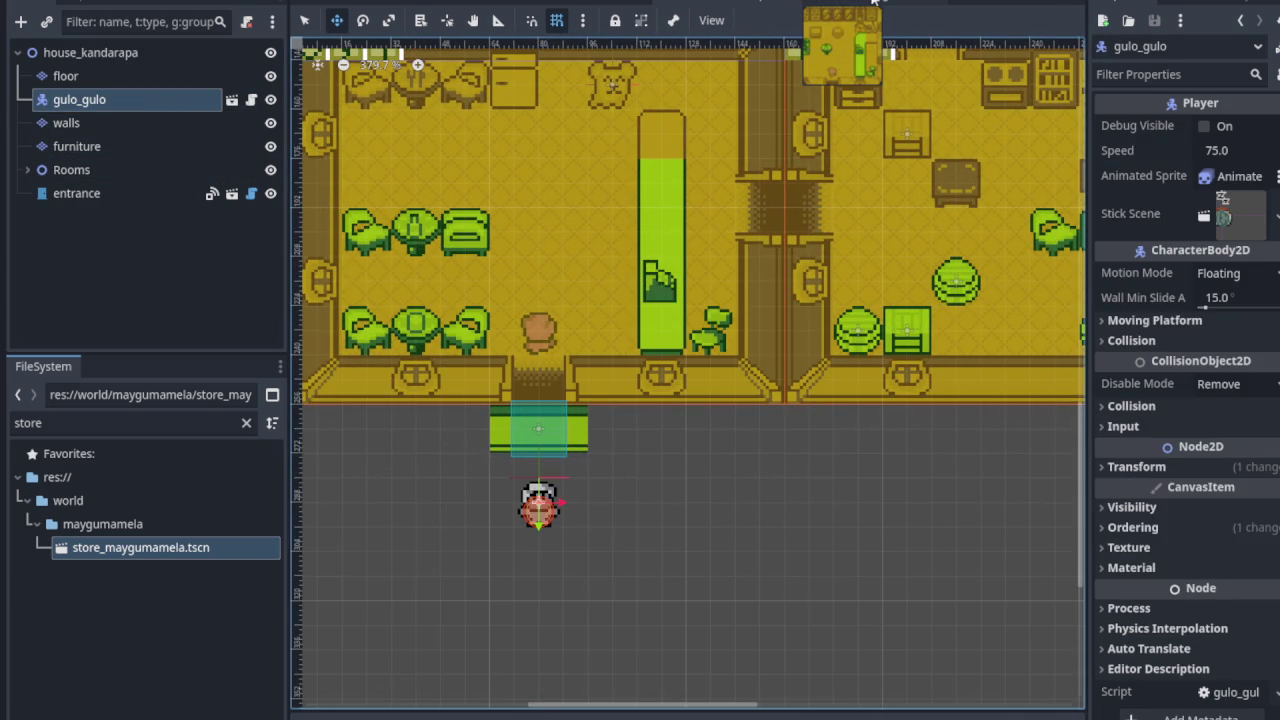
Step: Return to the store_maygumamela scene and run the project with F5
left_click(848, 5)
scroll(760, 350, "down", 2)
scroll(703, 443, "up", 2)
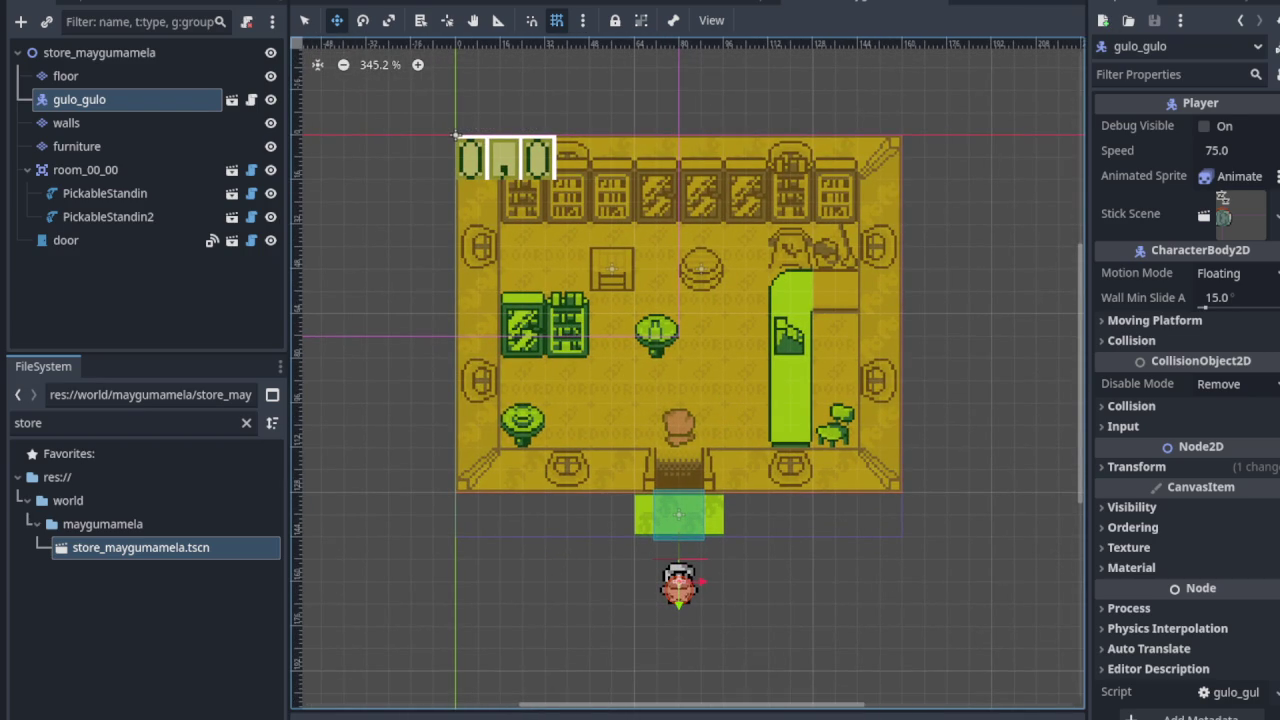
key("F5")
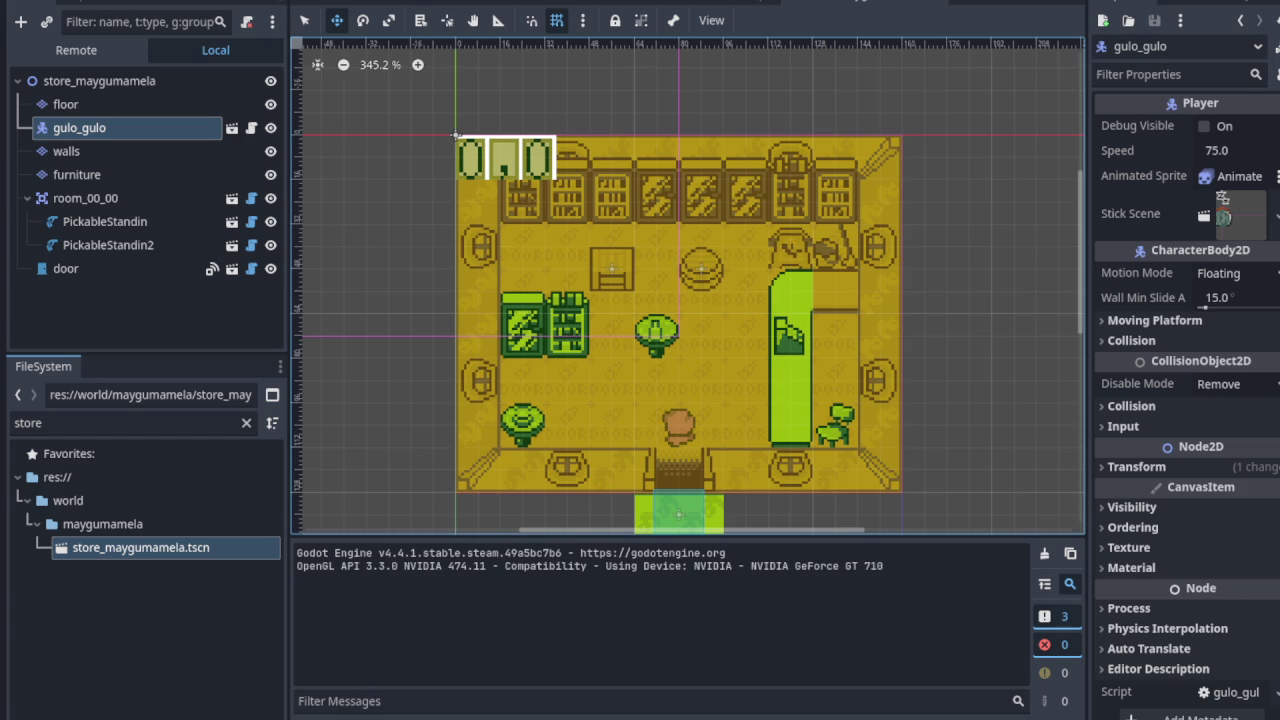
Step: Walk the player up the overworld path and into the DOOR building store
key("Up")
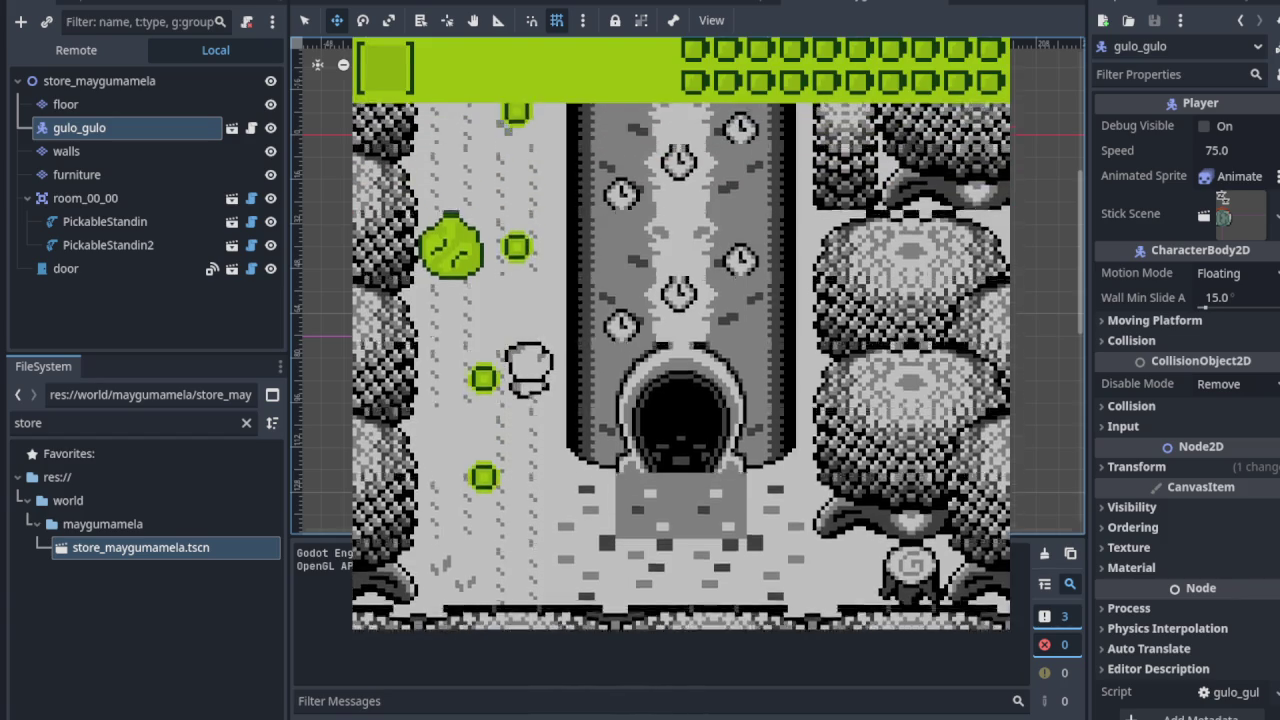
key("Right")
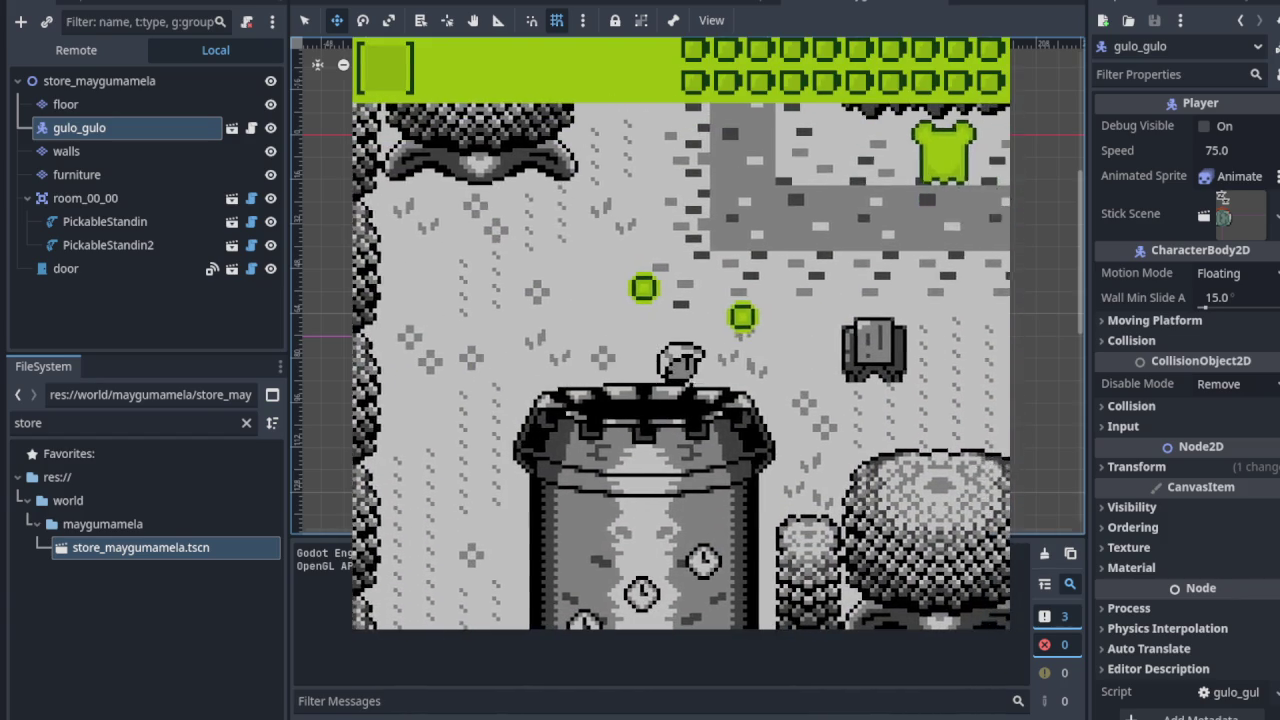
key("Down")
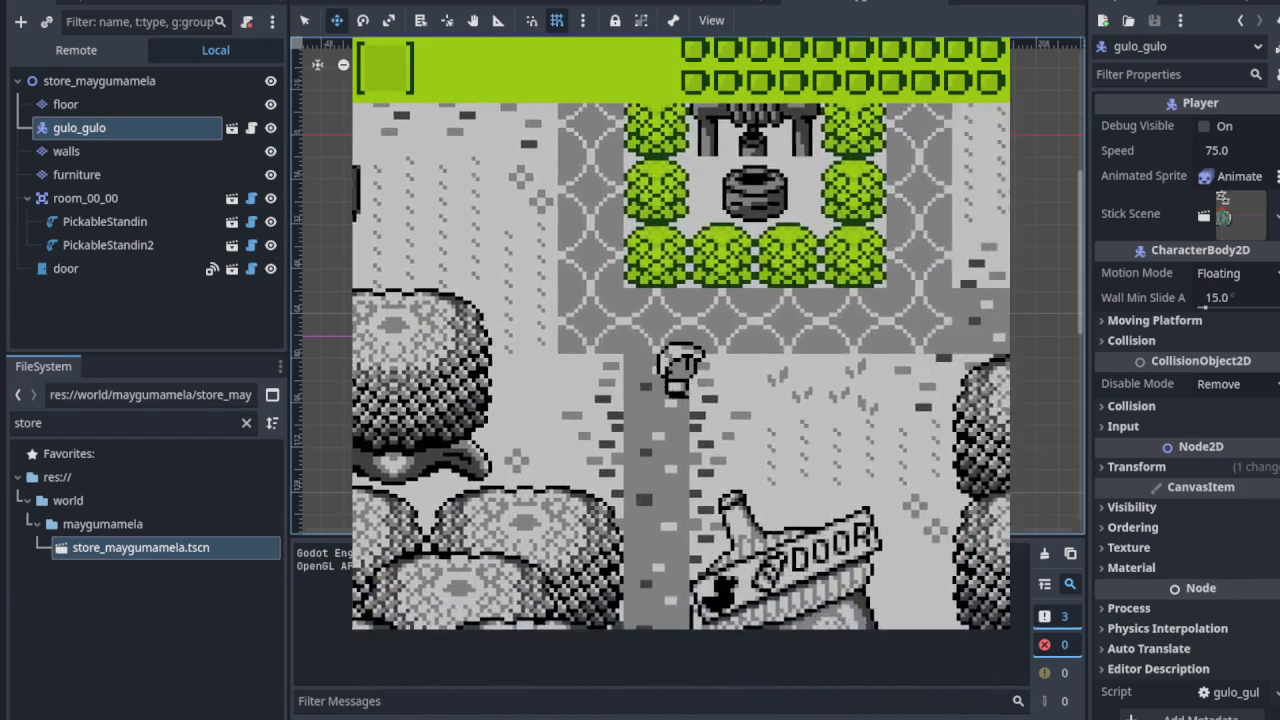
key("Left")
key("Right")
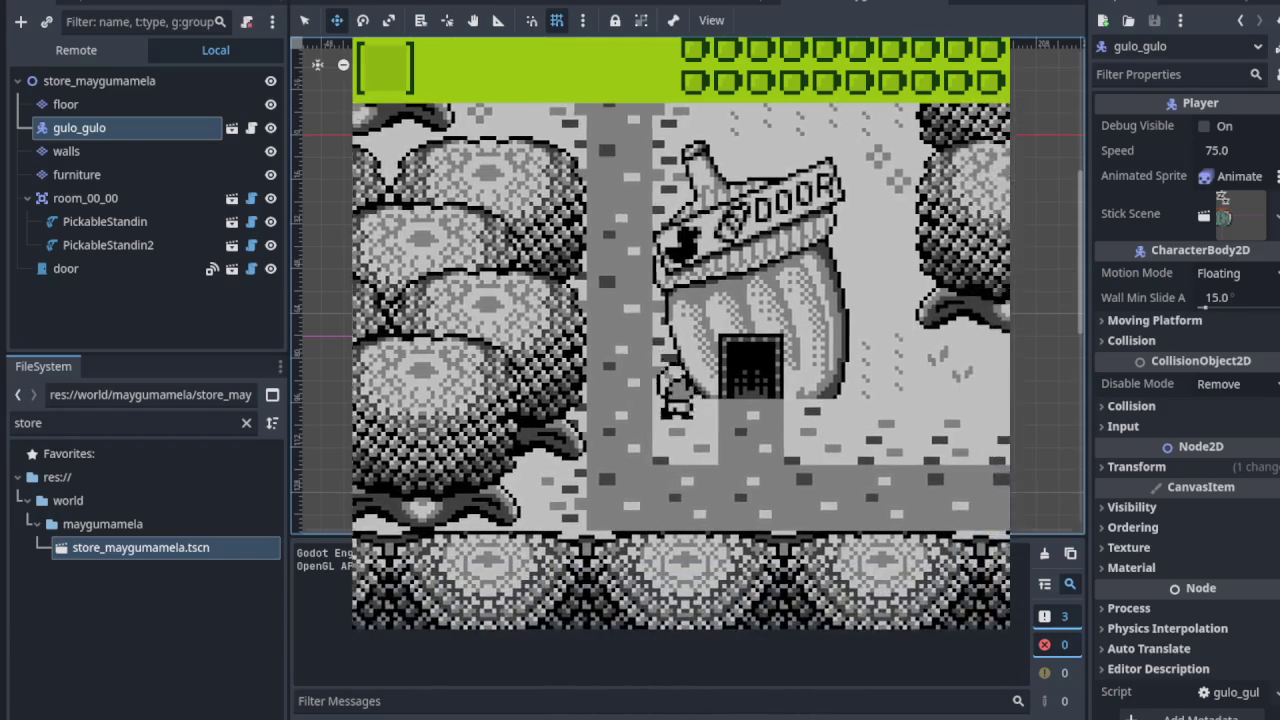
key("Left")
key("Up")
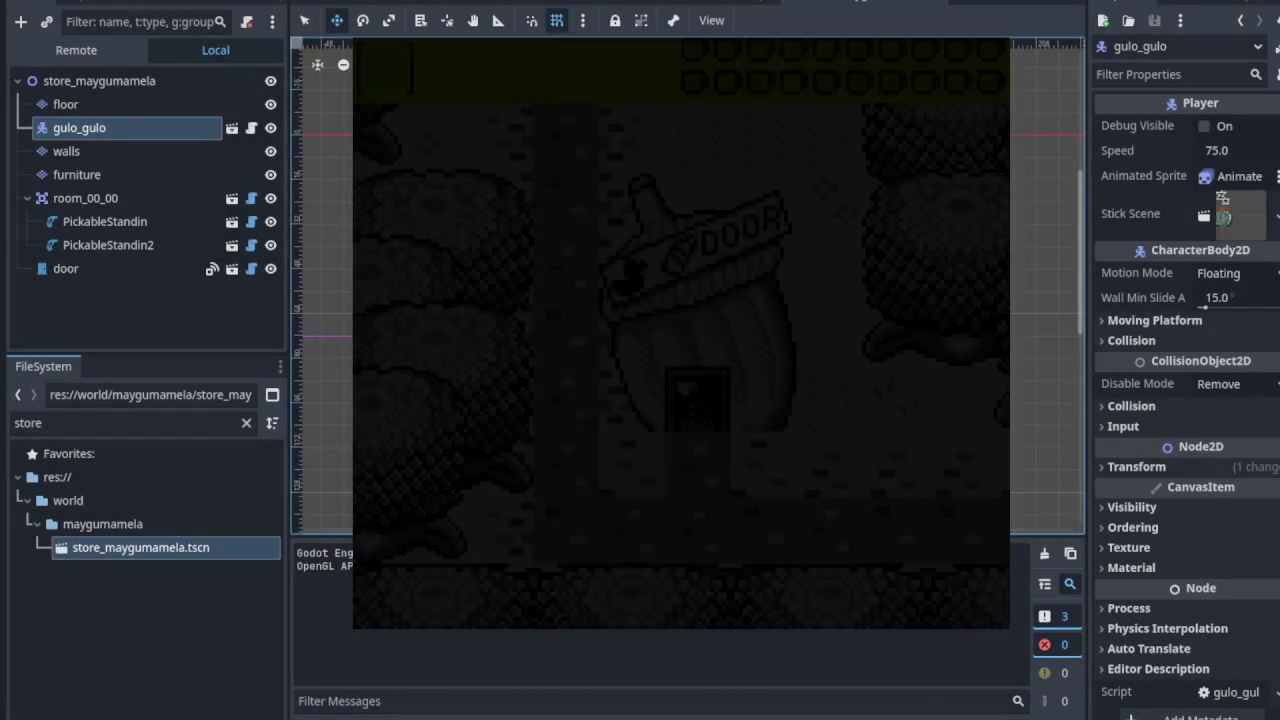
Step: Walk the player past the table and along the store's bookshelves
key("Up")
key("Right")
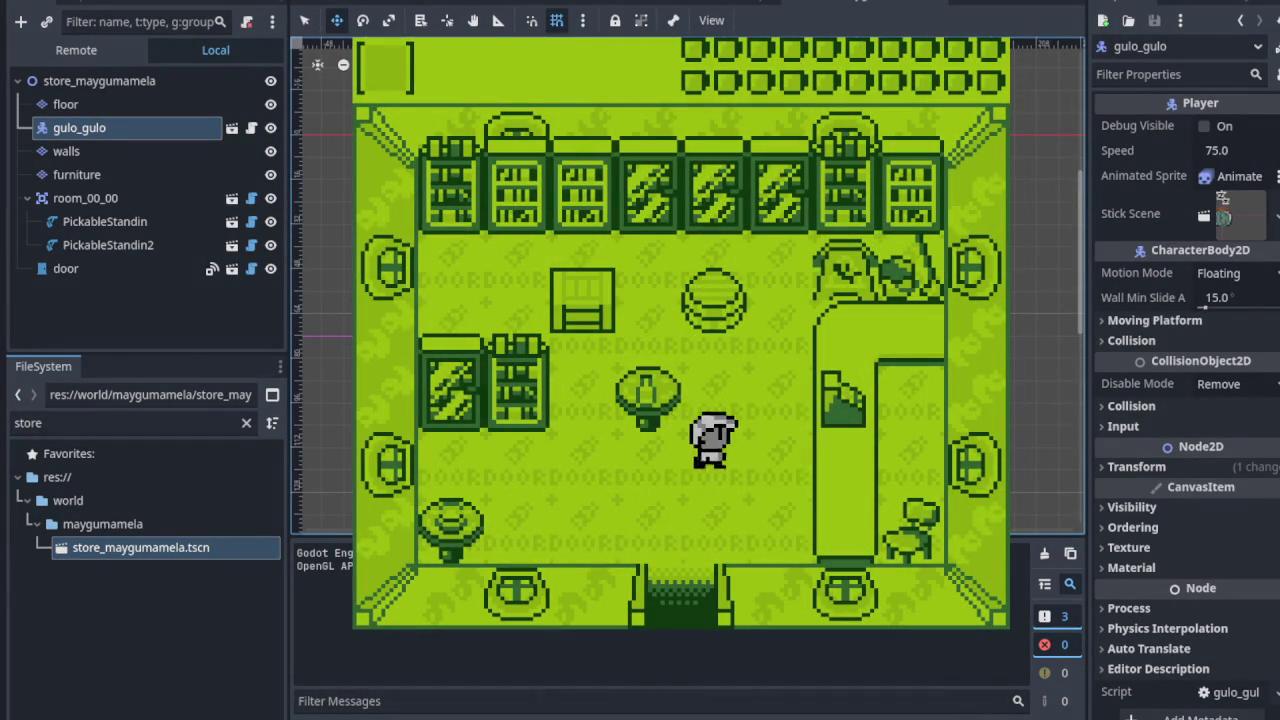
key("Left")
key("Up")
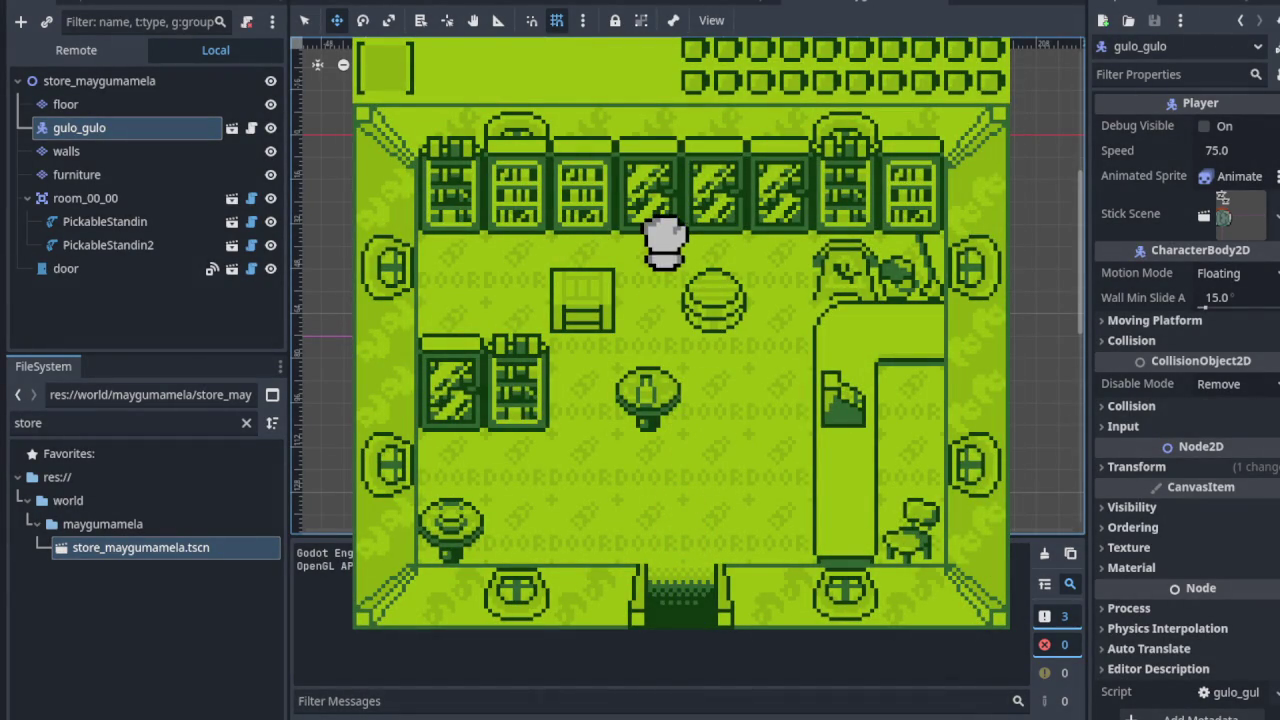
key("Left")
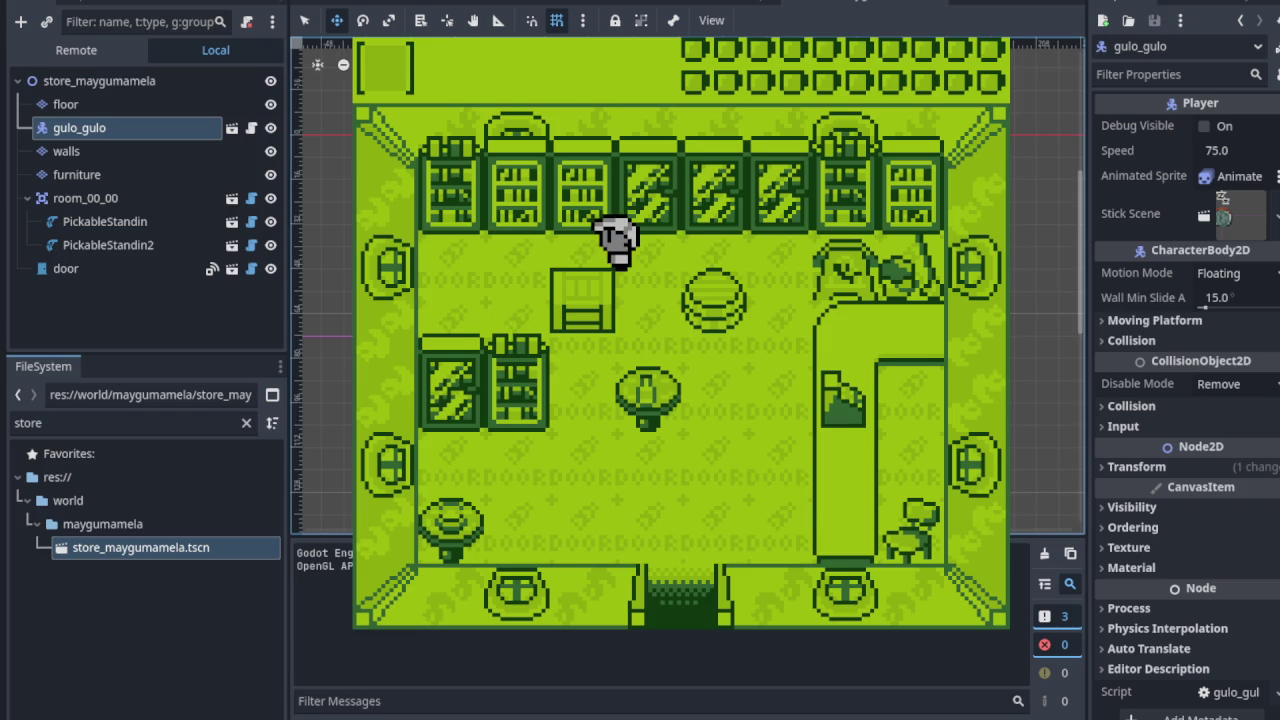
key("Right")
key("Down")
key("Left")
key("Up")
key("Right")
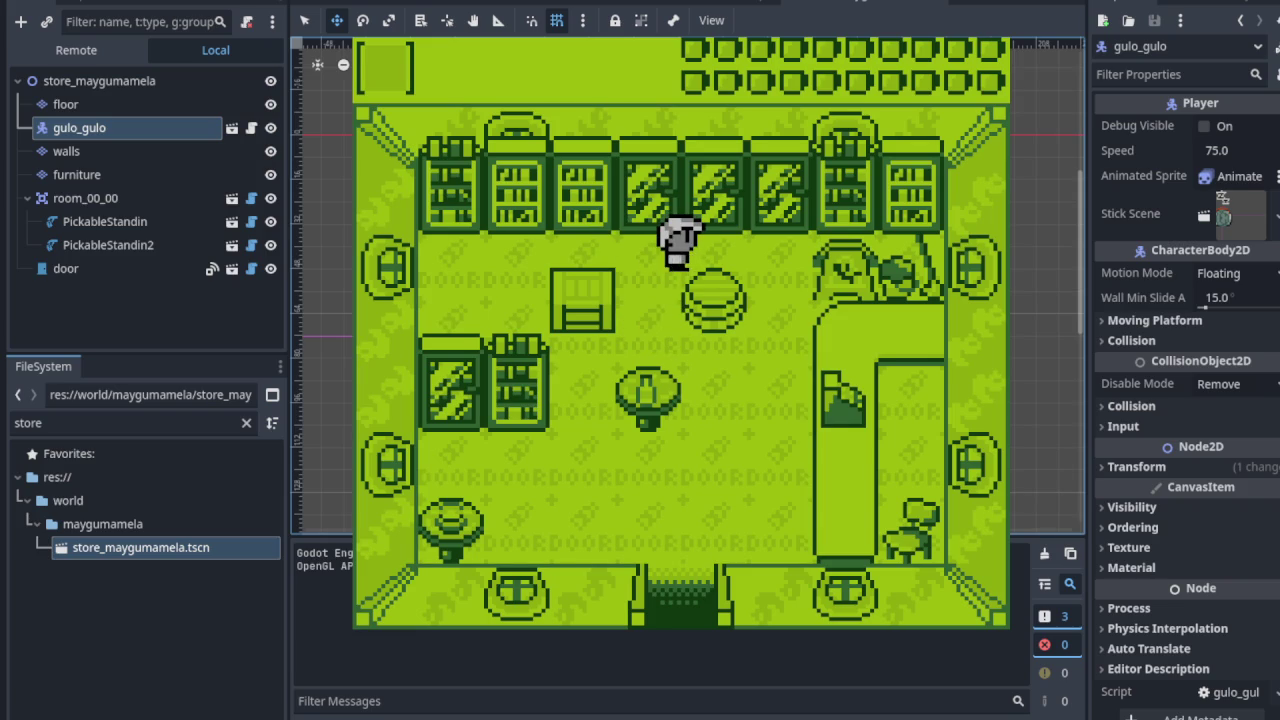
Step: Walk the player around the table toward the store exit, then stop the game
key("Left")
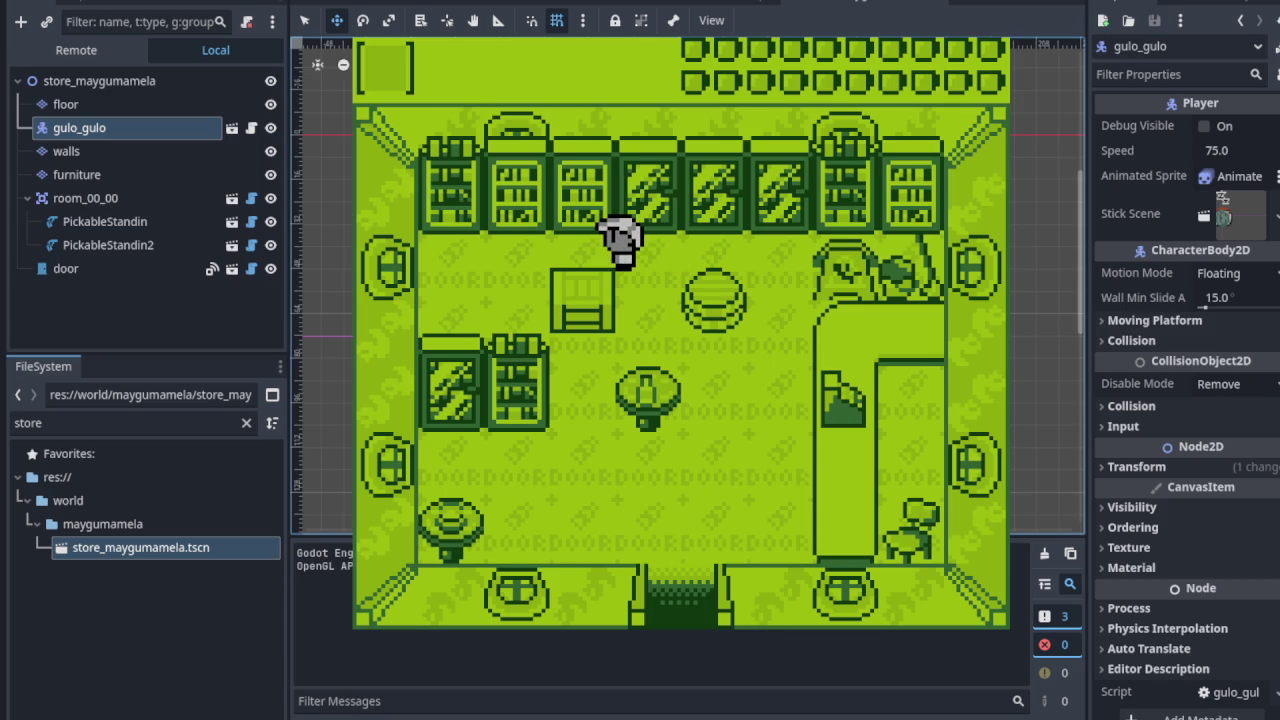
key("Down")
key("Left")
key("Up")
key("Down")
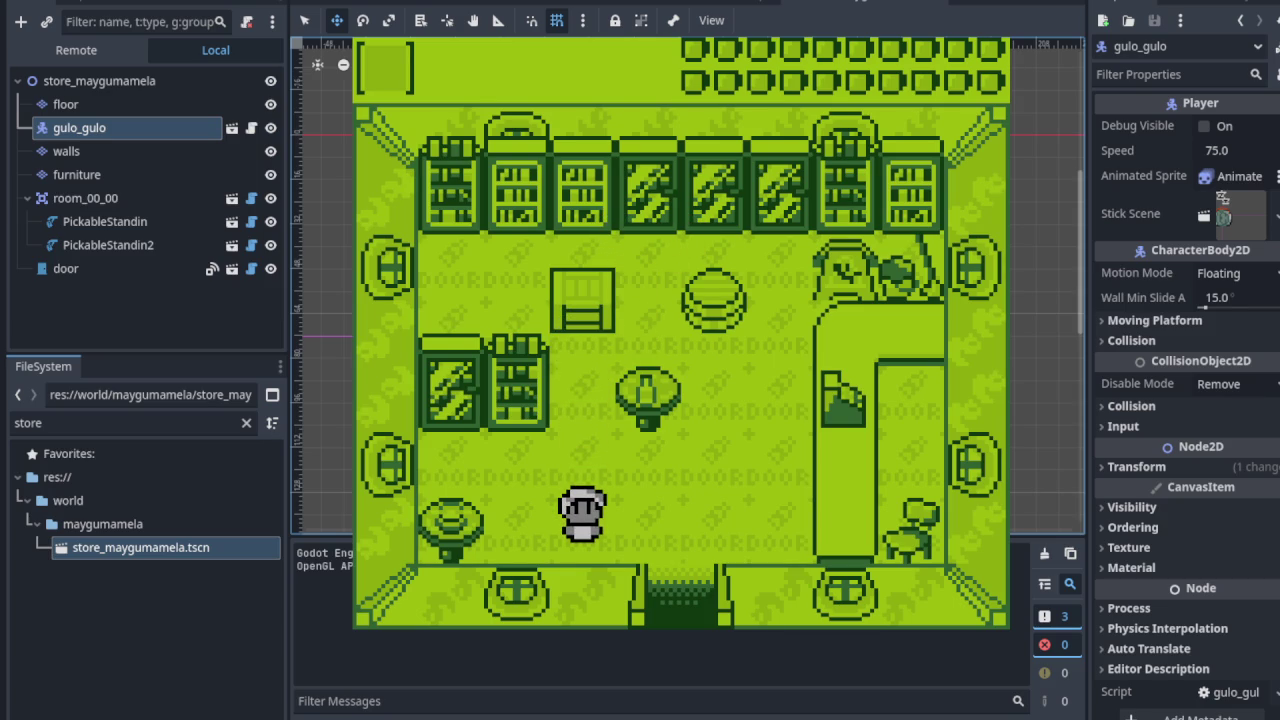
key("F8")
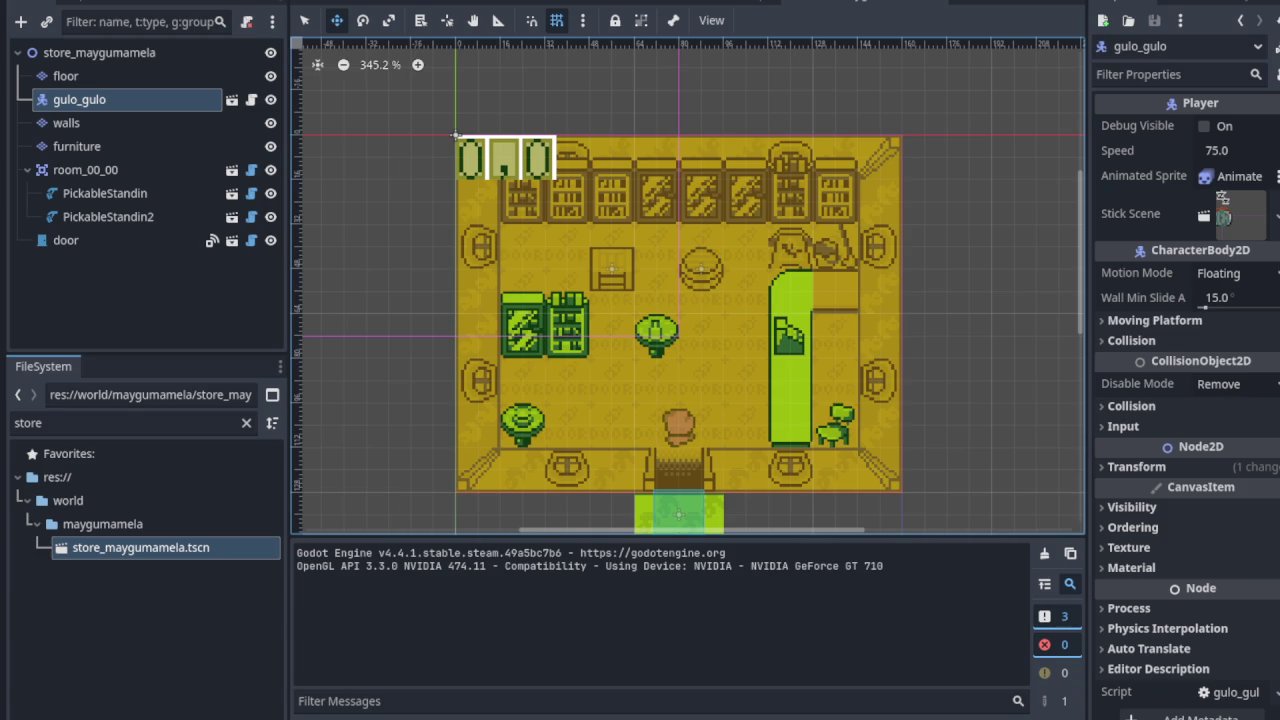
Step: Delete the PickableStandin and PickableStandin2 nodes and save the store scene
left_click(128, 197)
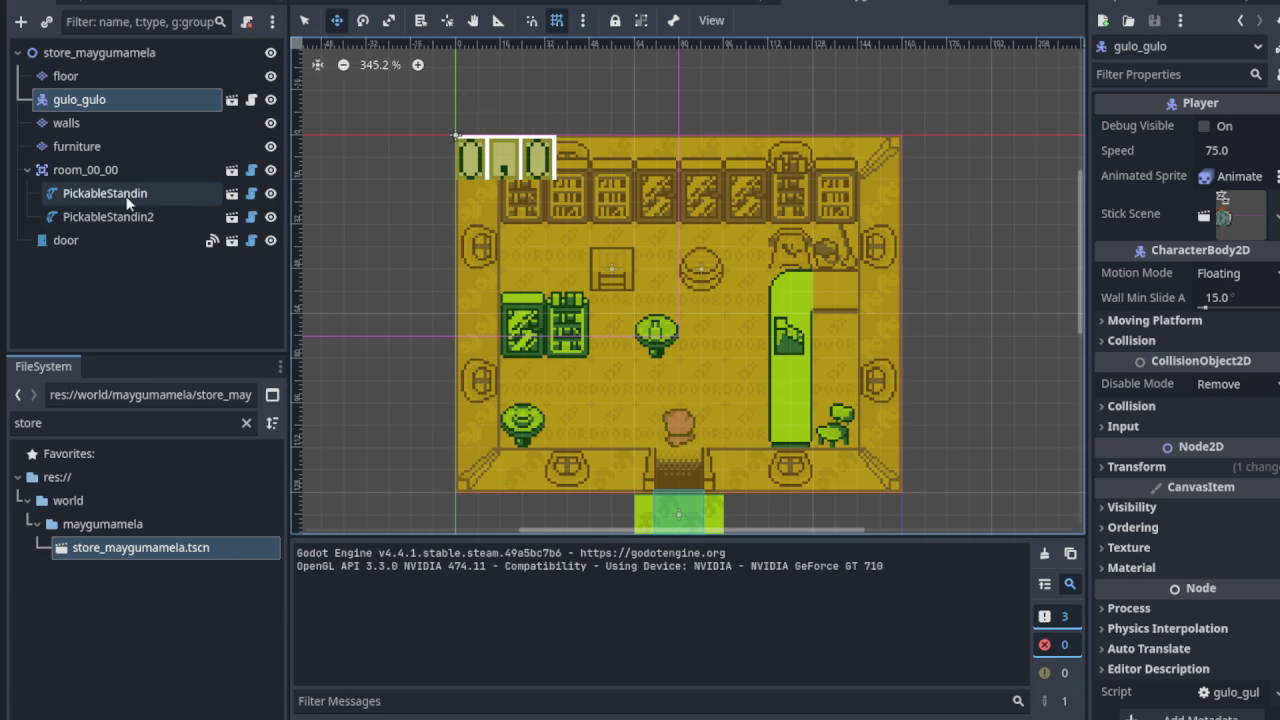
right_click(128, 198)
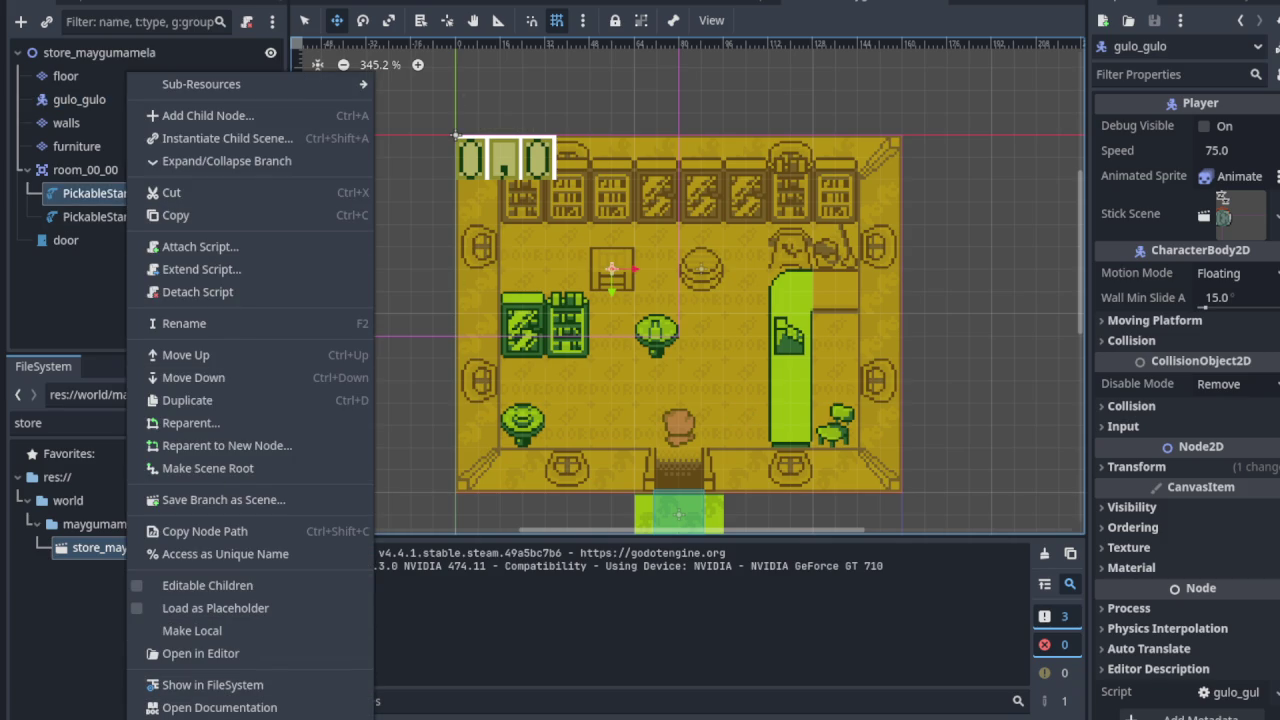
key("Delete")
left_click(606, 364)
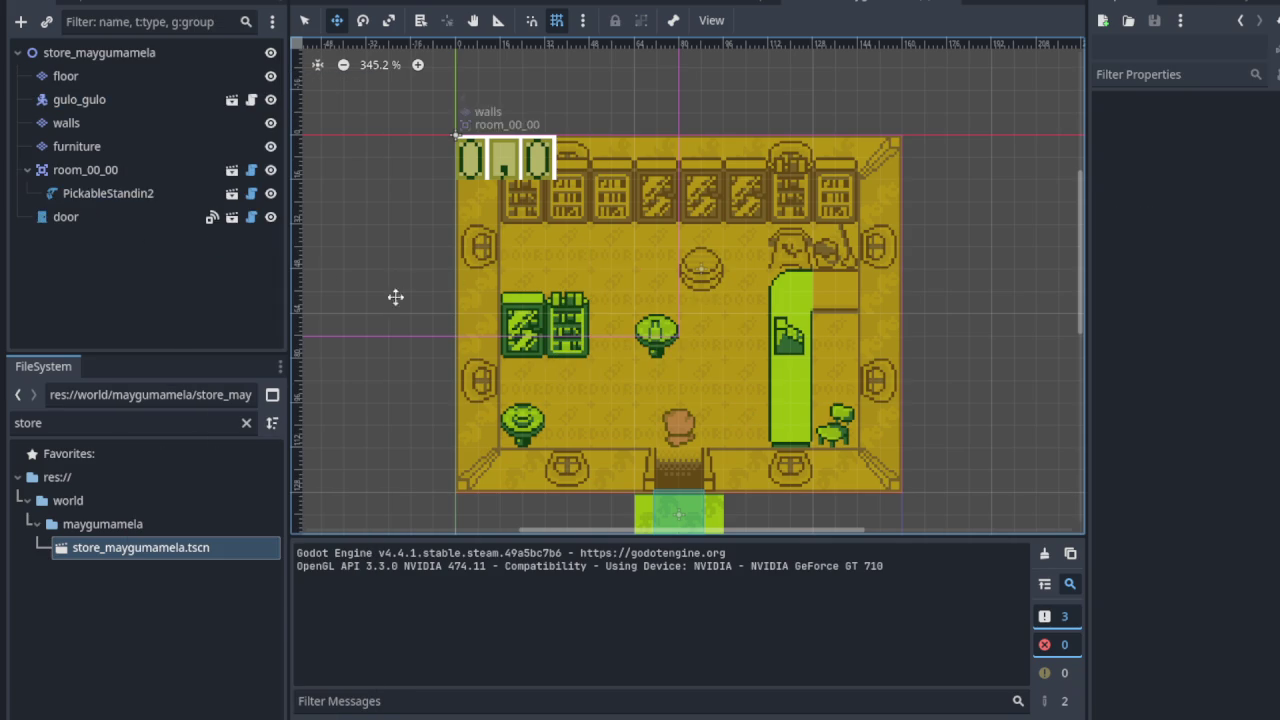
left_click(110, 193)
right_click(156, 193)
key("Delete")
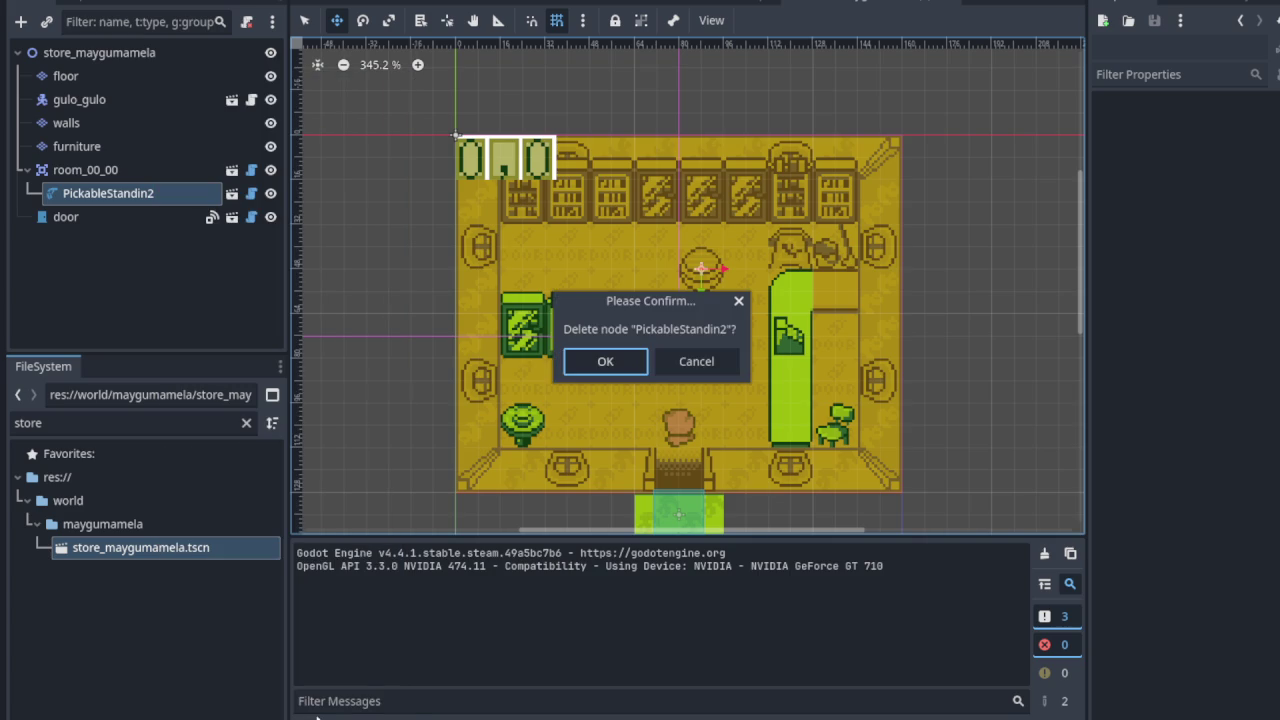
left_click(605, 361)
key("ctrl+s")
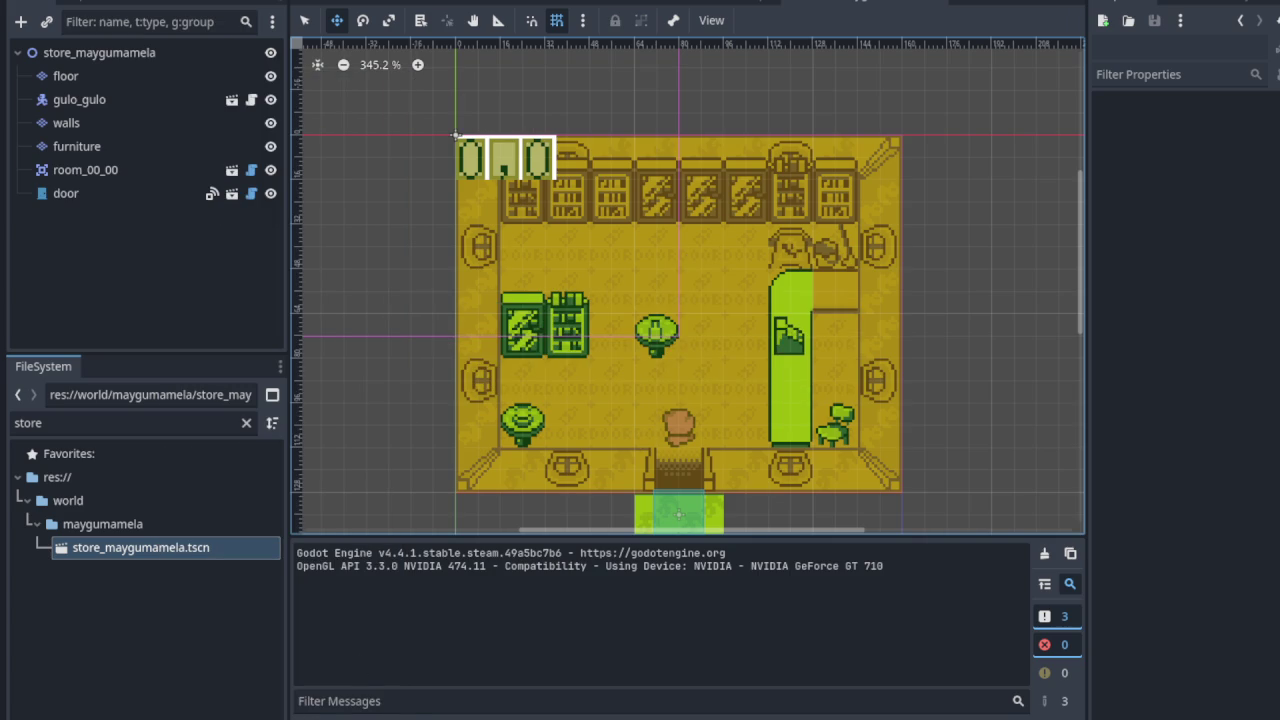
Step: Run the game and walk the player past the tower into the DOOR house store
key("F5")
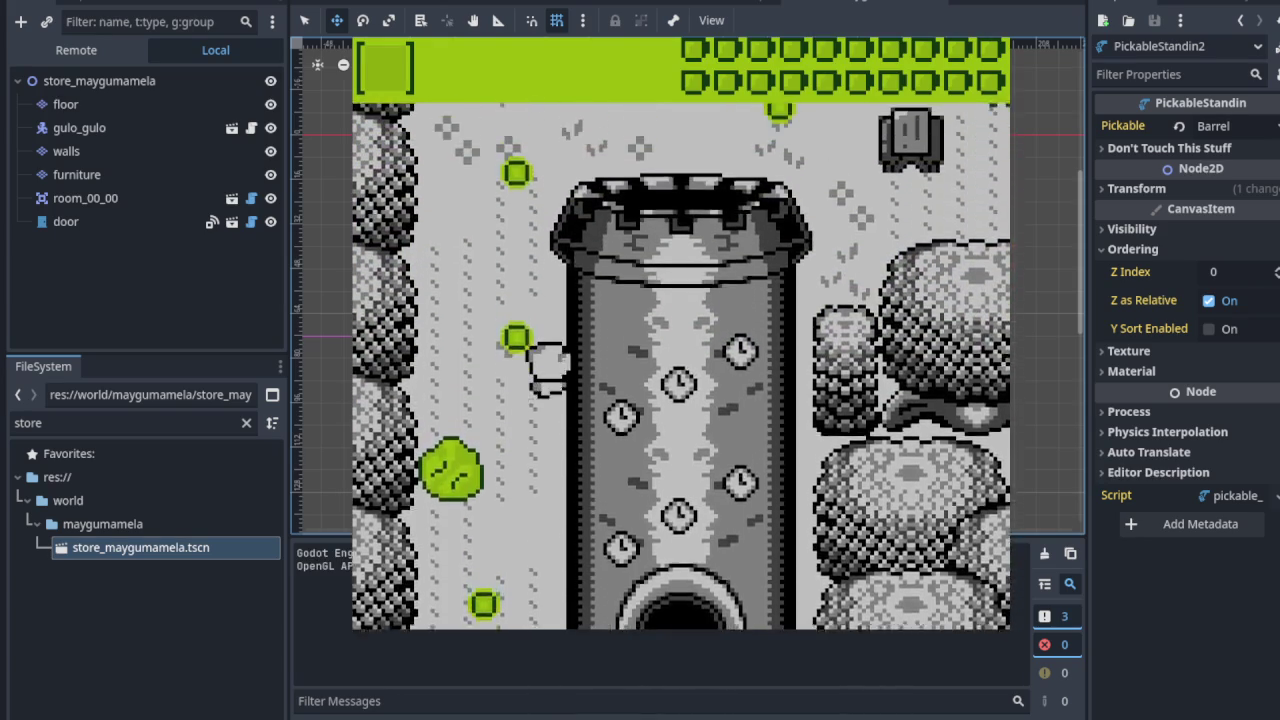
key("Right")
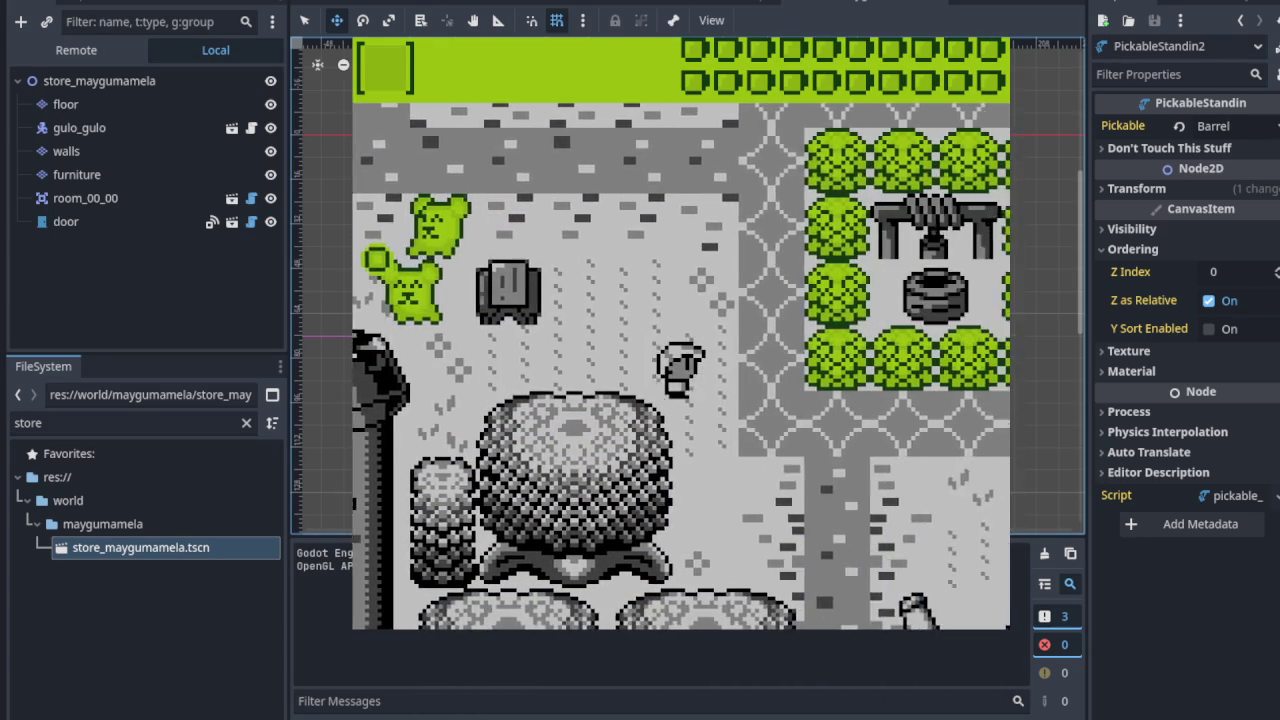
key("Down")
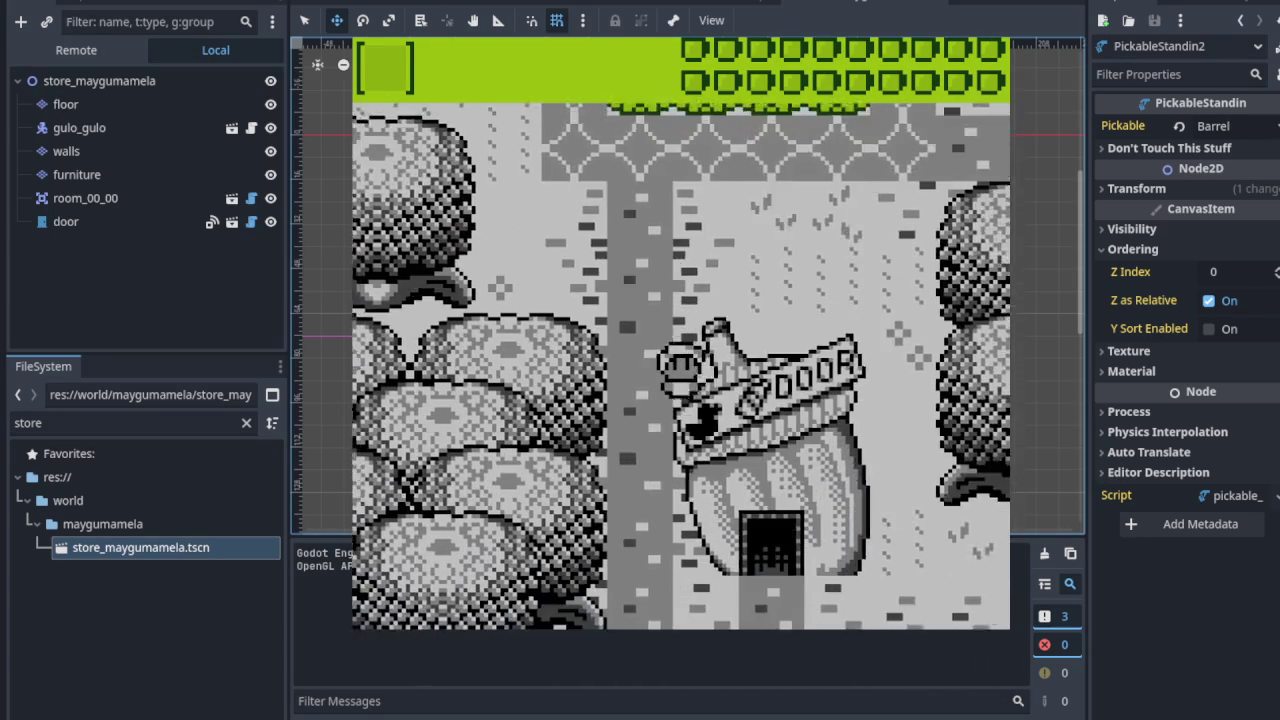
key("Down")
key("Right")
key("Up")
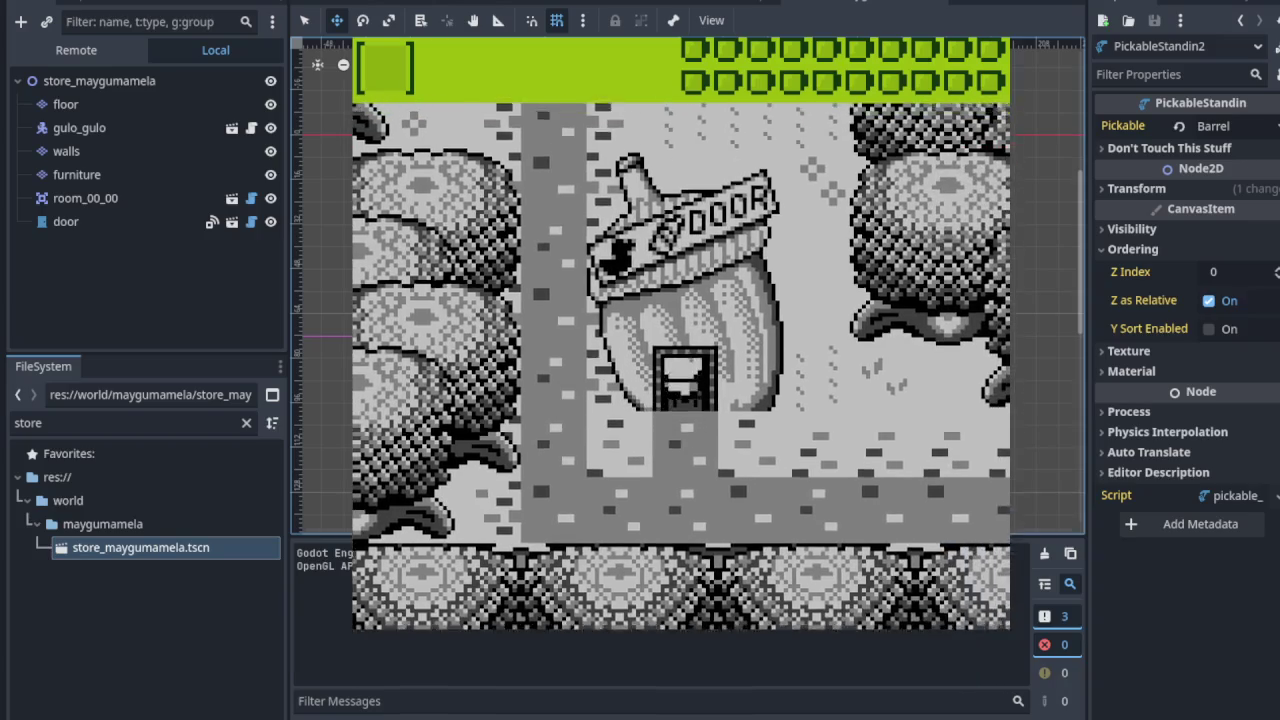
key("Left")
key("Left")
Step: Walk the player around the store's counter and aisles, then stop the game
key("Up")
key("Right")
key("Down")
key("Right")
key("Up")
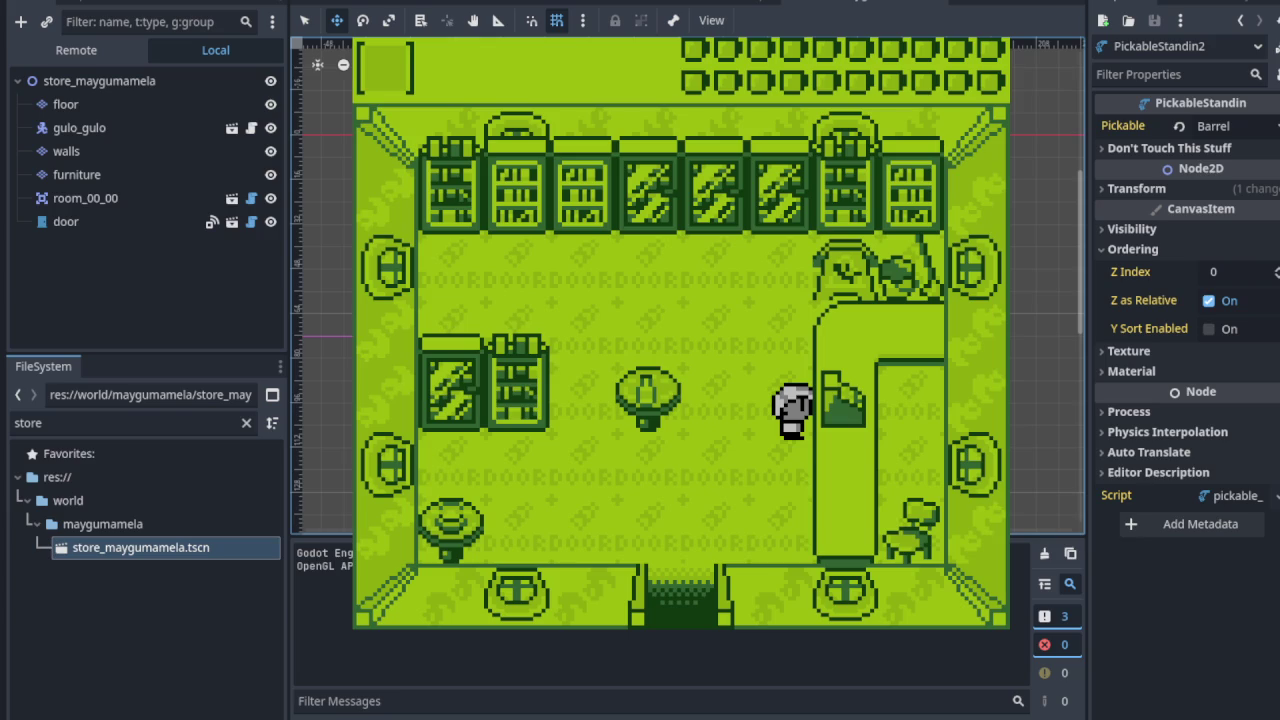
key("Up")
key("Left")
key("Up")
key("Right")
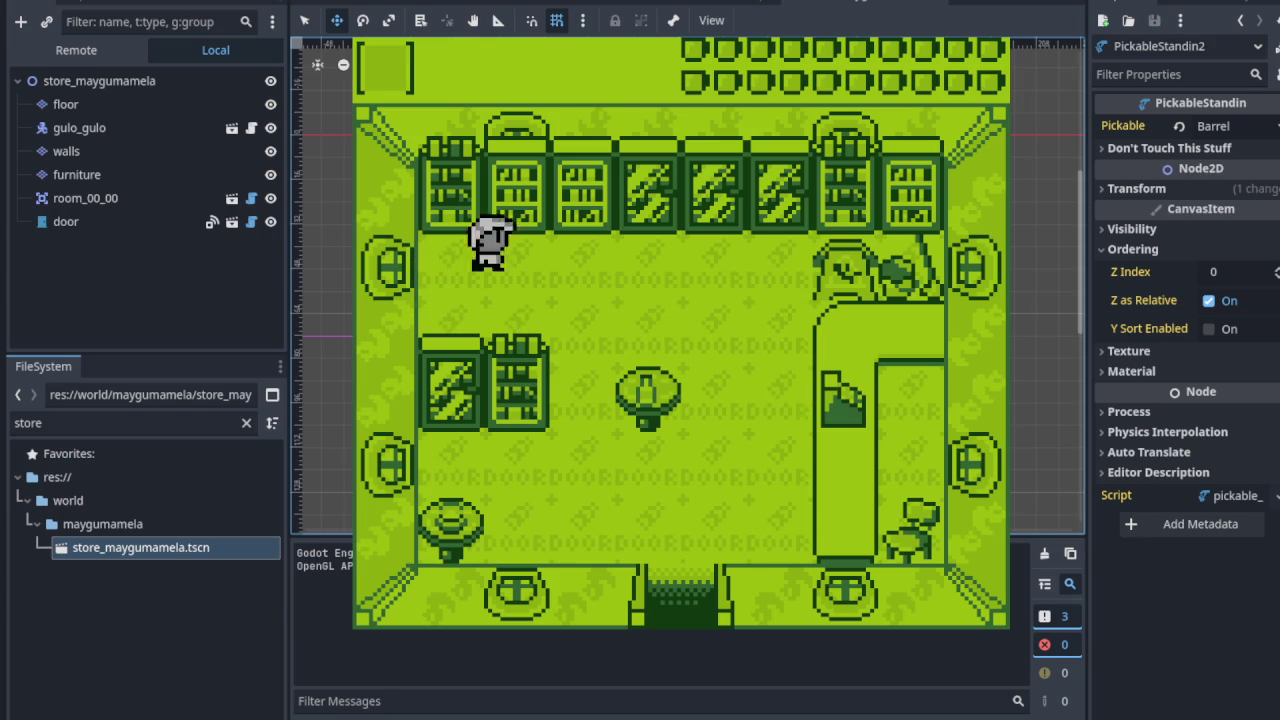
key("Down")
key("Down")
key("Left")
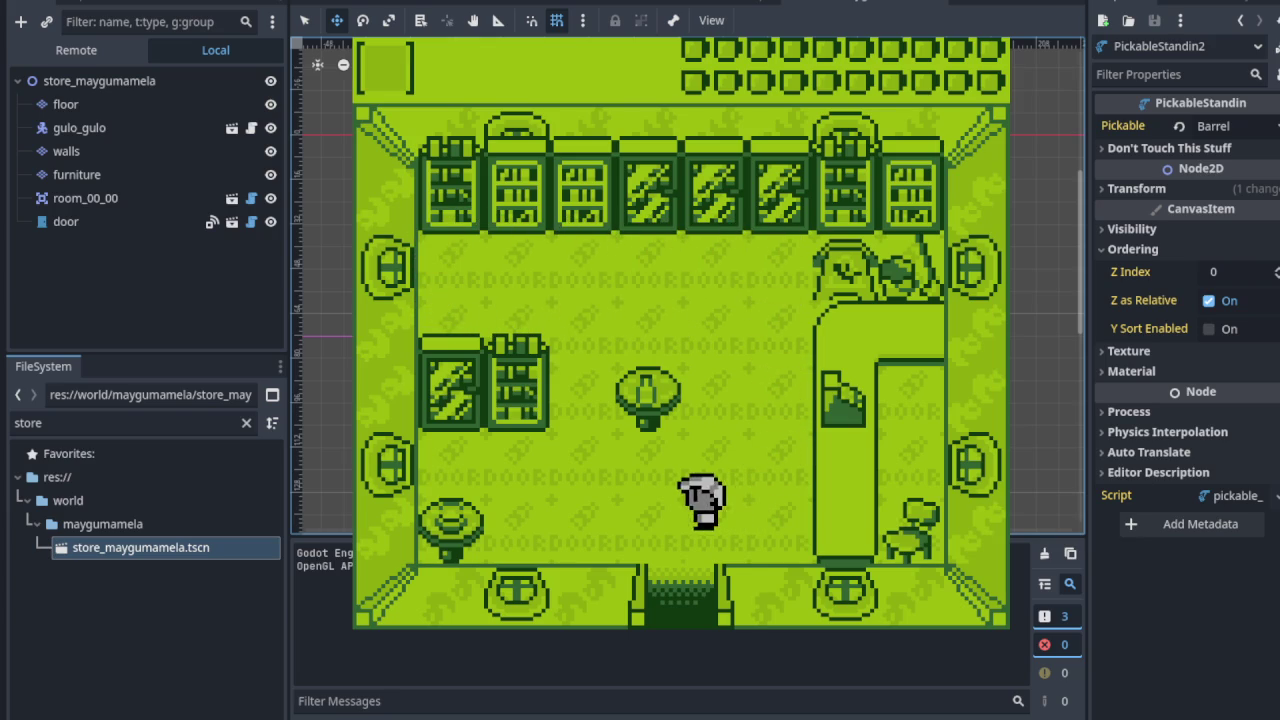
key("Right")
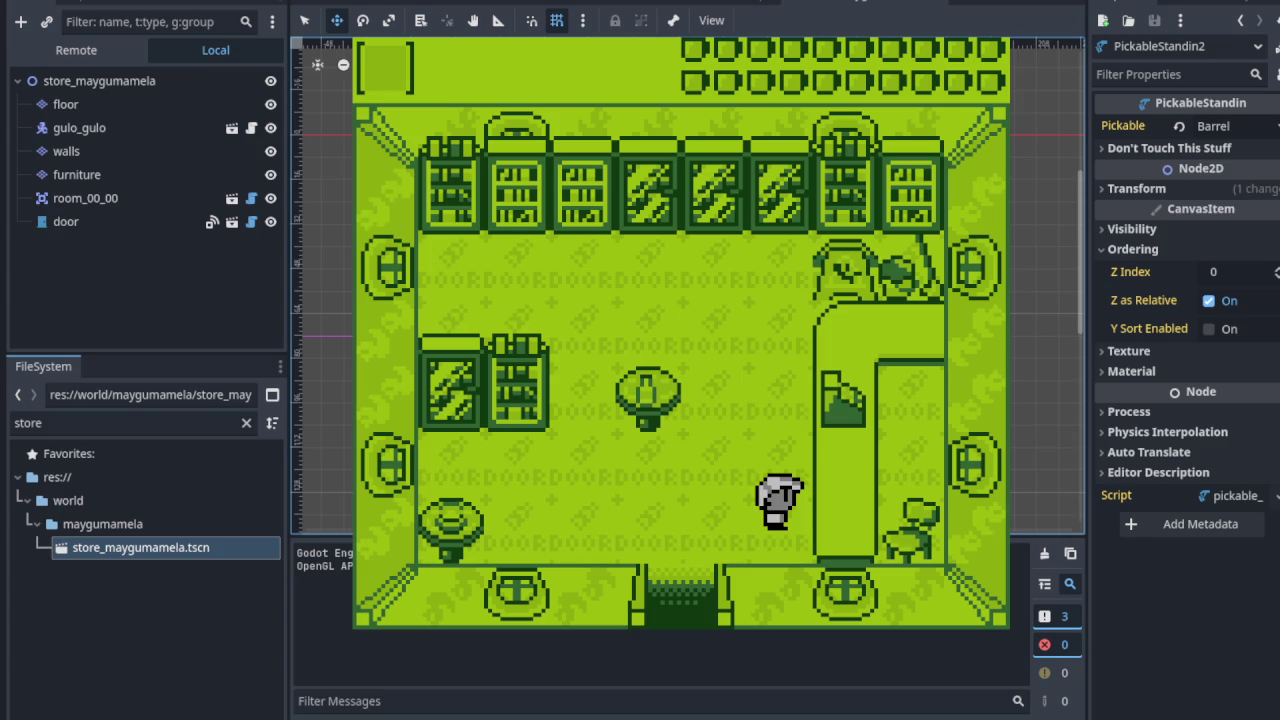
key("F8")
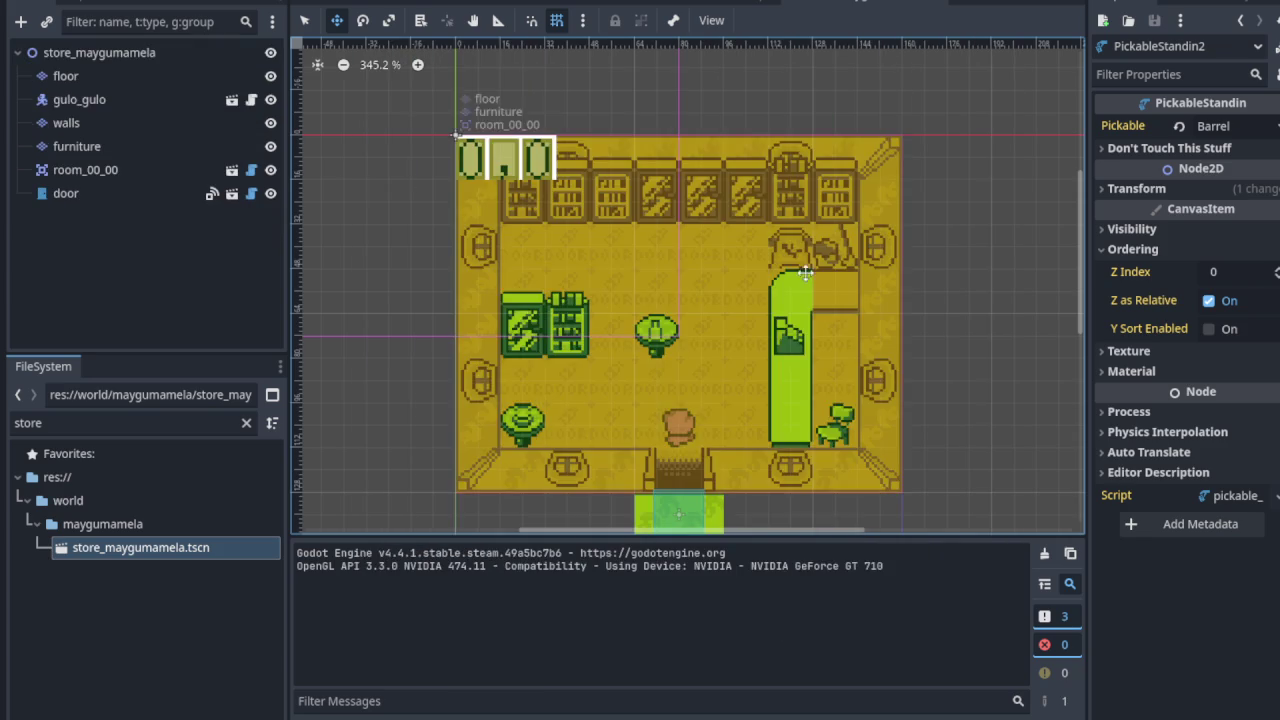
Step: Pan and zoom the viewport onto the store counter area
scroll(723, 366, "down", 2)
scroll(820, 297, "up", 5)
scroll(629, 292, "up", 10)
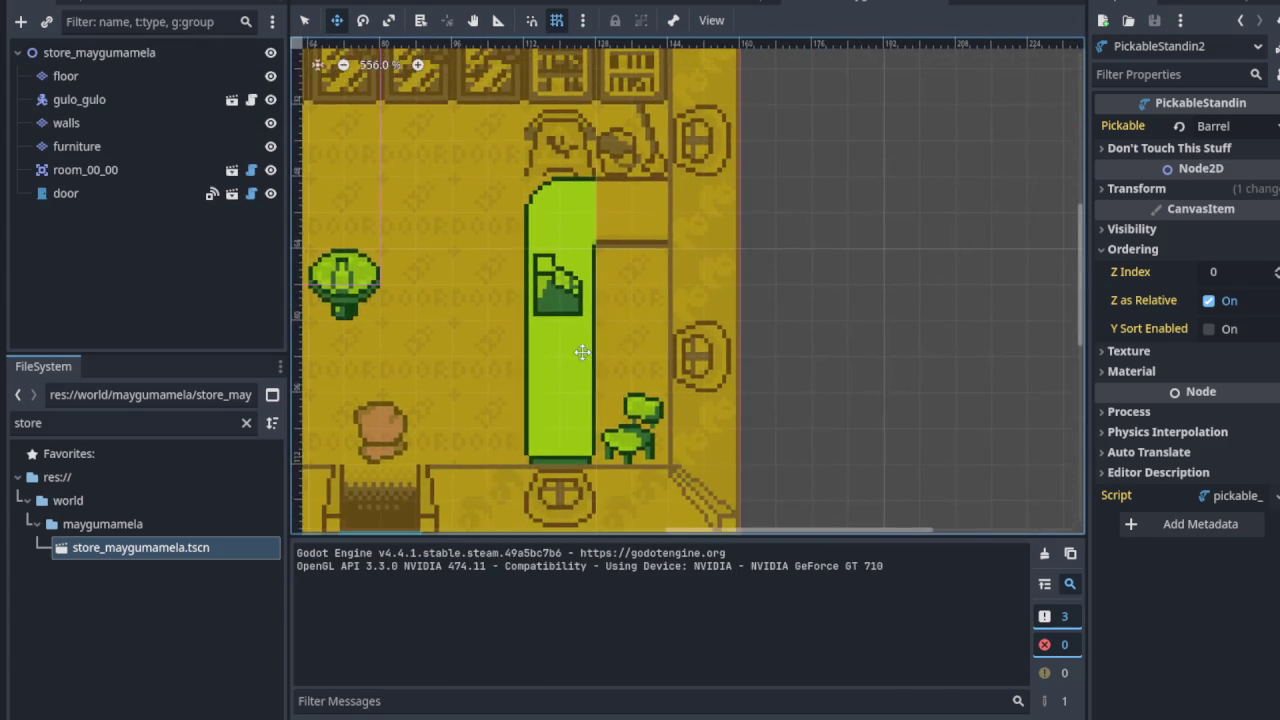
mouse_move(678, 263)
left_mouse_down()
mouse_move(708, 340)
mouse_move(857, 331)
mouse_move(813, 308)
left_mouse_up()
scroll(537, 145, "up", 1)
scroll(608, 231, "down", 2)
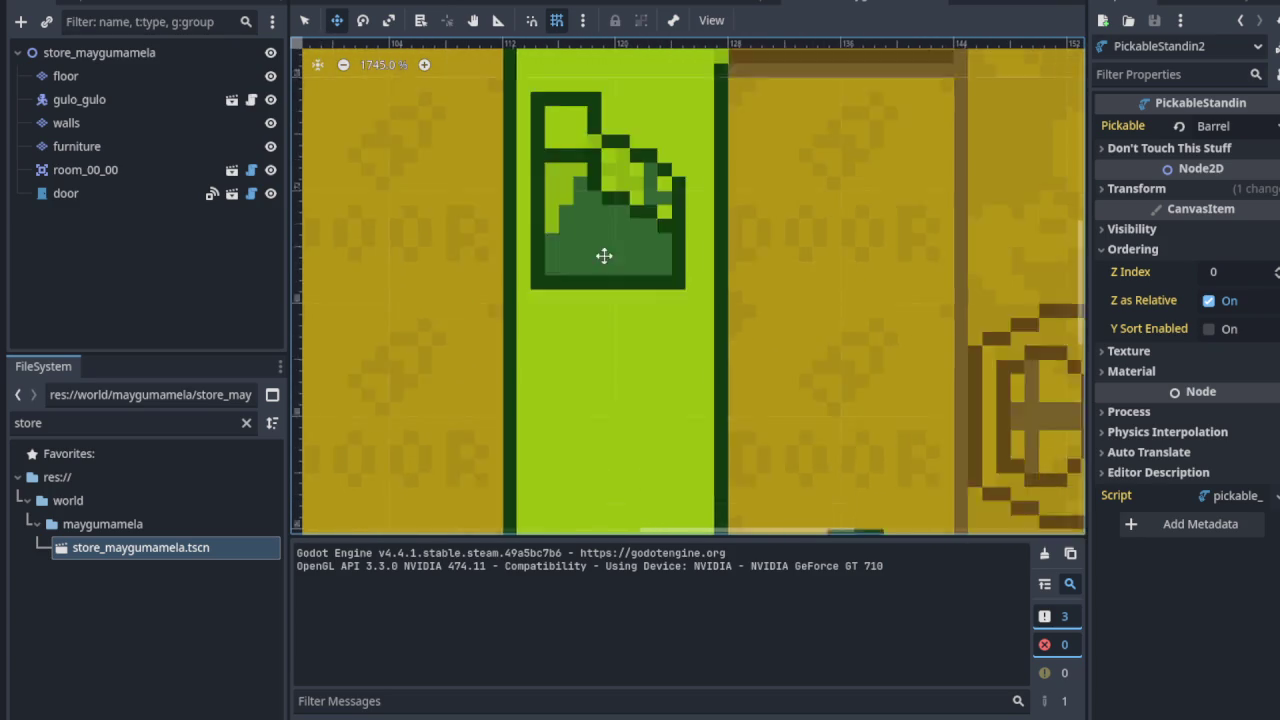
left_click_drag(846, 199, 848, 307)
left_click_drag(730, 332, 619, 333)
Step: Zoom in and center the view on the green bottle item
scroll(600, 180, "up", 1)
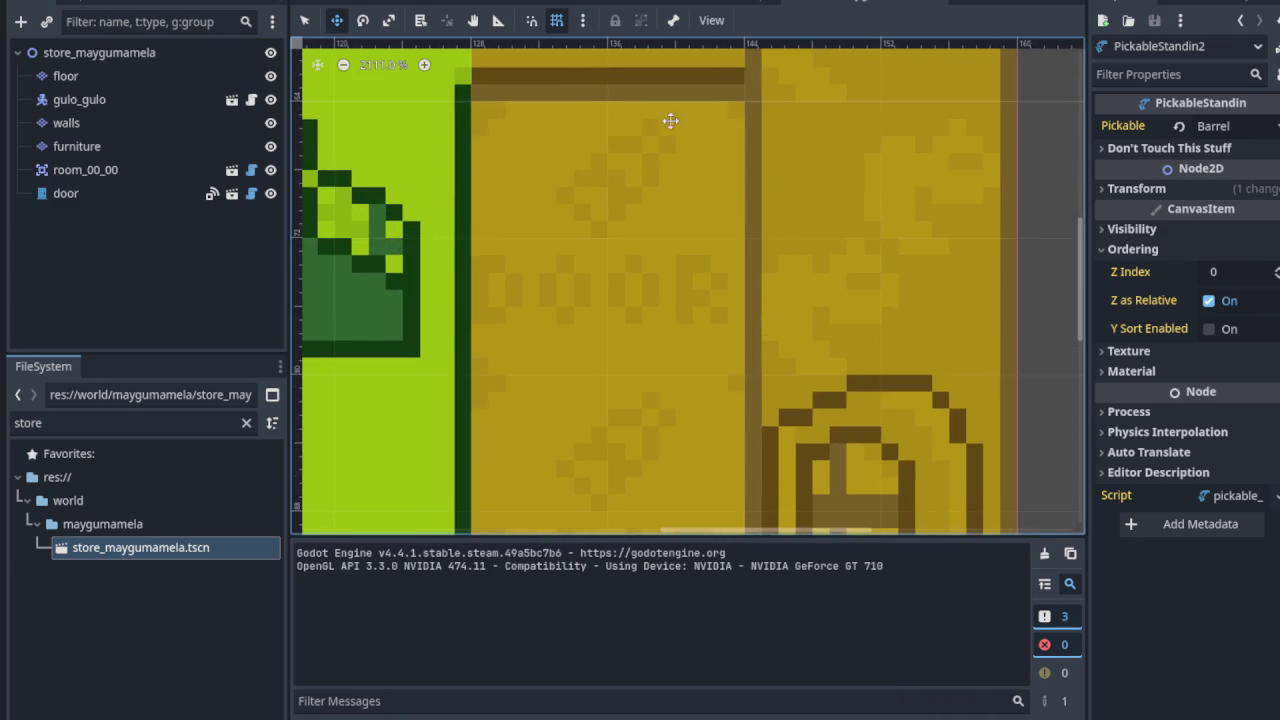
mouse_move(581, 207)
left_mouse_down()
mouse_move(540, 306)
mouse_move(1043, 217)
left_mouse_up()
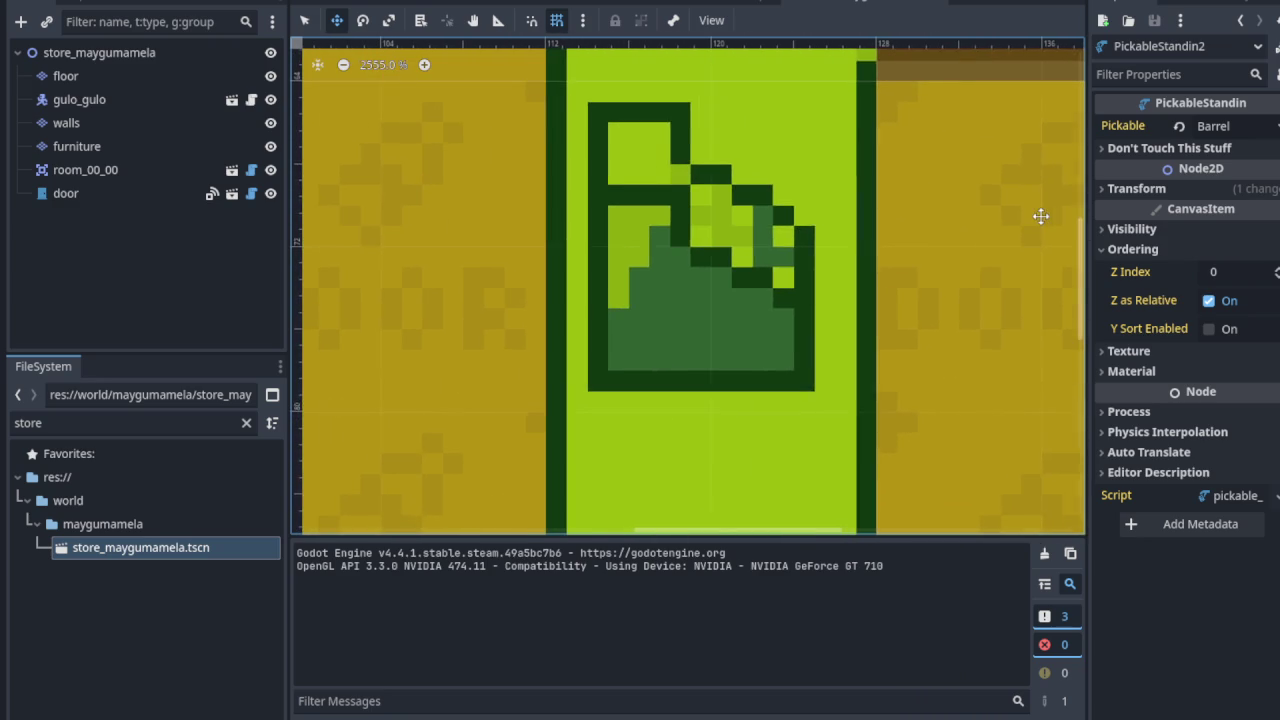
scroll(777, 272, "up", 1)
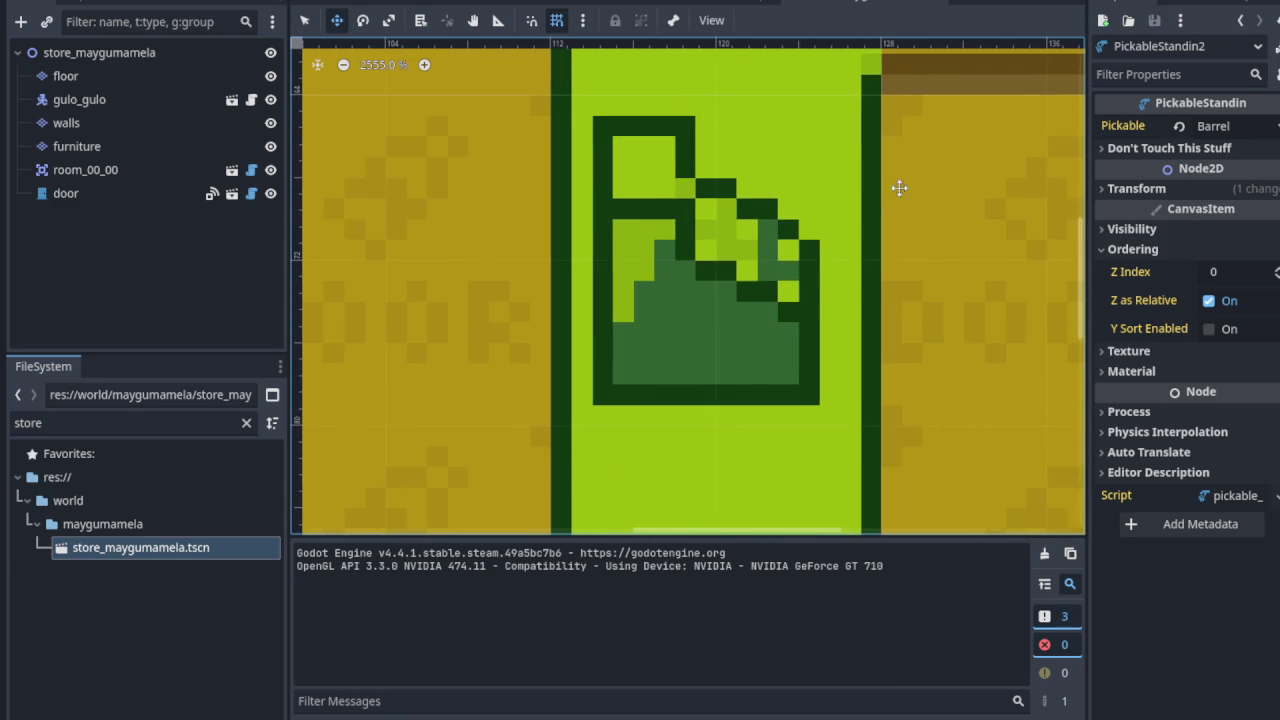
scroll(720, 200, "up", 2)
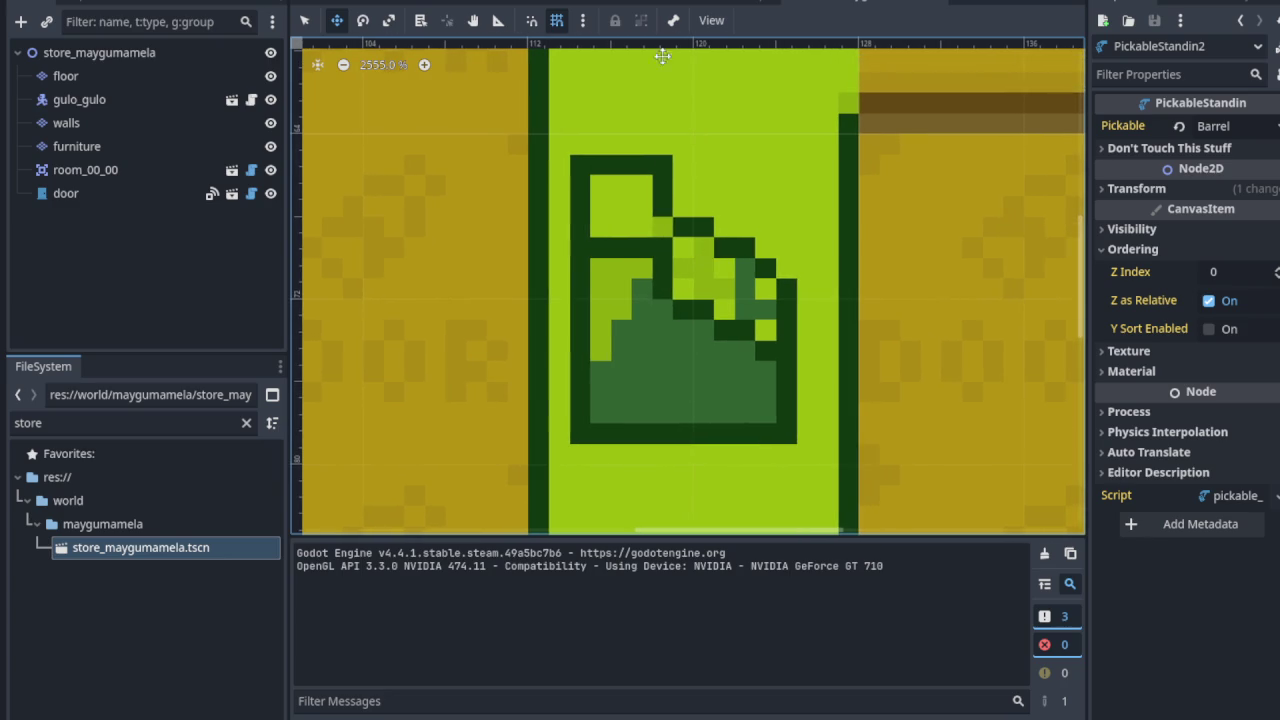
scroll(668, 295, "down", 2)
mouse_move(666, 291)
left_mouse_down()
mouse_move(663, 149)
mouse_move(646, 423)
left_mouse_up()
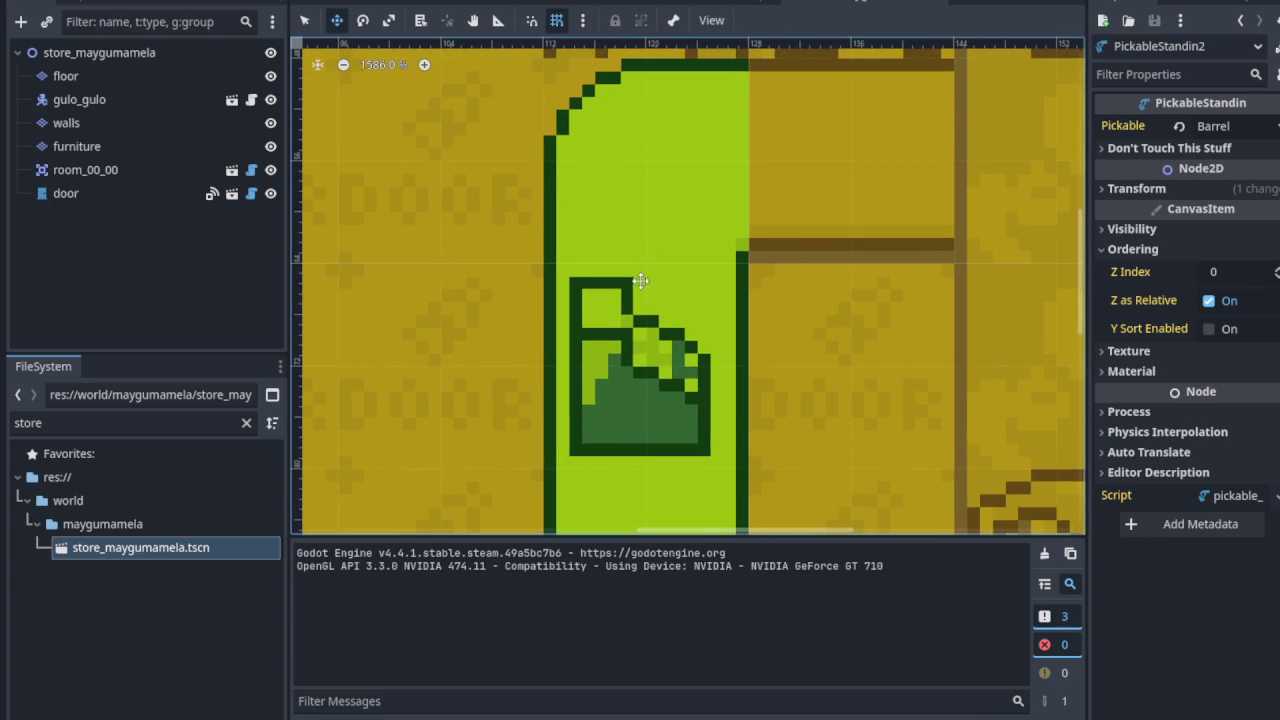
Step: Adjust the zoom around the counter, then switch to the overworld scene
scroll(623, 325, "down", 3)
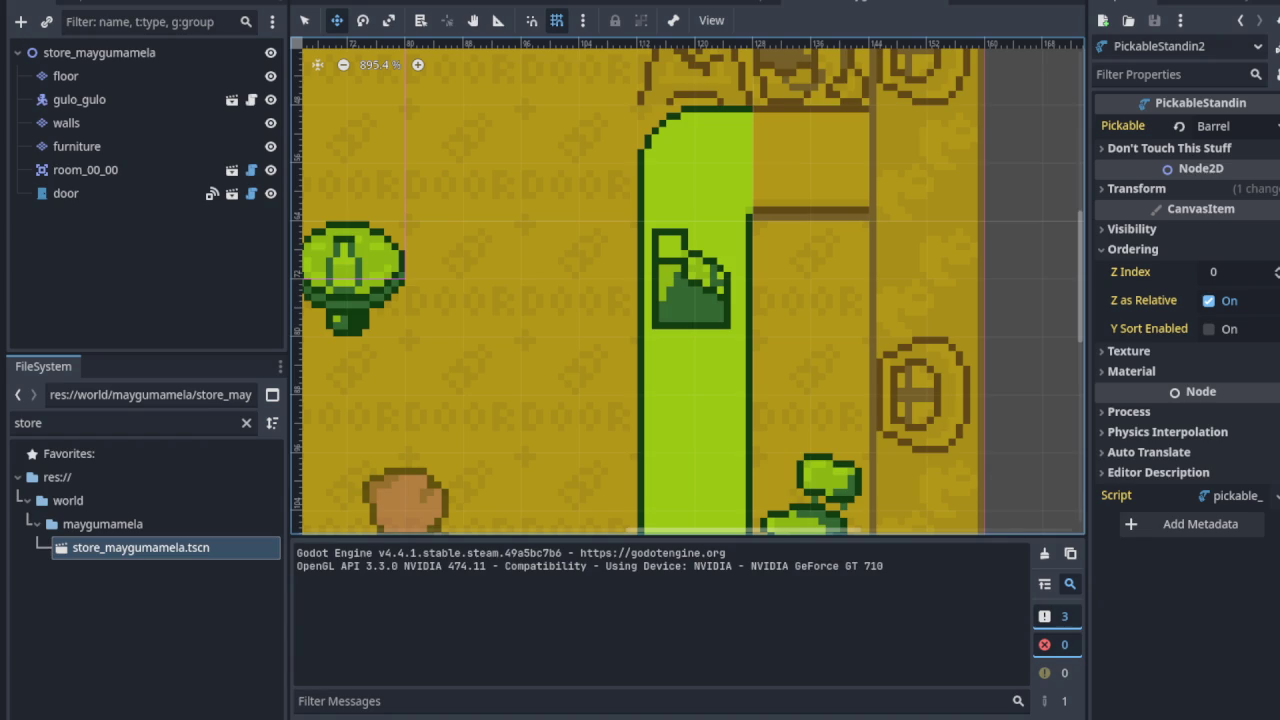
scroll(586, 329, "down", 3)
scroll(646, 220, "up", 3)
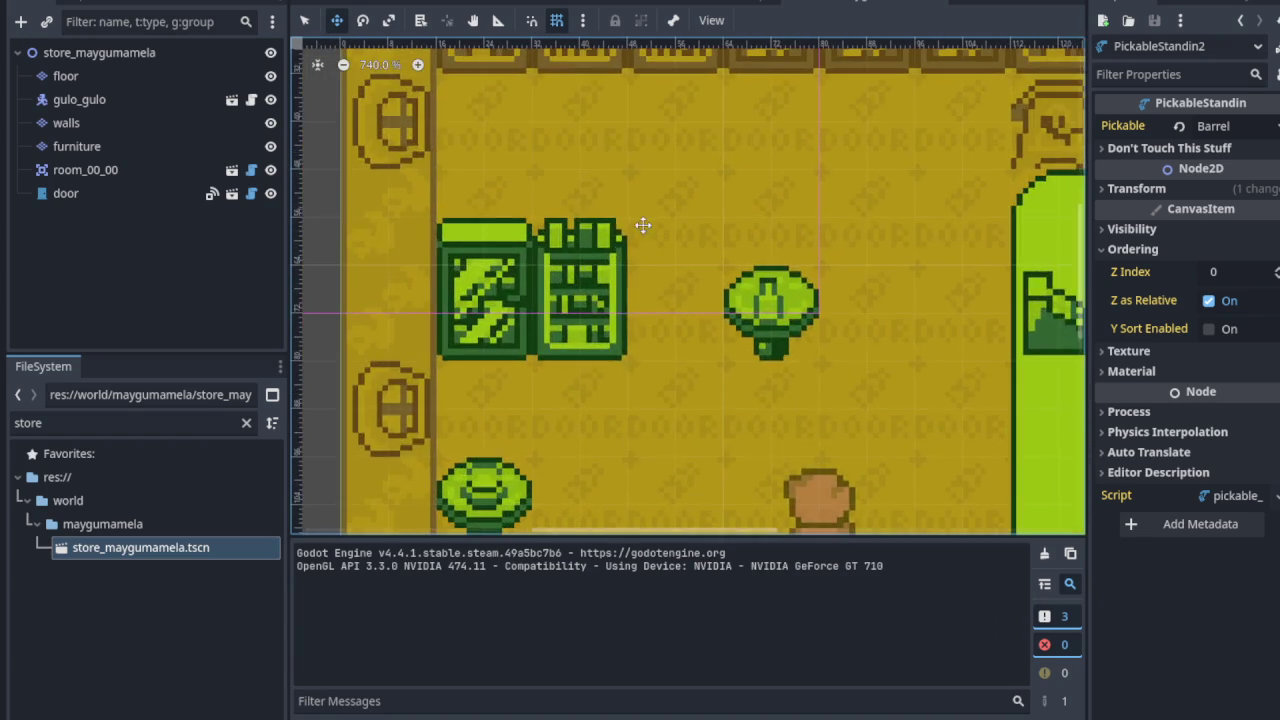
scroll(556, 190, "down", 2)
scroll(523, 305, "up", 1)
scroll(523, 305, "up", 5)
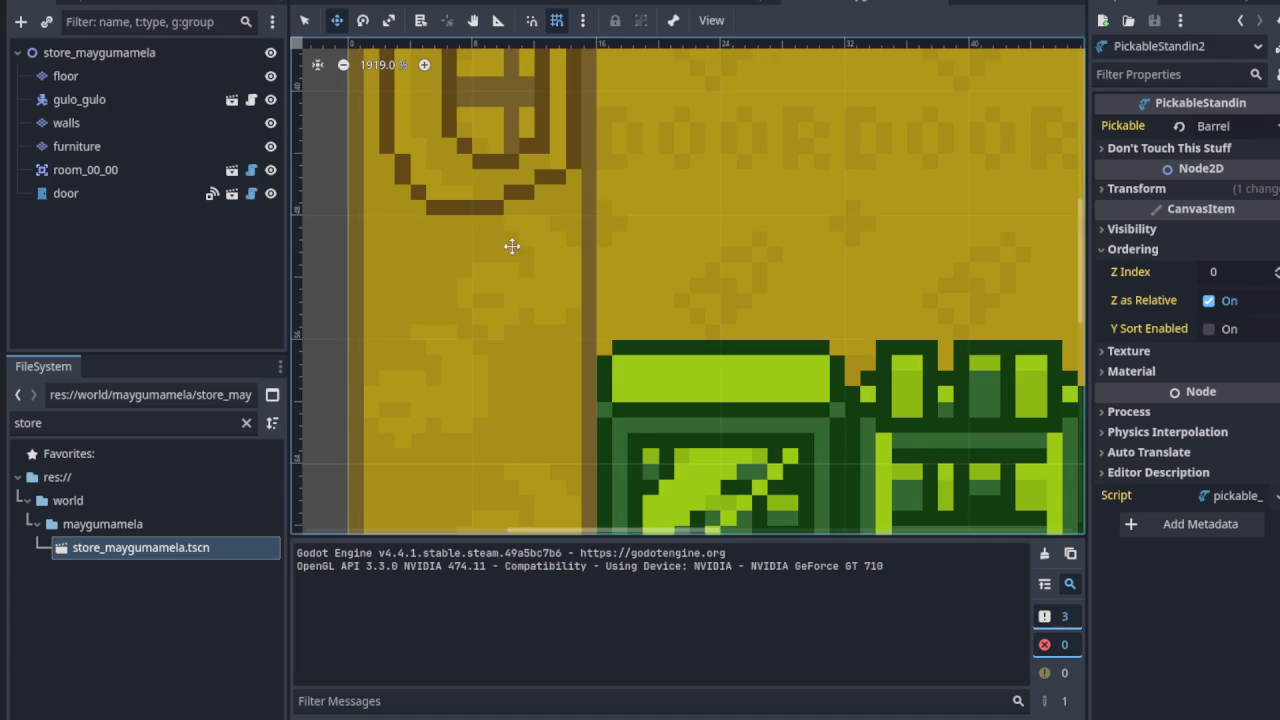
scroll(443, 304, "up", 3)
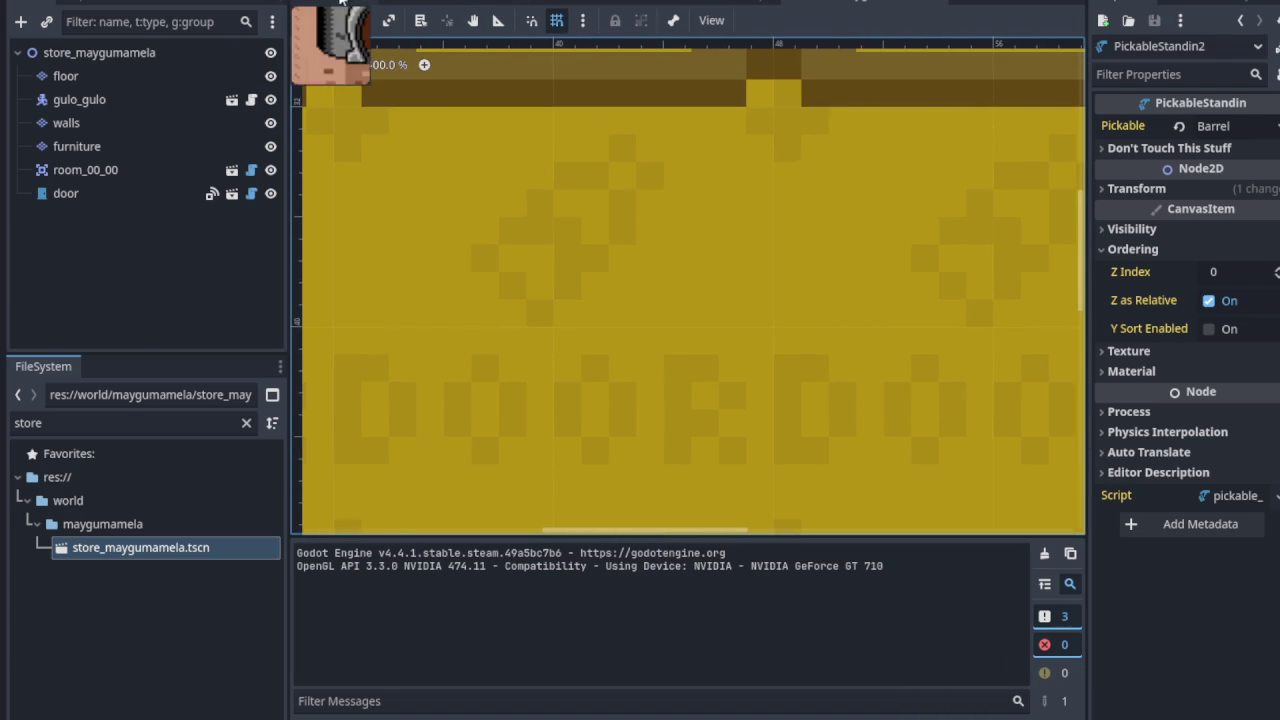
left_click(340, 3)
scroll(771, 286, "down", 3)
Step: Zoom in on the DOOR acorn building, then return to the store_maygumamela scene
scroll(693, 253, "up", 4)
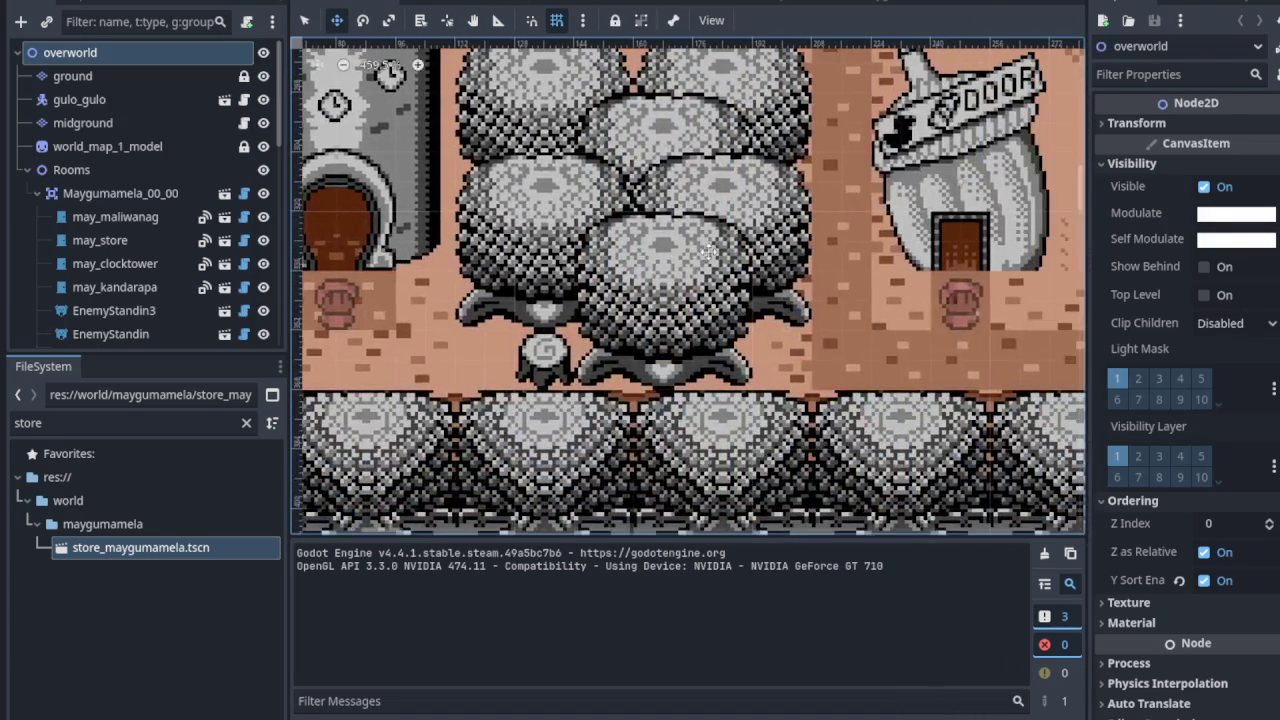
scroll(520, 230, "up", 9)
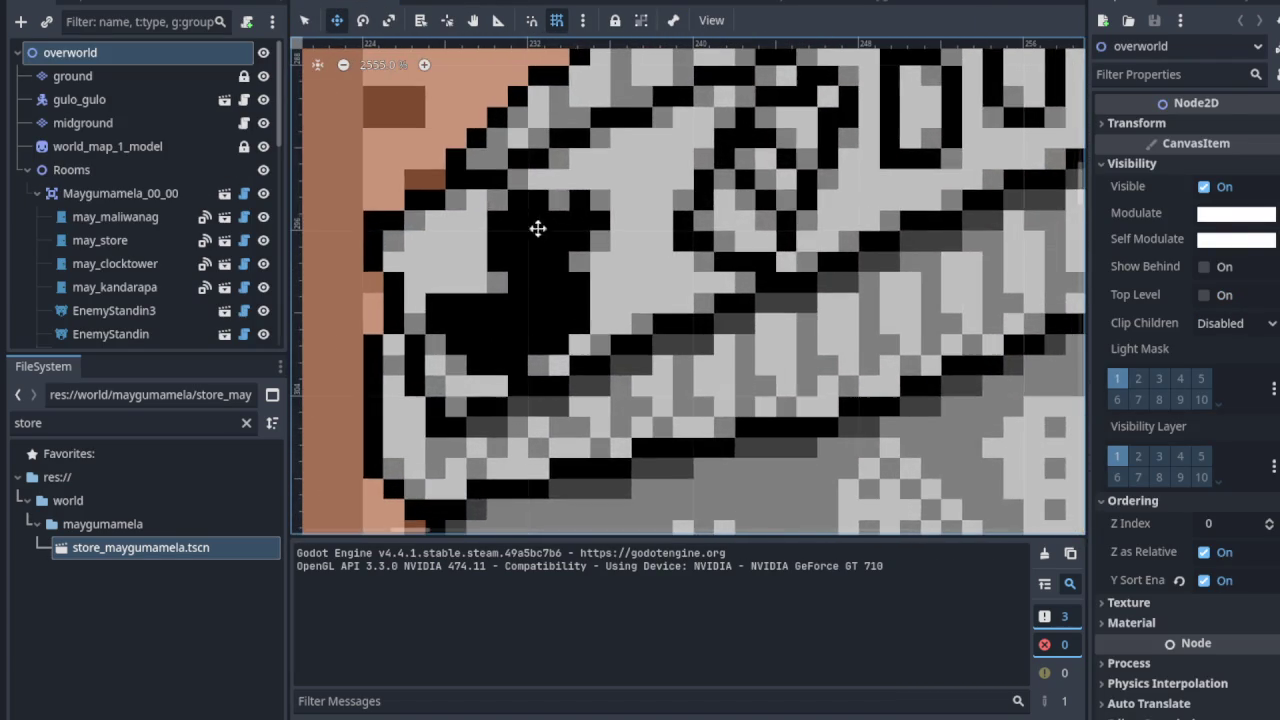
scroll(709, 234, "right", 10)
scroll(474, 376, "up", 1)
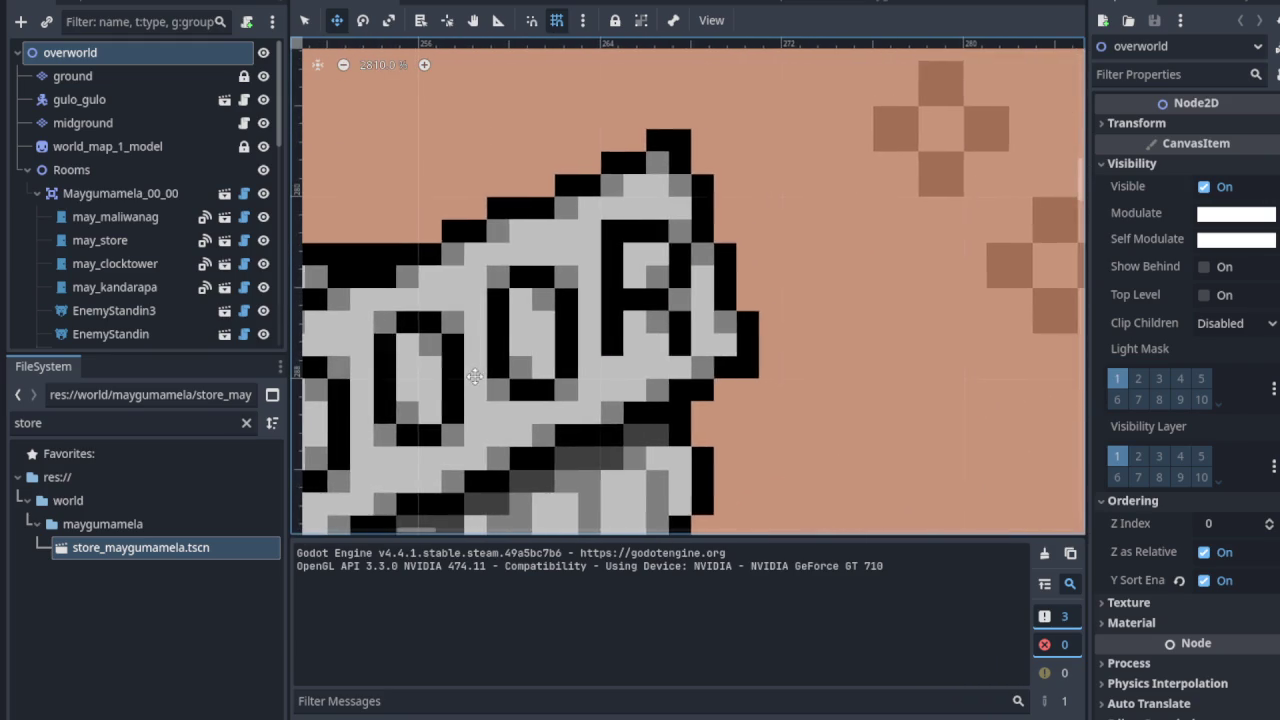
scroll(474, 376, "left", 5)
scroll(636, 334, "down", 2)
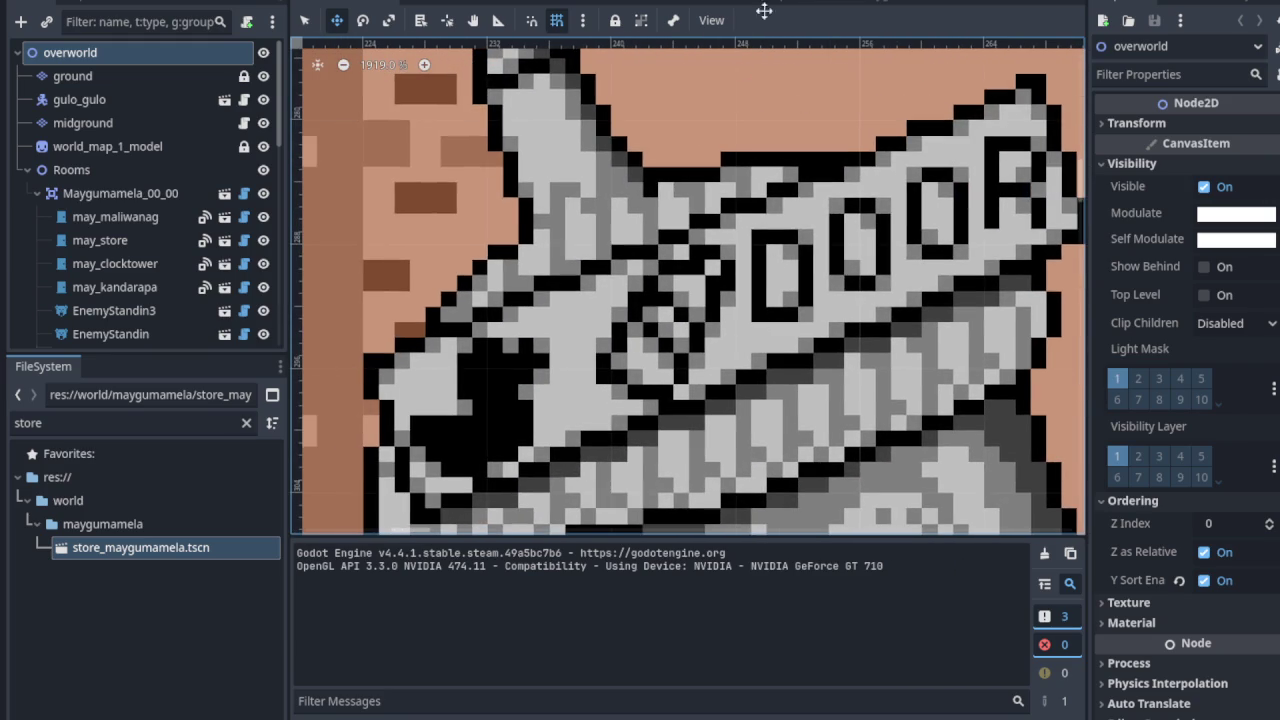
left_click(830, 3)
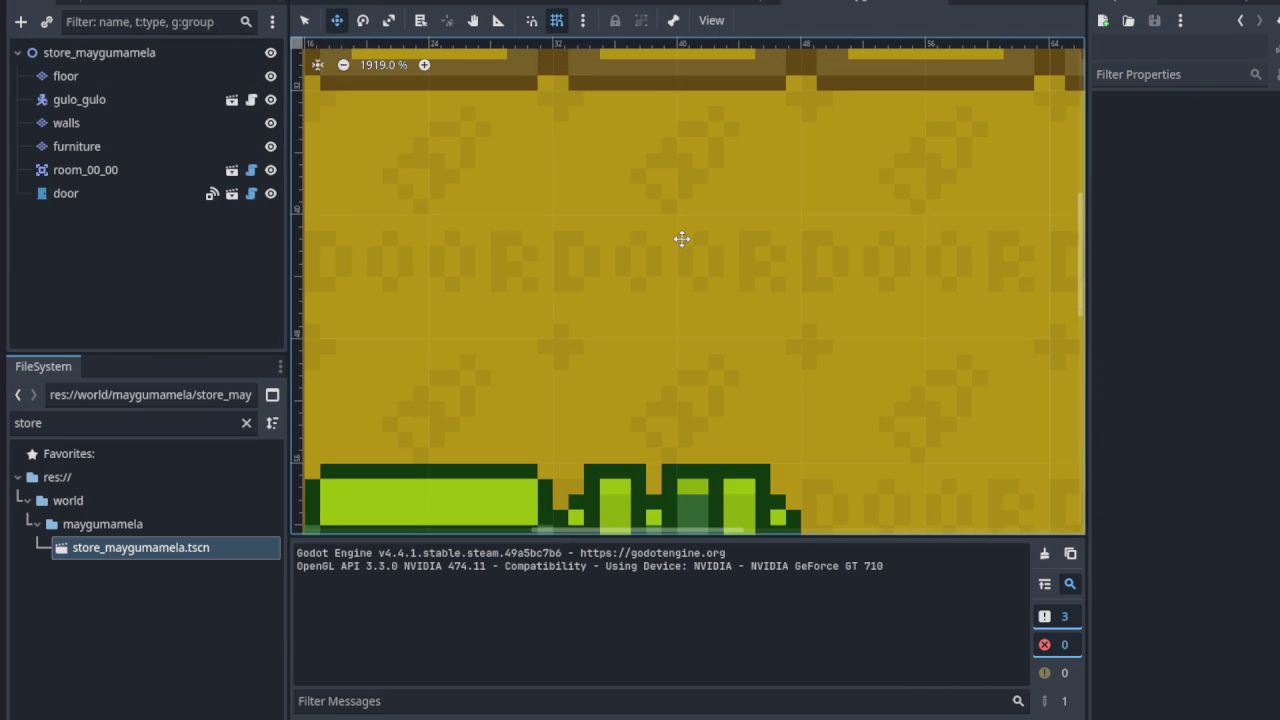
scroll(683, 240, "down", 5)
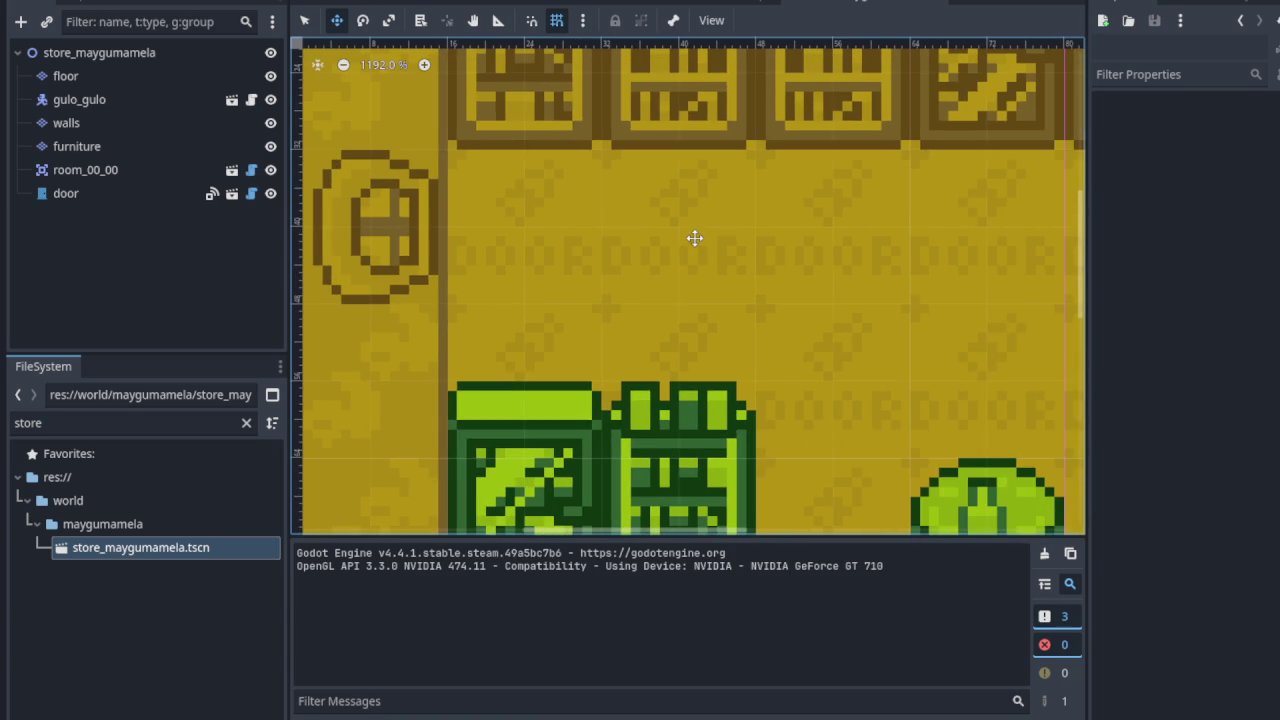
scroll(589, 331, "up", 2)
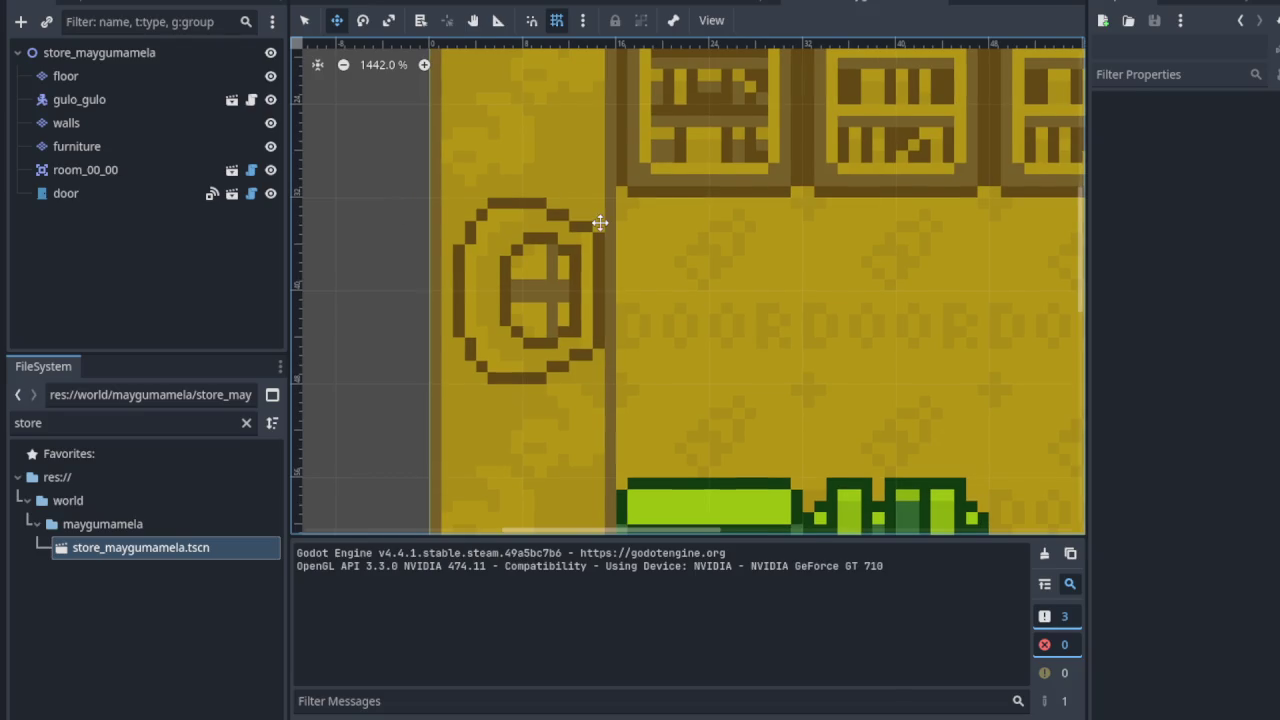
scroll(560, 240, "down", 3)
scroll(700, 298, "down", 1)
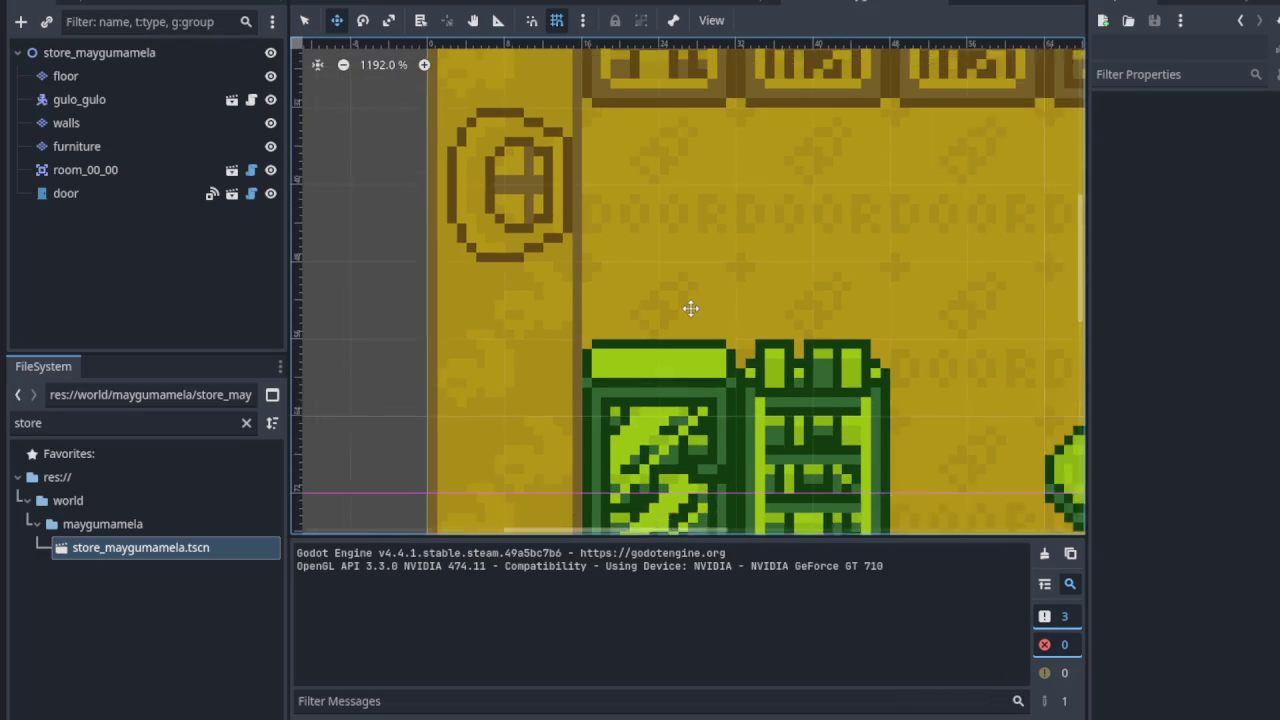
scroll(560, 343, "right", 3)
scroll(616, 294, "down", 1)
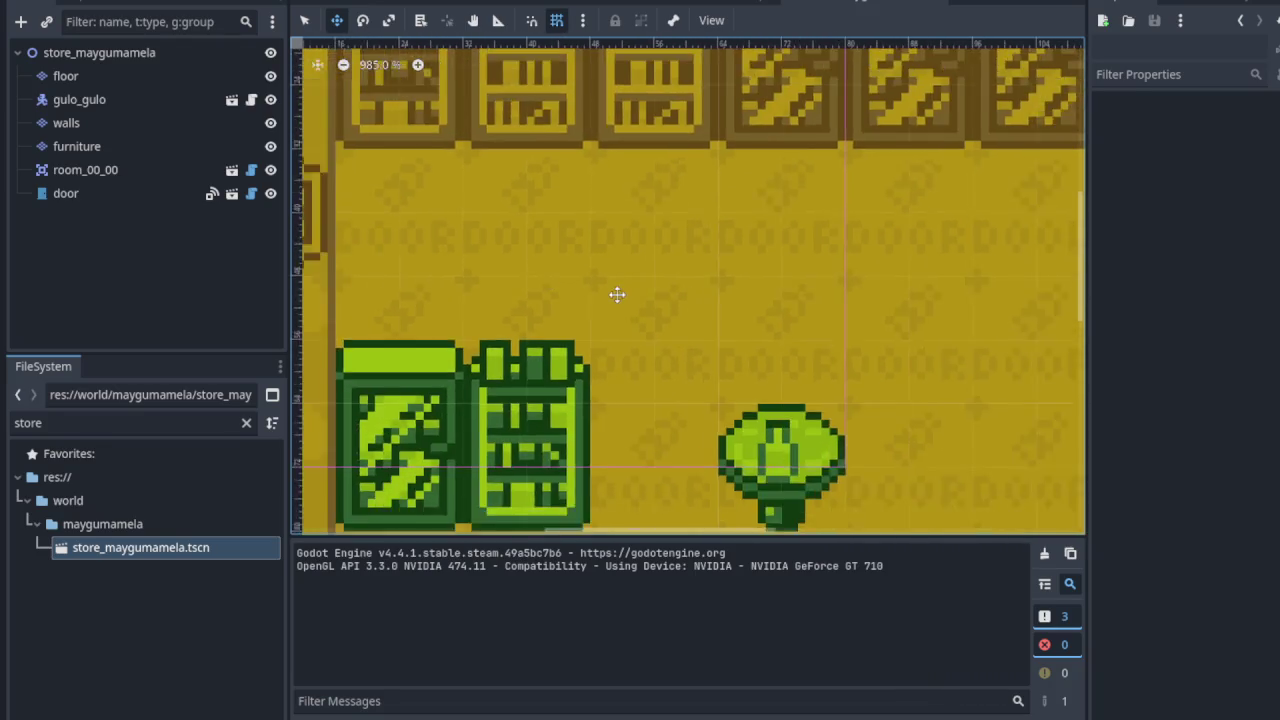
scroll(657, 320, "down", 2)
scroll(666, 360, "right", 2)
scroll(443, 286, "up", 1)
scroll(443, 314, "up", 1)
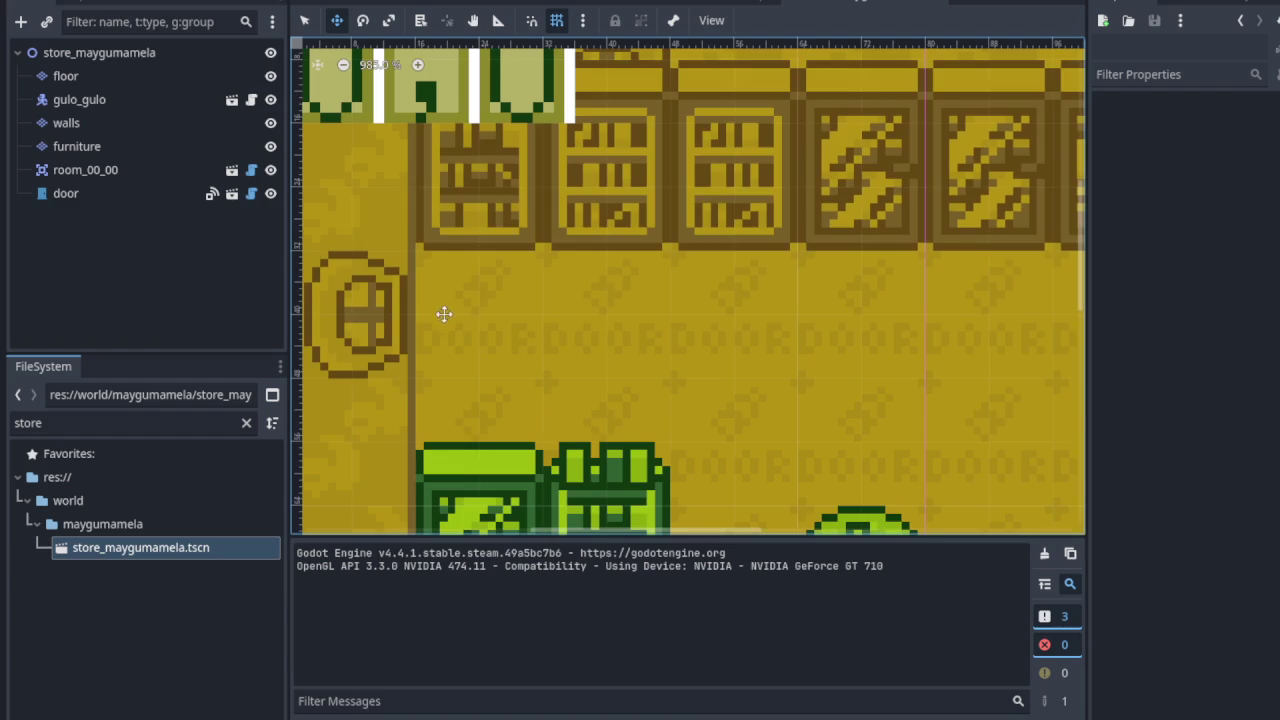
scroll(527, 186, "down", 2)
scroll(527, 186, "left", 1)
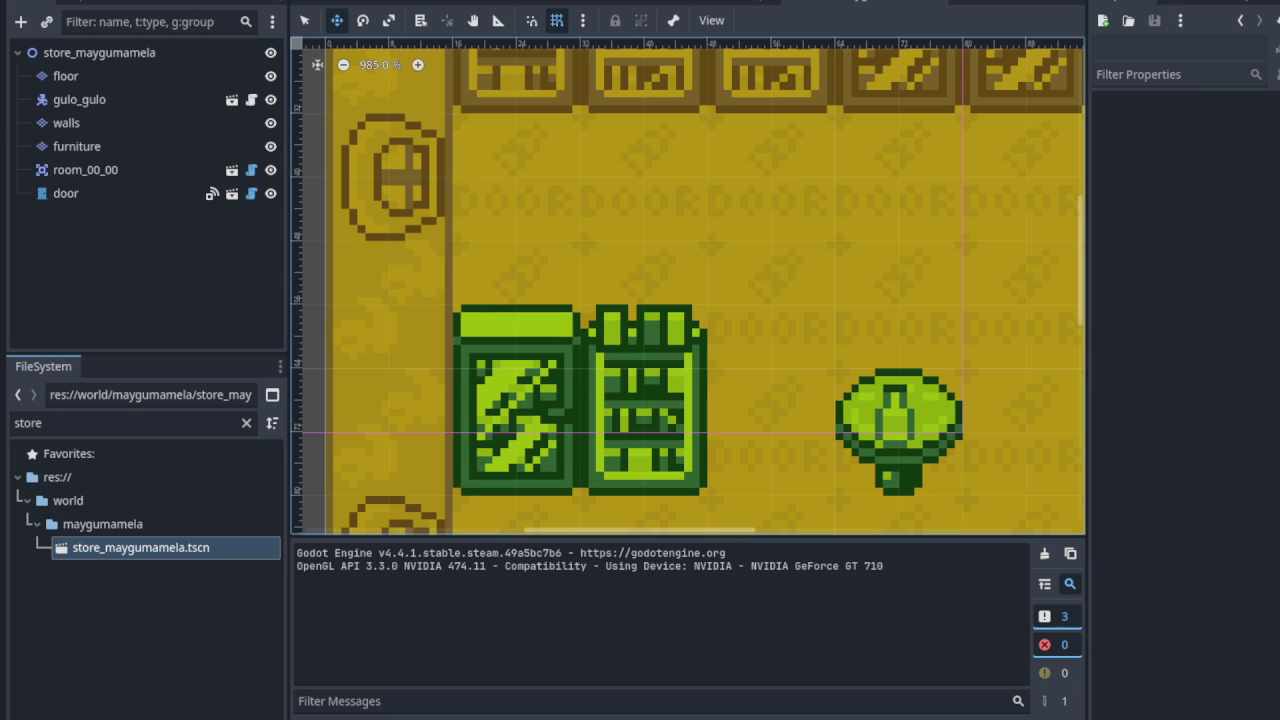
scroll(672, 336, "down", 3)
left_click_drag(614, 277, 507, 290)
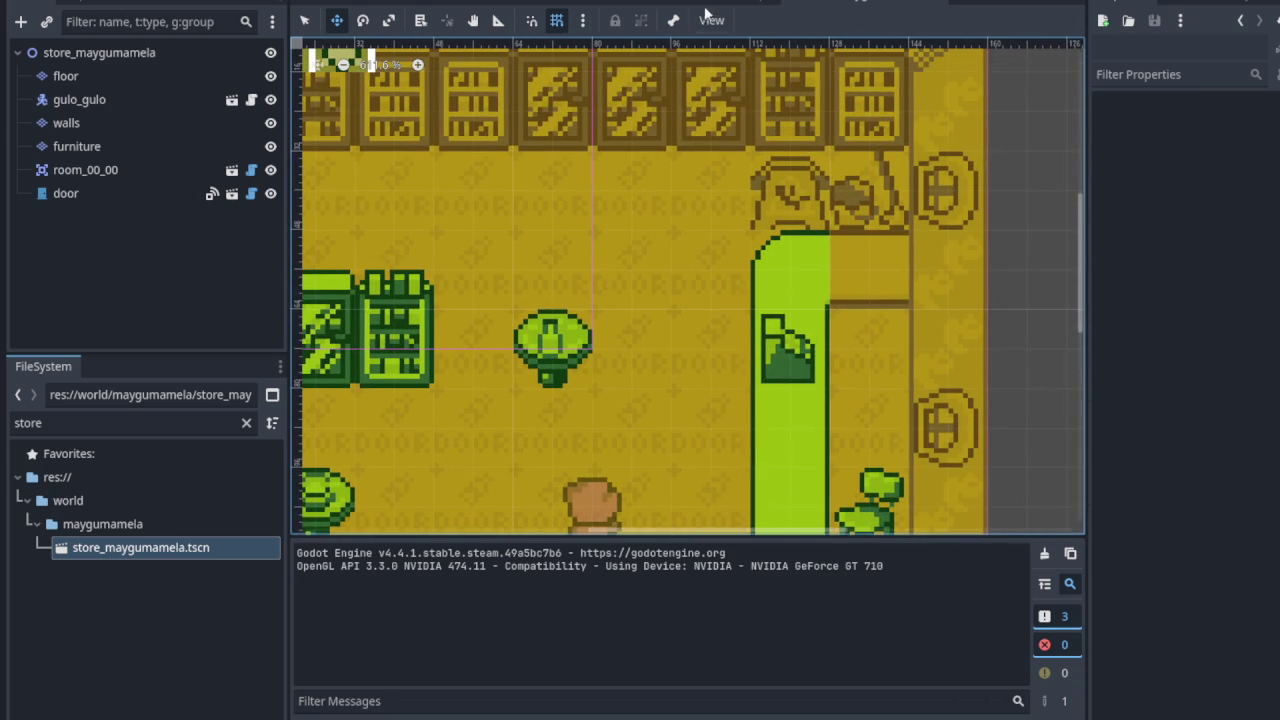
scroll(519, 275, "down", 2)
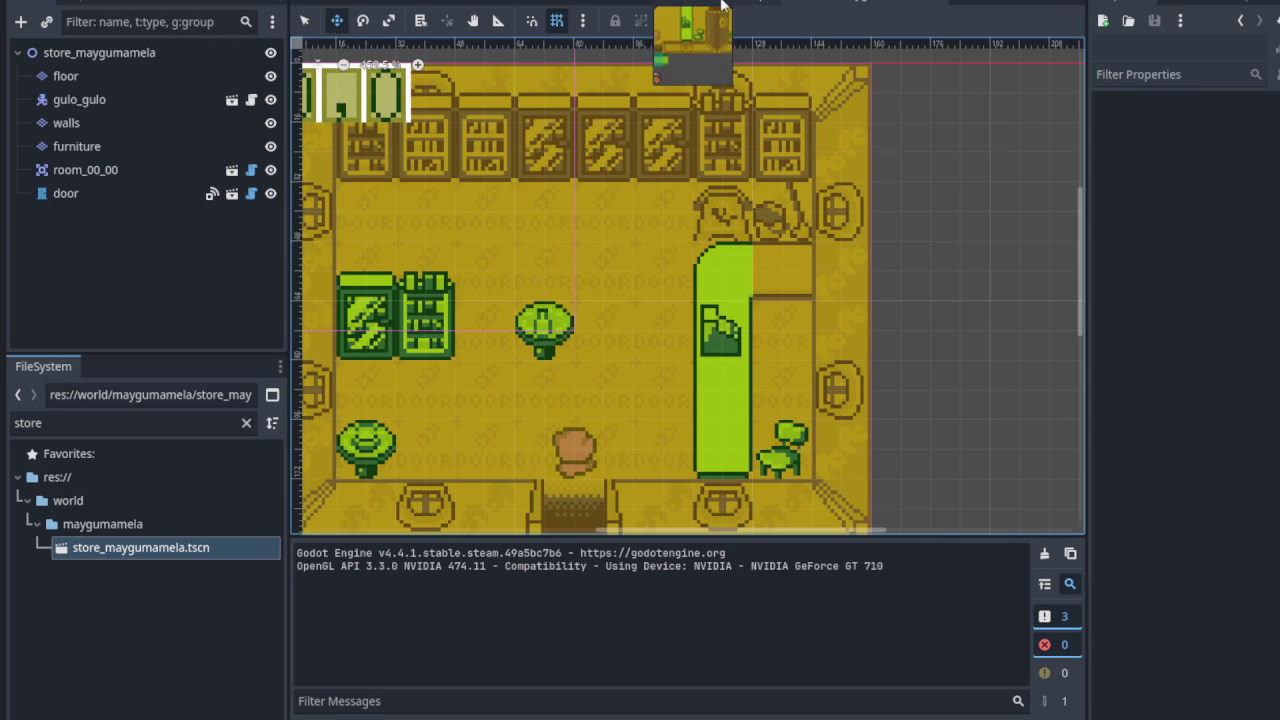
left_click(722, 5)
Step: Switch to the clockorocktower scene and zoom the viewport toward its dungeon rooms
scroll(696, 258, "up", 3)
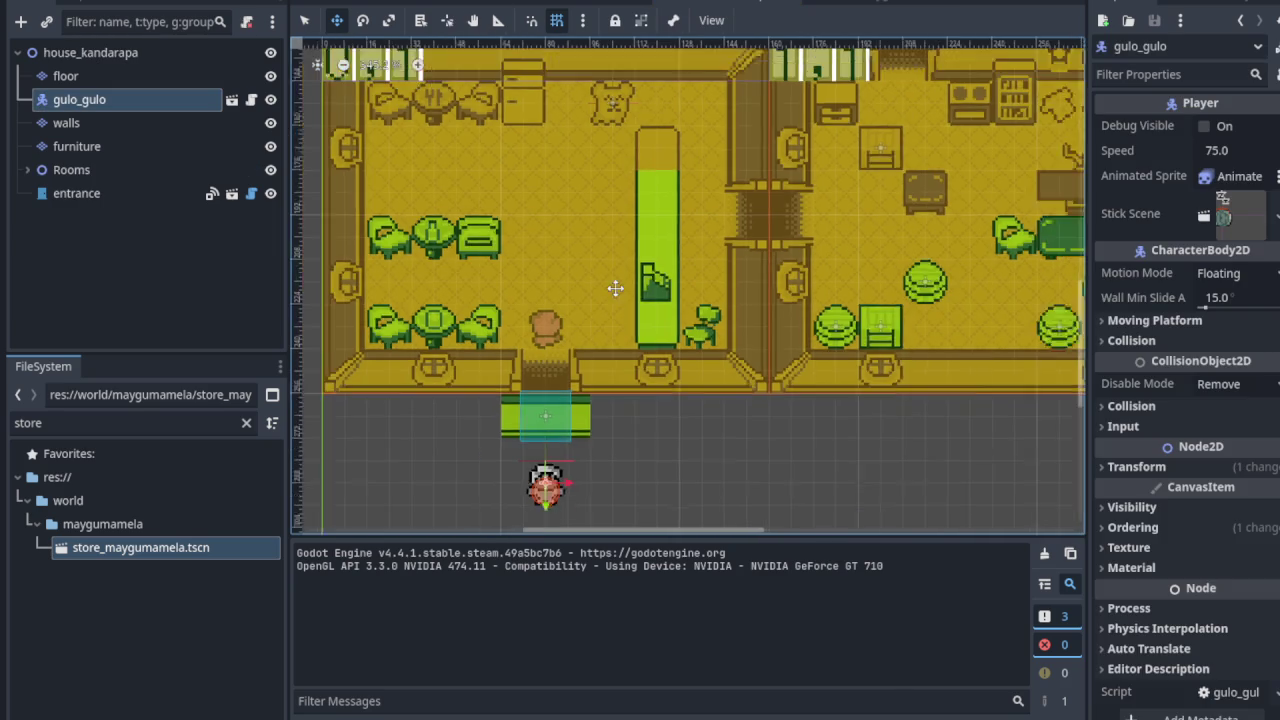
scroll(696, 258, "up", 5)
scroll(696, 258, "right", 5)
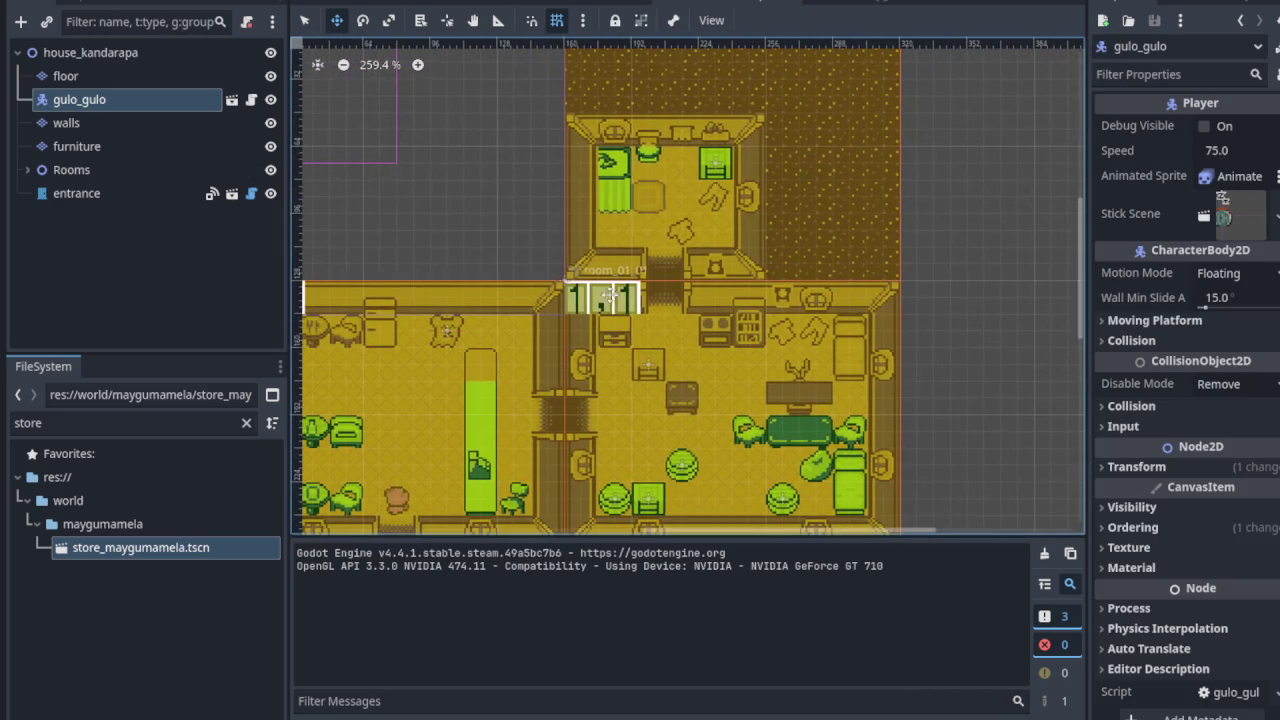
left_click(785, 5)
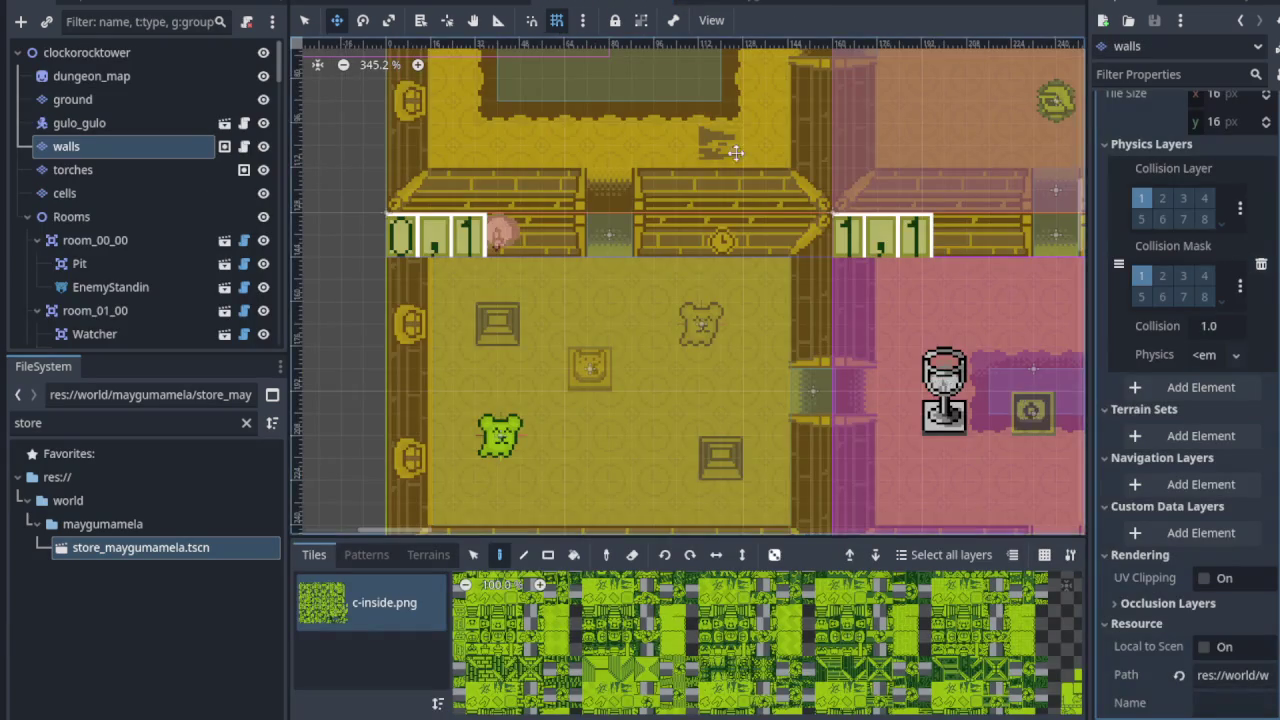
scroll(700, 207, "down", 3)
scroll(700, 207, "down", 1)
scroll(700, 207, "right", 10)
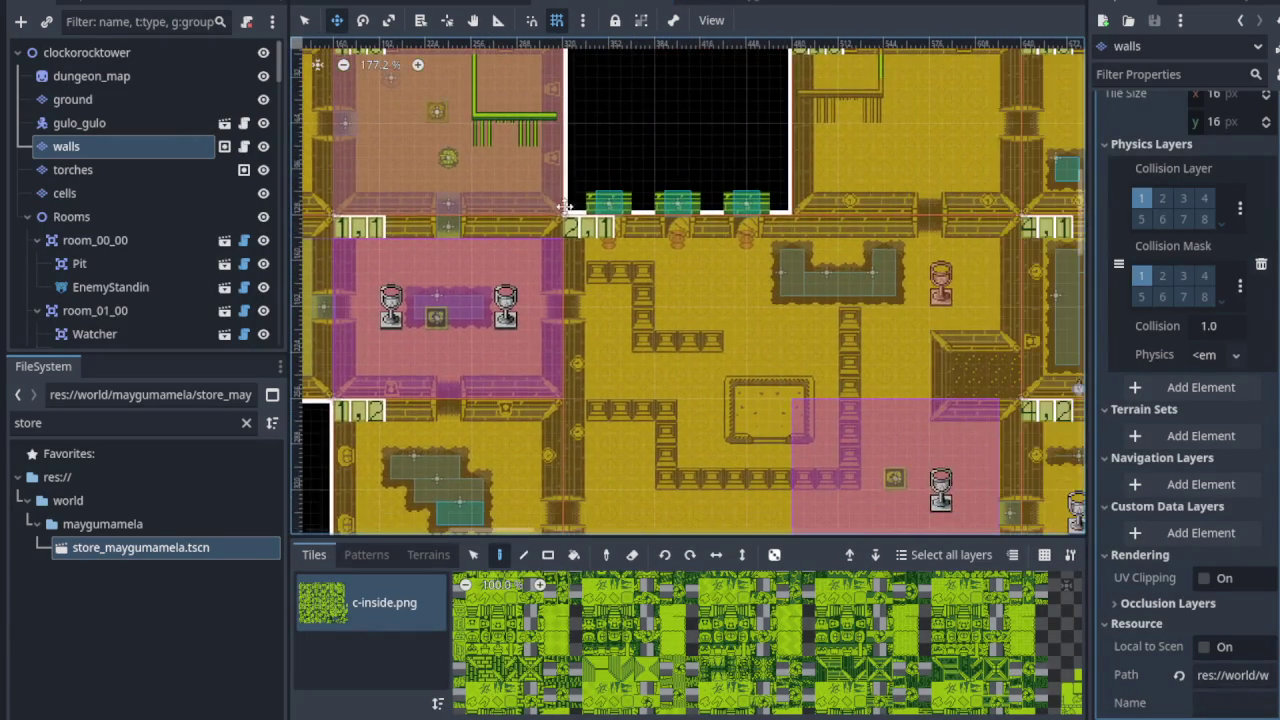
scroll(510, 166, "down", 3)
scroll(690, 268, "down", 2)
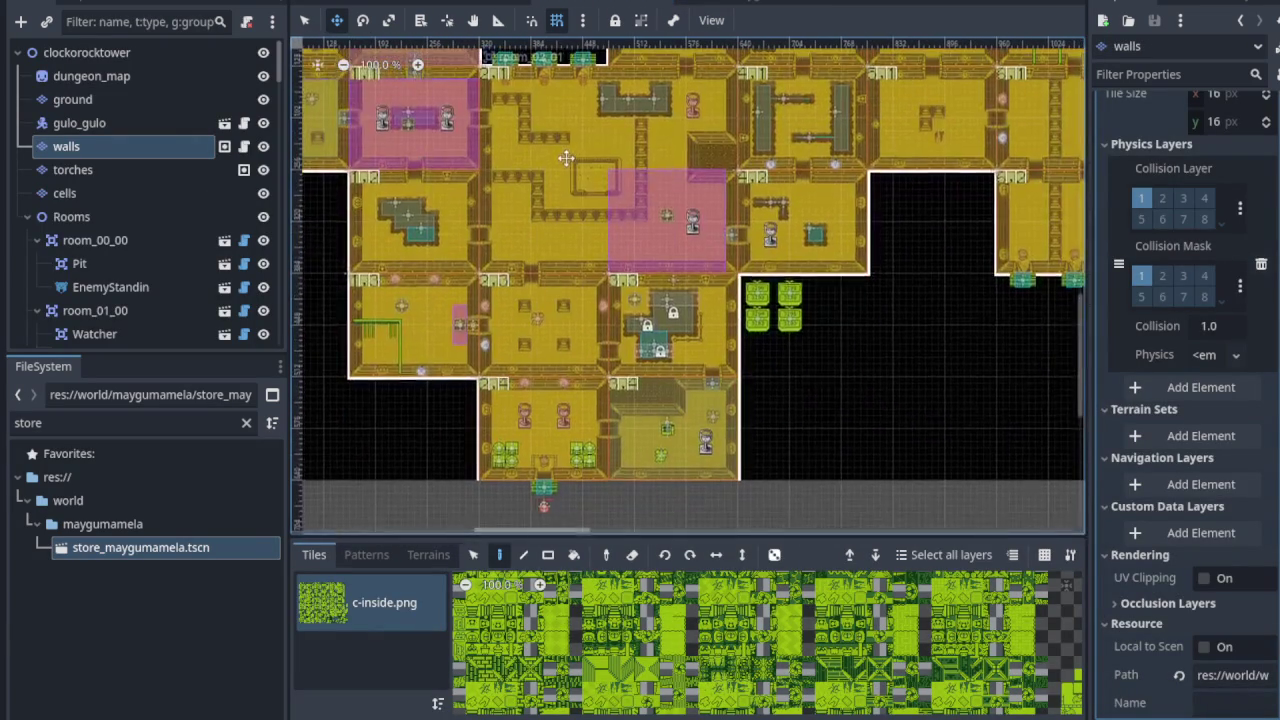
scroll(690, 268, "up", 5)
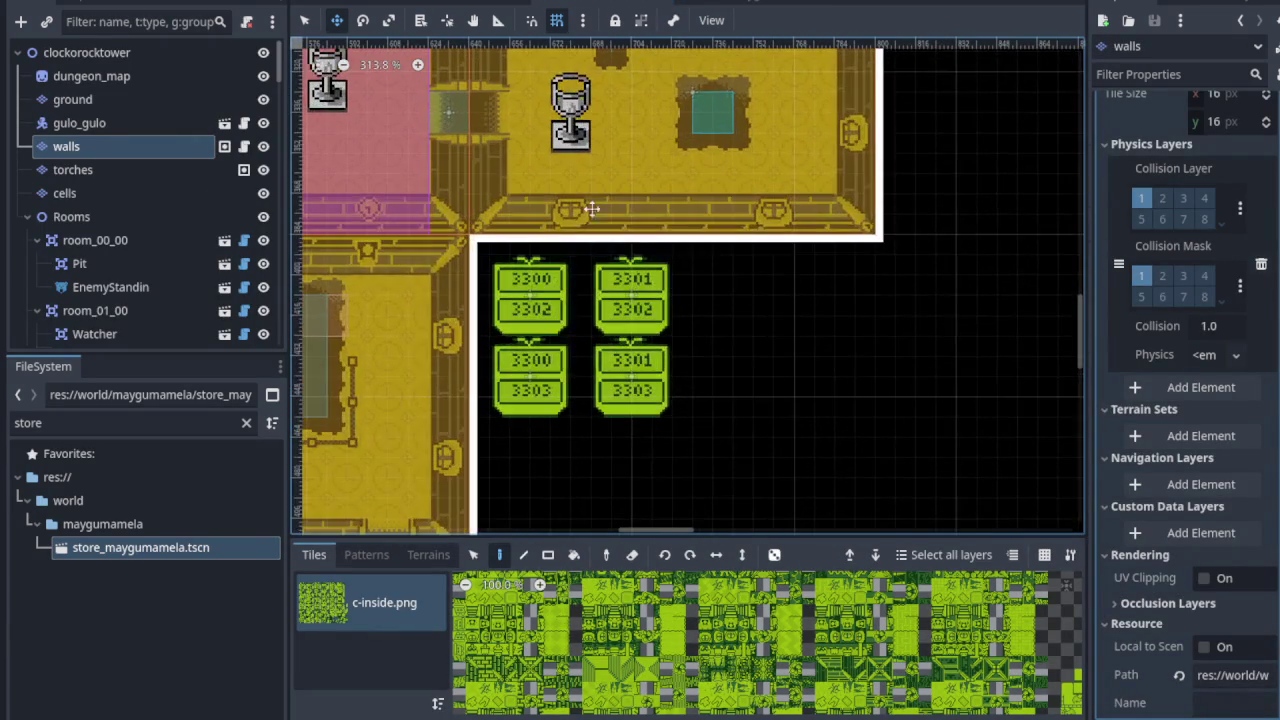
scroll(605, 211, "down", 5)
scroll(571, 386, "up", 3)
scroll(651, 337, "down", 1)
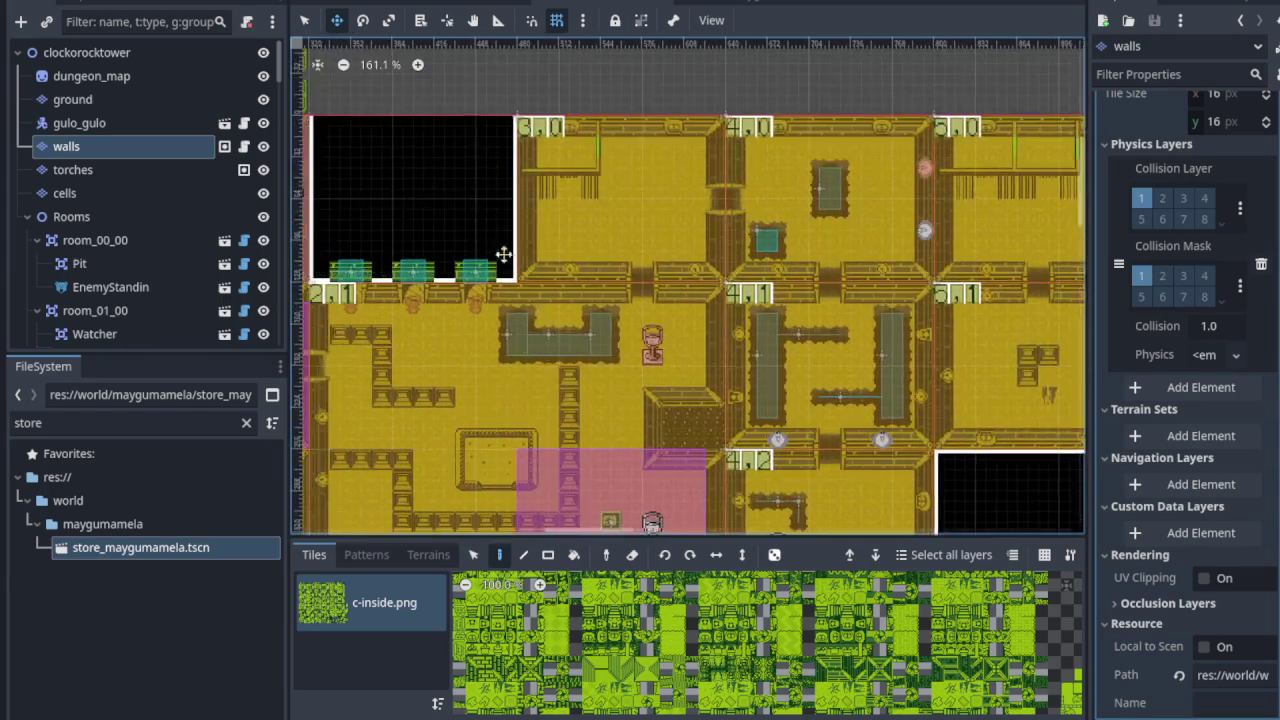
scroll(486, 311, "up", 7)
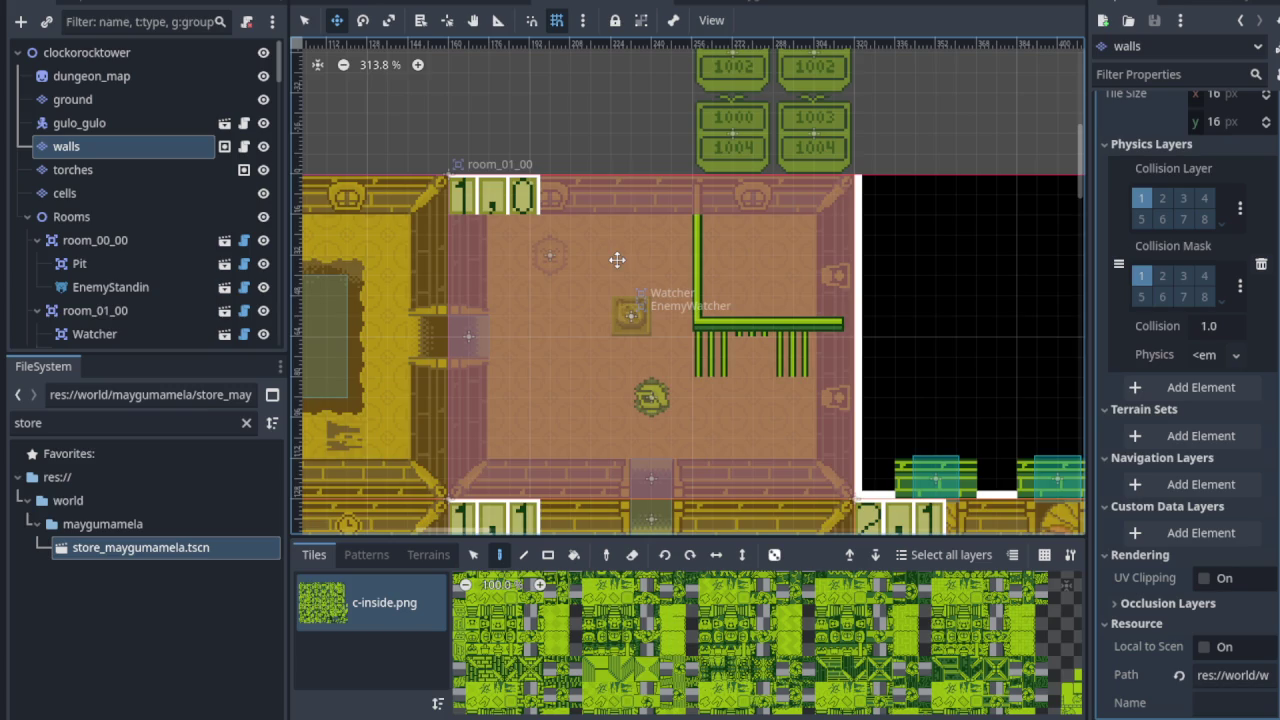
Step: Pan and zoom around room_01_00 to inspect the Watcher and ConditionalDoor2
scroll(414, 363, "up", 8)
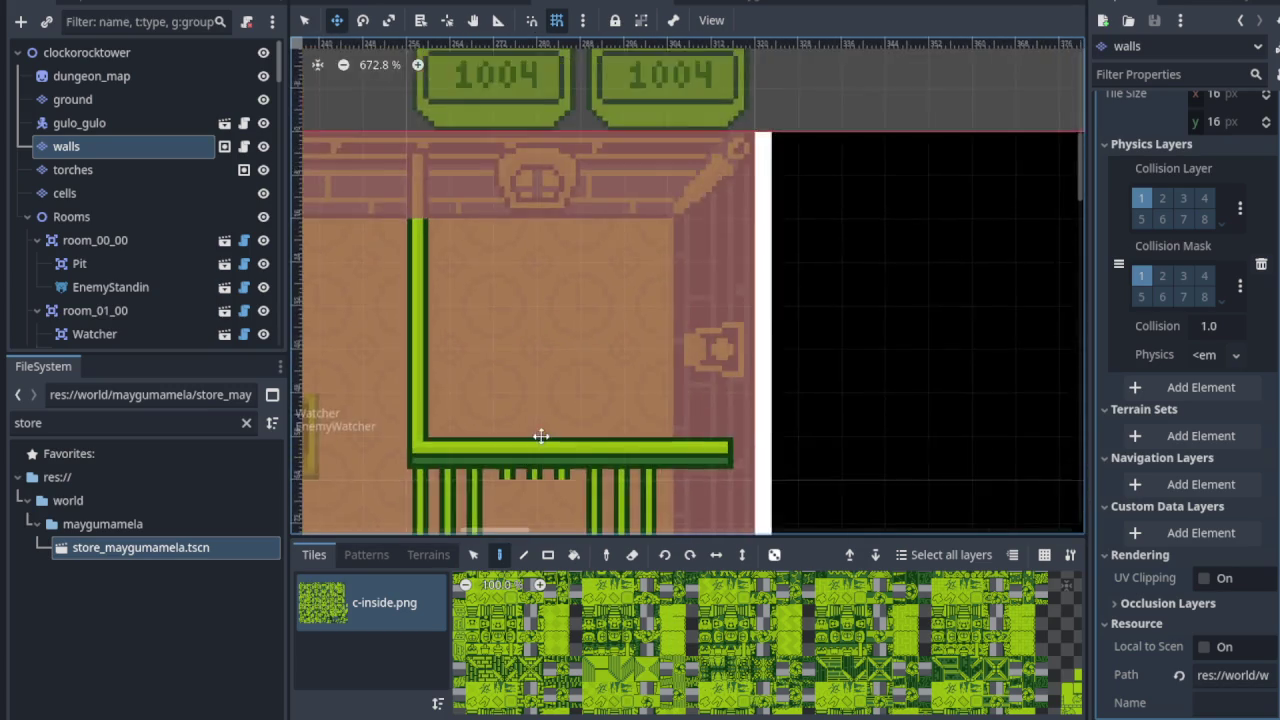
scroll(540, 400, "up", 5)
scroll(530, 370, "down", 2)
scroll(630, 350, "down", 3)
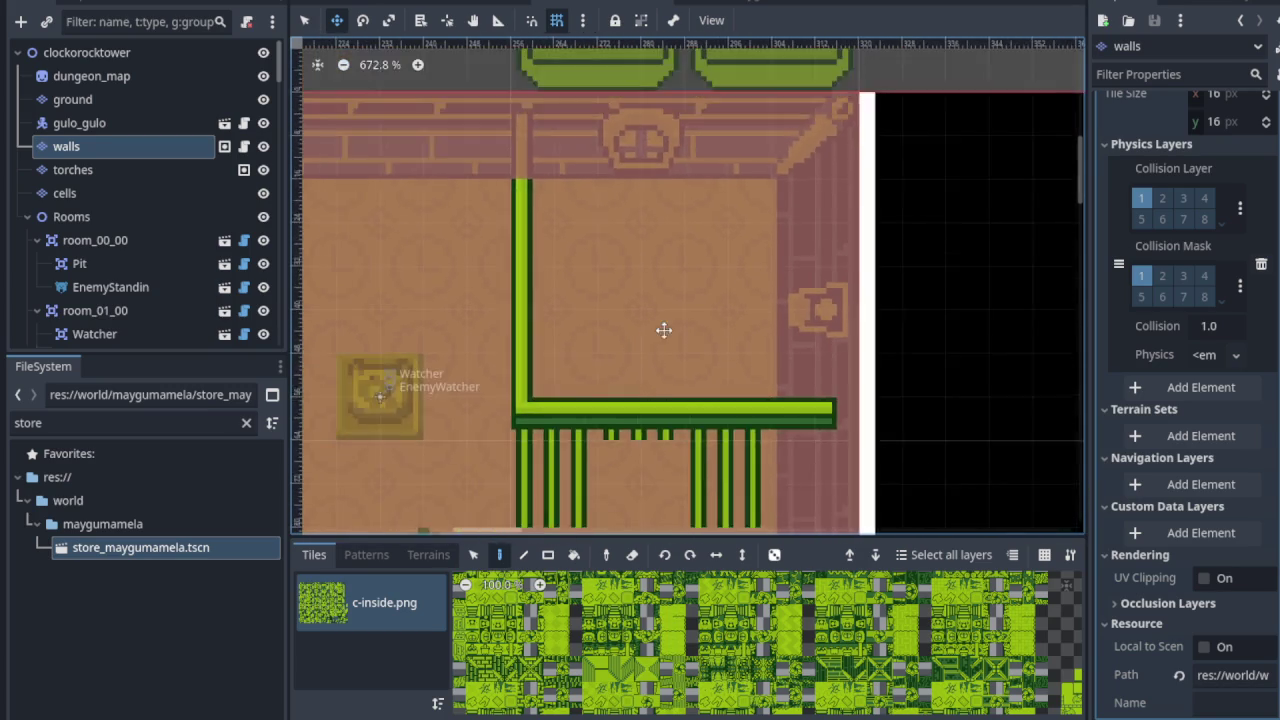
scroll(663, 330, "down", 2)
scroll(680, 246, "left", 5)
scroll(657, 306, "up", 1)
scroll(650, 275, "down", 2)
scroll(700, 355, "up", 2)
scroll(650, 365, "right", 1)
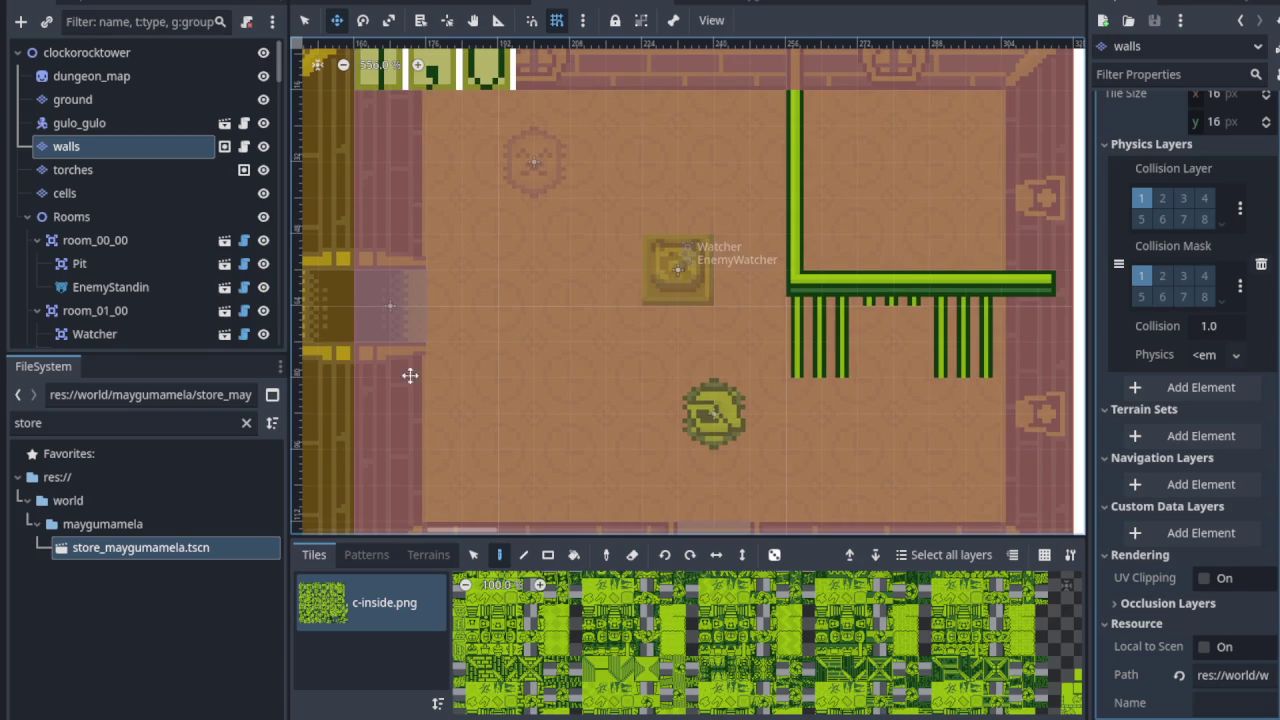
scroll(717, 449, "up", 3)
scroll(431, 180, "up", 1)
scroll(753, 354, "down", 2)
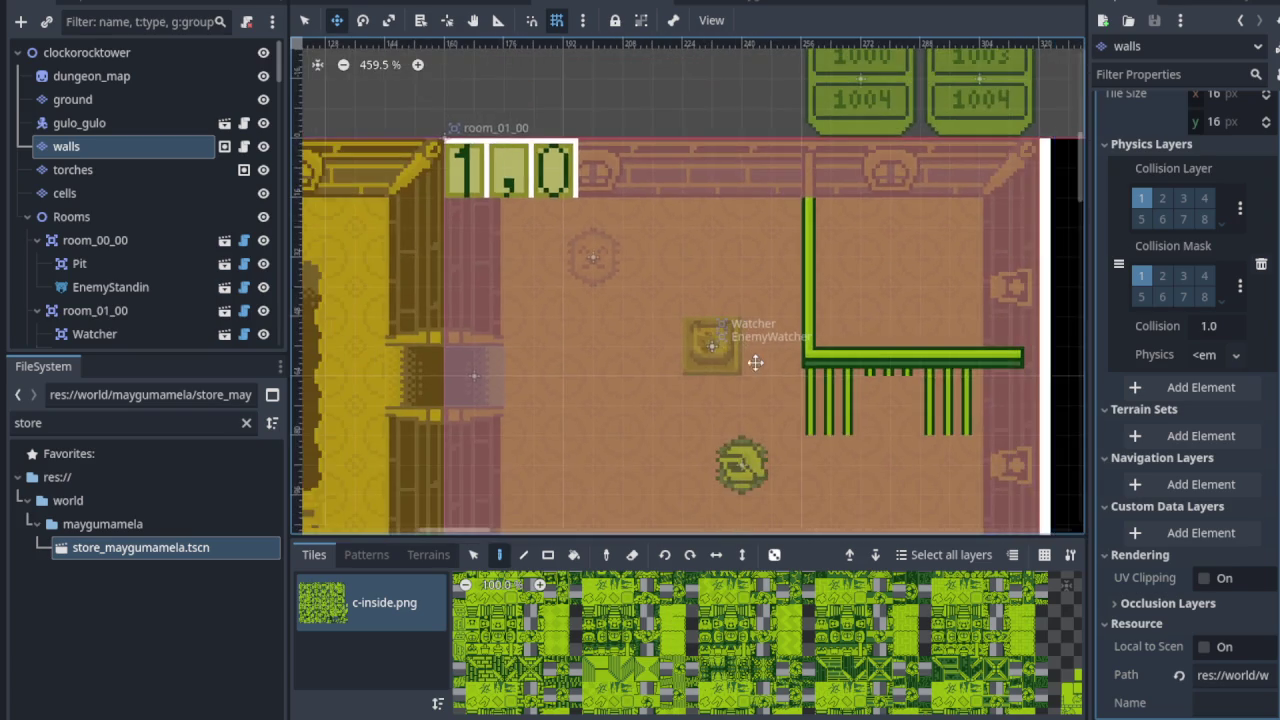
scroll(758, 320, "down", 2)
scroll(454, 280, "up", 1)
scroll(638, 341, "right", 1)
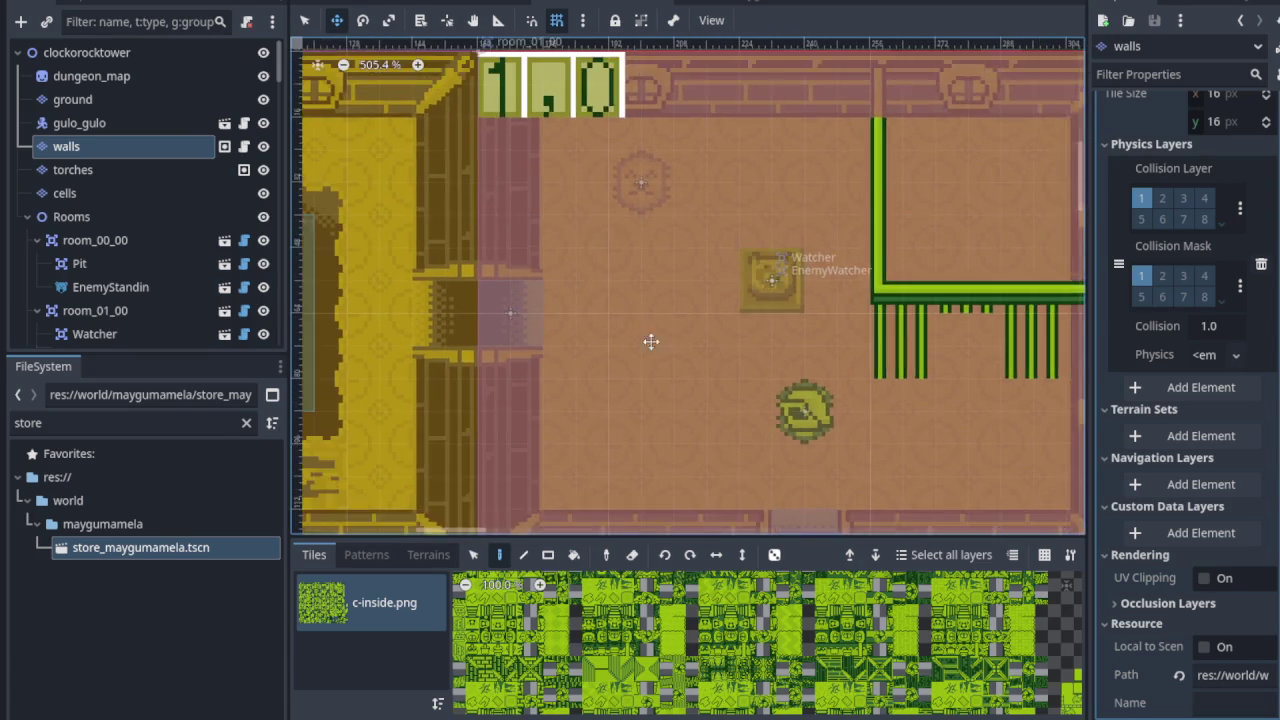
scroll(534, 197, "down", 3)
scroll(534, 197, "right", 2)
scroll(623, 286, "up", 1)
scroll(599, 303, "up", 1)
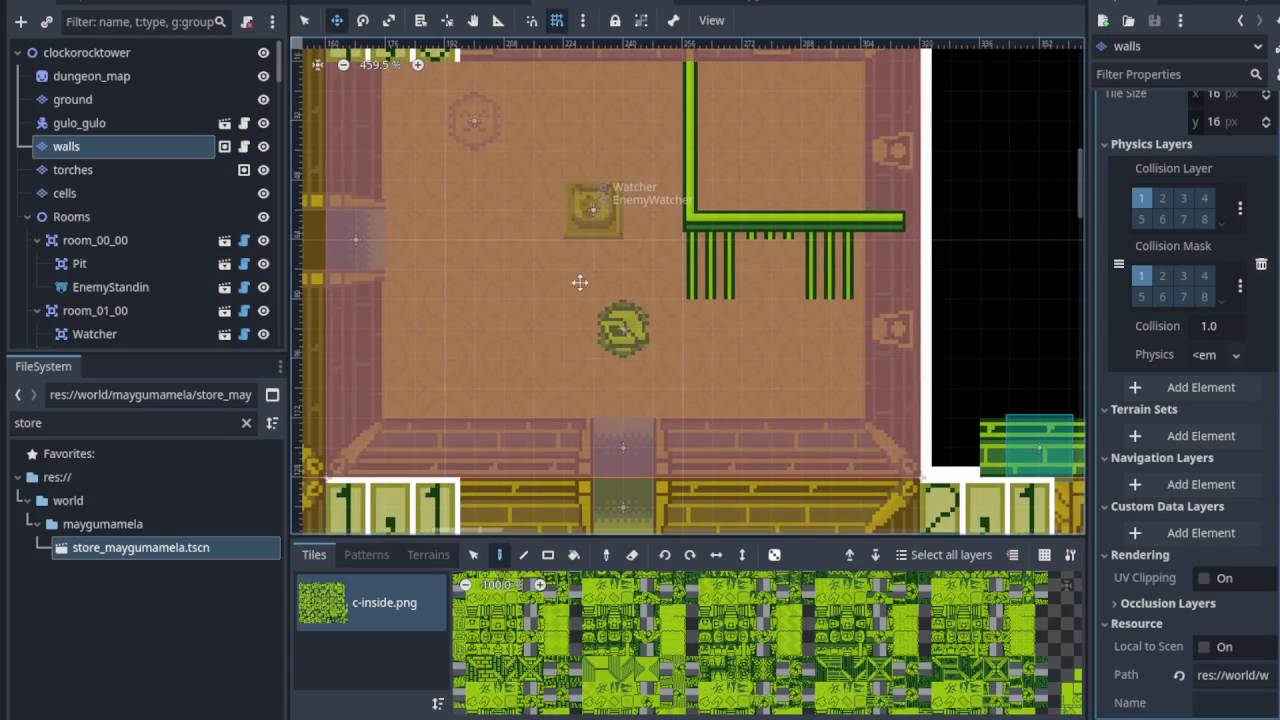
scroll(449, 194, "up", 4)
scroll(663, 300, "up", 2)
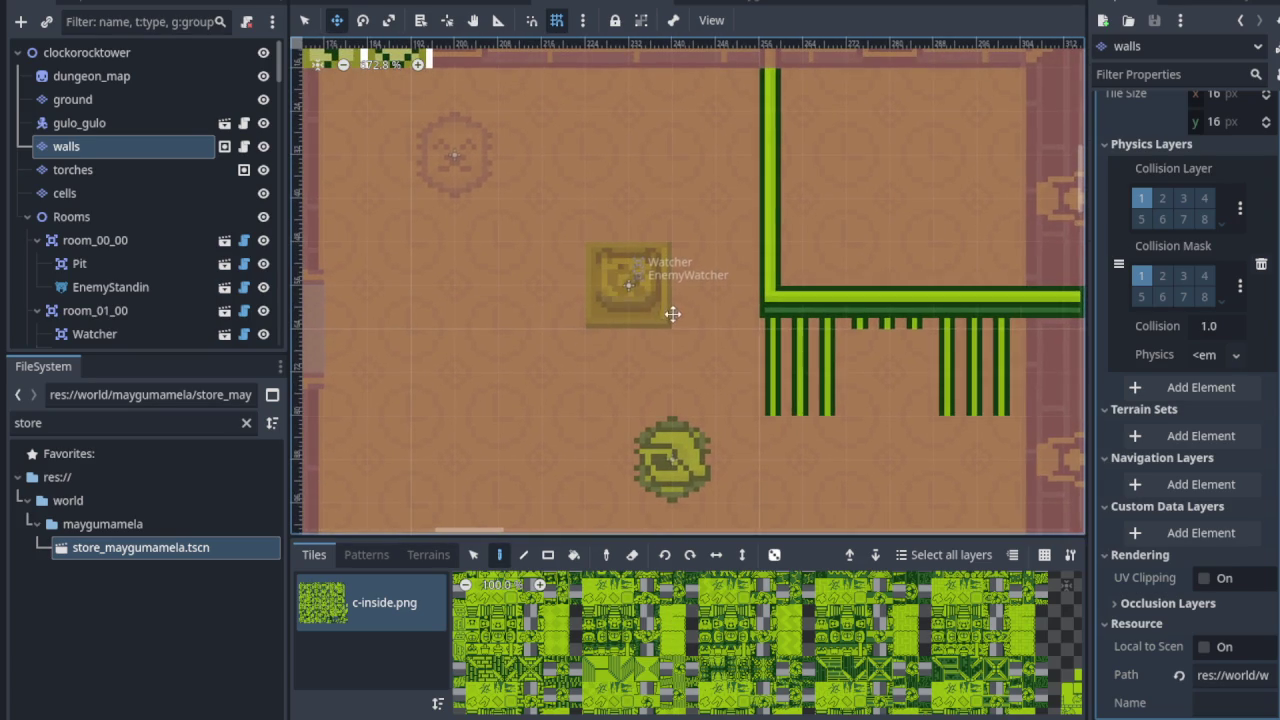
scroll(660, 300, "down", 1)
scroll(660, 300, "left", 1)
scroll(674, 286, "right", 5)
scroll(674, 286, "down", 2)
scroll(1069, 207, "right", 2)
scroll(445, 260, "up", 3)
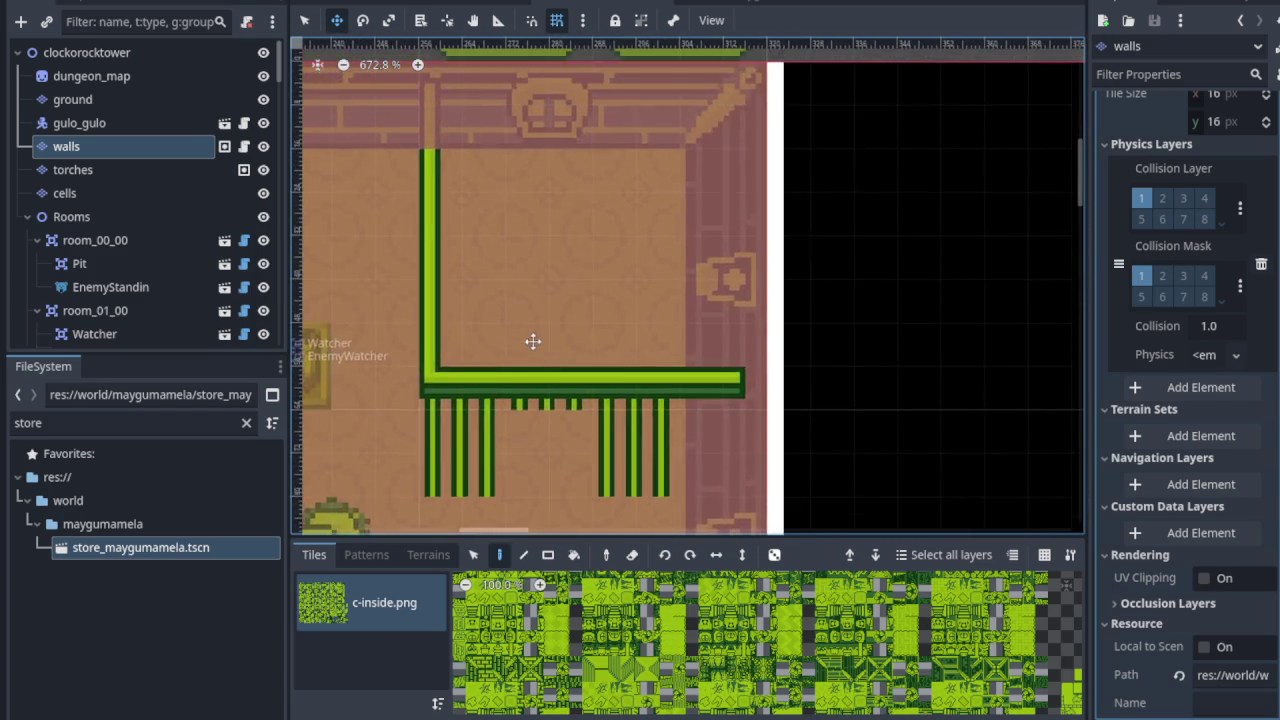
scroll(515, 285, "up", 2)
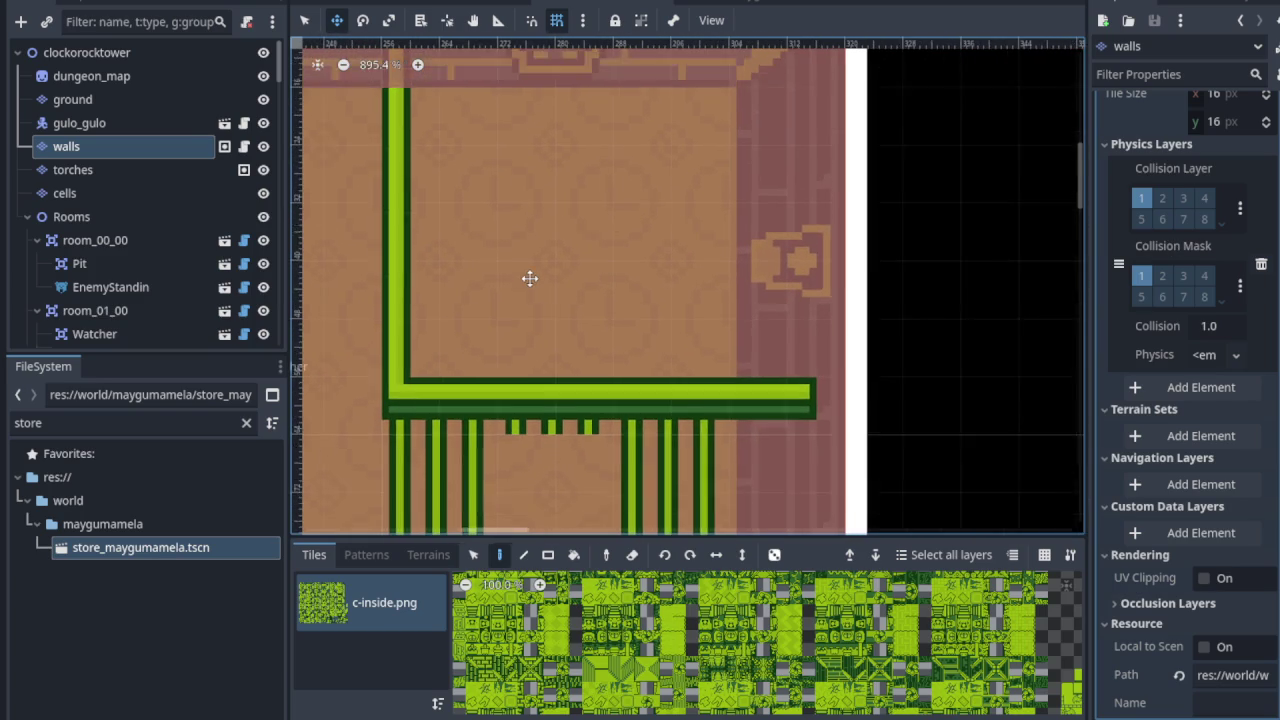
scroll(508, 329, "down", 2)
scroll(671, 157, "down", 3)
scroll(559, 386, "up", 2)
scroll(559, 386, "up", 2)
scroll(594, 234, "down", 1)
scroll(663, 337, "up", 1)
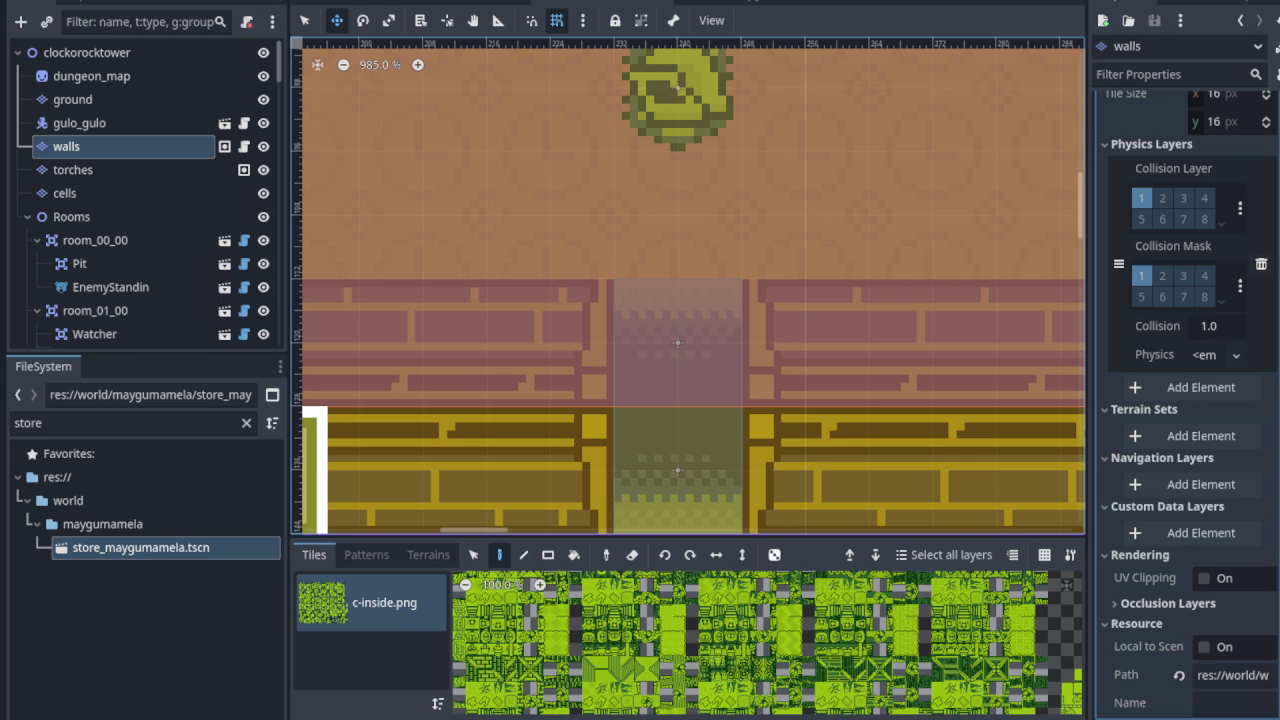
scroll(611, 257, "down", 5)
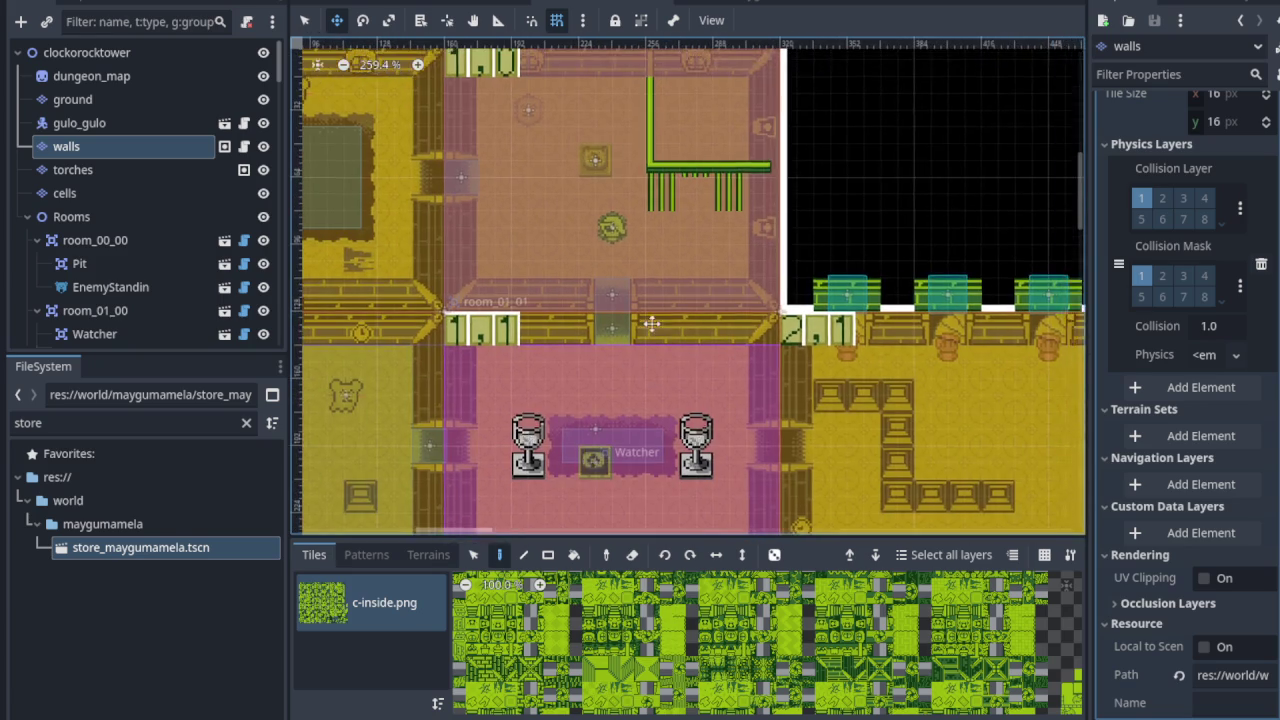
scroll(653, 211, "up", 2)
scroll(677, 257, "down", 2)
scroll(654, 254, "down", 2)
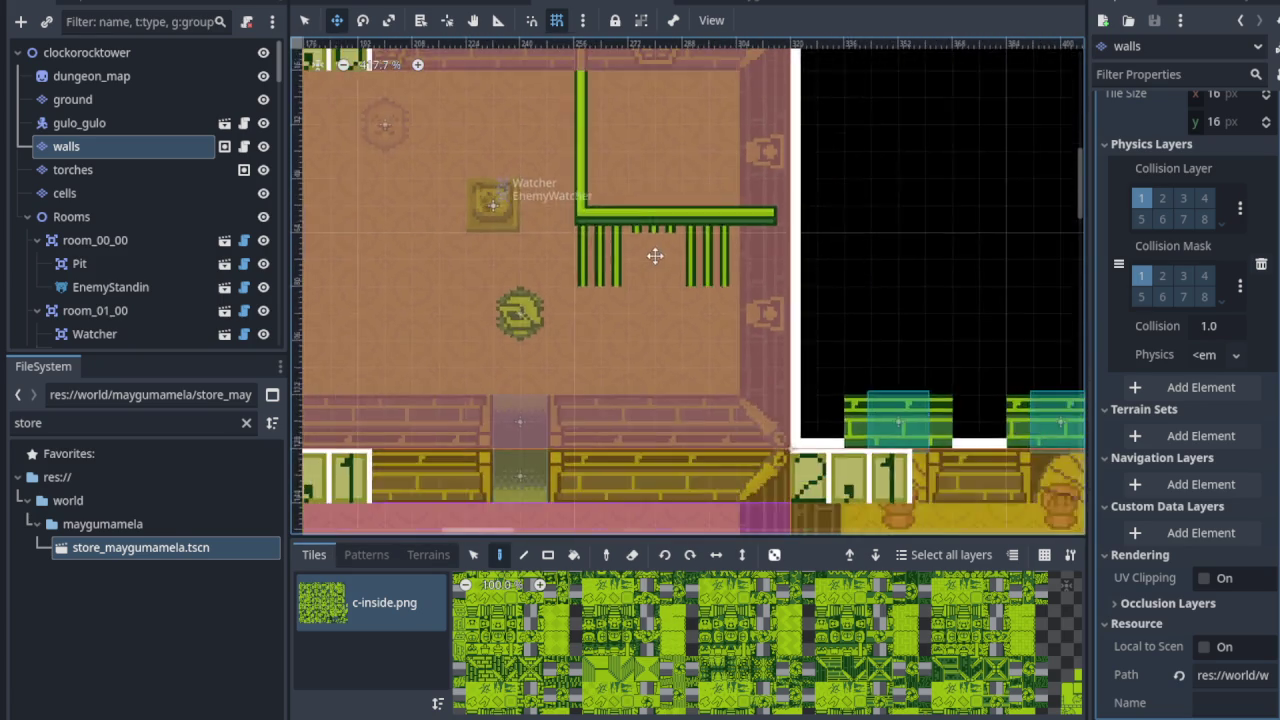
scroll(700, 320, "down", 3)
scroll(660, 280, "right", 3)
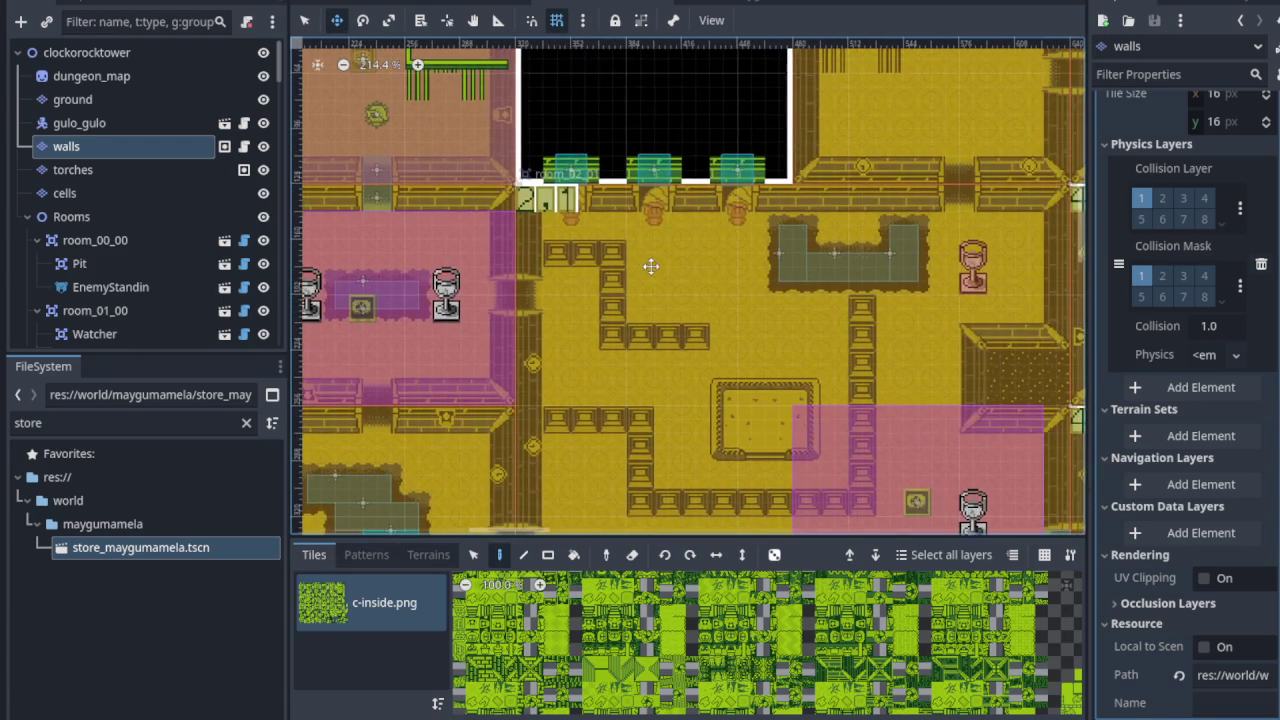
scroll(725, 306, "down", 2)
scroll(725, 306, "right", 3)
scroll(651, 306, "right", 2)
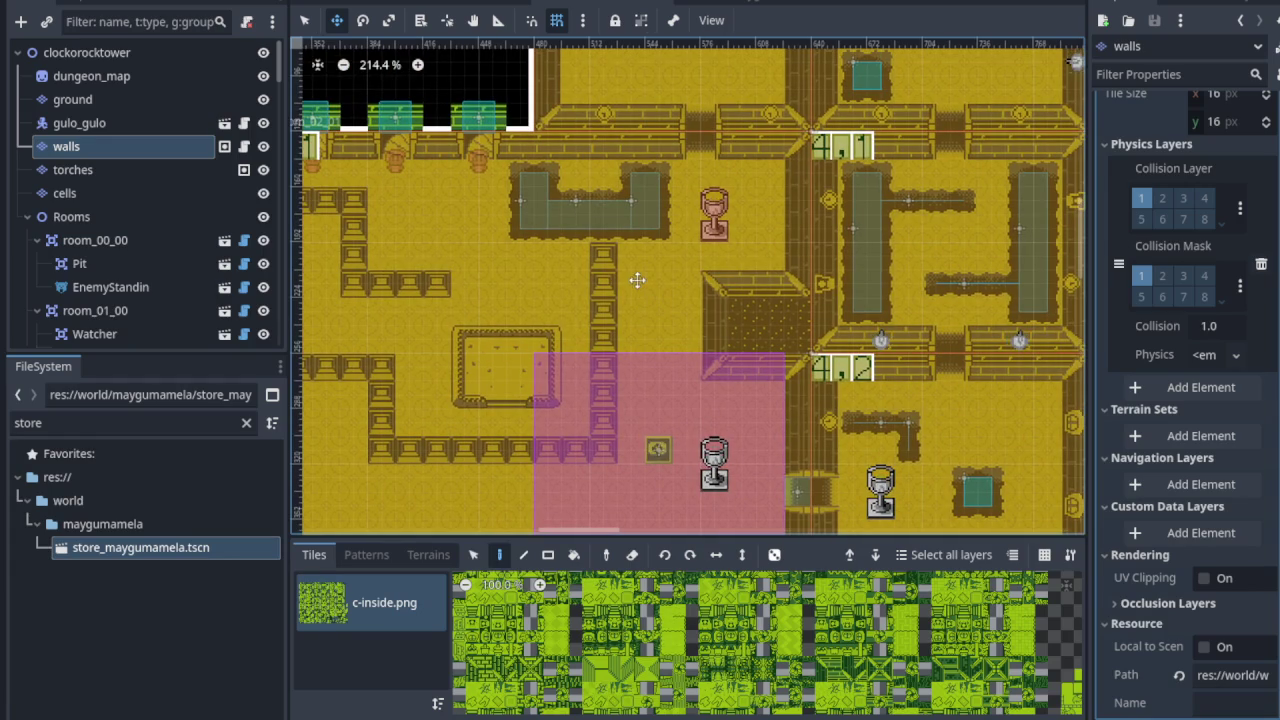
scroll(659, 299, "up", 1)
scroll(659, 298, "up", 2)
scroll(662, 300, "right", 1)
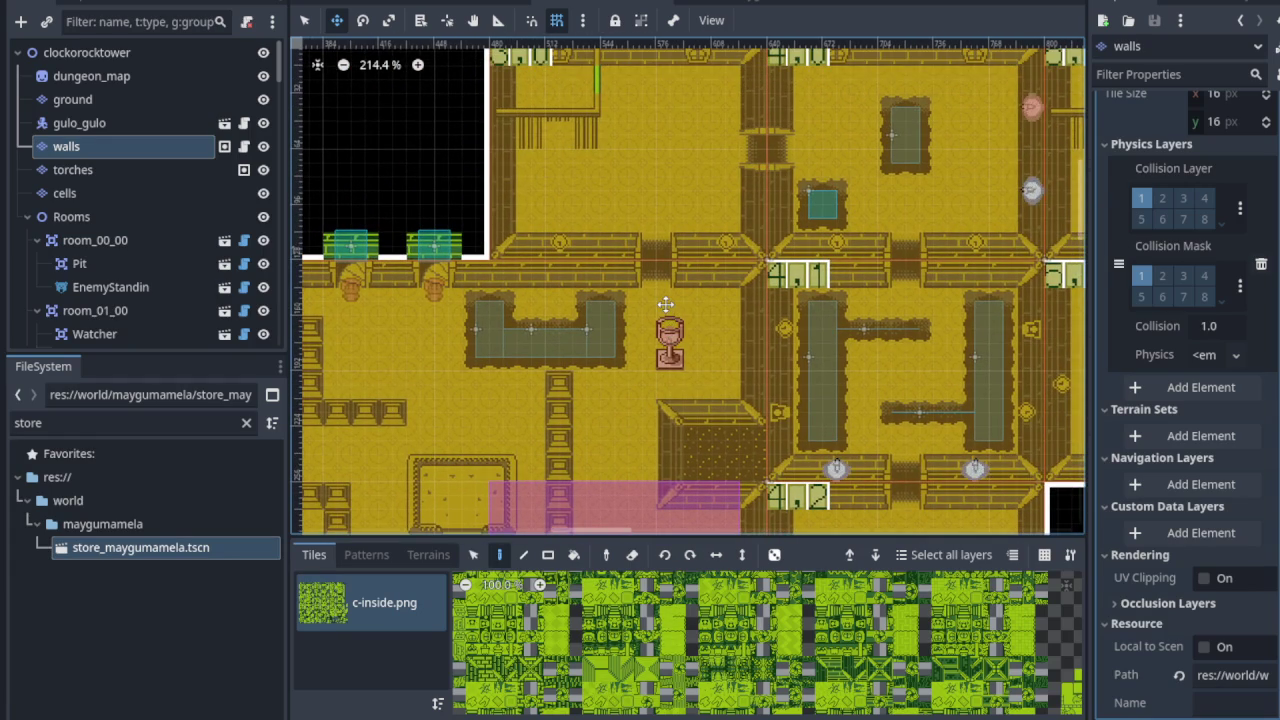
scroll(665, 302, "down", 3)
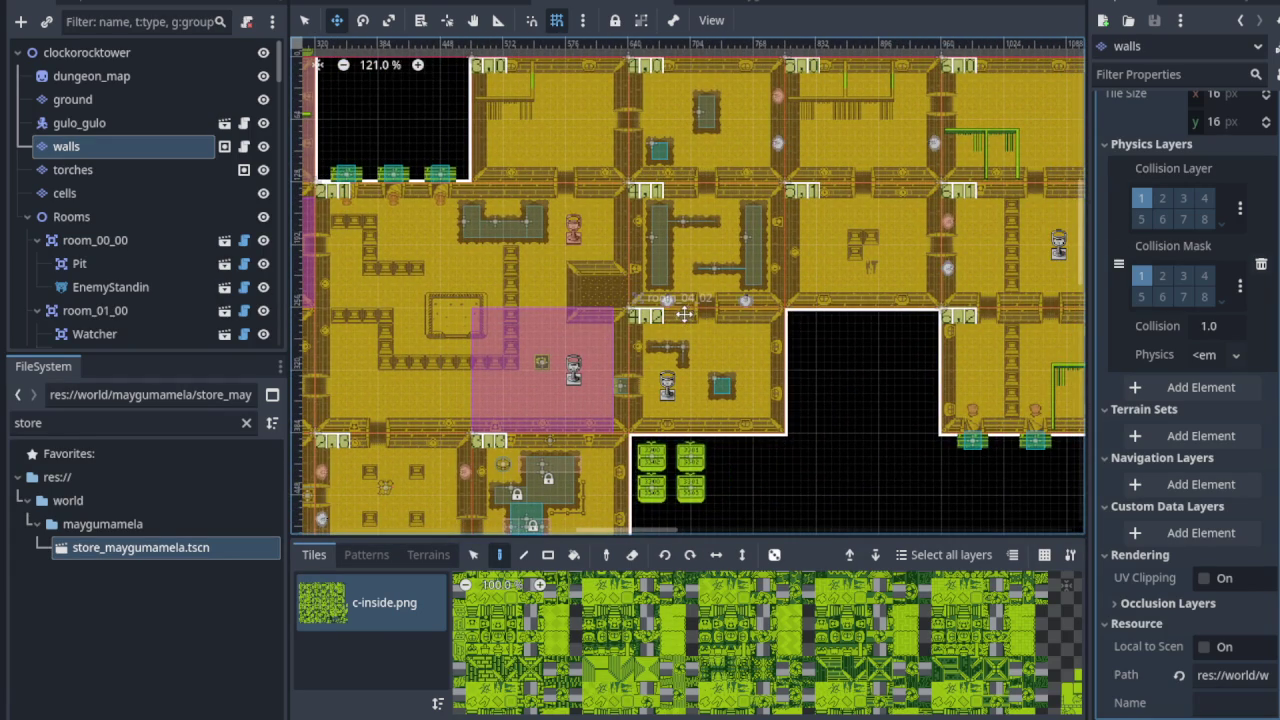
scroll(665, 385, "right", 4)
scroll(665, 385, "up", 1)
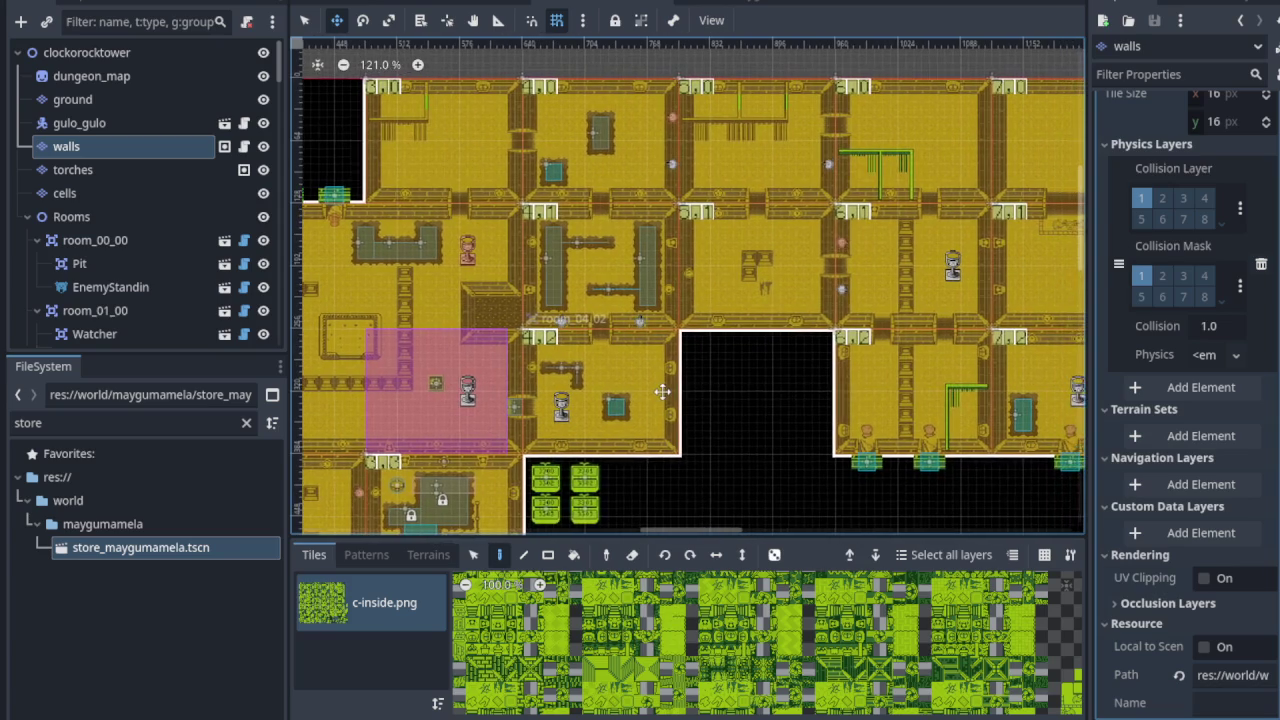
scroll(600, 320, "down", 3)
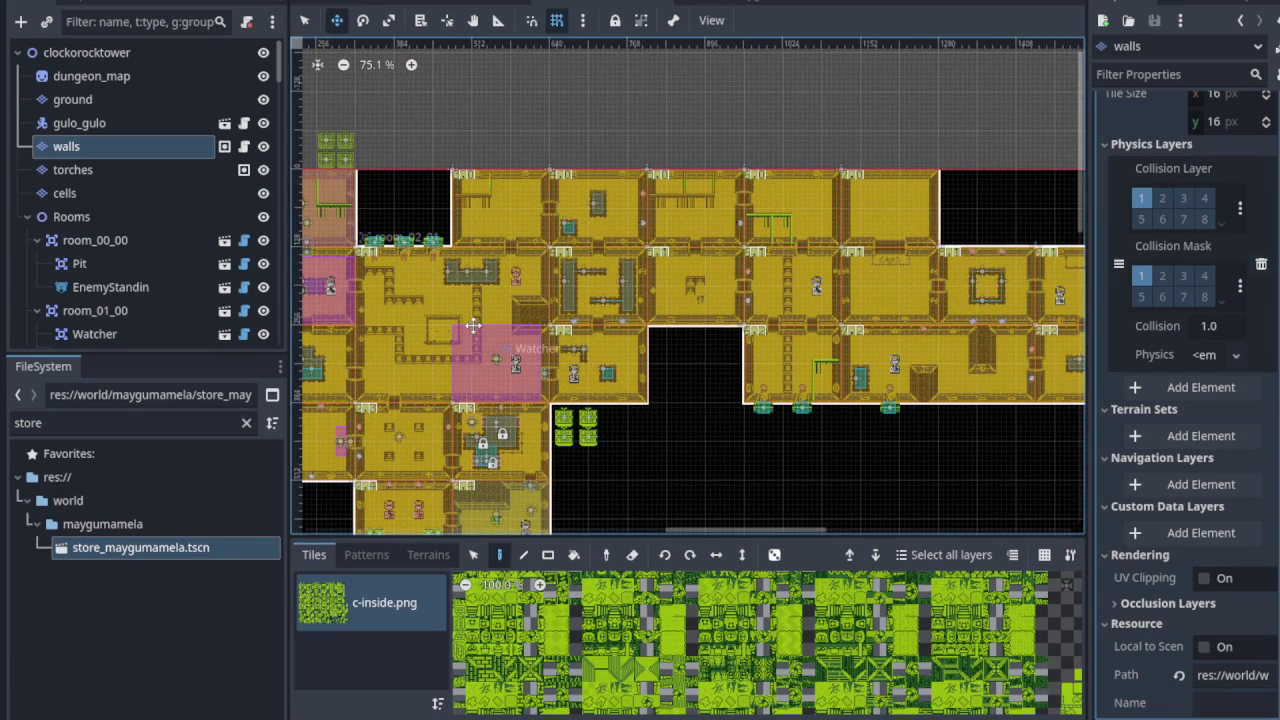
scroll(560, 290, "left", 4)
scroll(560, 290, "down", 1)
scroll(417, 368, "left", 5)
scroll(417, 368, "down", 2)
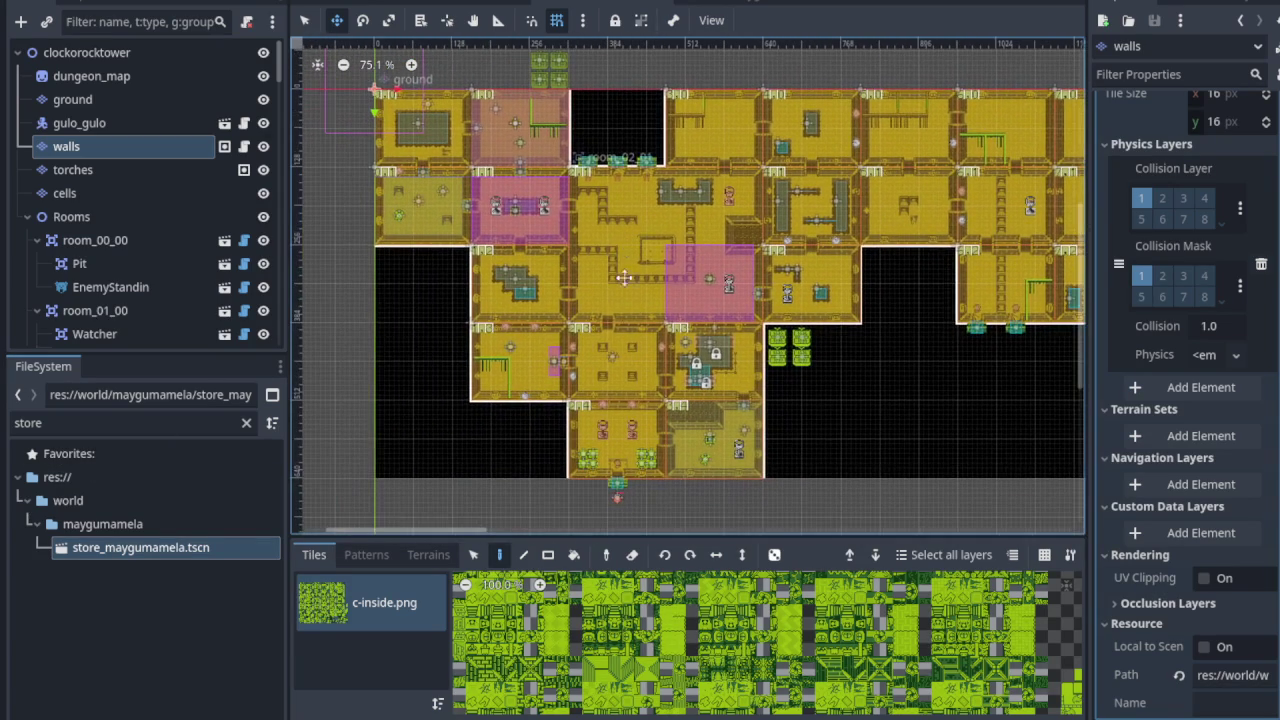
scroll(417, 368, "right", 3)
scroll(417, 368, "up", 2)
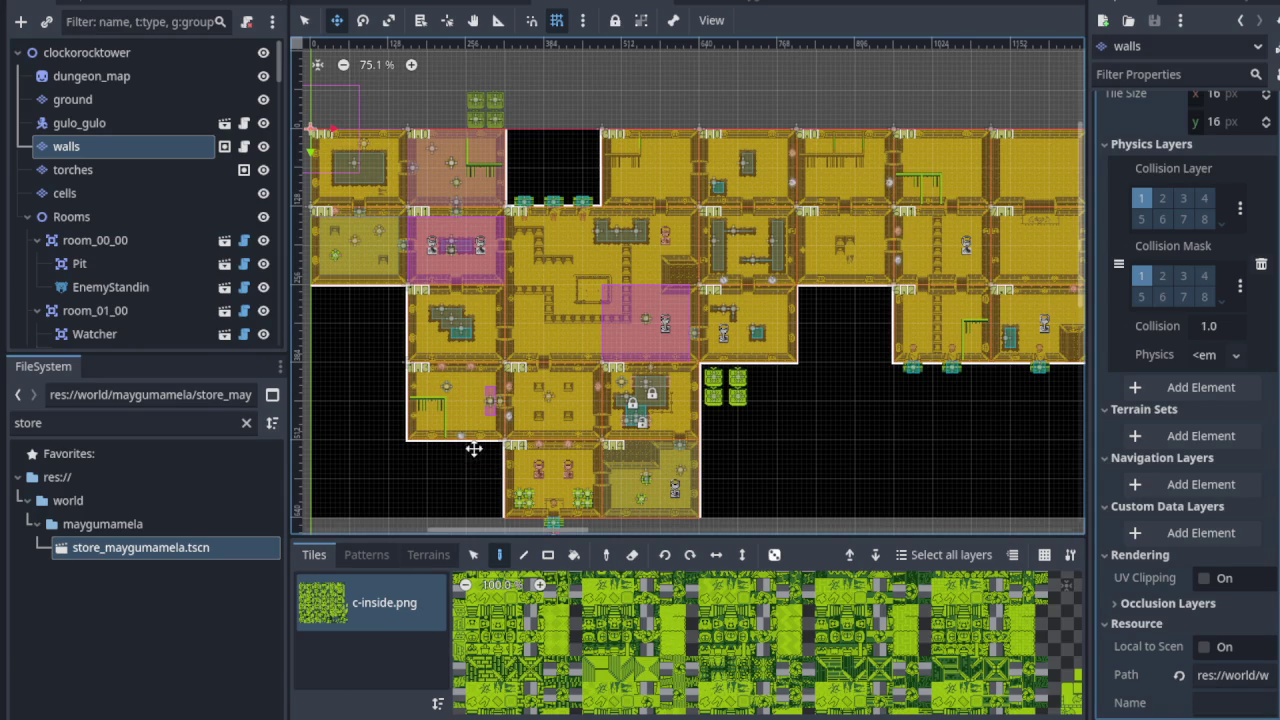
scroll(537, 441, "up", 2)
scroll(620, 379, "up", 3)
scroll(620, 379, "down", 3)
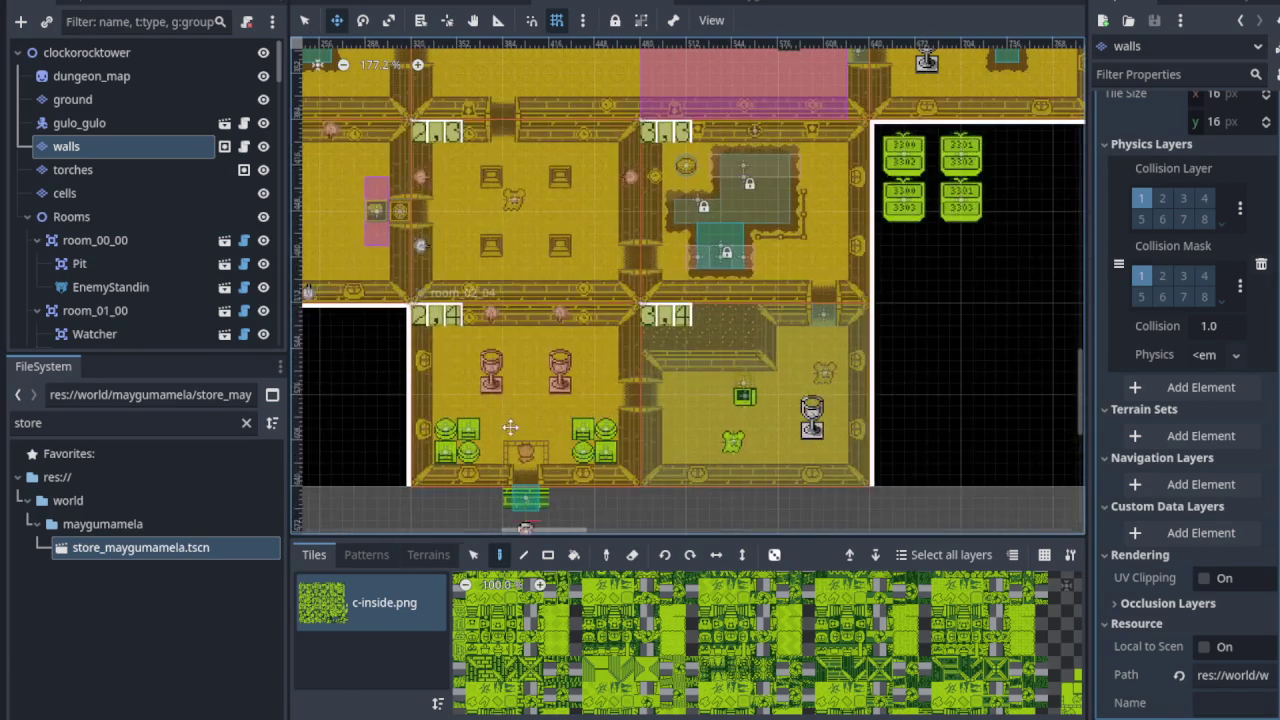
scroll(620, 379, "down", 4)
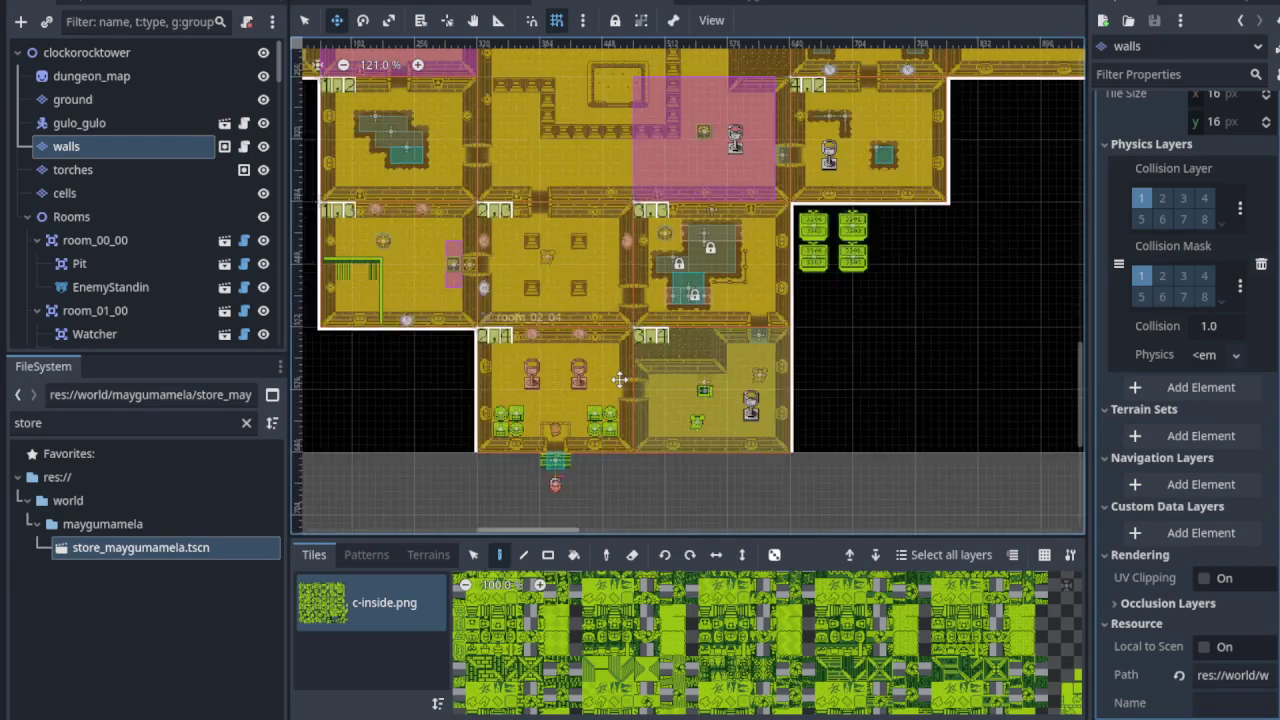
scroll(628, 378, "up", 2)
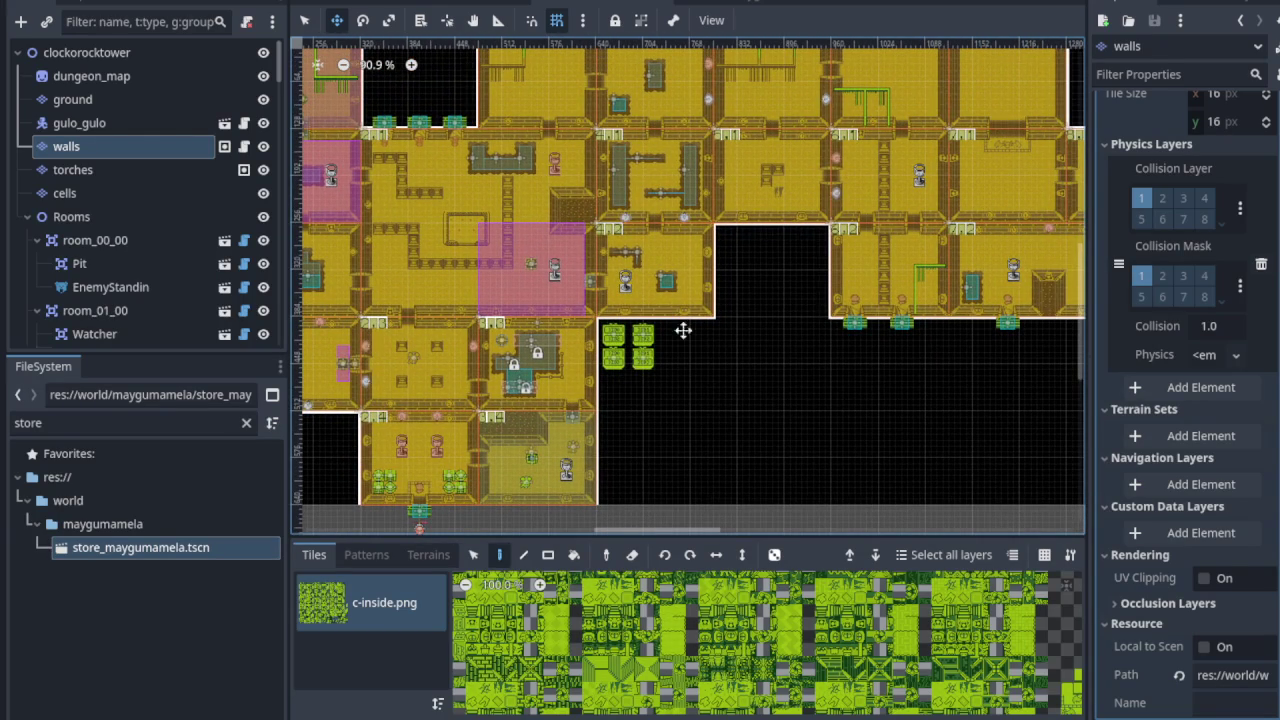
left_click_drag(717, 315, 513, 362)
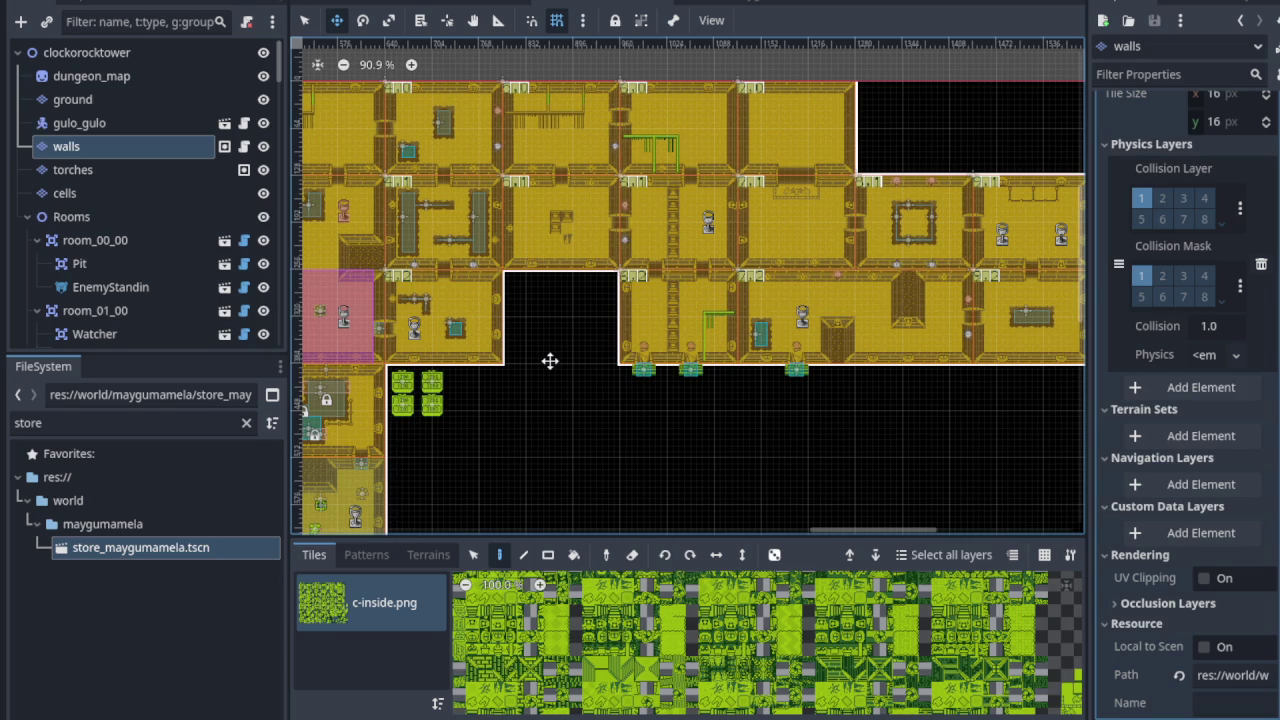
scroll(554, 357, "down", 3)
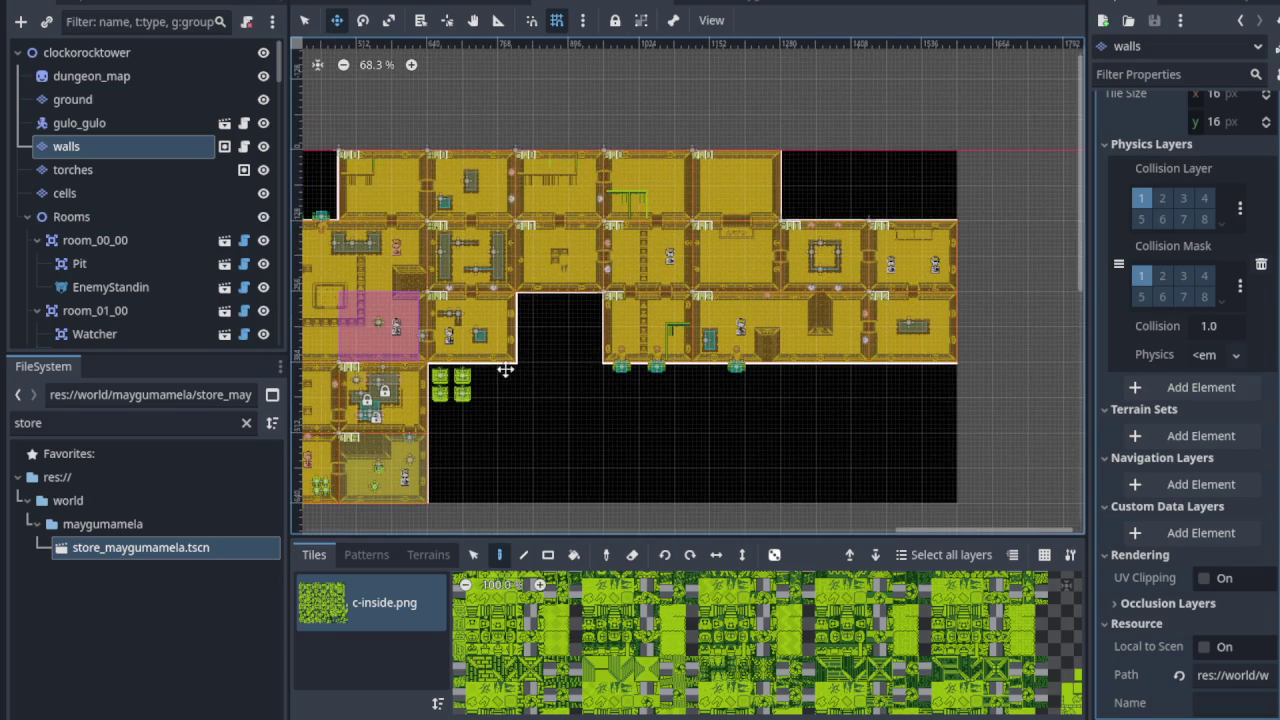
scroll(500, 366, "left", 5)
left_click_drag(439, 360, 528, 342)
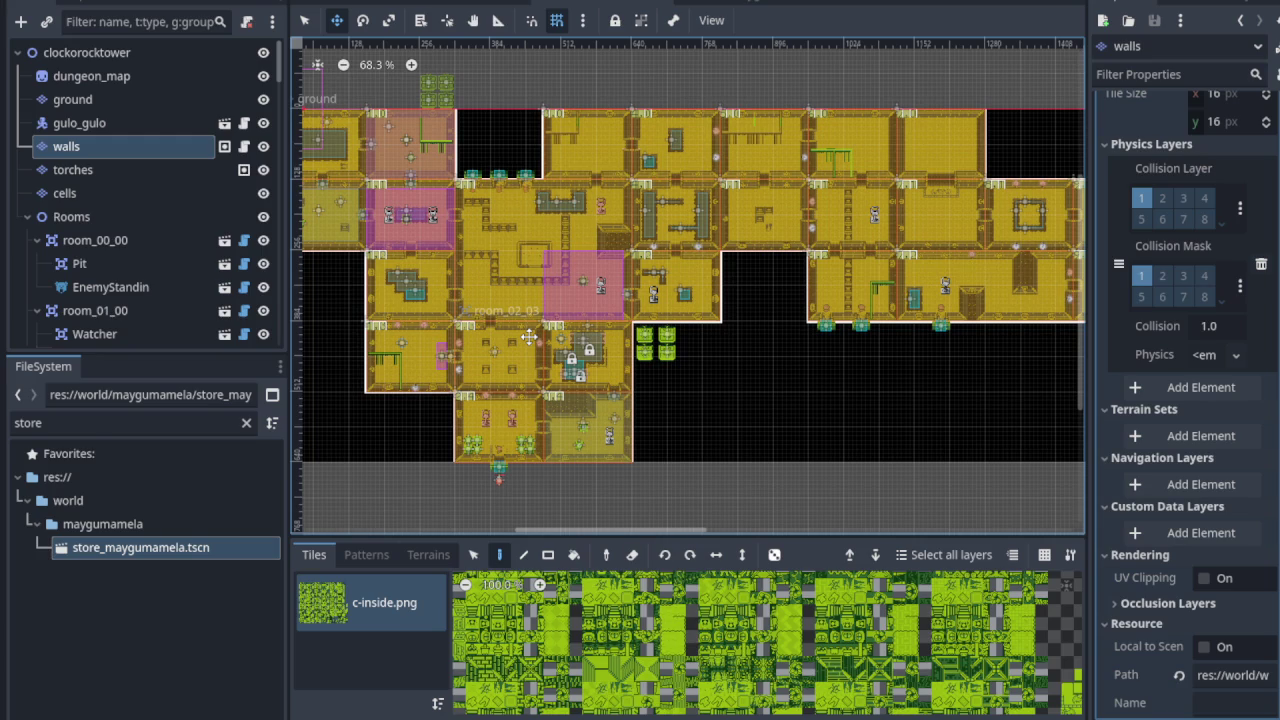
scroll(500, 270, "down", 2)
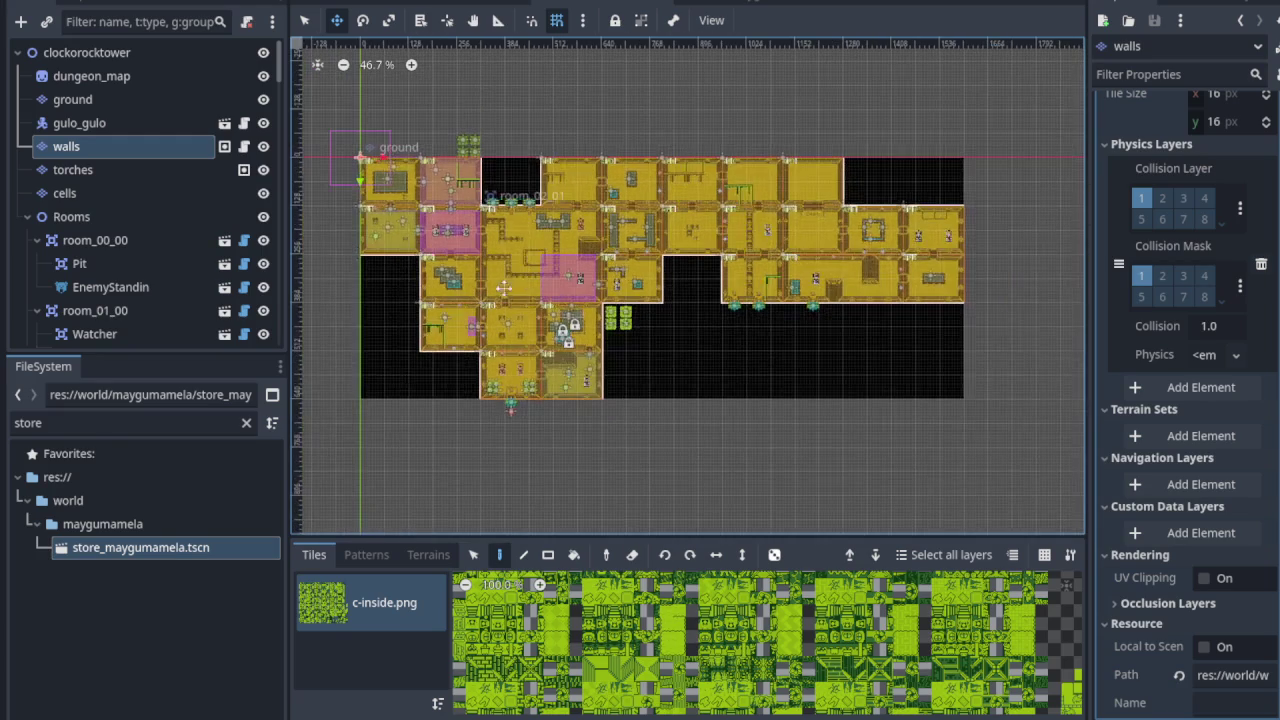
scroll(490, 280, "up", 4)
scroll(484, 258, "up", 1)
scroll(484, 258, "left", 2)
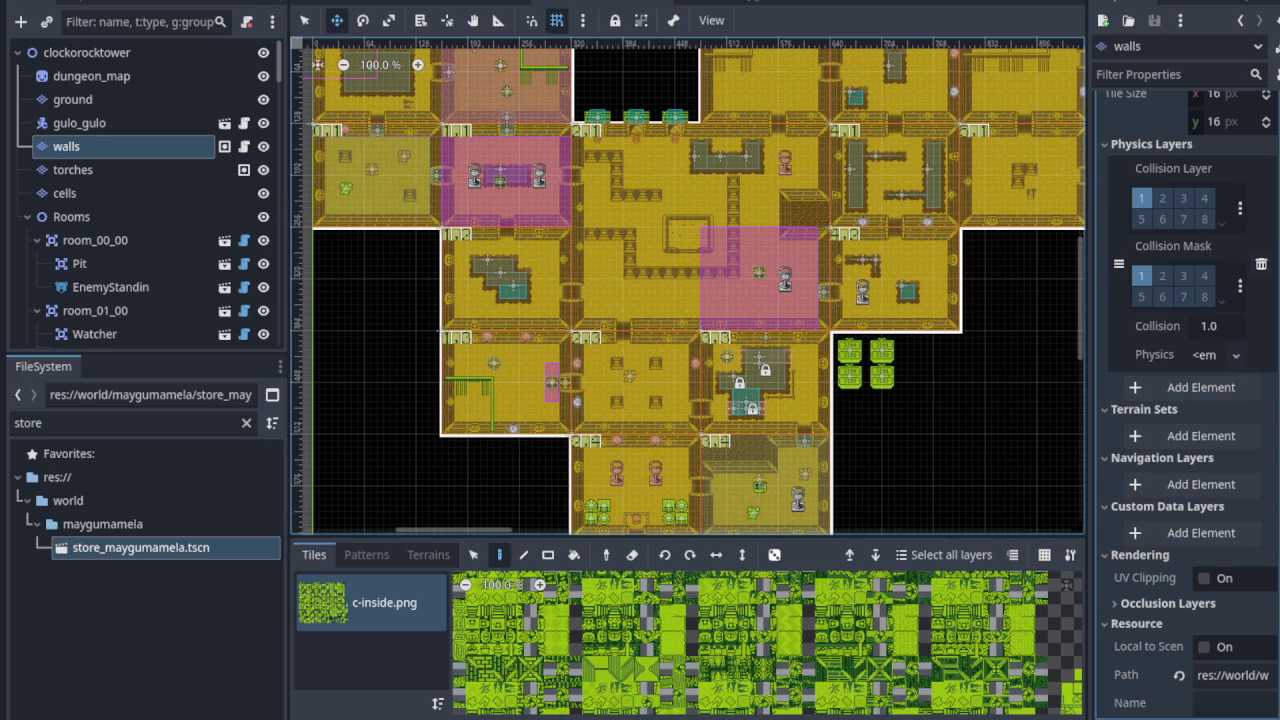
scroll(530, 471, "right", 2)
scroll(560, 400, "up", 5)
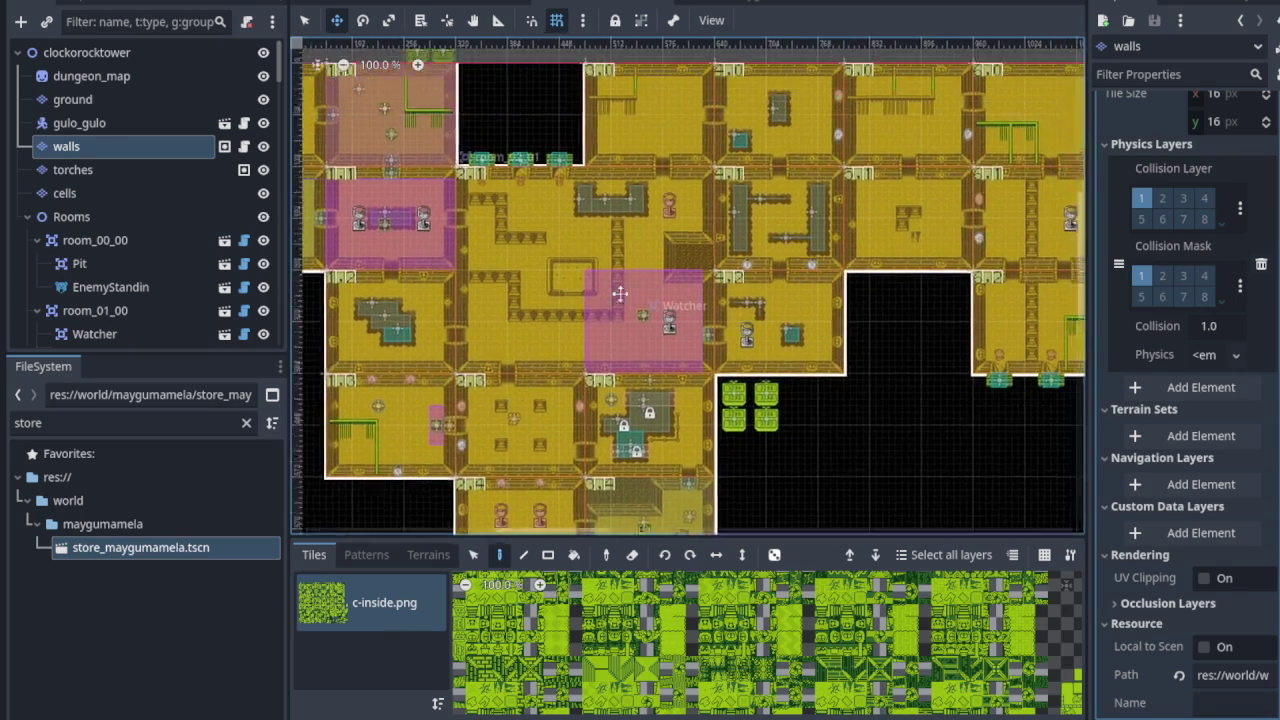
scroll(579, 362, "up", 10)
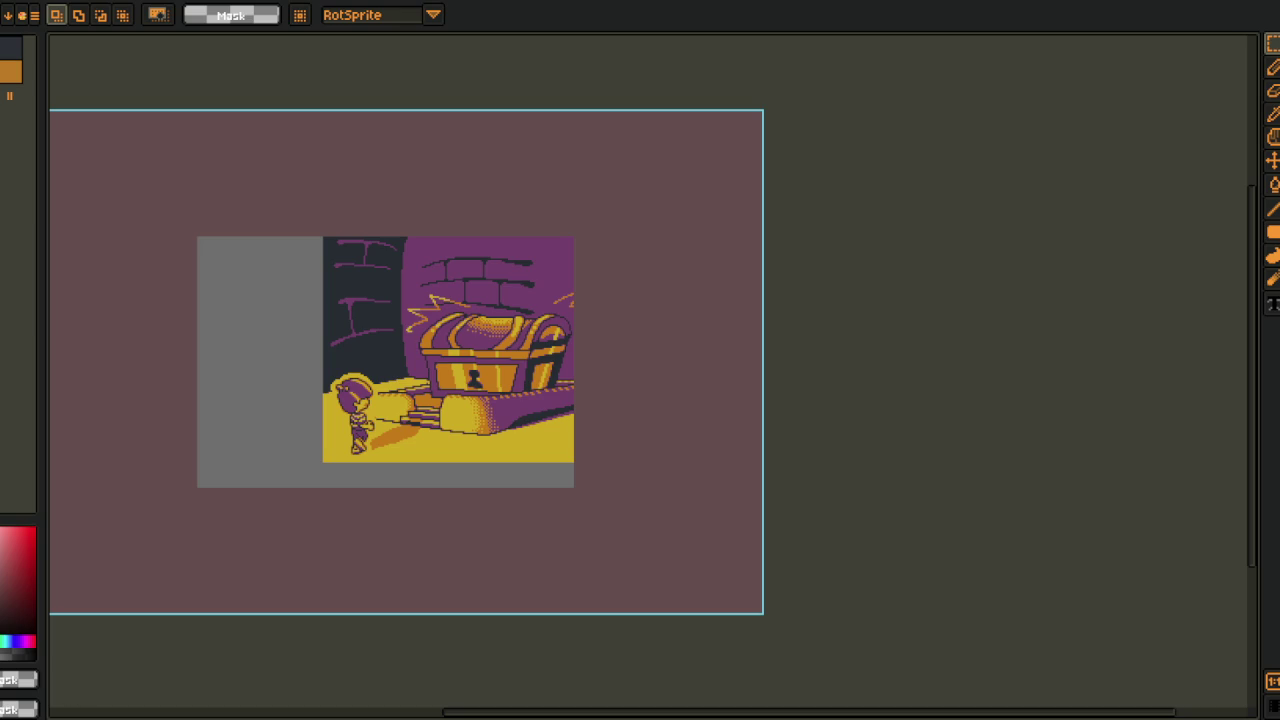
scroll(466, 298, "up", 3)
scroll(466, 337, "down", 2)
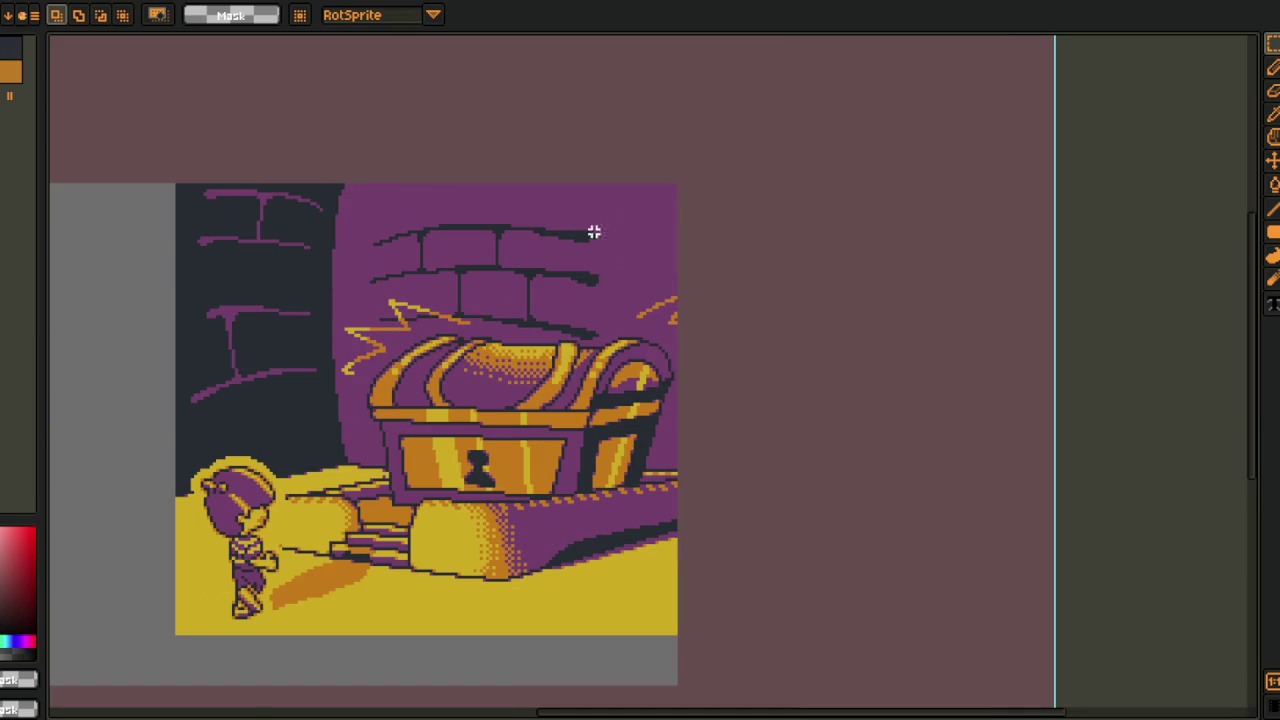
left_click_drag(439, 312, 442, 315)
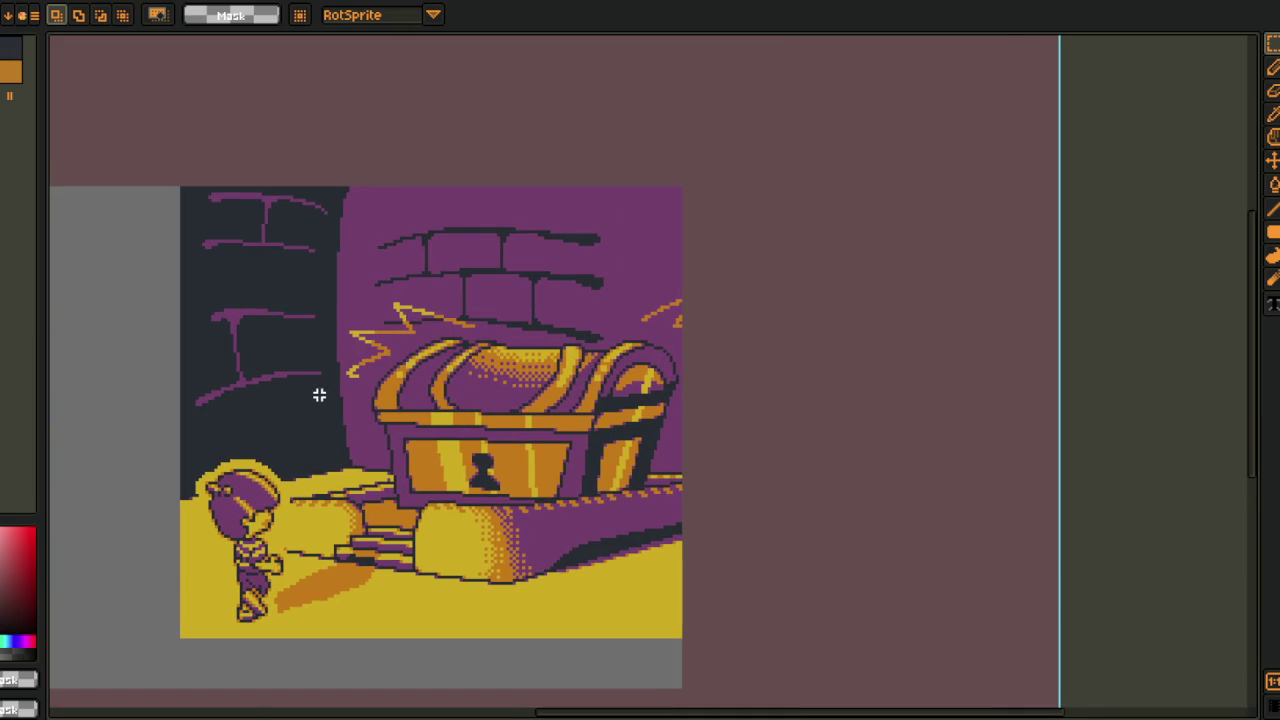
left_click_drag(310, 397, 338, 405)
scroll(355, 400, "down", 3)
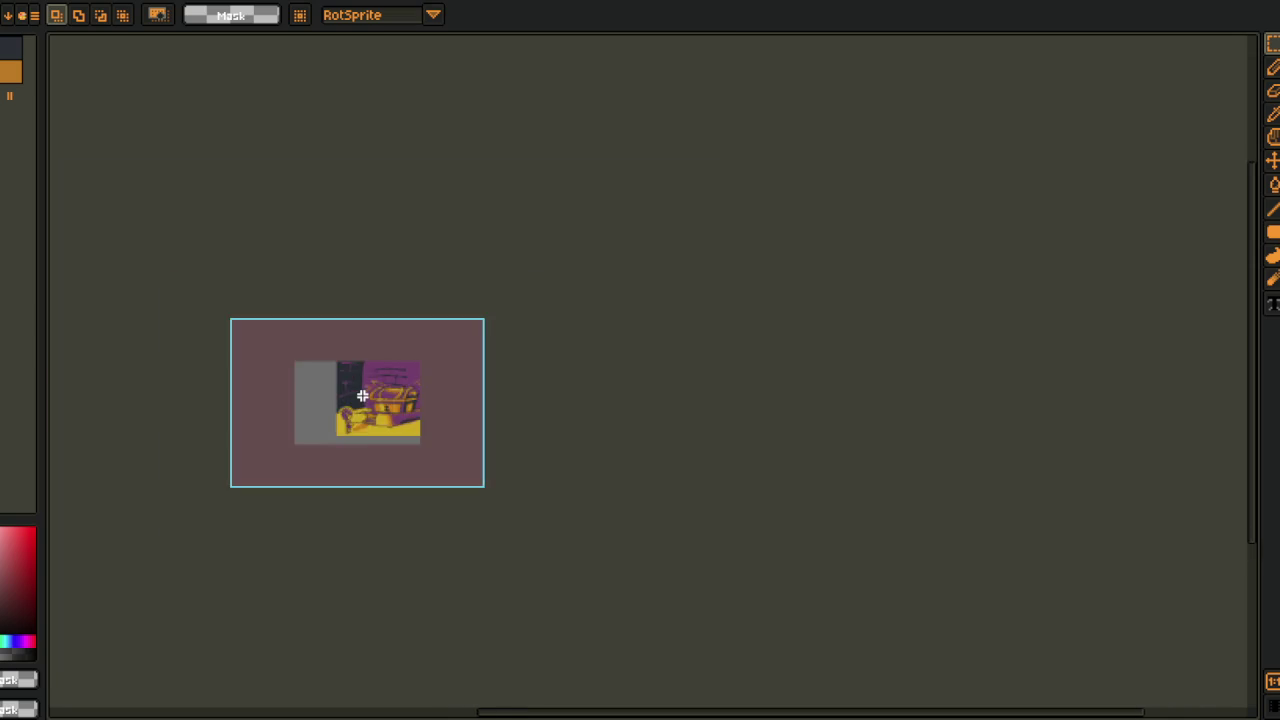
scroll(362, 396, "up", 2)
scroll(362, 396, "up", 2)
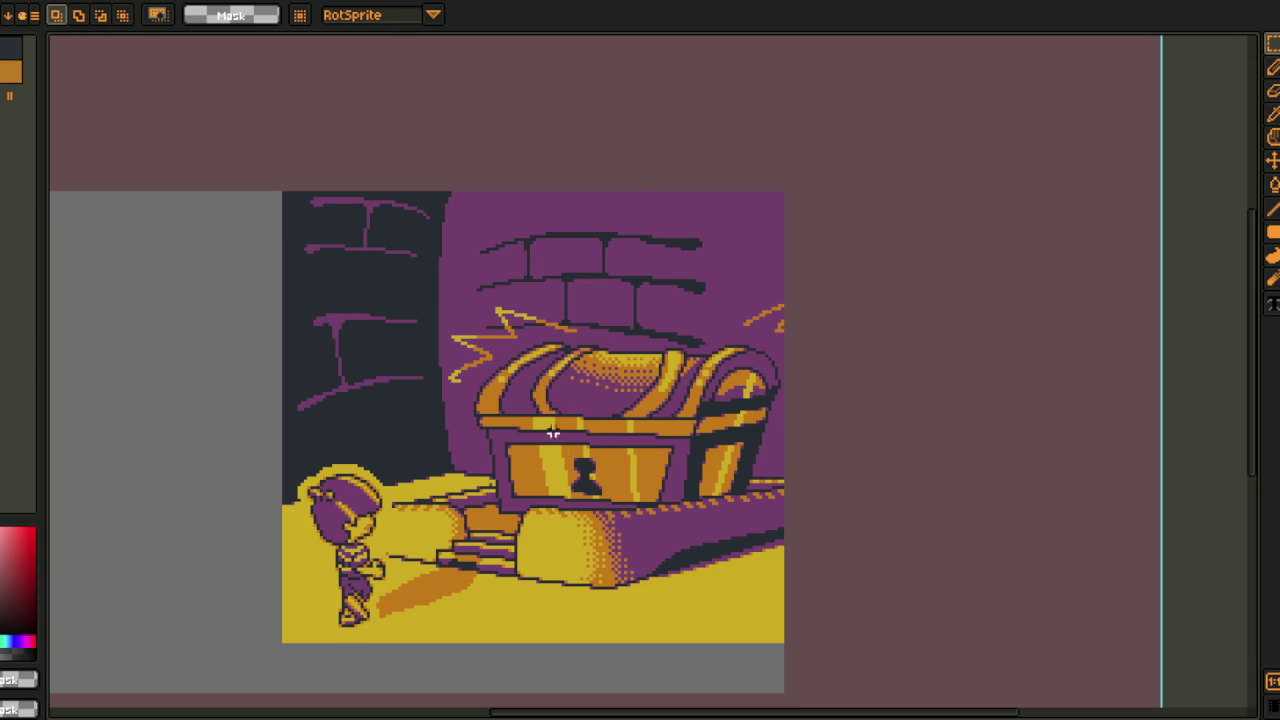
scroll(545, 310, "down", 4)
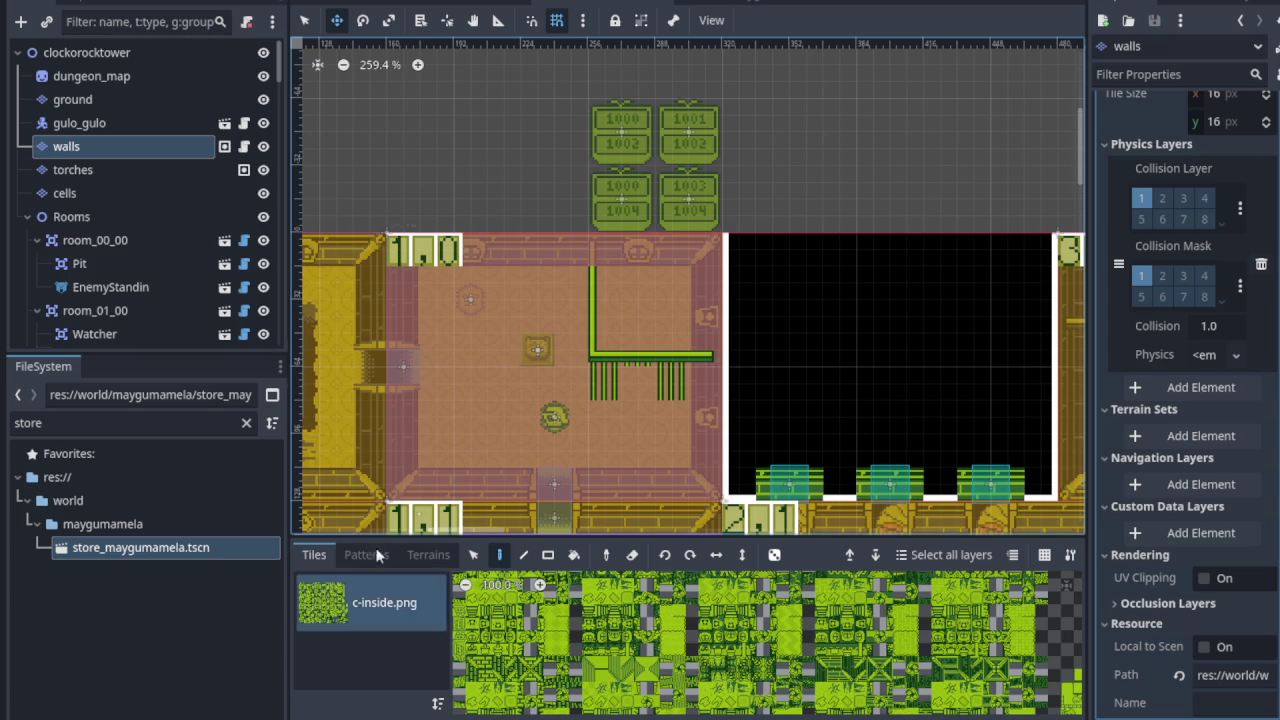
Step: Pan to the room below room_01_00 and collapse the Output dock to enlarge the map
left_click_drag(571, 377, 615, 291)
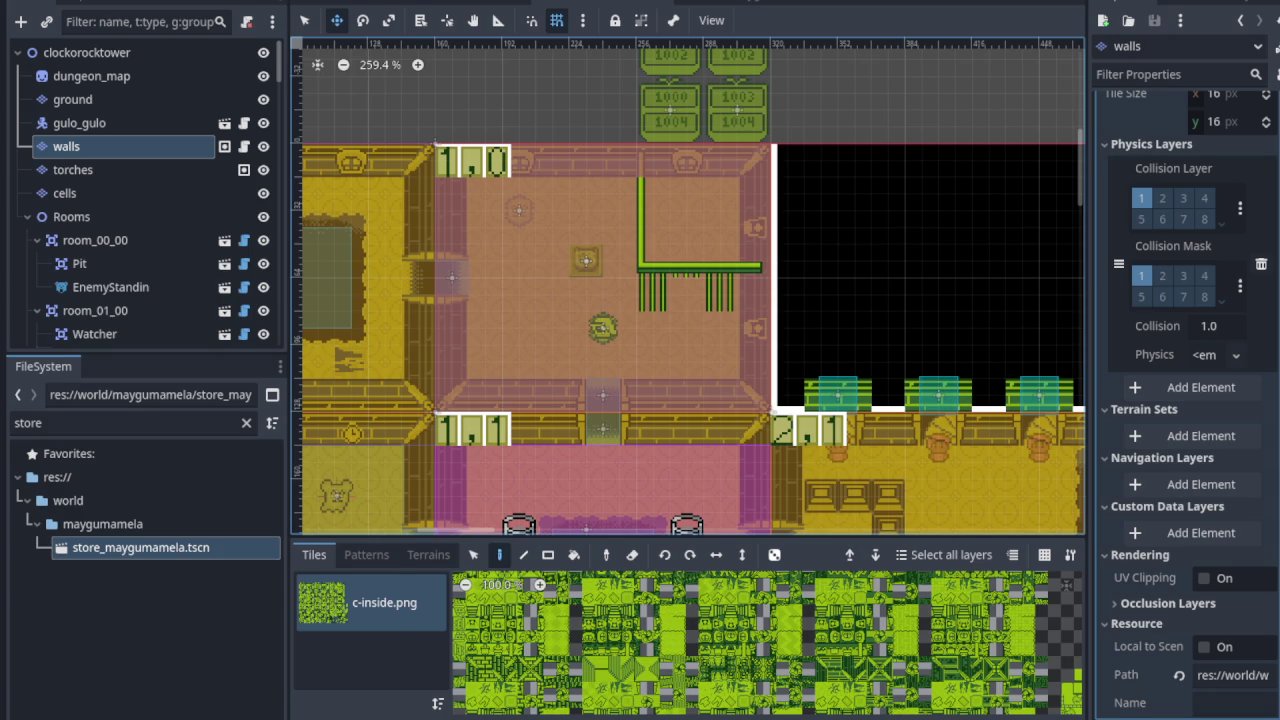
left_click(318, 718)
scroll(575, 456, "down", 2)
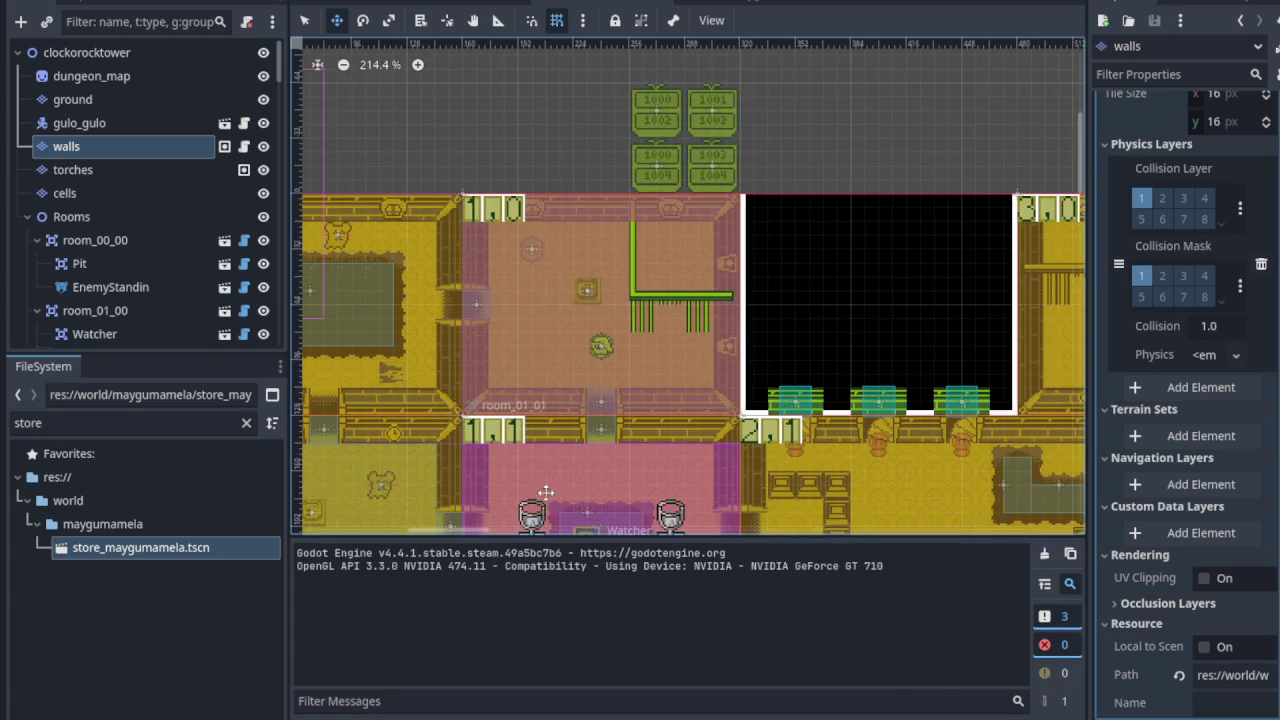
left_click(318, 716)
Step: Pan and zoom across the dungeon map around the store room signs
scroll(630, 437, "down", 3)
scroll(630, 437, "down", 5)
scroll(630, 437, "right", 5)
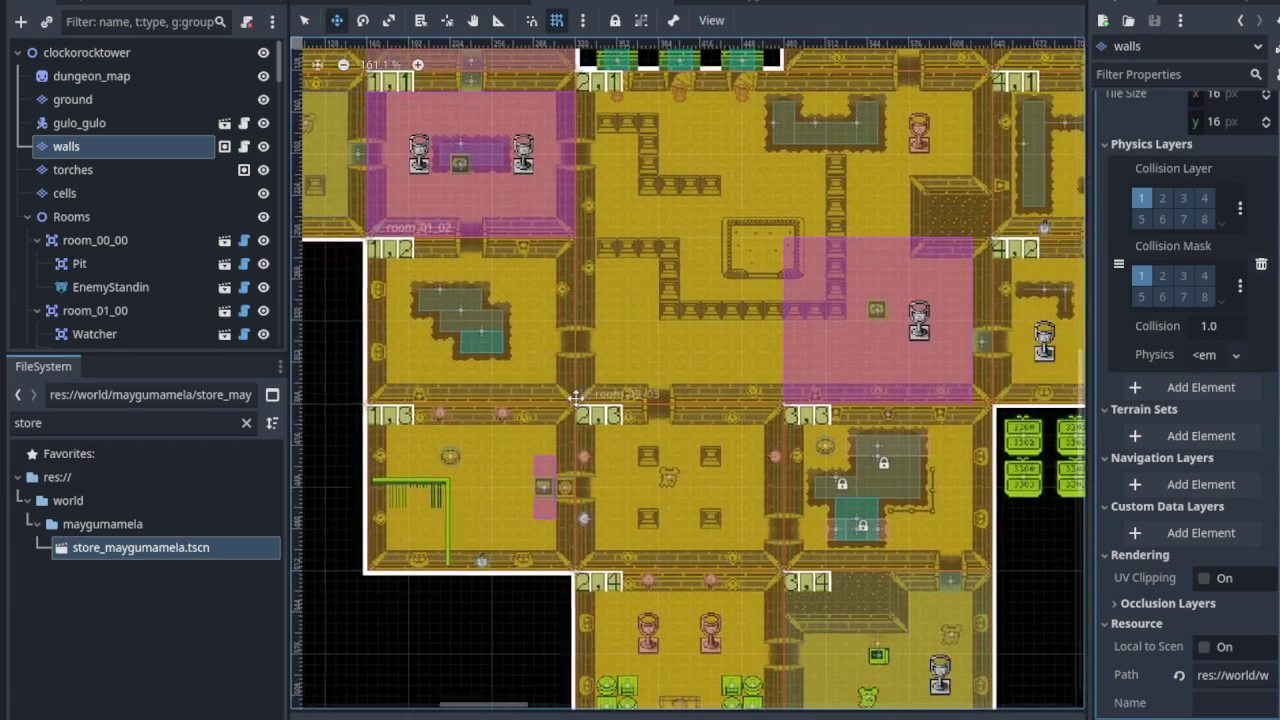
scroll(650, 430, "down", 2)
scroll(650, 430, "right", 3)
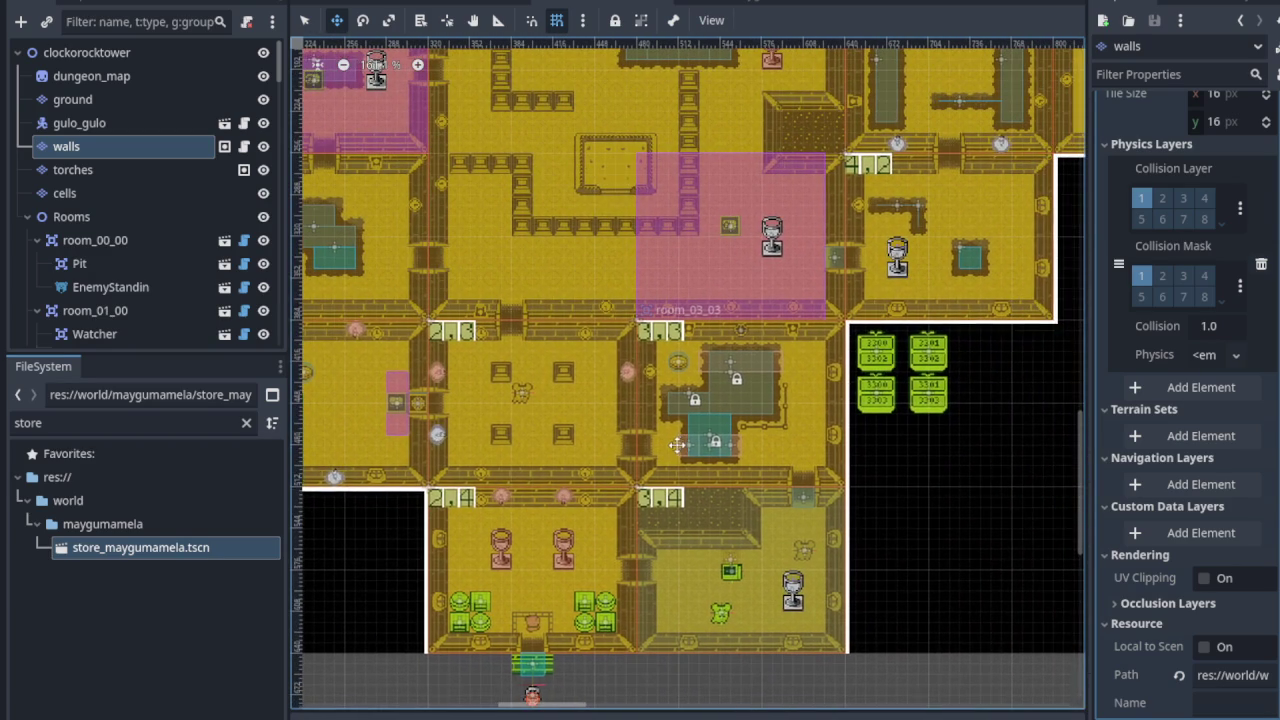
scroll(678, 443, "up", 1)
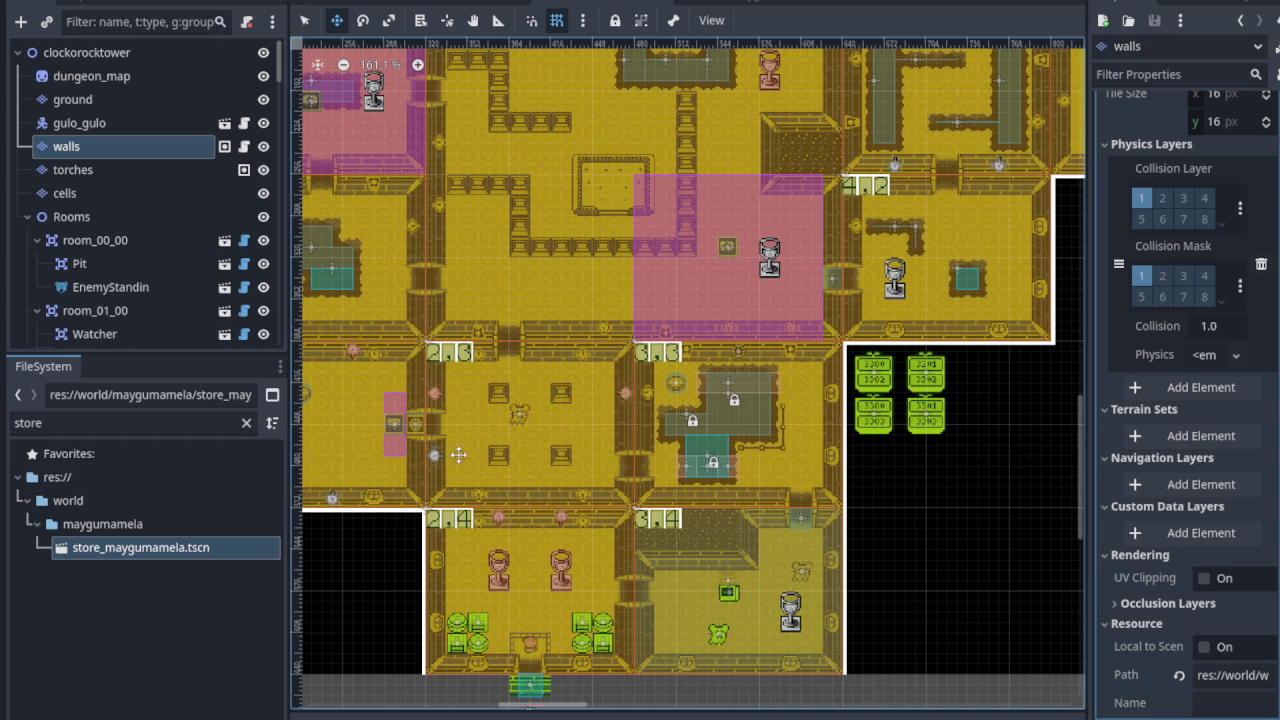
scroll(378, 562, "up", 10)
scroll(592, 564, "left", 4)
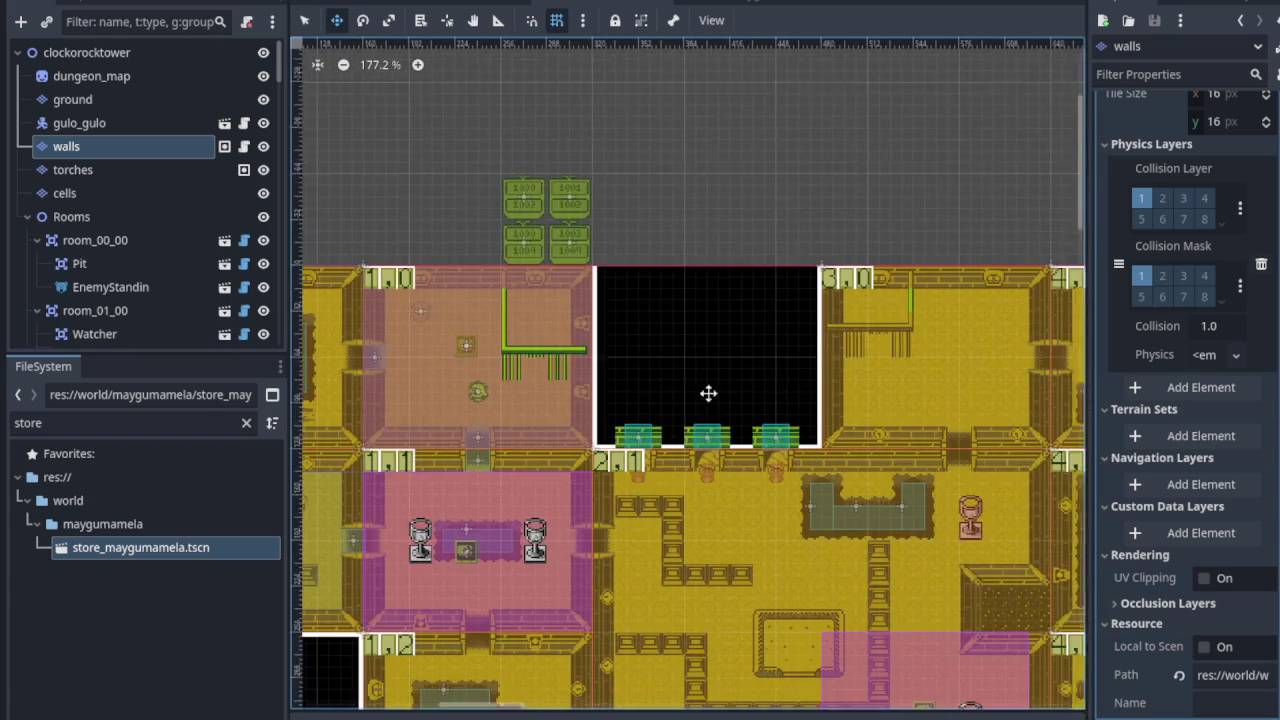
scroll(706, 395, "down", 6)
scroll(740, 460, "right", 7)
scroll(660, 410, "down", 4)
scroll(660, 410, "right", 6)
scroll(479, 414, "up", 4, "ctrl")
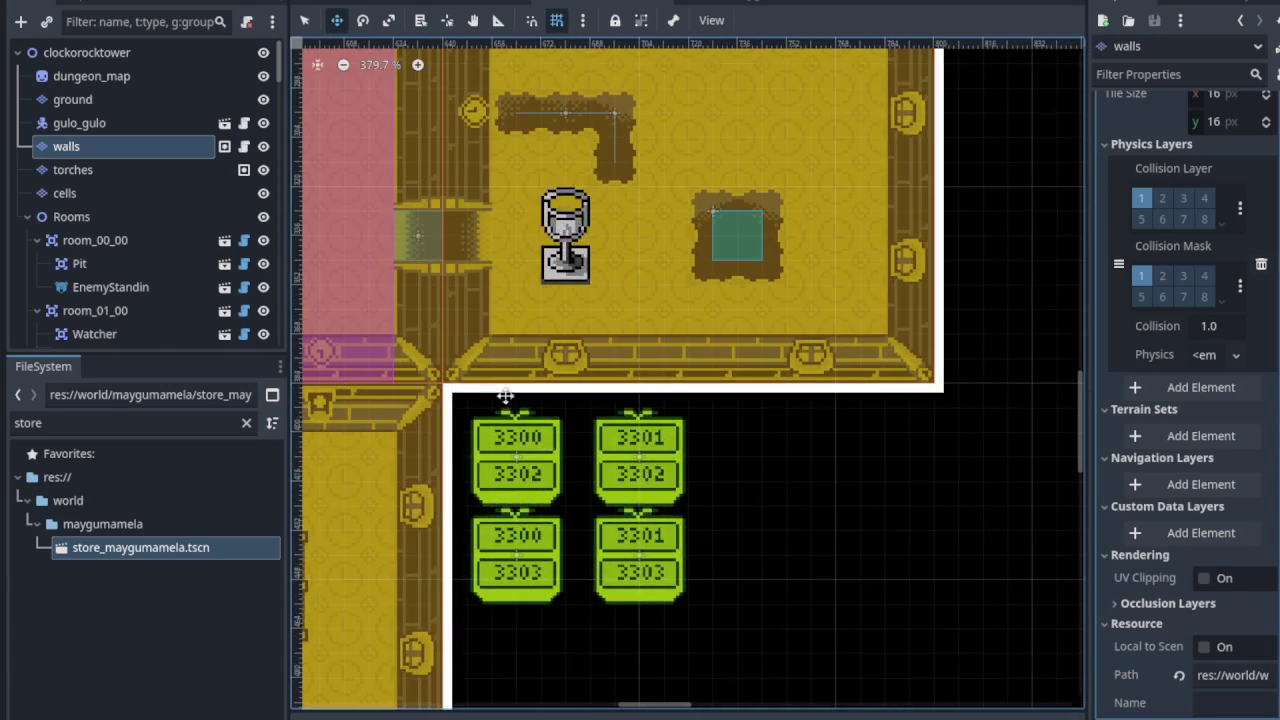
scroll(479, 414, "down", 3, "ctrl")
scroll(540, 430, "down", 2)
scroll(601, 464, "up", 4, "ctrl")
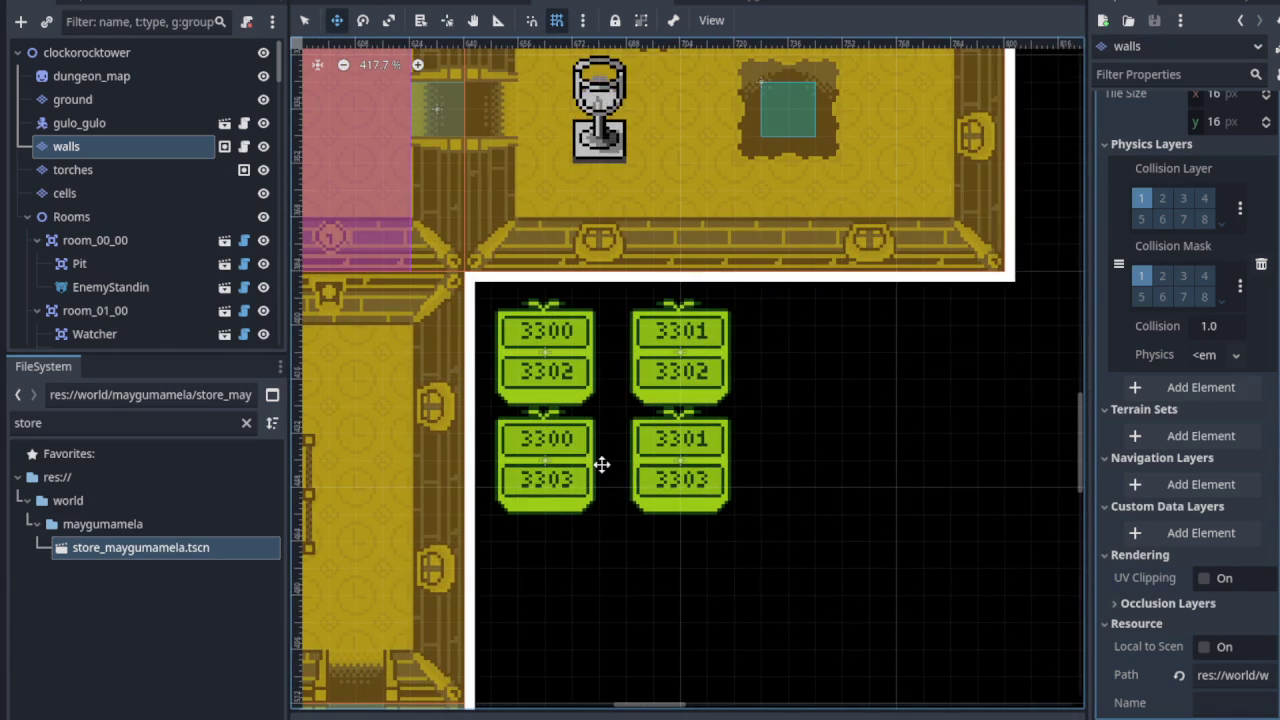
scroll(603, 466, "down", 4, "ctrl")
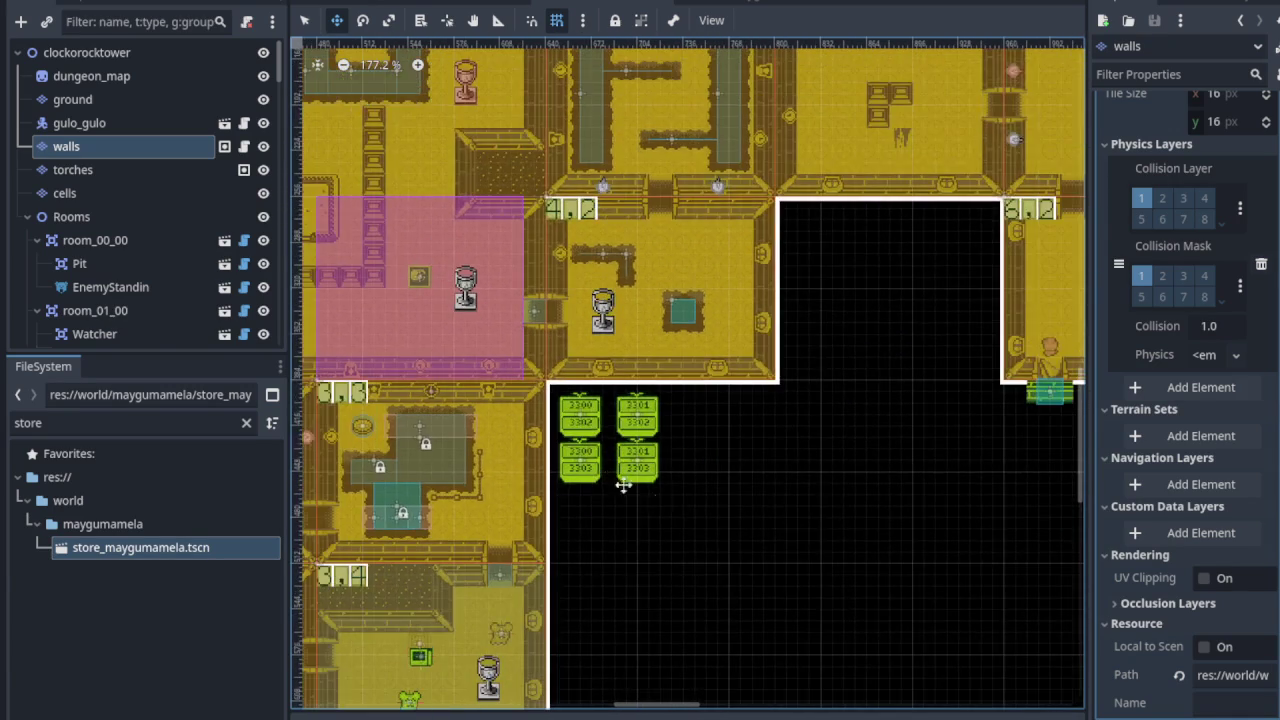
Step: View the rooms east of the store, then bring up the project's kanban task board
mouse_move(677, 506)
left_mouse_down()
mouse_move(783, 483)
mouse_move(628, 566)
left_mouse_up()
scroll(628, 566, "right", 6)
scroll(628, 566, "up", 2)
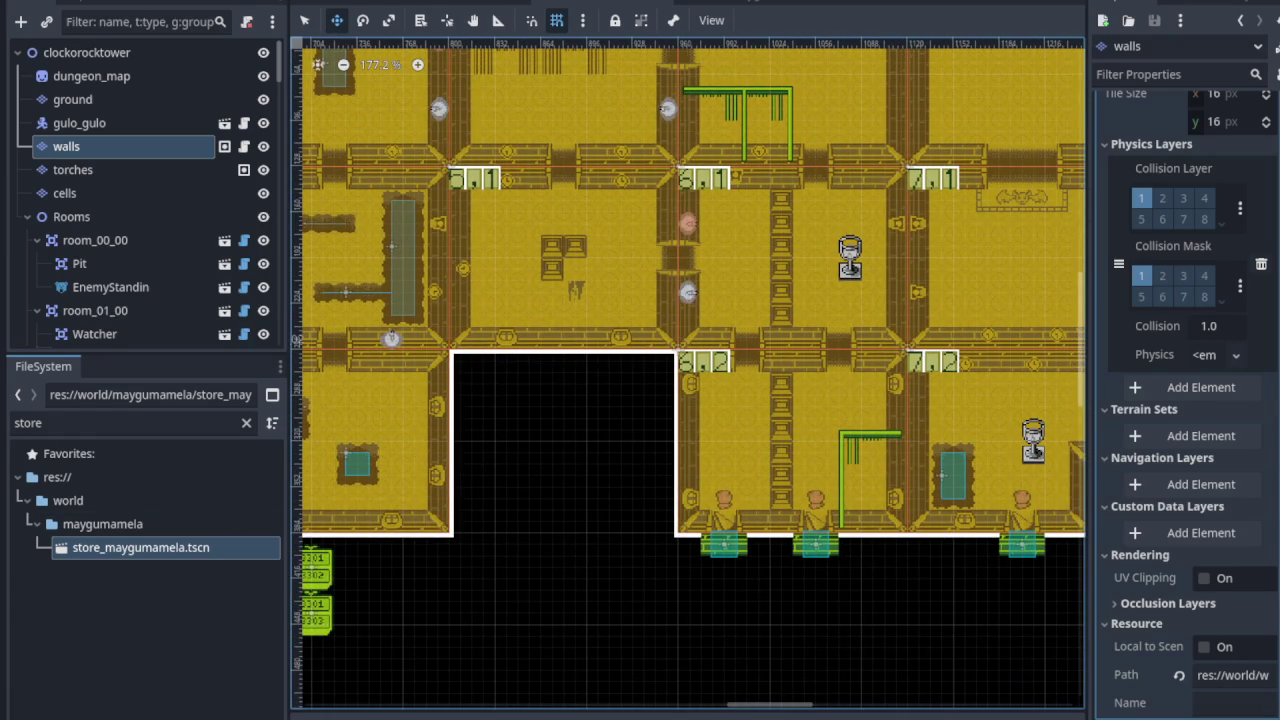
scroll(600, 449, "down", 2)
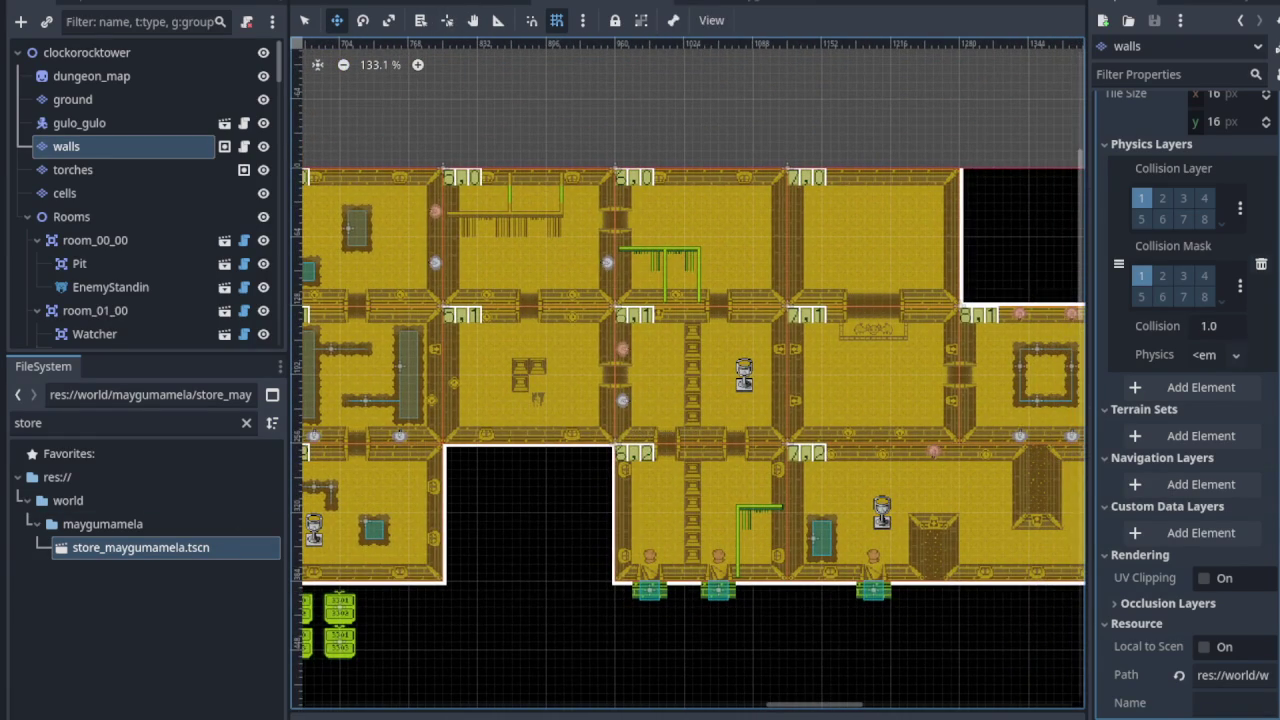
left_click(785, 2)
Step: Open the details of the 'Issue: Sorting Houses' task card
scroll(385, 504, "down", 2)
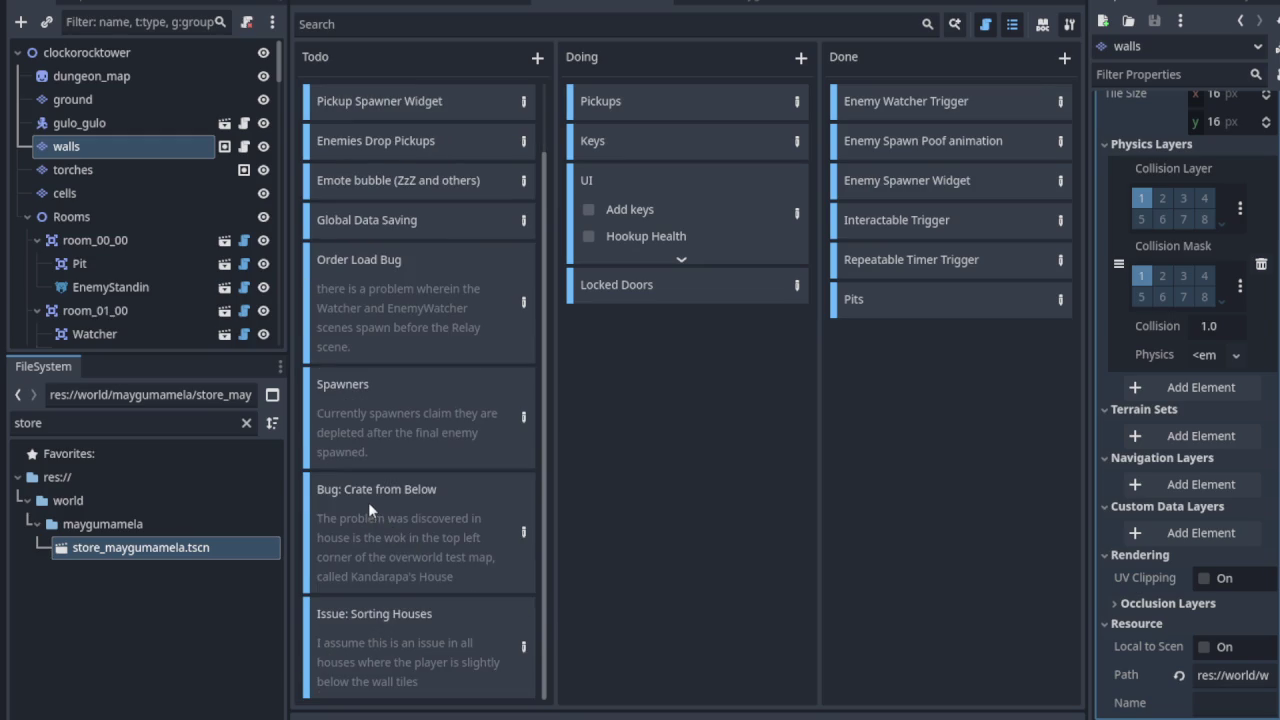
left_click(372, 628)
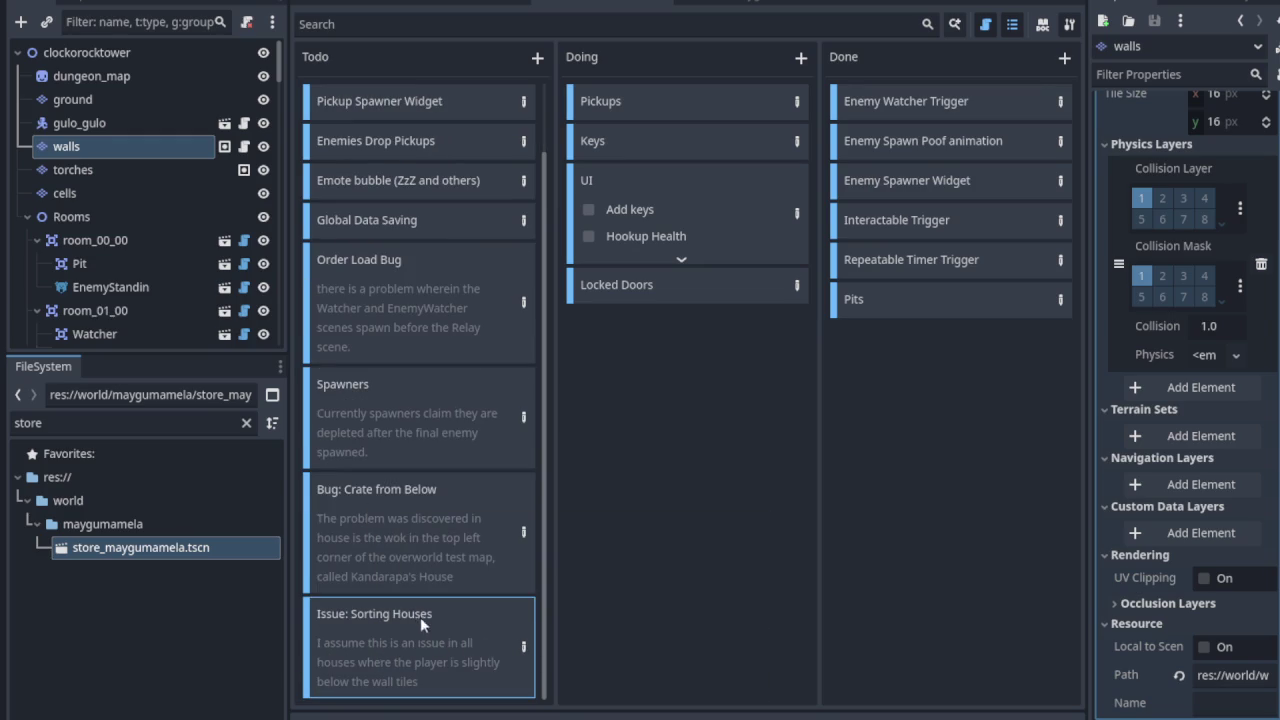
left_click(522, 647)
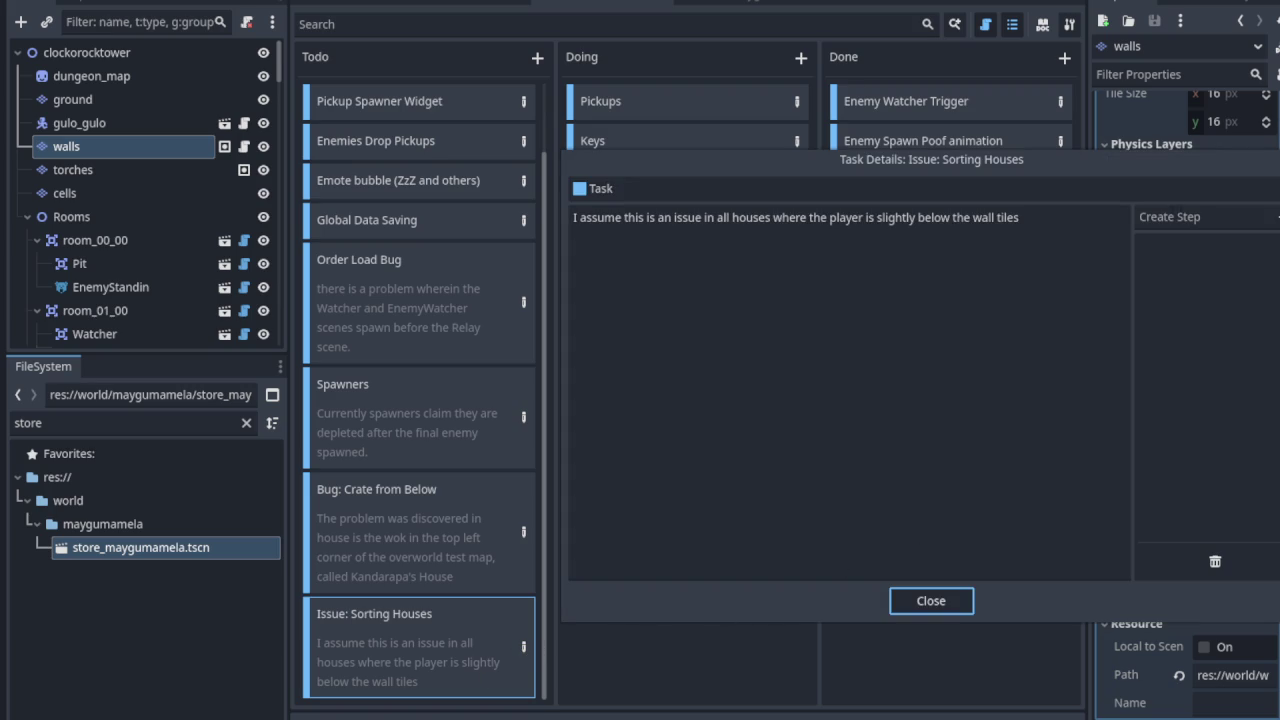
Step: Close the task details and bring up the Sorting Houses card's context menu
key("Escape")
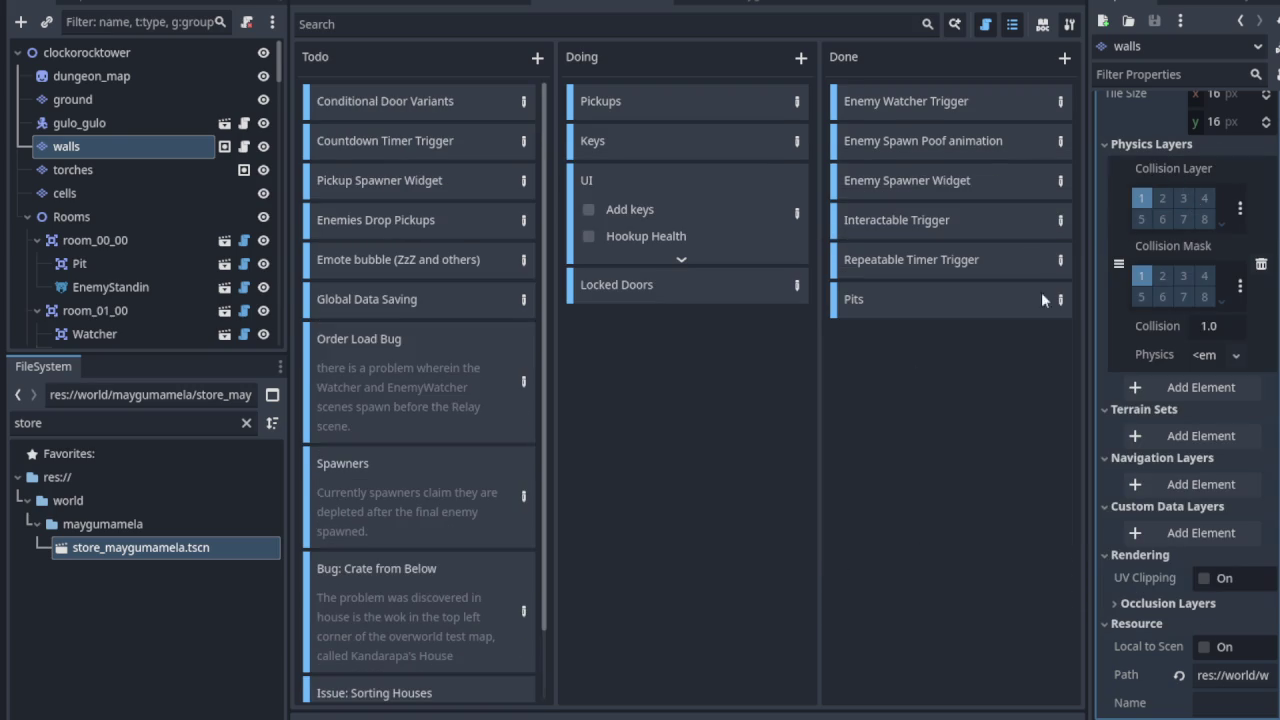
scroll(460, 667, "down", 2)
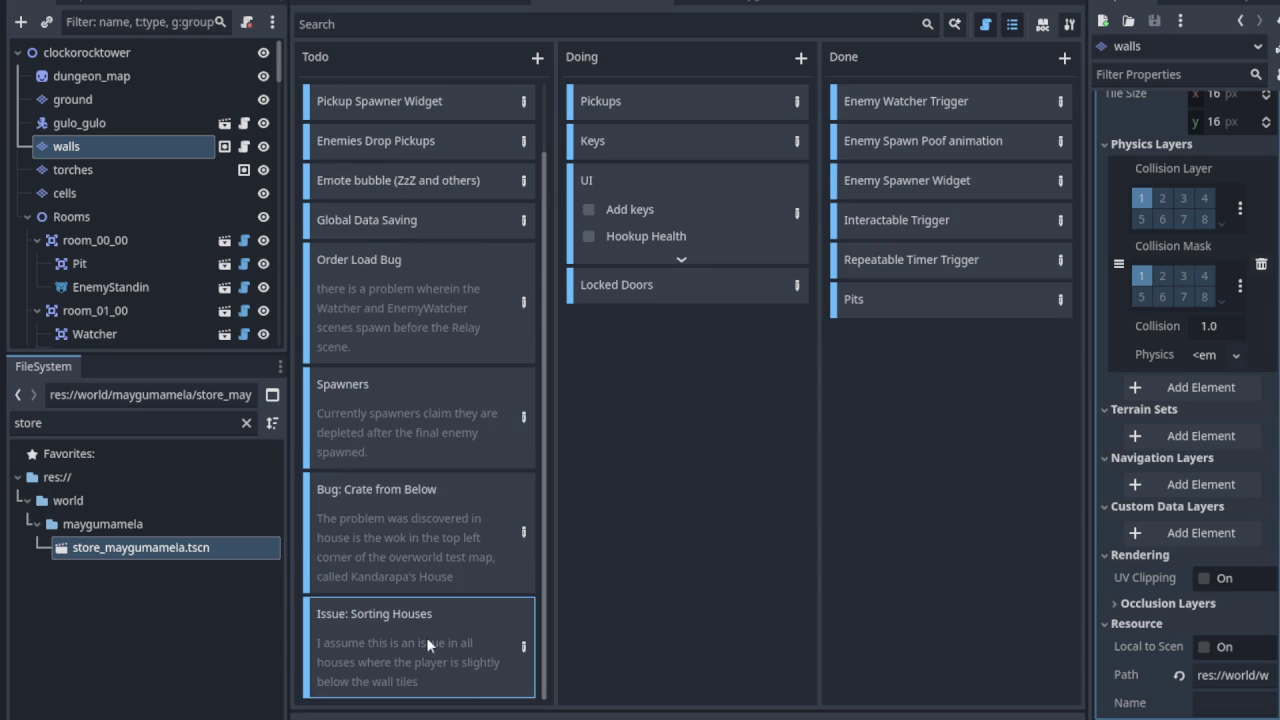
right_click(412, 634)
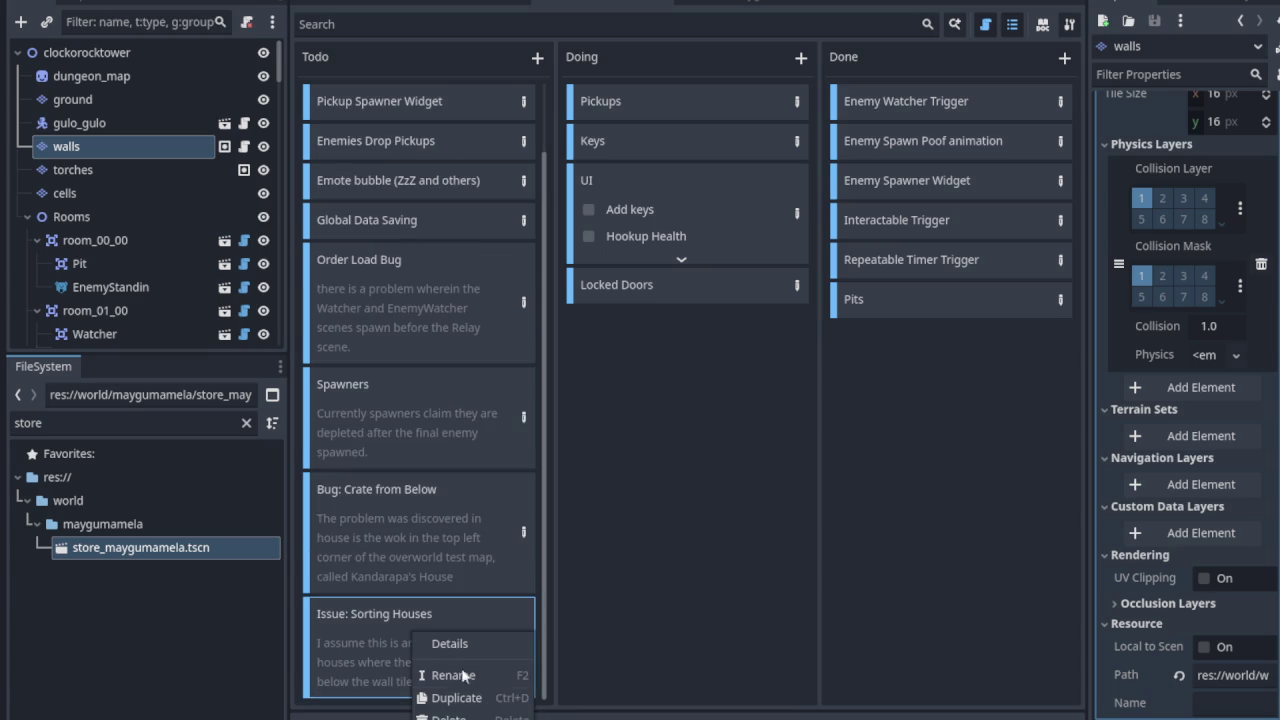
Step: Drag the 'Issue: Sorting Houses' card into the Done column below Pits and save with Ctrl+S
key("Delete")
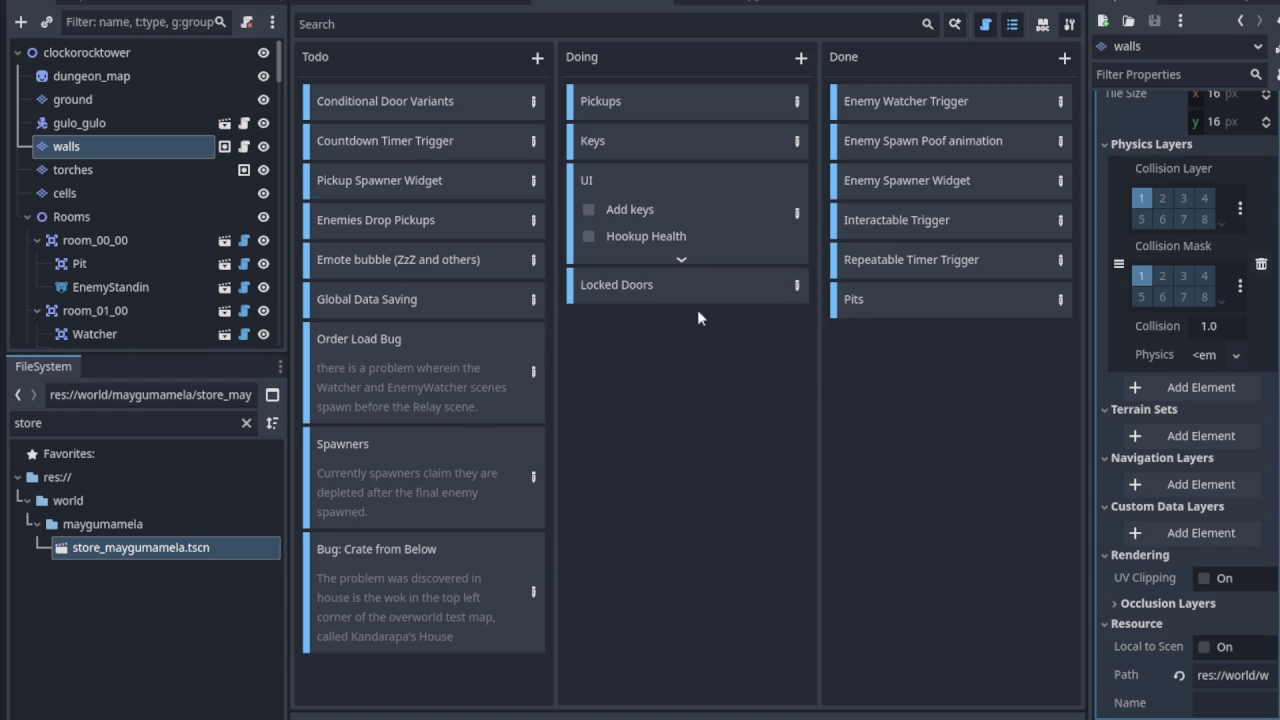
left_click(386, 553)
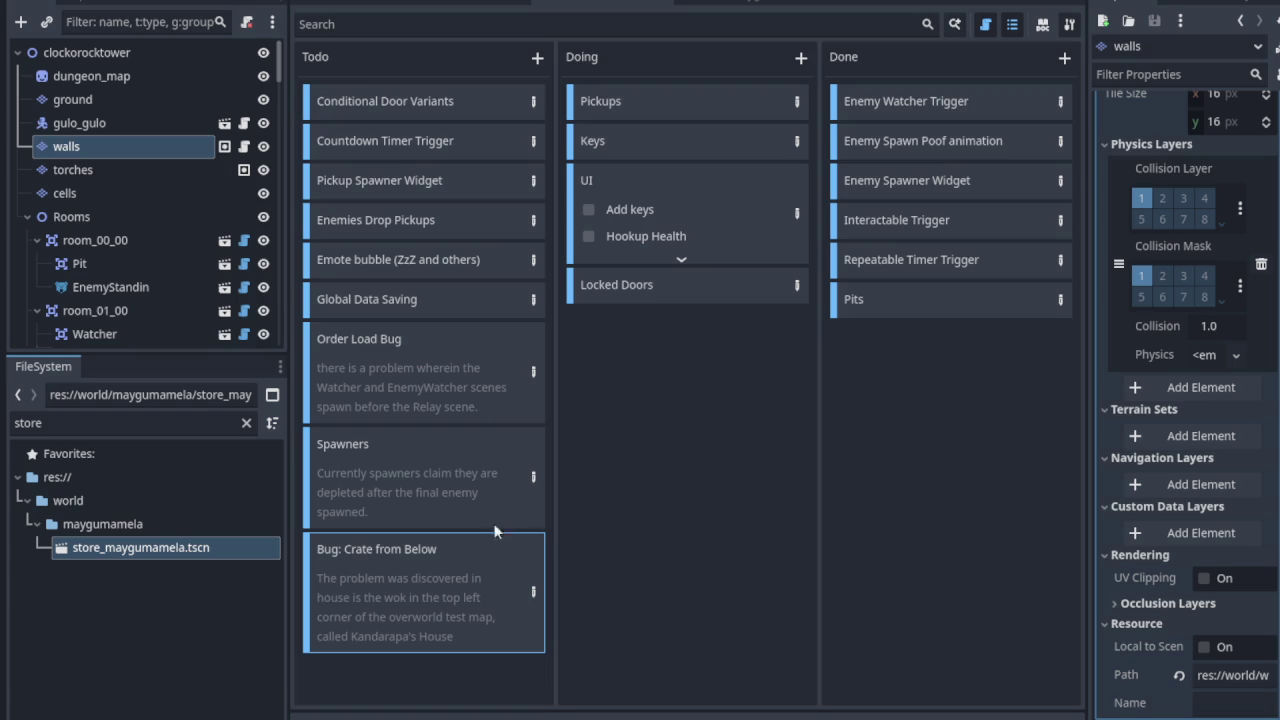
scroll(406, 575, "down", 1)
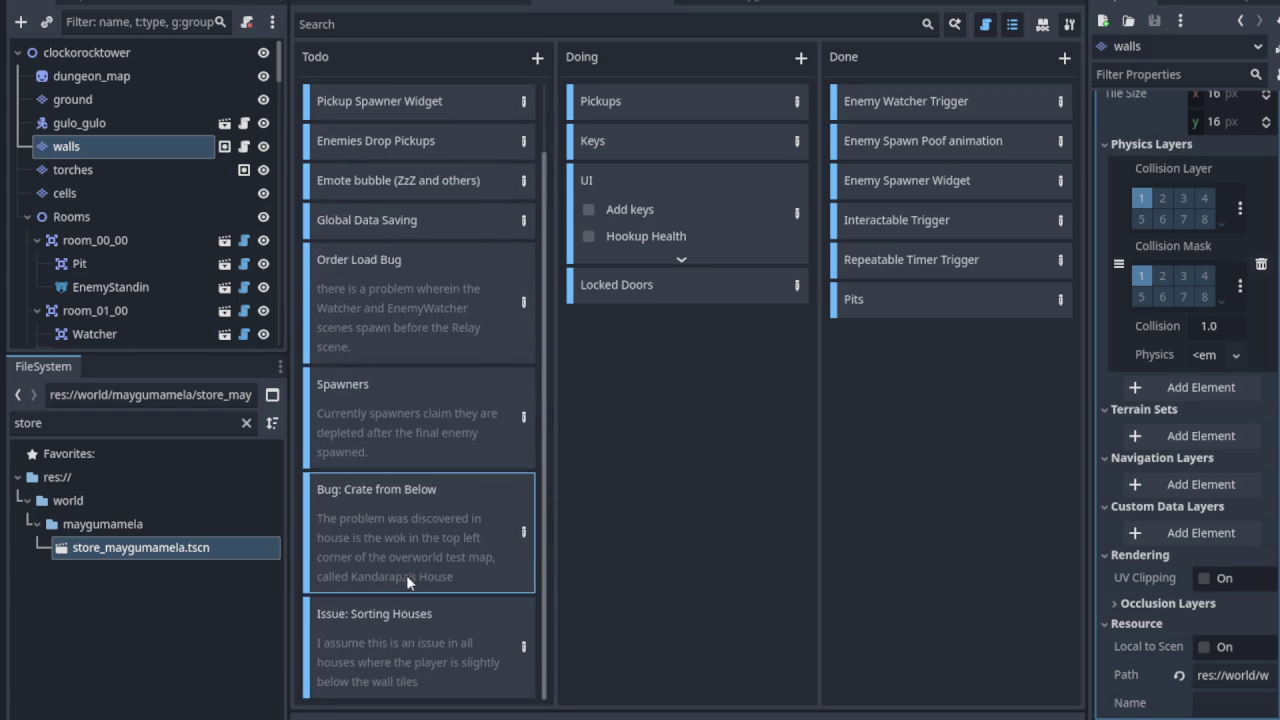
mouse_move(365, 632)
left_mouse_down()
mouse_move(815, 464)
mouse_move(918, 360)
mouse_move(904, 367)
left_mouse_up()
key("ctrl+s")
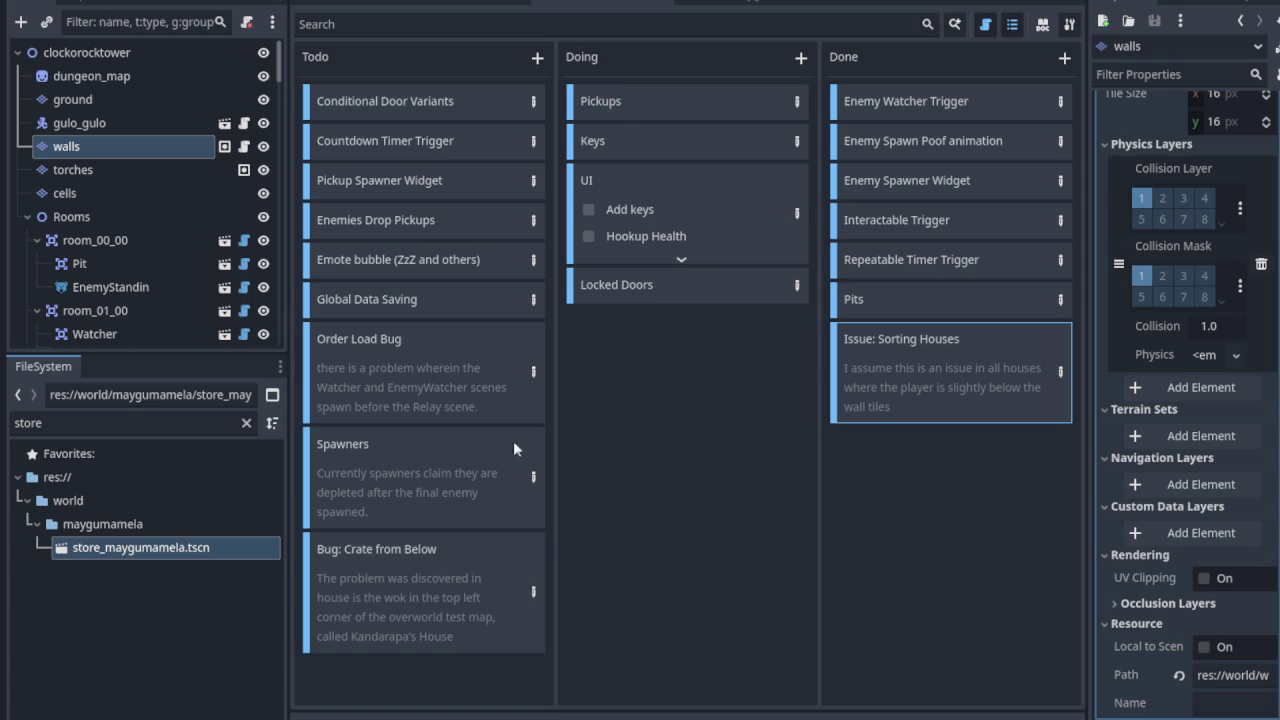
left_click(246, 423)
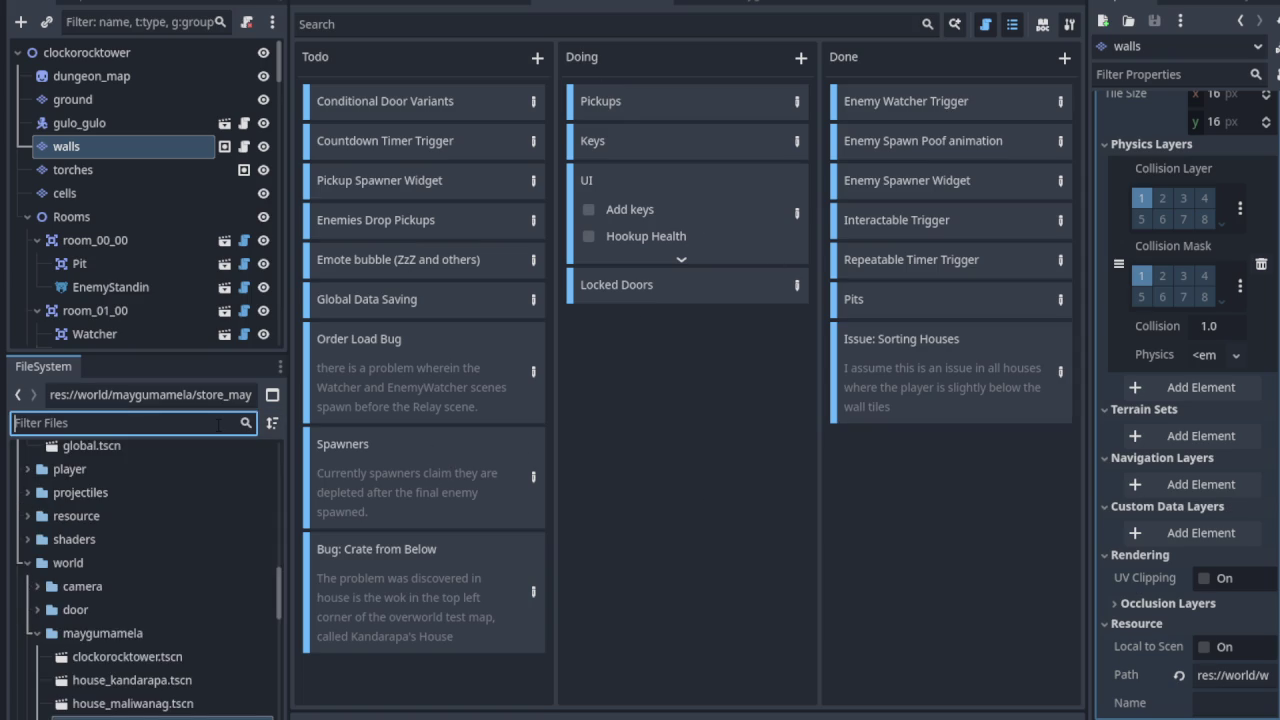
Step: Filter the FileSystem for 'tasks', then clear the filter to list all project files
type("tasks")
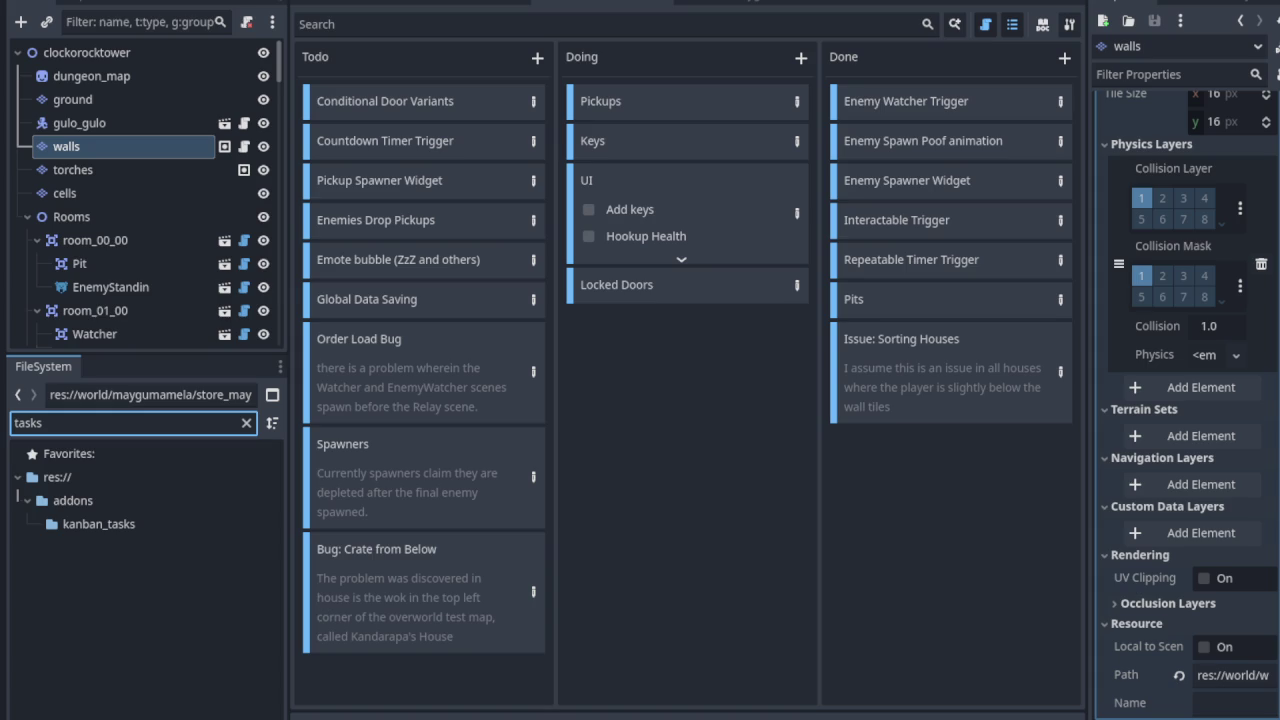
left_click(246, 423)
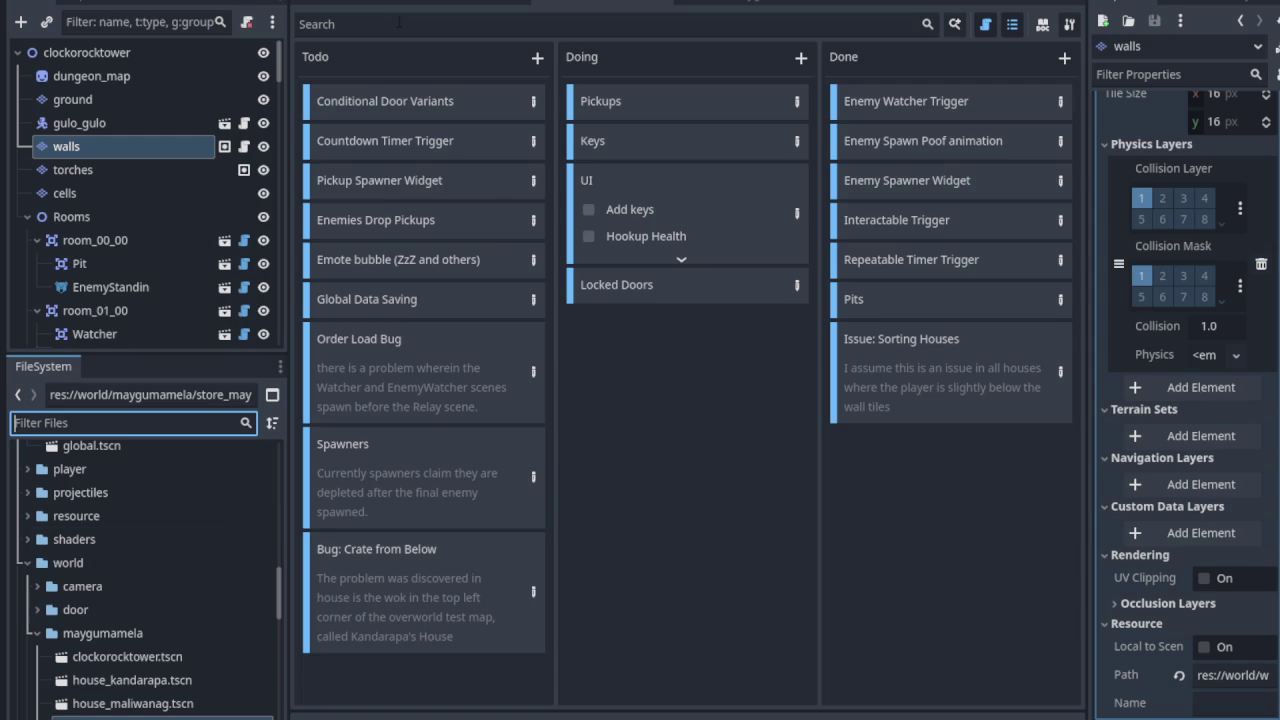
left_click(338, 2)
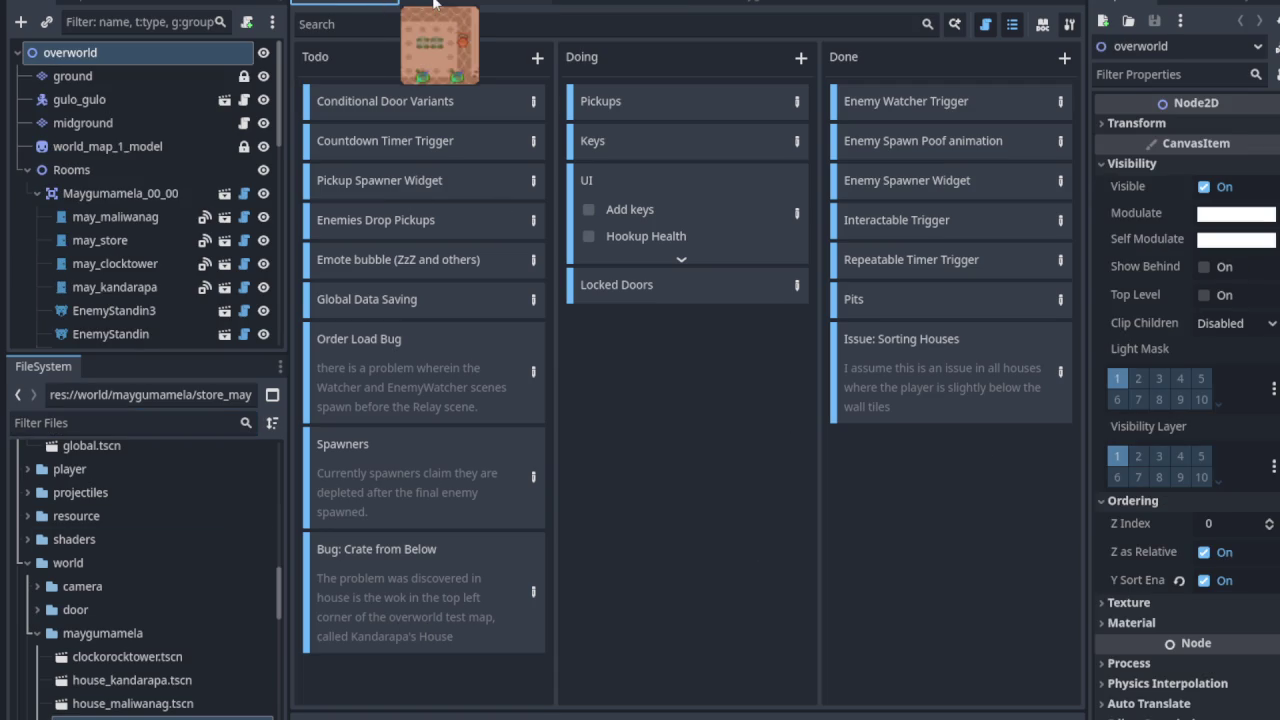
Step: Show the 2D workspace with Ctrl+F1 and cycle through ActivatableTestScene, overworld and clockorocktower tabs
left_click(433, 3)
key("ctrl+F1")
scroll(728, 347, "down", 3)
scroll(728, 347, "up", 3)
scroll(728, 347, "up", 5)
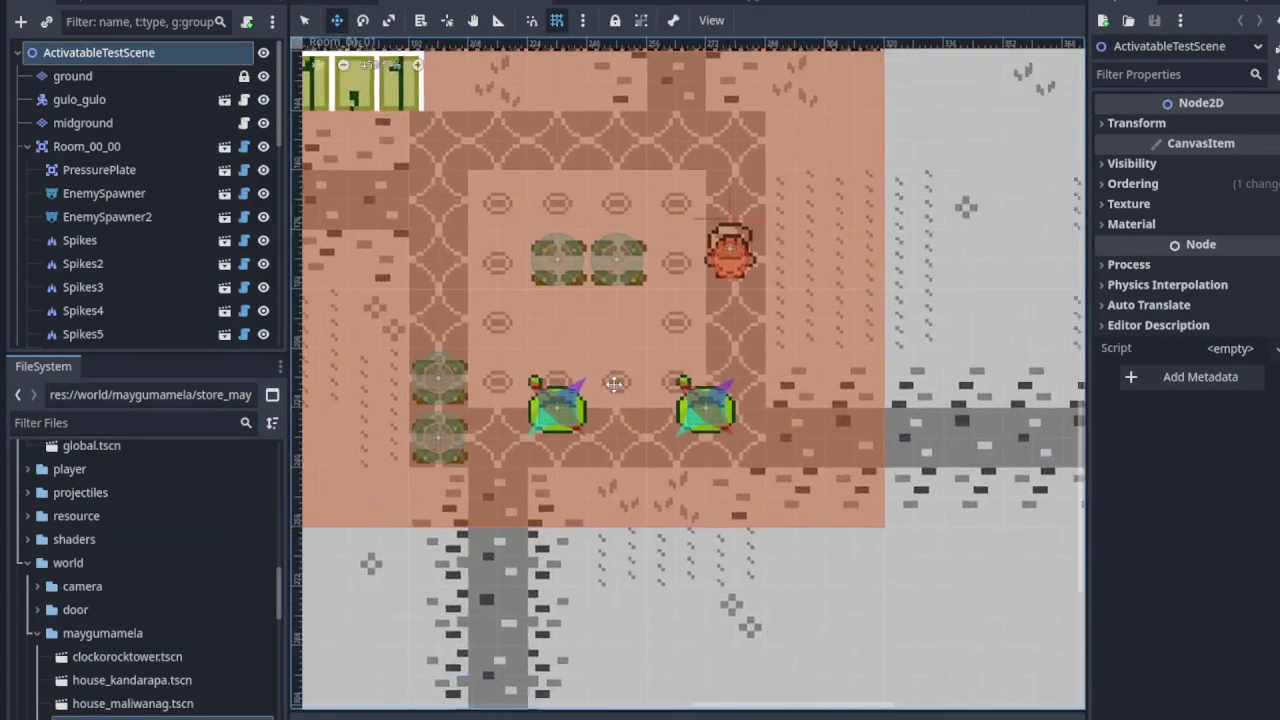
scroll(597, 355, "down", 4)
scroll(529, 363, "up", 3)
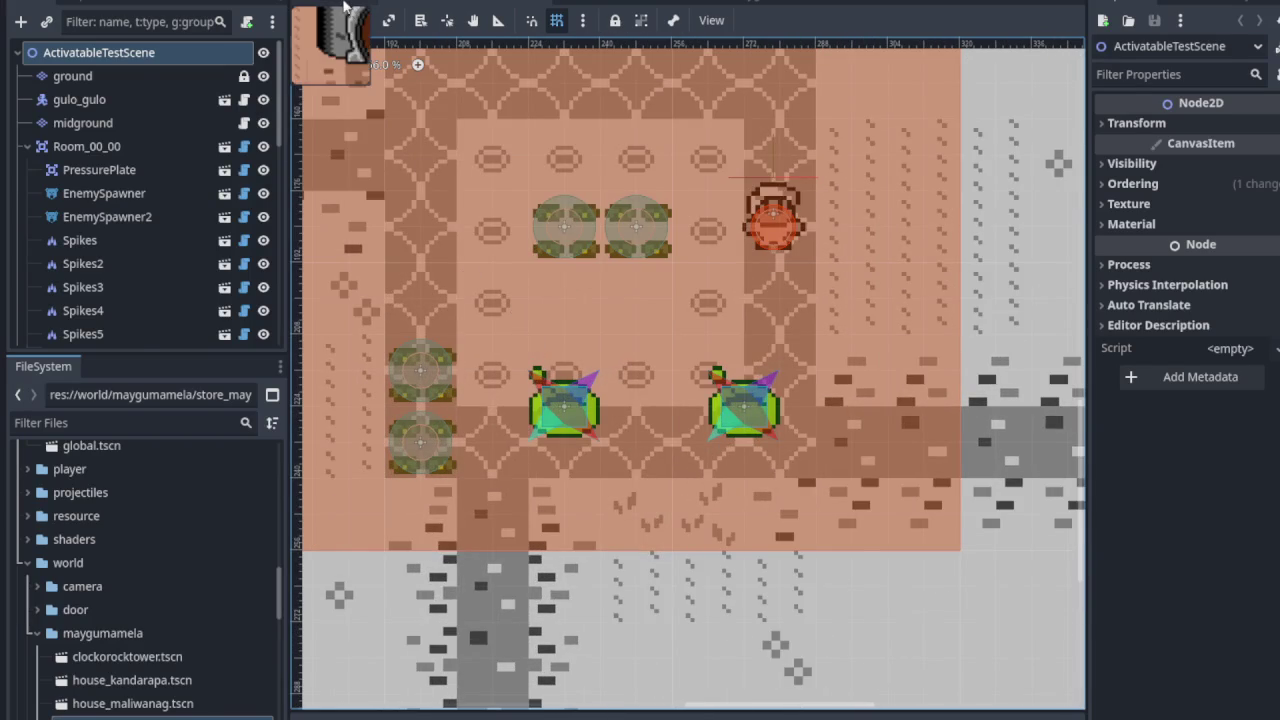
left_click(348, 8)
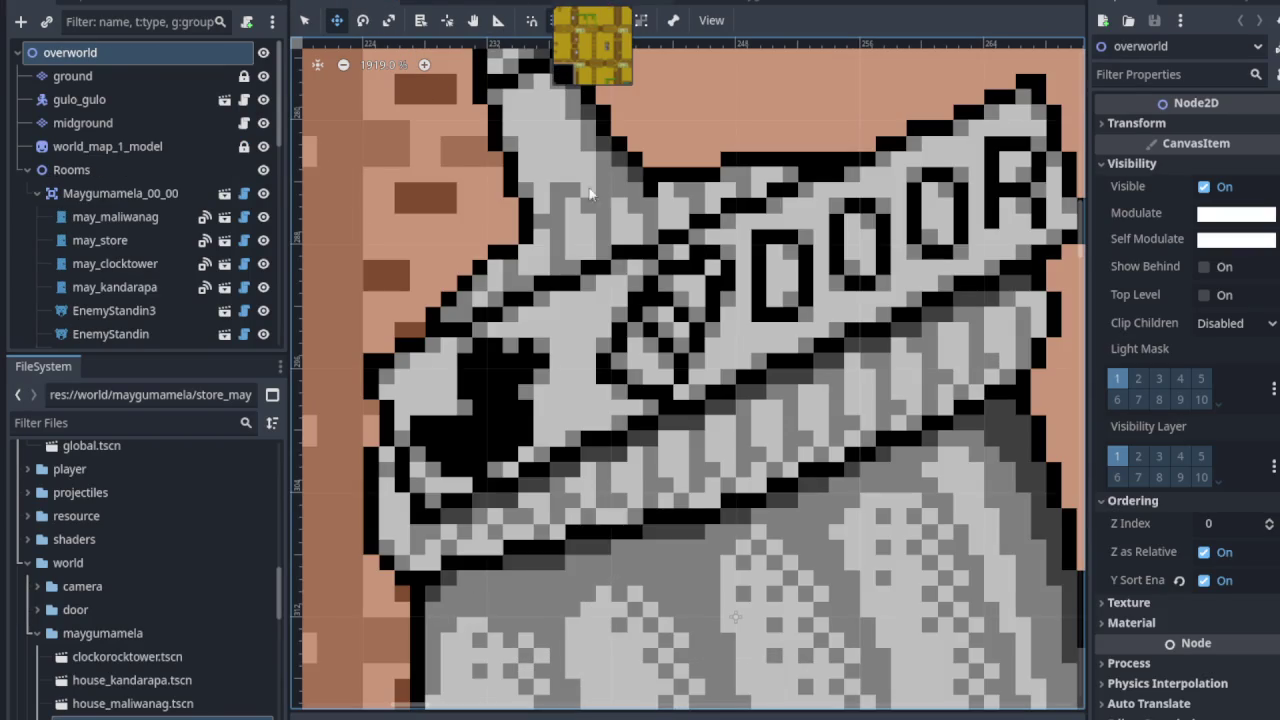
left_click(592, 8)
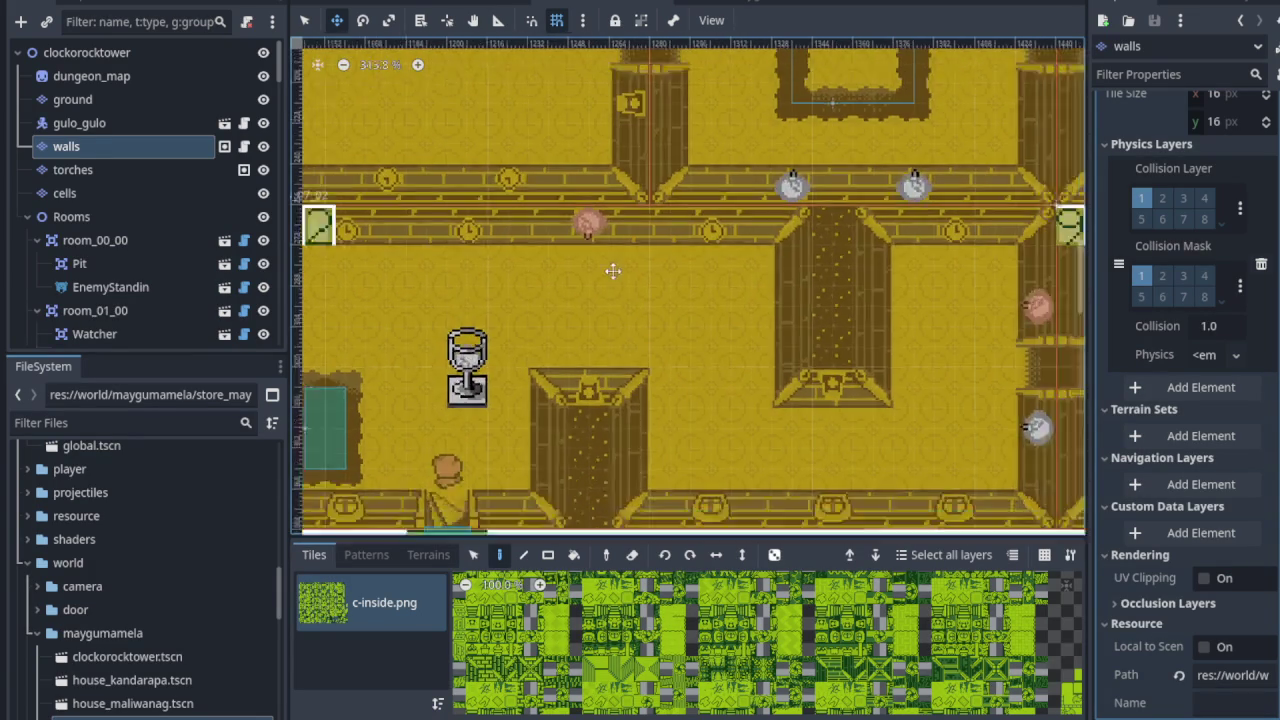
scroll(600, 246, "down", 5)
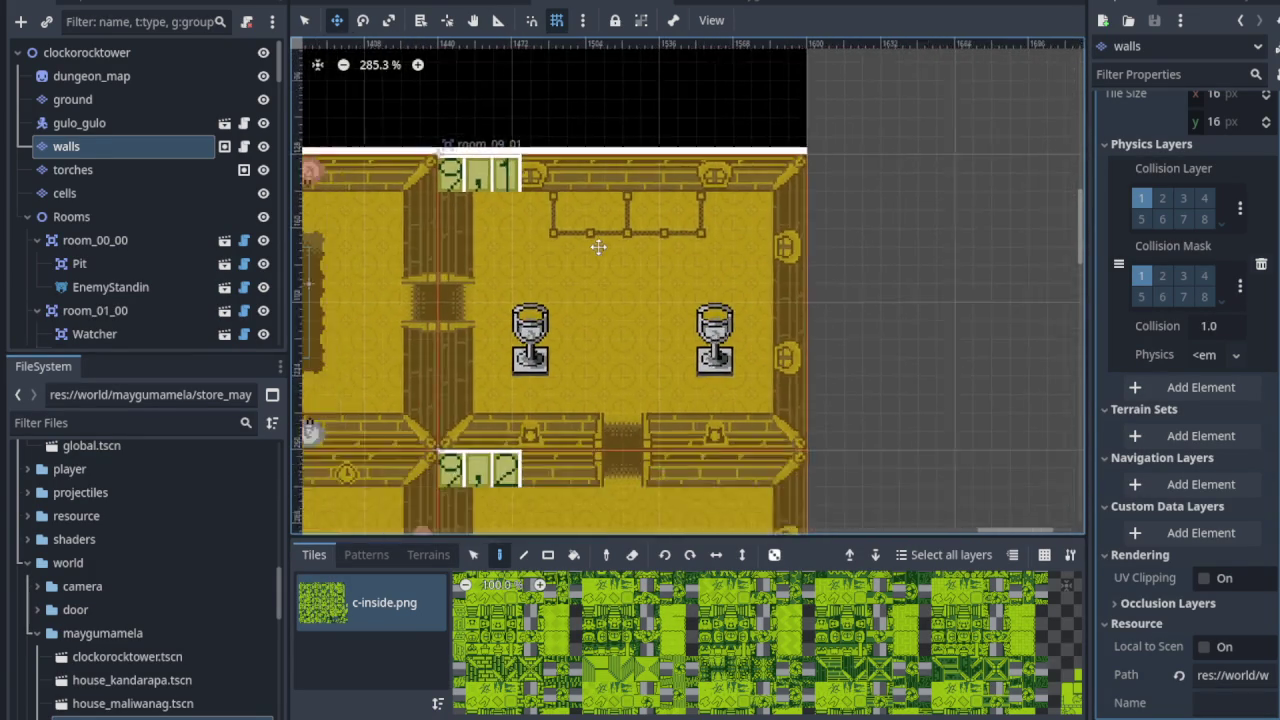
scroll(700, 300, "down", 3)
scroll(620, 330, "left", 10)
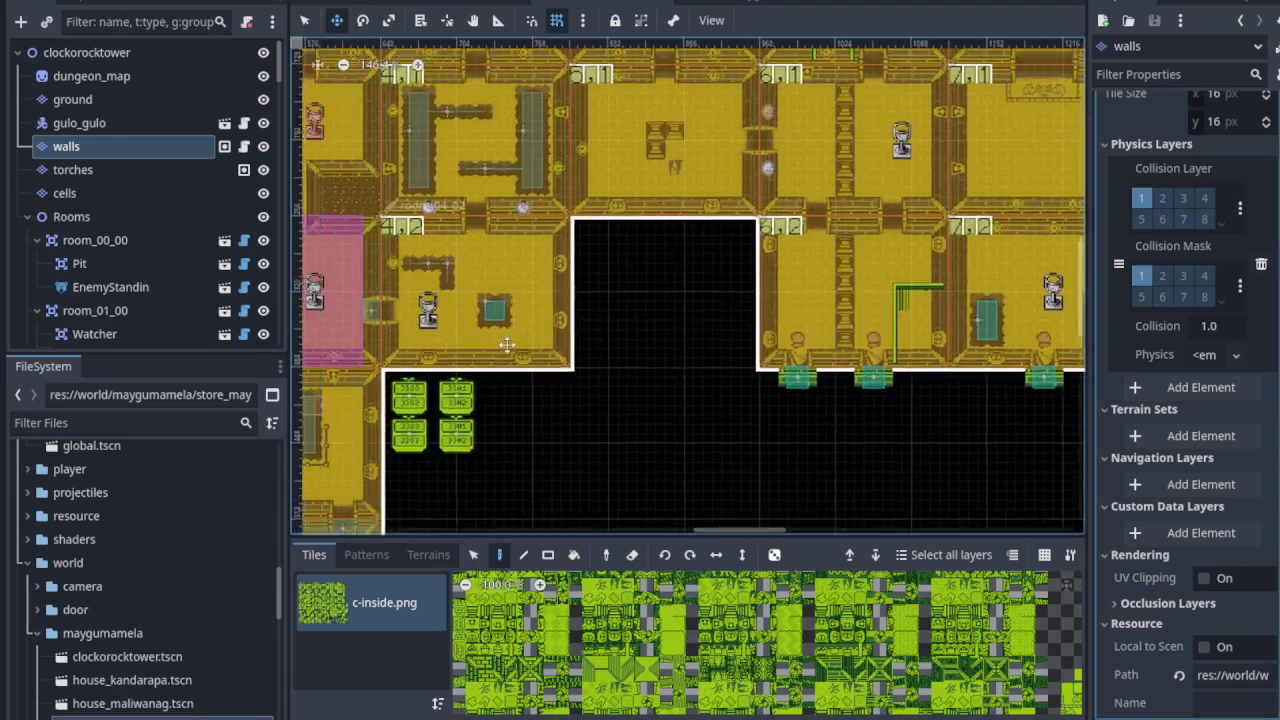
scroll(620, 351, "left", 3)
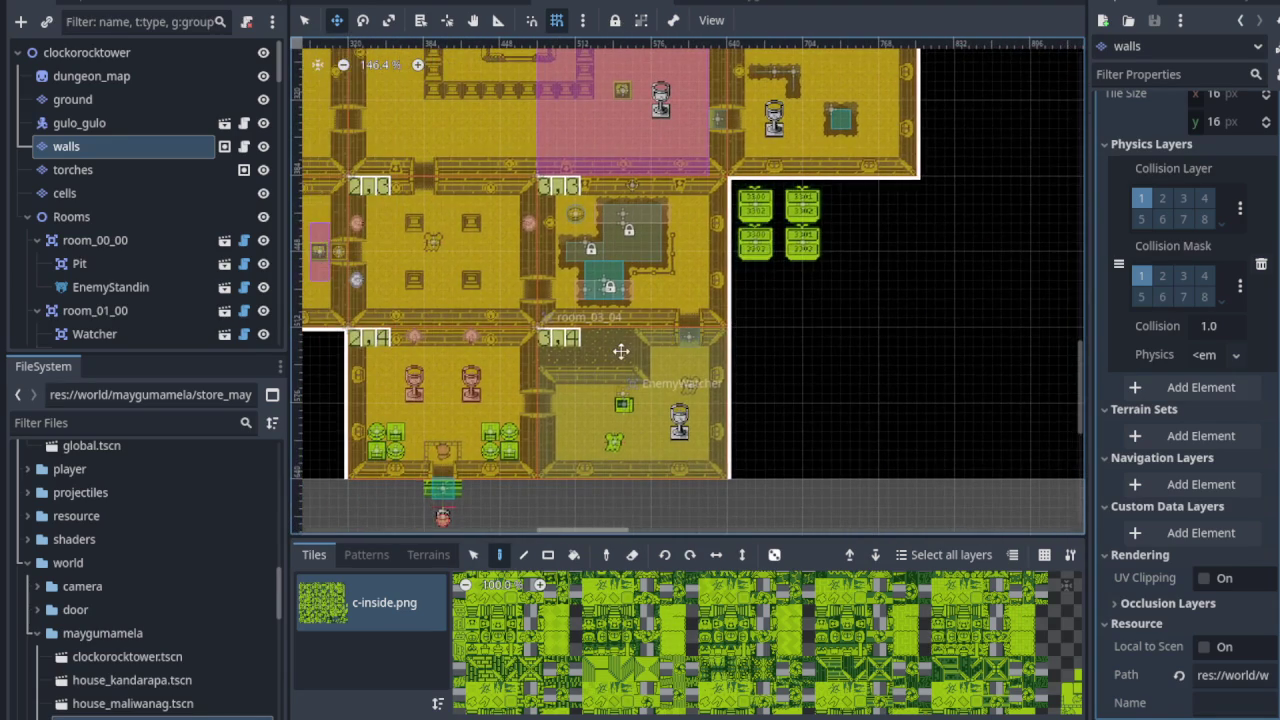
scroll(686, 366, "up", 5)
scroll(686, 366, "right", 6)
scroll(654, 378, "up", 5)
scroll(634, 420, "right", 6)
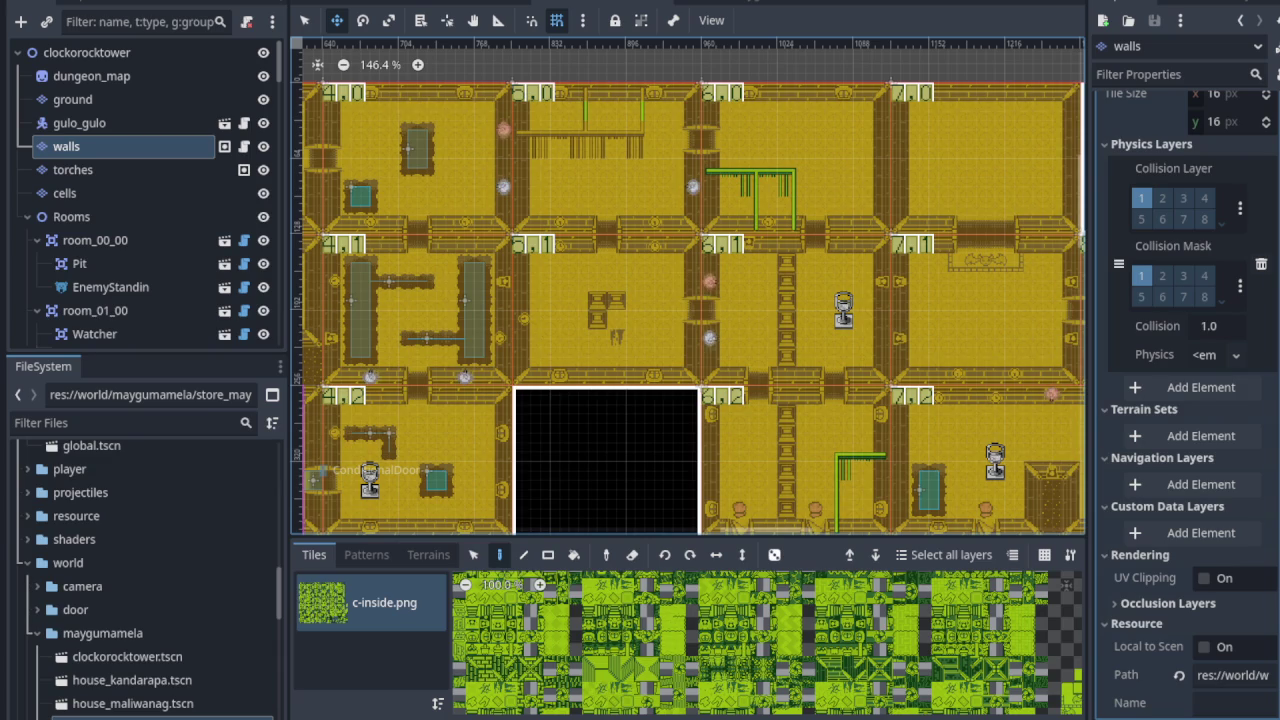
scroll(460, 455, "down", 5)
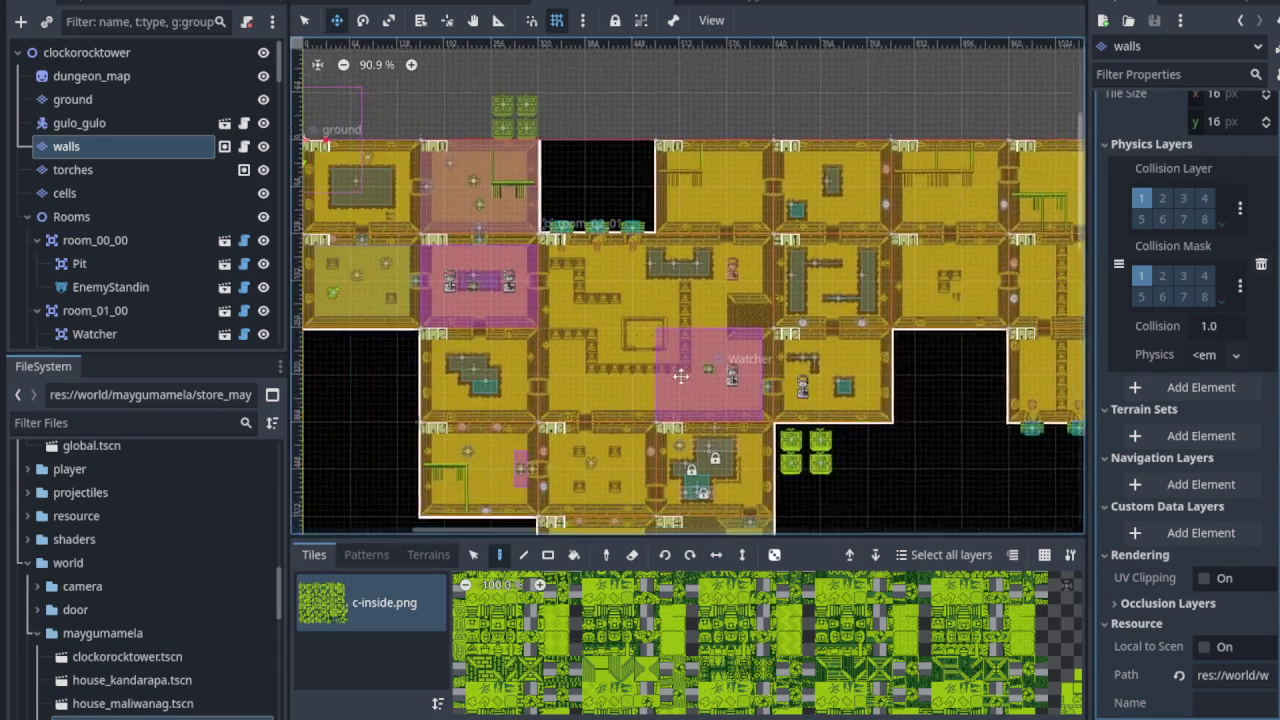
scroll(655, 385, "up", 1)
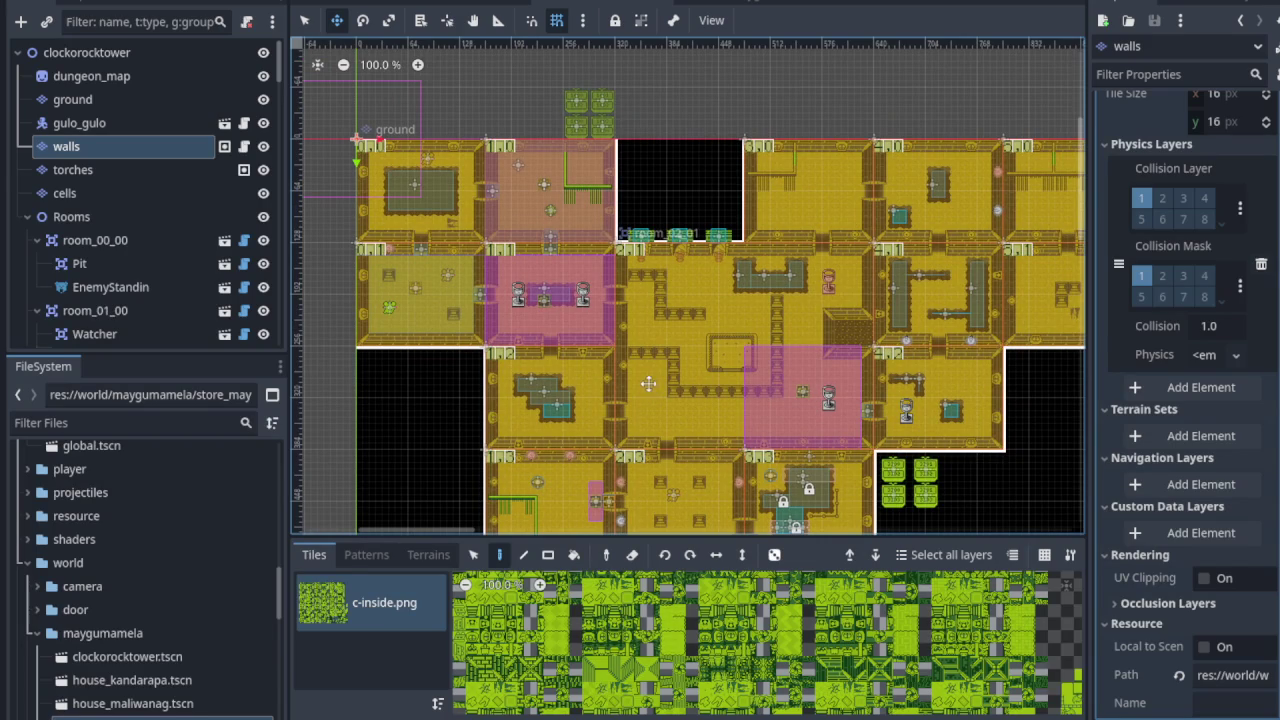
scroll(515, 188, "up", 1)
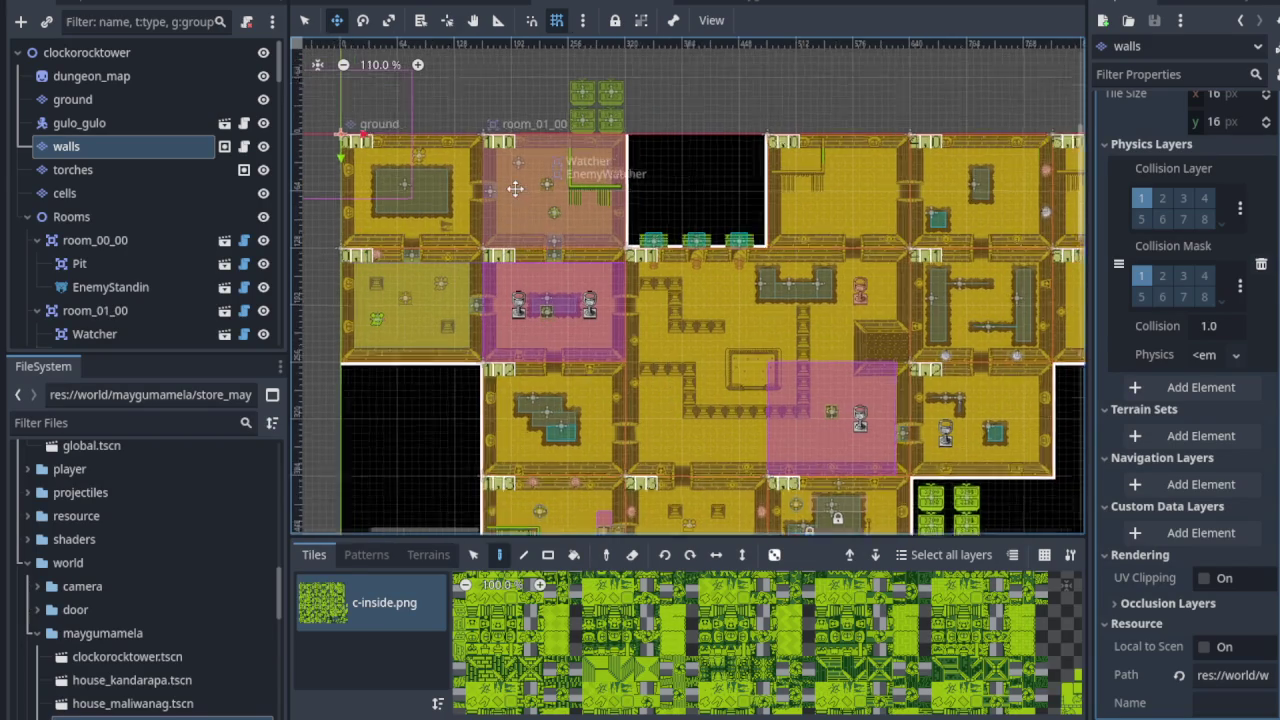
scroll(515, 188, "up", 3)
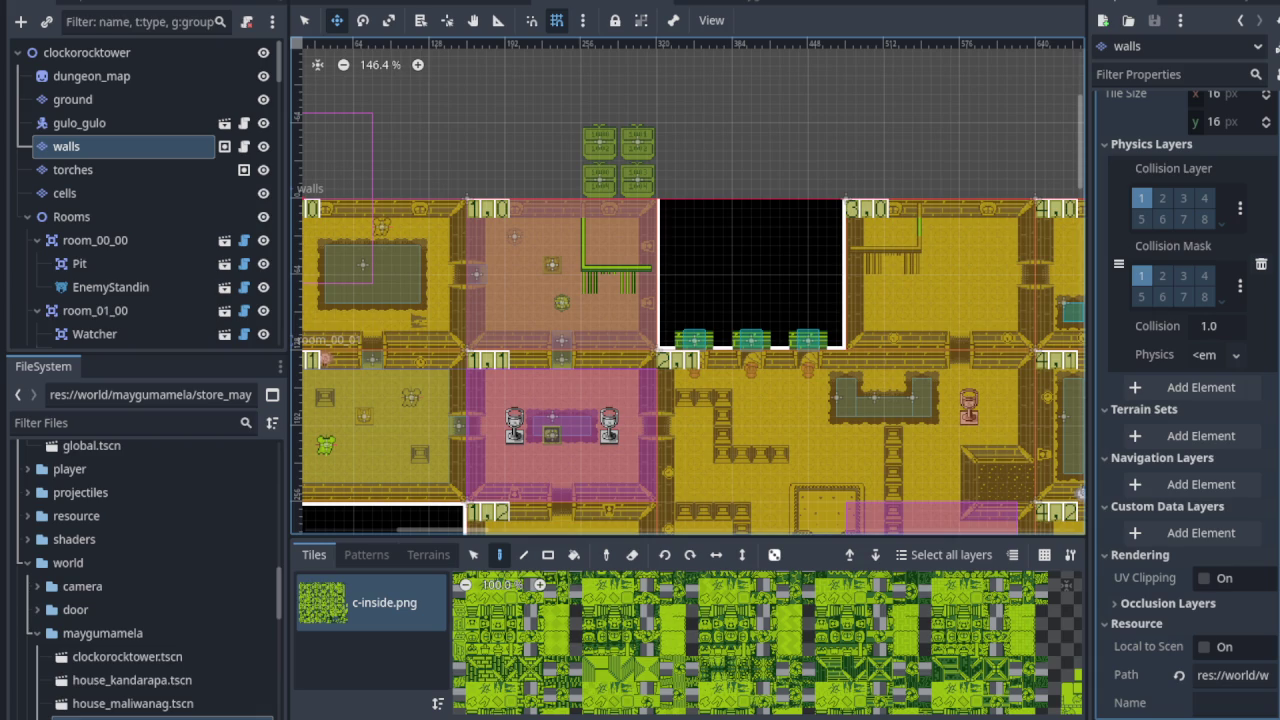
scroll(566, 367, "down", 3)
mouse_move(566, 367)
left_mouse_down()
mouse_move(596, 349)
mouse_move(711, 370)
left_mouse_up()
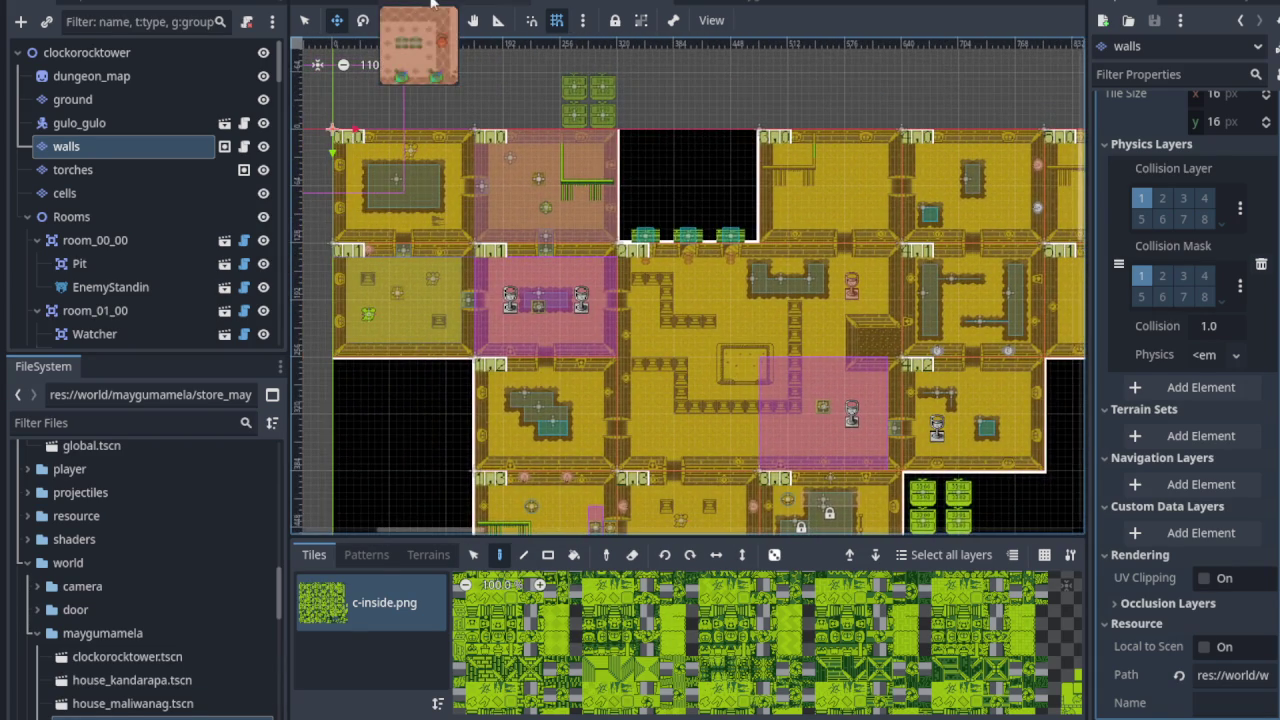
Step: Glance at ActivatableTestScene, then pan the overworld to its trees and green tiles
left_click(432, 5)
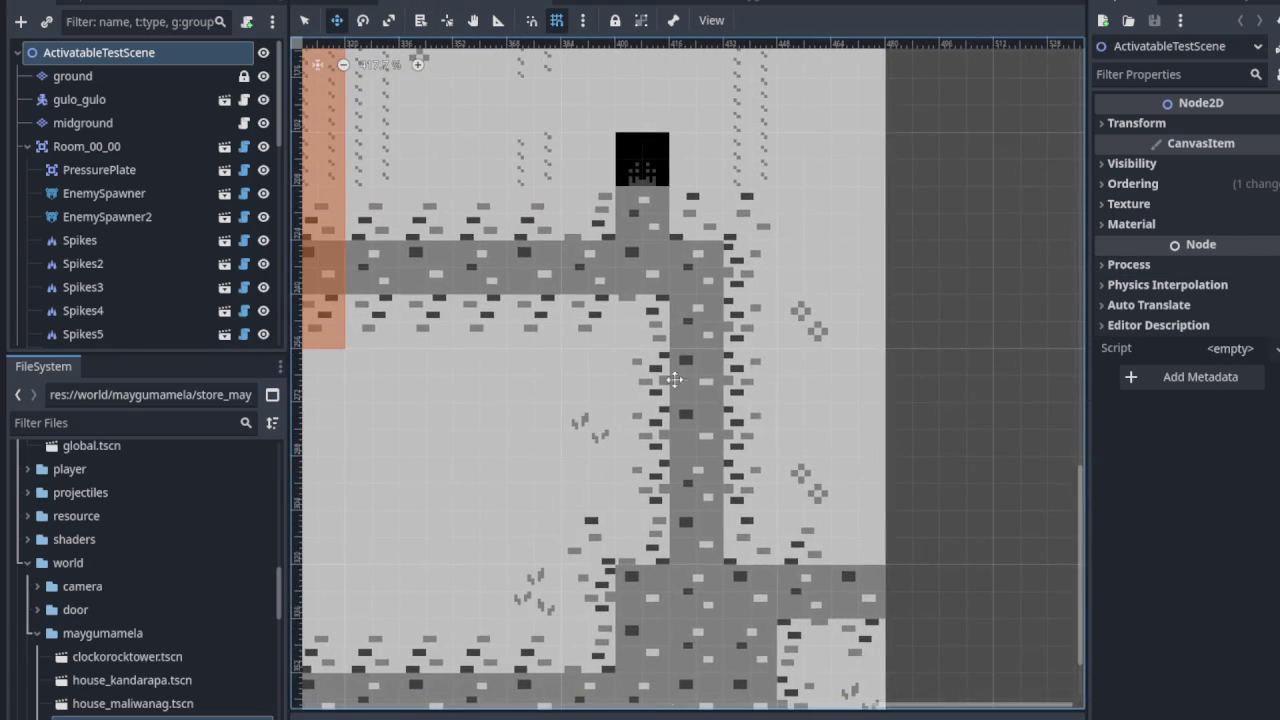
scroll(600, 365, "up", 3)
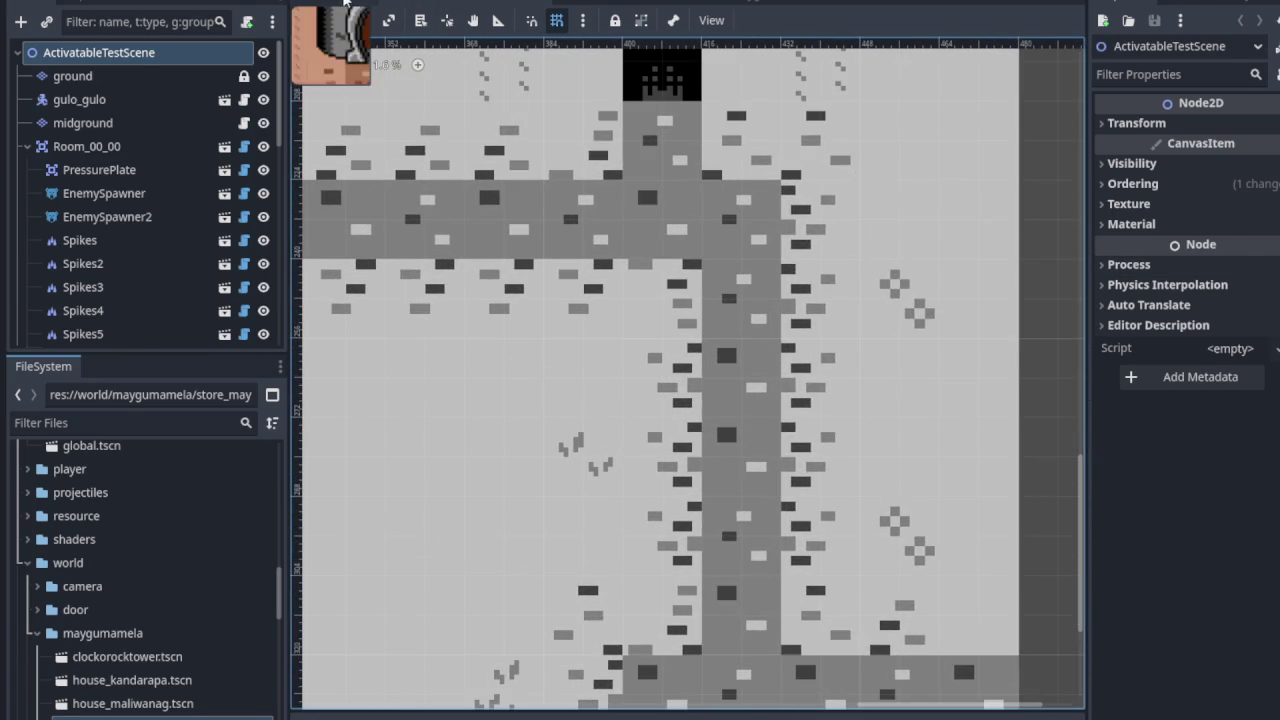
left_click(344, 2)
scroll(743, 315, "down", 4)
left_click_drag(743, 315, 332, 272)
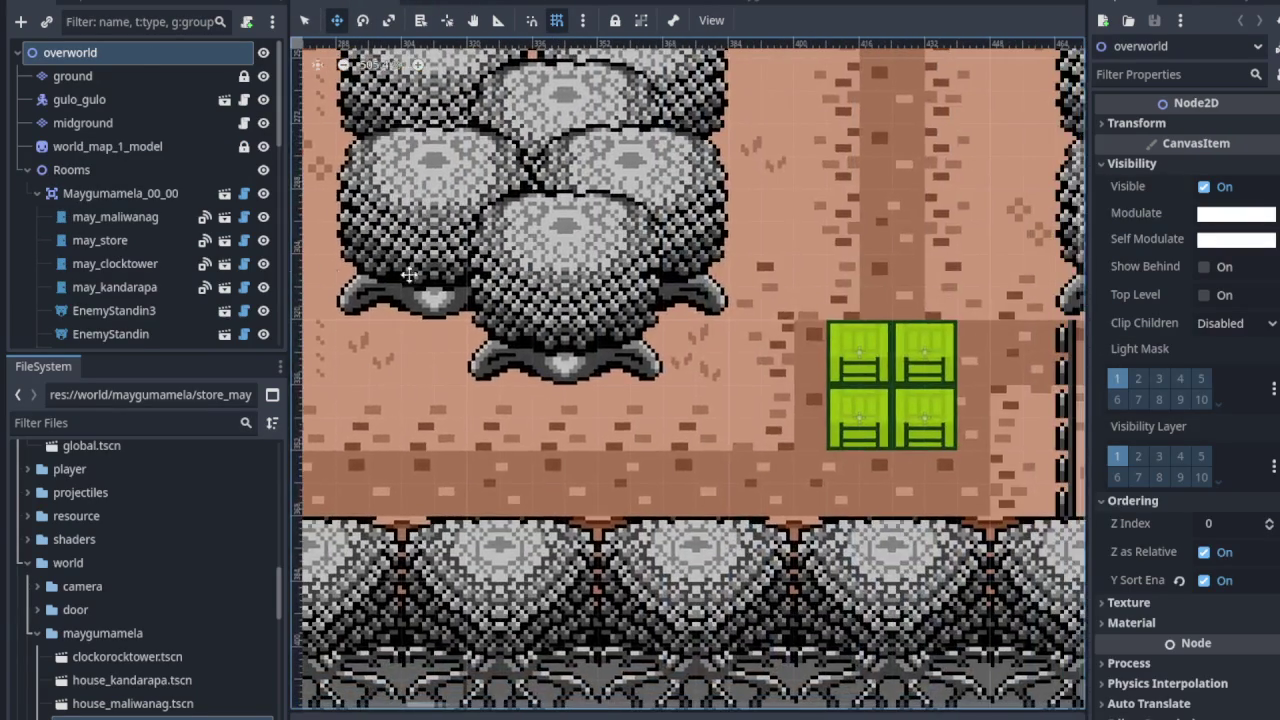
scroll(332, 272, "down", 4)
scroll(332, 272, "right", 3)
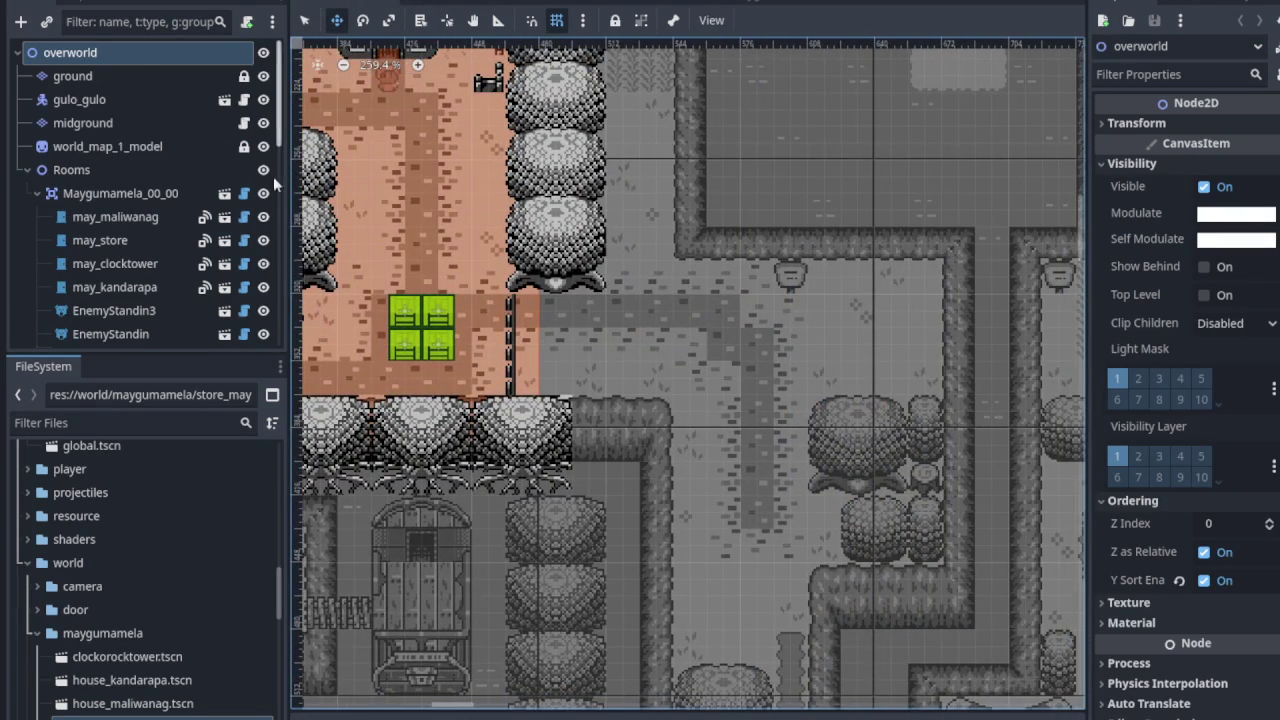
Step: Alternate between ActivatableTestScene and overworld, panning each, ending on ActivatableTestScene
left_click(441, 2)
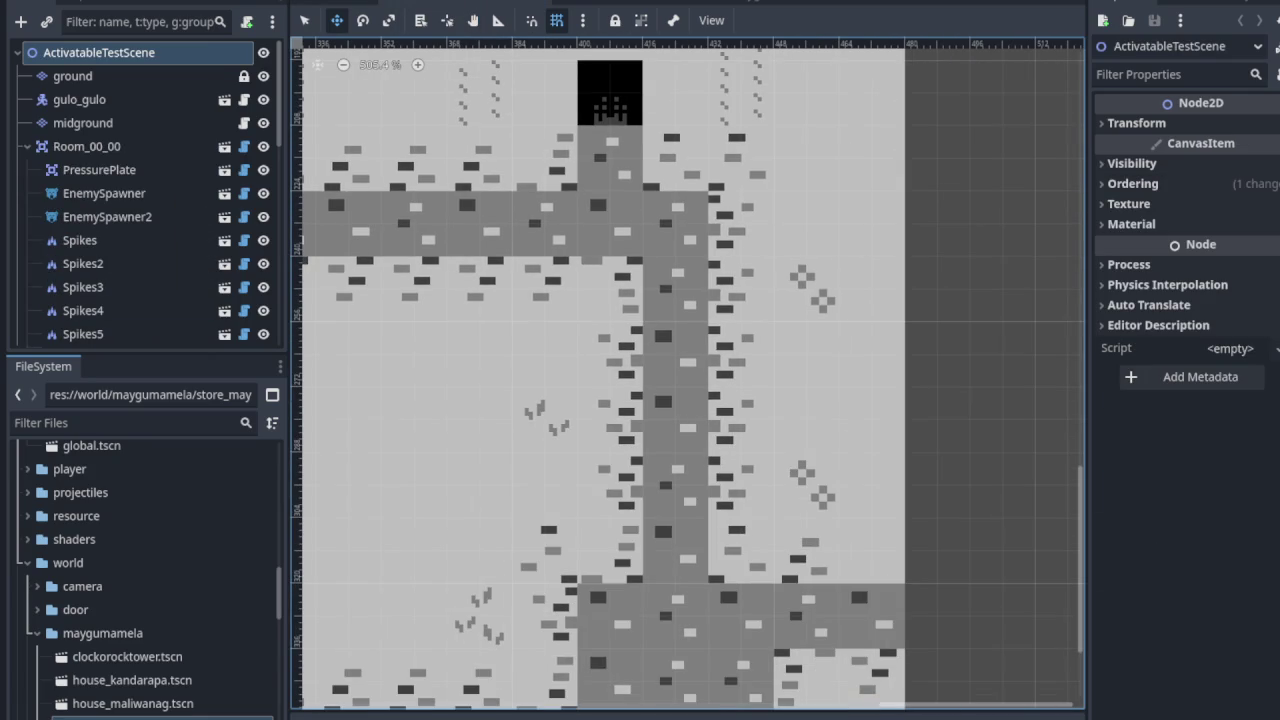
scroll(687, 374, "down", 2)
scroll(687, 374, "left", 3)
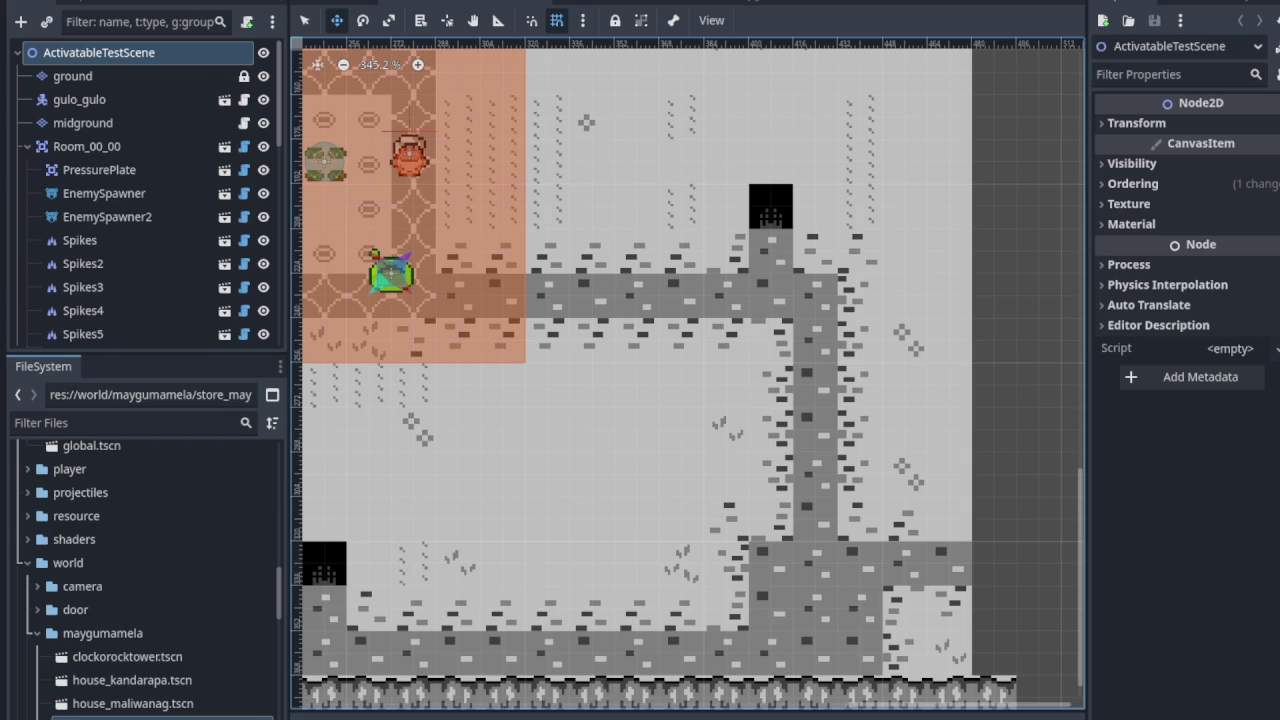
left_click(349, 5)
scroll(556, 193, "left", 5)
scroll(633, 282, "down", 2)
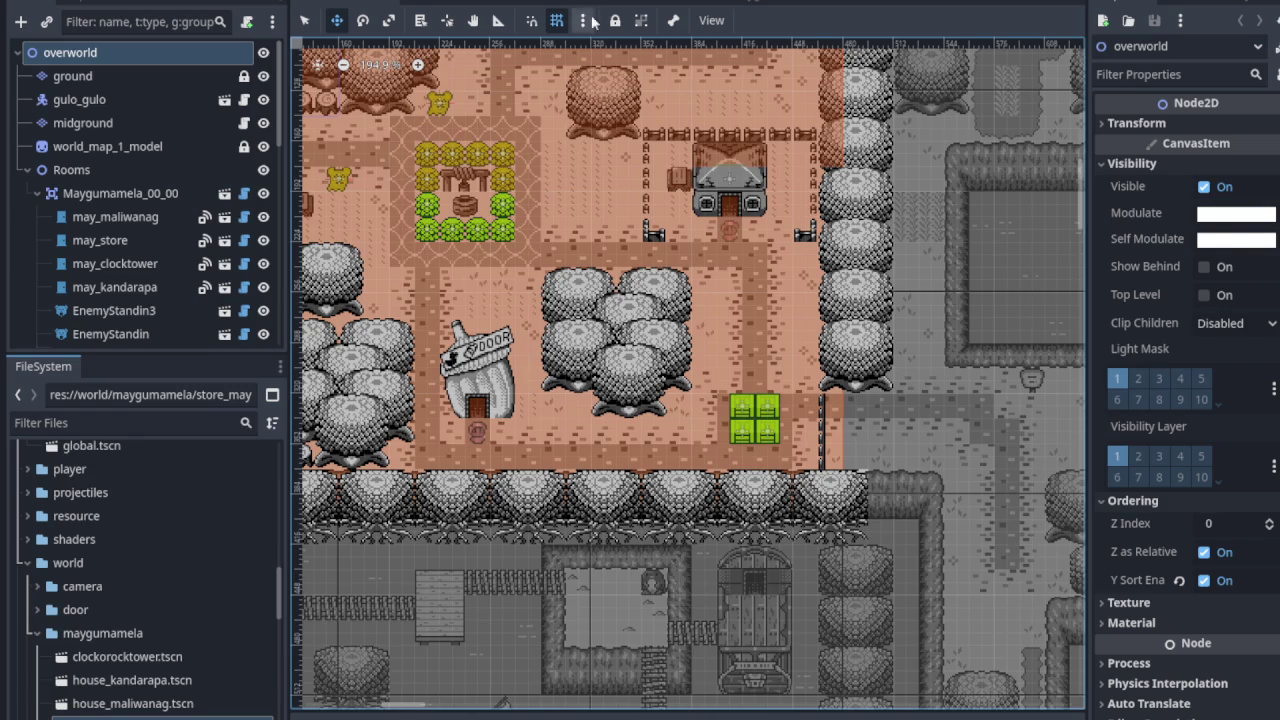
left_click(500, 6)
scroll(562, 320, "left", 10)
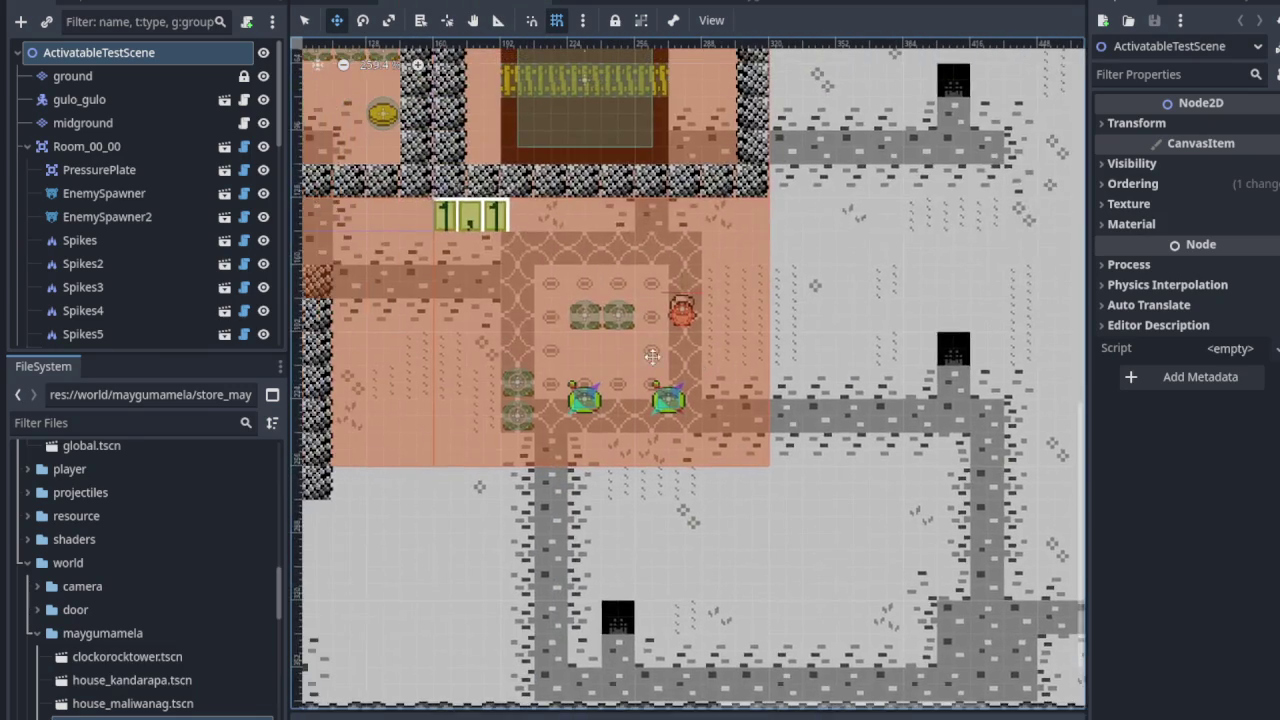